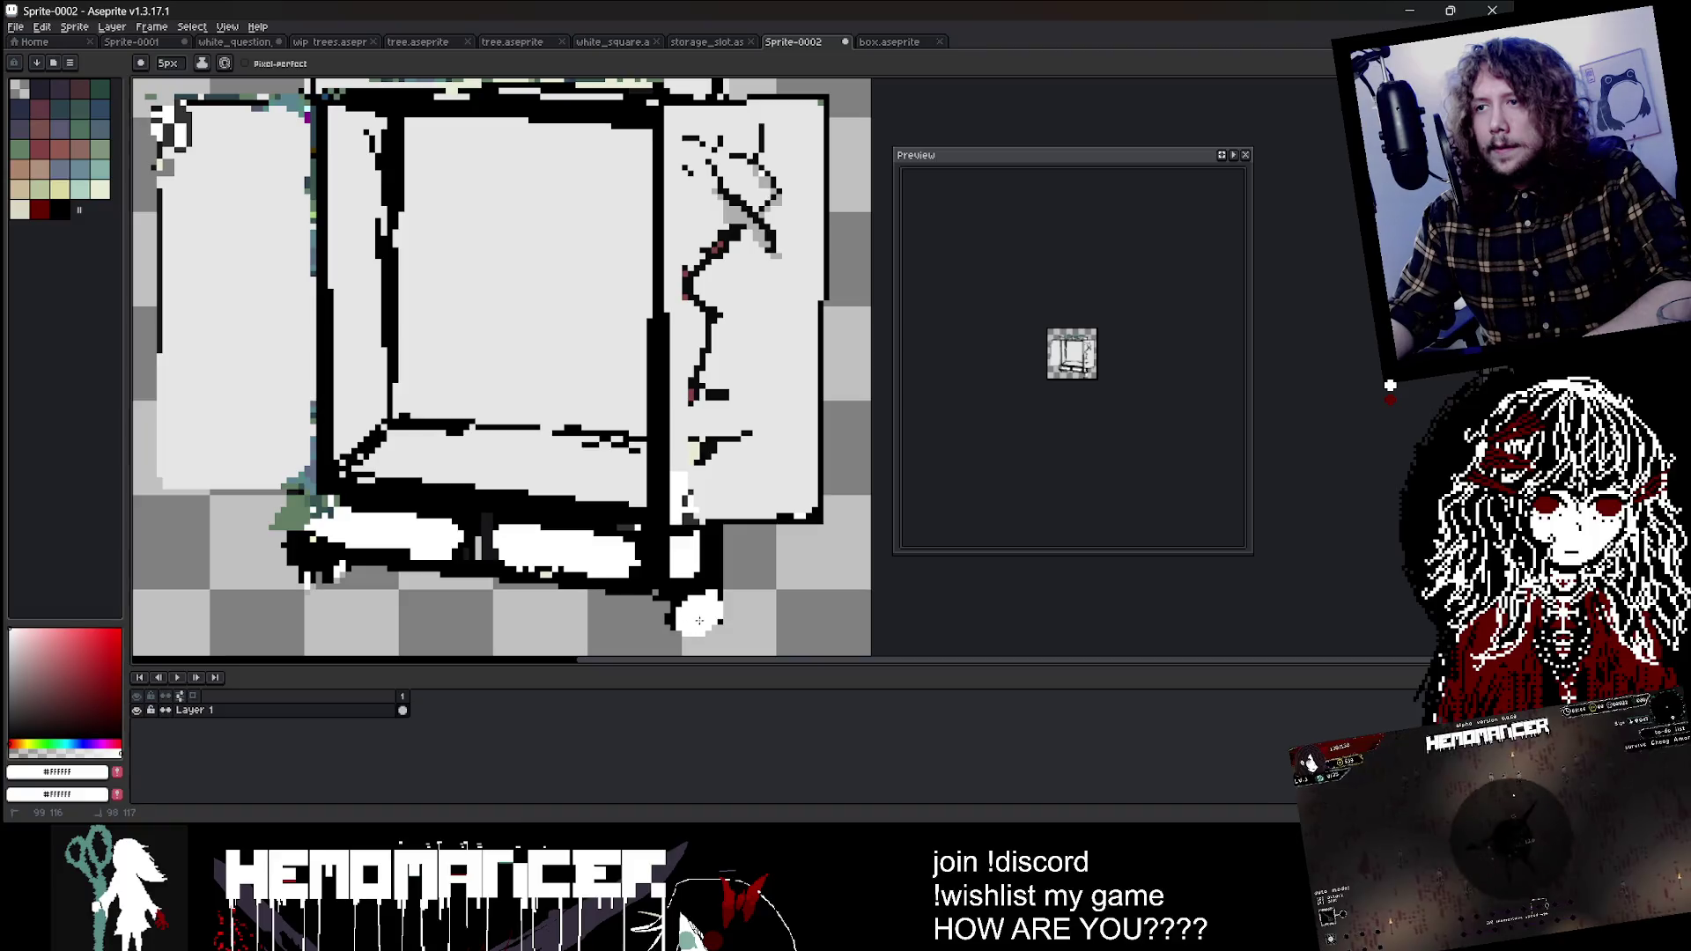
Step: Pick black from the canvas and draw a black line along the wardrobe's bottom-right edge
{"action": "scroll", "coordinate": [702, 608], "scroll_direction": "down", "scroll_amount": 1}
{"action": "scroll", "coordinate": [708, 579], "scroll_direction": "up", "scroll_amount": 1}
{"action": "key", "text": "i"}
{"action": "left_click", "coordinate": [709, 579]}
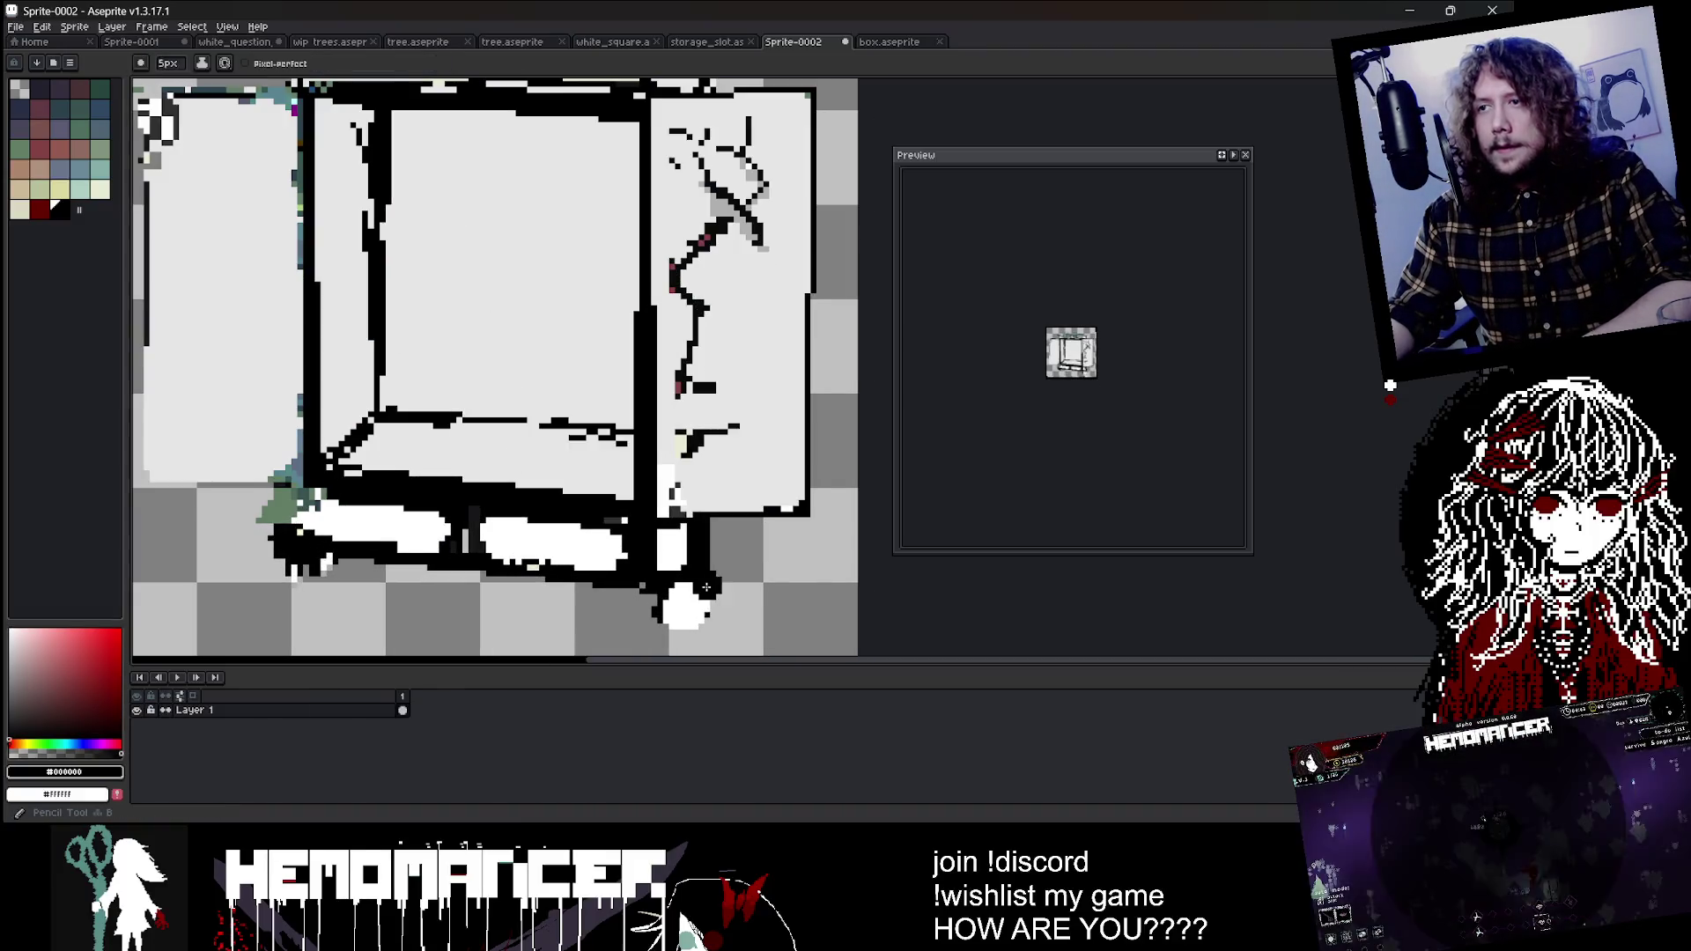
{"action": "key", "text": "b"}
{"action": "left_click_drag", "start_coordinate": [706, 628], "coordinate": [660, 626]}
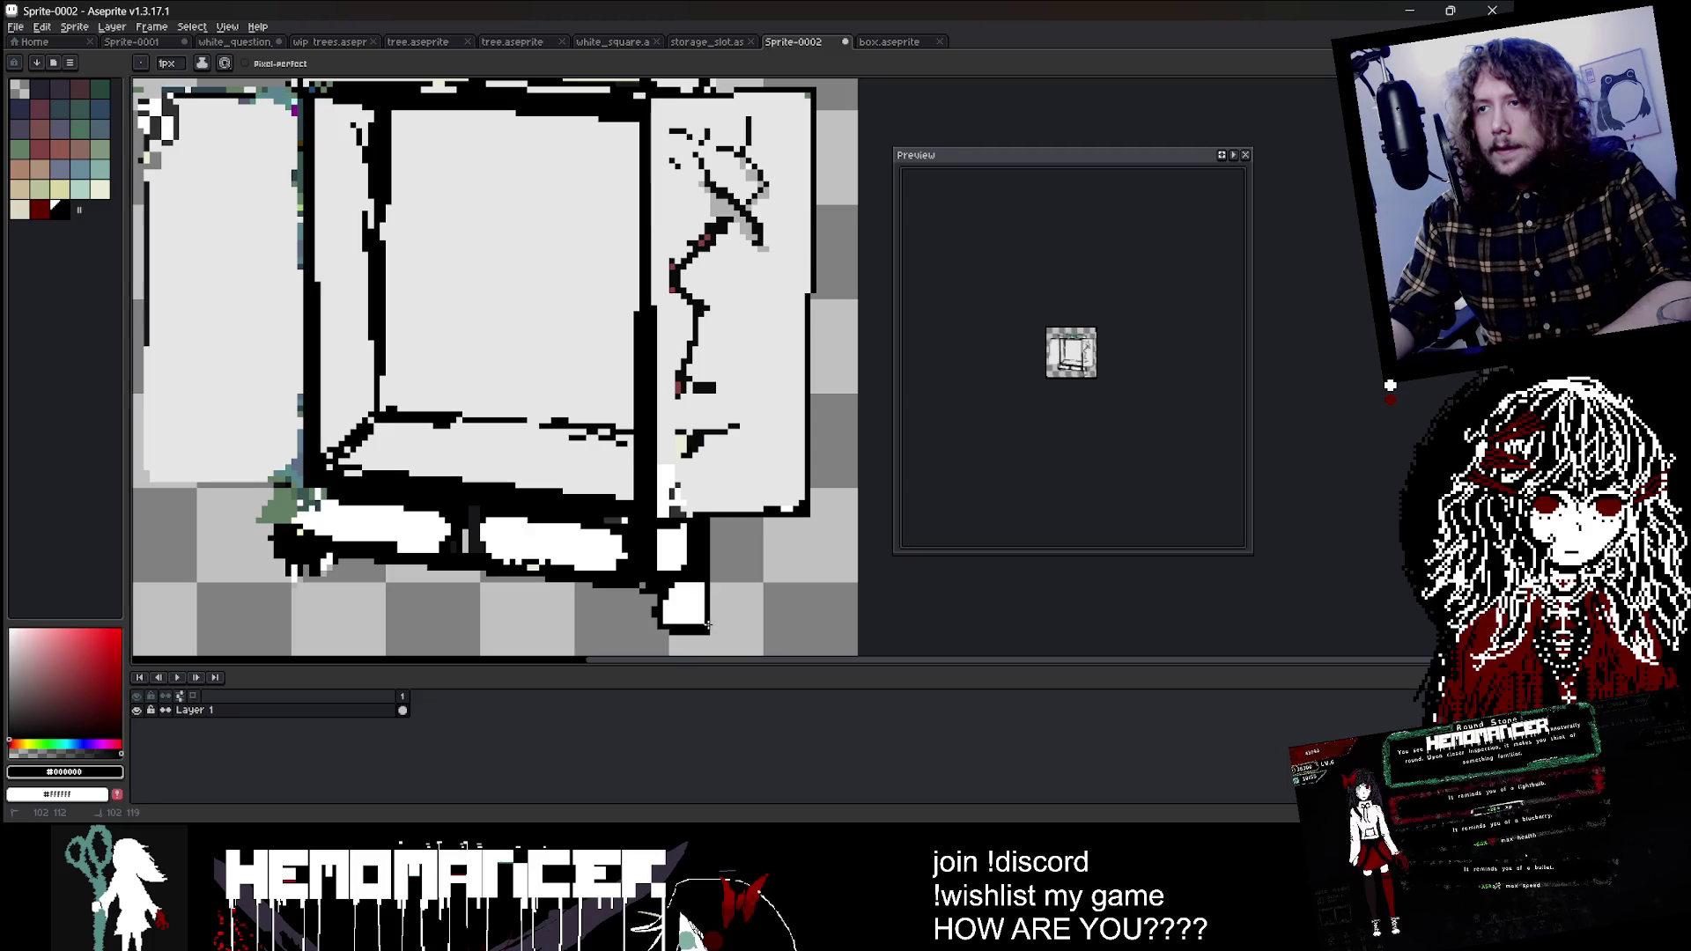
{"action": "key", "text": "e"}
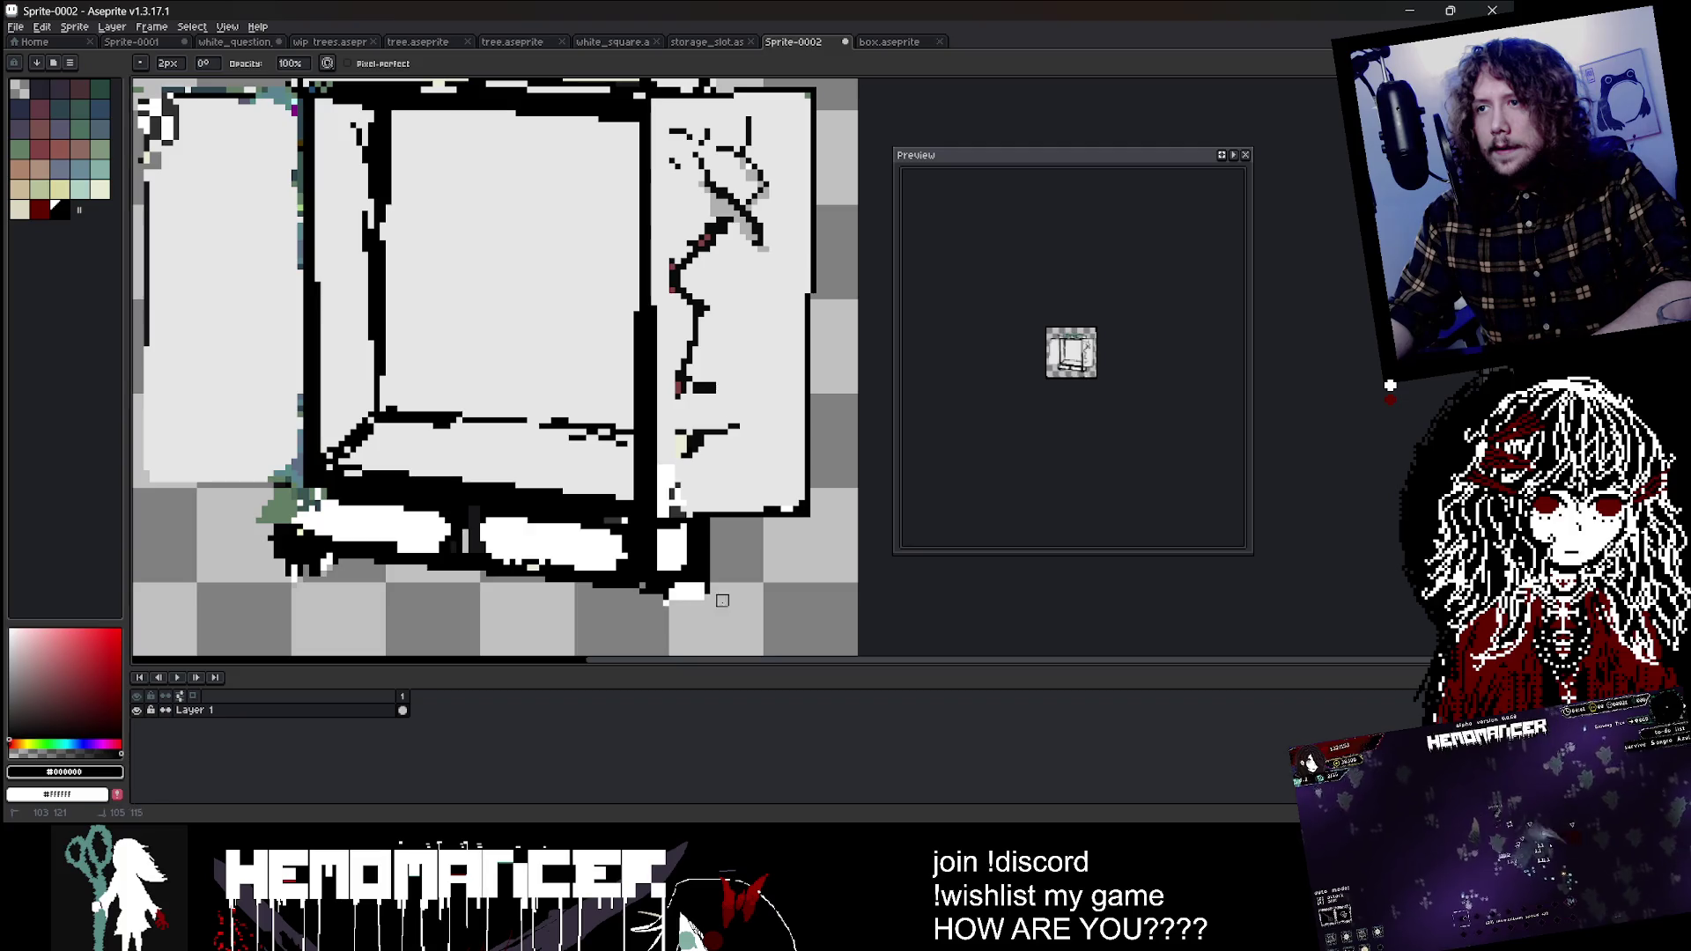
{"action": "scroll", "coordinate": [722, 600], "scroll_direction": "down", "scroll_amount": 2}
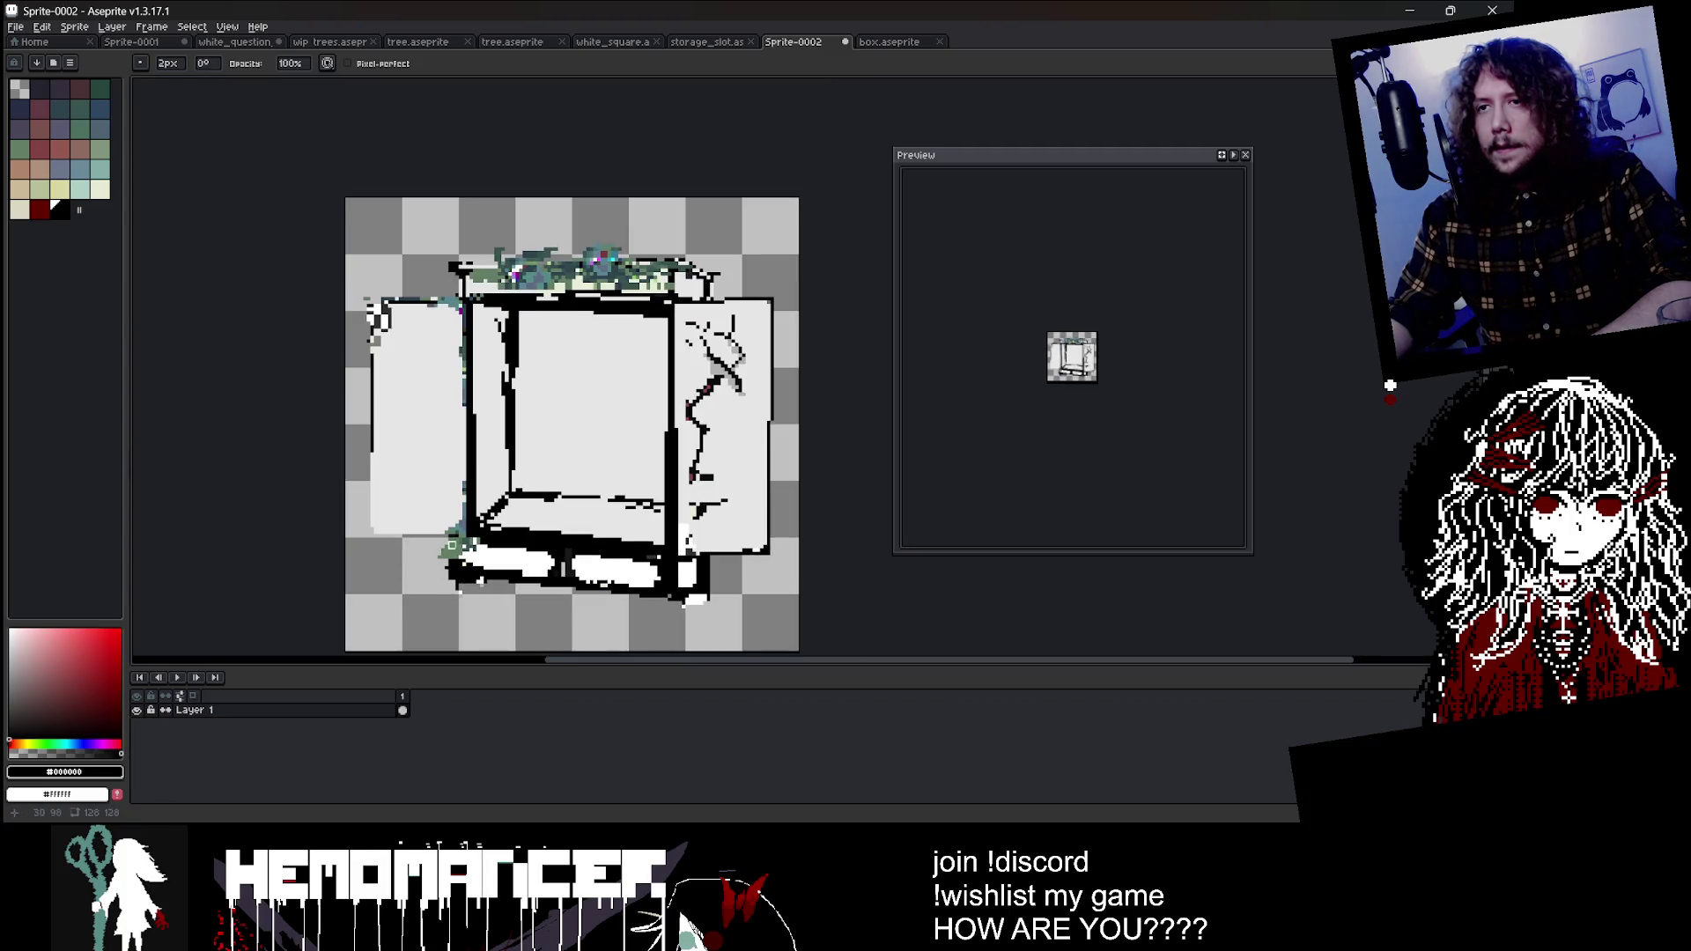
Step: Draw a 2px black line along the wardrobe's top edge
{"action": "key", "text": "w"}
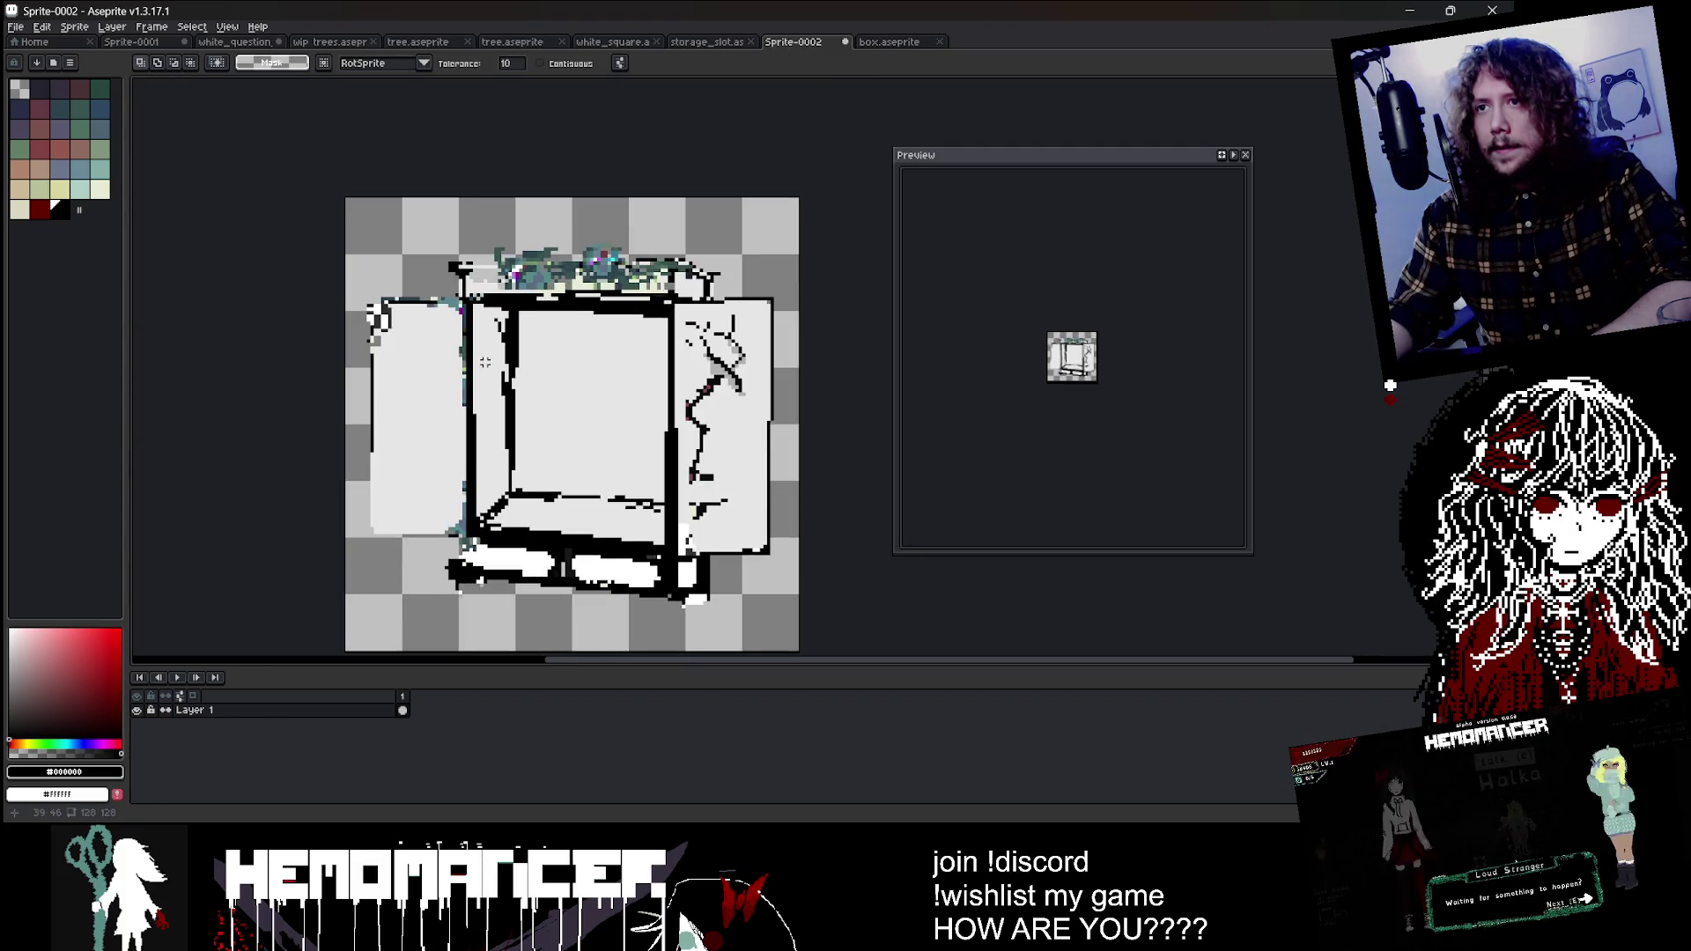
{"action": "key", "text": "e"}
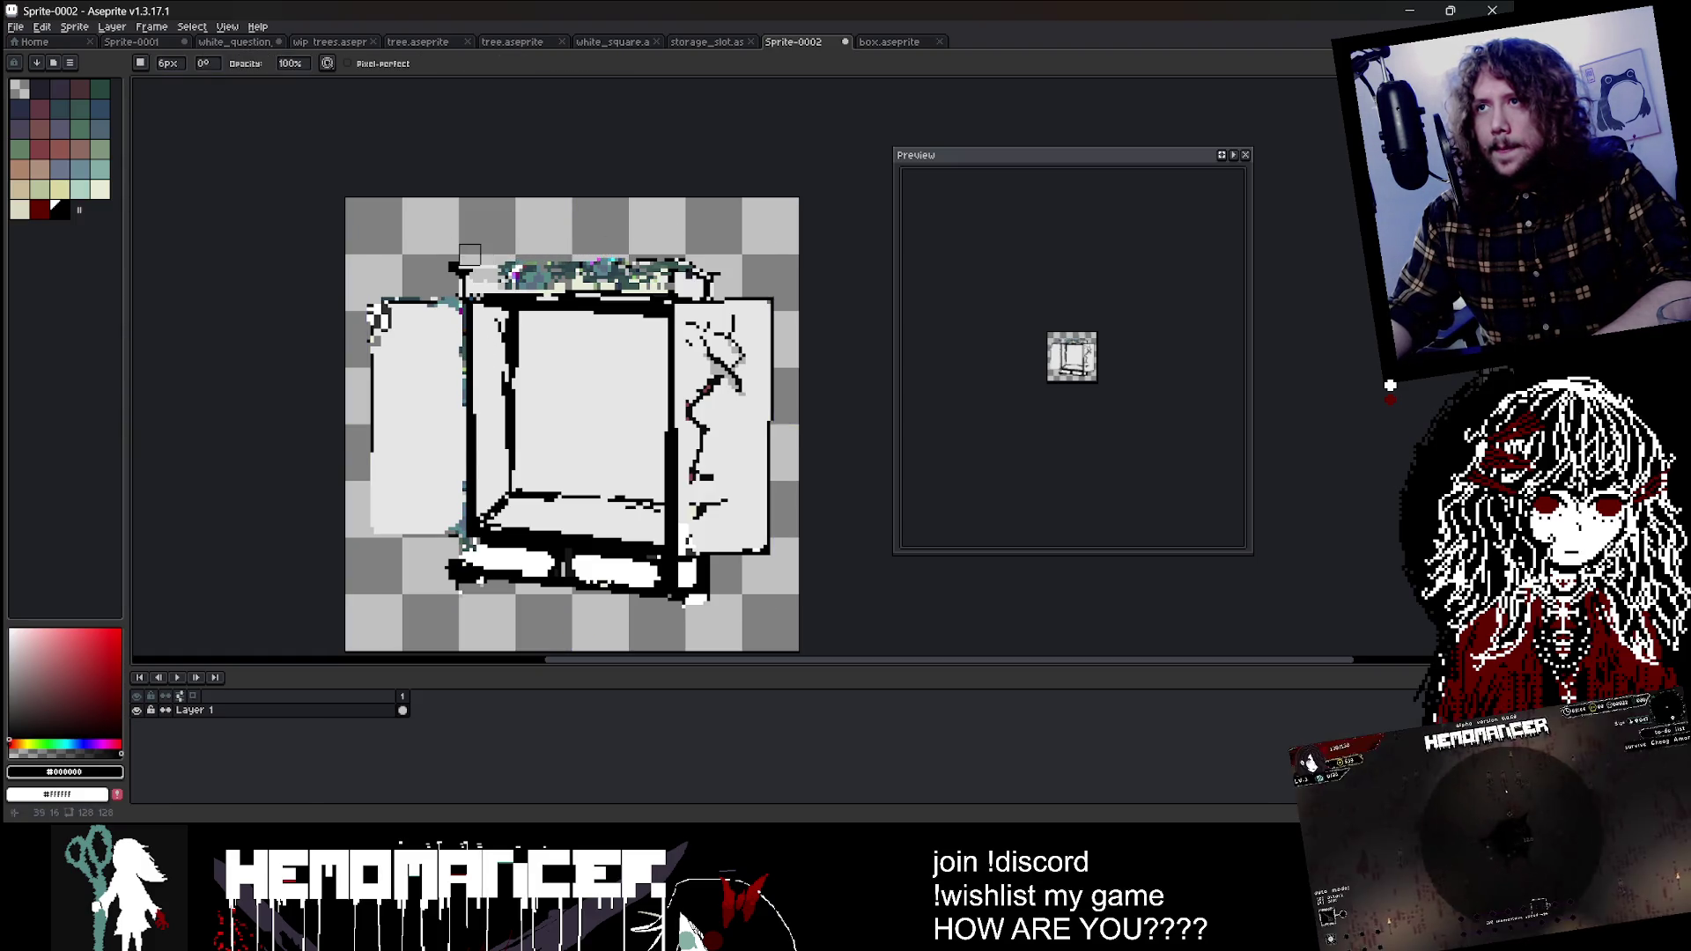
{"action": "scroll", "coordinate": [982, 158], "scroll_direction": "up", "scroll_amount": 1}
{"action": "key", "text": "b"}
{"action": "key", "text": "plus"}
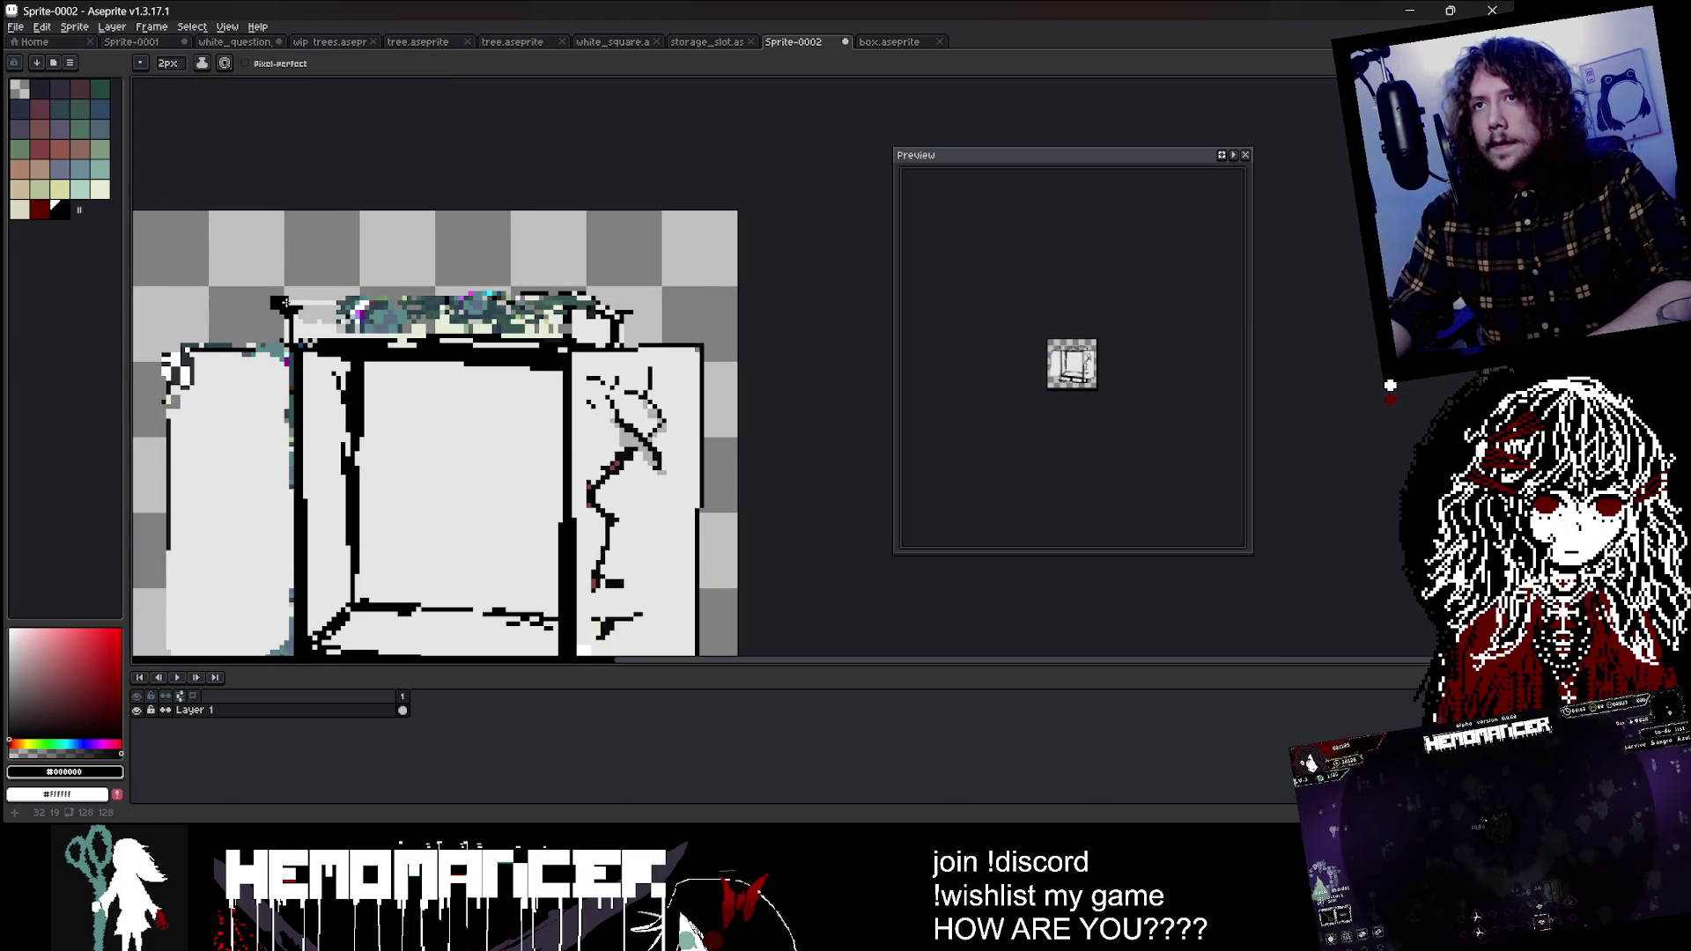
{"action": "left_click", "coordinate": [573, 293], "text": "shift"}
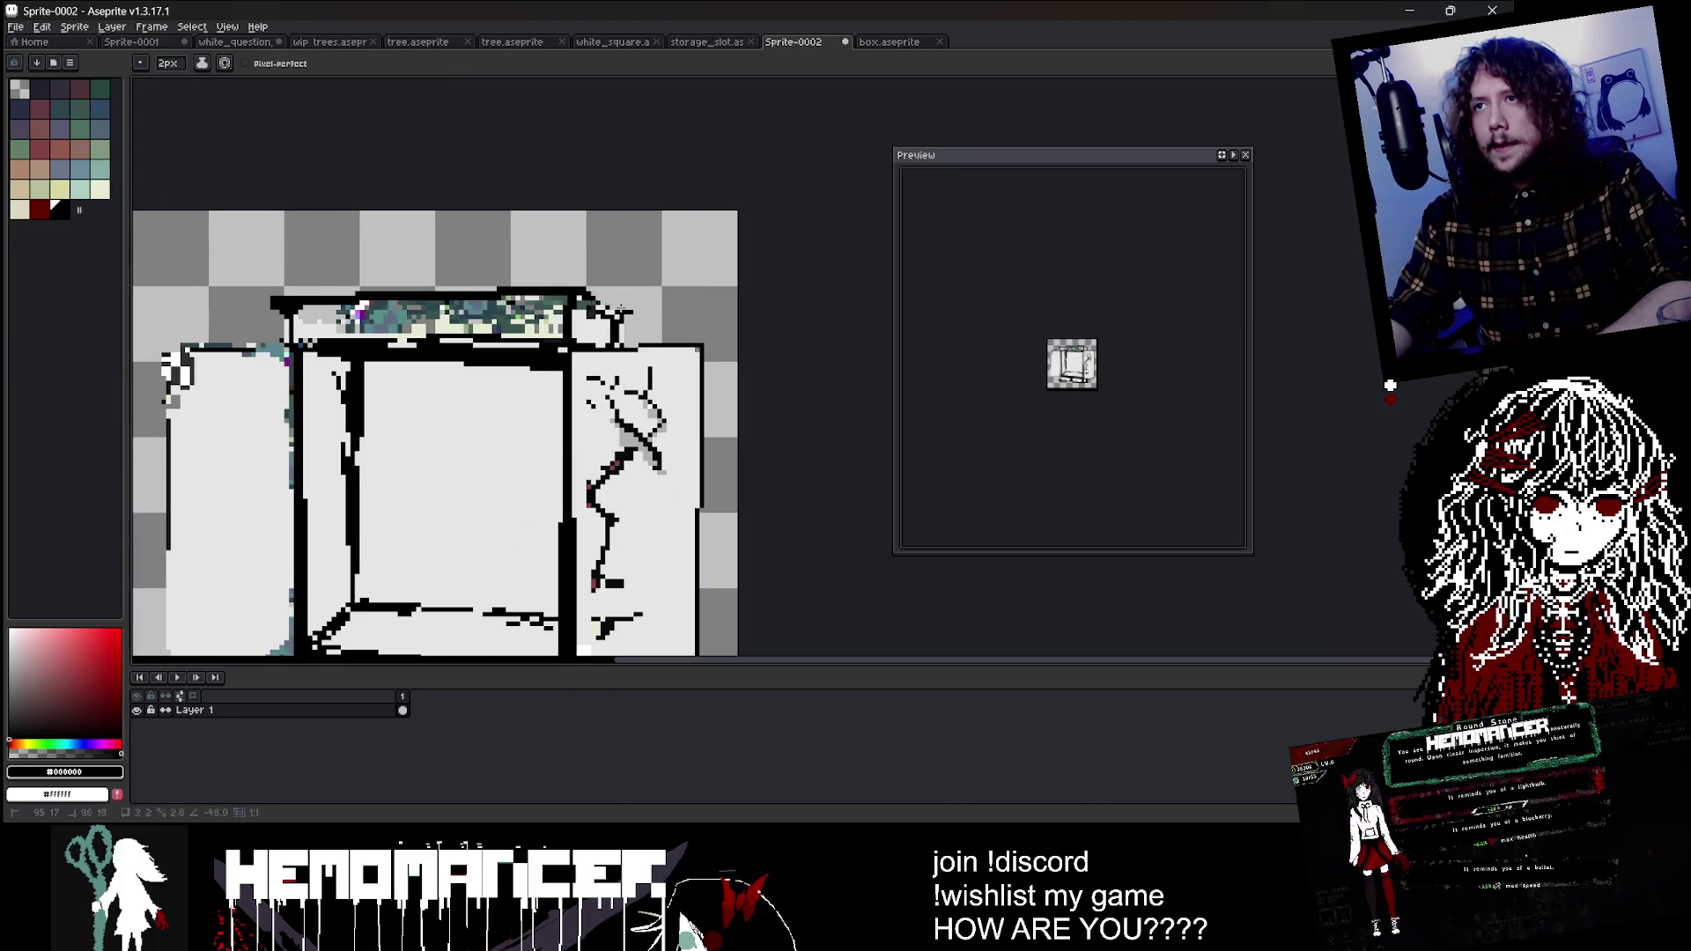
Step: Pick the light grey and paint over the noisy lid pixels with a 5px brush
{"action": "key", "text": "plus"}
{"action": "key", "text": "plus"}
{"action": "key", "text": "plus"}
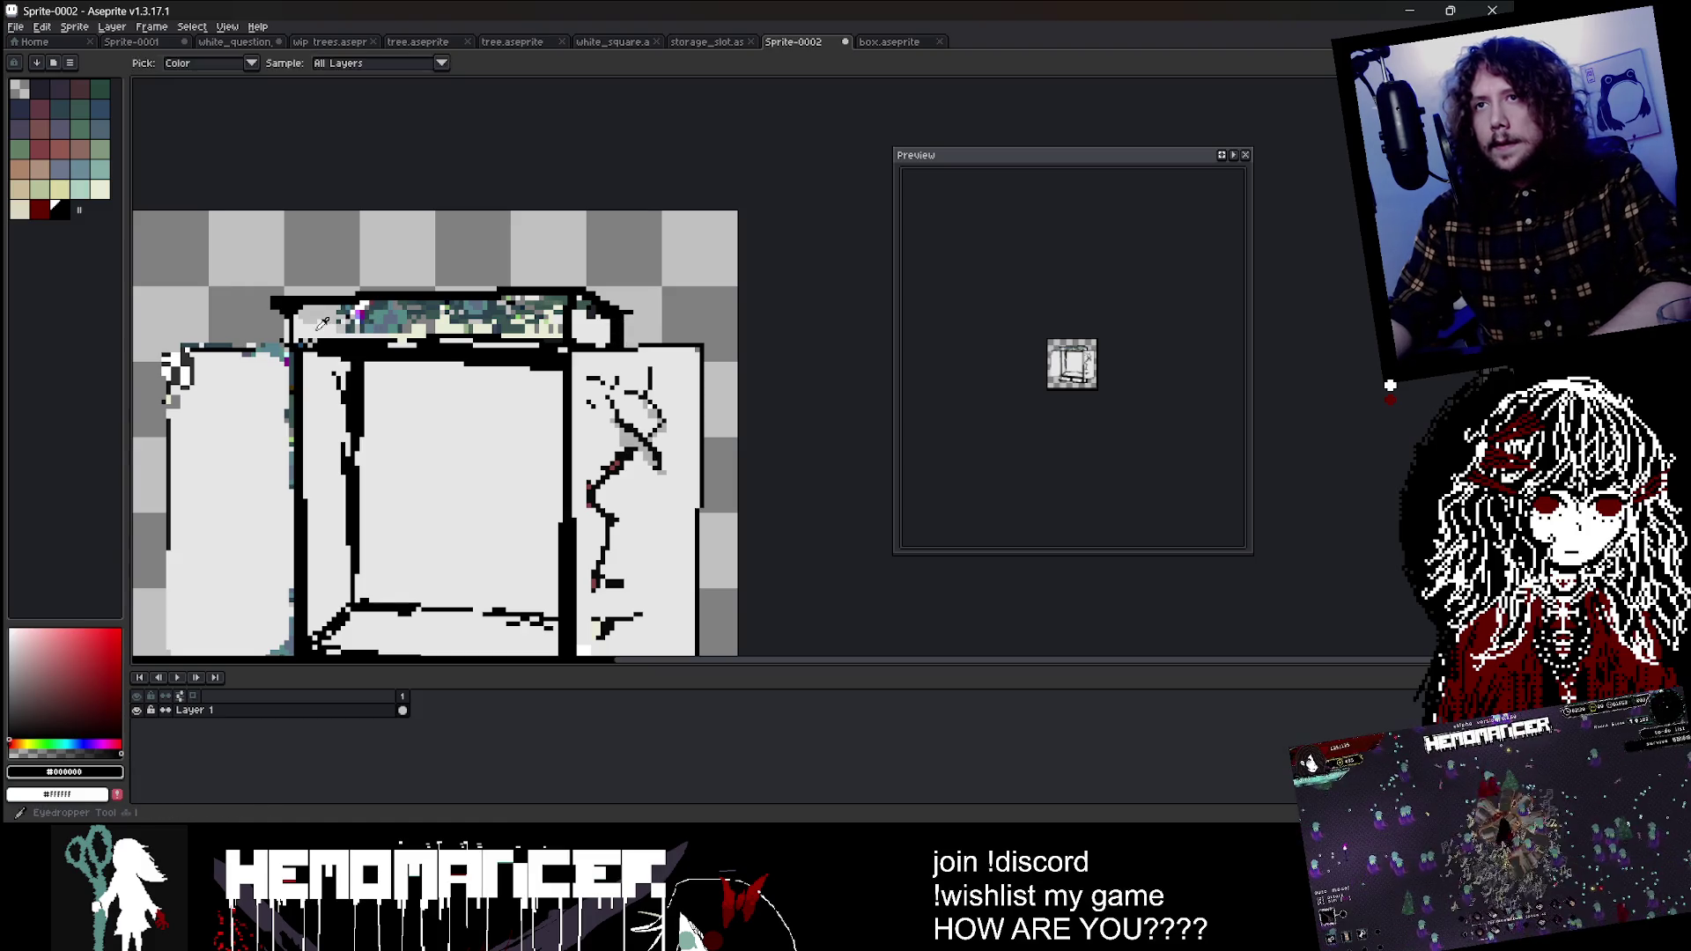
{"action": "left_click", "coordinate": [315, 320], "text": "alt"}
{"action": "left_click_drag", "start_coordinate": [316, 319], "coordinate": [500, 311]}
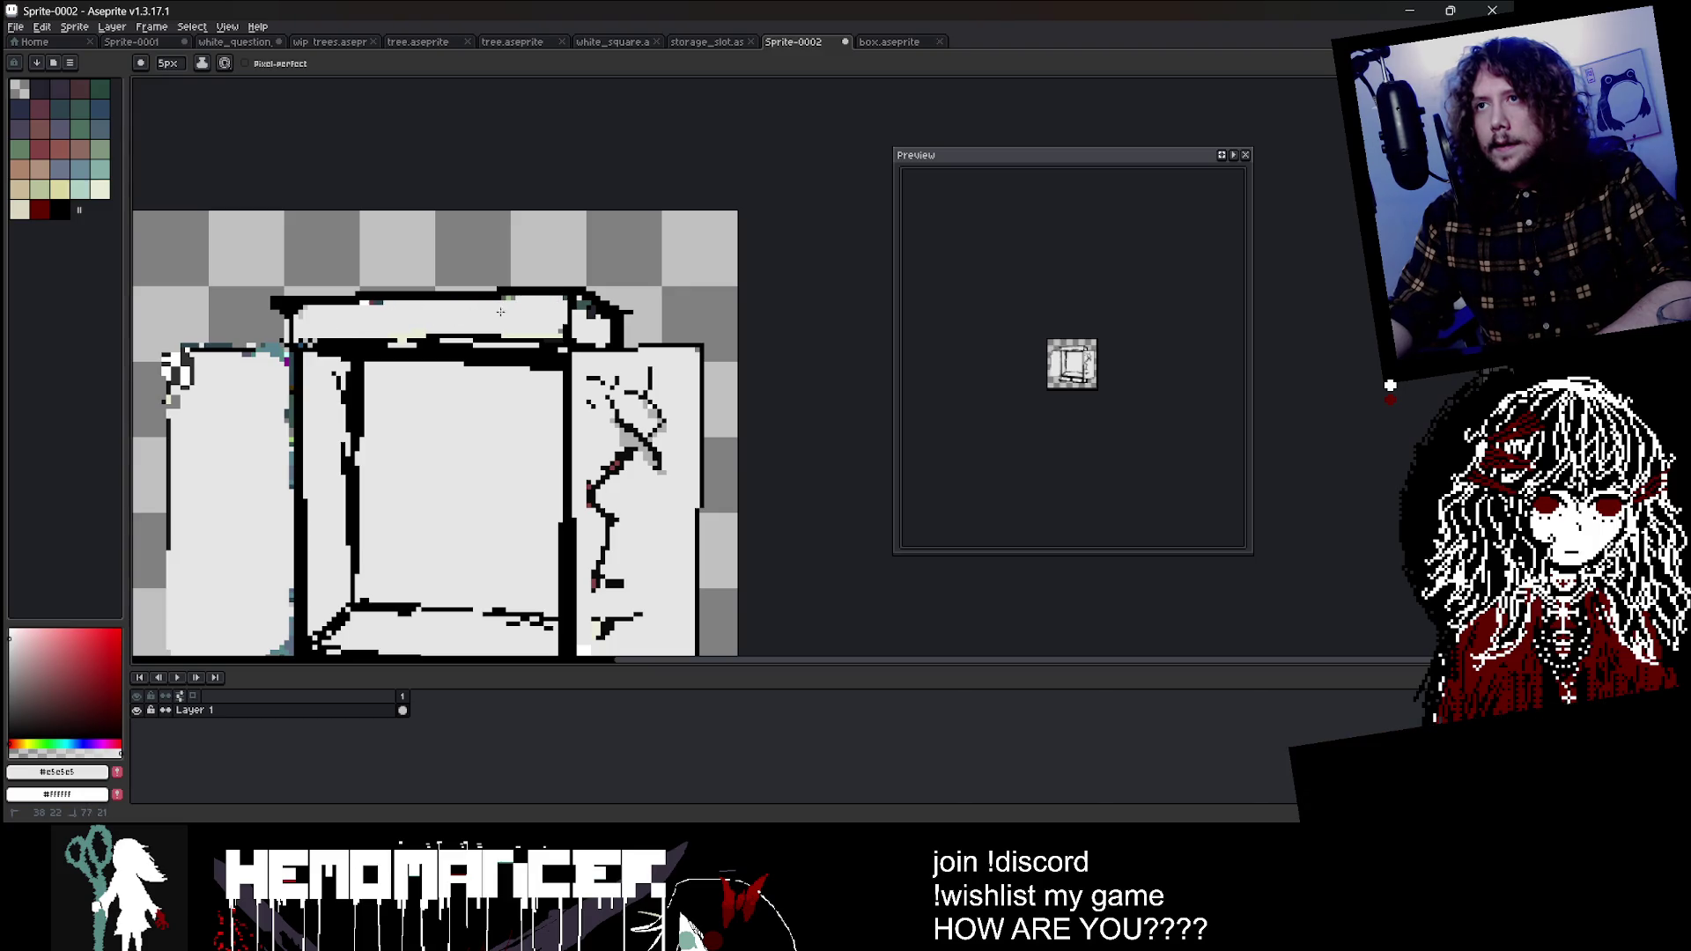
{"action": "scroll", "coordinate": [518, 307], "scroll_direction": "down", "scroll_amount": 4}
Step: Pick near-black #171619 and draw a 1px line along the left door's bottom
{"action": "scroll", "coordinate": [517, 307], "scroll_direction": "up", "scroll_amount": 4}
{"action": "scroll", "coordinate": [440, 370], "scroll_direction": "down", "scroll_amount": 1}
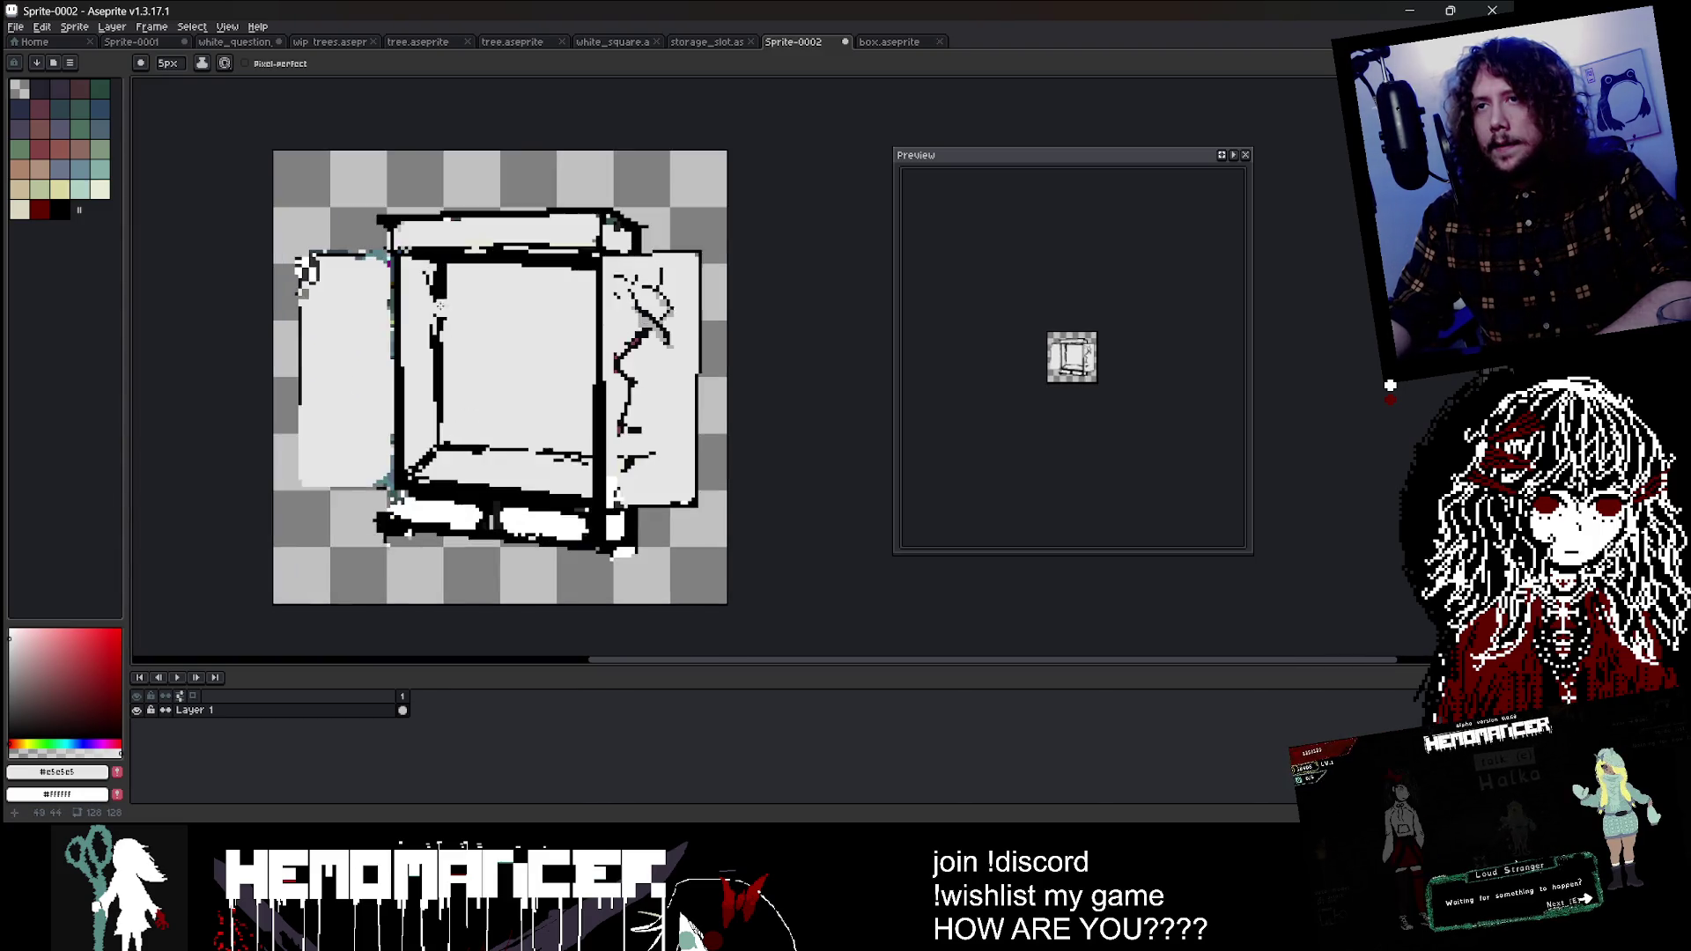
{"action": "scroll", "coordinate": [391, 443], "scroll_direction": "up", "scroll_amount": 1}
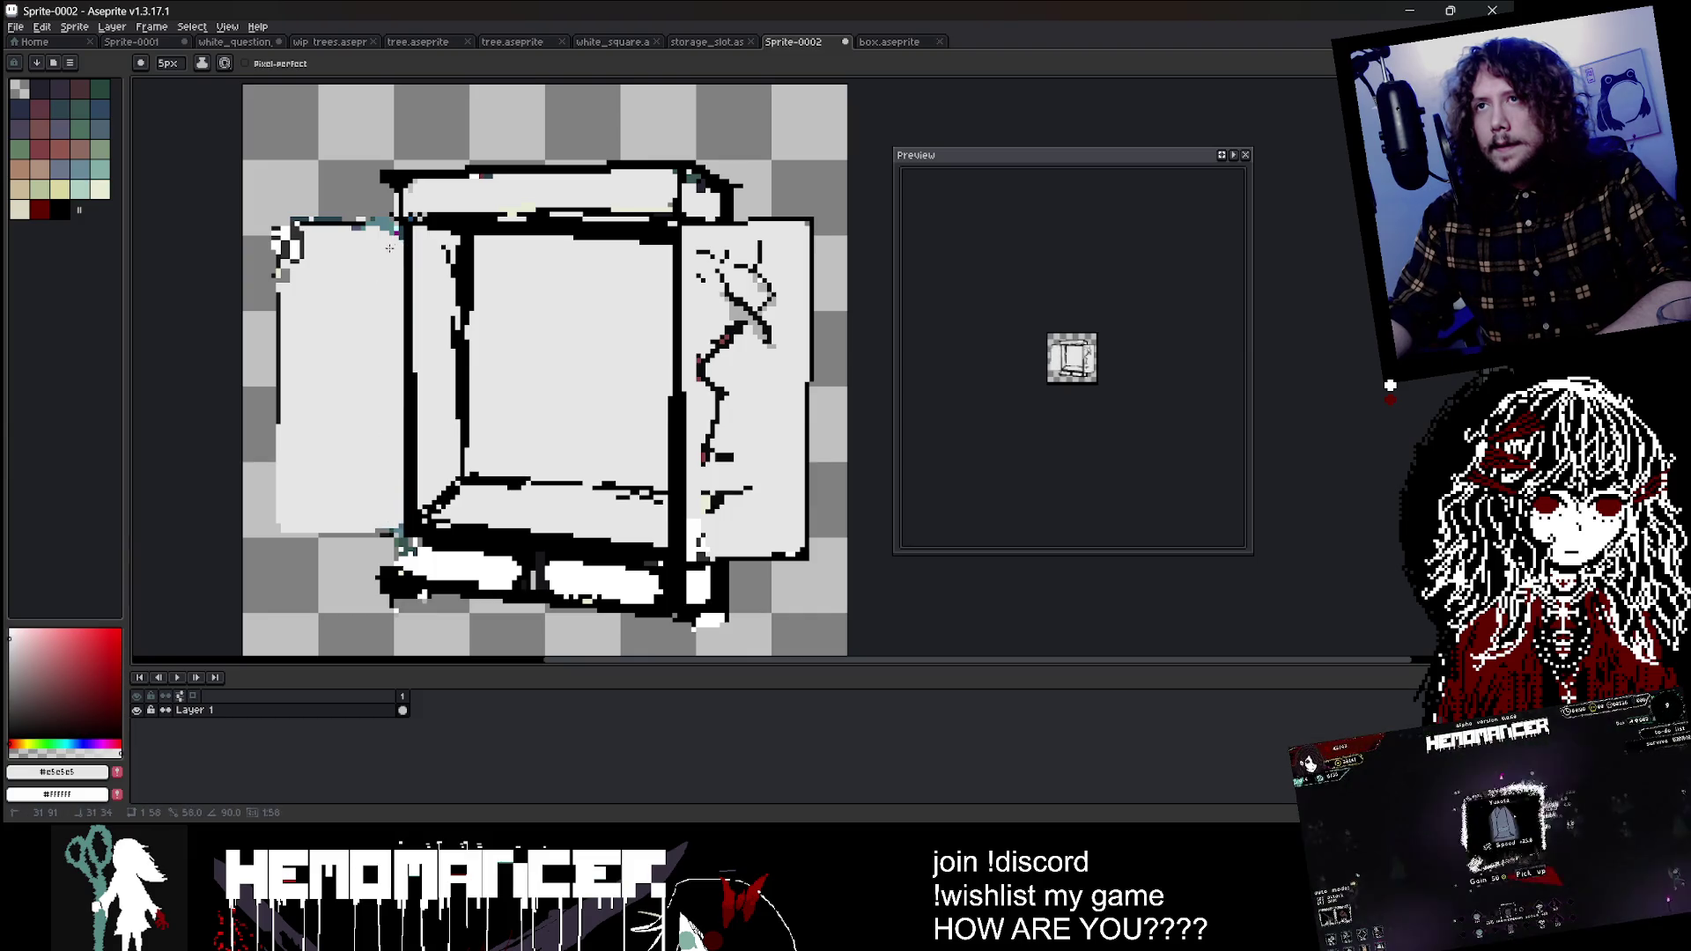
{"action": "scroll", "coordinate": [377, 293], "scroll_direction": "down", "scroll_amount": 1}
{"action": "scroll", "coordinate": [377, 293], "scroll_direction": "up", "scroll_amount": 1}
{"action": "key", "text": "minus"}
{"action": "key", "text": "minus"}
{"action": "key", "text": "minus"}
{"action": "key", "text": "minus"}
{"action": "left_click", "coordinate": [311, 385], "text": "alt"}
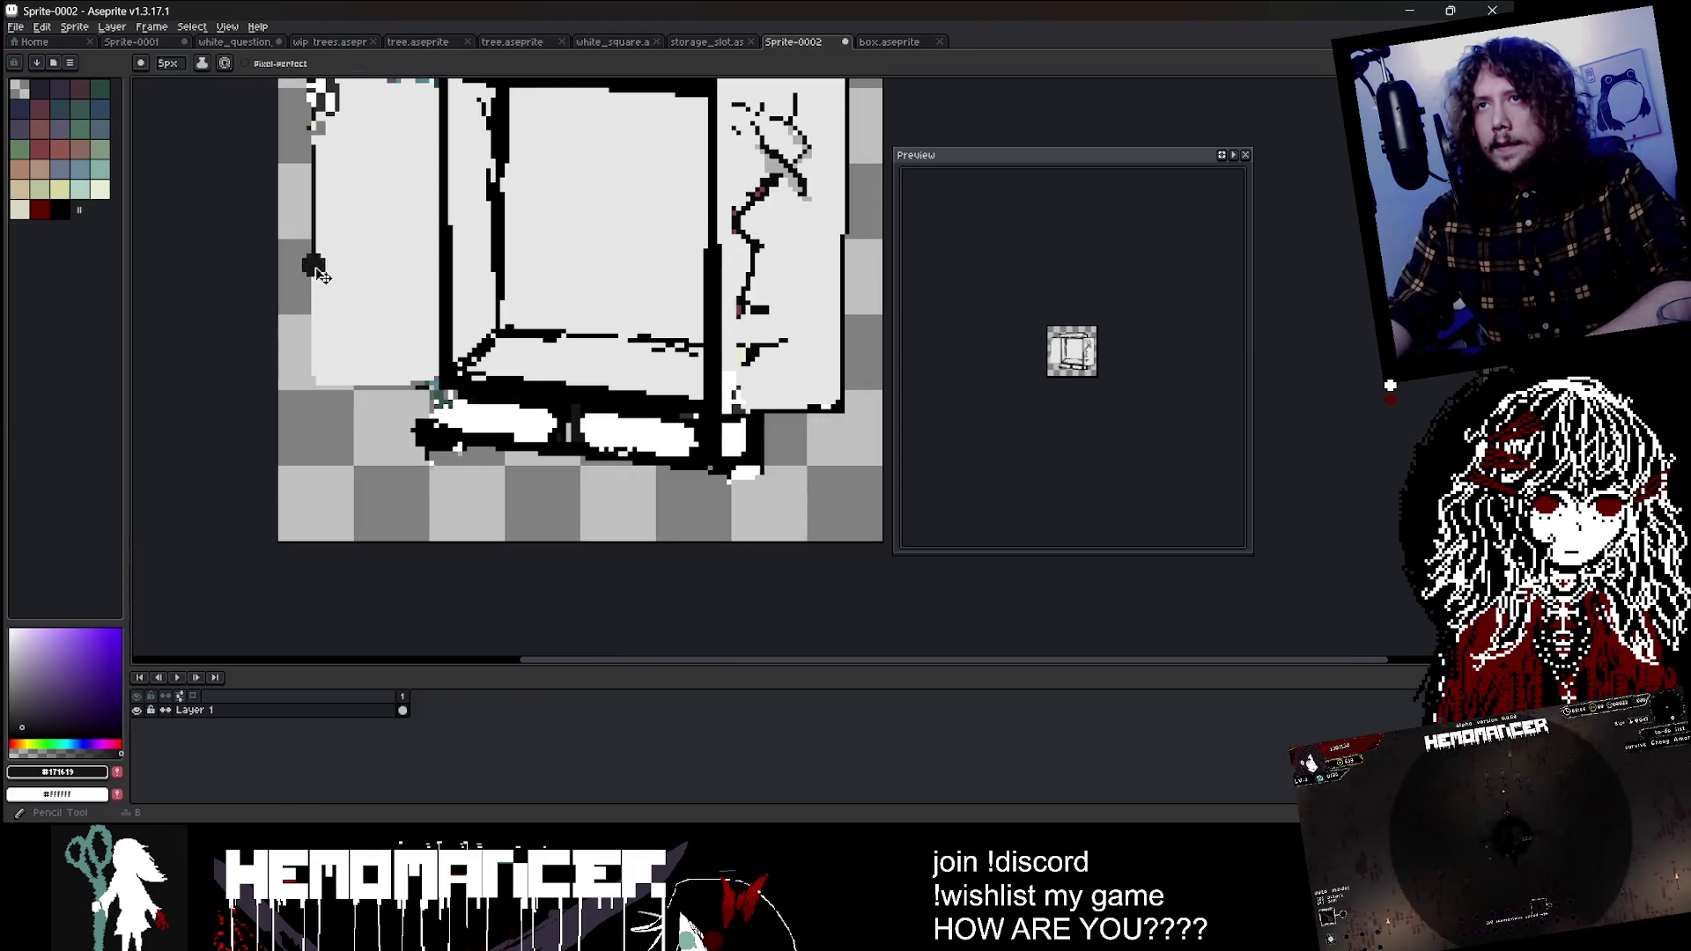
{"action": "left_click_drag", "start_coordinate": [311, 385], "coordinate": [441, 380]}
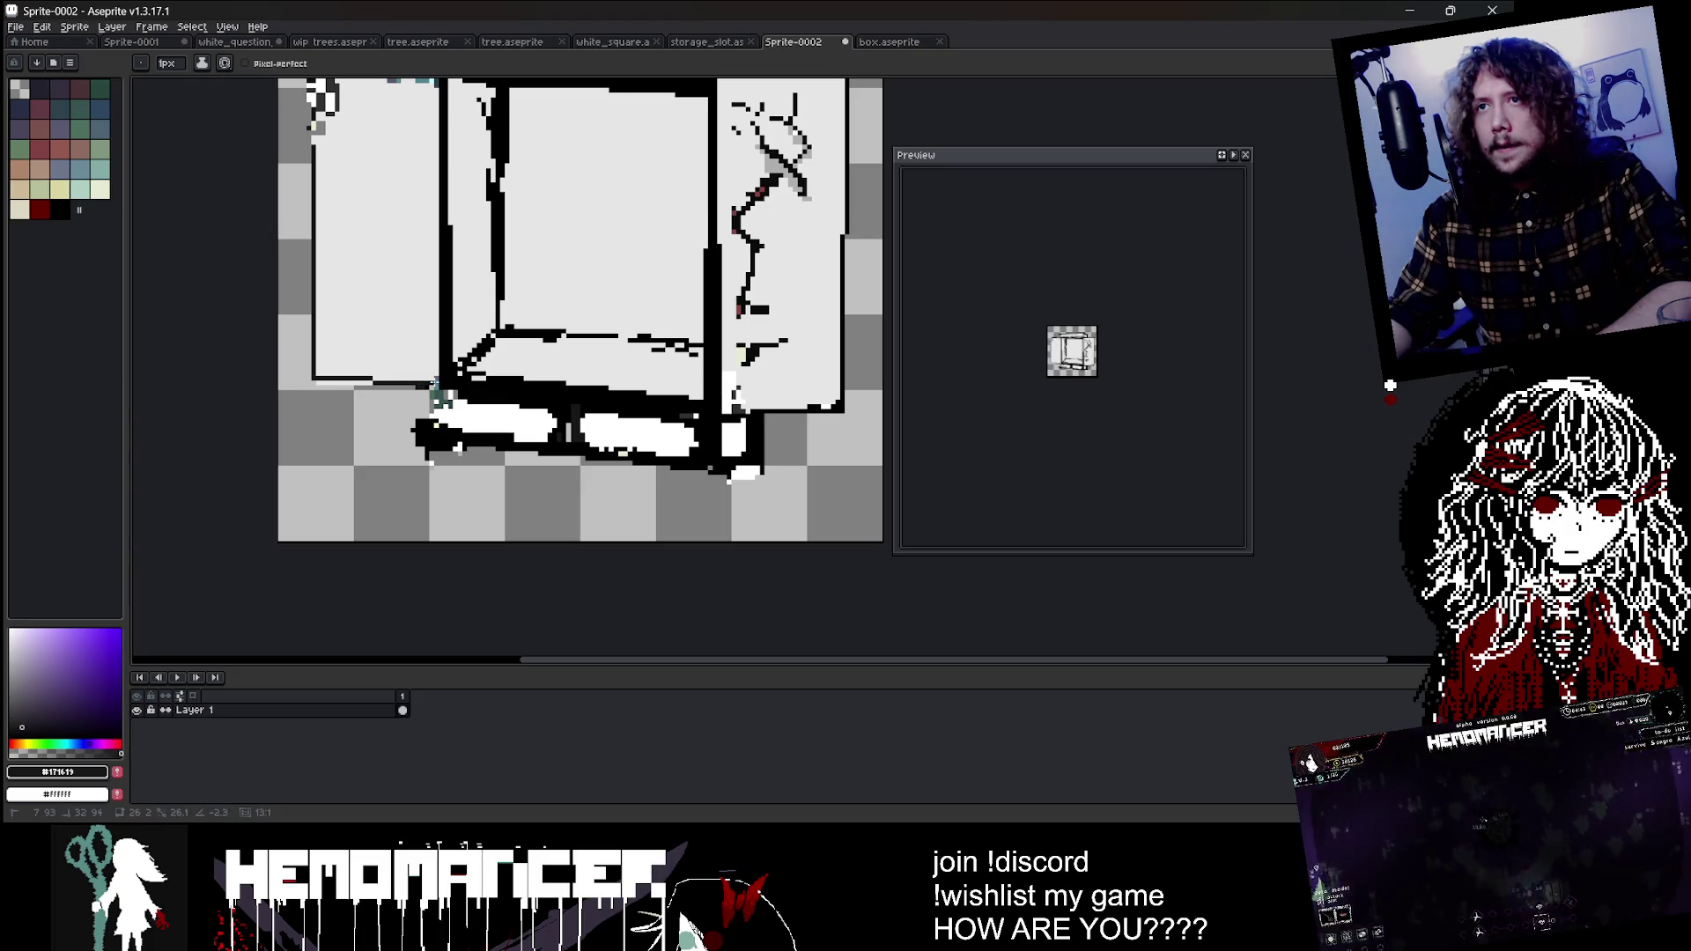
Step: Outline the left door's left and top edges in near-black
{"action": "scroll", "coordinate": [732, 357], "scroll_direction": "down", "scroll_amount": 1}
{"action": "scroll", "coordinate": [457, 266], "scroll_direction": "up", "scroll_amount": 1}
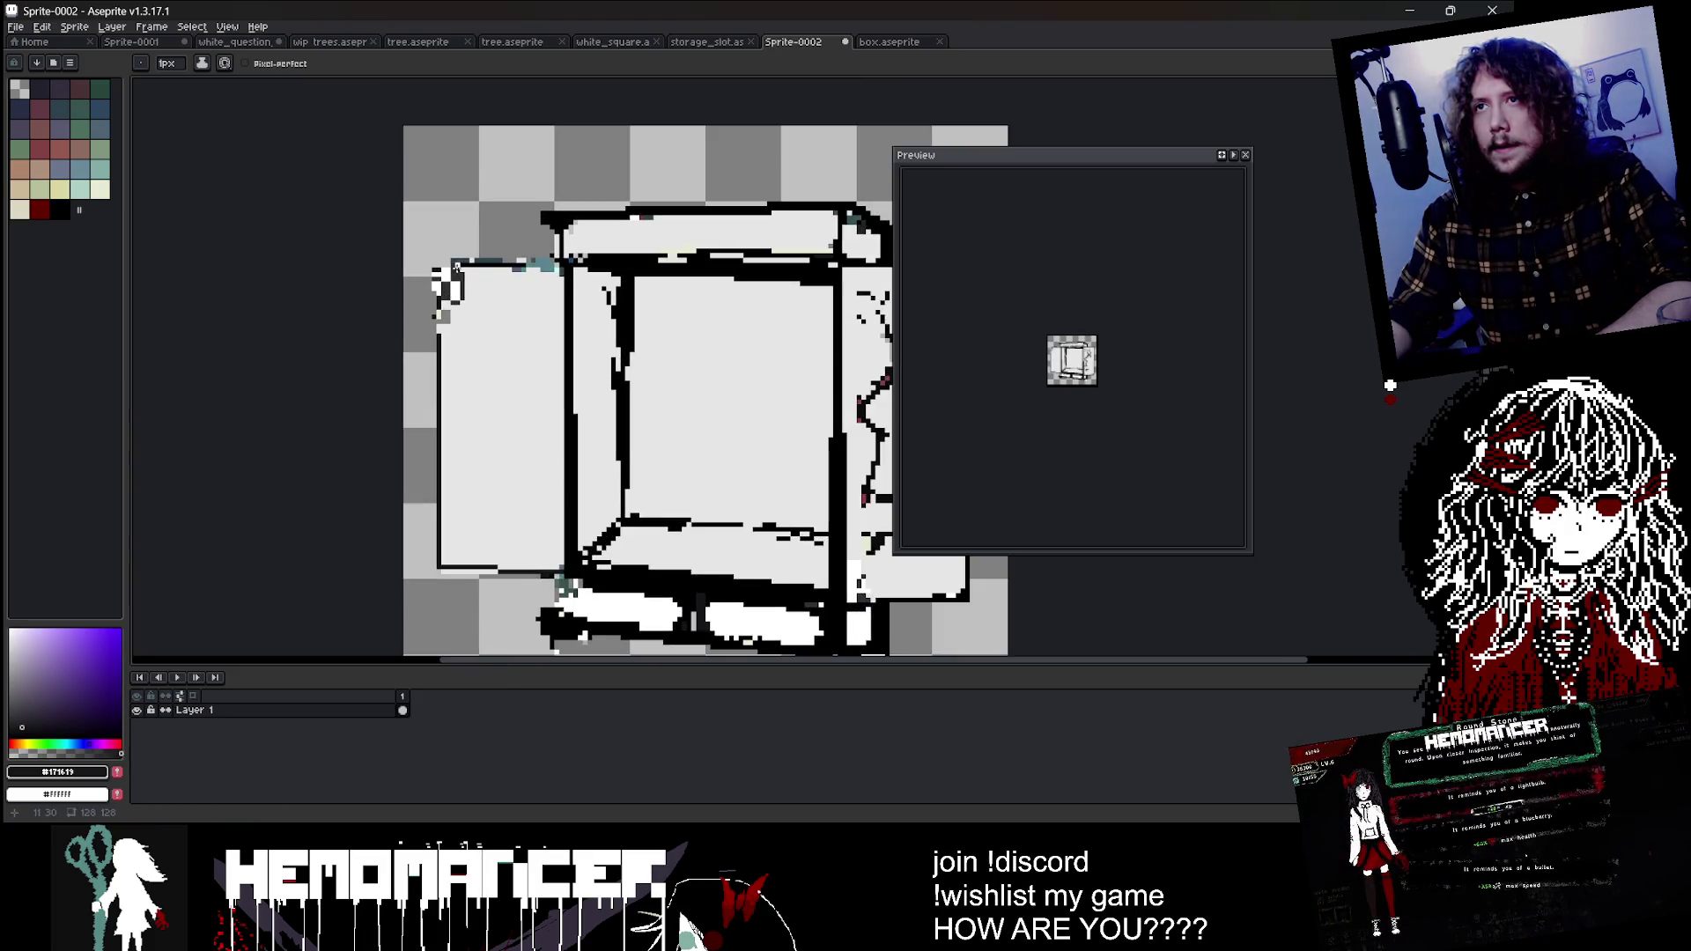
{"action": "left_click_drag", "start_coordinate": [438, 321], "coordinate": [541, 258]}
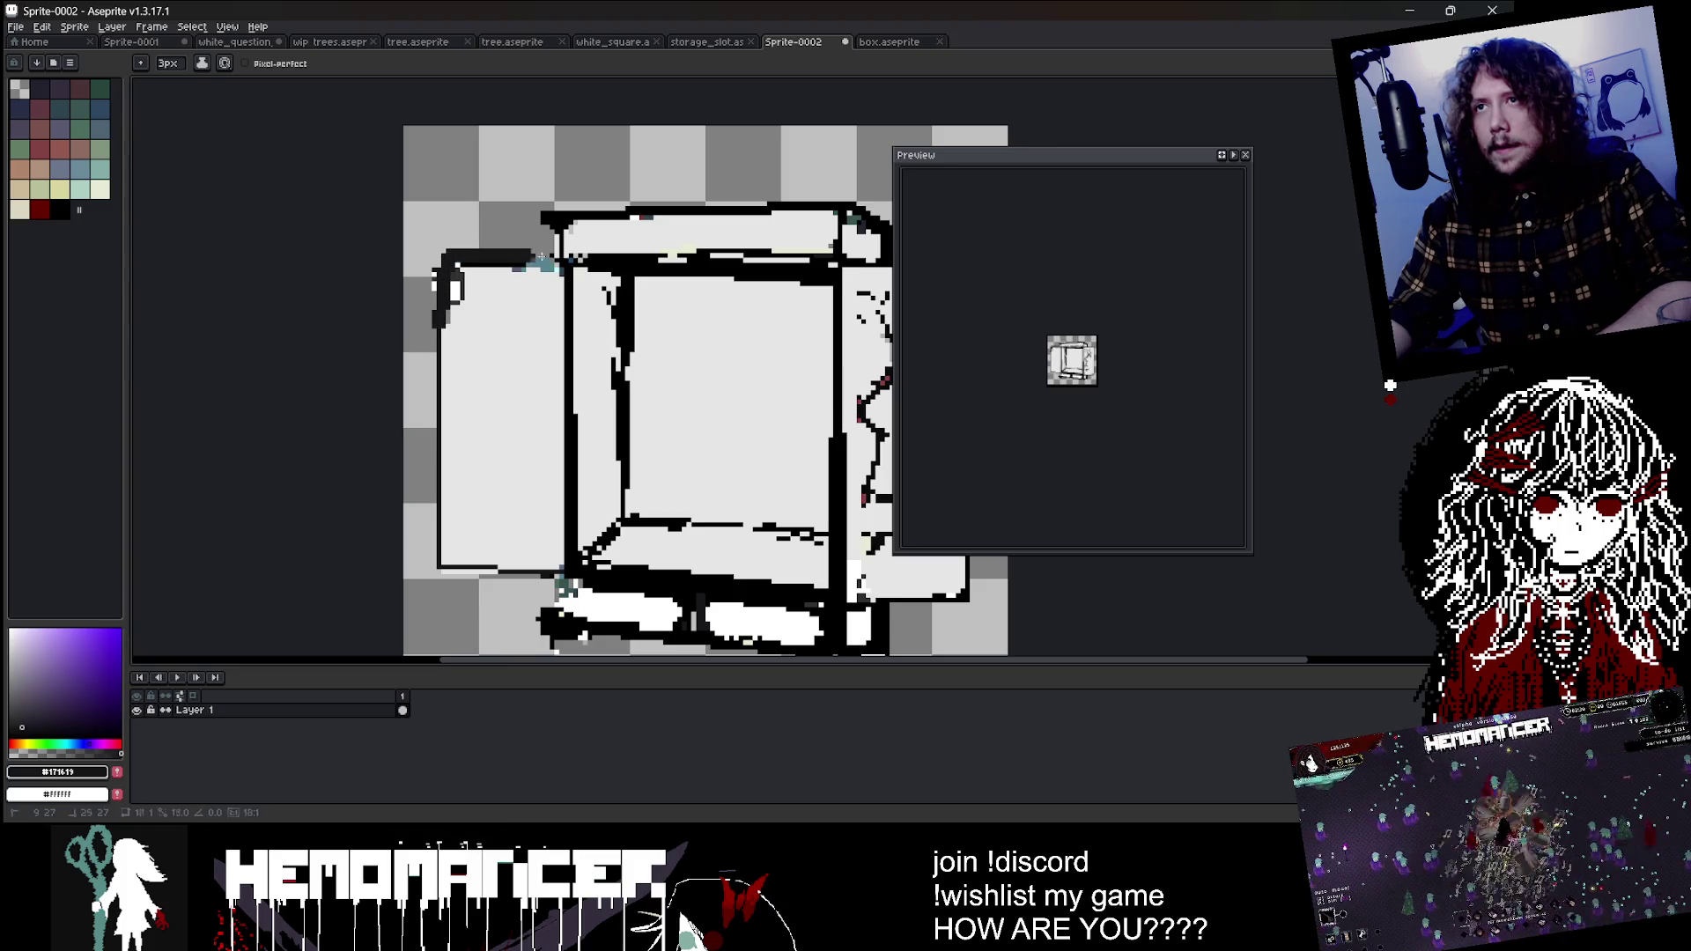
{"action": "scroll", "coordinate": [557, 238], "scroll_direction": "down", "scroll_amount": 2}
{"action": "scroll", "coordinate": [646, 212], "scroll_direction": "up", "scroll_amount": 1}
{"action": "key", "text": "minus"}
{"action": "key", "text": "minus"}
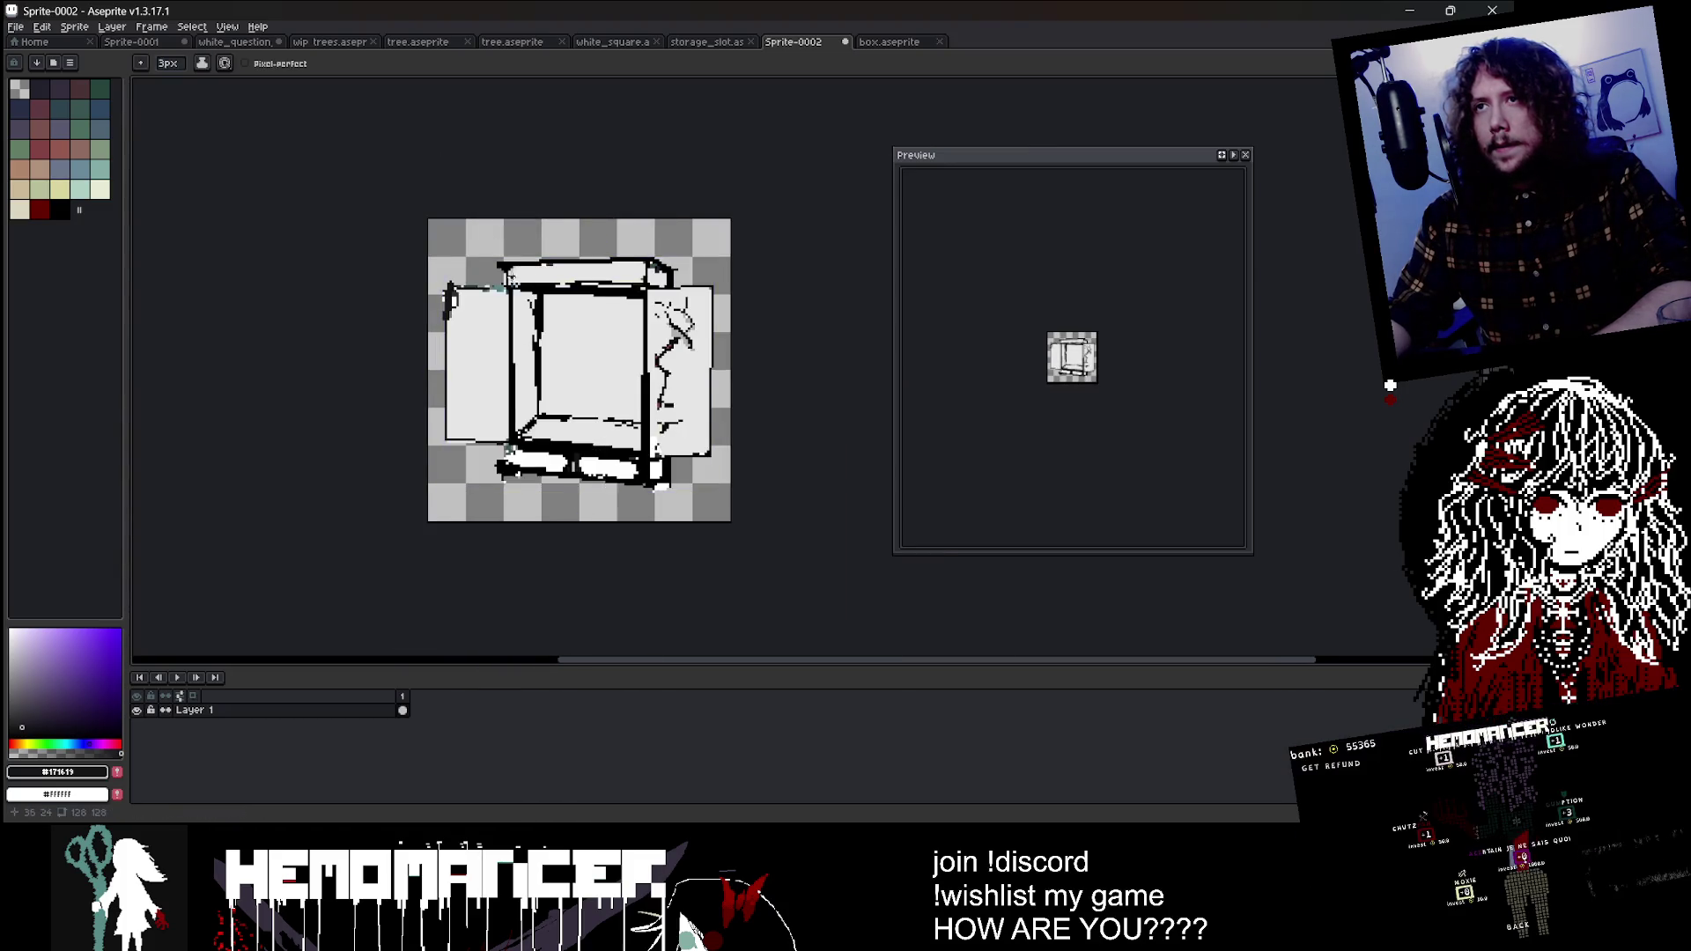
{"action": "scroll", "coordinate": [498, 293], "scroll_direction": "up", "scroll_amount": 1}
{"action": "scroll", "coordinate": [595, 313], "scroll_direction": "down", "scroll_amount": 1}
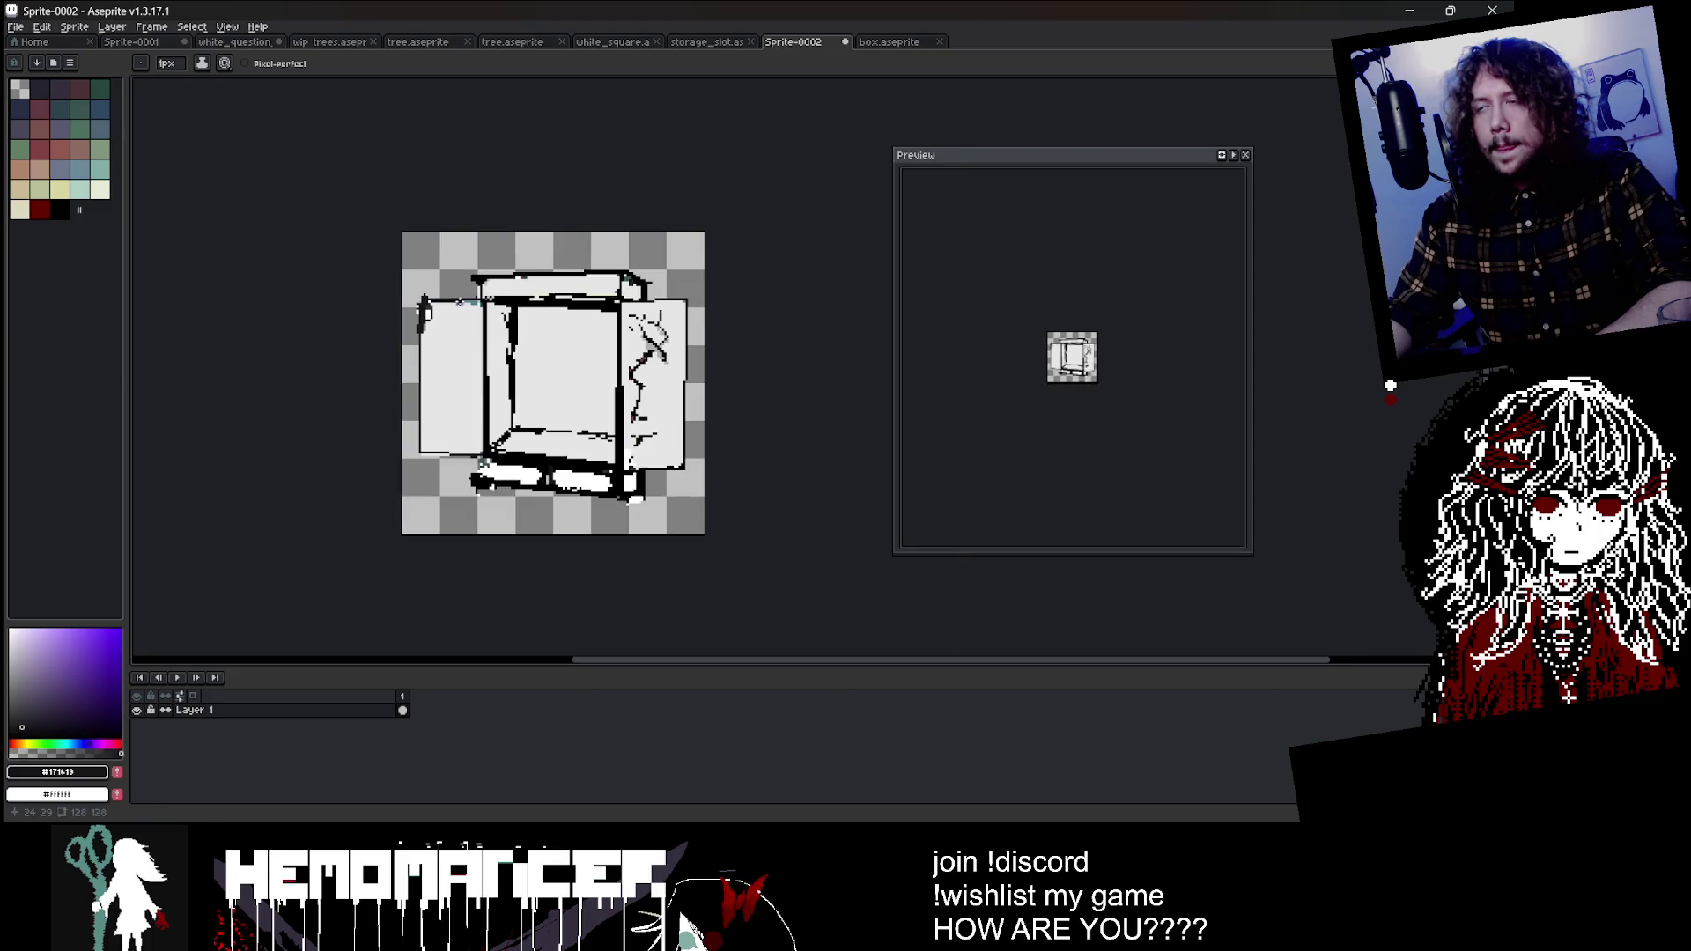
{"action": "left_click_drag", "start_coordinate": [628, 329], "coordinate": [596, 312]}
{"action": "scroll", "coordinate": [553, 314], "scroll_direction": "up", "scroll_amount": 1}
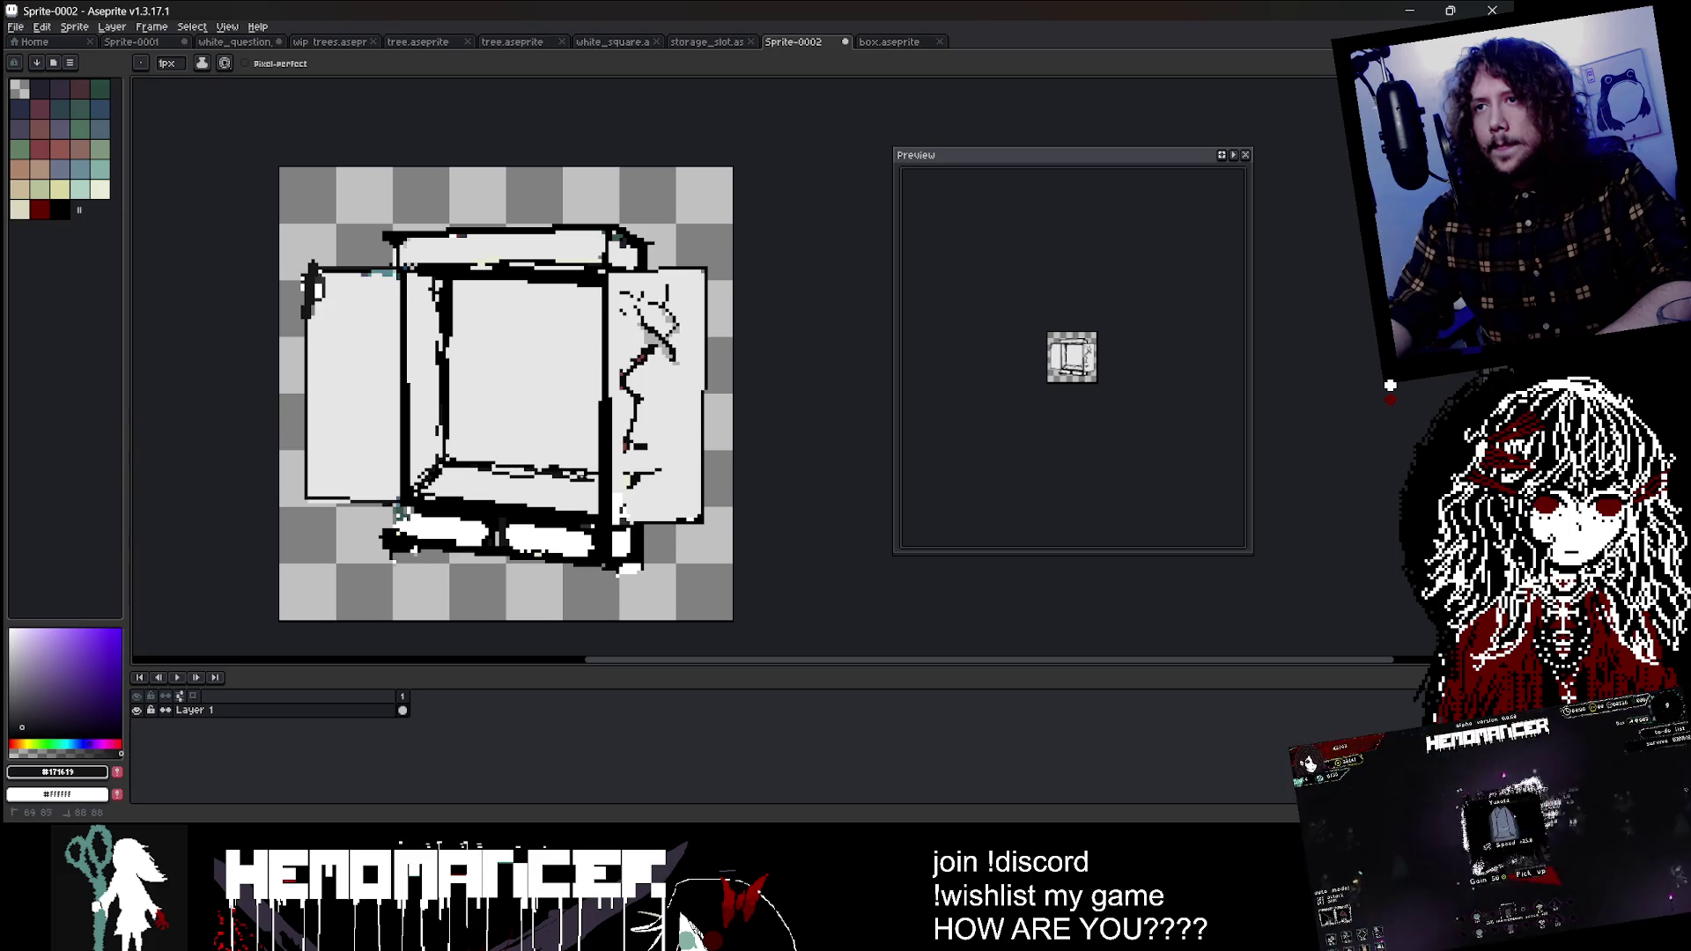
{"action": "scroll", "coordinate": [668, 462], "scroll_direction": "down", "scroll_amount": 1}
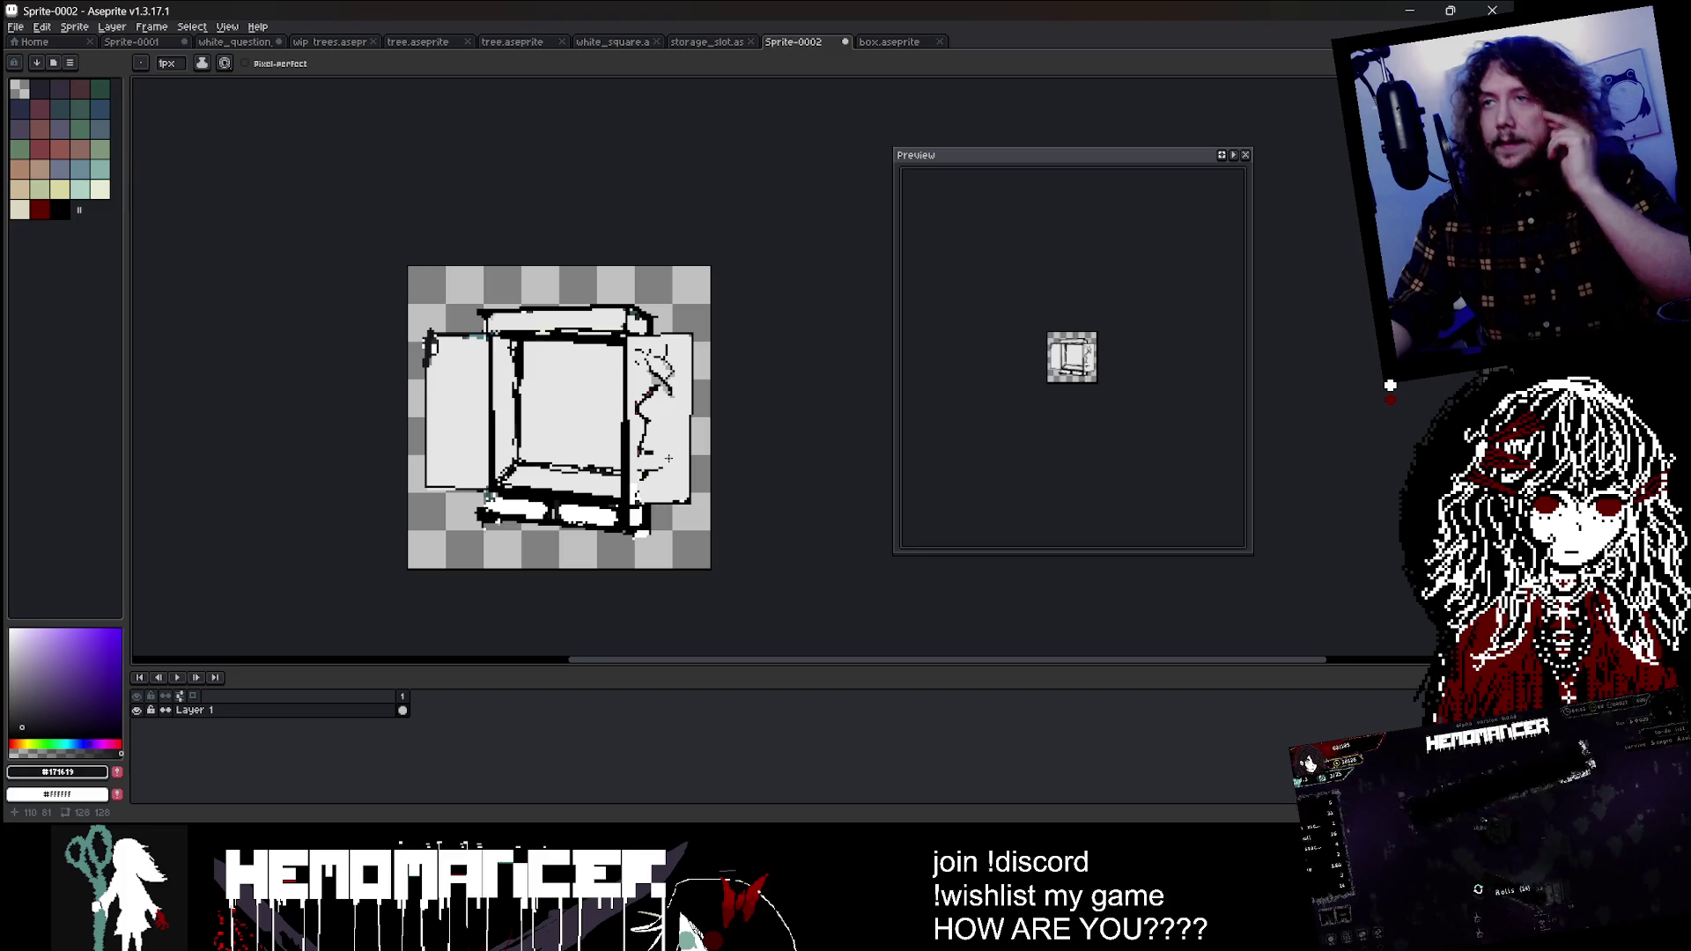
Step: Check box.aseprite's first frame, then return to Sprite-0002 and pick dark red
{"action": "key", "text": "ctrl+Tab"}
{"action": "left_click", "coordinate": [402, 739]}
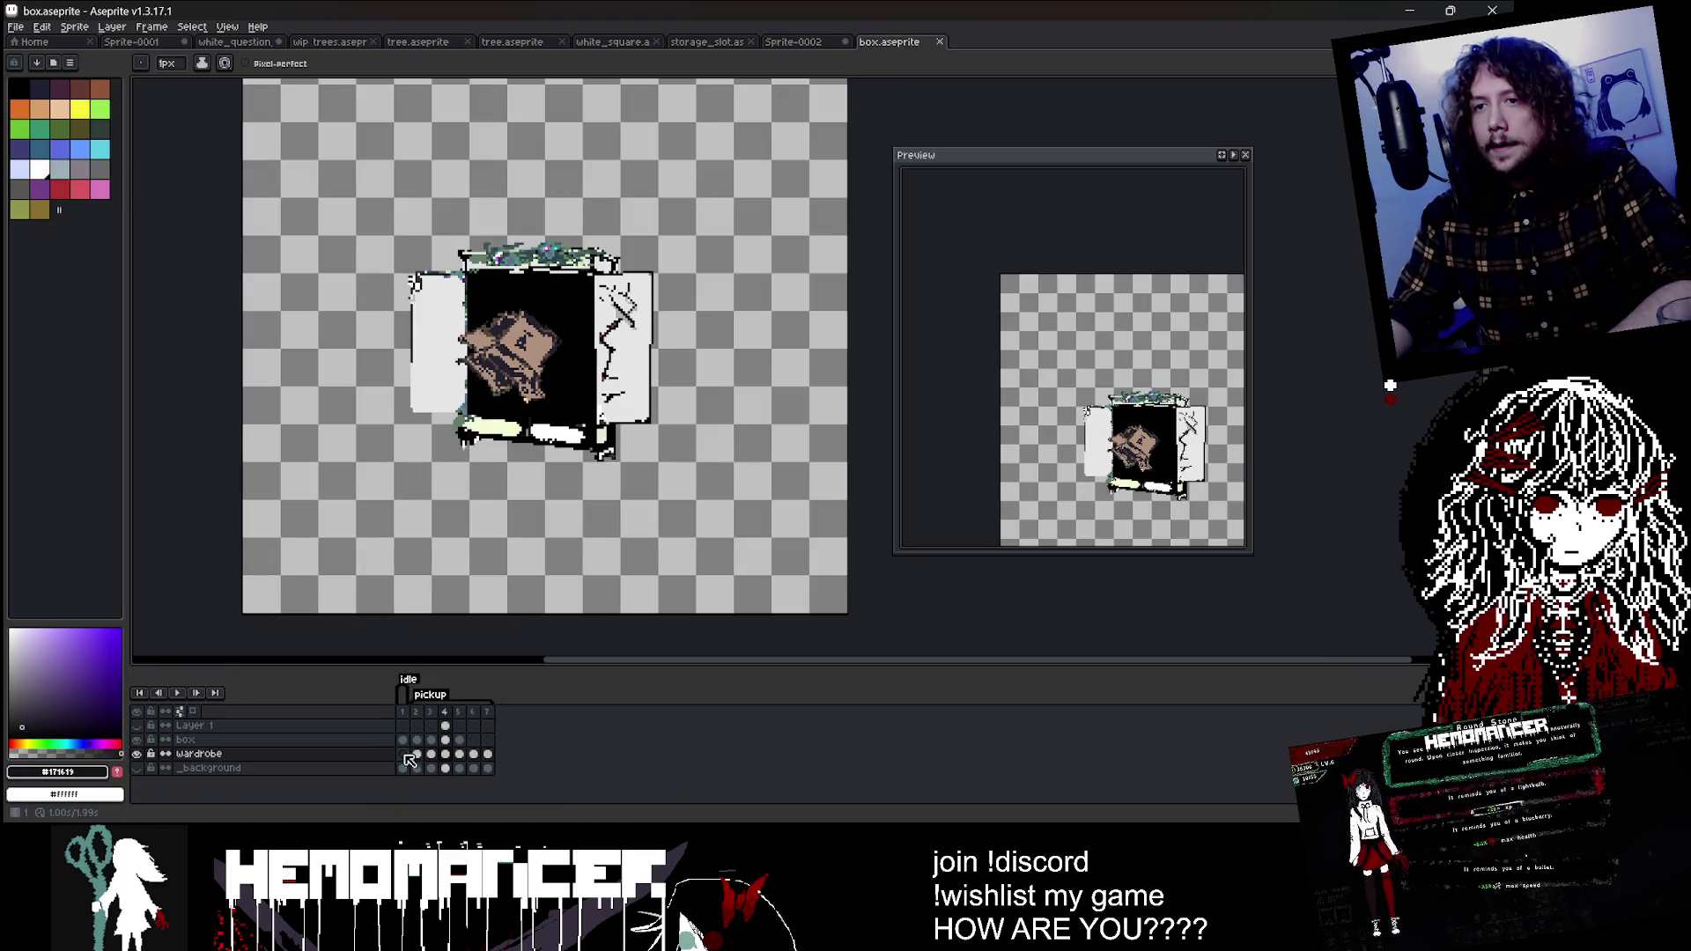
{"action": "left_click_drag", "start_coordinate": [277, 652], "coordinate": [463, 629]}
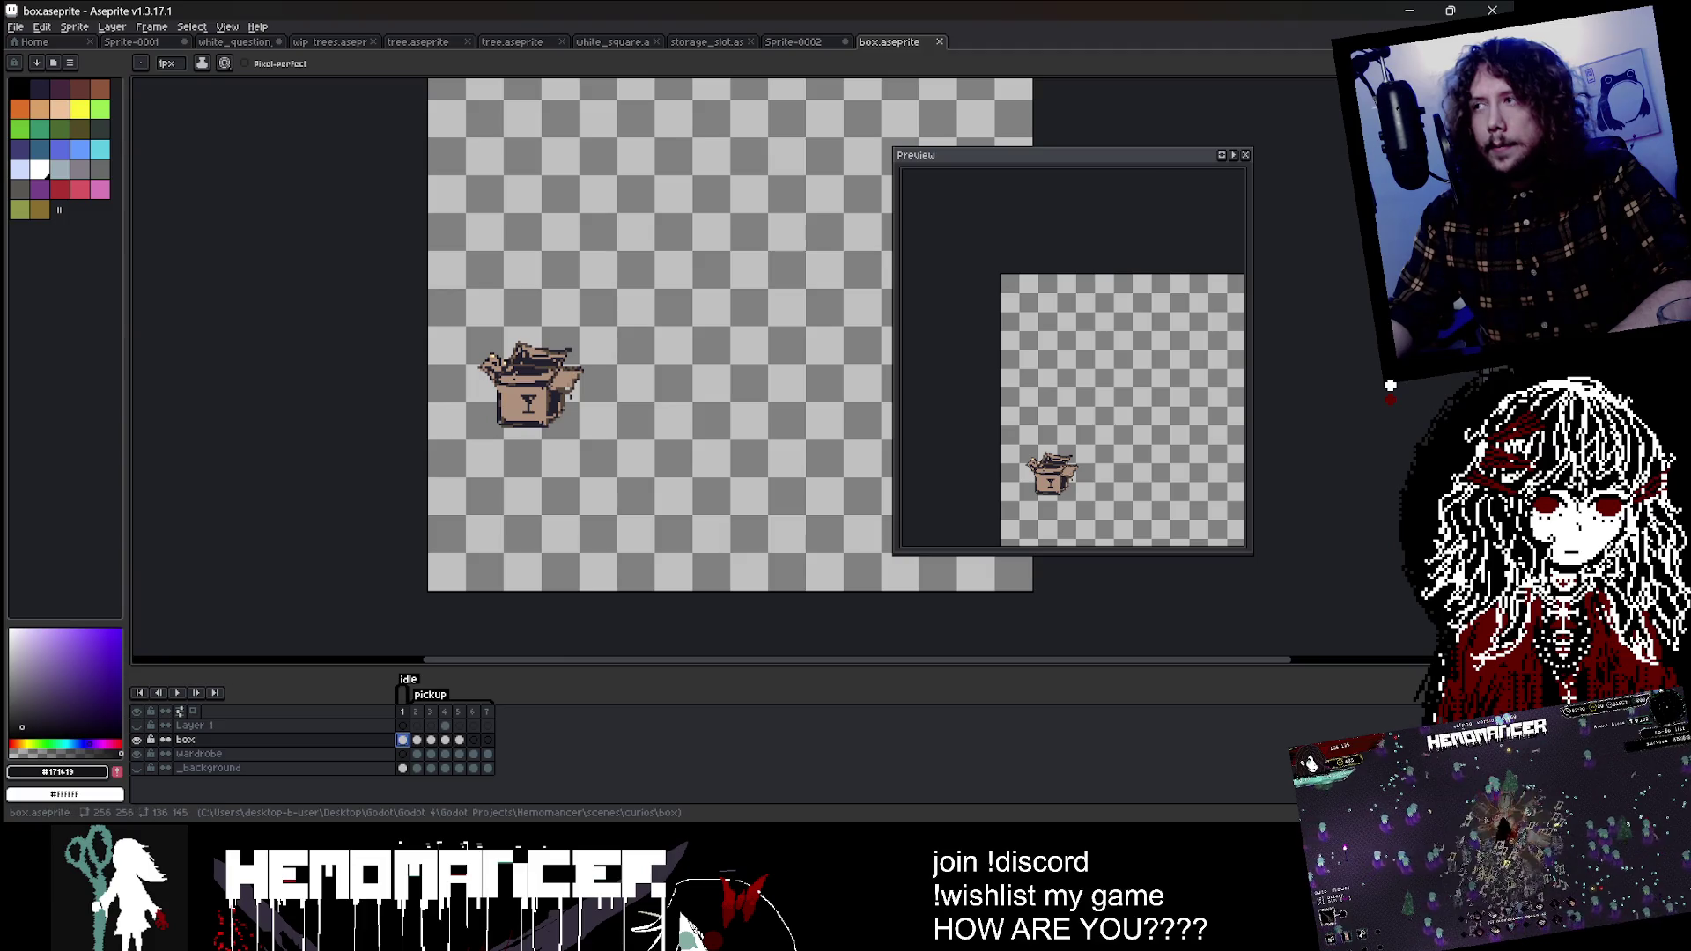
{"action": "key", "text": "m"}
{"action": "scroll", "coordinate": [546, 339], "scroll_direction": "up", "scroll_amount": 1}
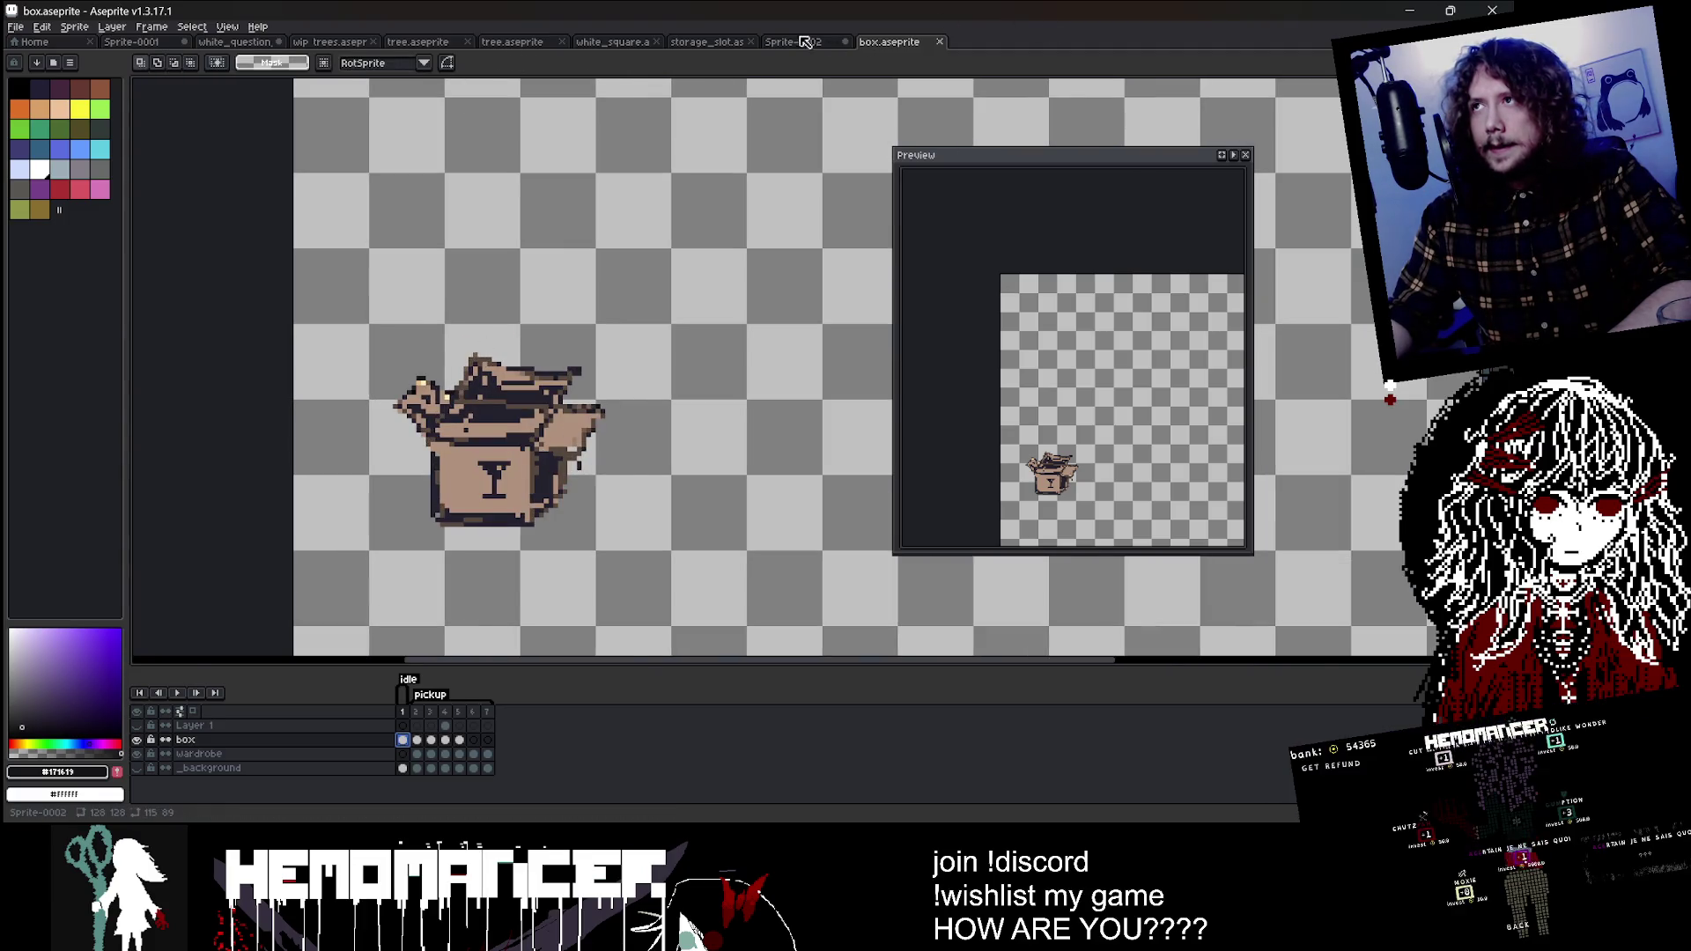
{"action": "key", "text": "ctrl+shift+Tab"}
{"action": "left_click", "coordinate": [40, 209]}
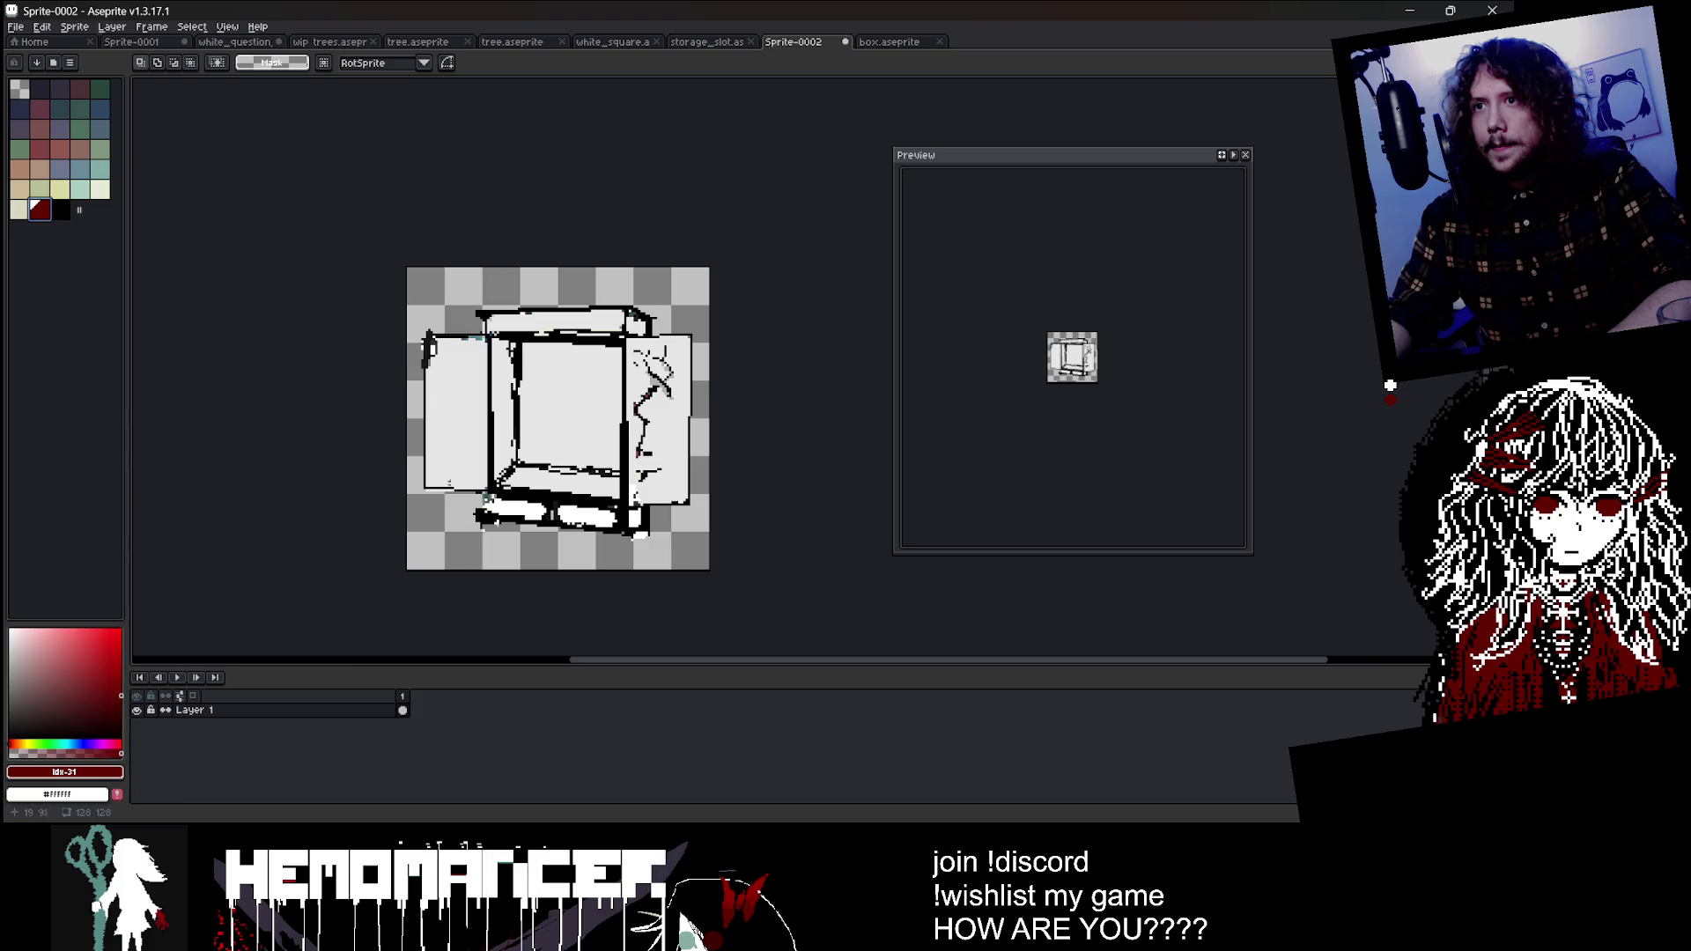
Step: Add a new Layer 2 above Layer 1
{"action": "right_click", "coordinate": [266, 710]}
{"action": "mouse_move", "coordinate": [344, 731]}
{"action": "left_click", "coordinate": [414, 731]}
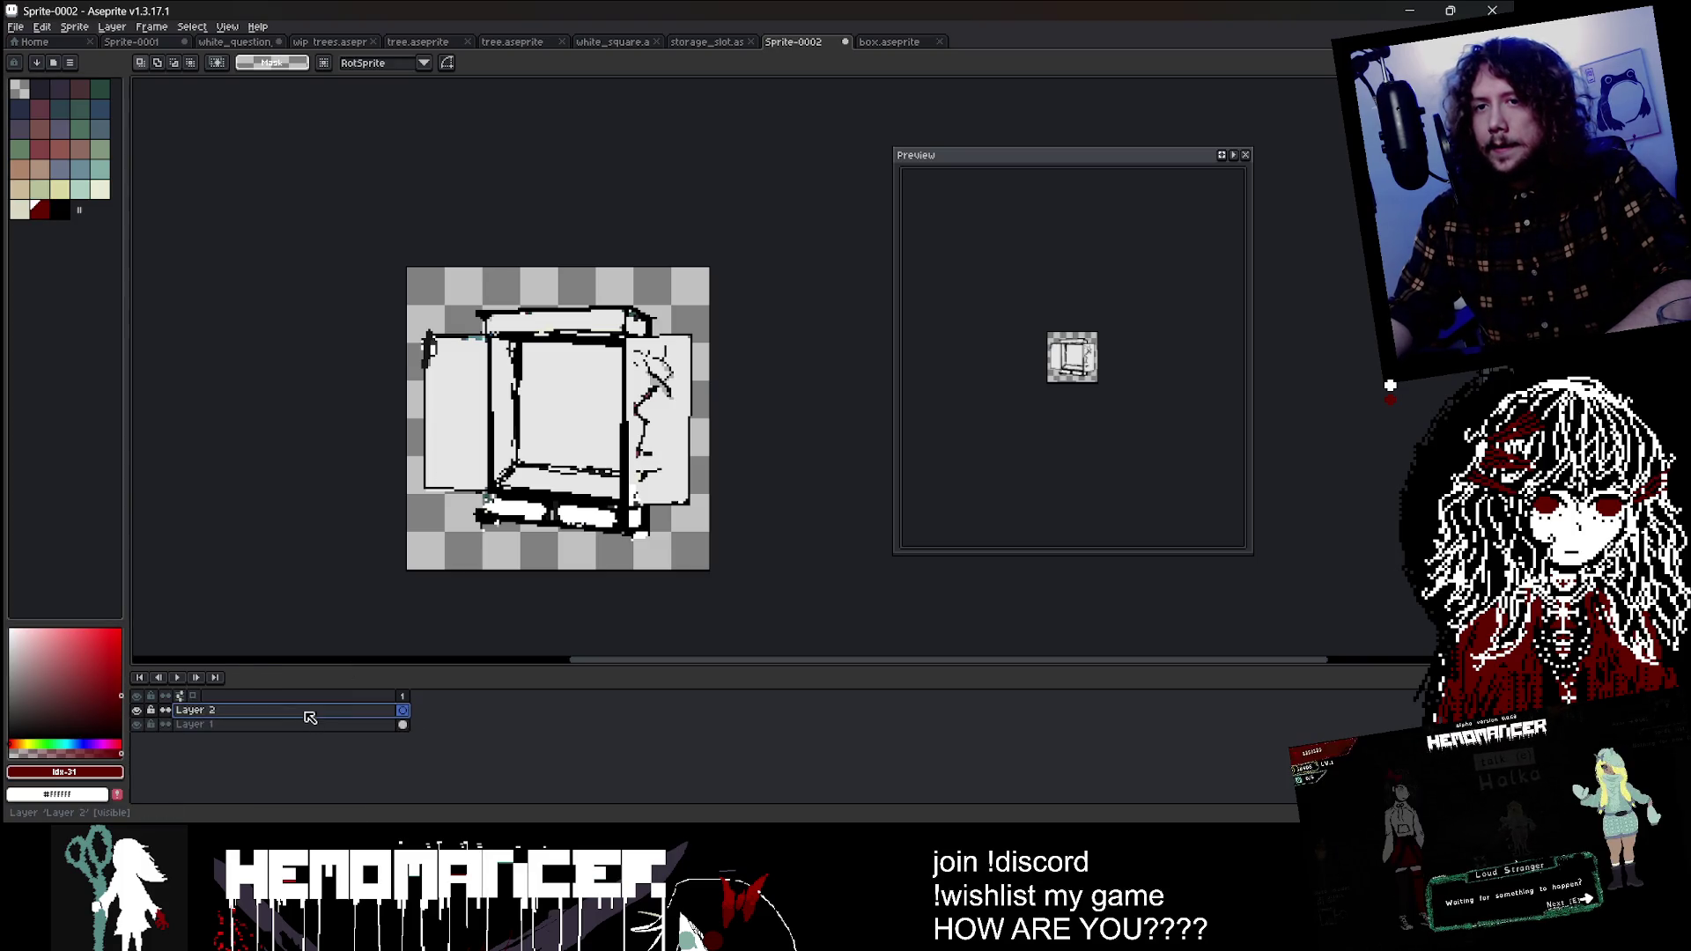
{"action": "scroll", "coordinate": [551, 466], "scroll_direction": "up", "scroll_amount": 1}
{"action": "scroll", "coordinate": [384, 481], "scroll_direction": "down", "scroll_amount": 1}
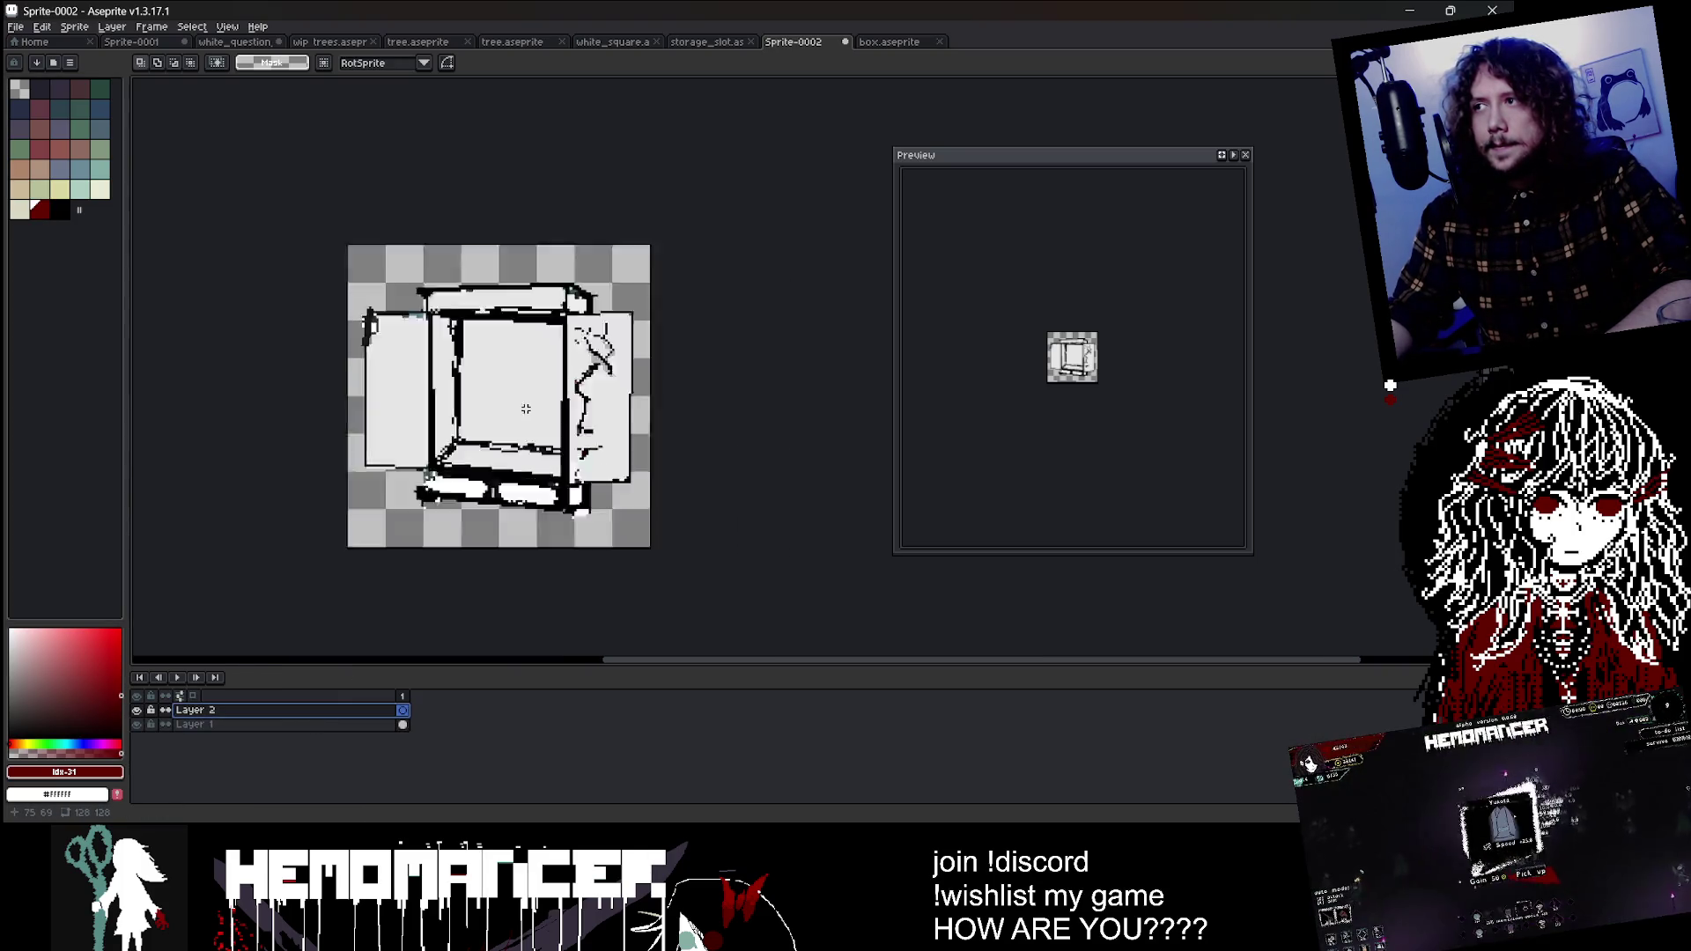
{"action": "scroll", "coordinate": [494, 411], "scroll_direction": "up", "scroll_amount": 1}
Step: Draw red test strokes on the wardrobe, undo them, and bring up the Save dialog
{"action": "key", "text": "b"}
{"action": "scroll", "coordinate": [537, 300], "scroll_direction": "up", "scroll_amount": 1}
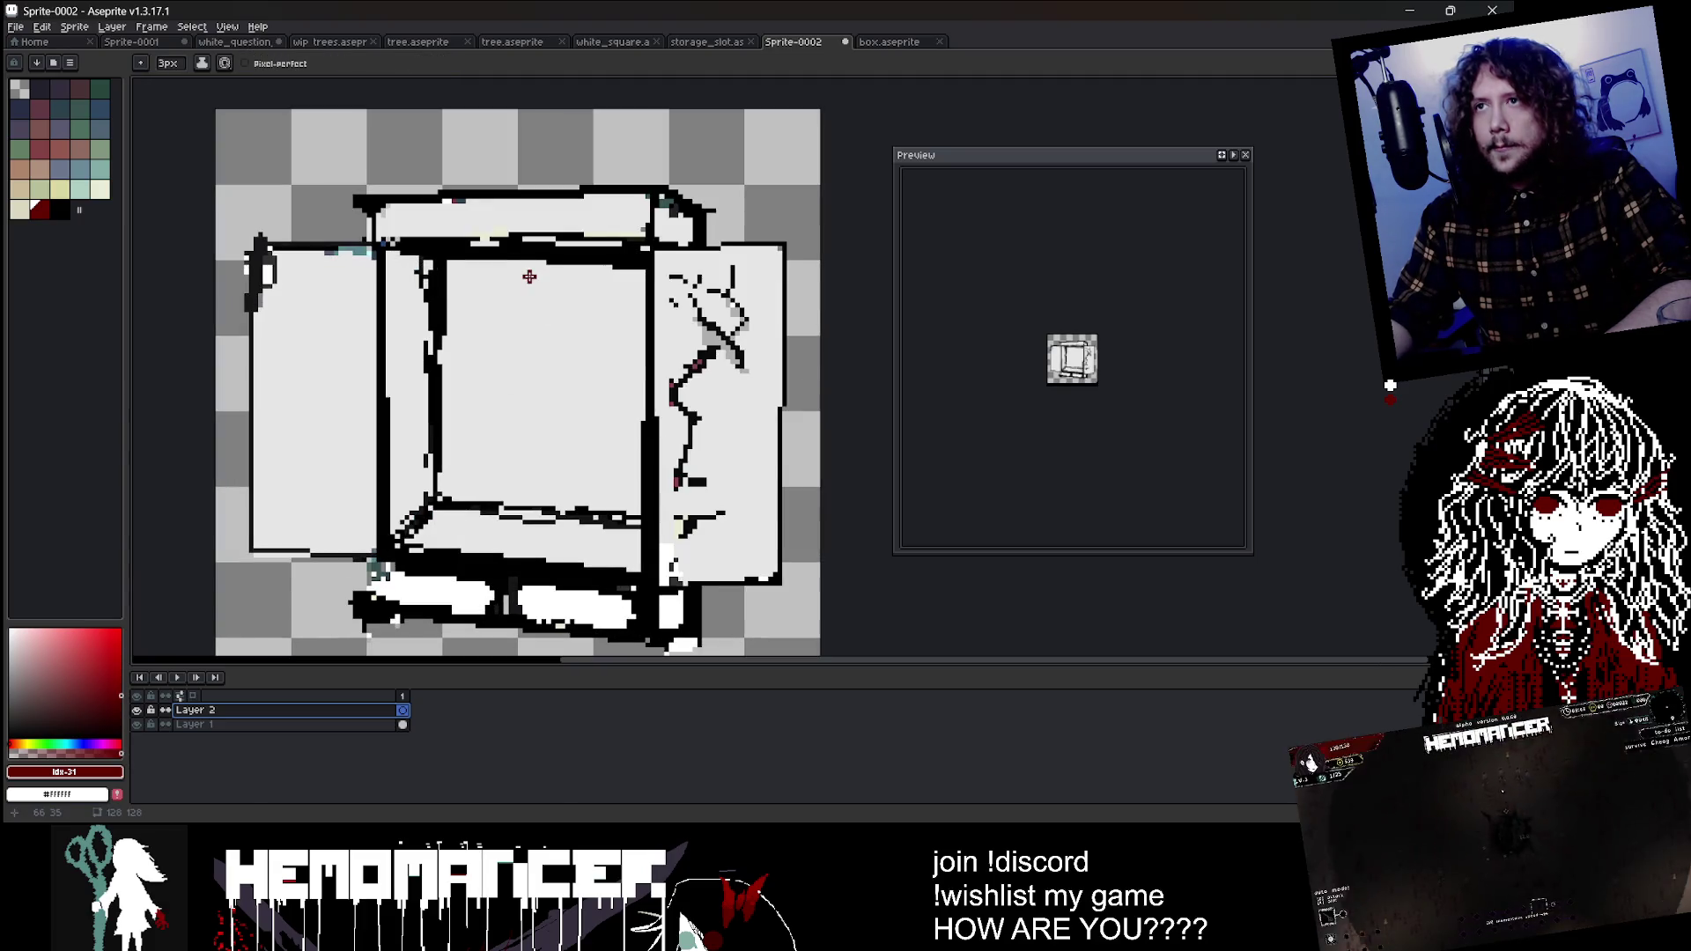
{"action": "left_click_drag", "start_coordinate": [510, 333], "coordinate": [505, 405]}
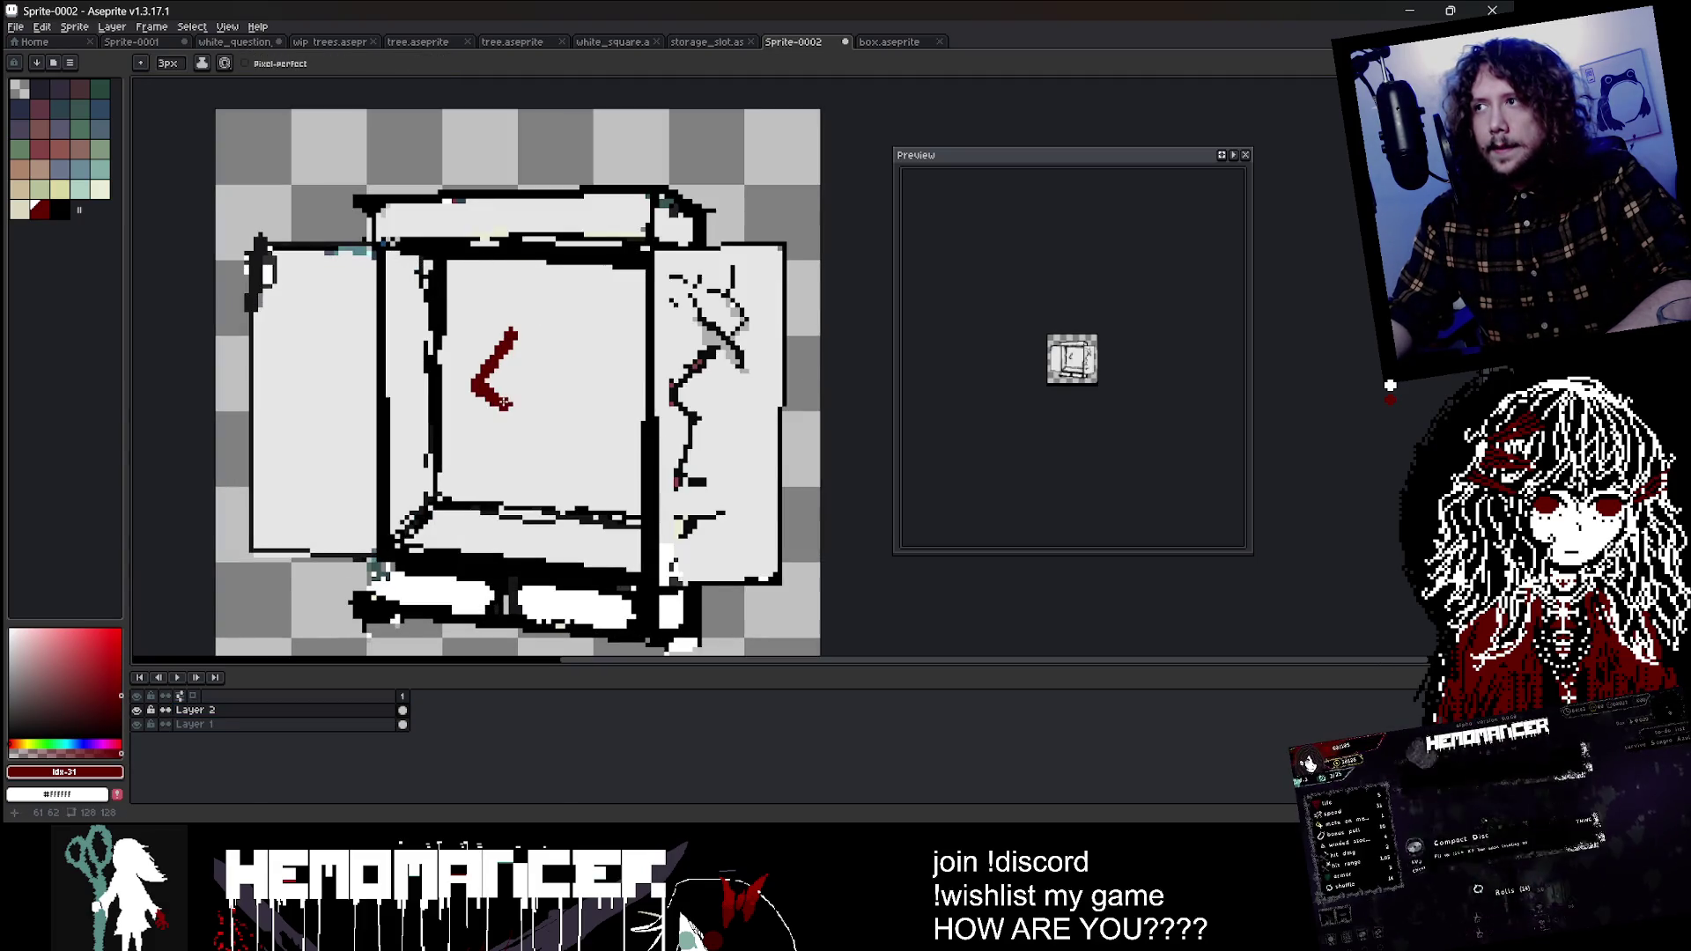
{"action": "key", "text": "ctrl+z"}
{"action": "key", "text": "ctrl+z"}
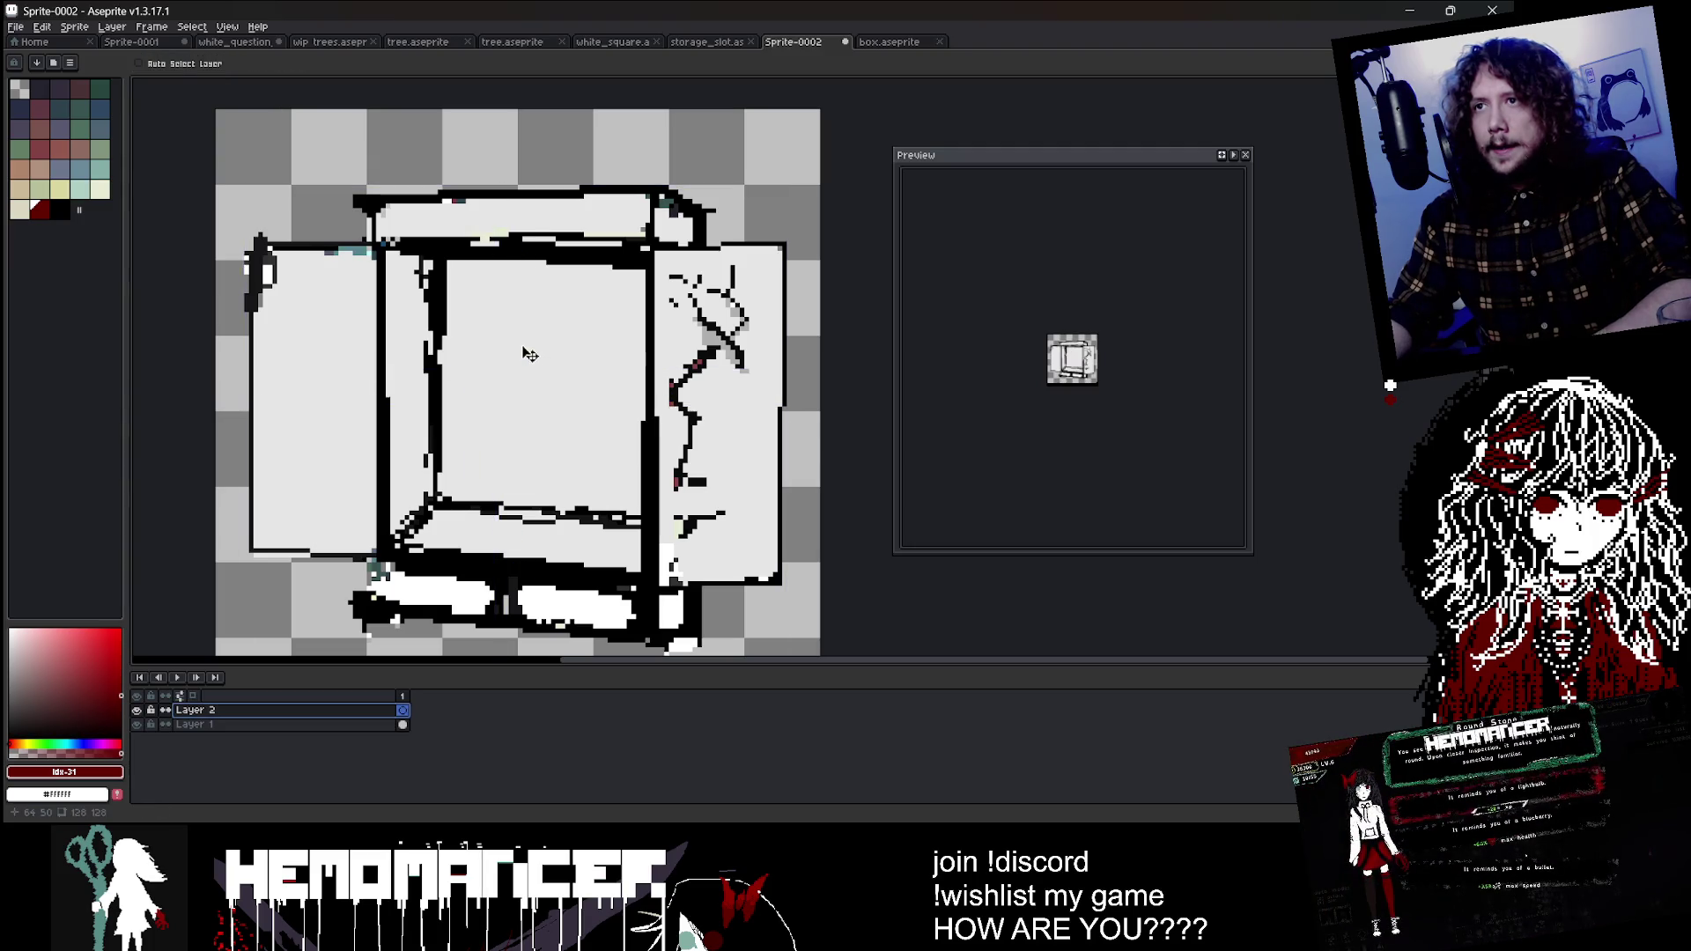
{"action": "left_click_drag", "start_coordinate": [520, 343], "coordinate": [533, 348]}
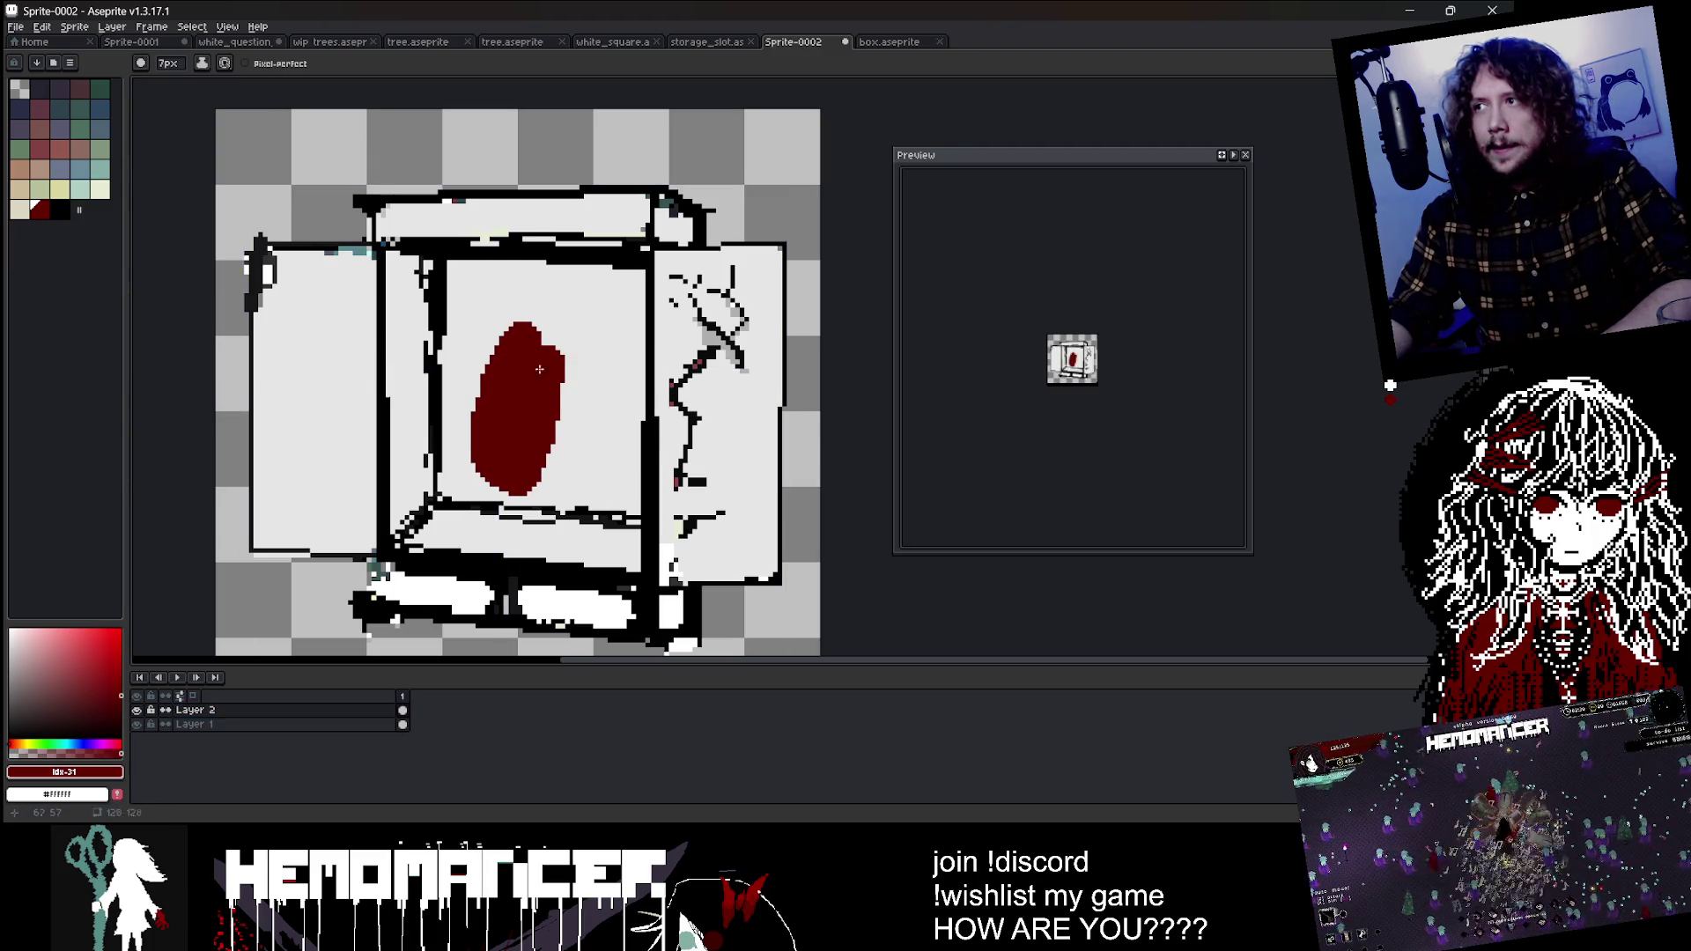
{"action": "key", "text": "ctrl+z"}
{"action": "key", "text": "ctrl+s"}
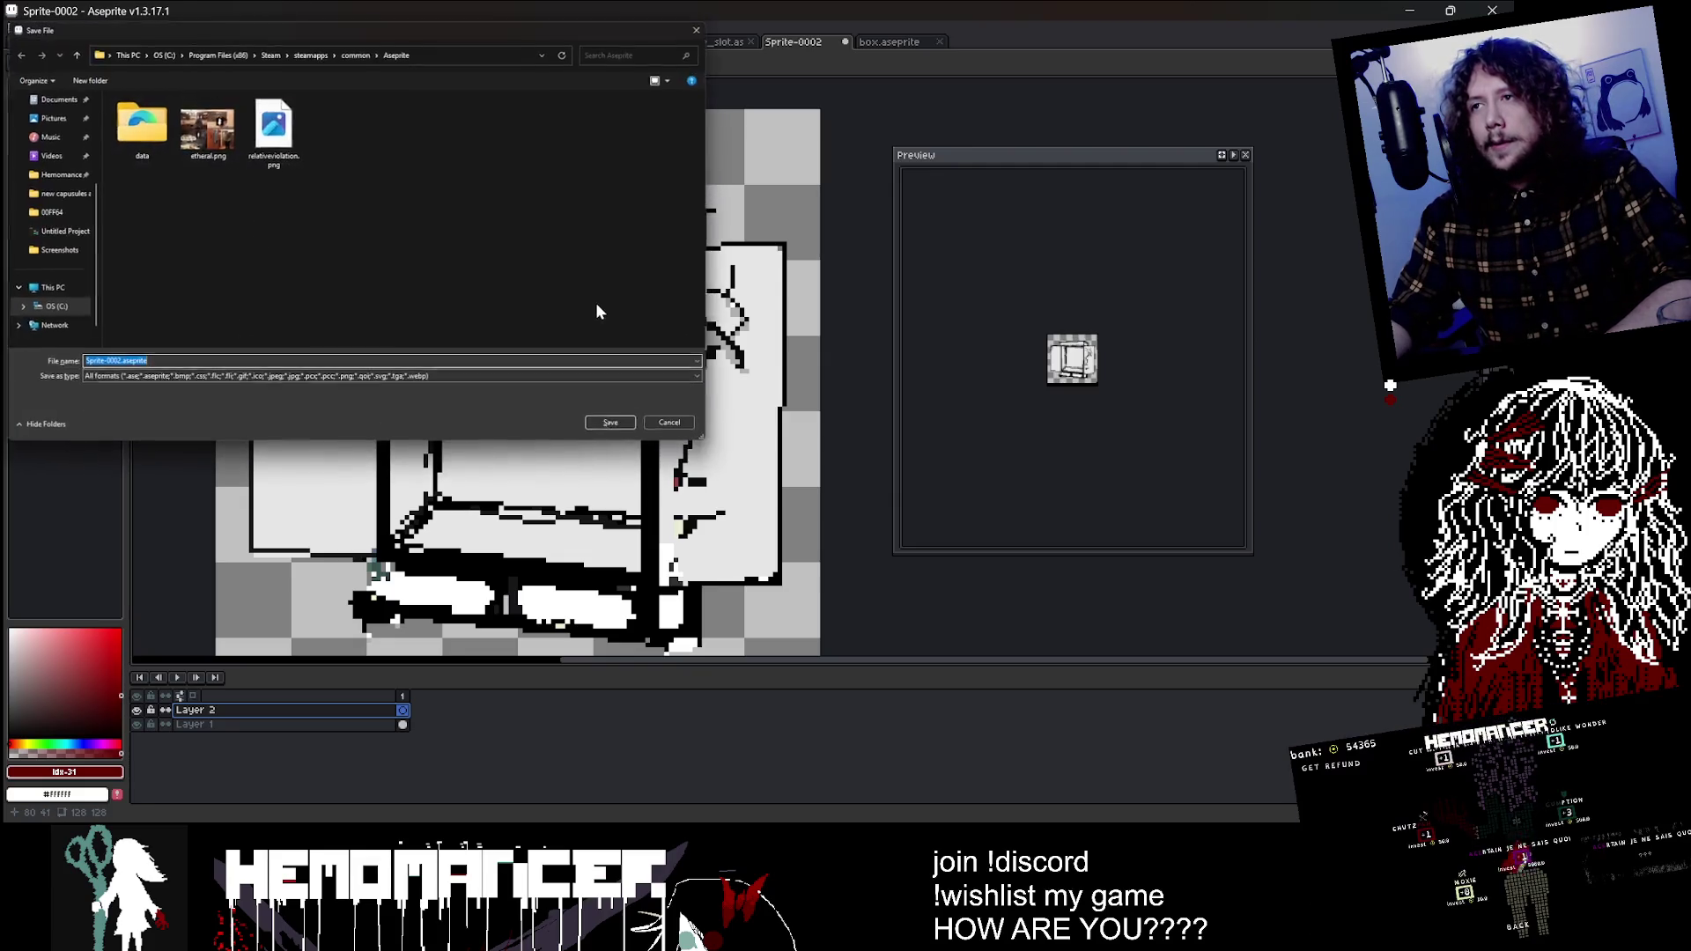
Step: Cancel the Save File dialog without saving
{"action": "key", "text": "Escape"}
{"action": "scroll", "coordinate": [596, 304], "scroll_direction": "down", "scroll_amount": 3}
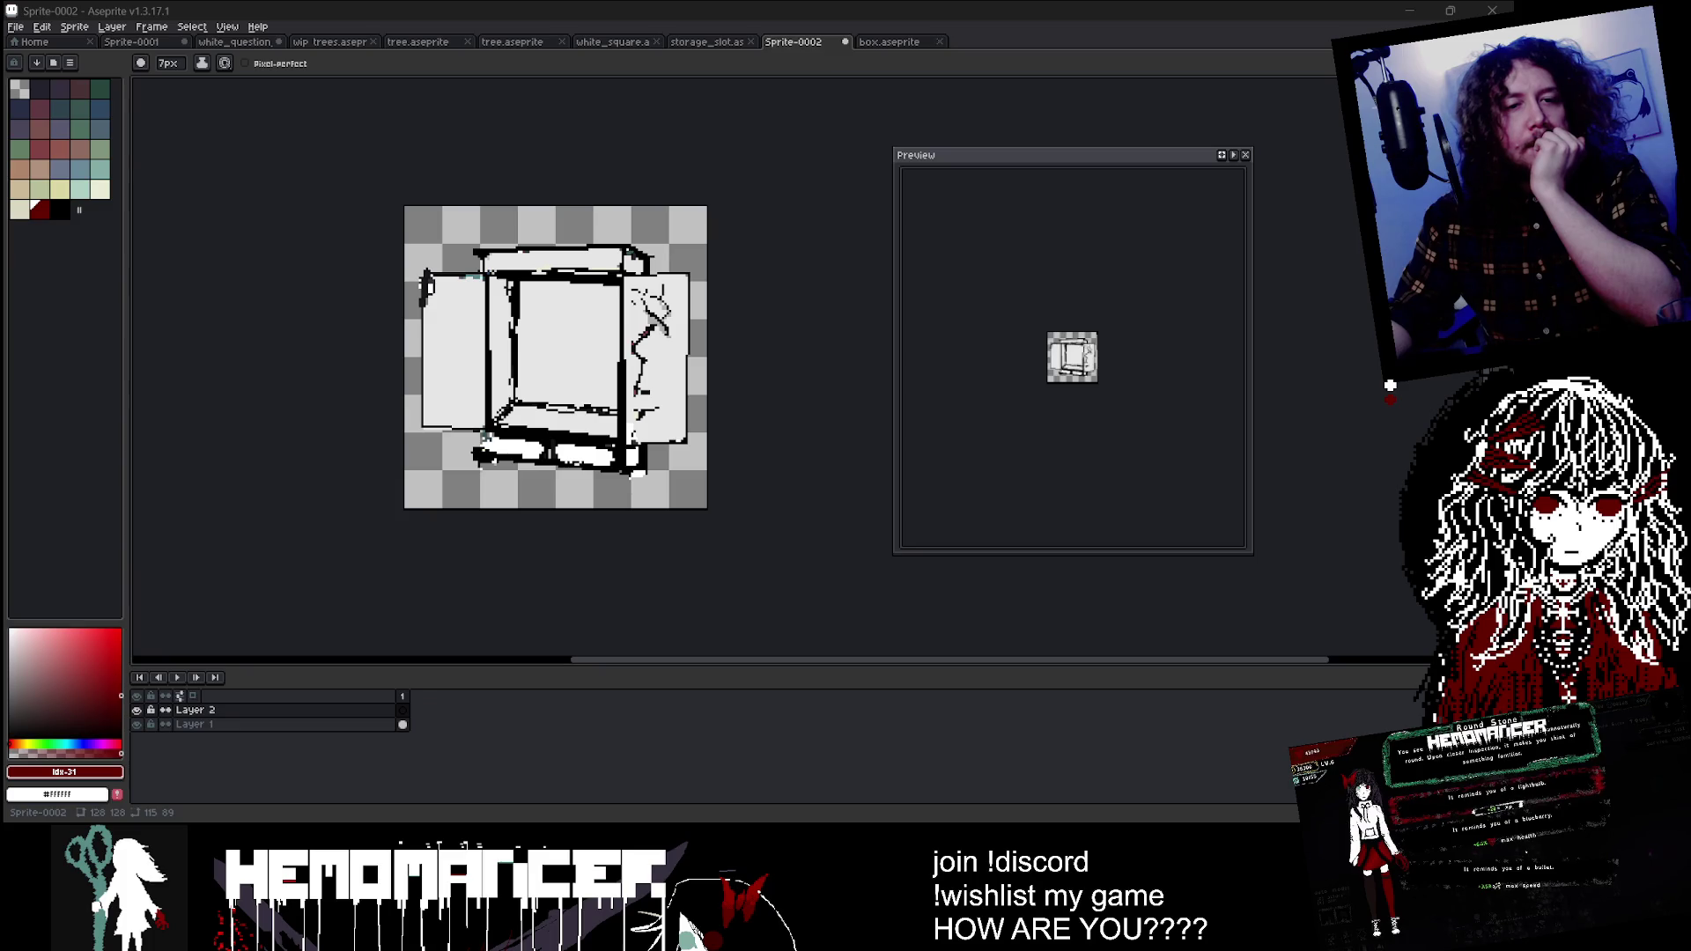
Step: Shift the sprite left in view, then bring up the browser's 'armor icon' image results
{"action": "left_click_drag", "start_coordinate": [320, 309], "coordinate": [253, 320]}
{"action": "scroll", "coordinate": [249, 329], "scroll_direction": "down", "scroll_amount": 3}
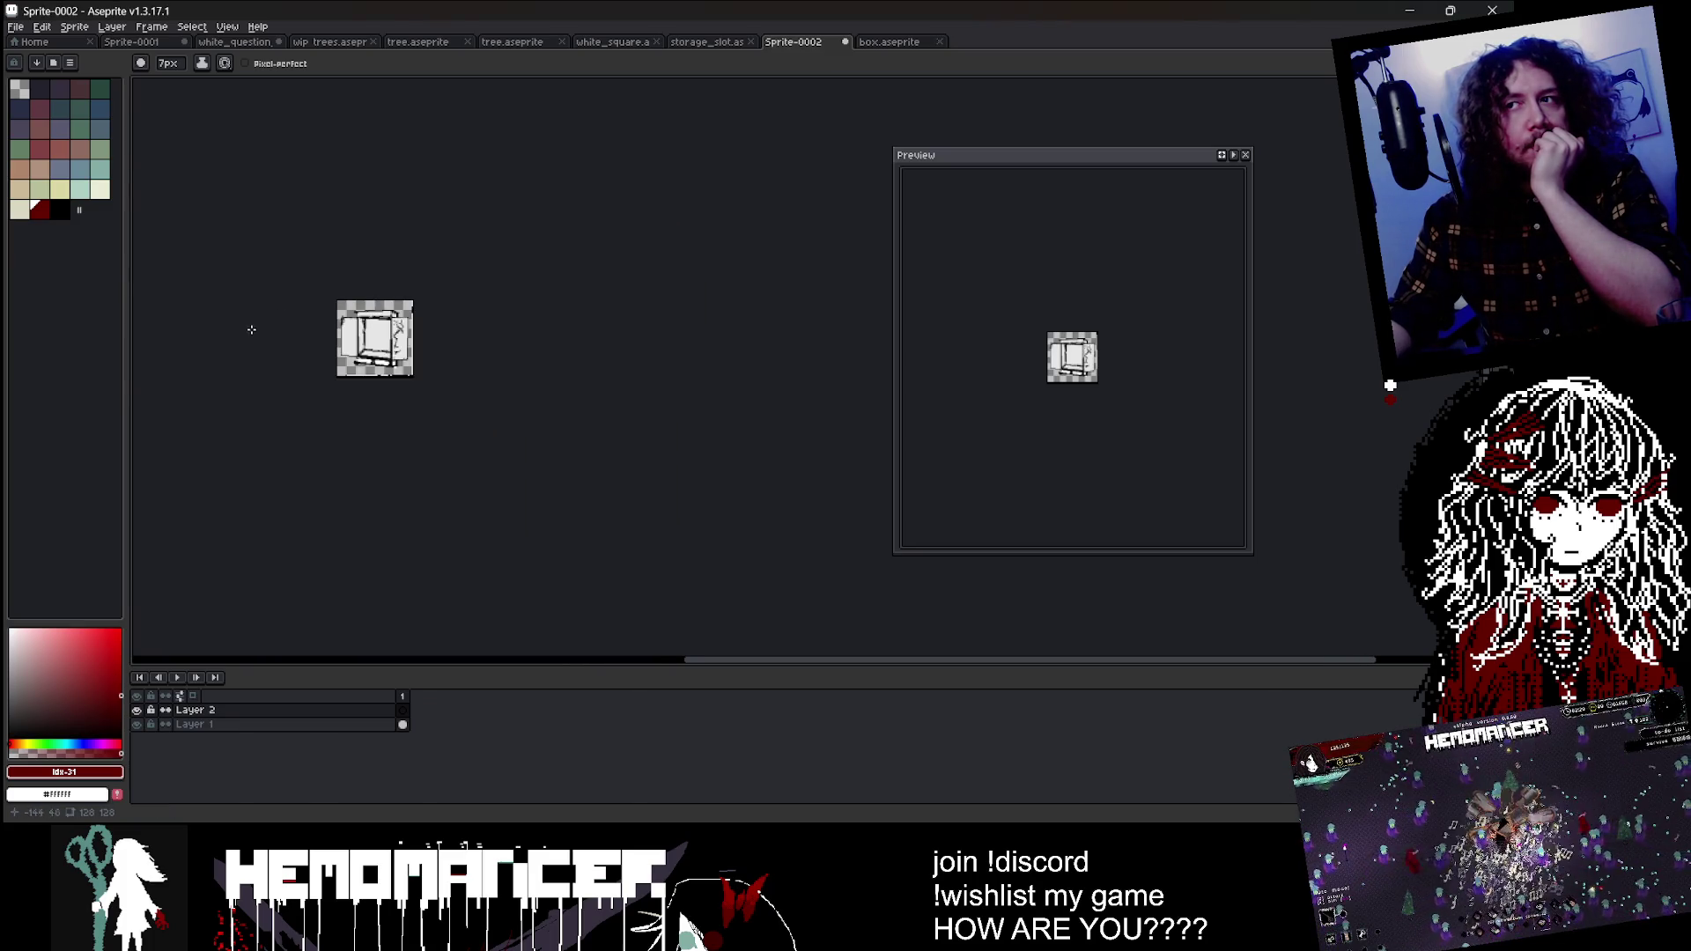
{"action": "scroll", "coordinate": [249, 343], "scroll_direction": "up", "scroll_amount": 3}
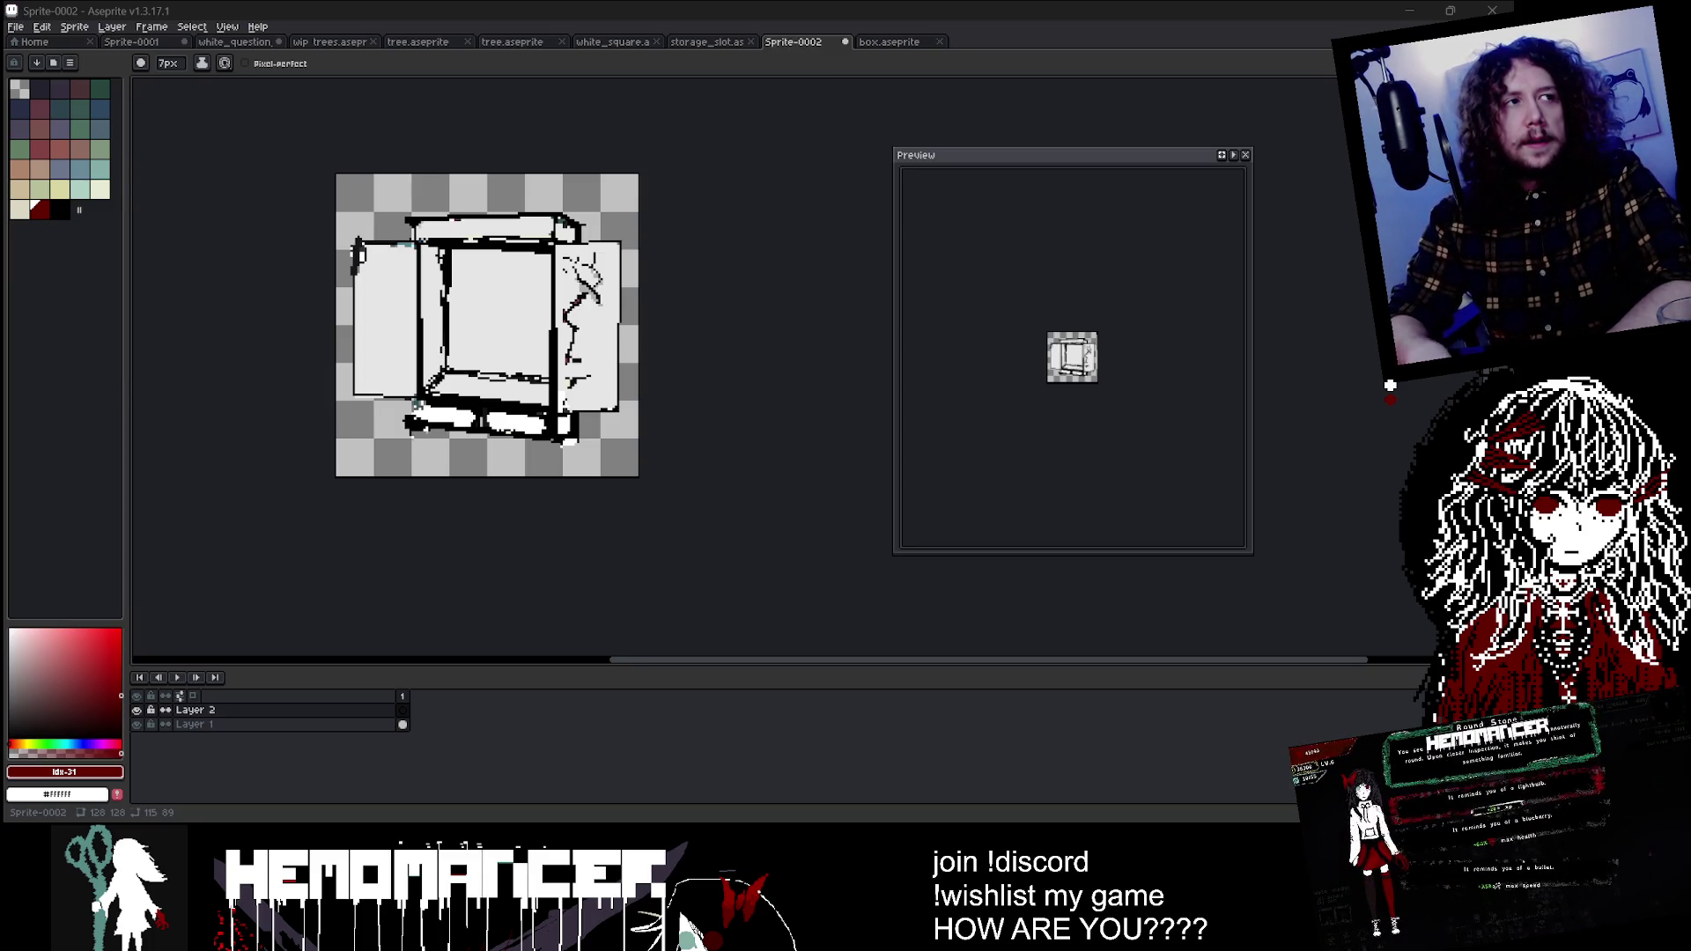
{"action": "key", "text": "alt+Tab"}
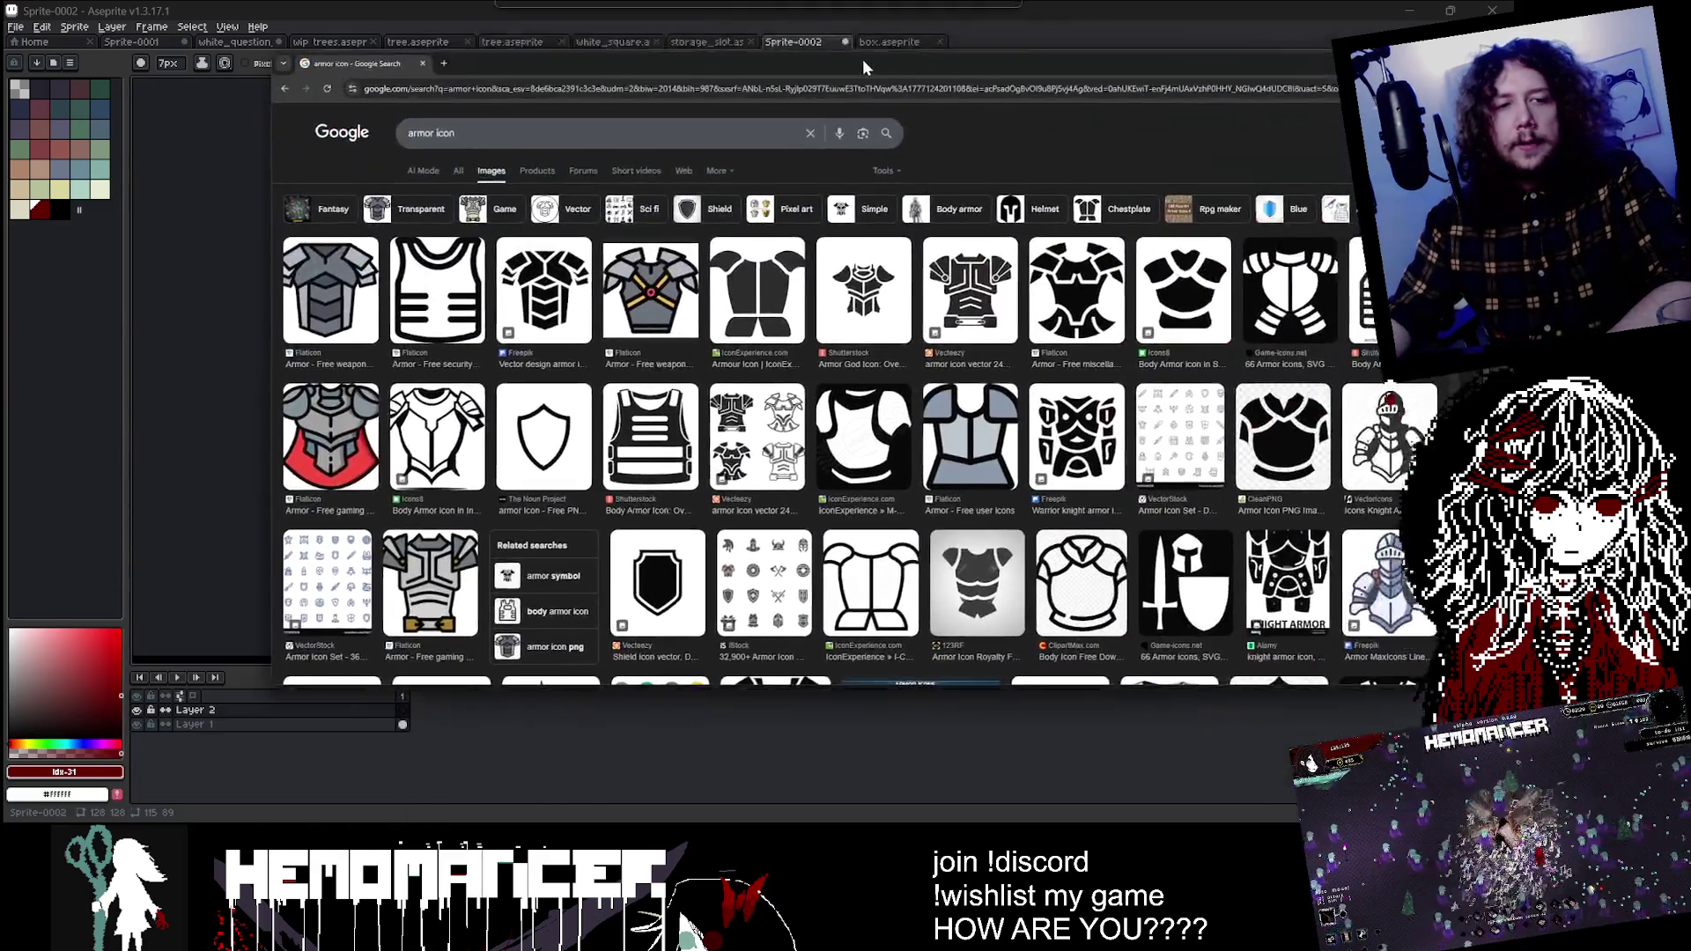
Step: Search Google Images for 'equipment icon'
{"action": "left_click_drag", "start_coordinate": [863, 60], "coordinate": [684, 46]}
{"action": "scroll", "coordinate": [690, 249], "scroll_direction": "down", "scroll_amount": 2}
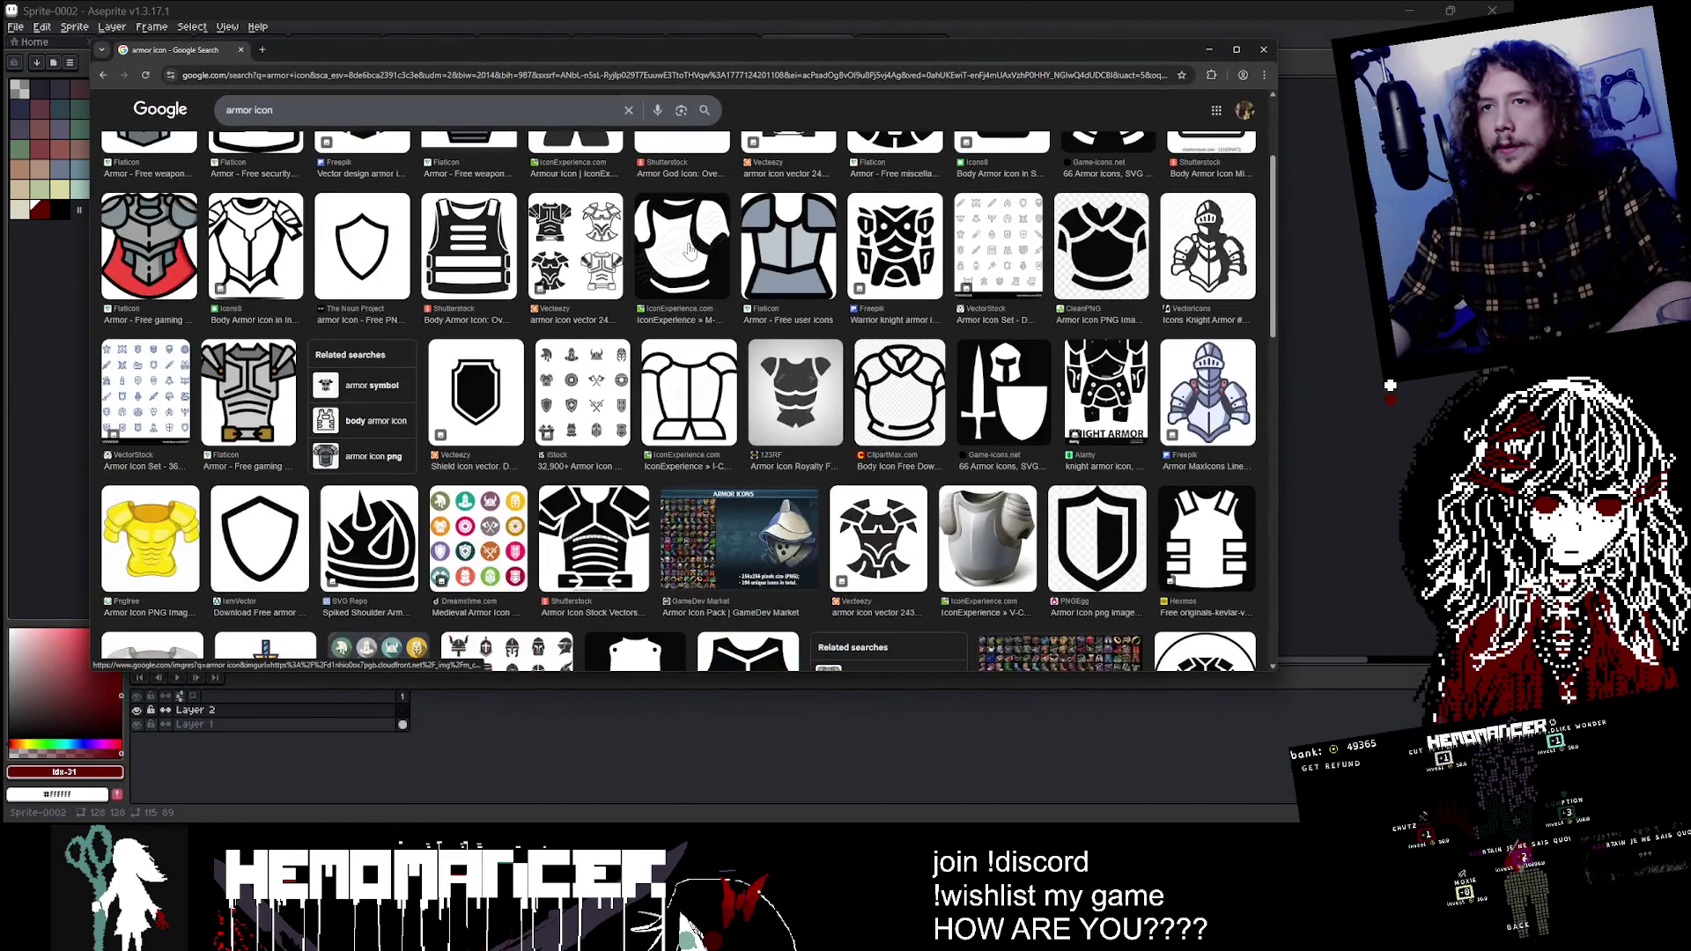
{"action": "scroll", "coordinate": [688, 249], "scroll_direction": "up", "scroll_amount": 3}
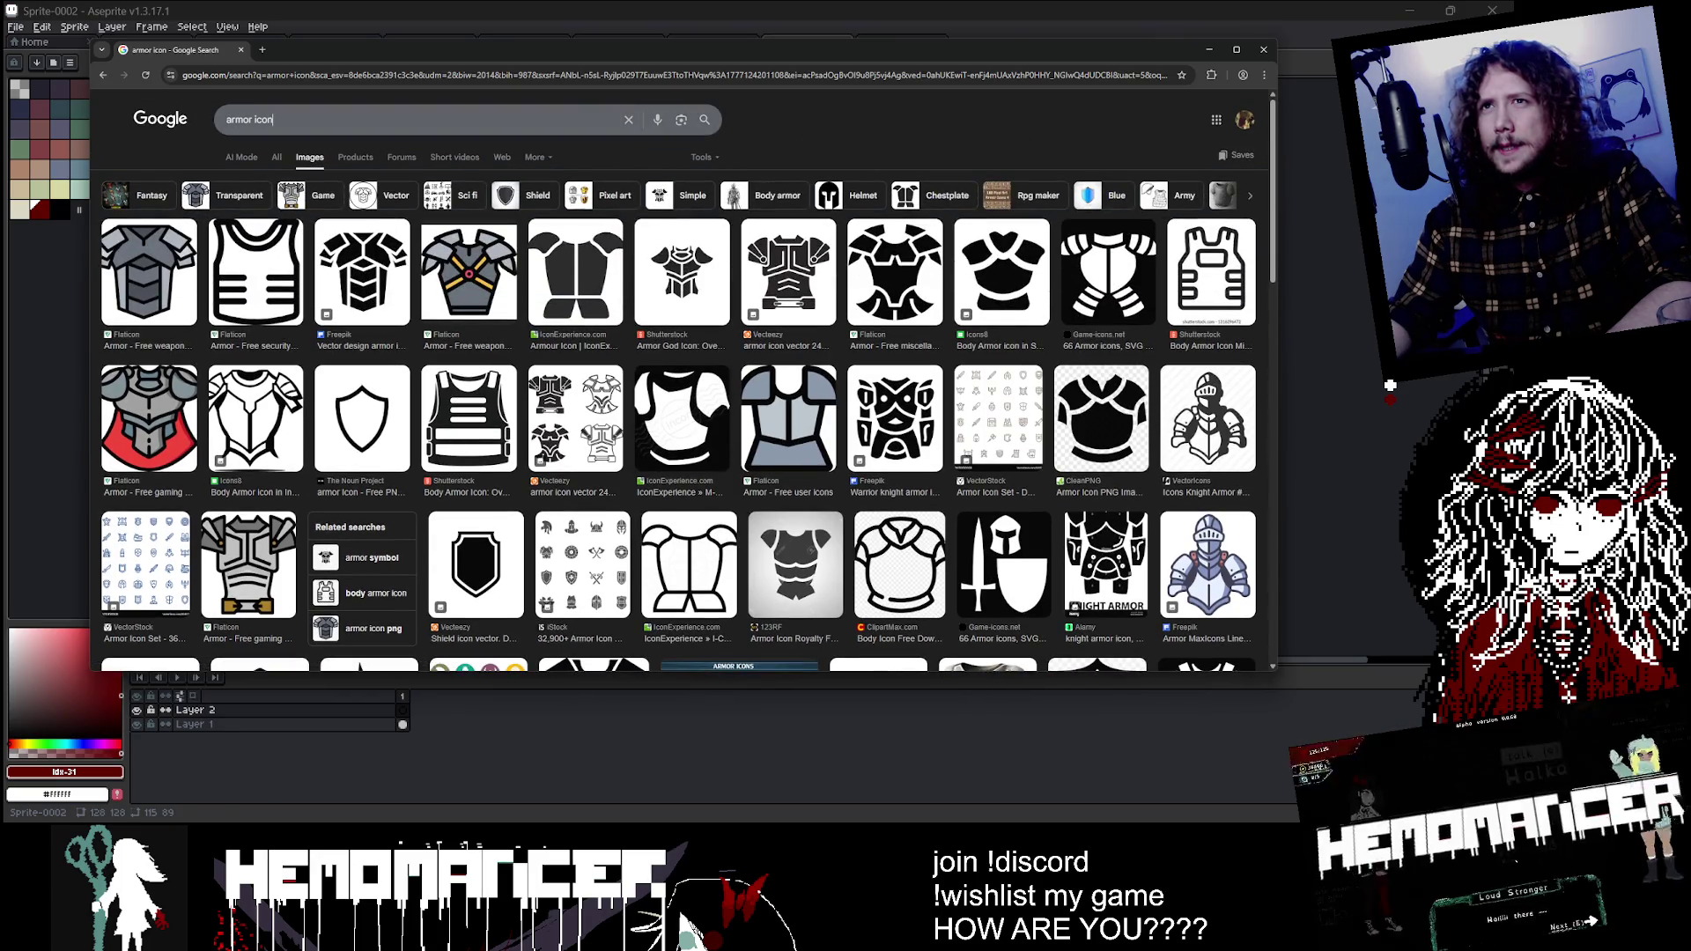
{"action": "type", "text": "e"}
{"action": "type", "text": "equipment icon"}
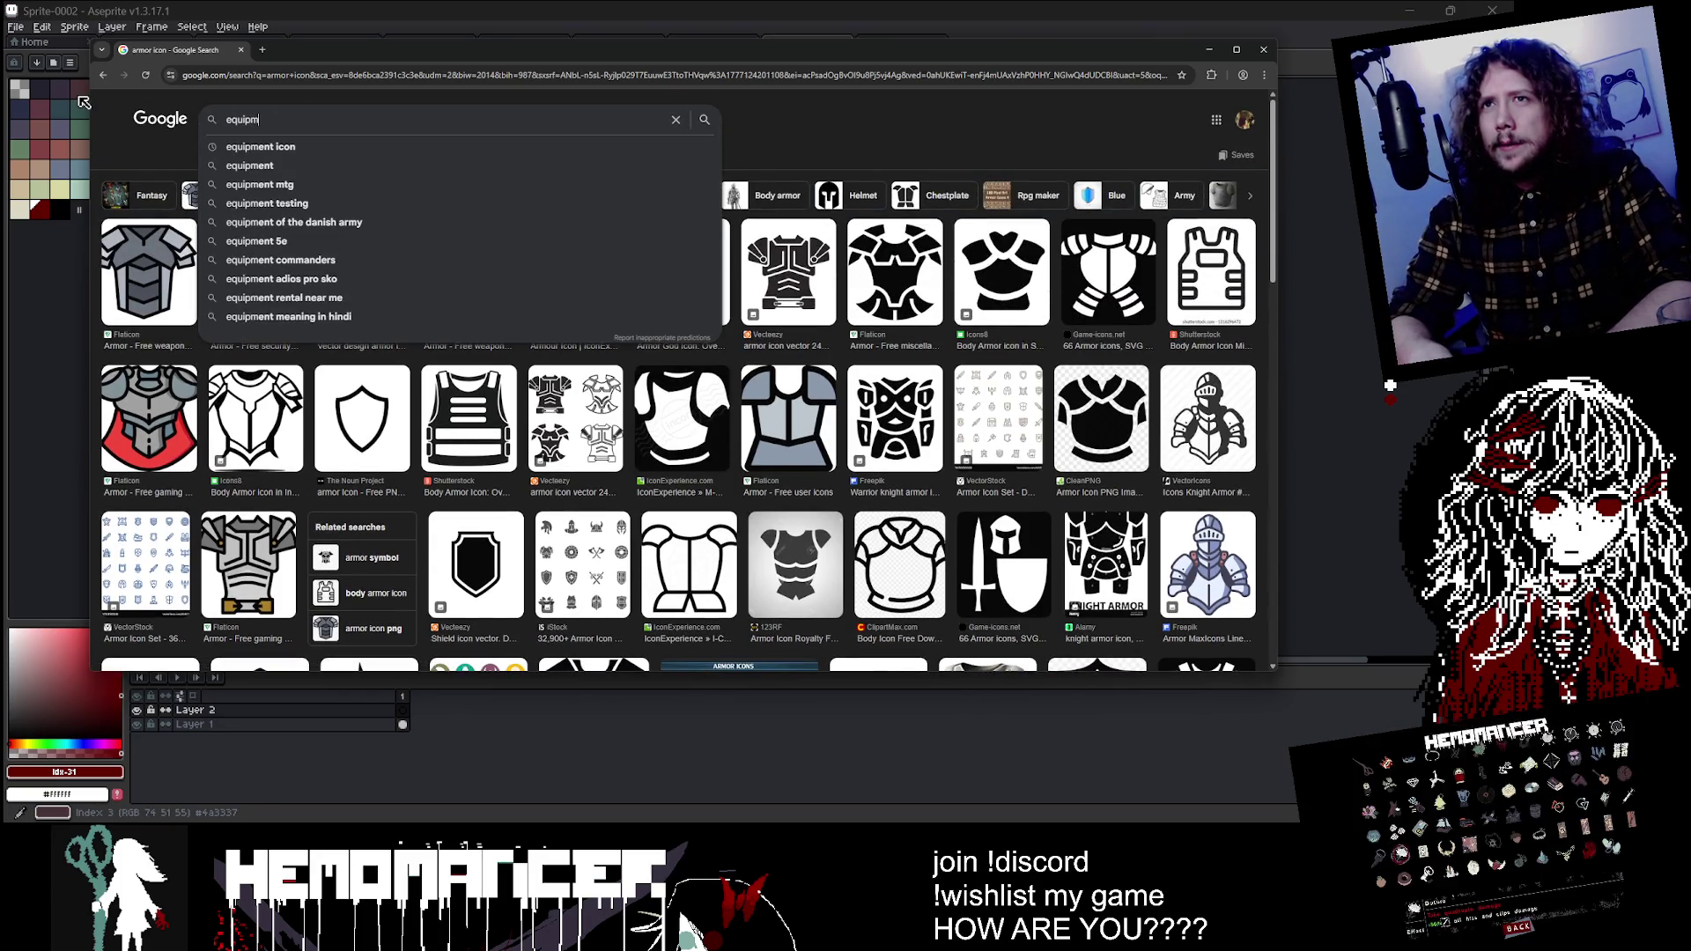
{"action": "key", "text": "Return"}
Step: Browse the equipment icon results, then minimize the browser
{"action": "scroll", "coordinate": [756, 449], "scroll_direction": "down", "scroll_amount": 3}
{"action": "scroll", "coordinate": [756, 450], "scroll_direction": "down", "scroll_amount": 3}
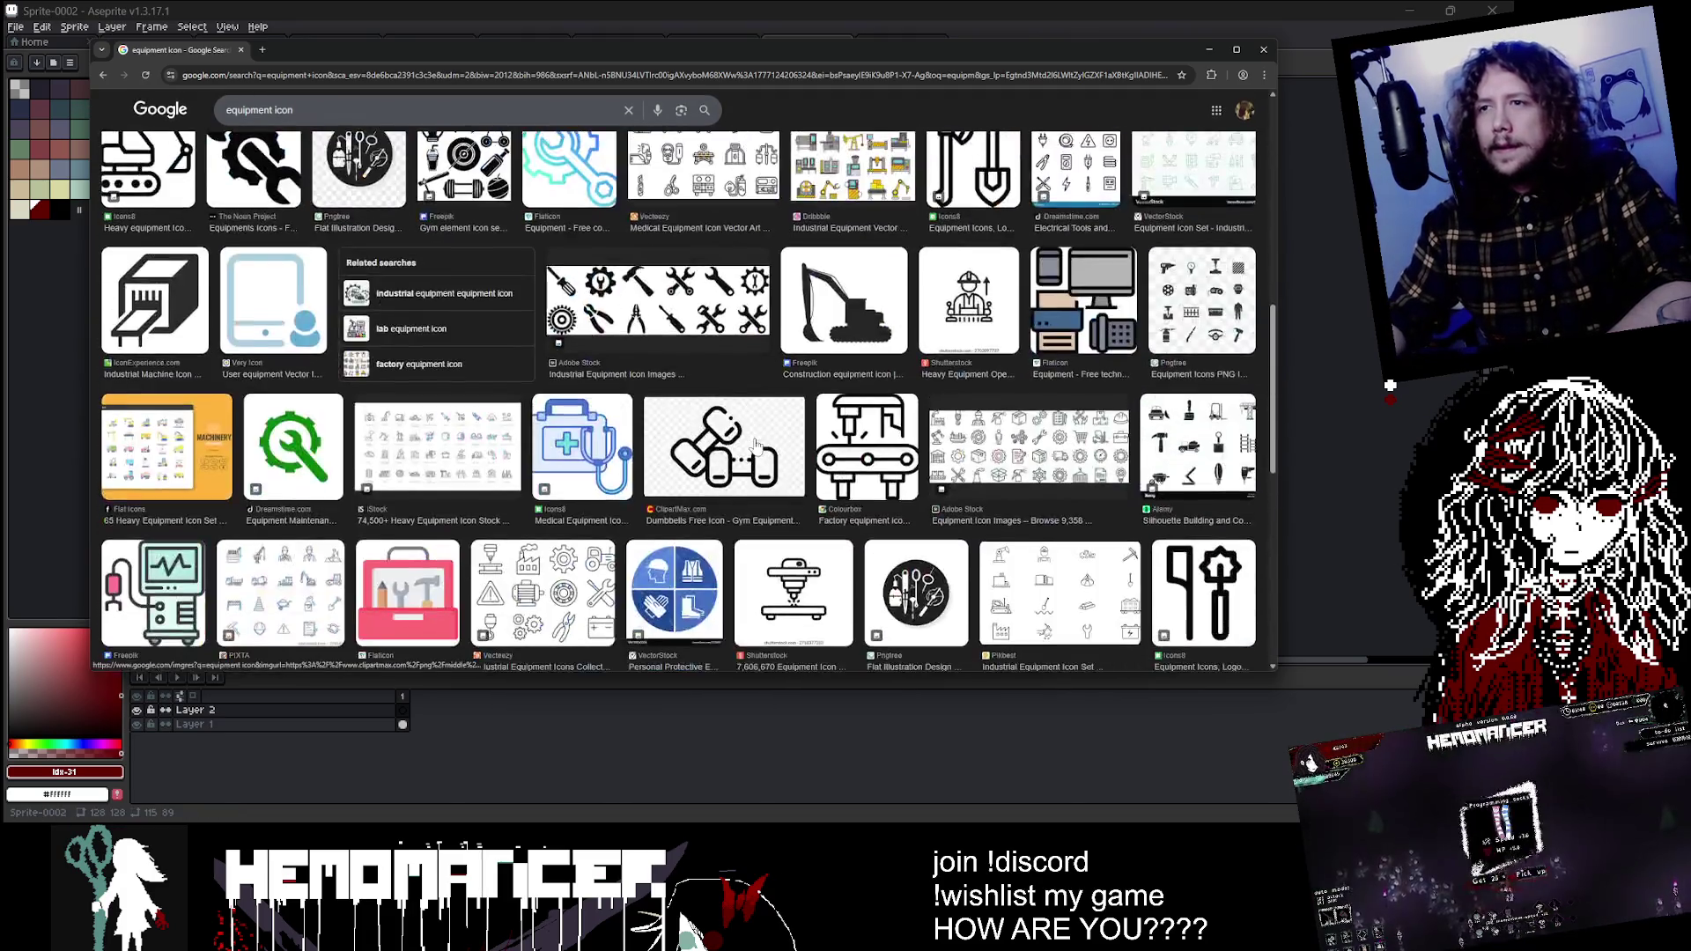
{"action": "scroll", "coordinate": [756, 449], "scroll_direction": "down", "scroll_amount": 3}
{"action": "scroll", "coordinate": [755, 449], "scroll_direction": "down", "scroll_amount": 3}
{"action": "scroll", "coordinate": [756, 449], "scroll_direction": "up", "scroll_amount": 5}
{"action": "scroll", "coordinate": [756, 449], "scroll_direction": "up", "scroll_amount": 10}
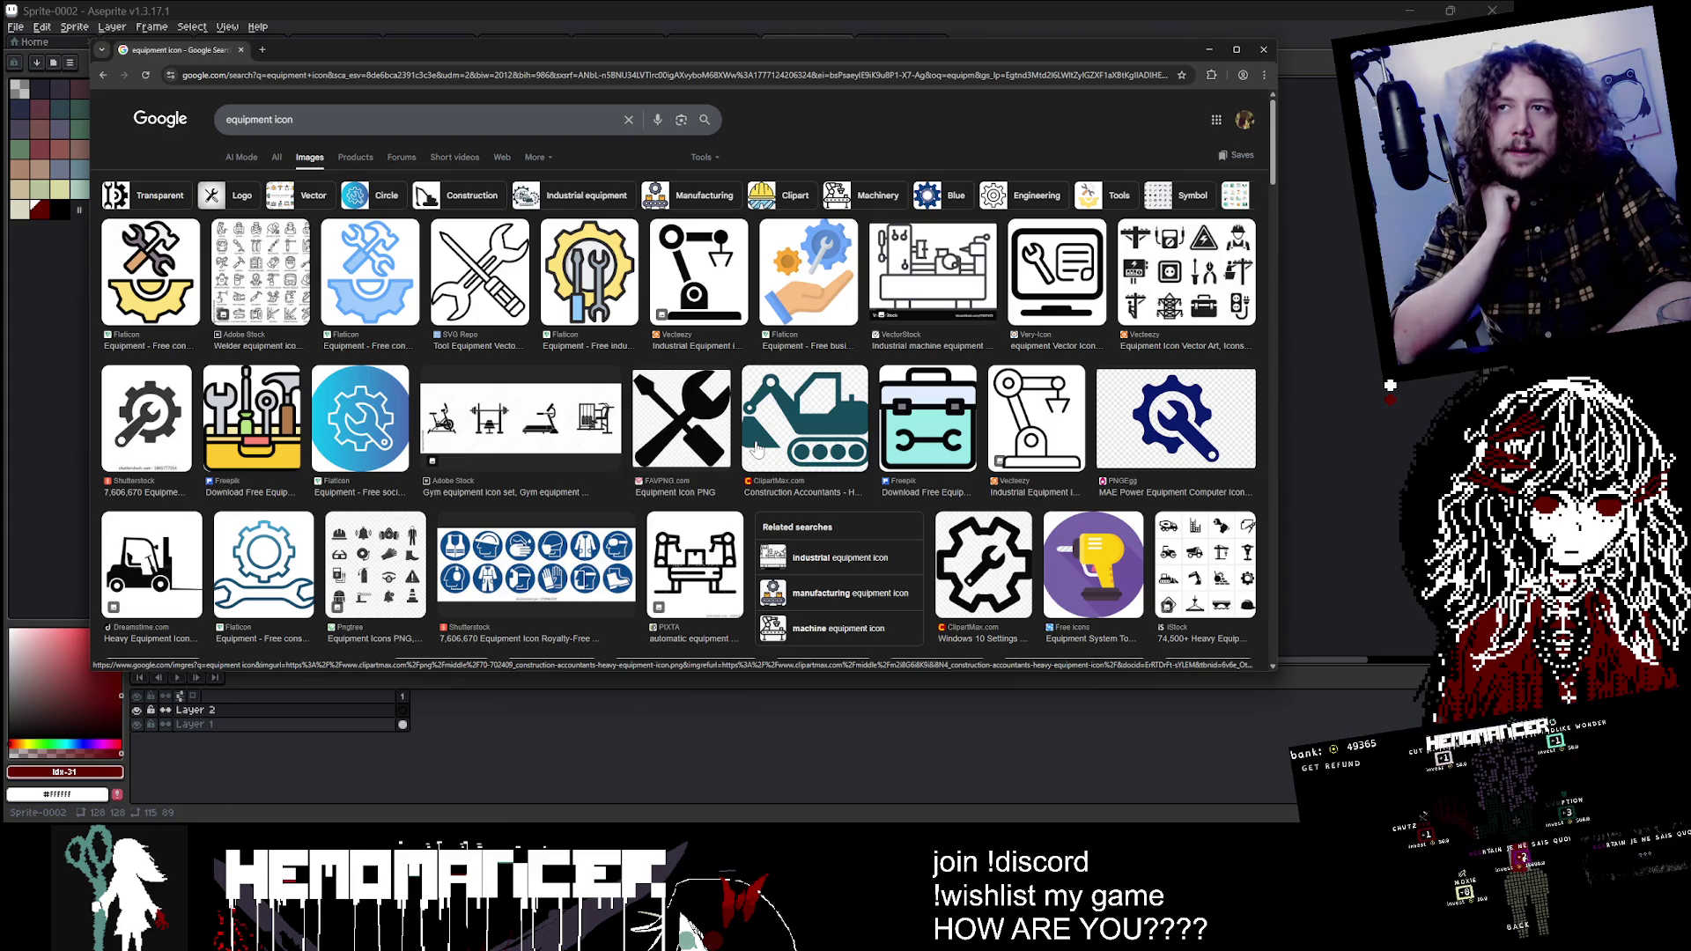
{"action": "left_click", "coordinate": [1389, 385]}
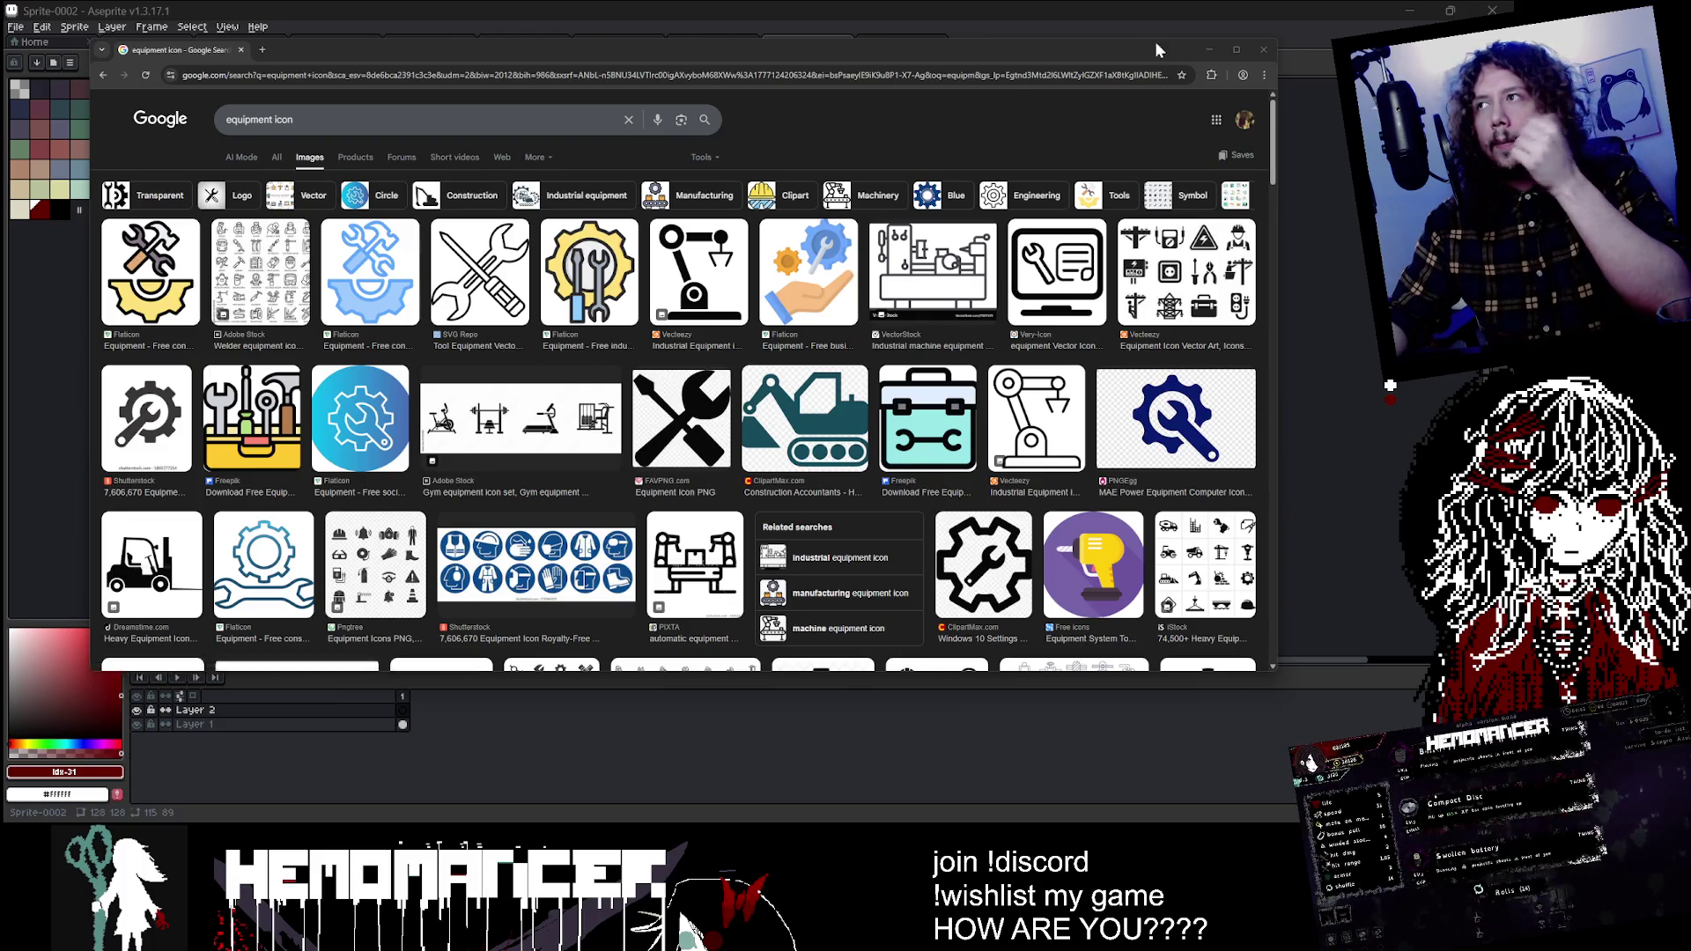
{"action": "left_click", "coordinate": [1209, 49]}
{"action": "scroll", "coordinate": [486, 218], "scroll_direction": "up", "scroll_amount": 1}
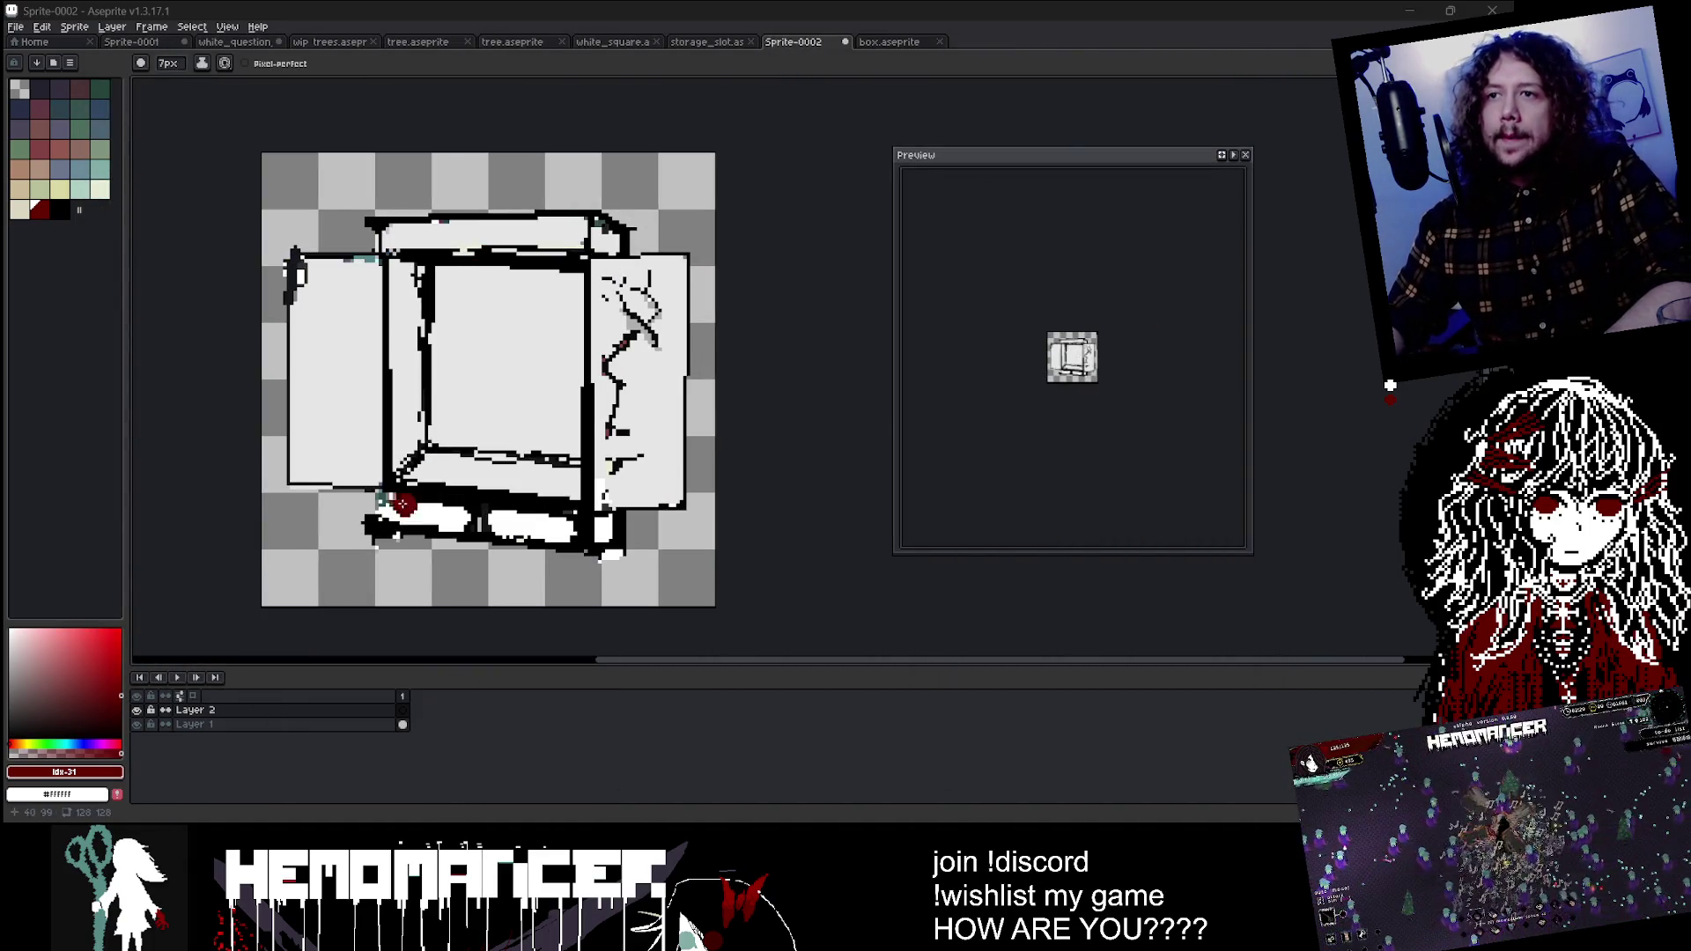
Step: Select Layer 1 and set the Pencil to a 1px brush
{"action": "left_click", "coordinate": [194, 724]}
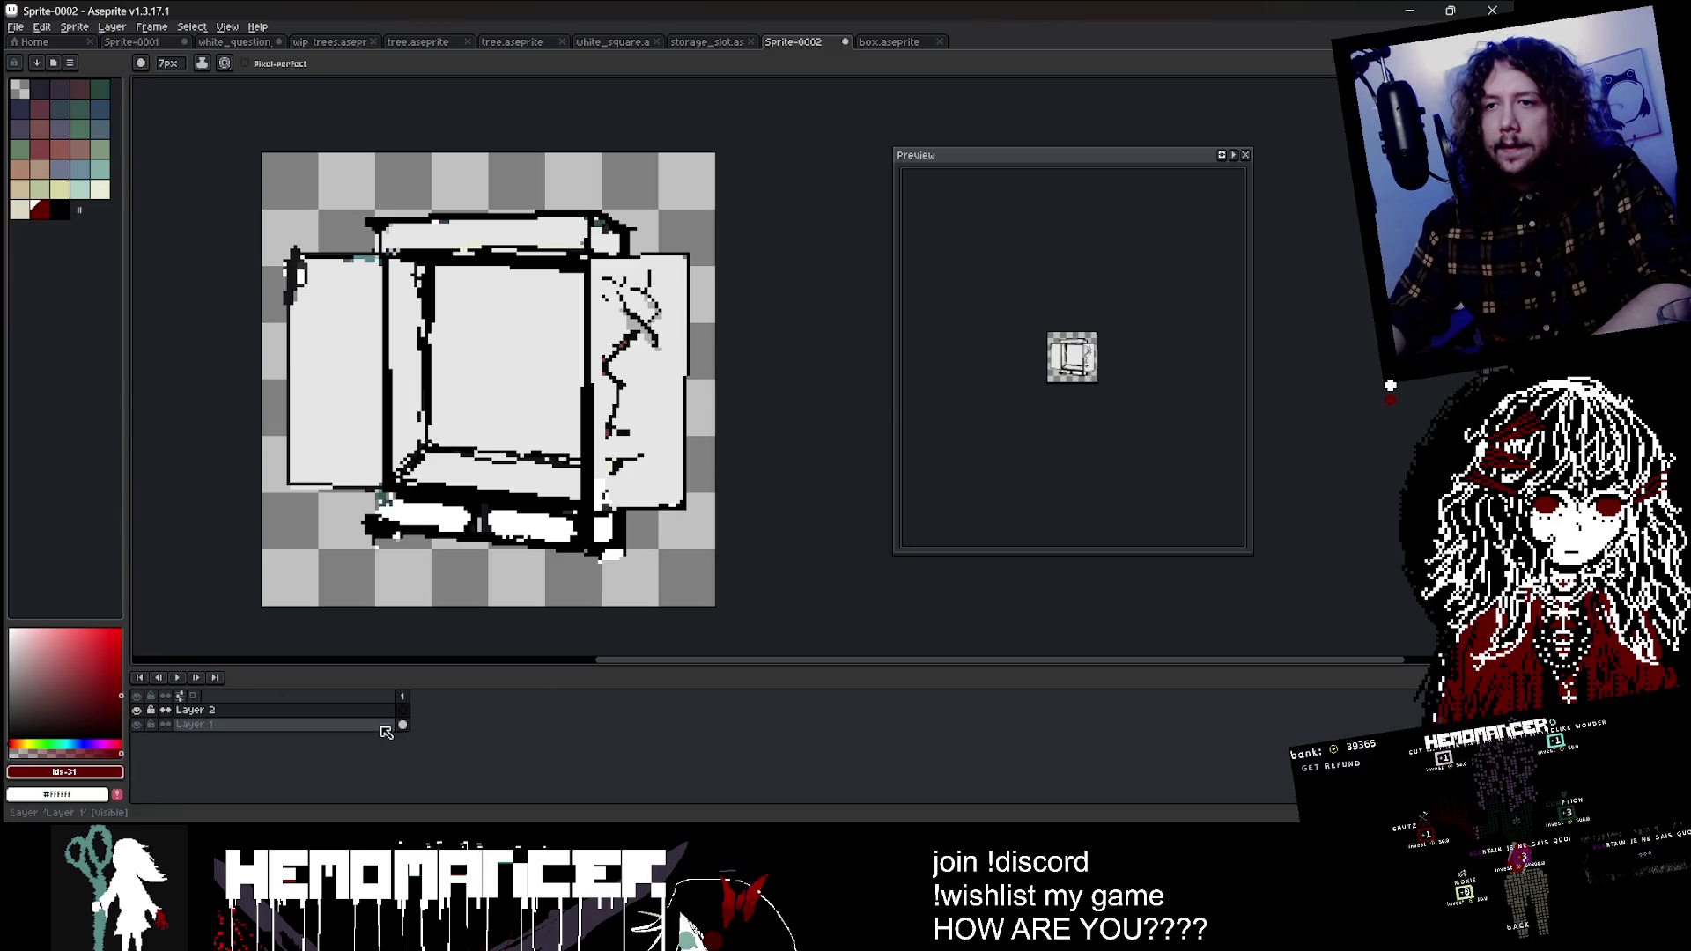
{"action": "scroll", "coordinate": [361, 516], "scroll_direction": "up", "scroll_amount": 2}
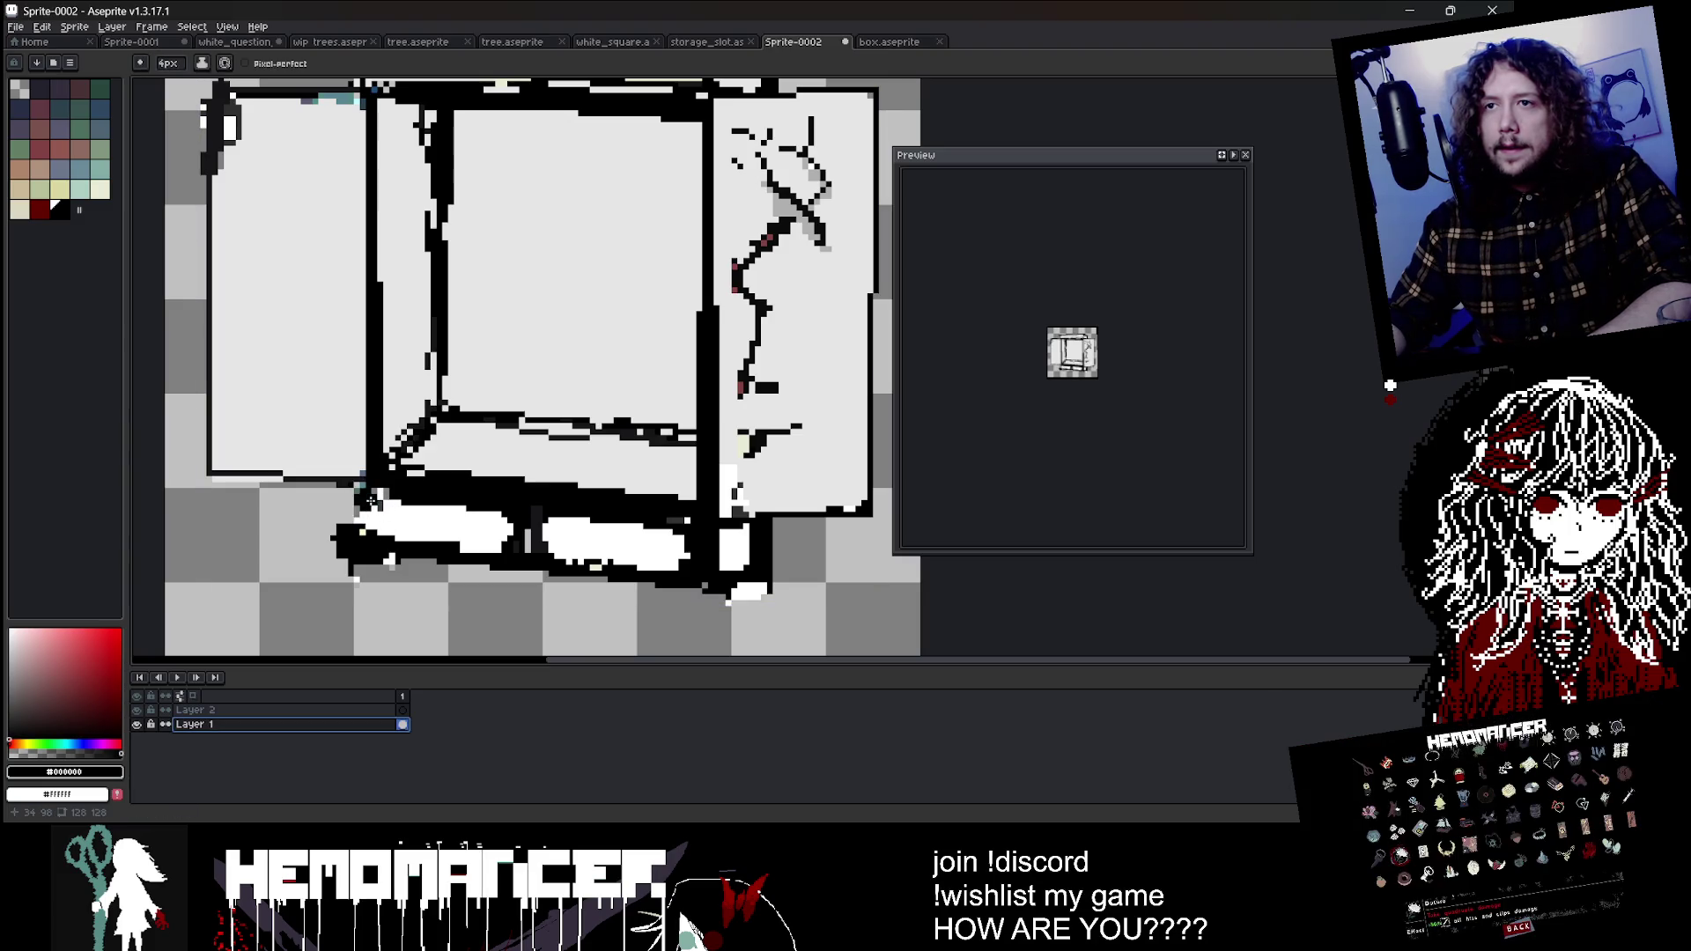
{"action": "key", "text": "e"}
{"action": "scroll", "coordinate": [361, 502], "scroll_direction": "down", "scroll_amount": 2}
{"action": "scroll", "coordinate": [356, 504], "scroll_direction": "up", "scroll_amount": 2}
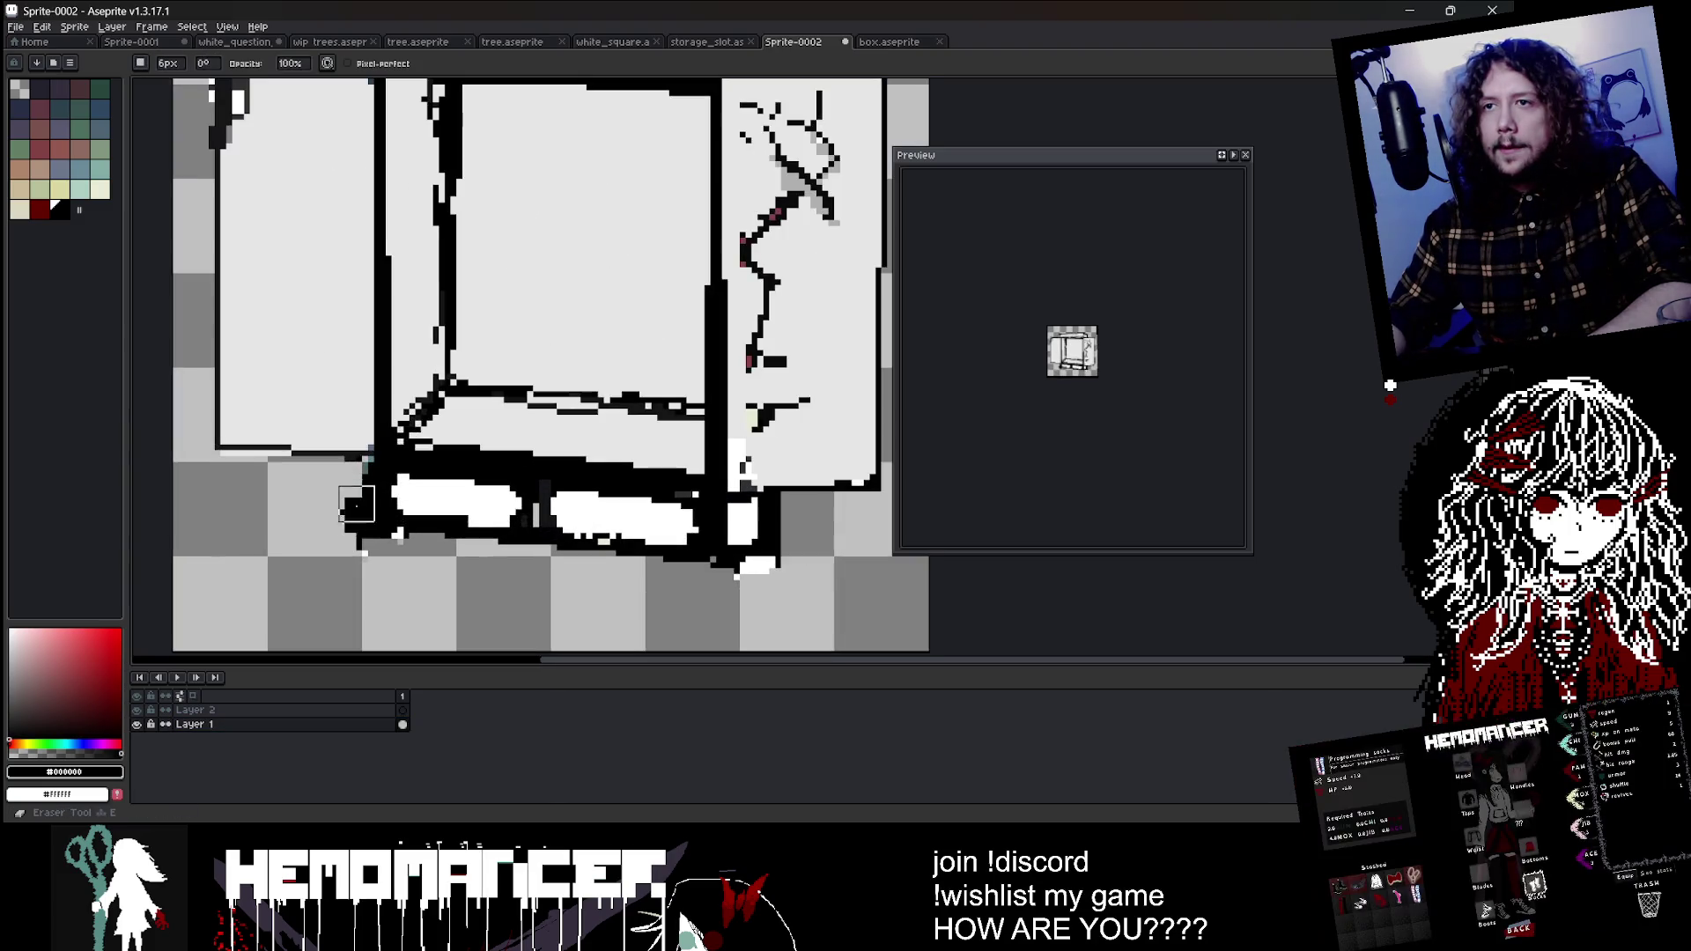
{"action": "scroll", "coordinate": [355, 515], "scroll_direction": "down", "scroll_amount": 3}
{"action": "scroll", "coordinate": [526, 577], "scroll_direction": "up", "scroll_amount": 2}
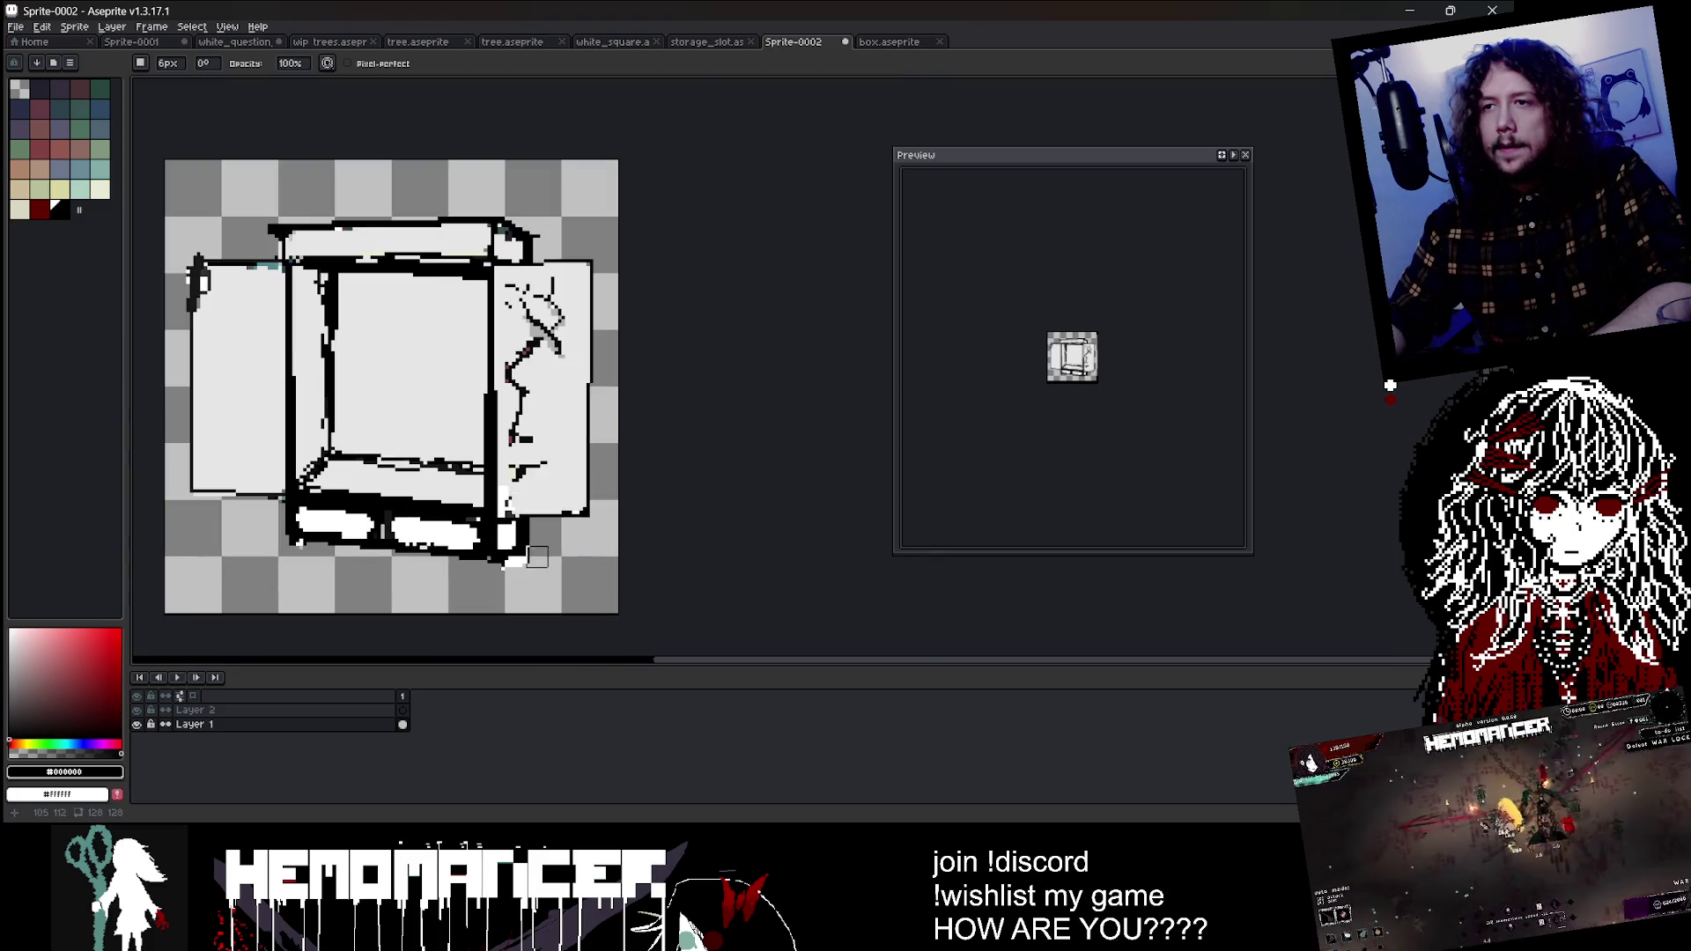
{"action": "scroll", "coordinate": [550, 559], "scroll_direction": "down", "scroll_amount": 1}
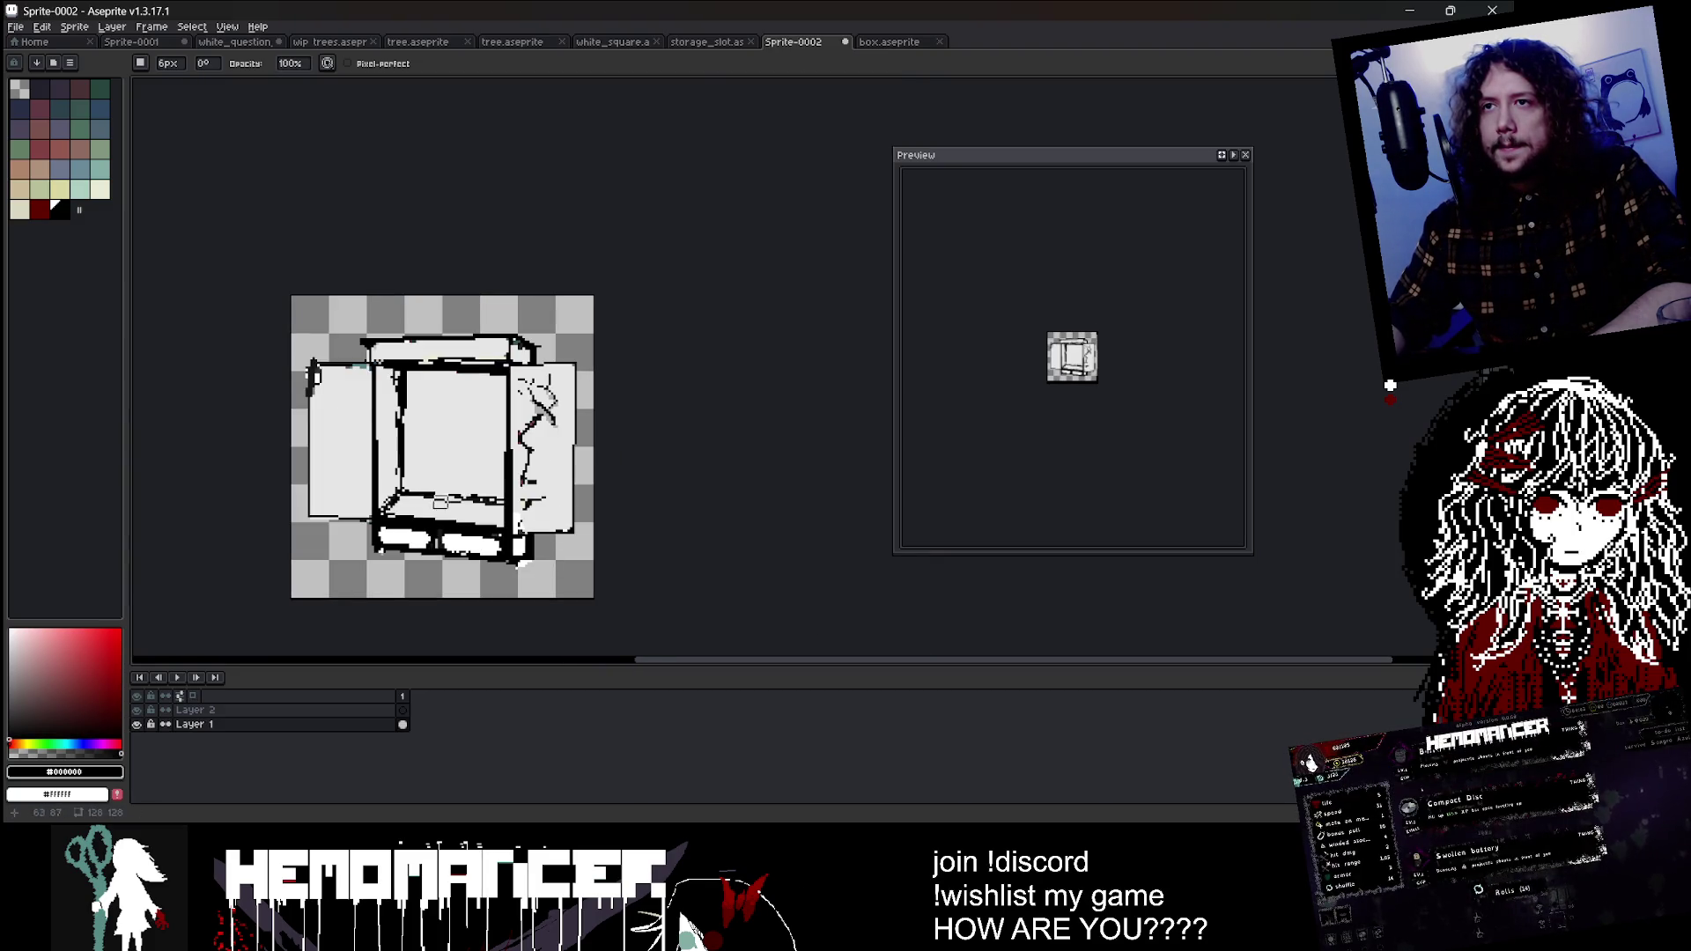
{"action": "scroll", "coordinate": [366, 365], "scroll_direction": "up", "scroll_amount": 2}
{"action": "key", "text": "b"}
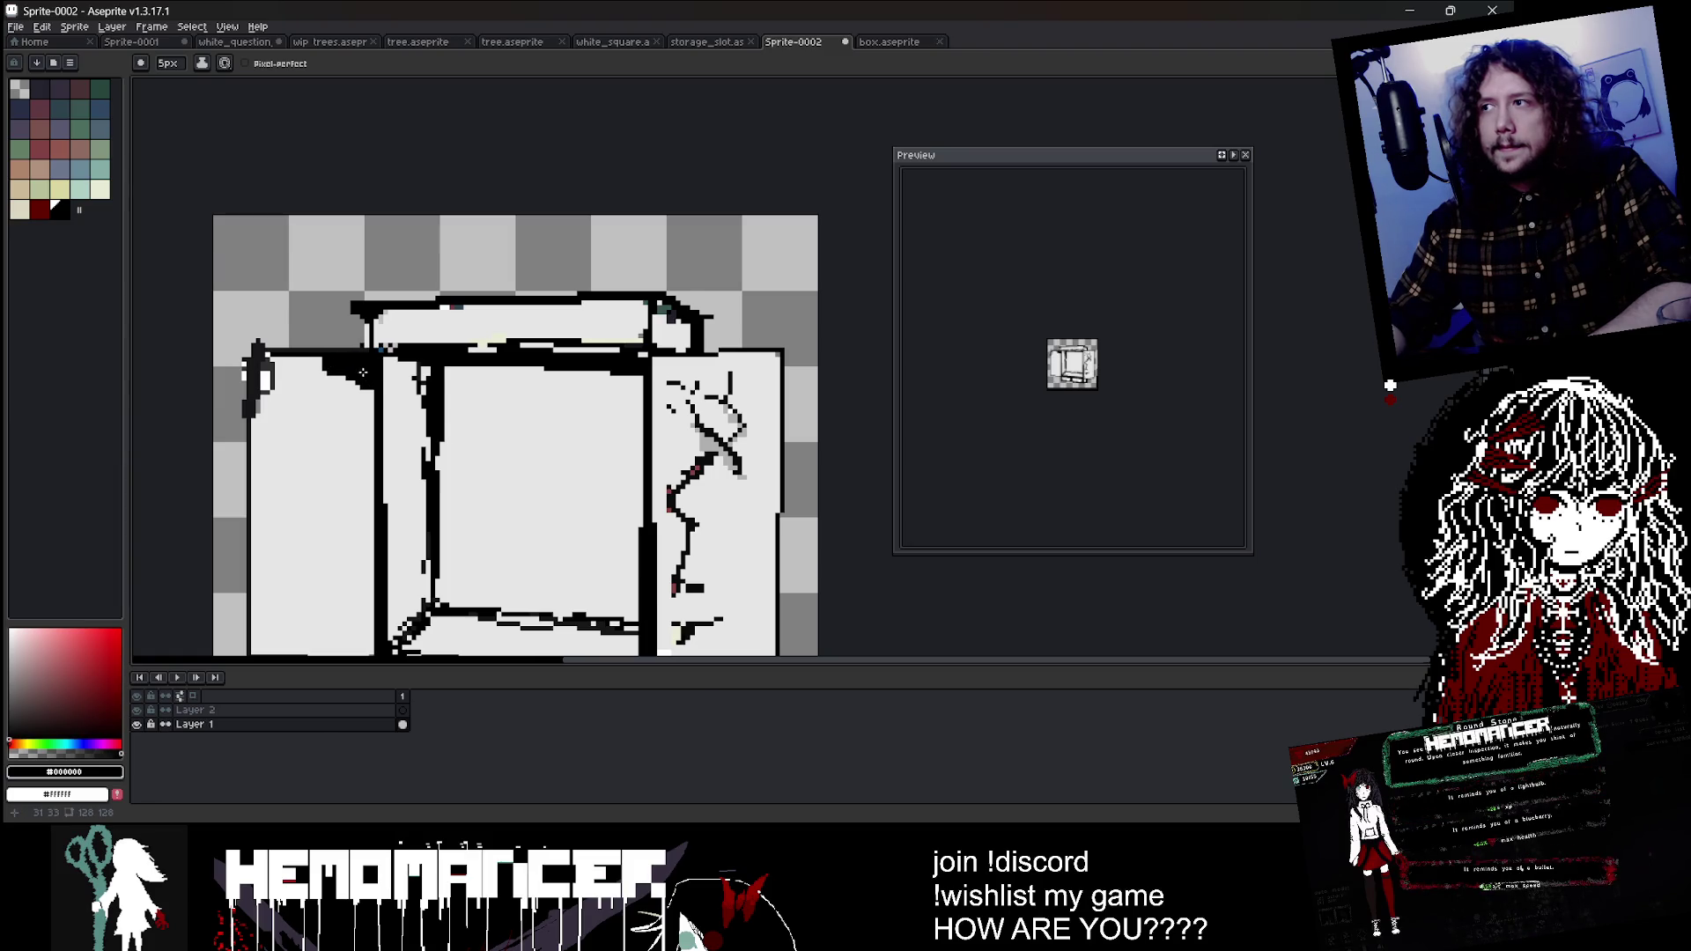
{"action": "key", "text": "minus"}
{"action": "key", "text": "minus"}
{"action": "key", "text": "minus"}
{"action": "scroll", "coordinate": [332, 363], "scroll_direction": "up", "scroll_amount": 1}
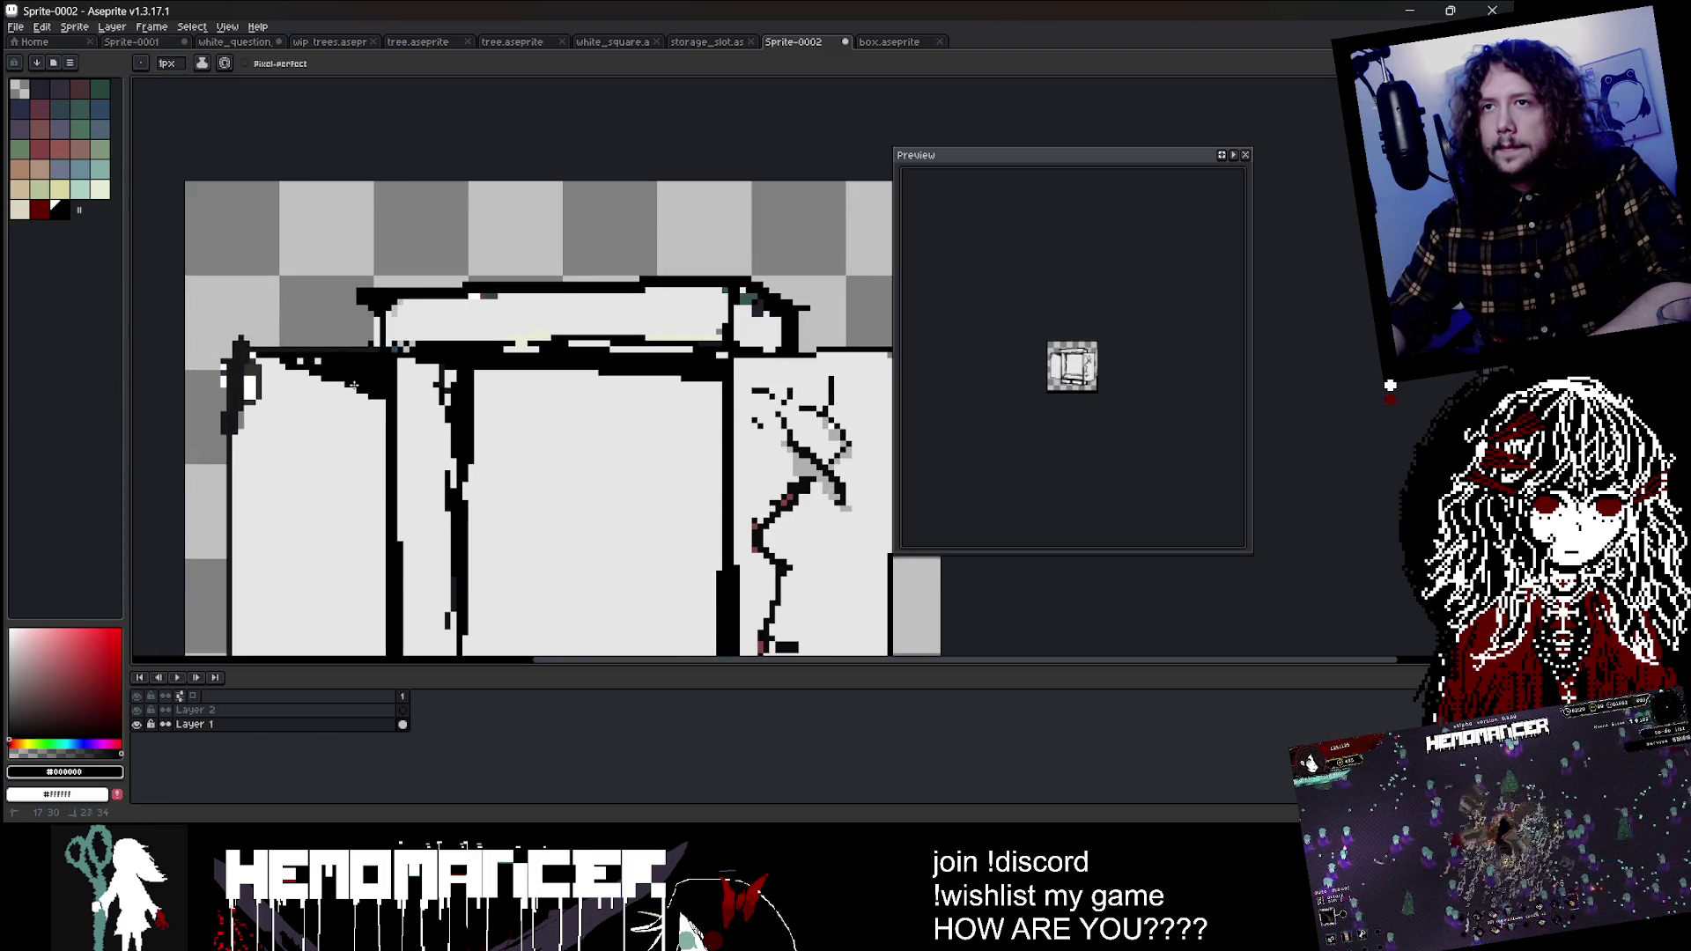
{"action": "scroll", "coordinate": [244, 398], "scroll_direction": "down", "scroll_amount": 2}
{"action": "scroll", "coordinate": [244, 398], "scroll_direction": "down", "scroll_amount": 1}
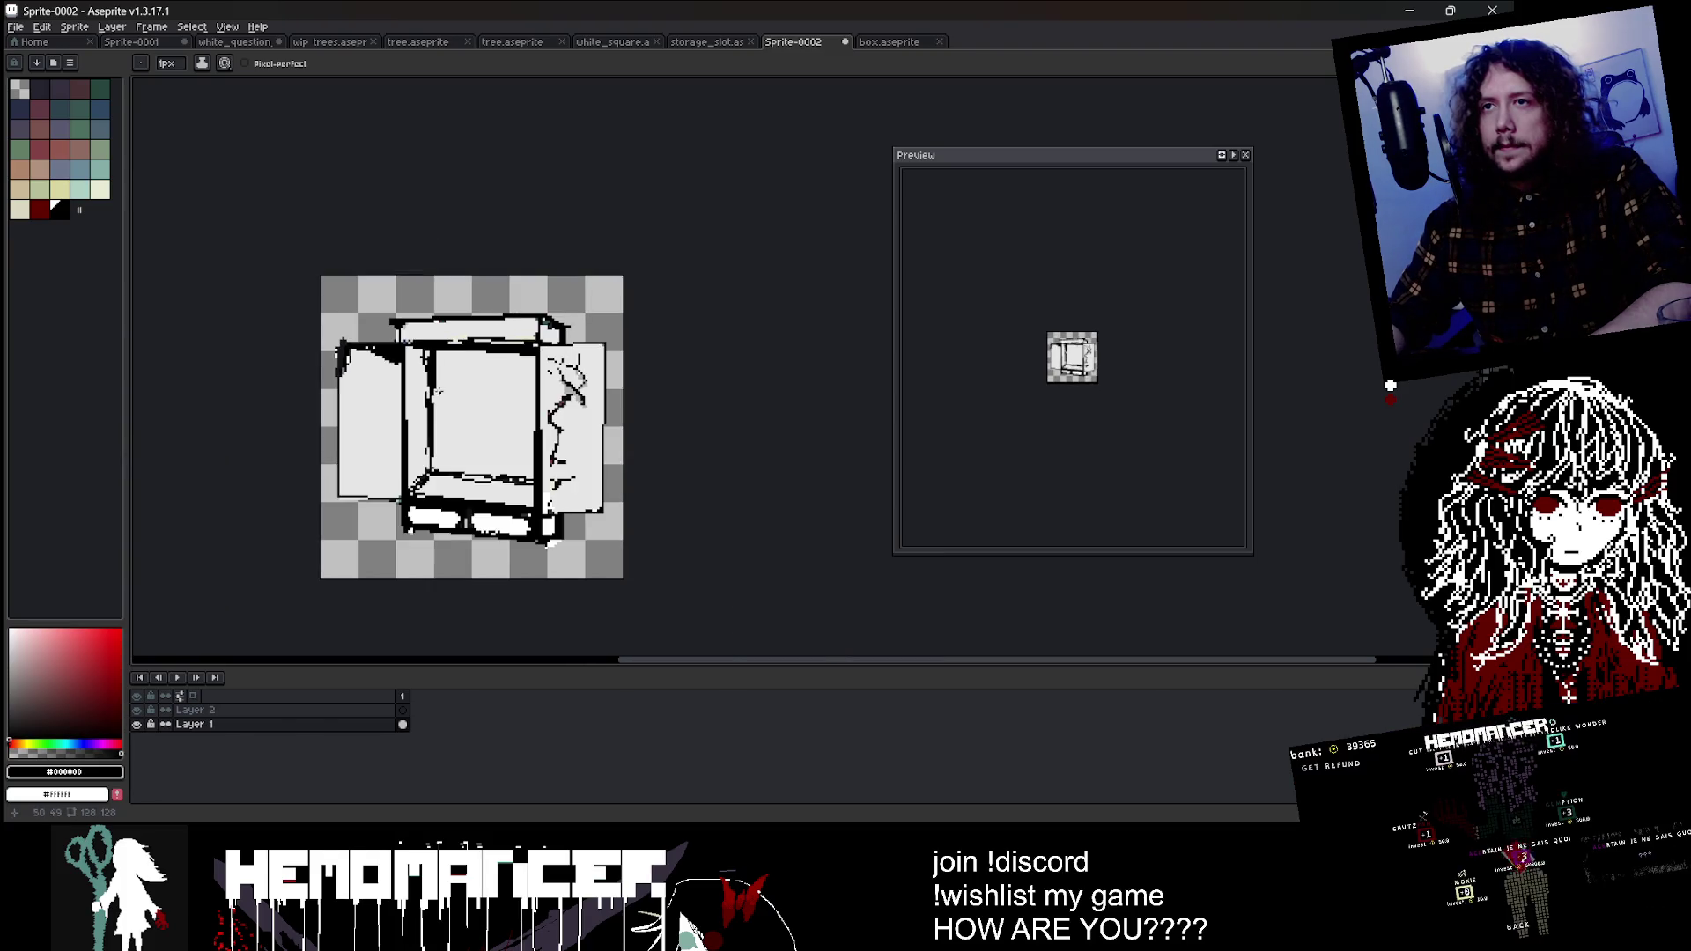
{"action": "scroll", "coordinate": [260, 335], "scroll_direction": "up", "scroll_amount": 3}
Step: Paint over the stray black pixels at the box's upper-left in light grey #e5e5e5
{"action": "left_click", "coordinate": [259, 334], "text": "alt"}
{"action": "left_click_drag", "start_coordinate": [415, 359], "coordinate": [395, 355]}
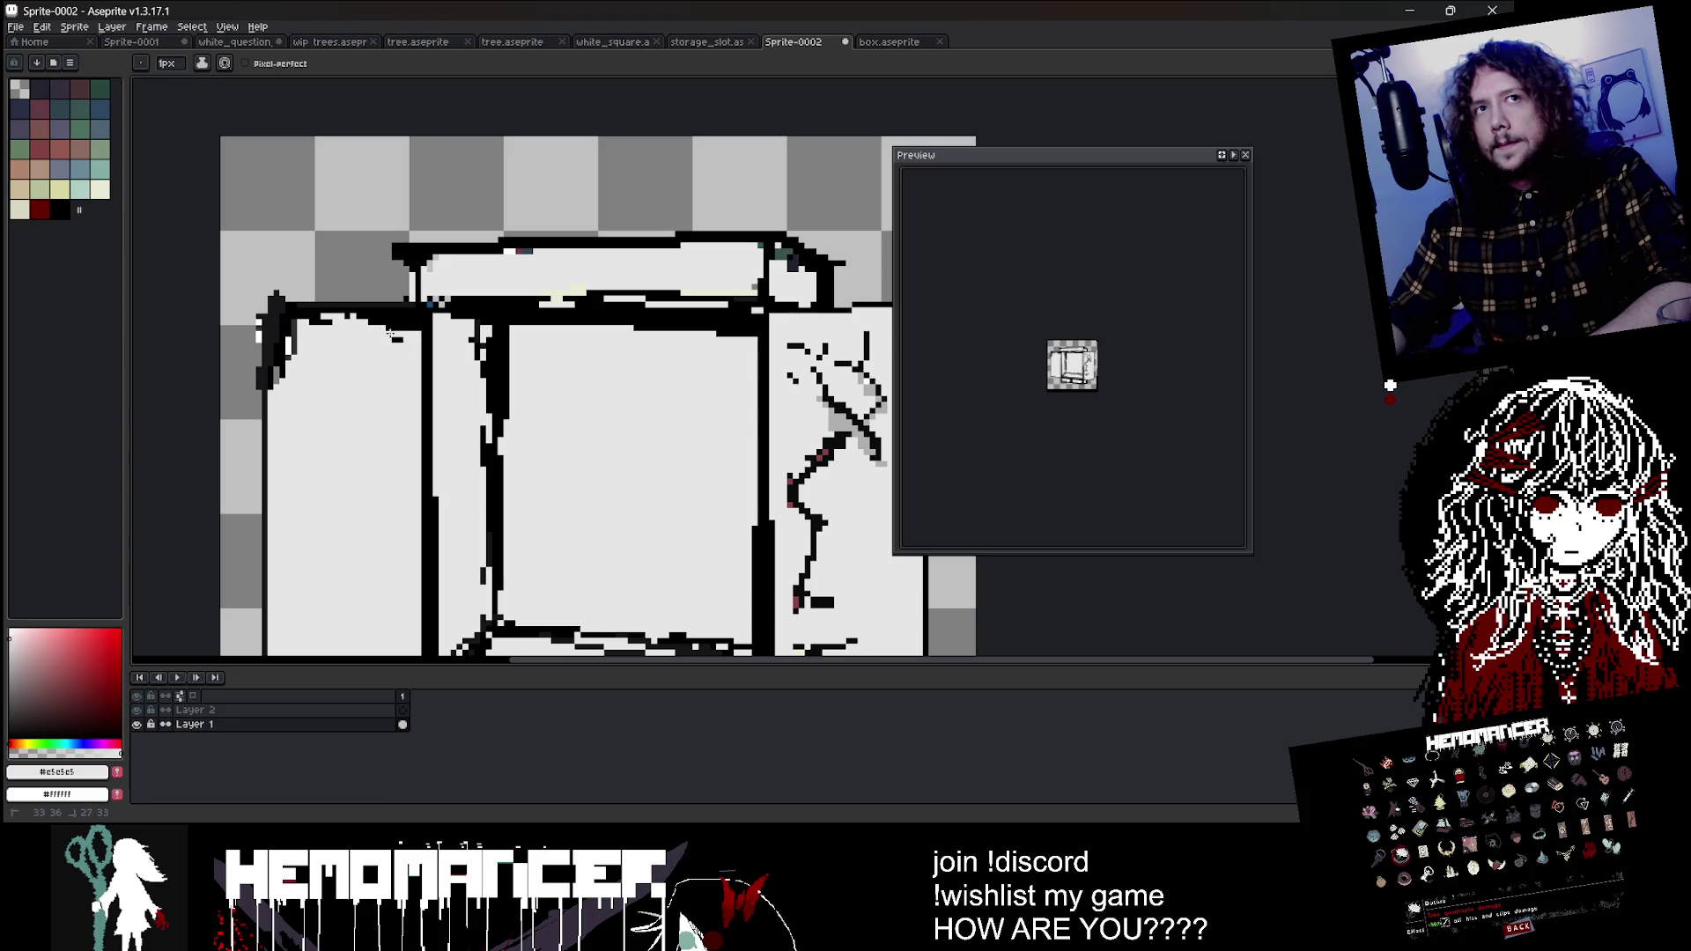
{"action": "scroll", "coordinate": [423, 251], "scroll_direction": "down", "scroll_amount": 4}
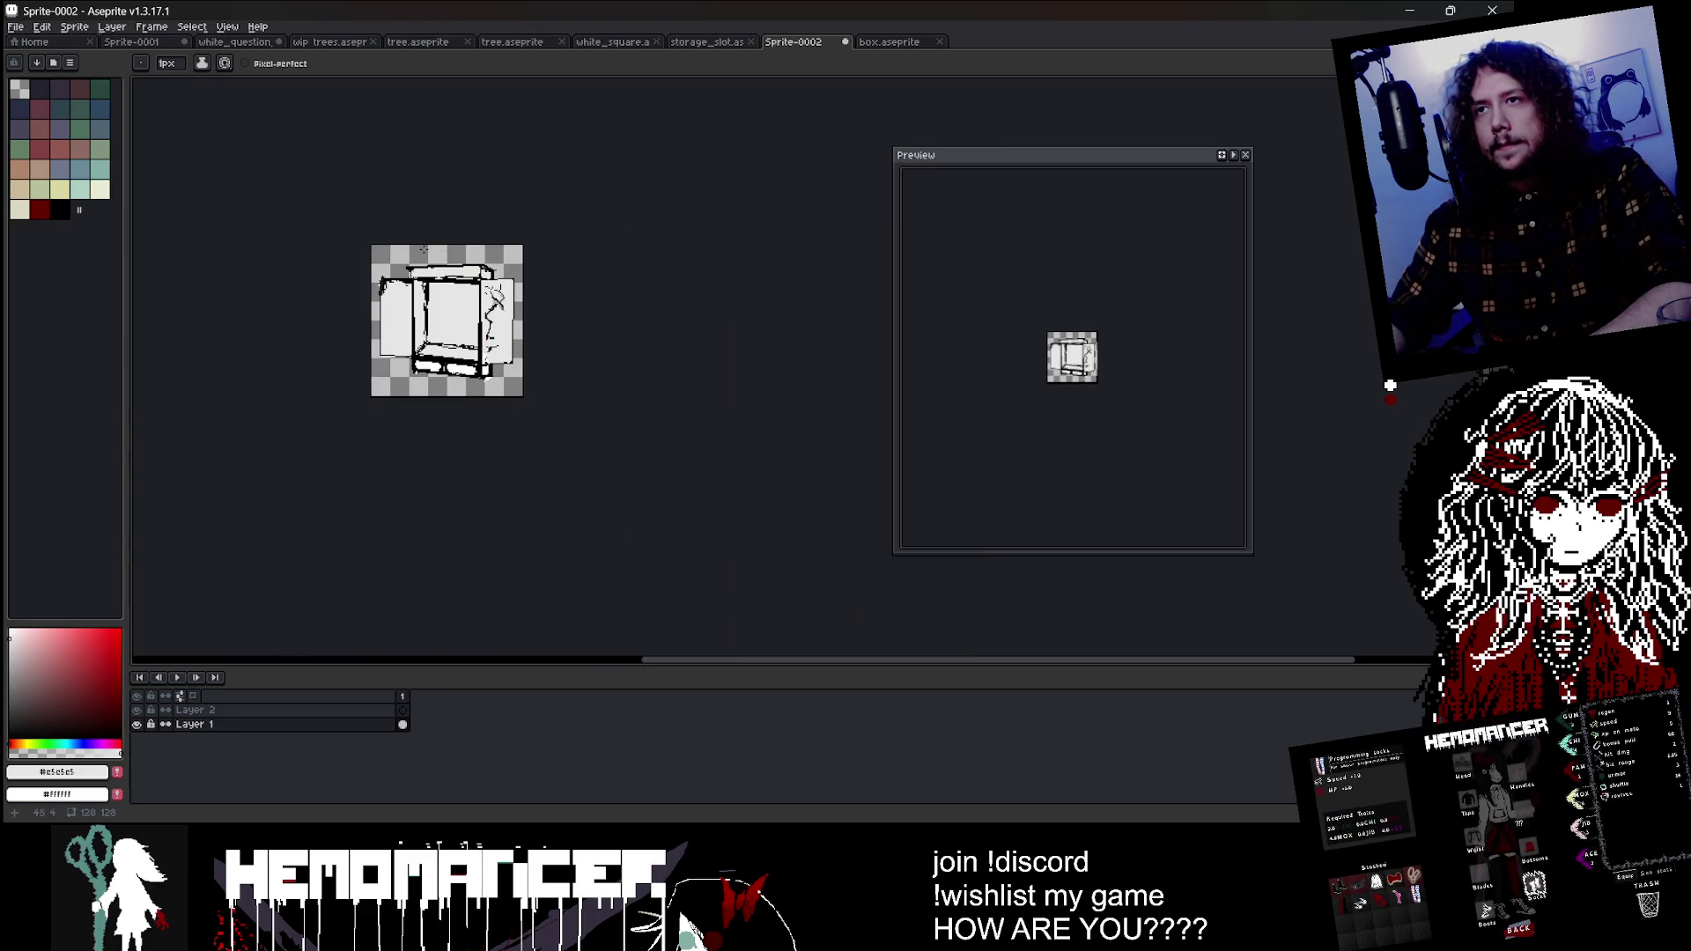
{"action": "scroll", "coordinate": [496, 280], "scroll_direction": "up", "scroll_amount": 2}
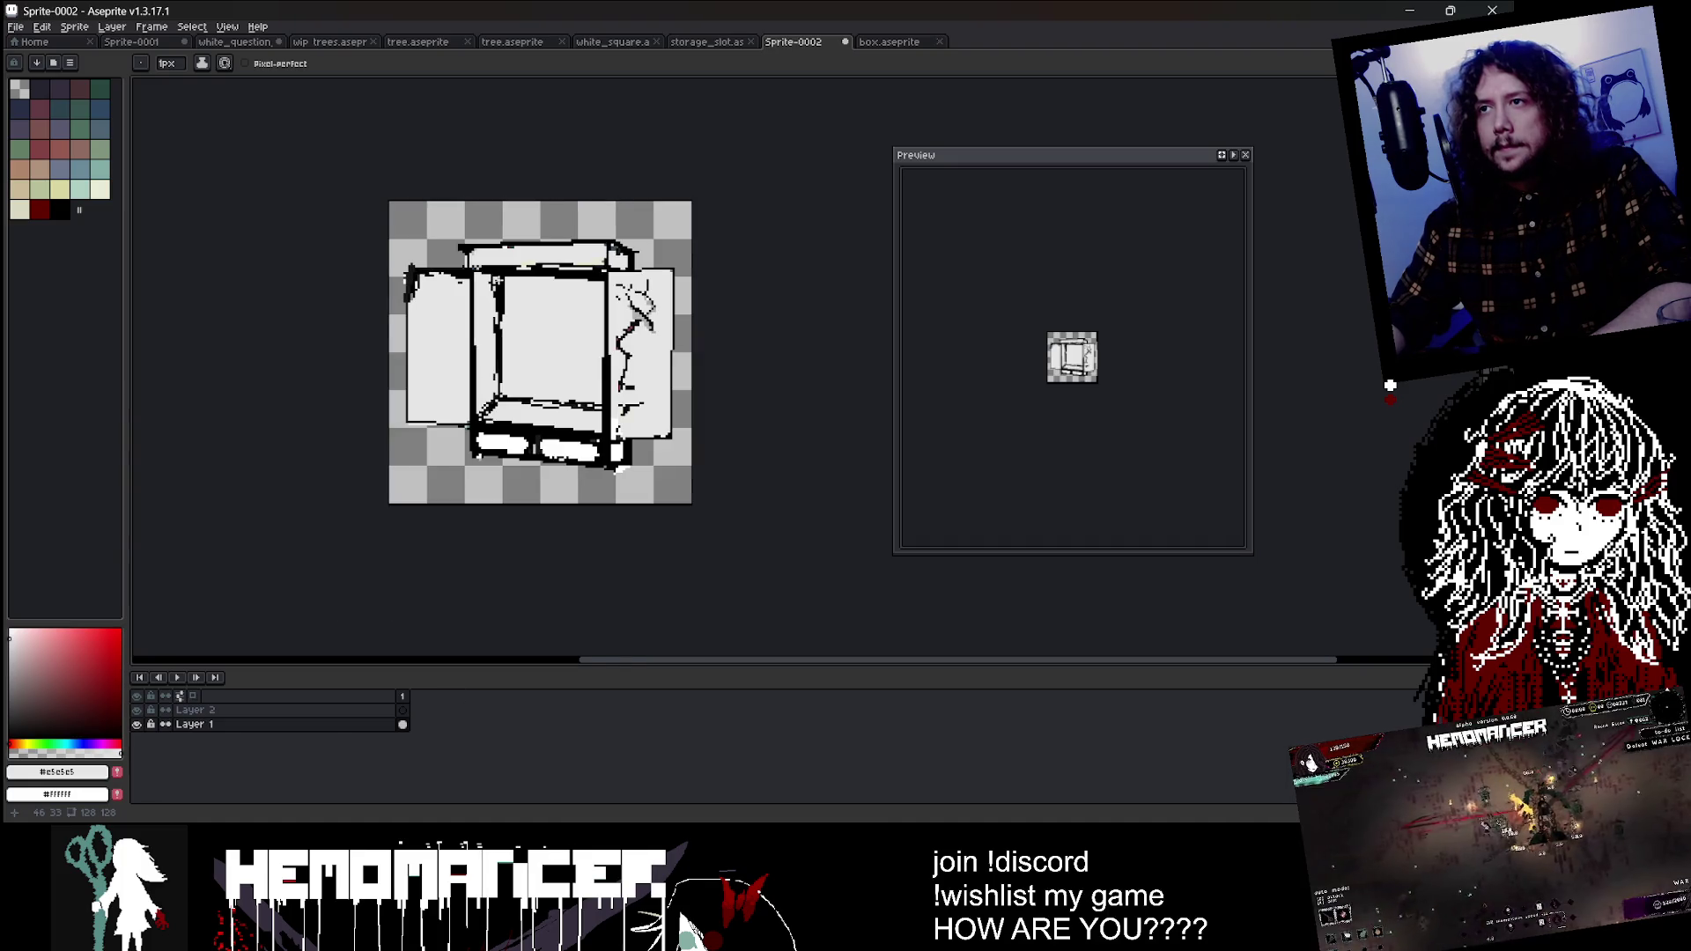
{"action": "scroll", "coordinate": [413, 306], "scroll_direction": "up", "scroll_amount": 2}
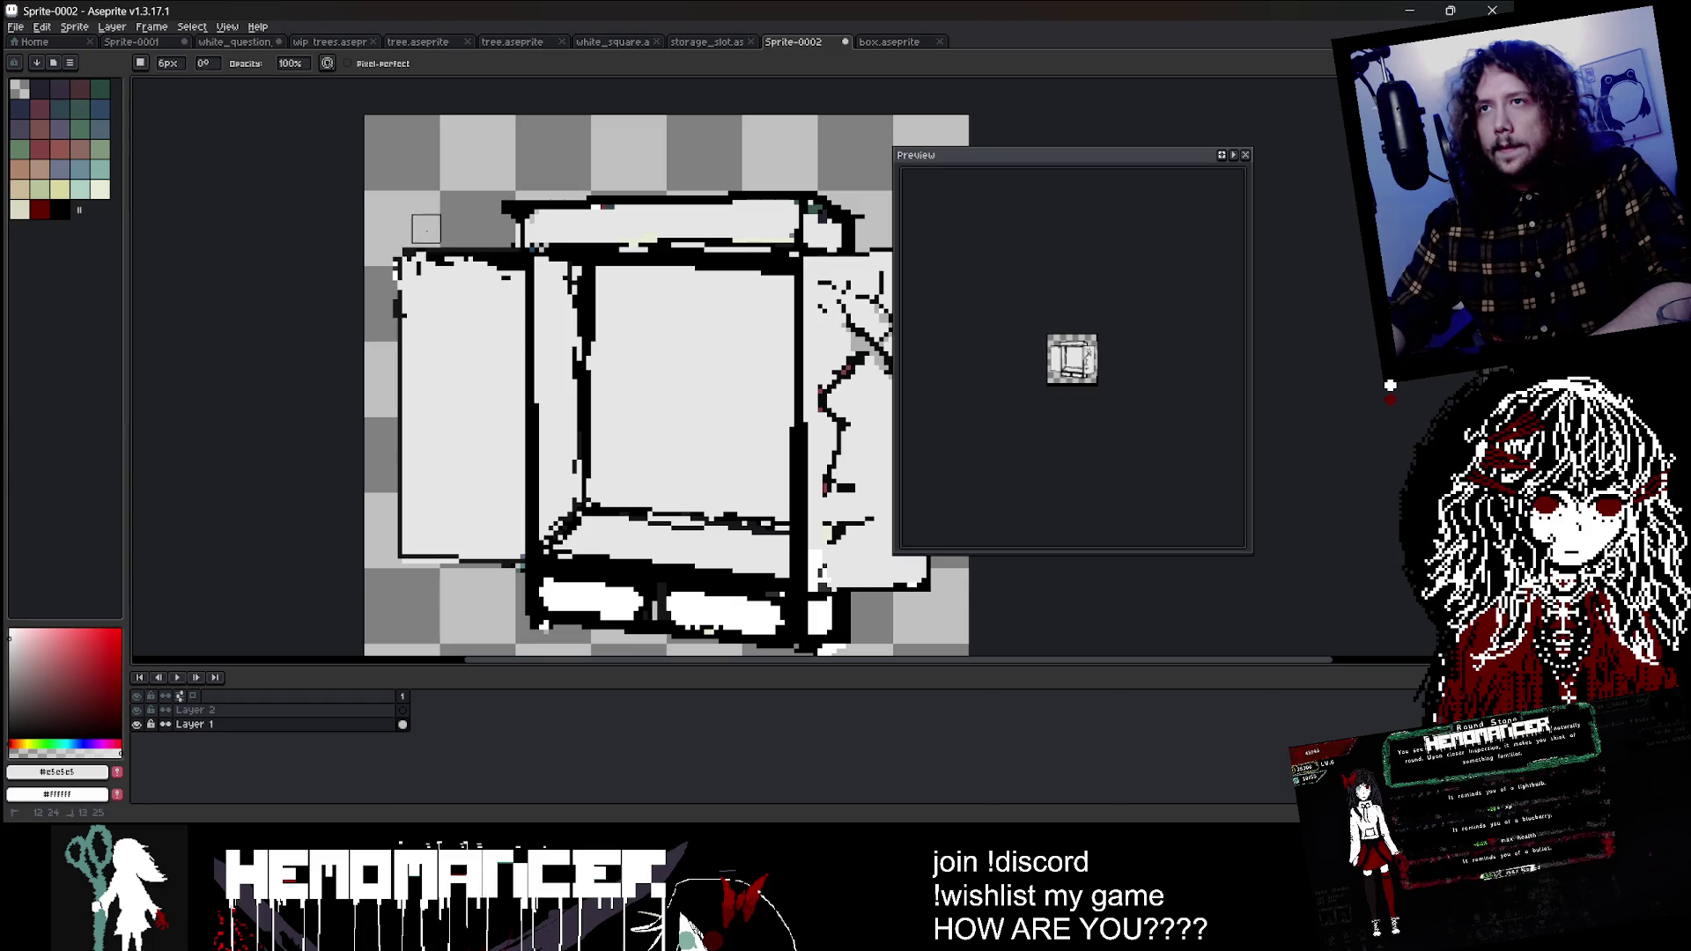
{"action": "scroll", "coordinate": [427, 229], "scroll_direction": "down", "scroll_amount": 3}
{"action": "scroll", "coordinate": [519, 189], "scroll_direction": "up", "scroll_amount": 1}
{"action": "scroll", "coordinate": [581, 211], "scroll_direction": "up", "scroll_amount": 1}
{"action": "key", "text": "ctrl"}
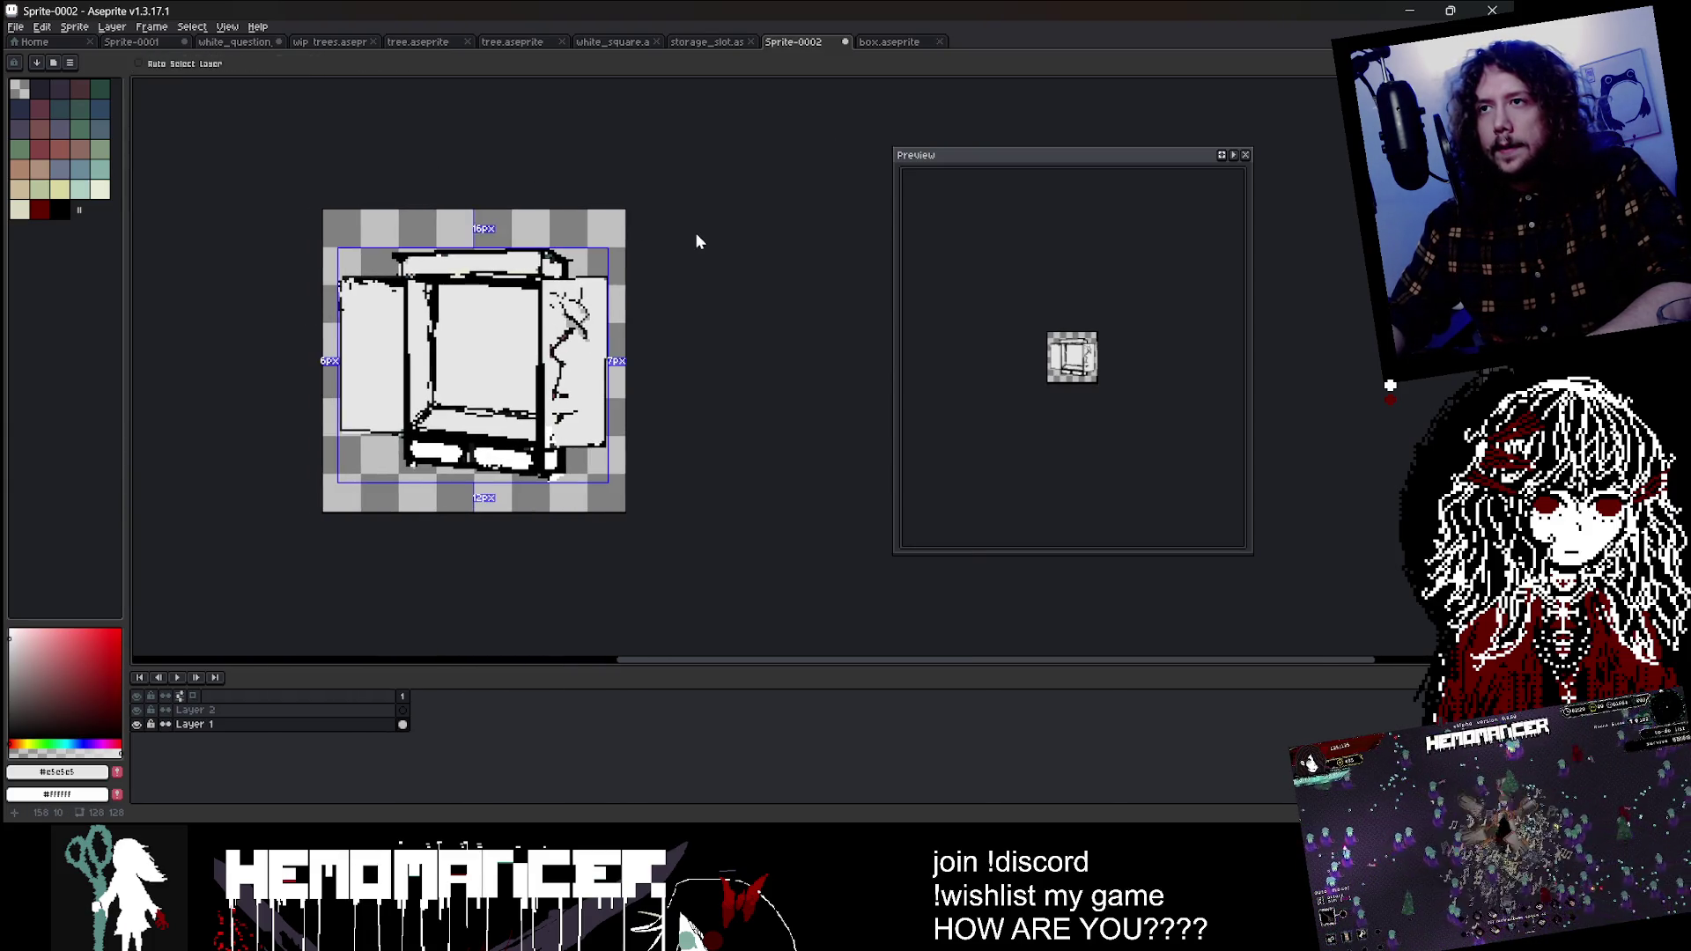
Step: Open the Save File dialog and move it further into view
{"action": "key", "text": "ctrl+s"}
{"action": "key", "text": "Escape"}
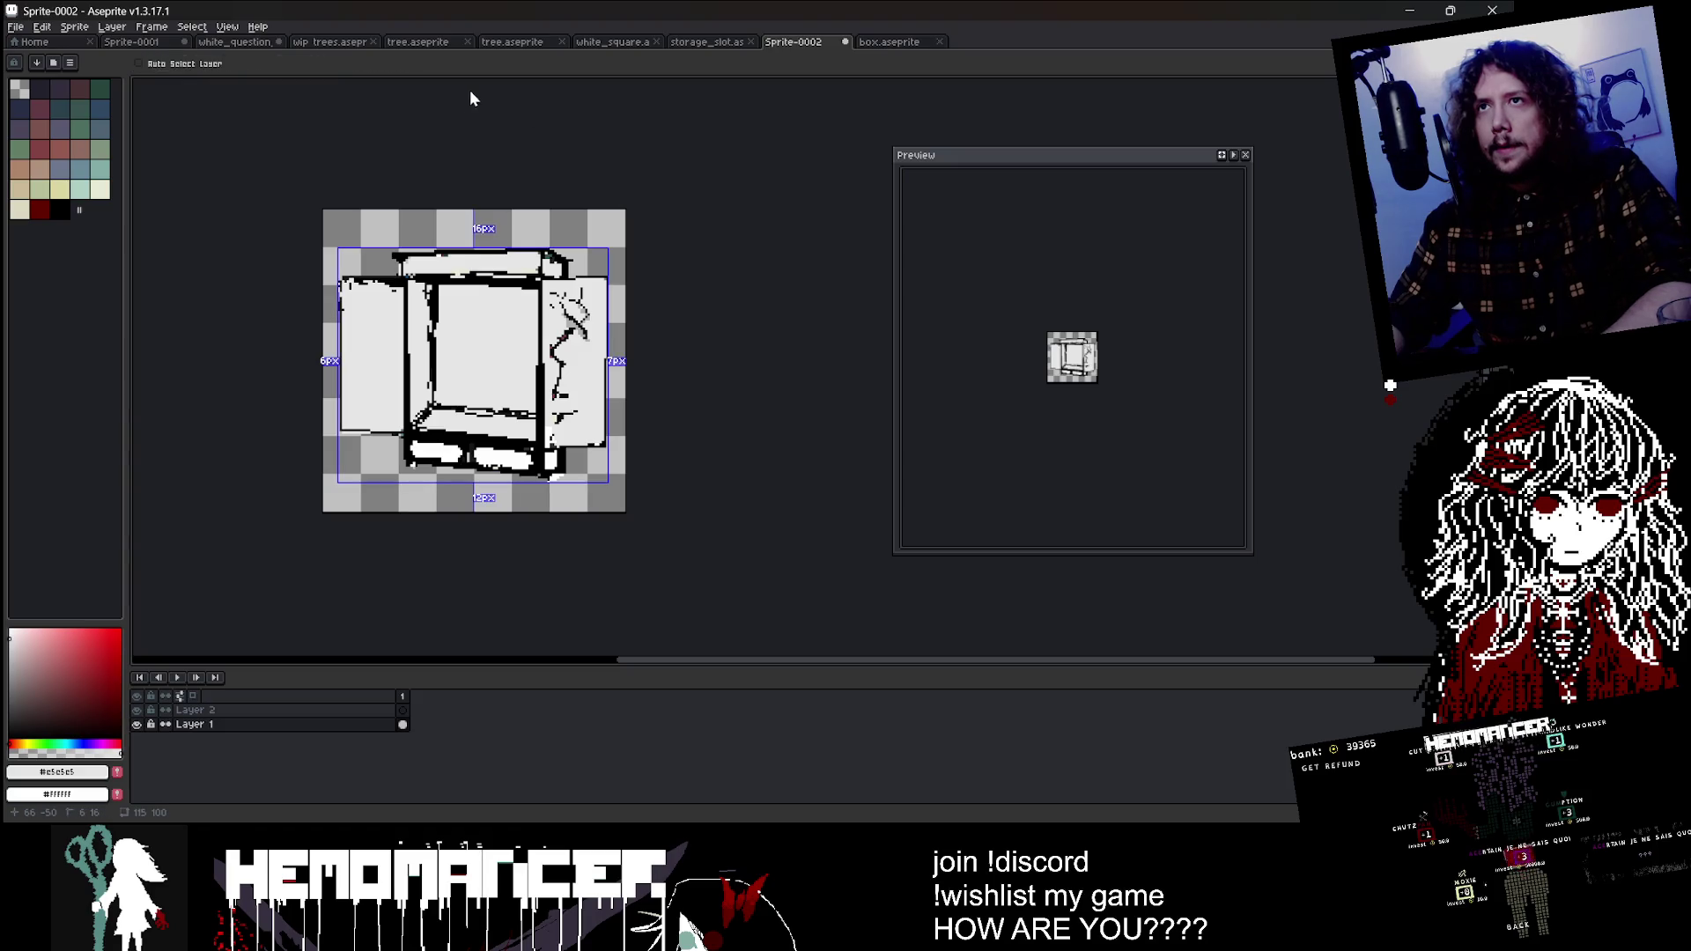
{"action": "key", "text": "ctrl+s"}
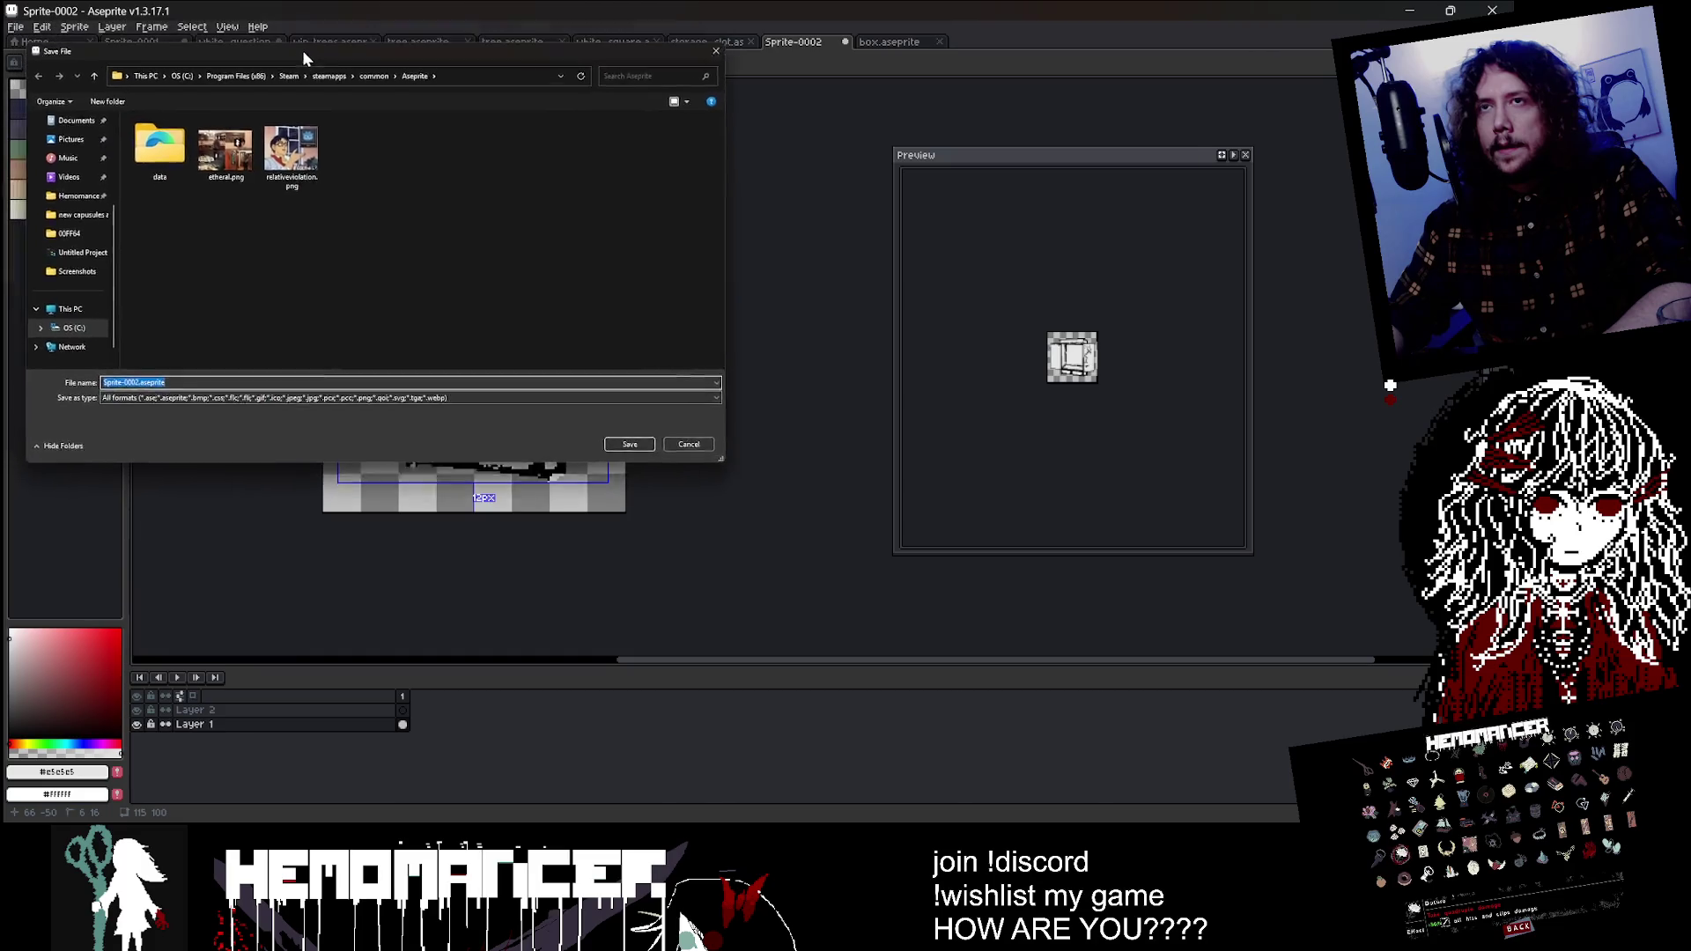
{"action": "left_click_drag", "start_coordinate": [284, 32], "coordinate": [360, 213]}
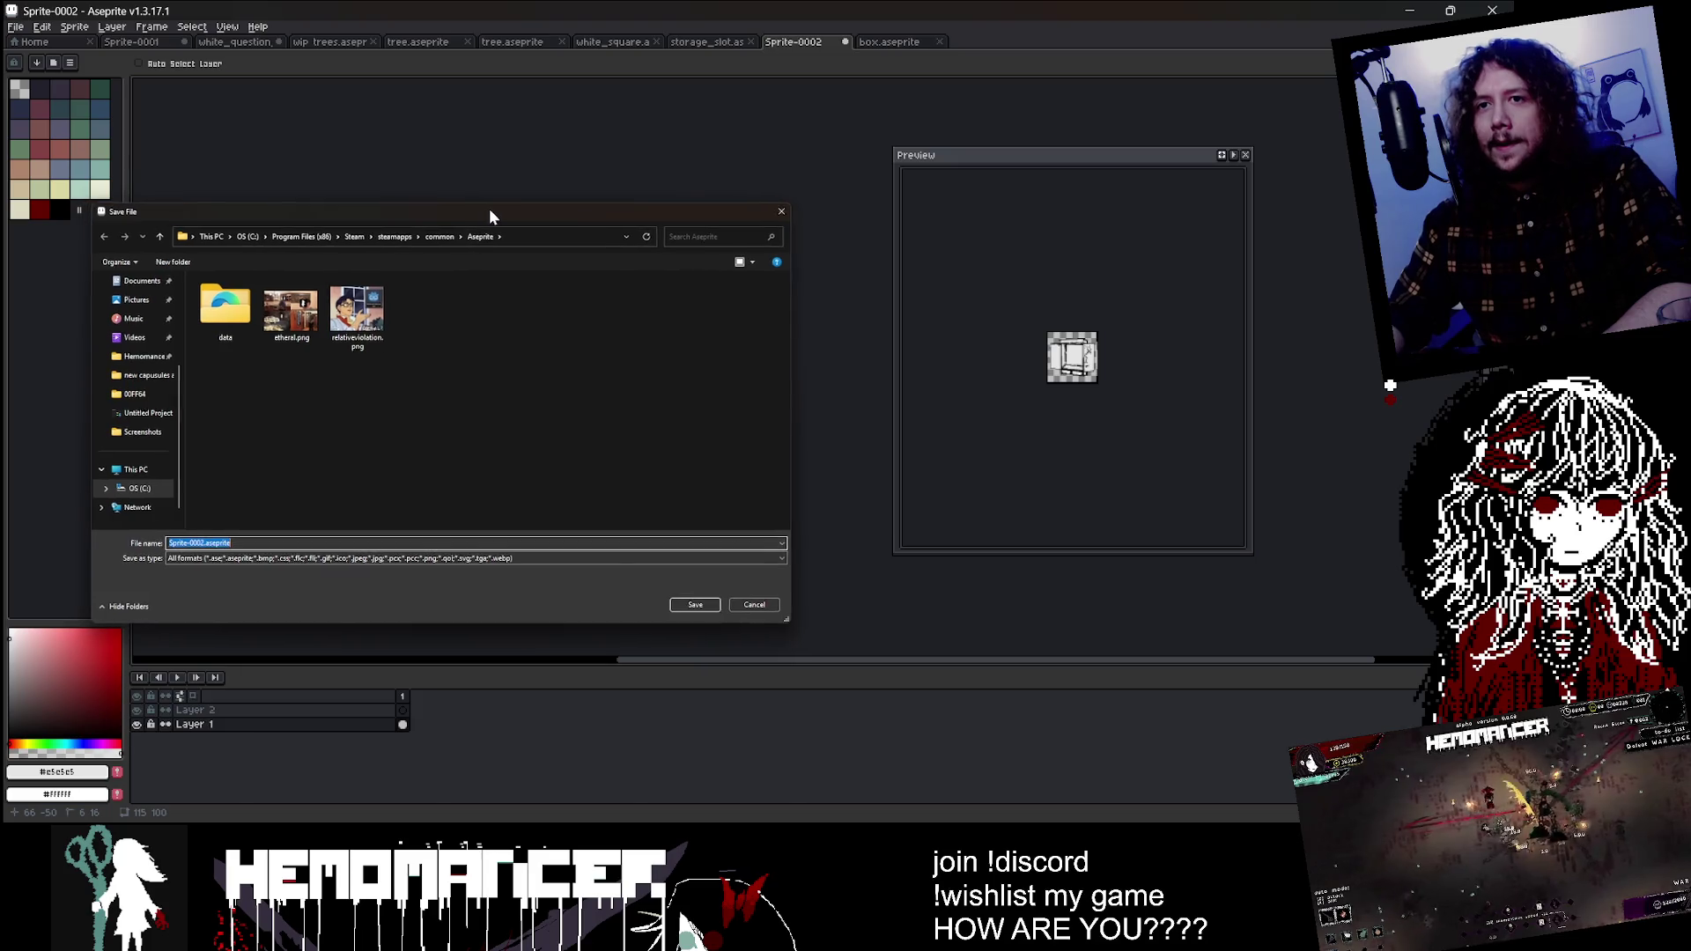
{"action": "left_click_drag", "start_coordinate": [482, 208], "coordinate": [488, 206]}
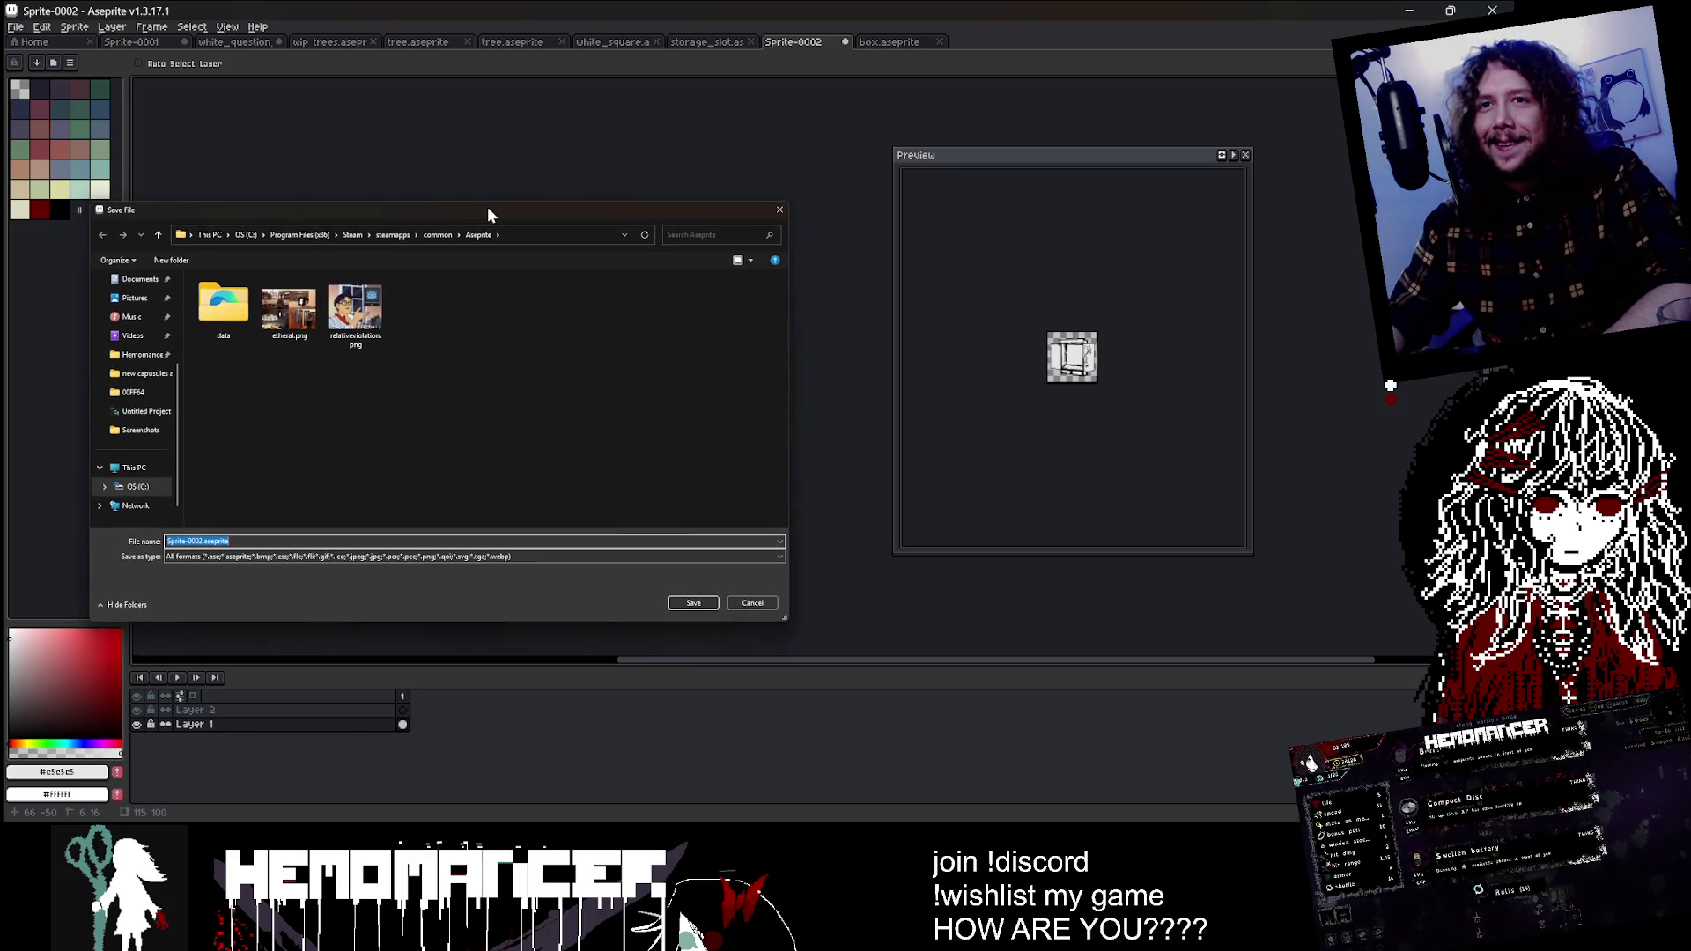
Step: Save as 'icon for equipment' in Godot 4 > Godot Projects > Hemomancer > wip
{"action": "left_click", "coordinate": [129, 356]}
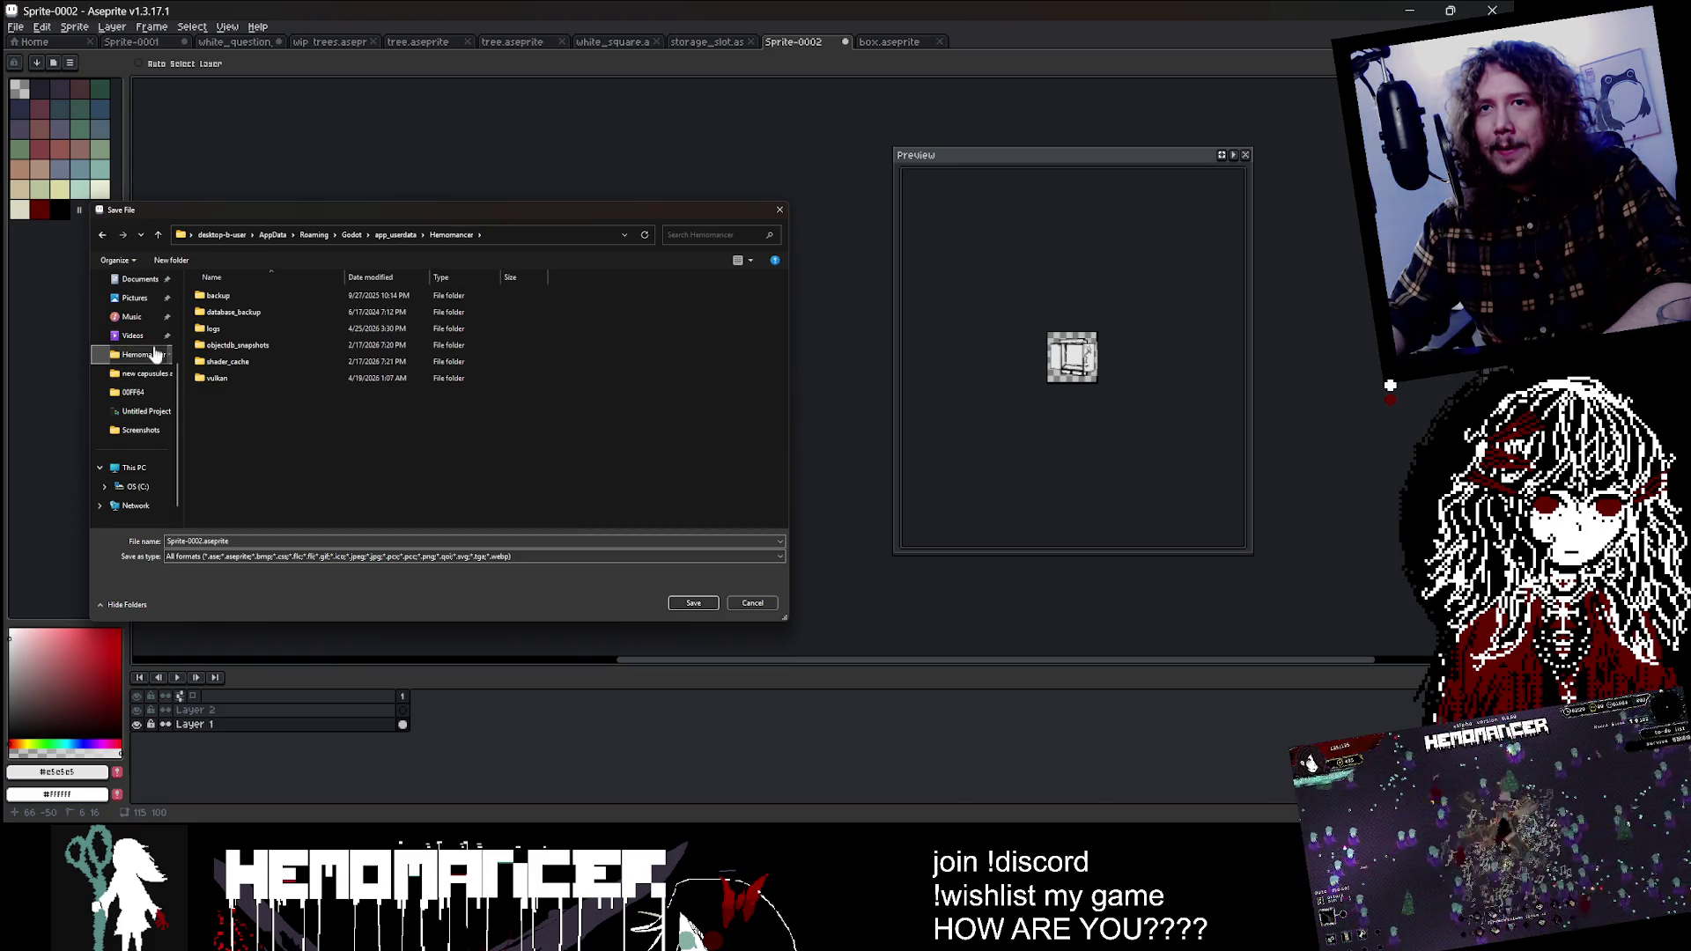
{"action": "scroll", "coordinate": [153, 342], "scroll_direction": "up", "scroll_amount": 3}
{"action": "left_click", "coordinate": [114, 393]}
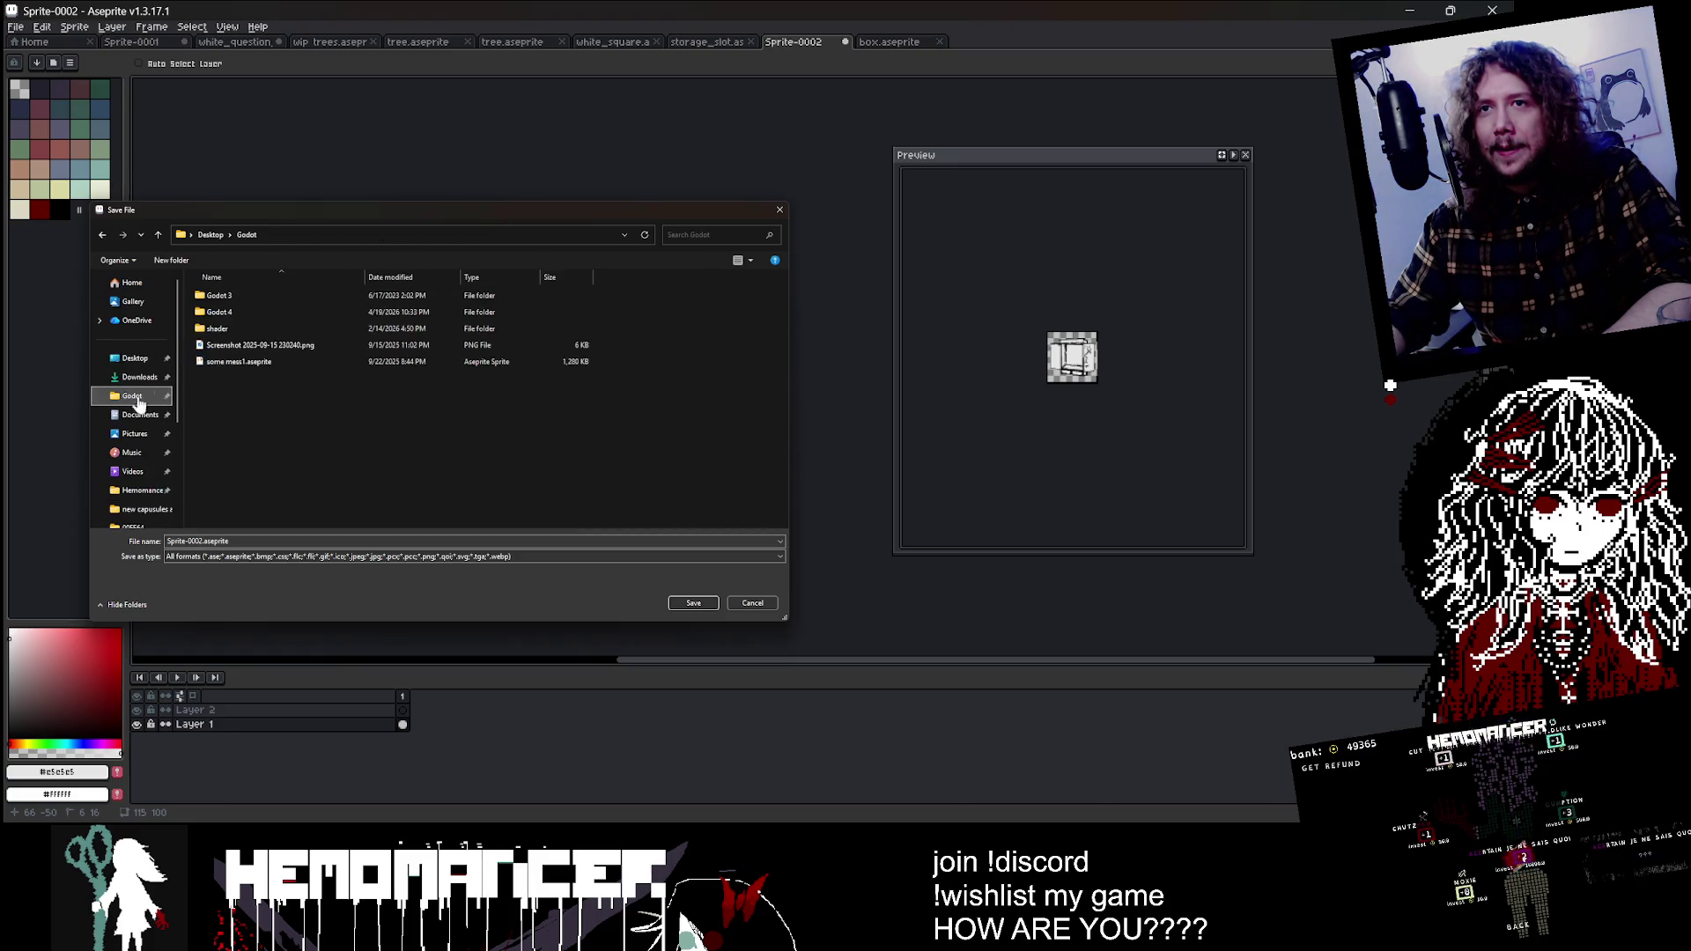
{"action": "double_click", "coordinate": [278, 312]}
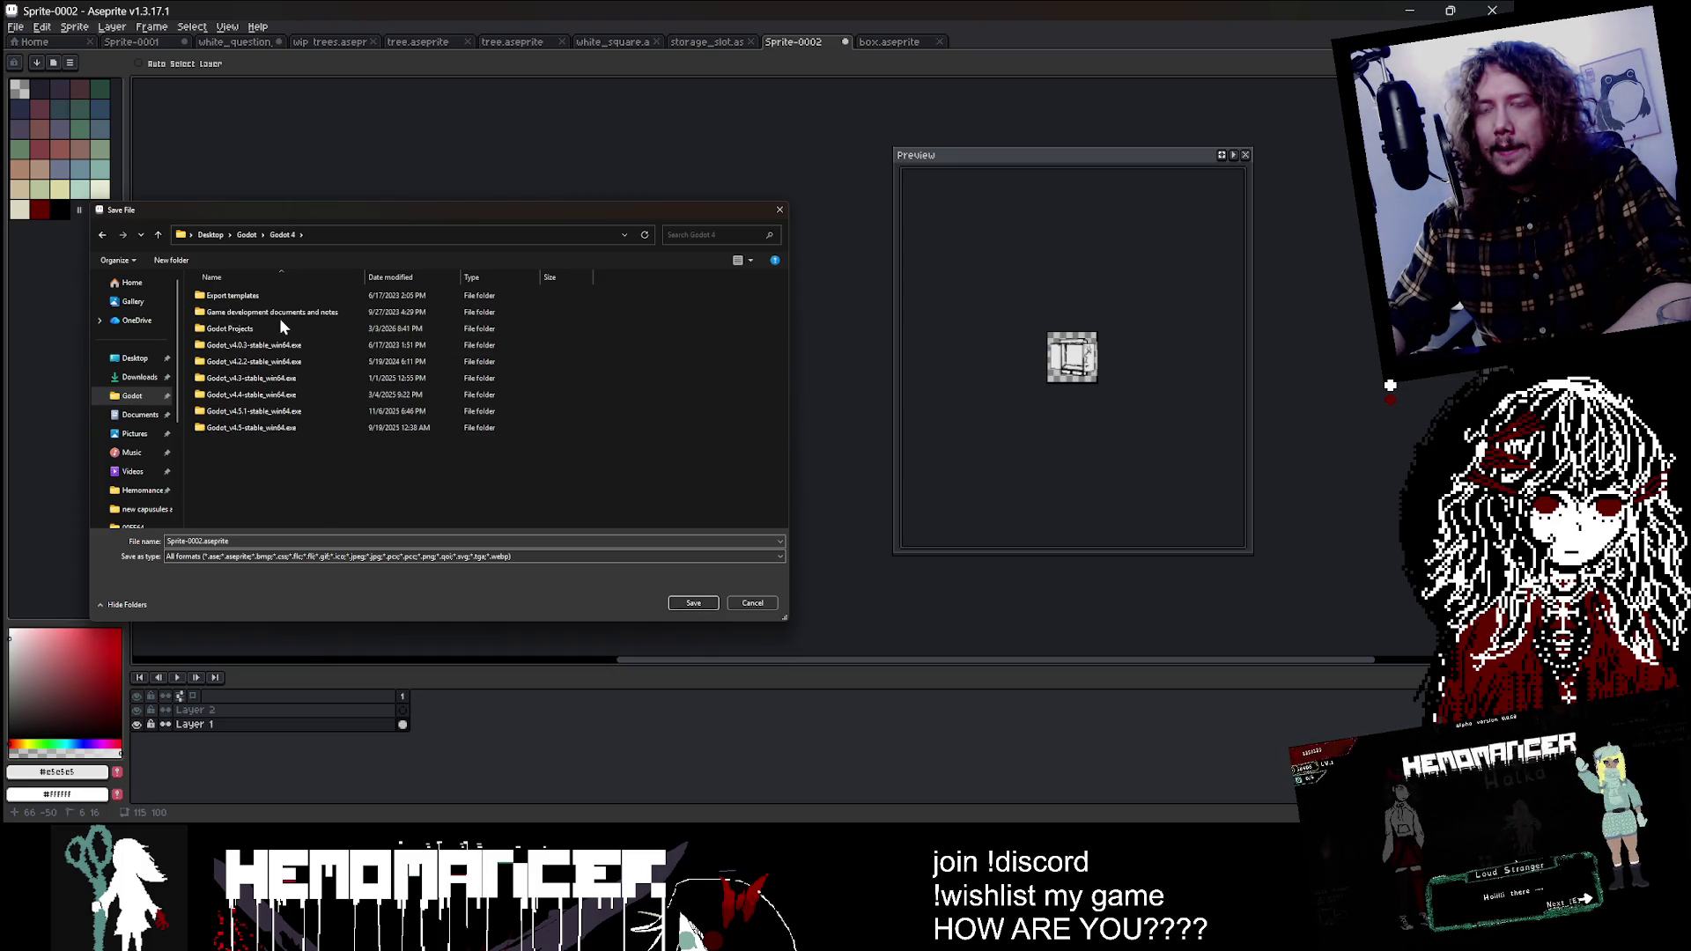
{"action": "double_click", "coordinate": [281, 328]}
{"action": "double_click", "coordinate": [281, 329]}
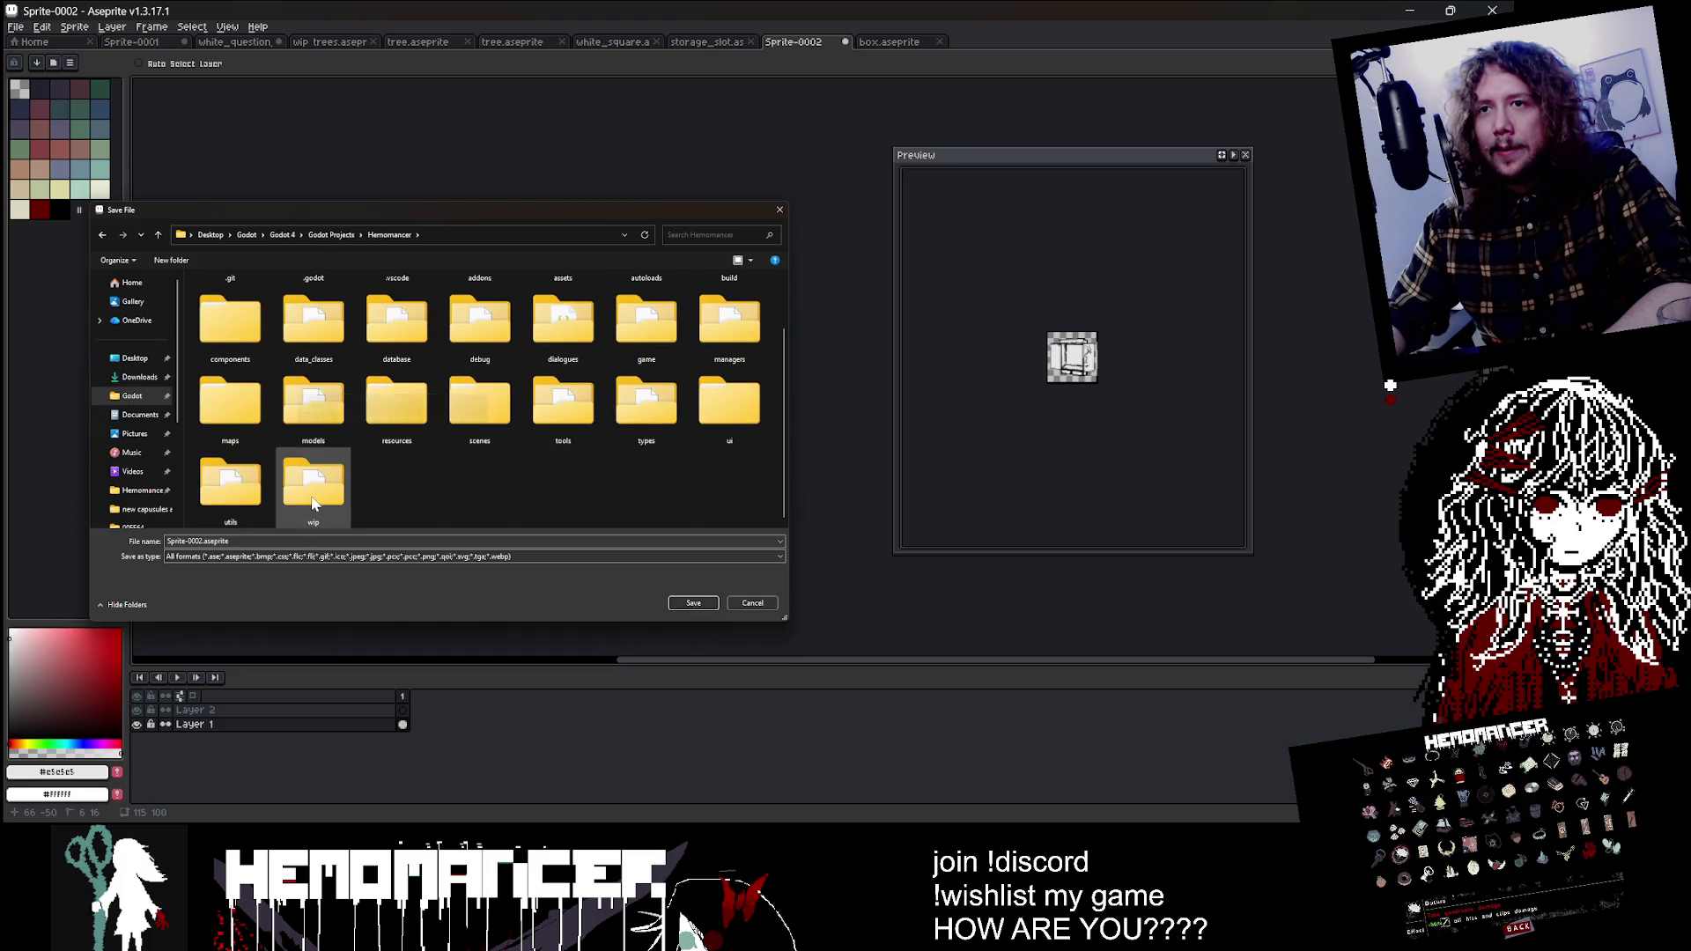
{"action": "double_click", "coordinate": [312, 484]}
{"action": "type", "text": "i"}
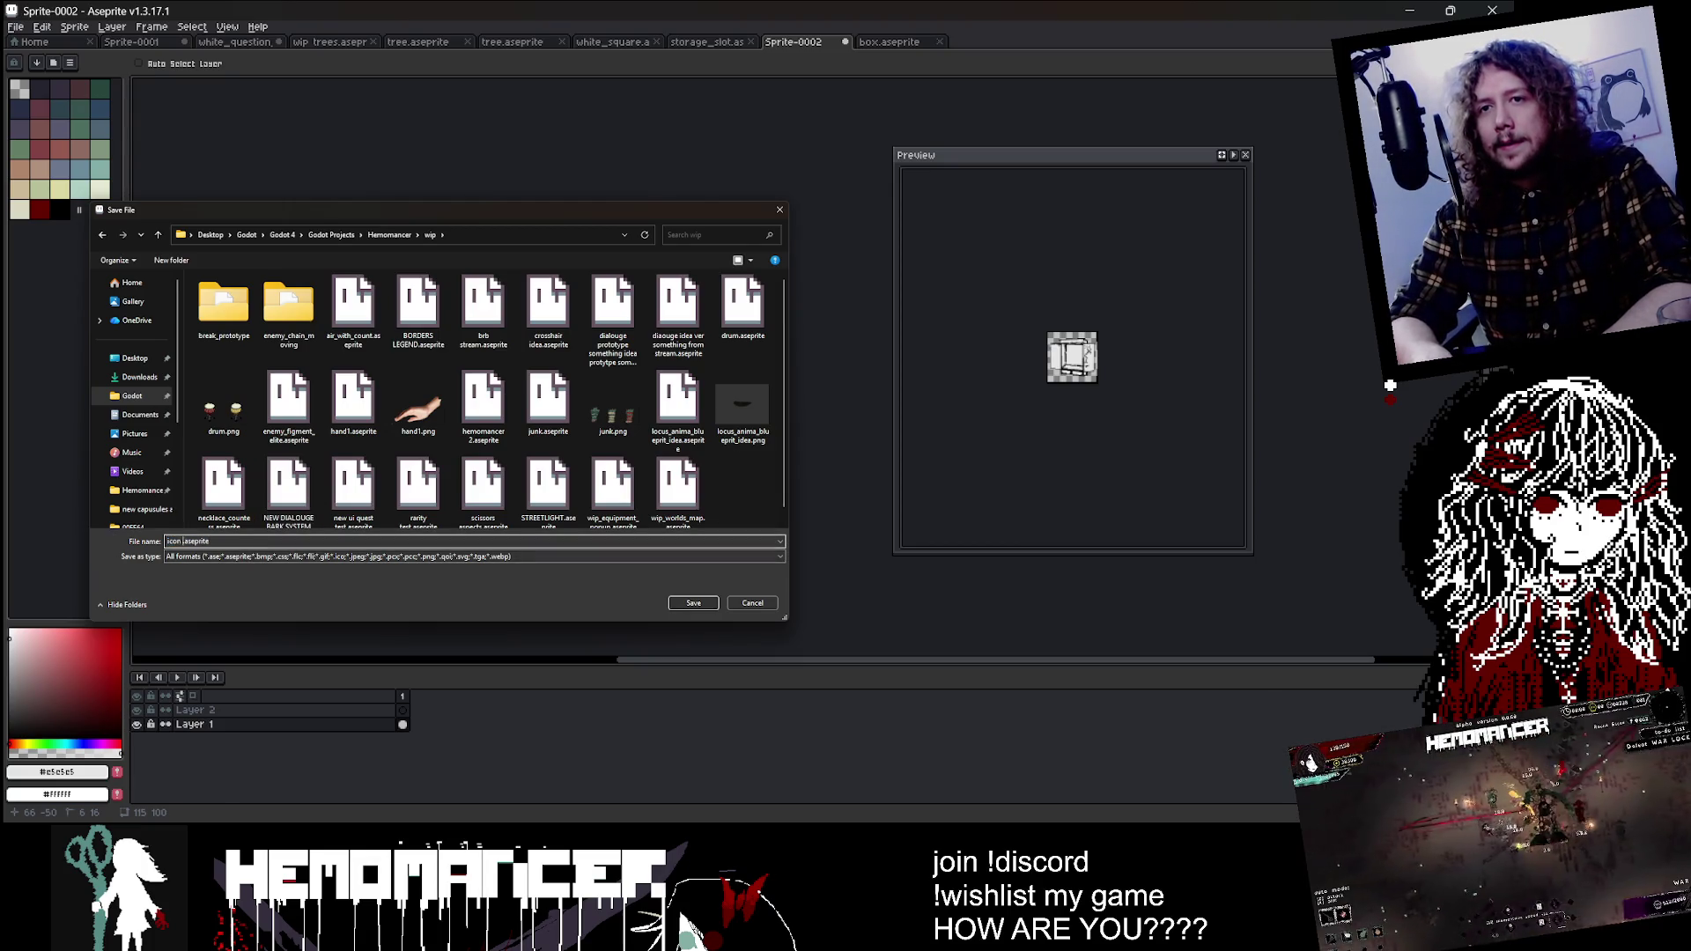
{"action": "type", "text": "con for equipment"}
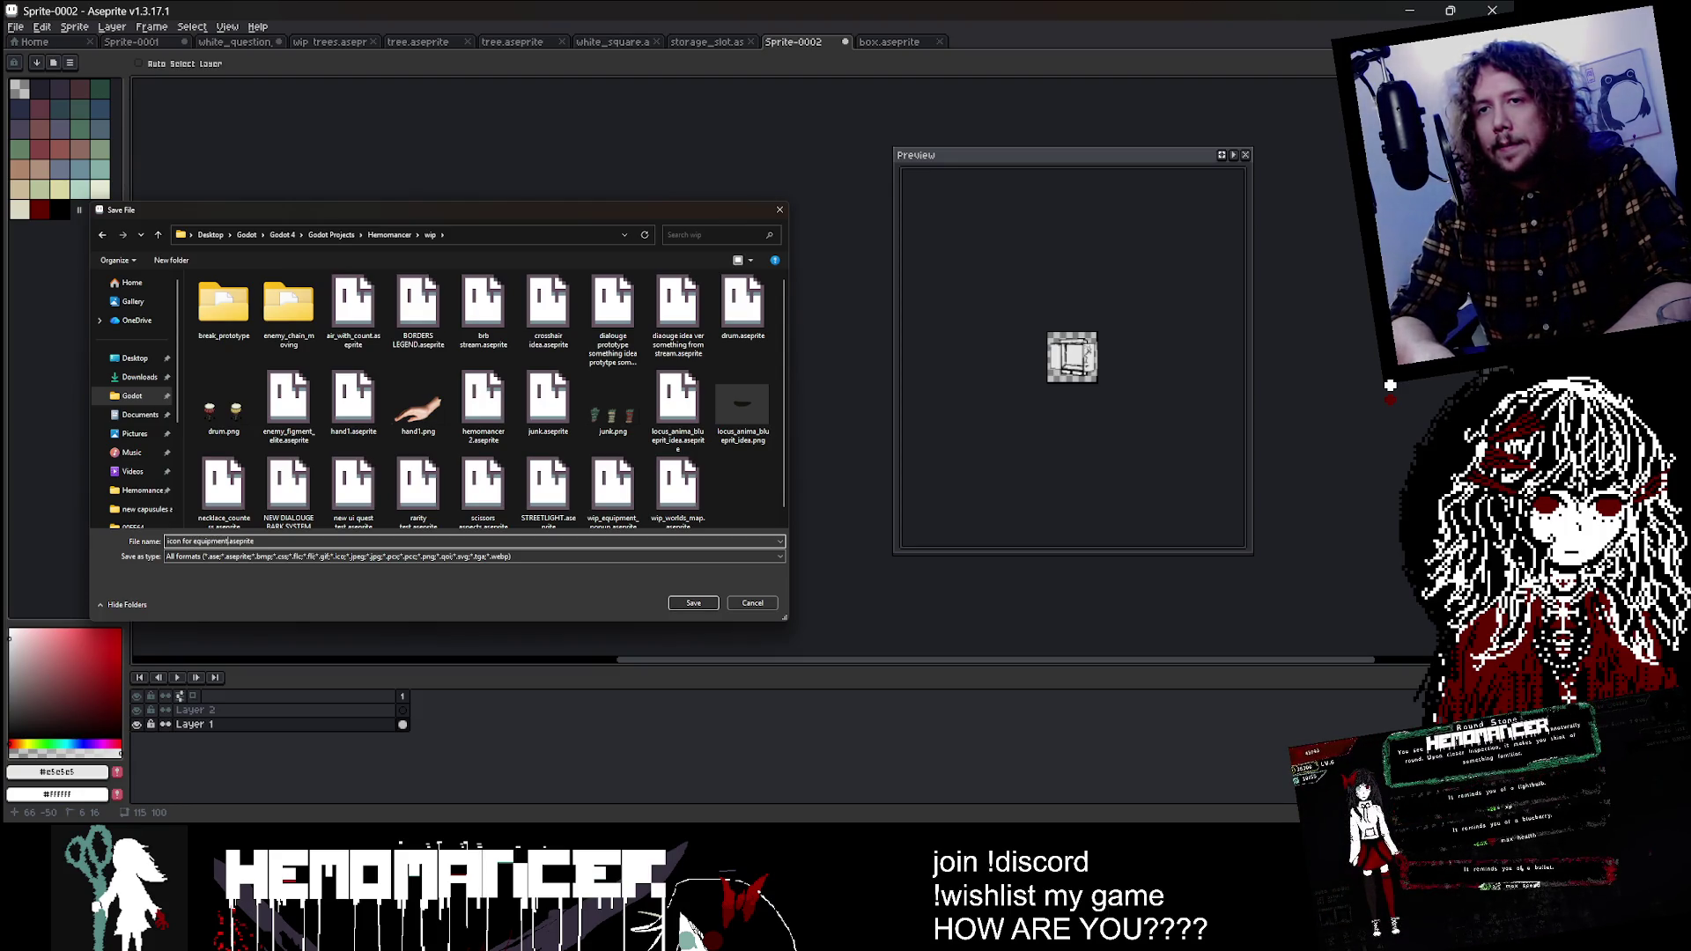
{"action": "key", "text": "Return"}
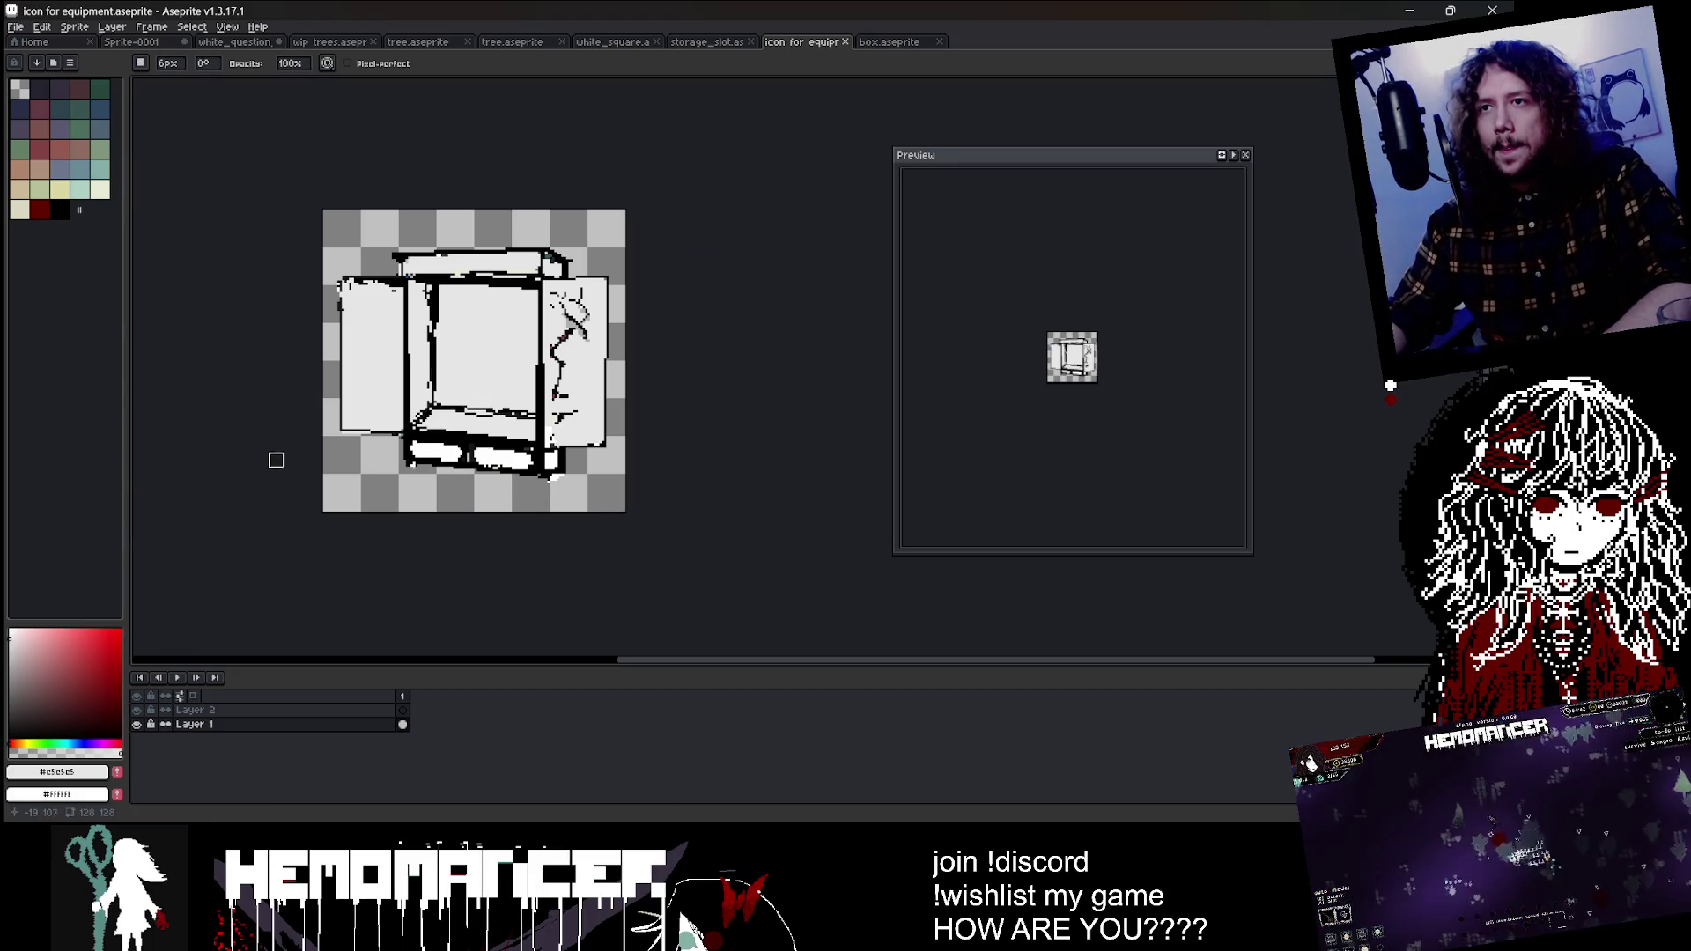
Step: Cut and paste the artwork, shift it down-left and scale it to 135×136
{"action": "key", "text": "w"}
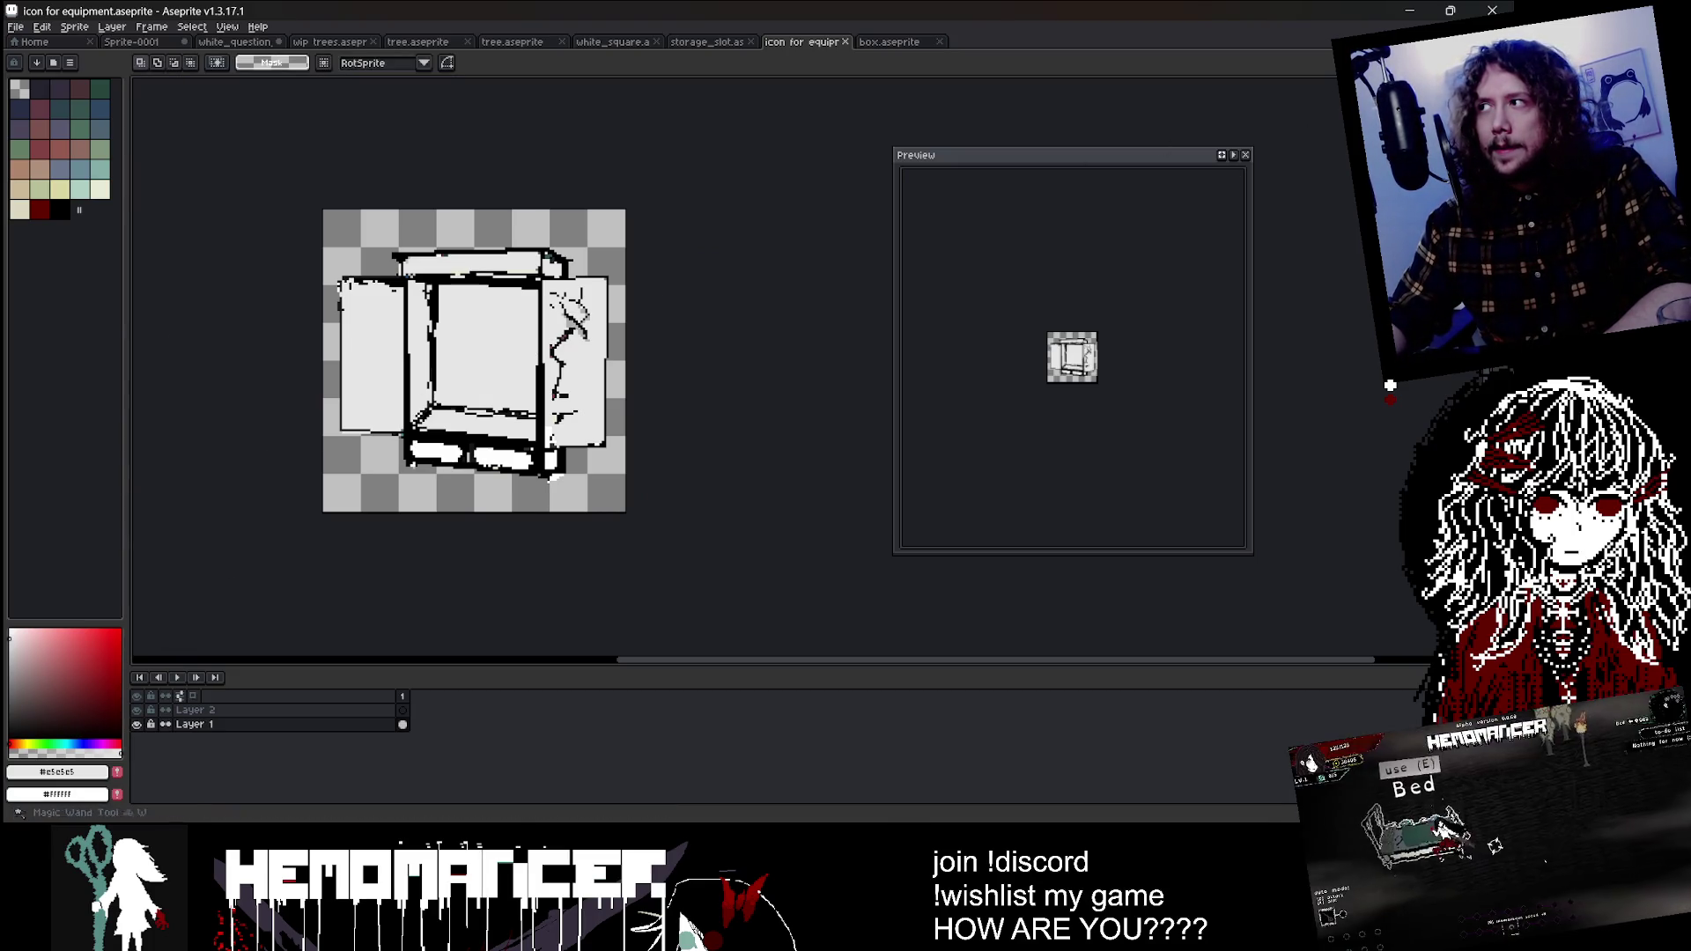
{"action": "key", "text": "ctrl+a"}
{"action": "key", "text": "ctrl+x"}
{"action": "key", "text": "ctrl+v"}
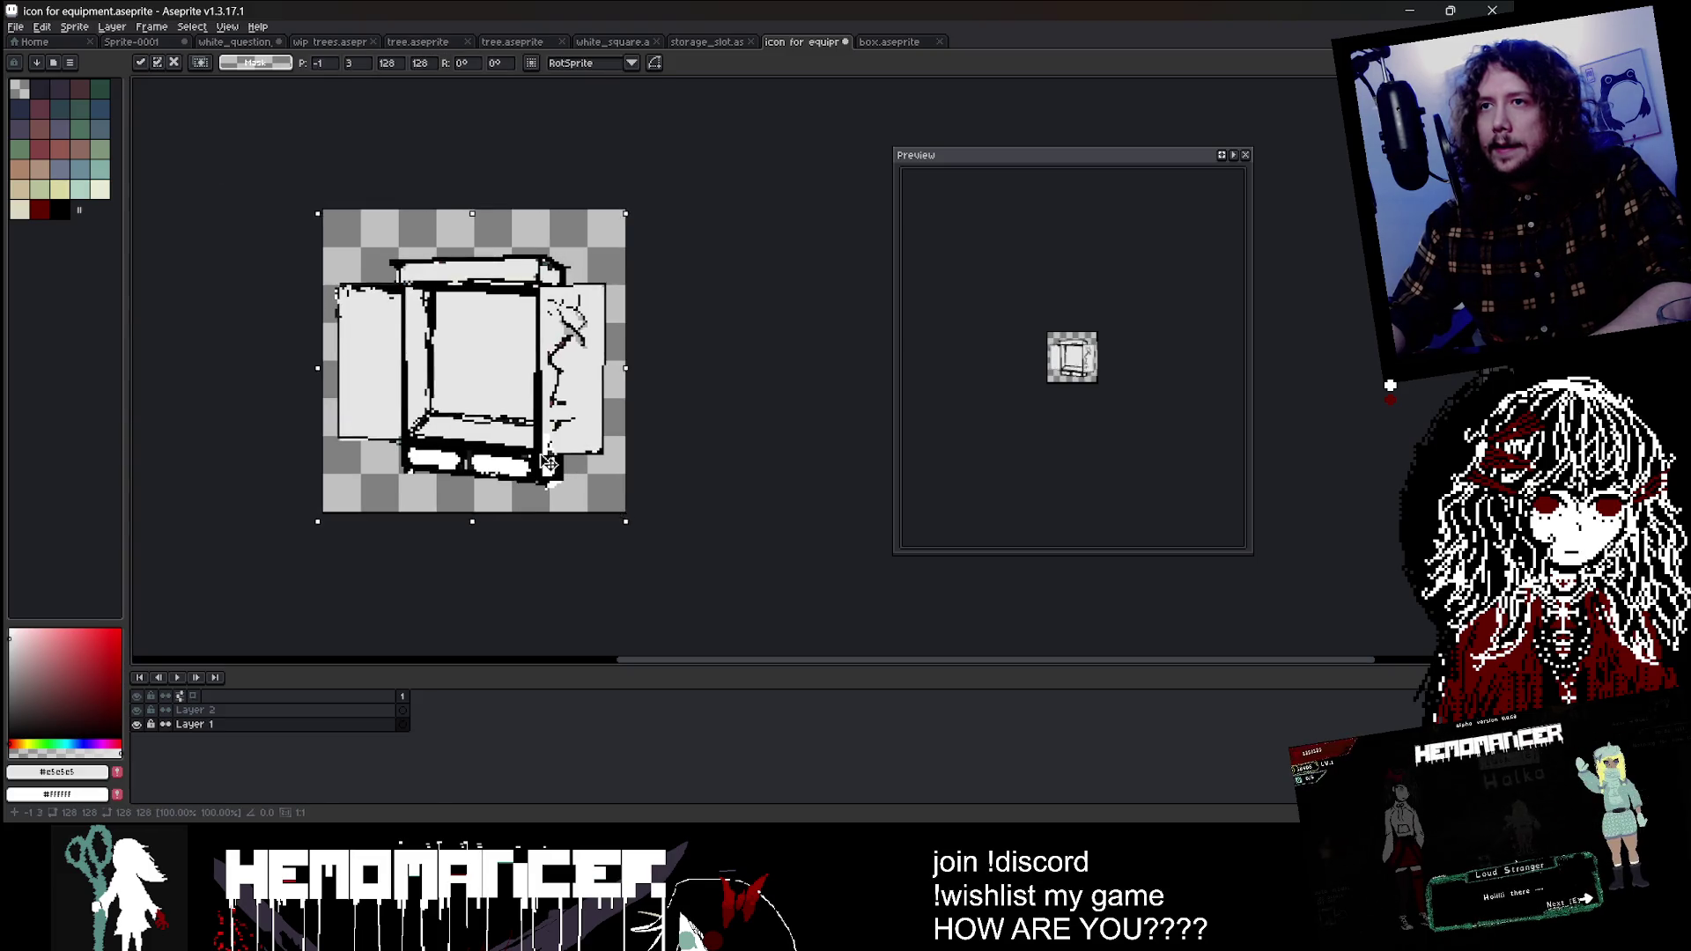
{"action": "mouse_move", "coordinate": [552, 456]}
{"action": "left_mouse_down"}
{"action": "mouse_move", "coordinate": [543, 478]}
{"action": "mouse_move", "coordinate": [541, 447]}
{"action": "left_mouse_up"}
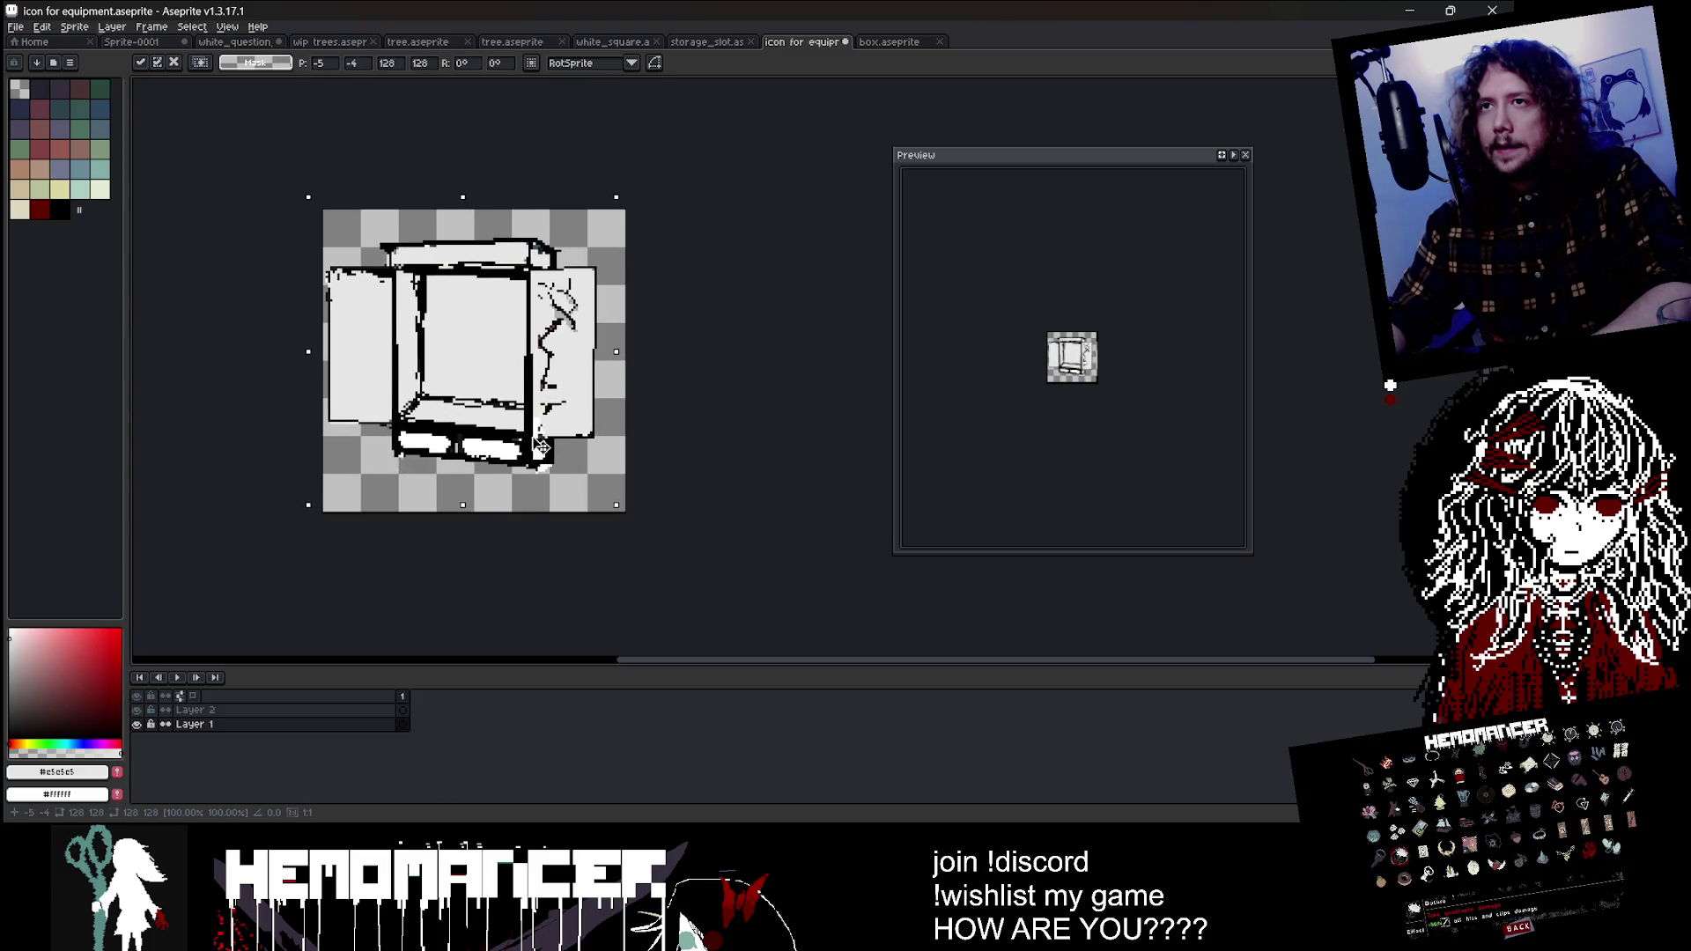
{"action": "left_click_drag", "start_coordinate": [613, 507], "coordinate": [633, 525]}
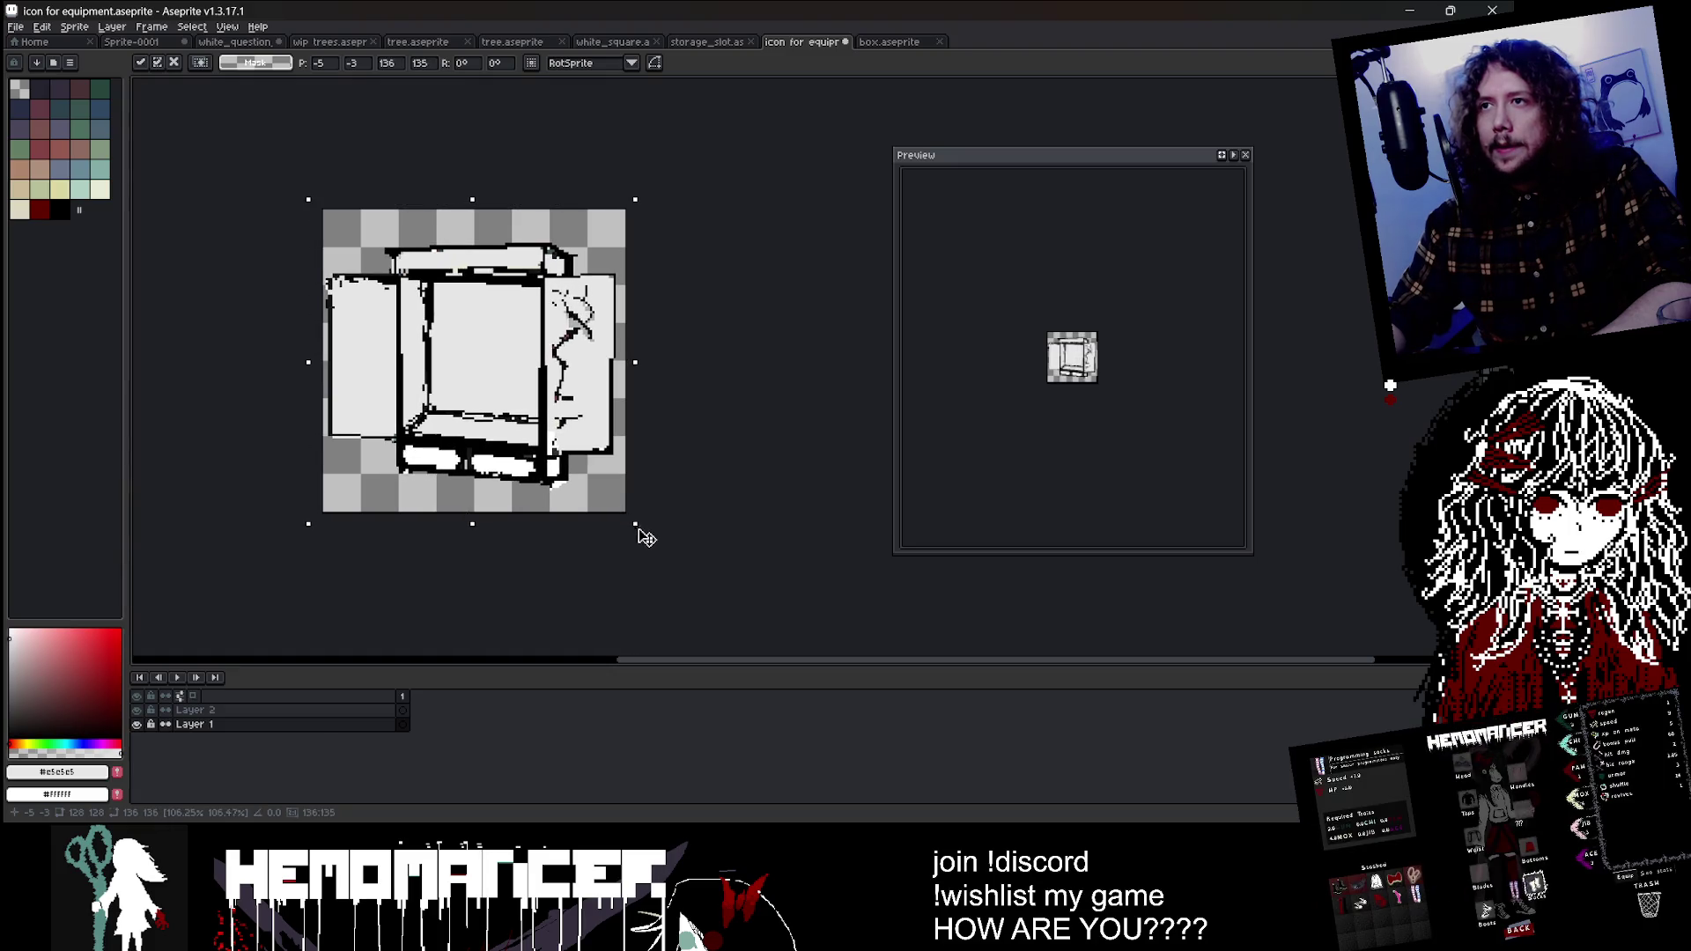
{"action": "key", "text": "Return"}
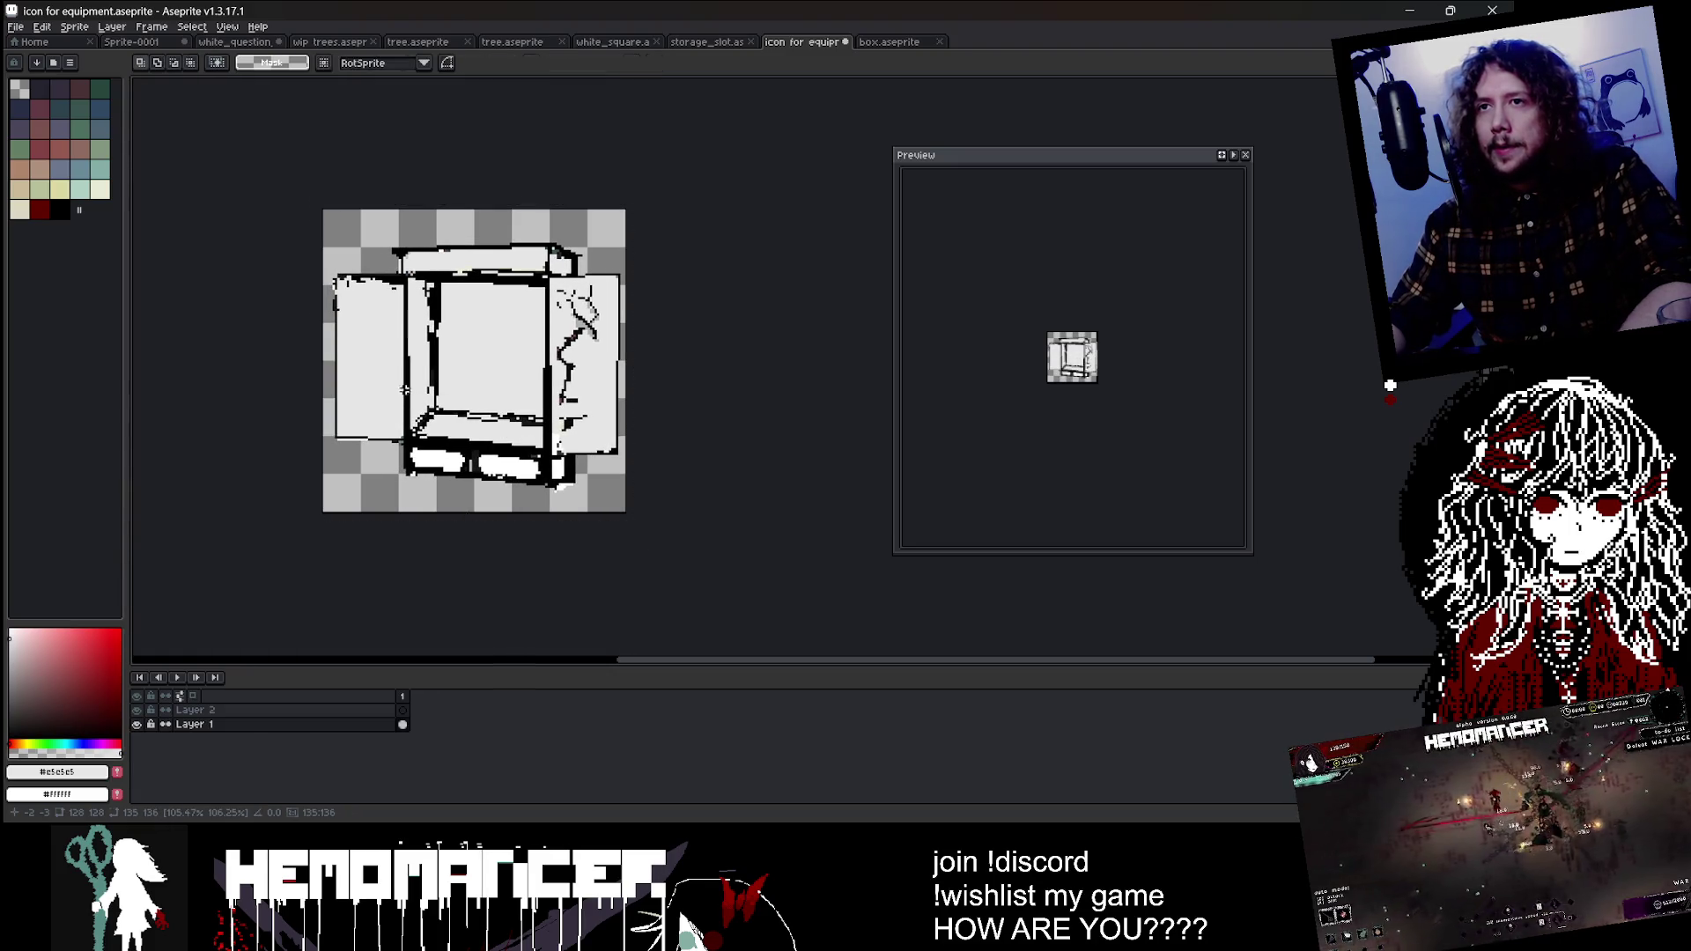
Step: Save the sprite and return to the icon for equipment tab from the home page
{"action": "key", "text": "ctrl+s"}
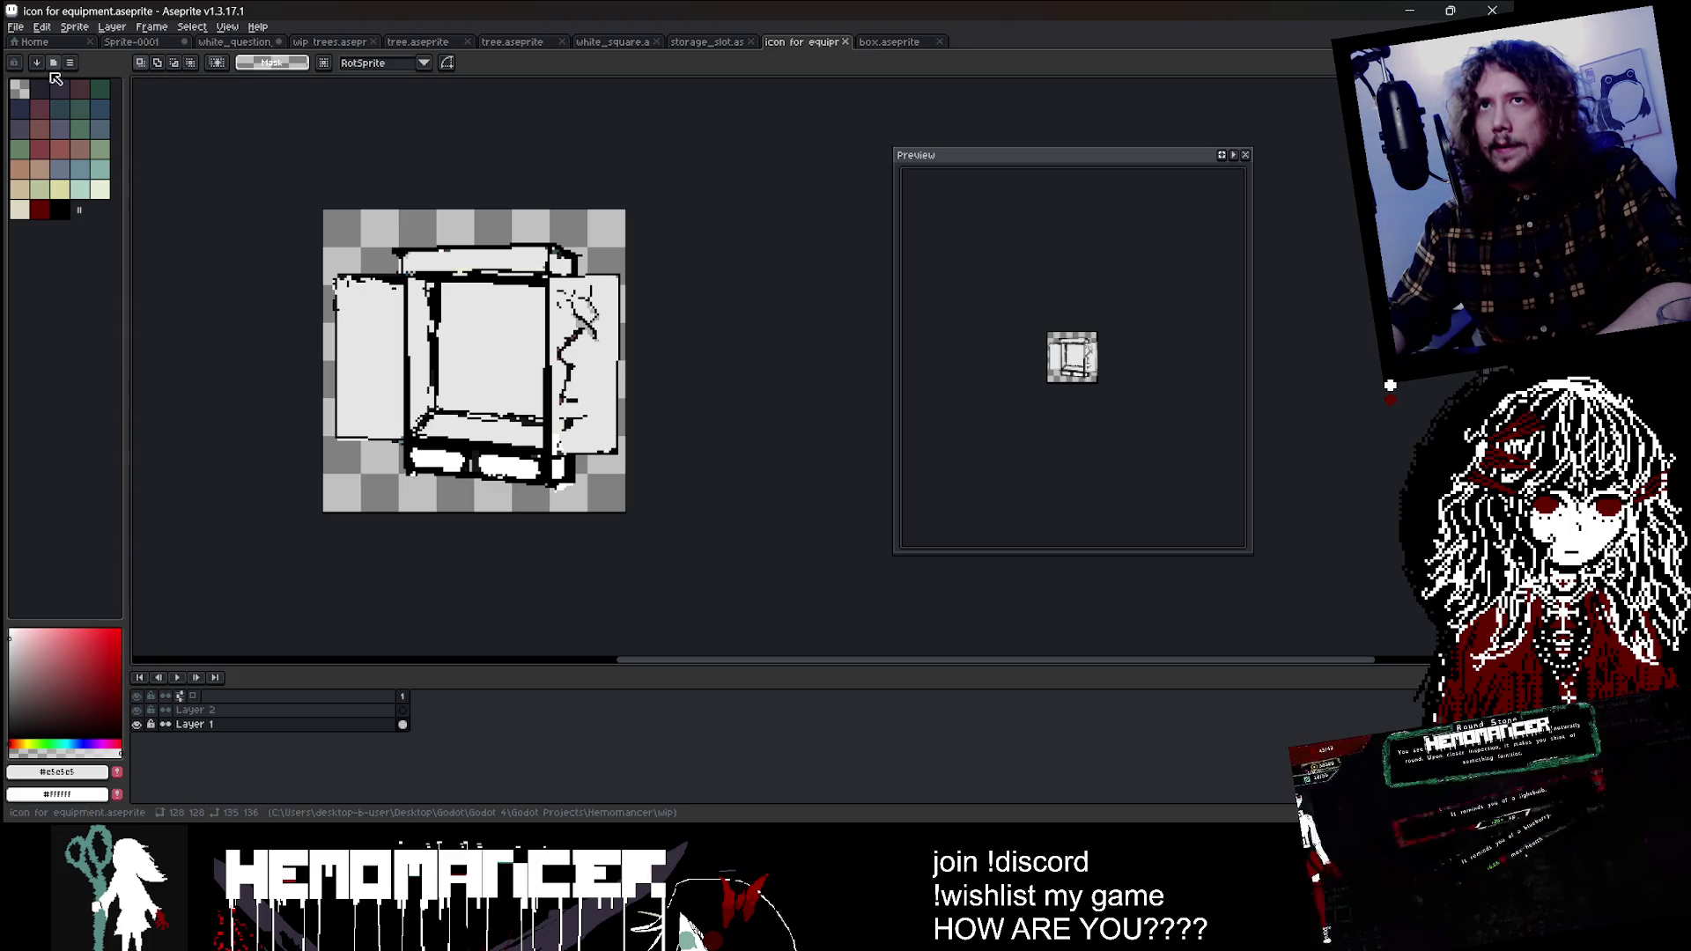
{"action": "left_click", "coordinate": [35, 41]}
{"action": "left_click", "coordinate": [889, 41]}
{"action": "left_click", "coordinate": [801, 42]}
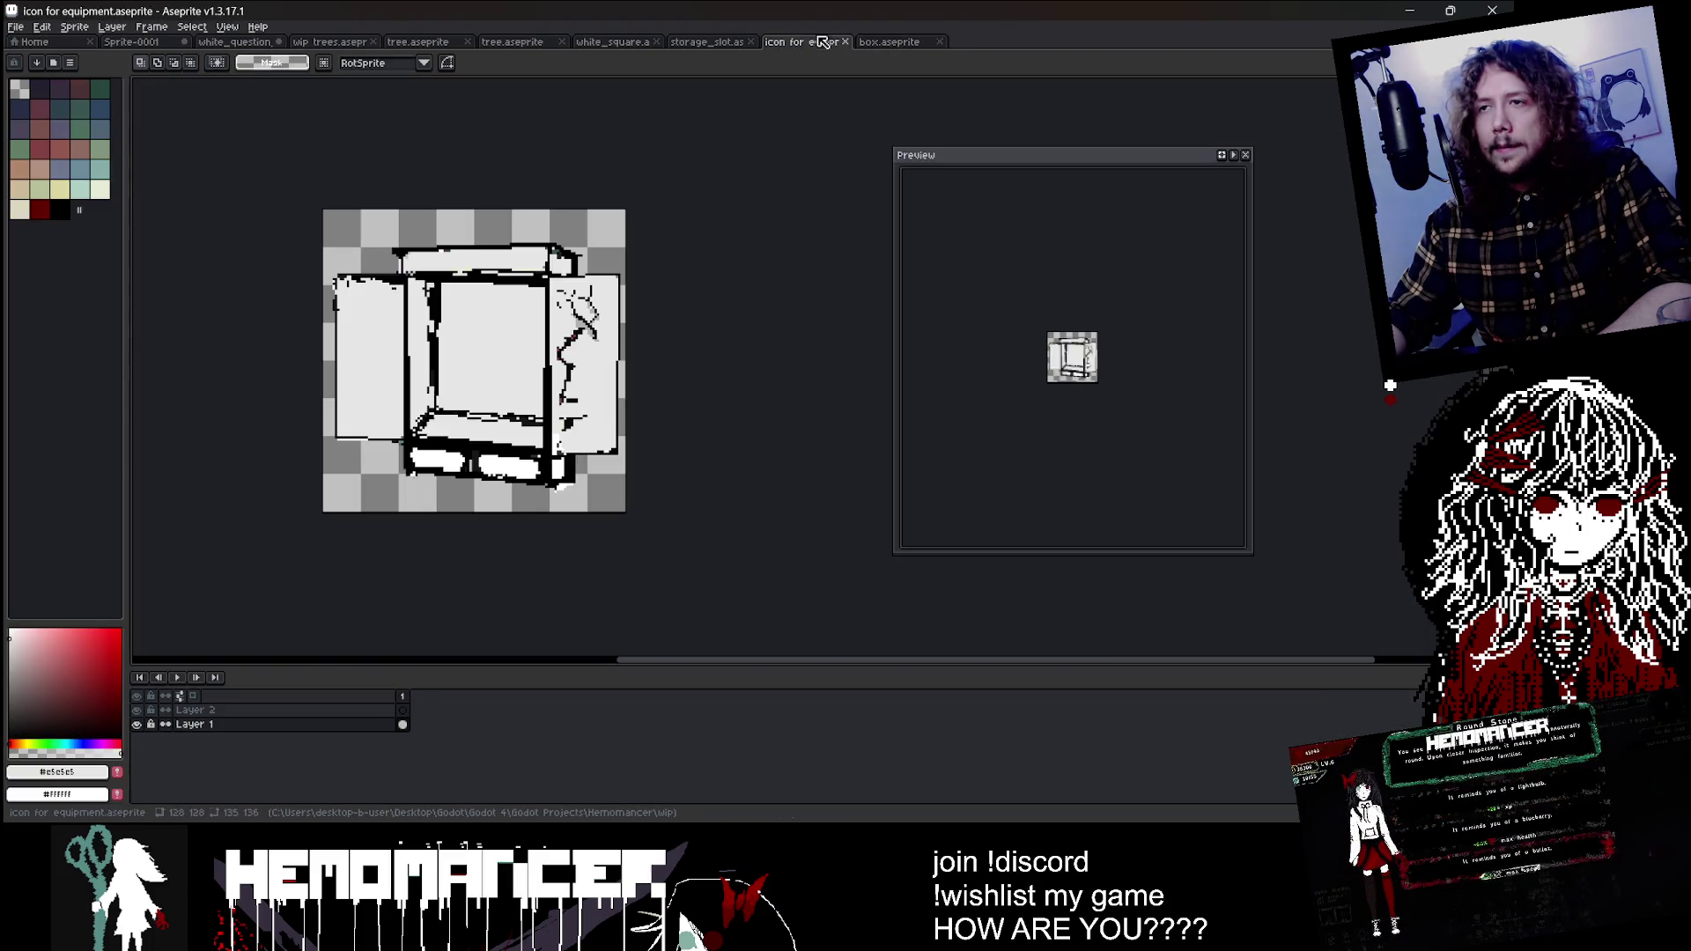
{"action": "left_click", "coordinate": [41, 27]}
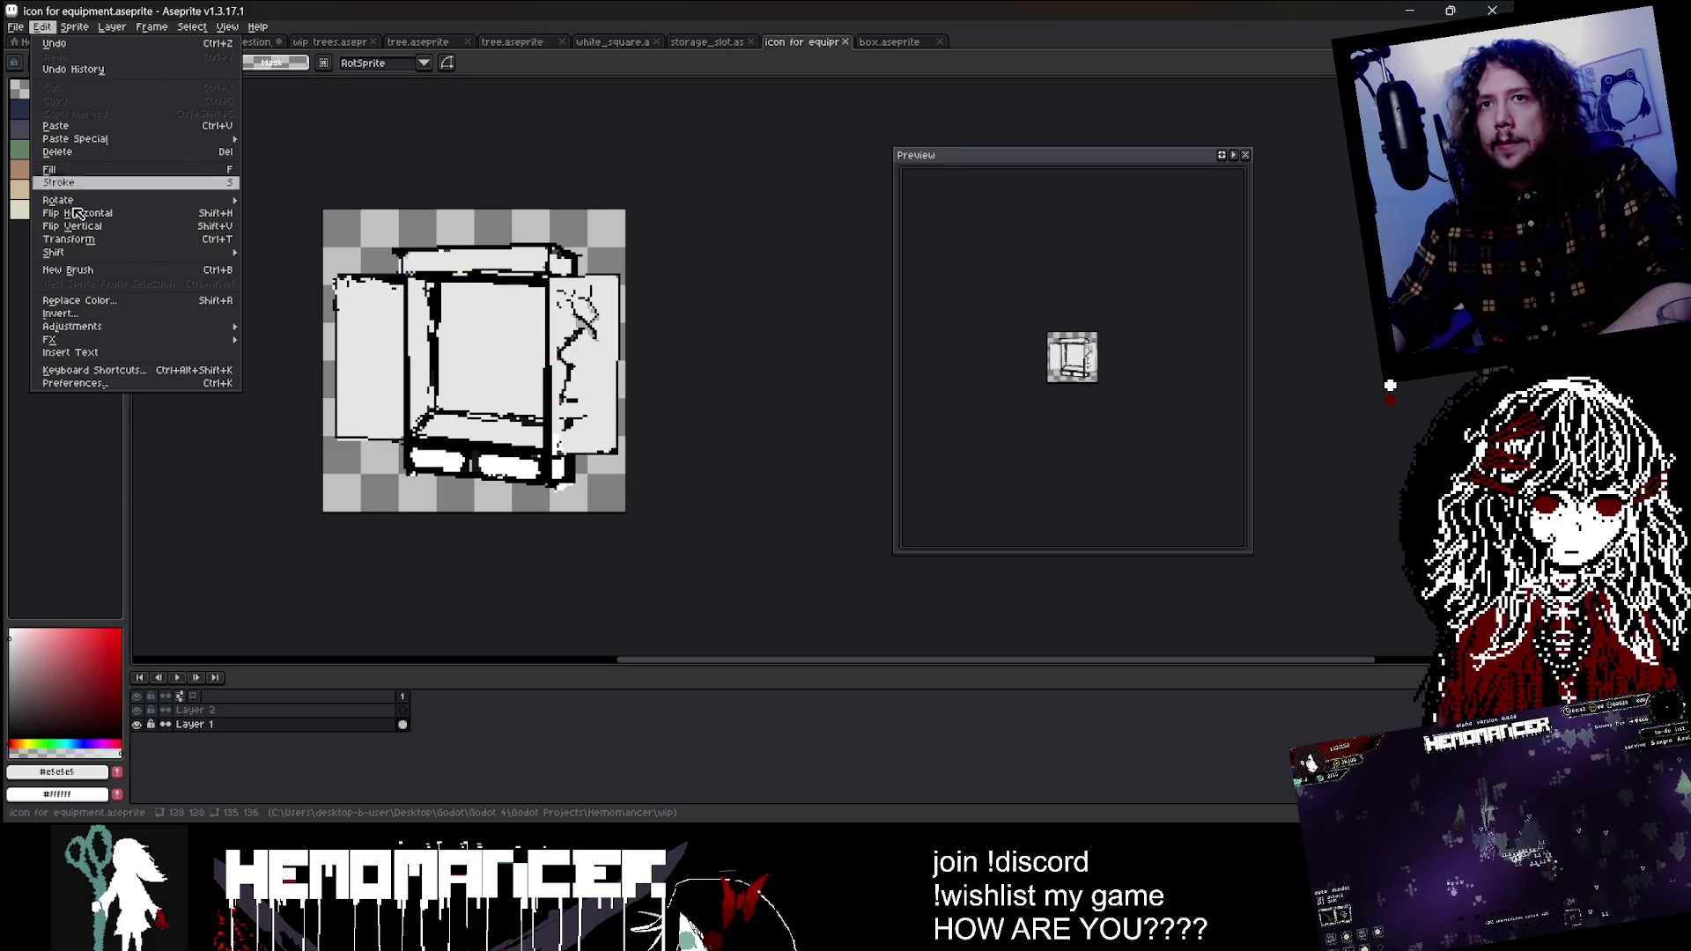
Step: Apply a Hue/Saturation adjustment with Lightness 100 so the grey fills turn white inside black lines
{"action": "mouse_move", "coordinate": [115, 339]}
{"action": "mouse_move", "coordinate": [212, 329]}
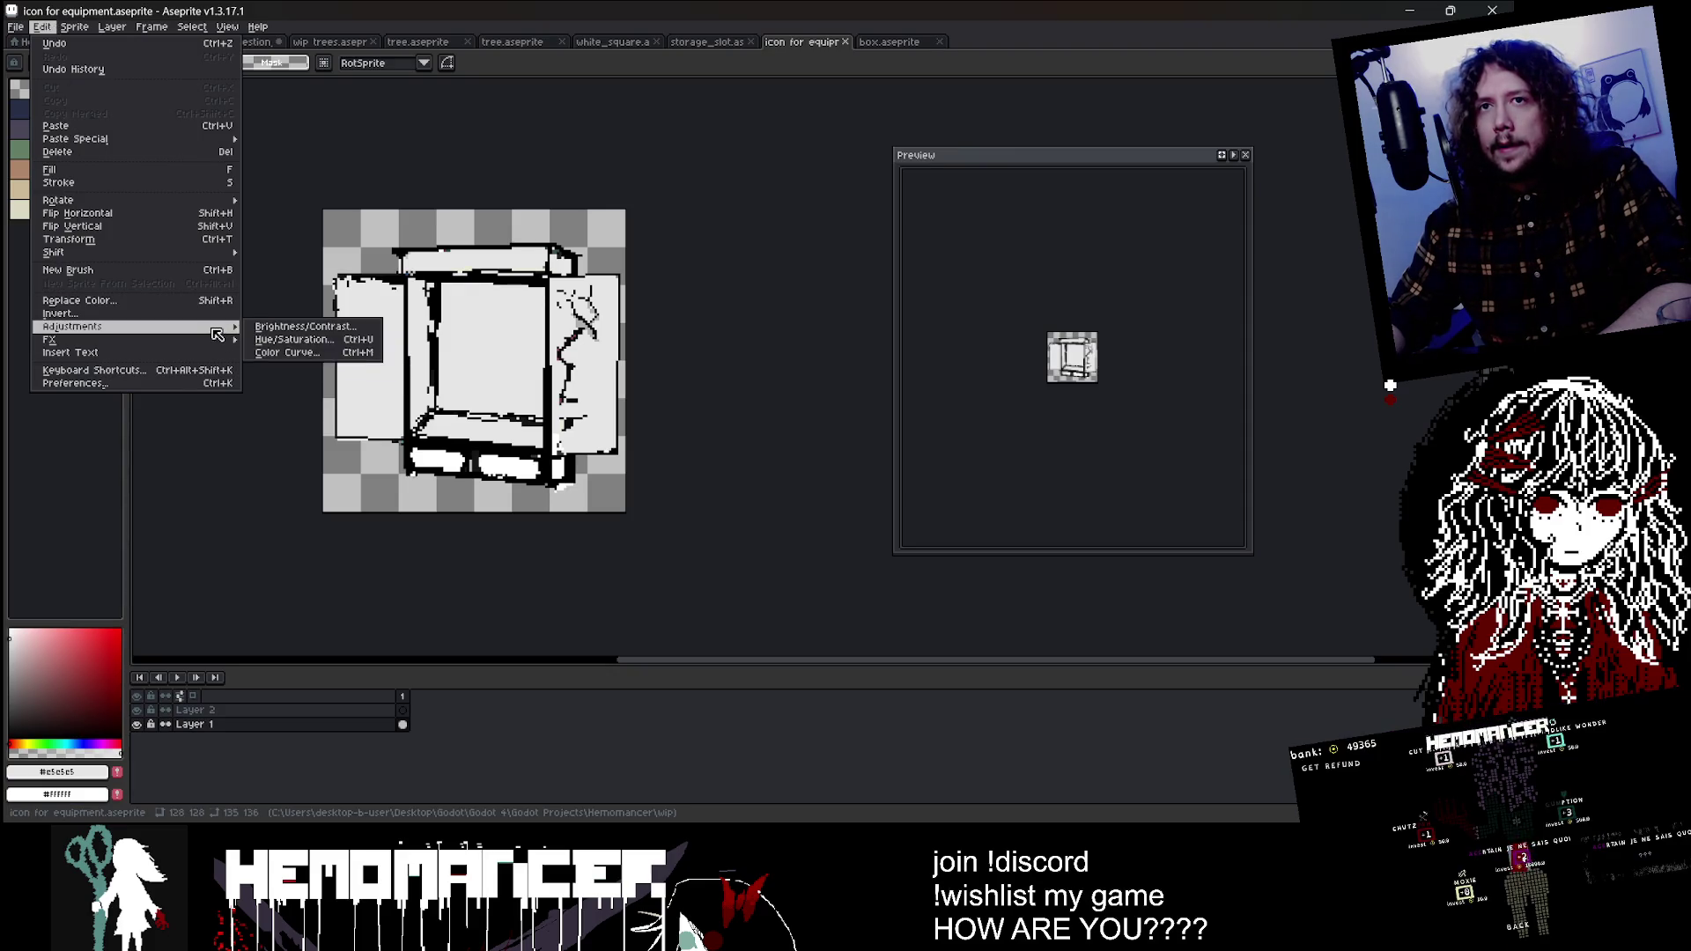
{"action": "left_click", "coordinate": [307, 340]}
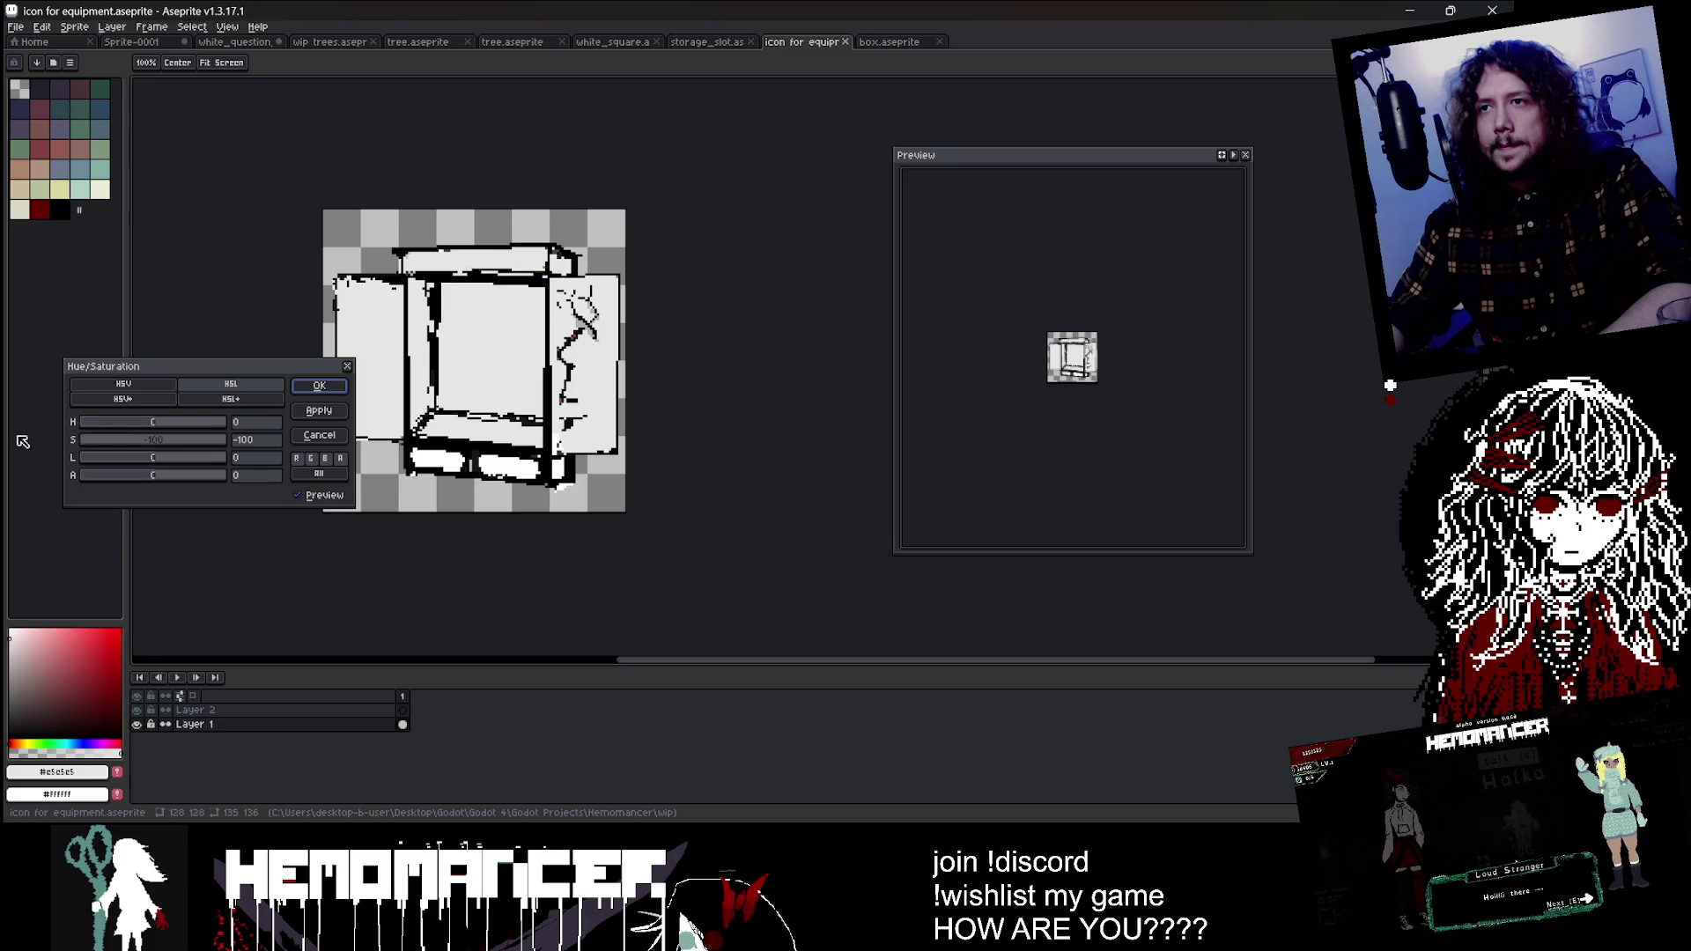
{"action": "mouse_move", "coordinate": [194, 458]}
{"action": "left_mouse_down"}
{"action": "mouse_move", "coordinate": [43, 463]}
{"action": "mouse_move", "coordinate": [157, 475]}
{"action": "mouse_move", "coordinate": [122, 459]}
{"action": "mouse_move", "coordinate": [225, 457]}
{"action": "mouse_move", "coordinate": [236, 428]}
{"action": "left_mouse_up"}
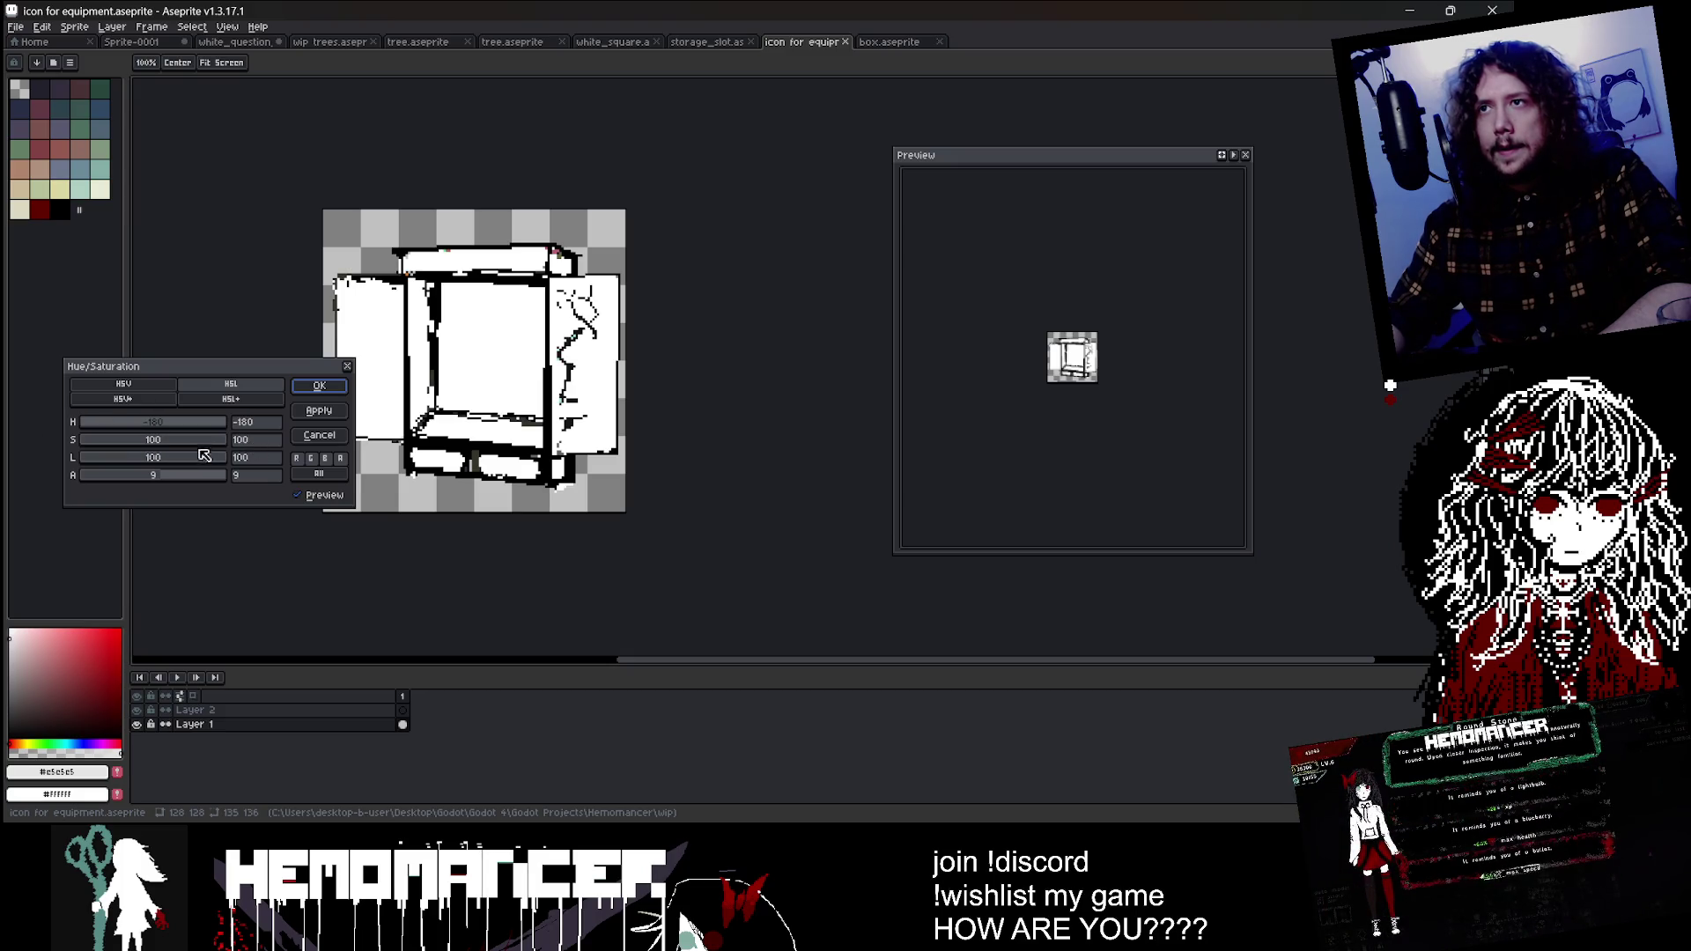
{"action": "mouse_move", "coordinate": [204, 455]}
{"action": "left_mouse_down"}
{"action": "mouse_move", "coordinate": [149, 464]}
{"action": "mouse_move", "coordinate": [201, 464]}
{"action": "left_mouse_up"}
{"action": "key", "text": "Return"}
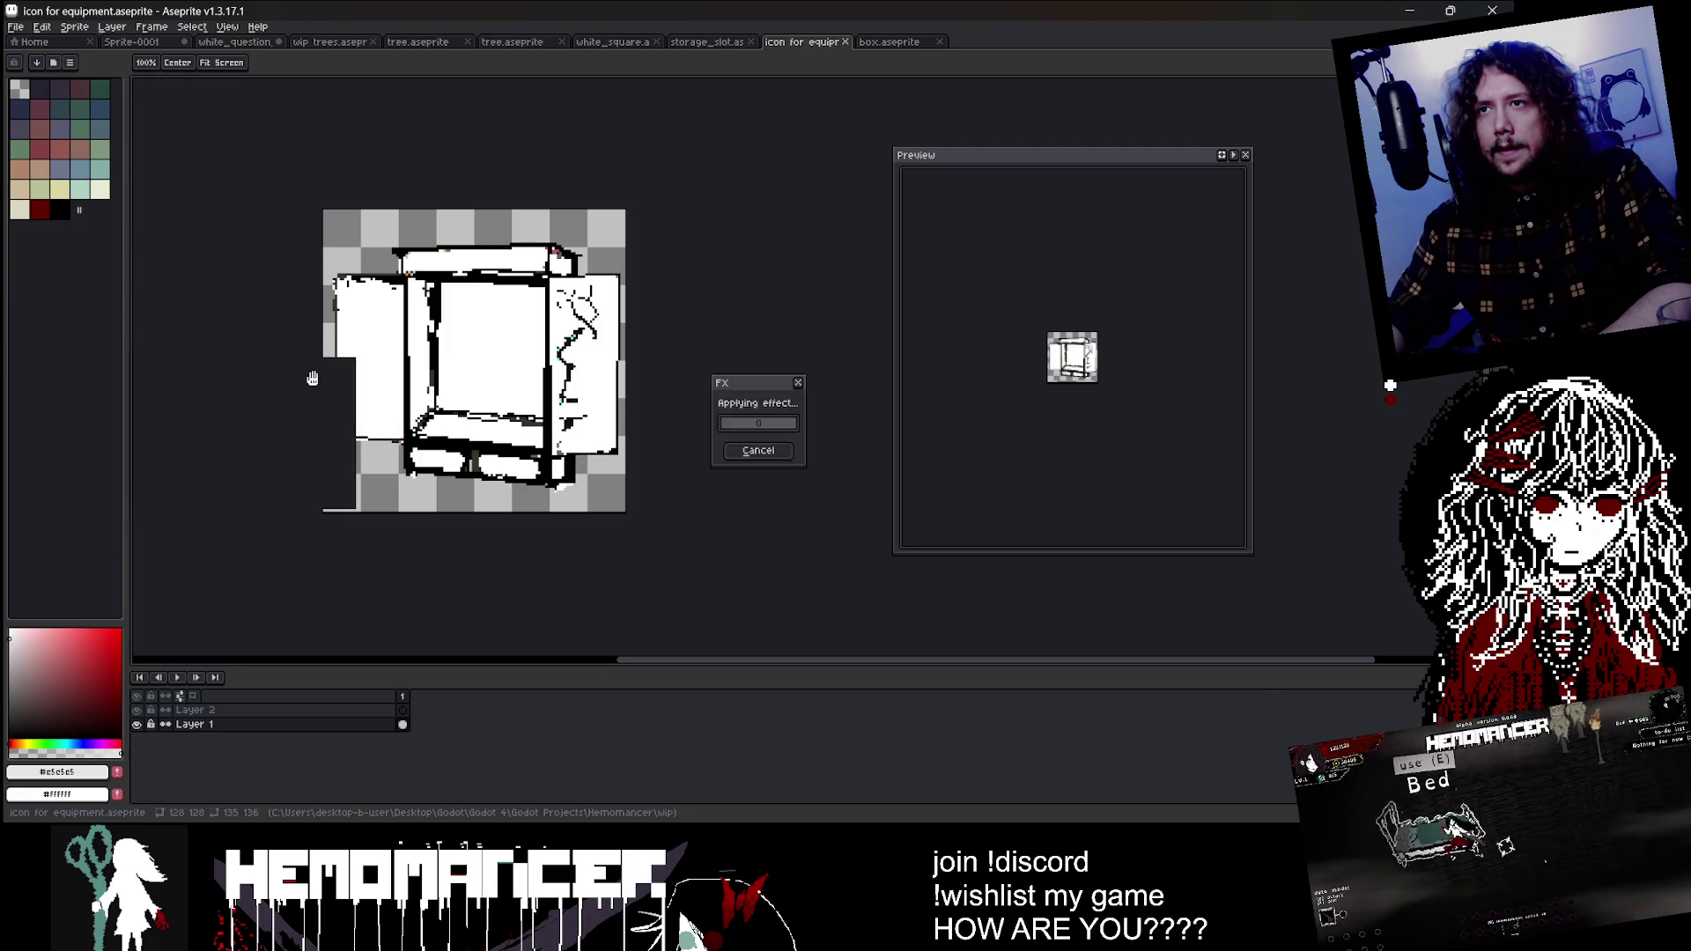
{"action": "key", "text": "m"}
{"action": "left_click", "coordinate": [42, 28]}
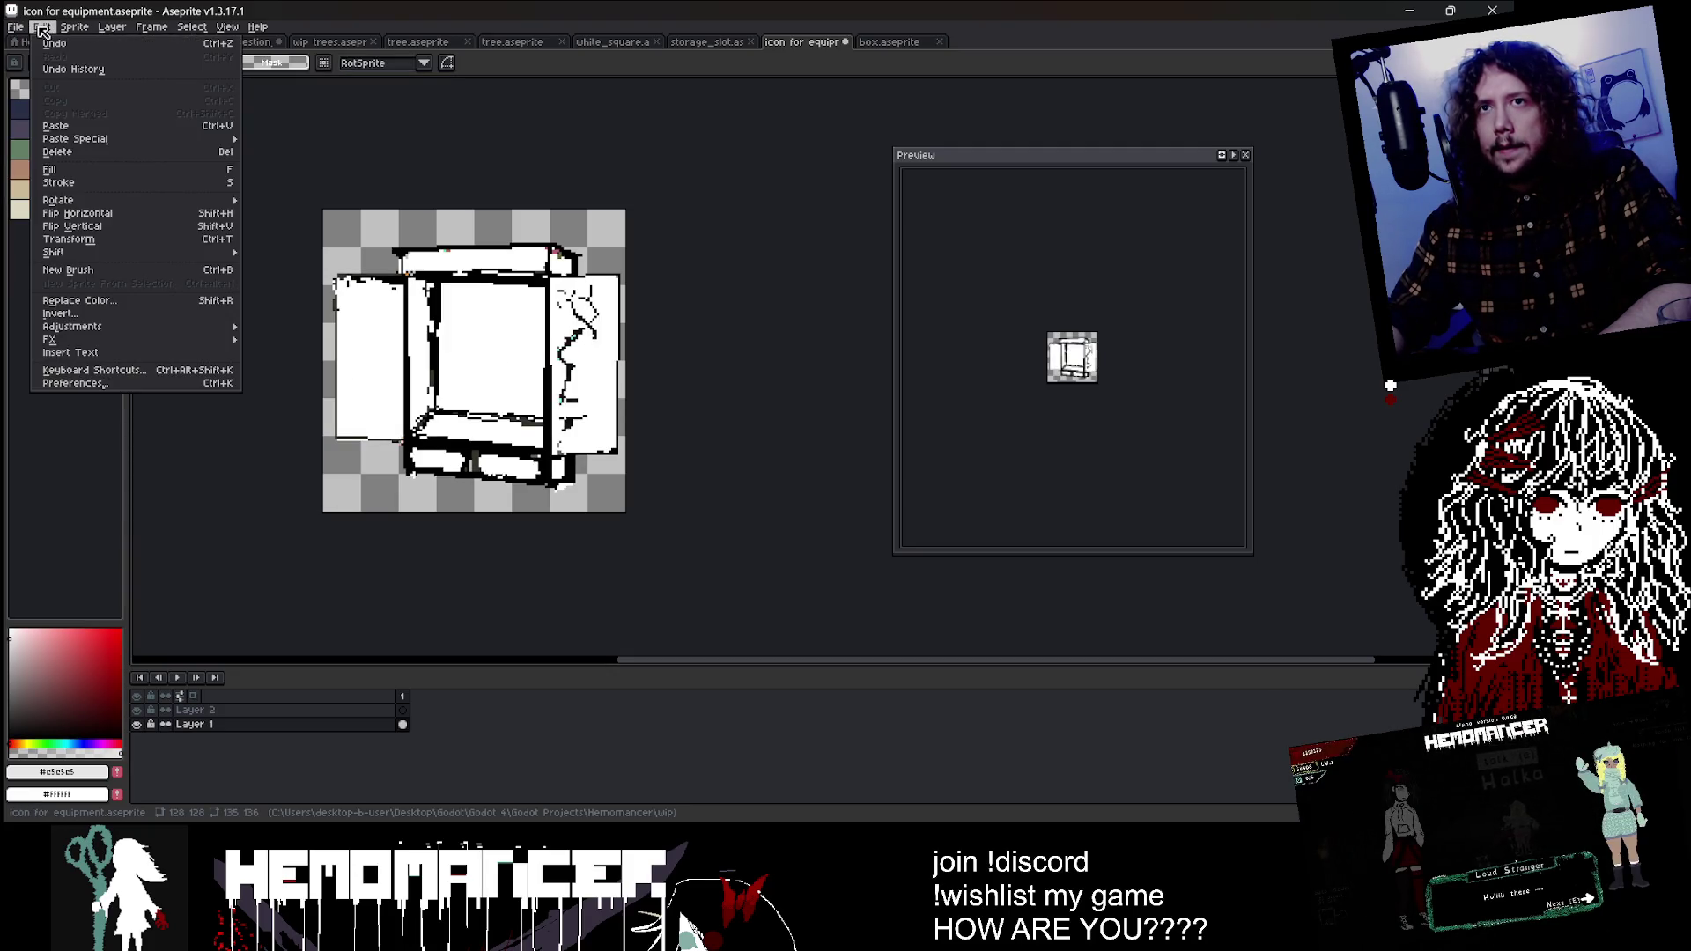
Step: Try darker Brightness/Contrast levels on the sprite, then close the dialog without applying
{"action": "mouse_move", "coordinate": [134, 341]}
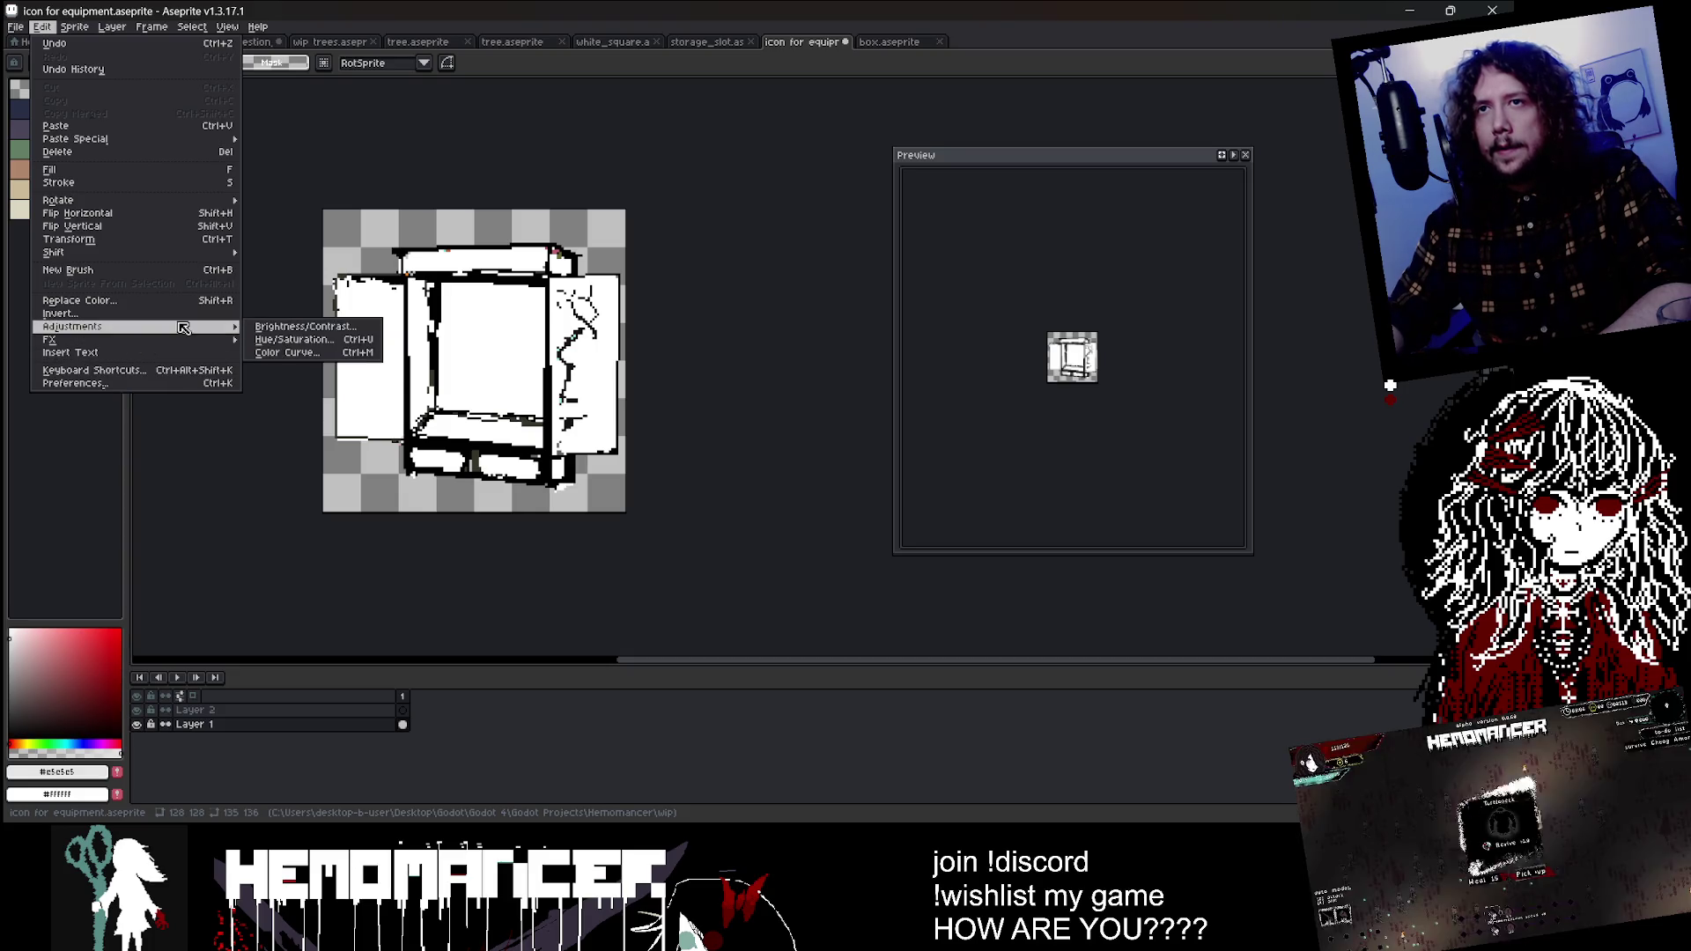
{"action": "left_click", "coordinate": [282, 326]}
{"action": "mouse_move", "coordinate": [688, 405]}
{"action": "left_mouse_down"}
{"action": "mouse_move", "coordinate": [631, 437]}
{"action": "mouse_move", "coordinate": [738, 403]}
{"action": "mouse_move", "coordinate": [673, 402]}
{"action": "mouse_move", "coordinate": [775, 439]}
{"action": "mouse_move", "coordinate": [754, 404]}
{"action": "mouse_move", "coordinate": [558, 408]}
{"action": "mouse_move", "coordinate": [754, 413]}
{"action": "mouse_move", "coordinate": [634, 402]}
{"action": "left_mouse_up"}
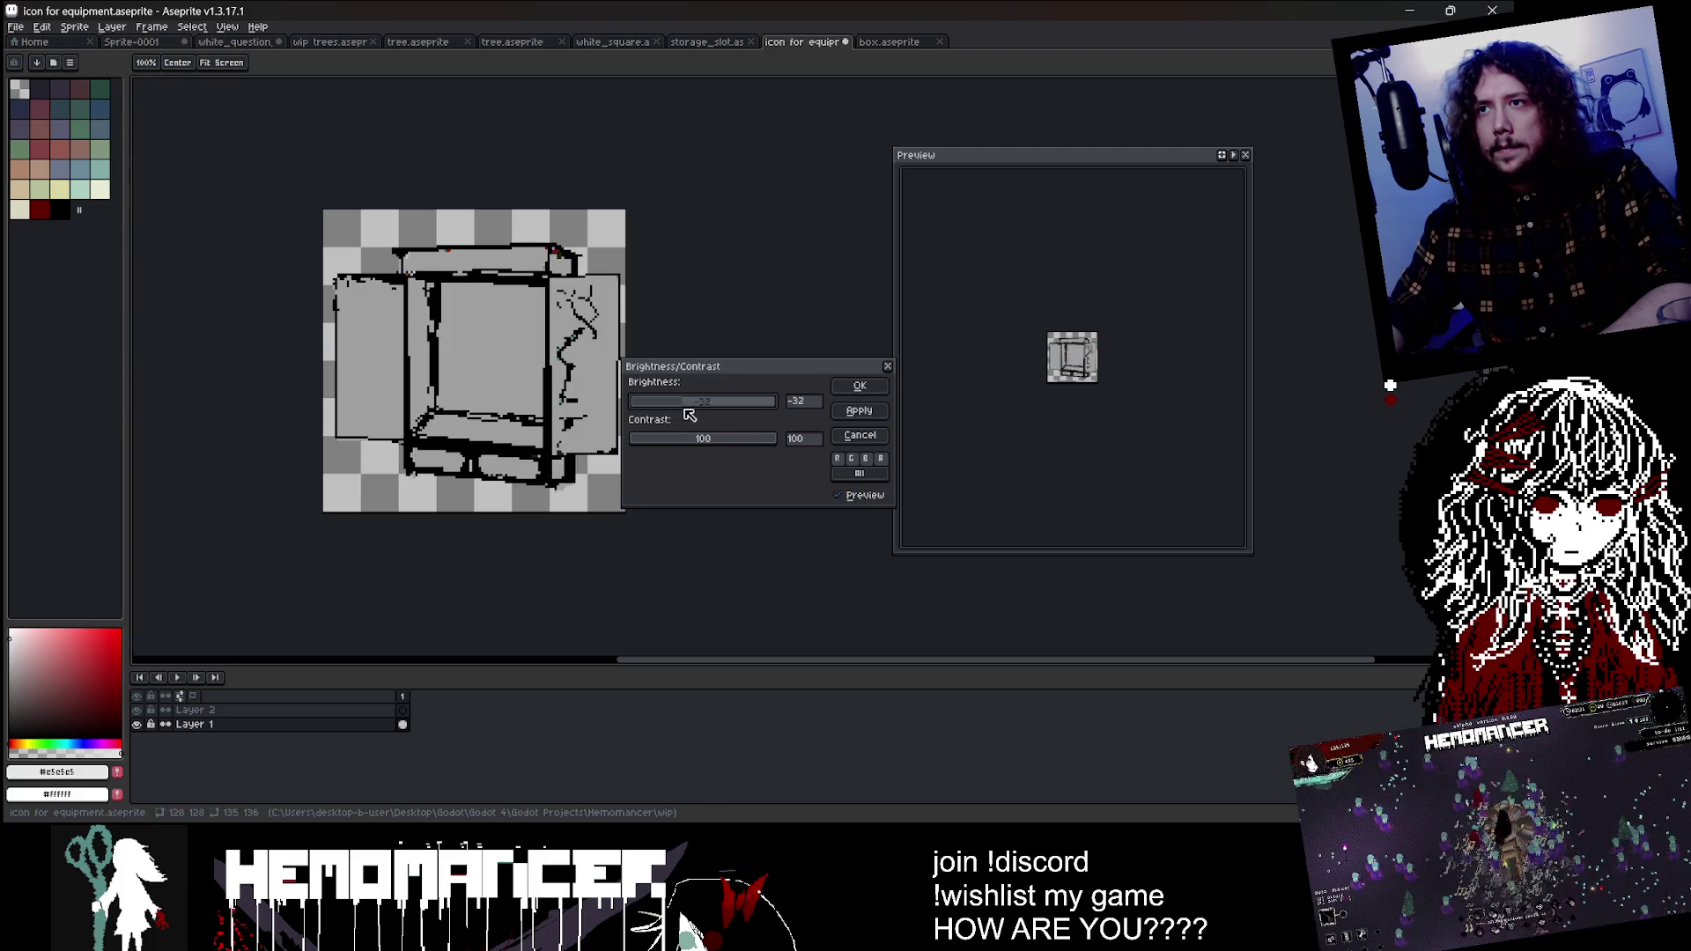
{"action": "mouse_move", "coordinate": [721, 439]}
{"action": "left_mouse_down"}
{"action": "mouse_move", "coordinate": [664, 442]}
{"action": "mouse_move", "coordinate": [766, 401]}
{"action": "left_mouse_up"}
{"action": "left_click", "coordinate": [845, 437]}
Step: Invert the sprite's colours so the panels become black with white outlines
{"action": "left_click", "coordinate": [71, 27]}
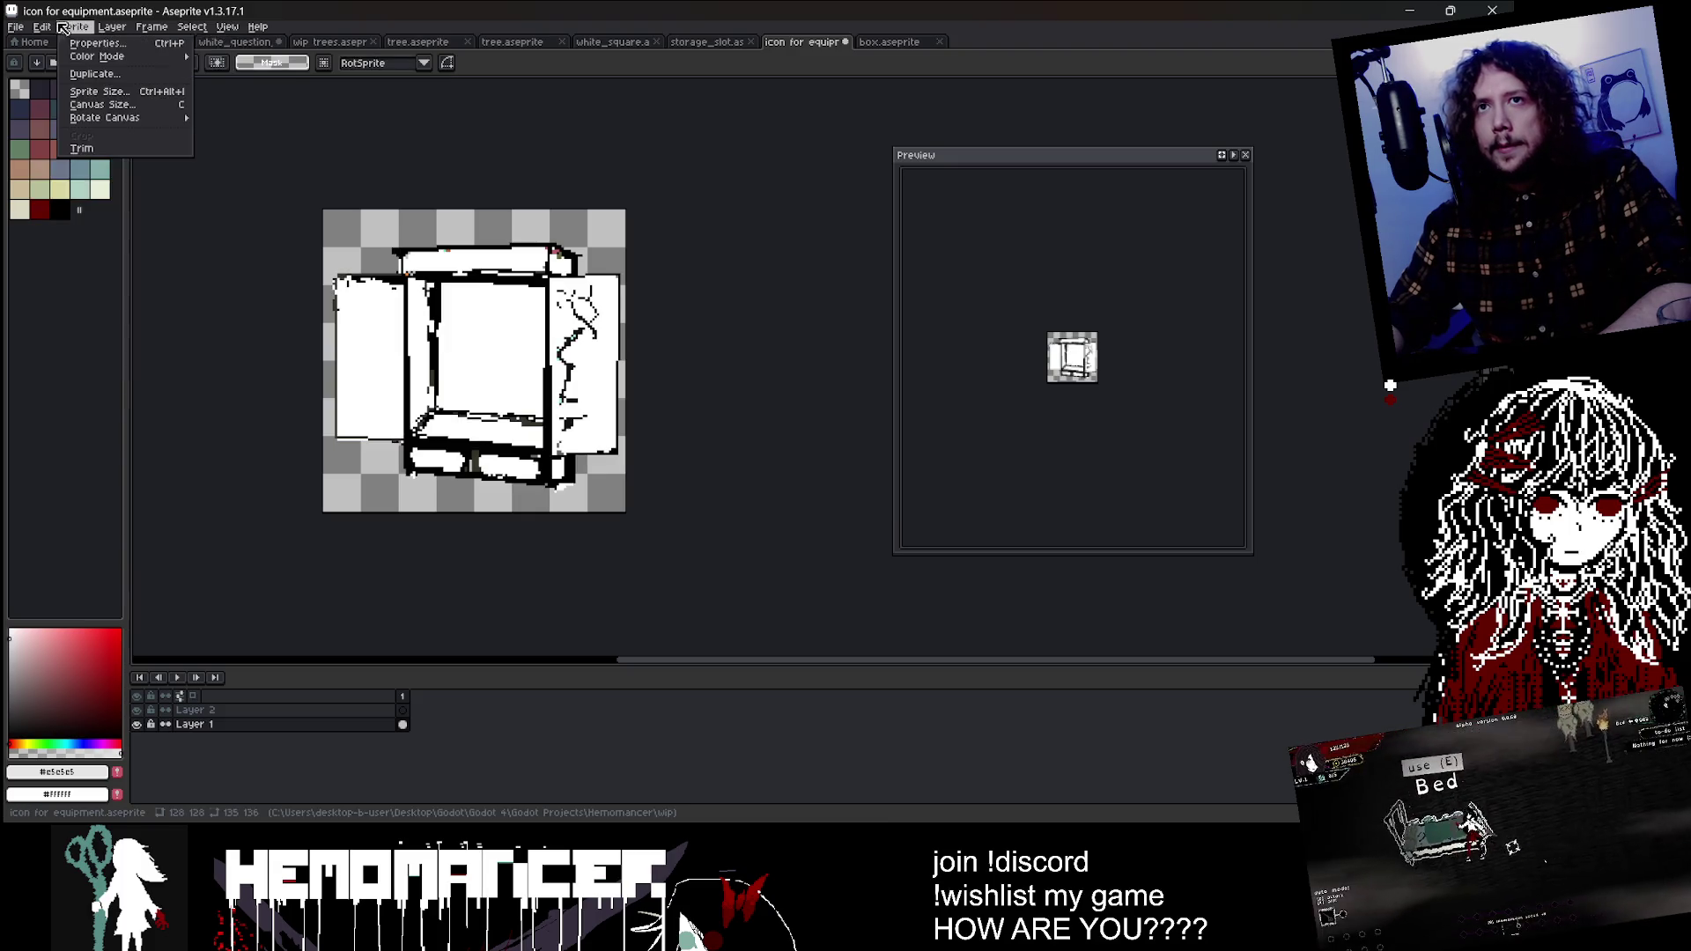
{"action": "mouse_move", "coordinate": [55, 29]}
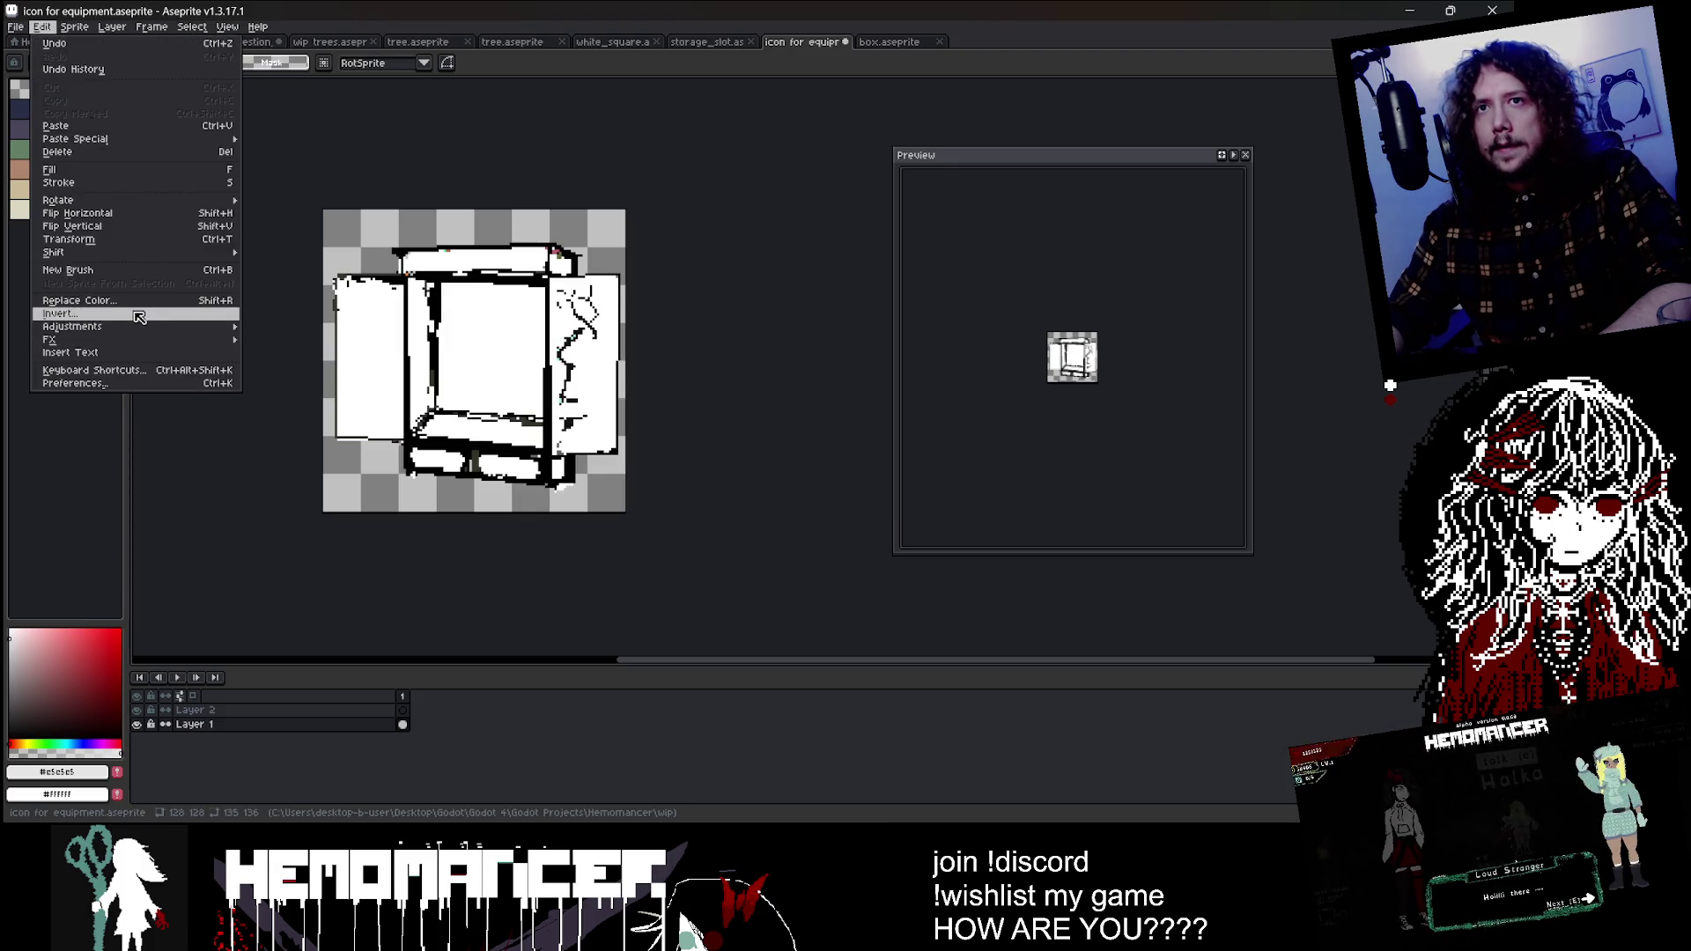
{"action": "left_click", "coordinate": [140, 315]}
{"action": "left_click", "coordinate": [500, 276]}
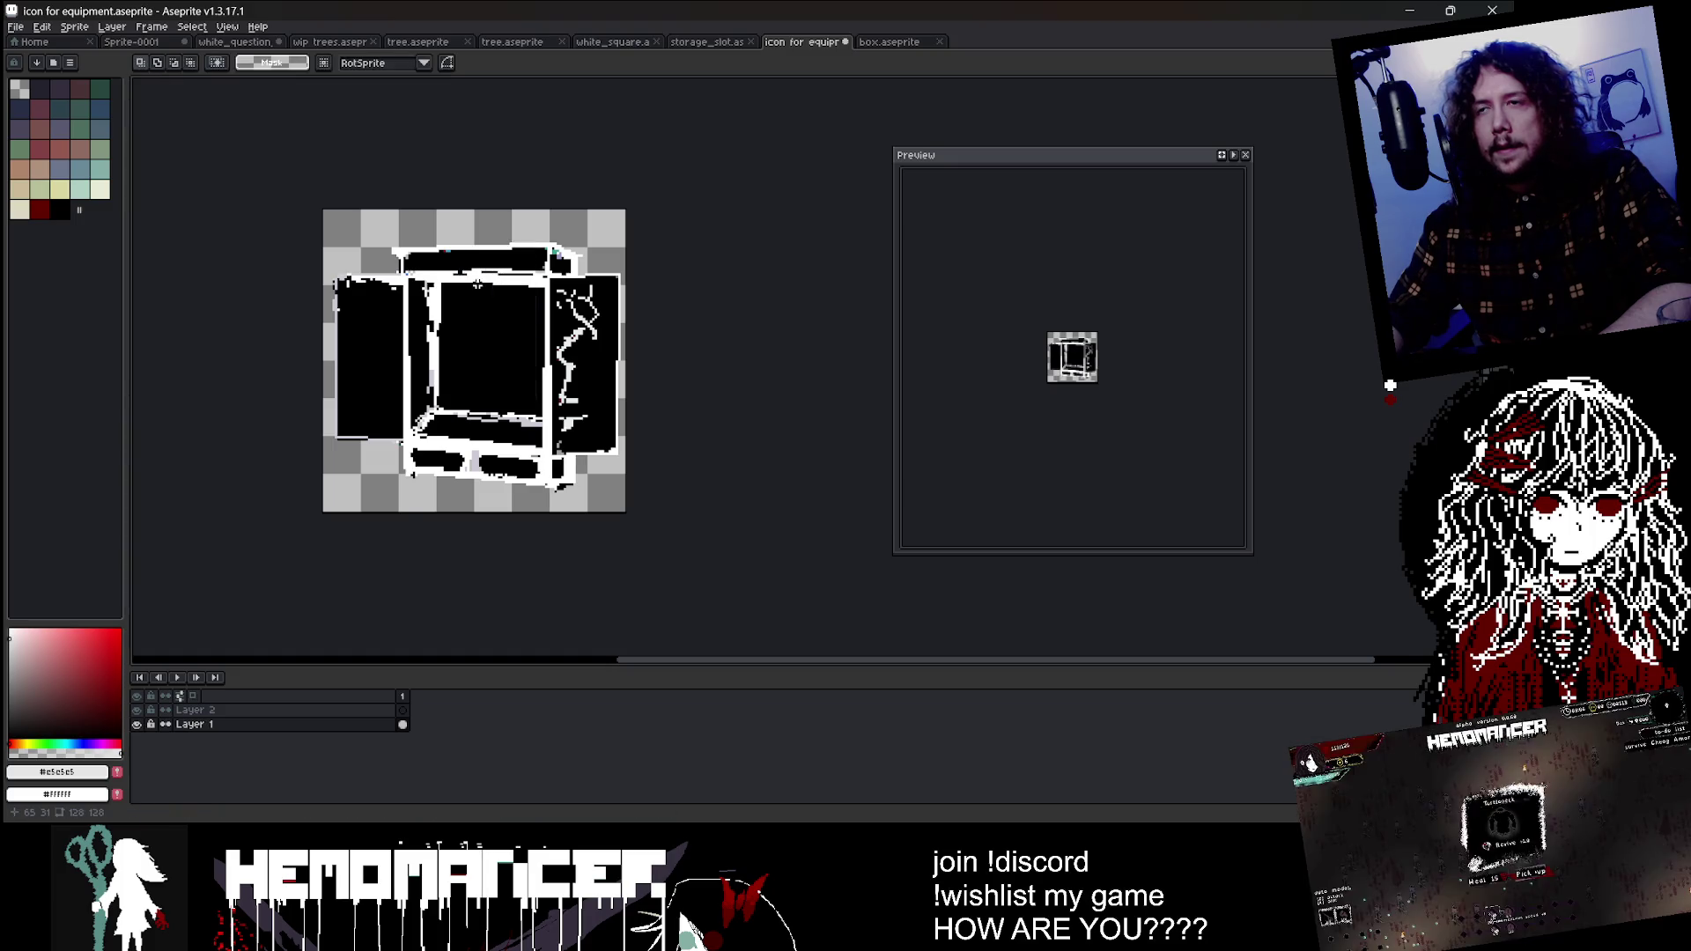
Step: Switch to the pencil and sample white from the outline for touch-ups
{"action": "scroll", "coordinate": [373, 393], "scroll_direction": "up", "scroll_amount": 5}
{"action": "key", "text": "b"}
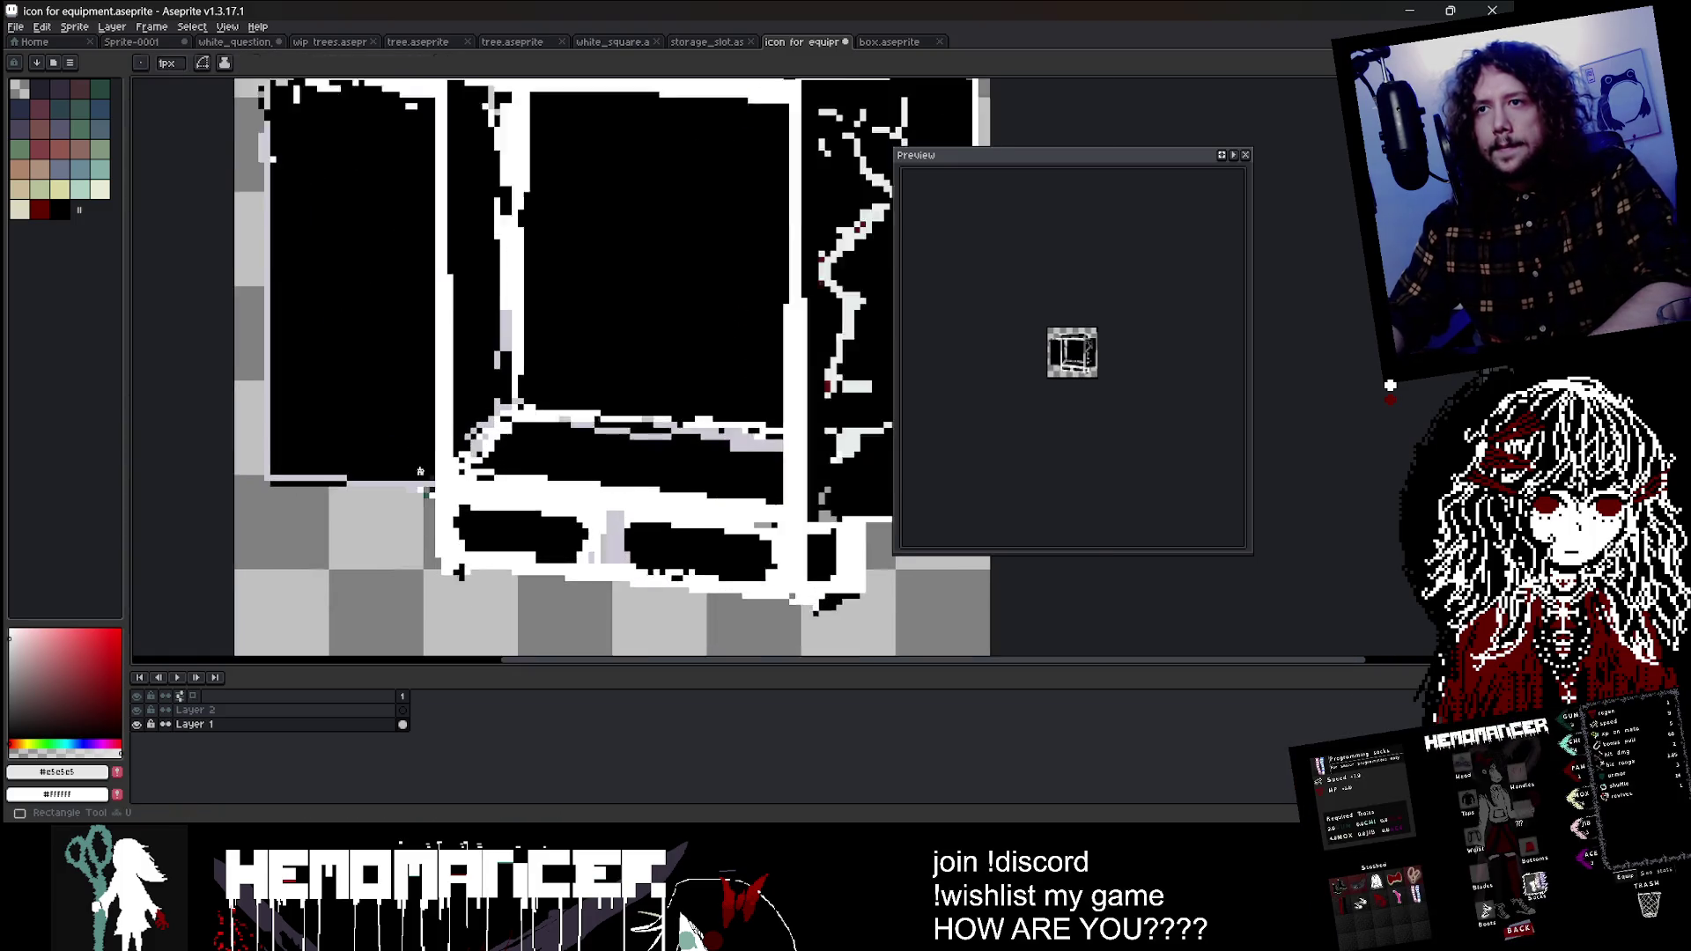
{"action": "scroll", "coordinate": [438, 492], "scroll_direction": "up", "scroll_amount": 1}
{"action": "left_click", "coordinate": [438, 492], "text": "alt"}
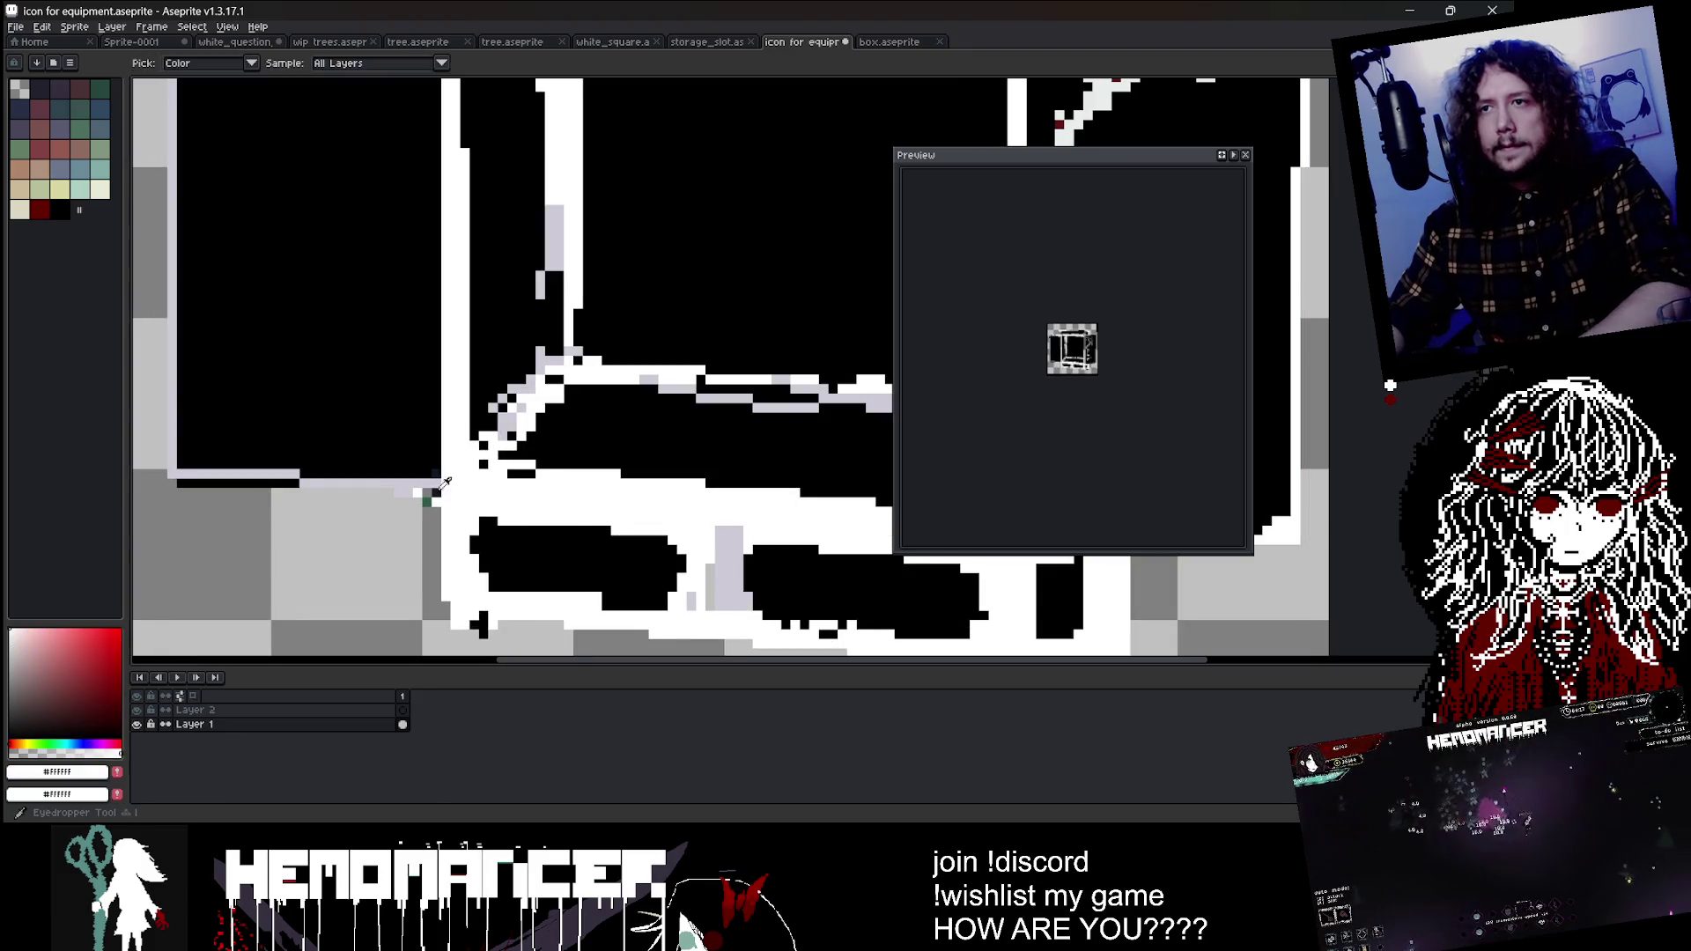
Step: Repaint white pixels in the gap between the wardrobe's two bottom drawers
{"action": "scroll", "coordinate": [430, 491], "scroll_direction": "up", "scroll_amount": 1}
{"action": "scroll", "coordinate": [433, 489], "scroll_direction": "down", "scroll_amount": 4}
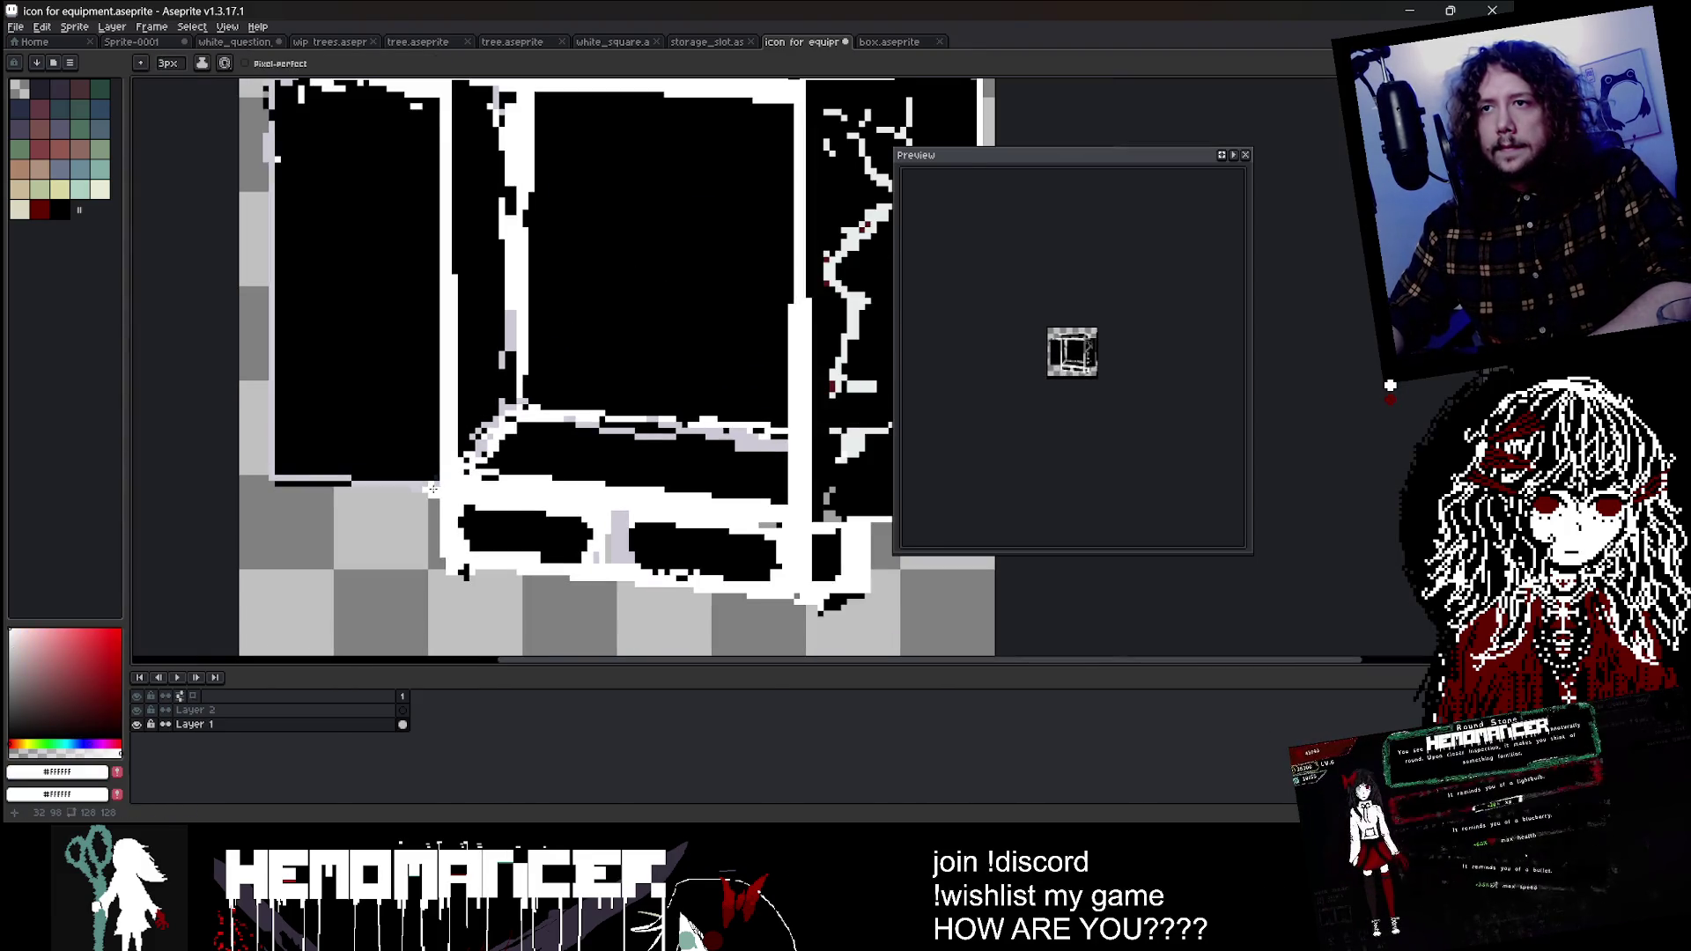
{"action": "scroll", "coordinate": [271, 479], "scroll_direction": "down", "scroll_amount": 1}
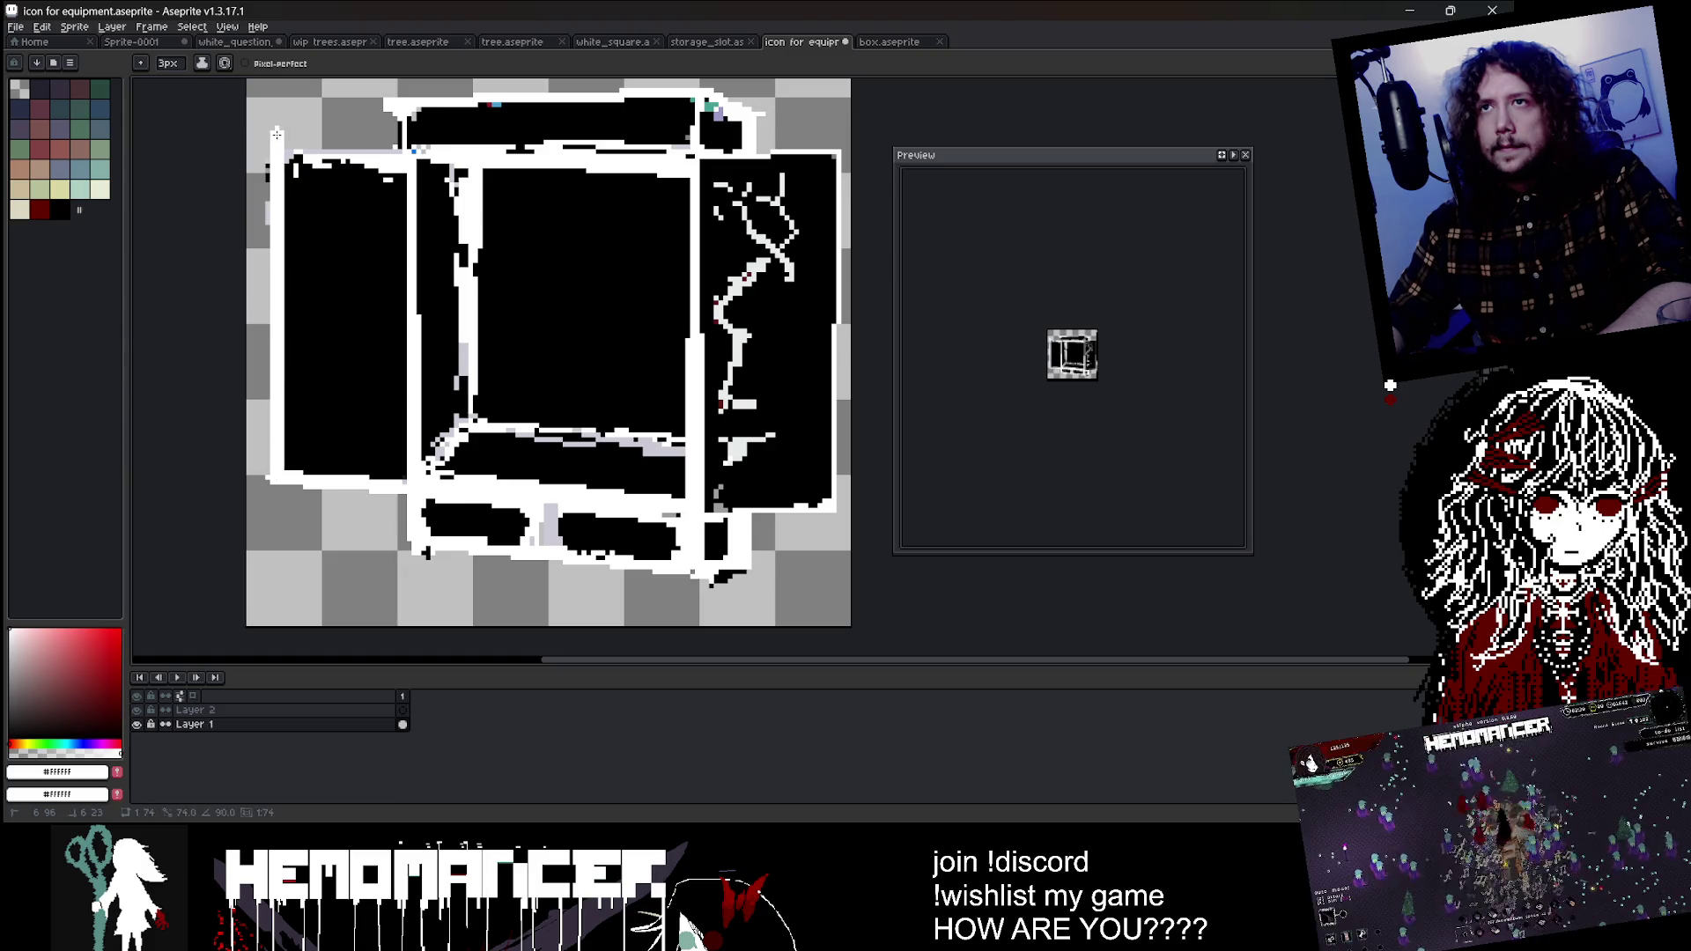
{"action": "scroll", "coordinate": [439, 139], "scroll_direction": "down", "scroll_amount": 3}
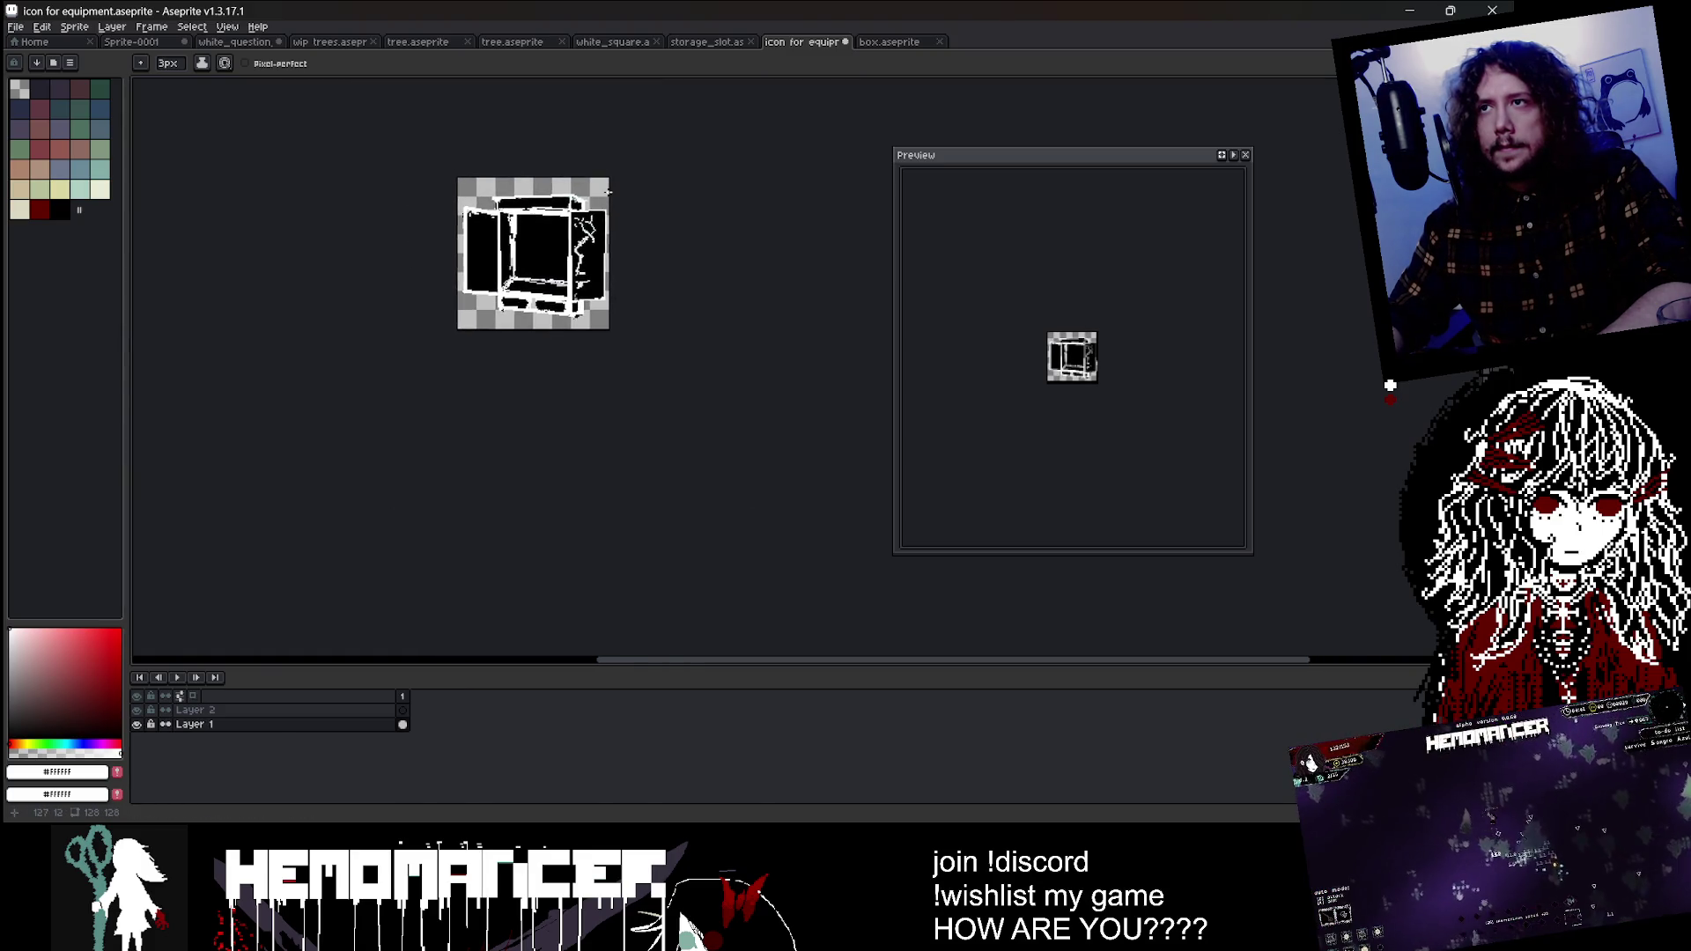
{"action": "scroll", "coordinate": [493, 248], "scroll_direction": "up", "scroll_amount": 2}
{"action": "scroll", "coordinate": [494, 247], "scroll_direction": "down", "scroll_amount": 1}
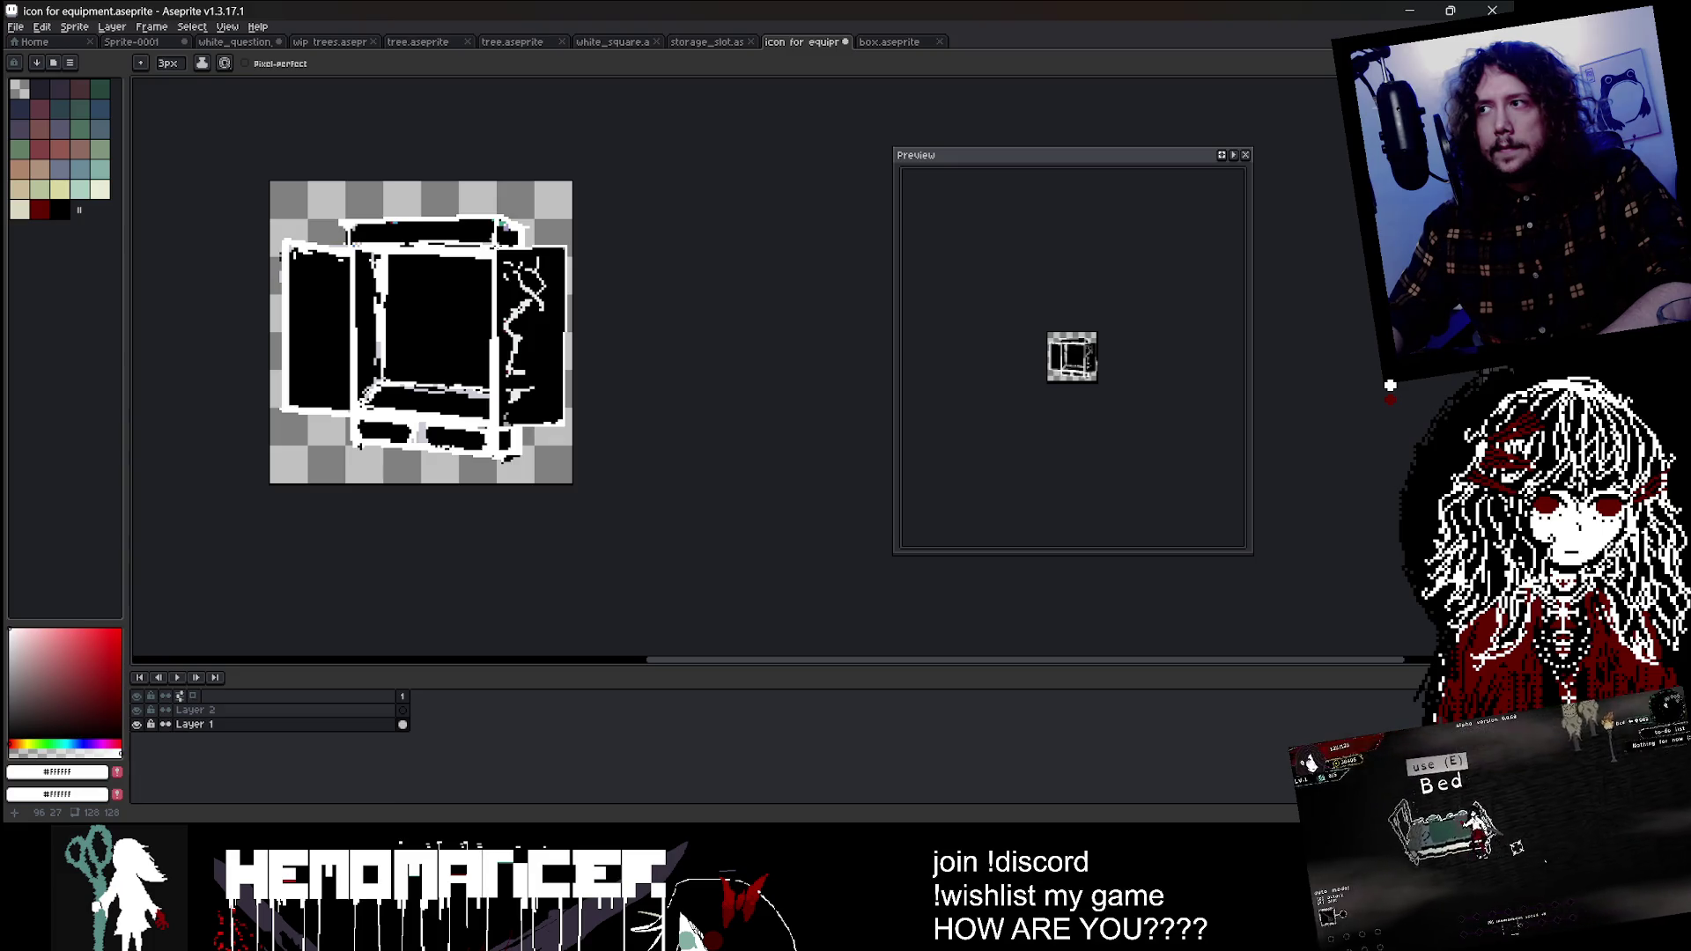
{"action": "scroll", "coordinate": [1096, 353], "scroll_direction": "up", "scroll_amount": 3}
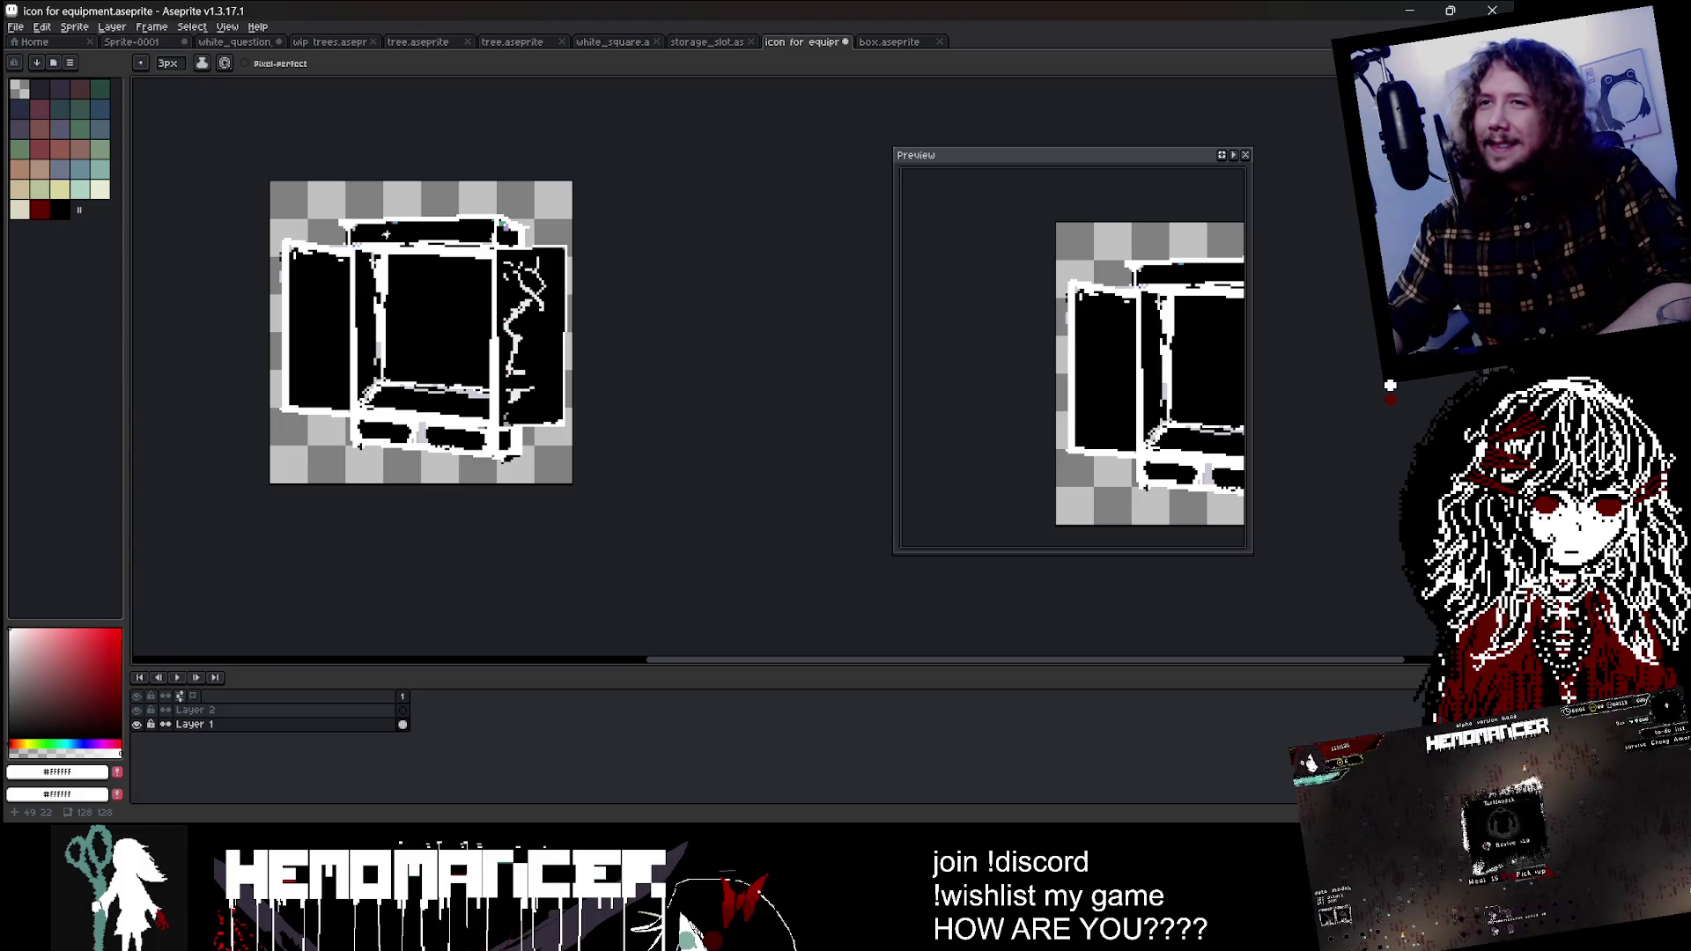
{"action": "scroll", "coordinate": [262, 242], "scroll_direction": "up", "scroll_amount": 2}
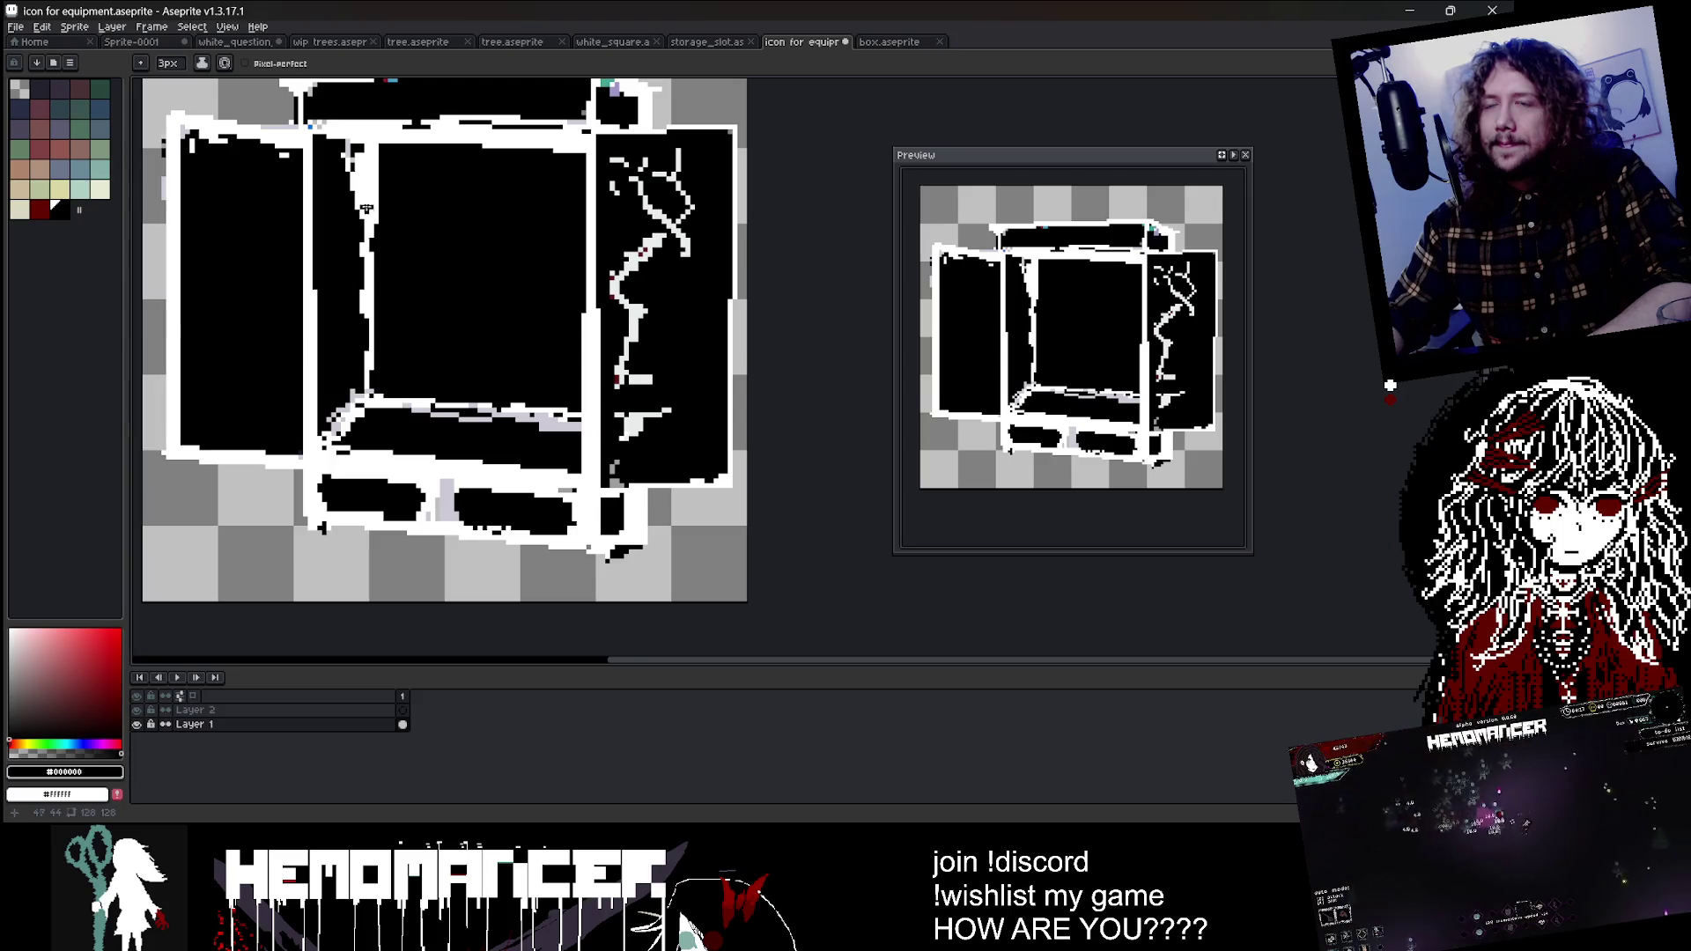
{"action": "scroll", "coordinate": [352, 264], "scroll_direction": "down", "scroll_amount": 2}
{"action": "scroll", "coordinate": [572, 268], "scroll_direction": "up", "scroll_amount": 1}
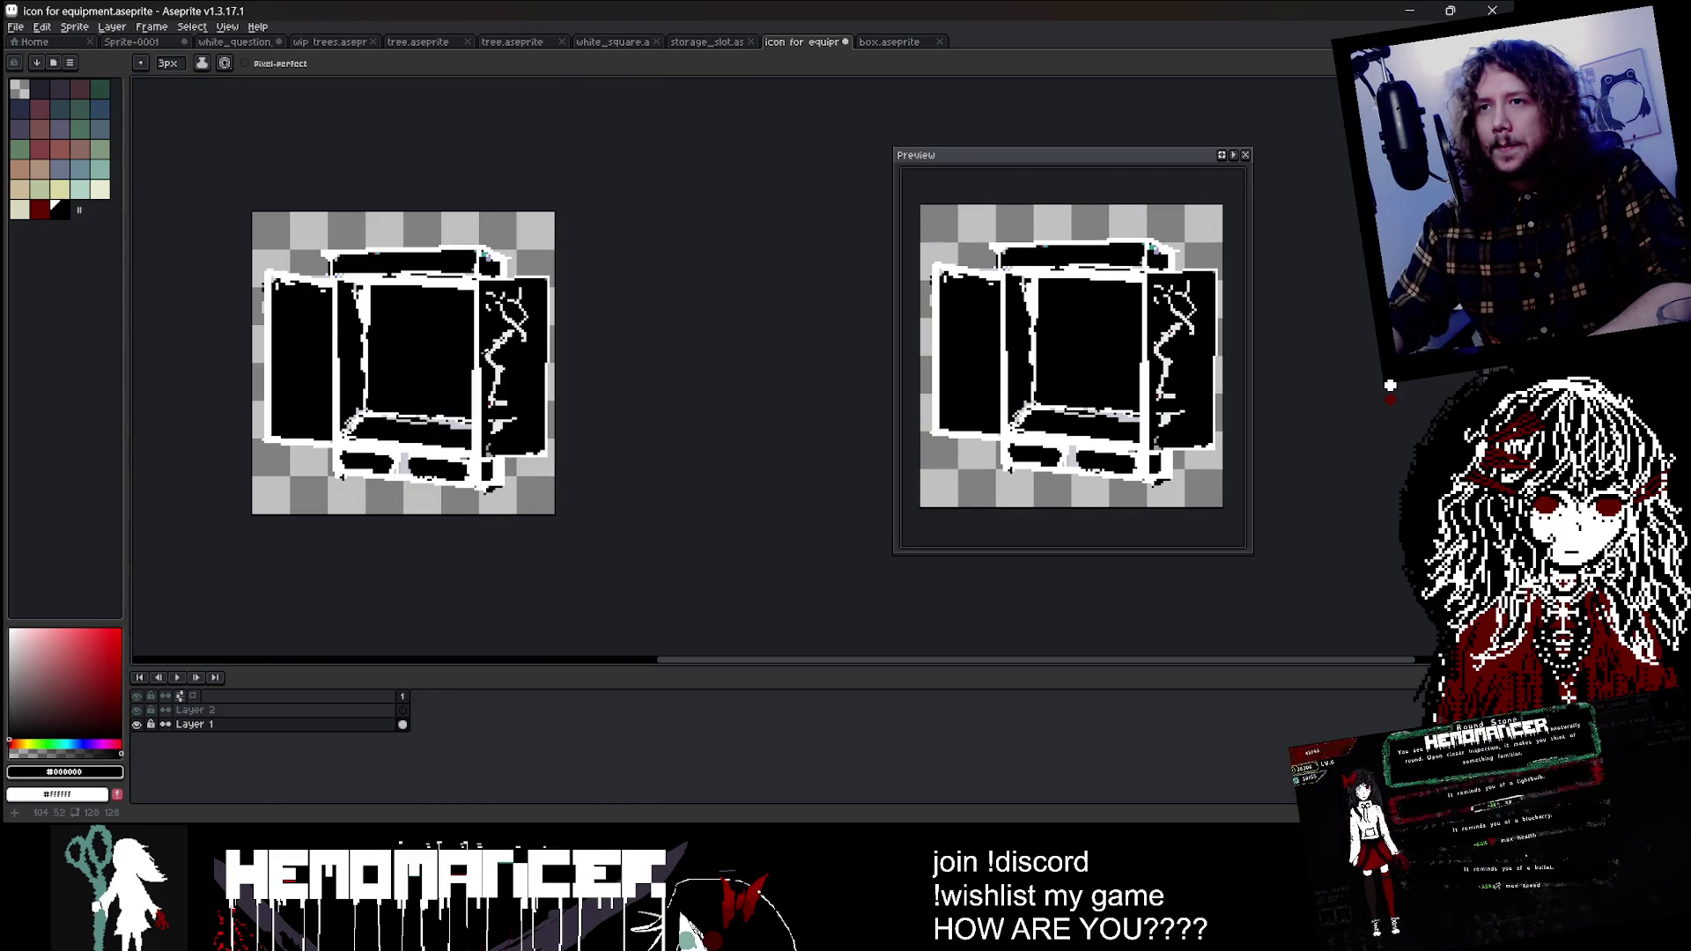
{"action": "scroll", "coordinate": [433, 451], "scroll_direction": "up", "scroll_amount": 2}
{"action": "left_click_drag", "start_coordinate": [430, 467], "coordinate": [442, 473]}
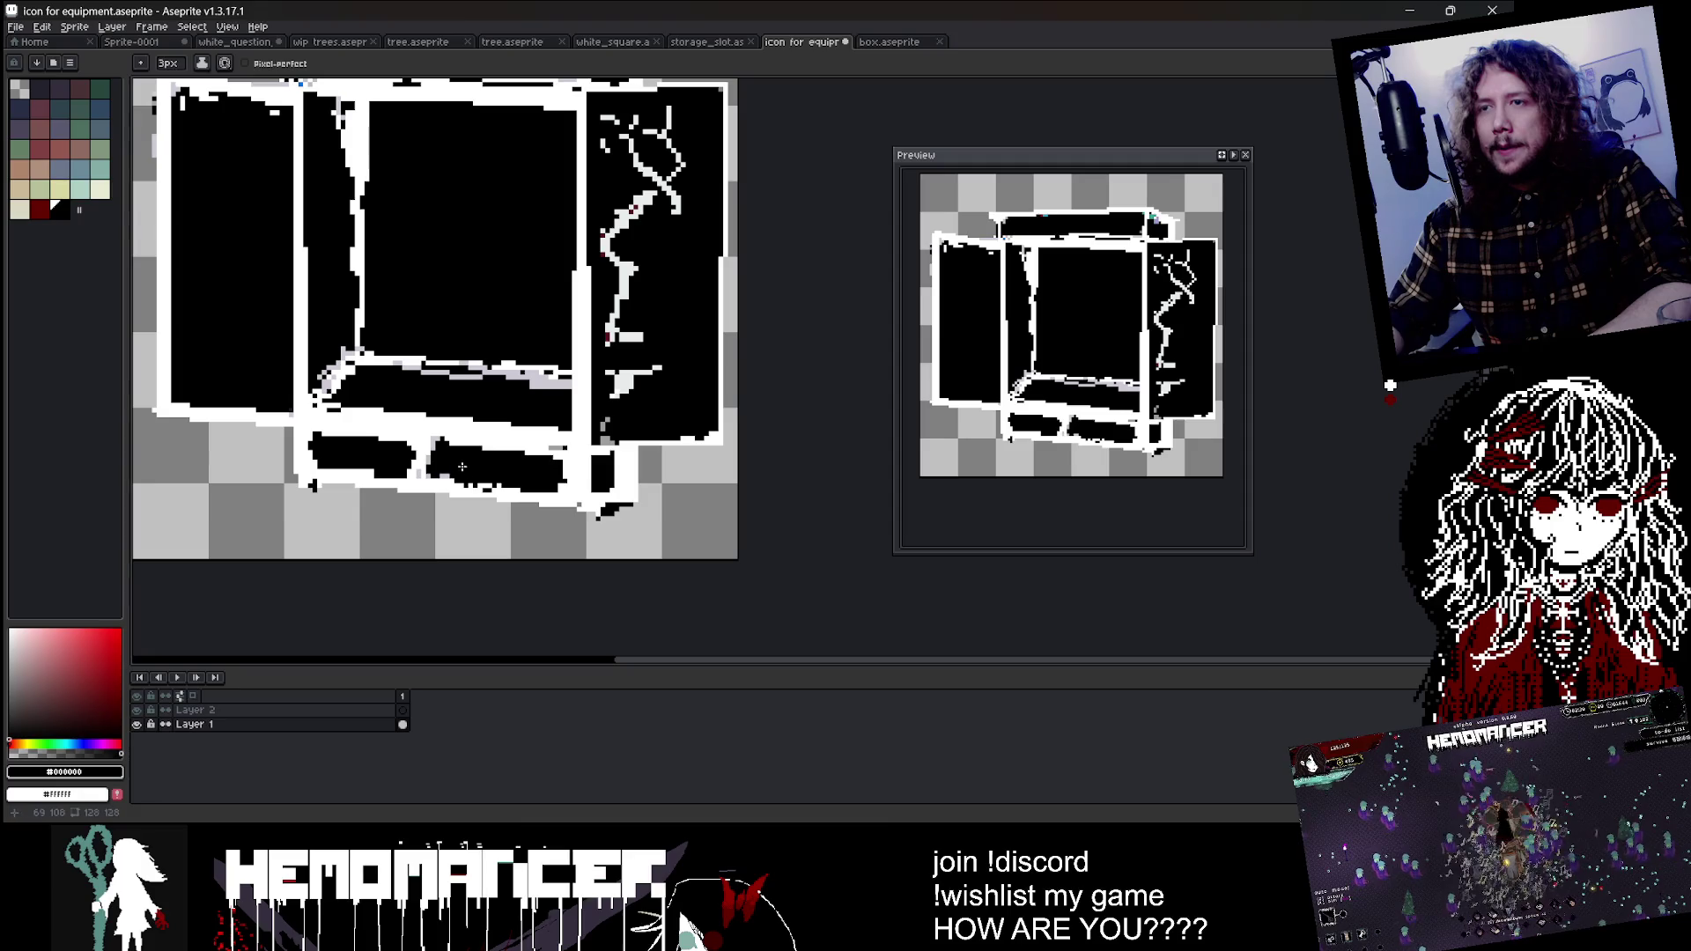
{"action": "left_click", "coordinate": [442, 473], "text": "alt"}
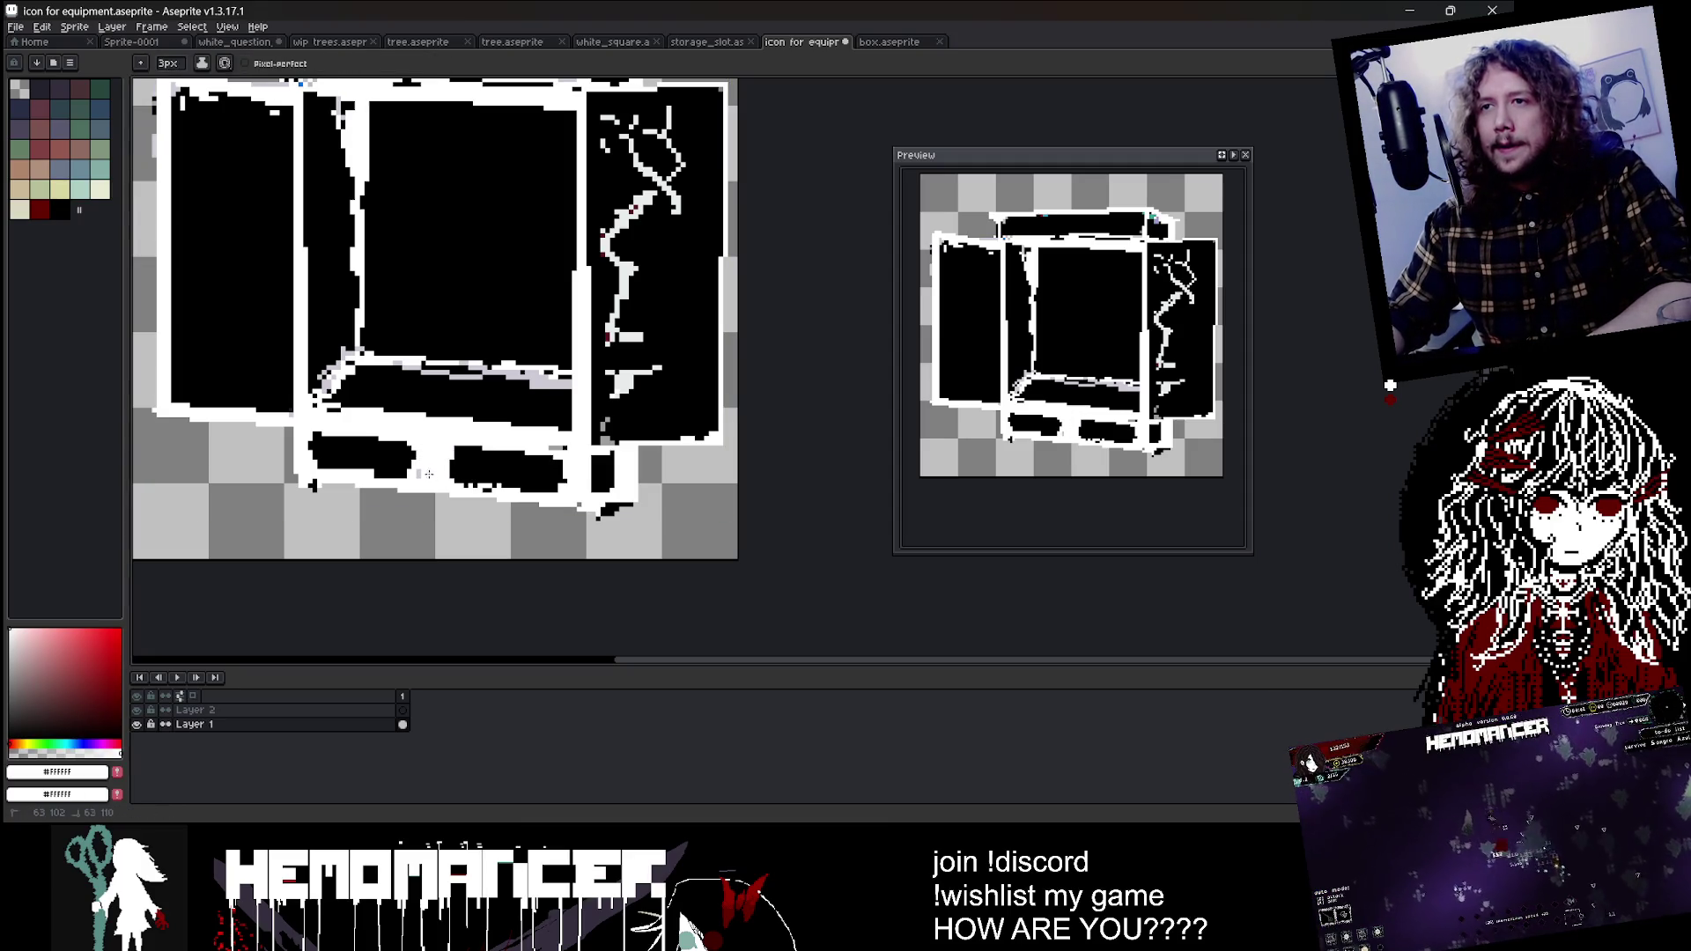
Step: Try the Paint Bucket for filling gaps, then return to the pencil
{"action": "scroll", "coordinate": [429, 474], "scroll_direction": "down", "scroll_amount": 2}
{"action": "scroll", "coordinate": [632, 363], "scroll_direction": "up", "scroll_amount": 2}
{"action": "scroll", "coordinate": [607, 383], "scroll_direction": "up", "scroll_amount": 1}
{"action": "key", "text": "g"}
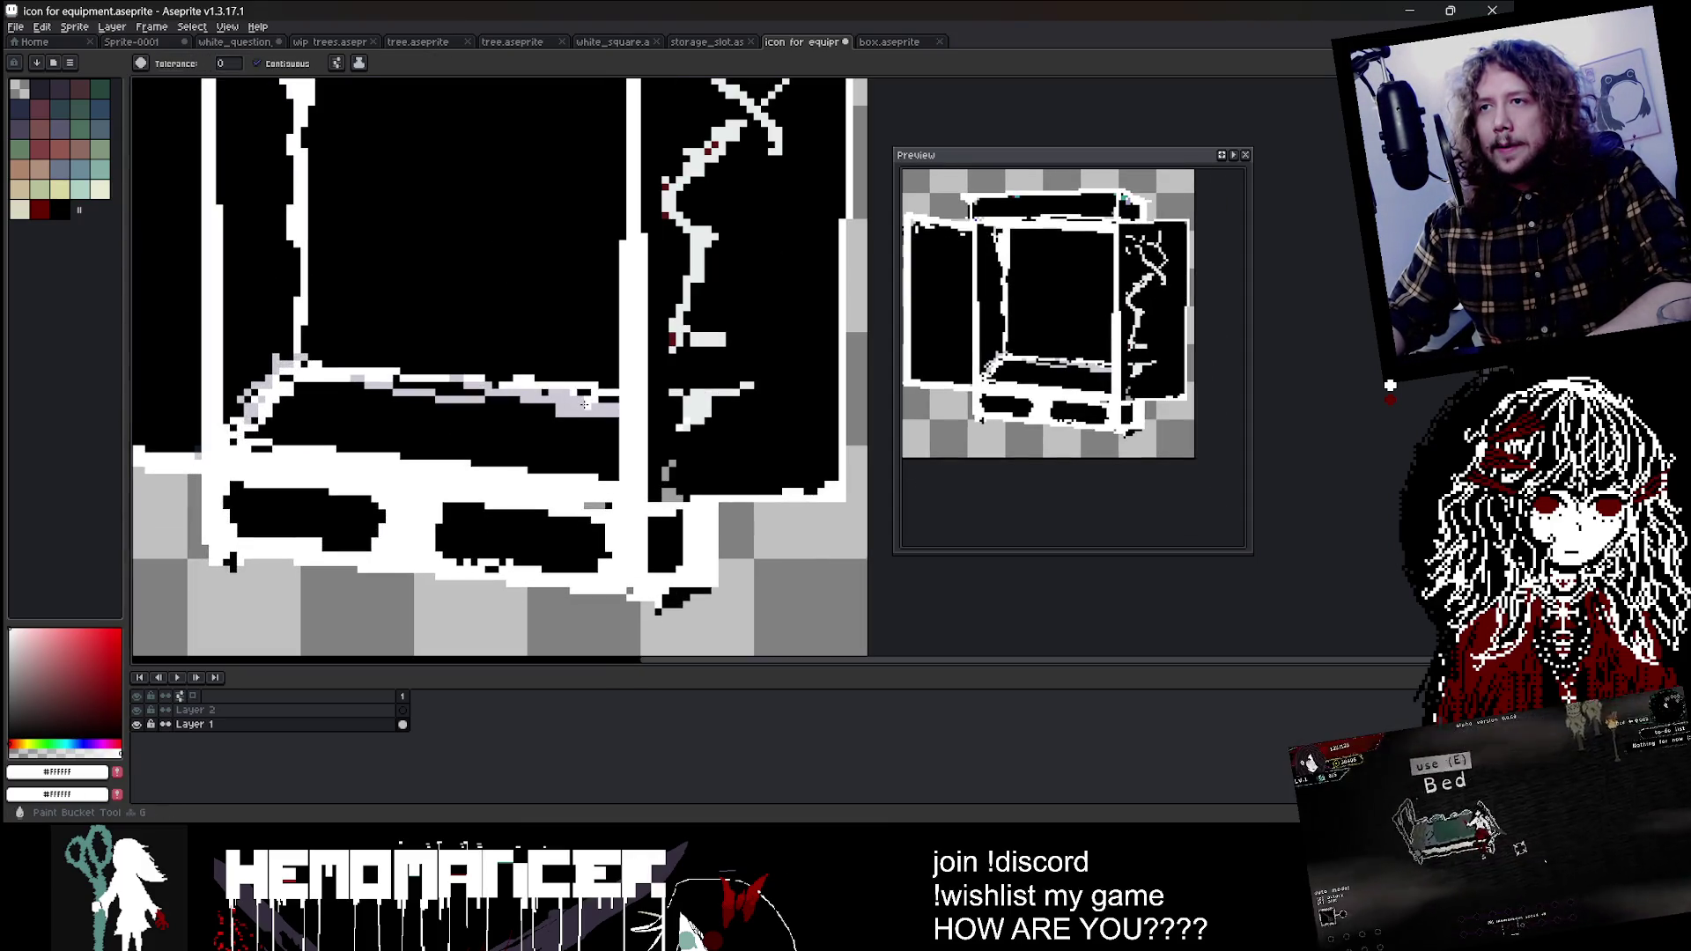
{"action": "scroll", "coordinate": [663, 238], "scroll_direction": "down", "scroll_amount": 3}
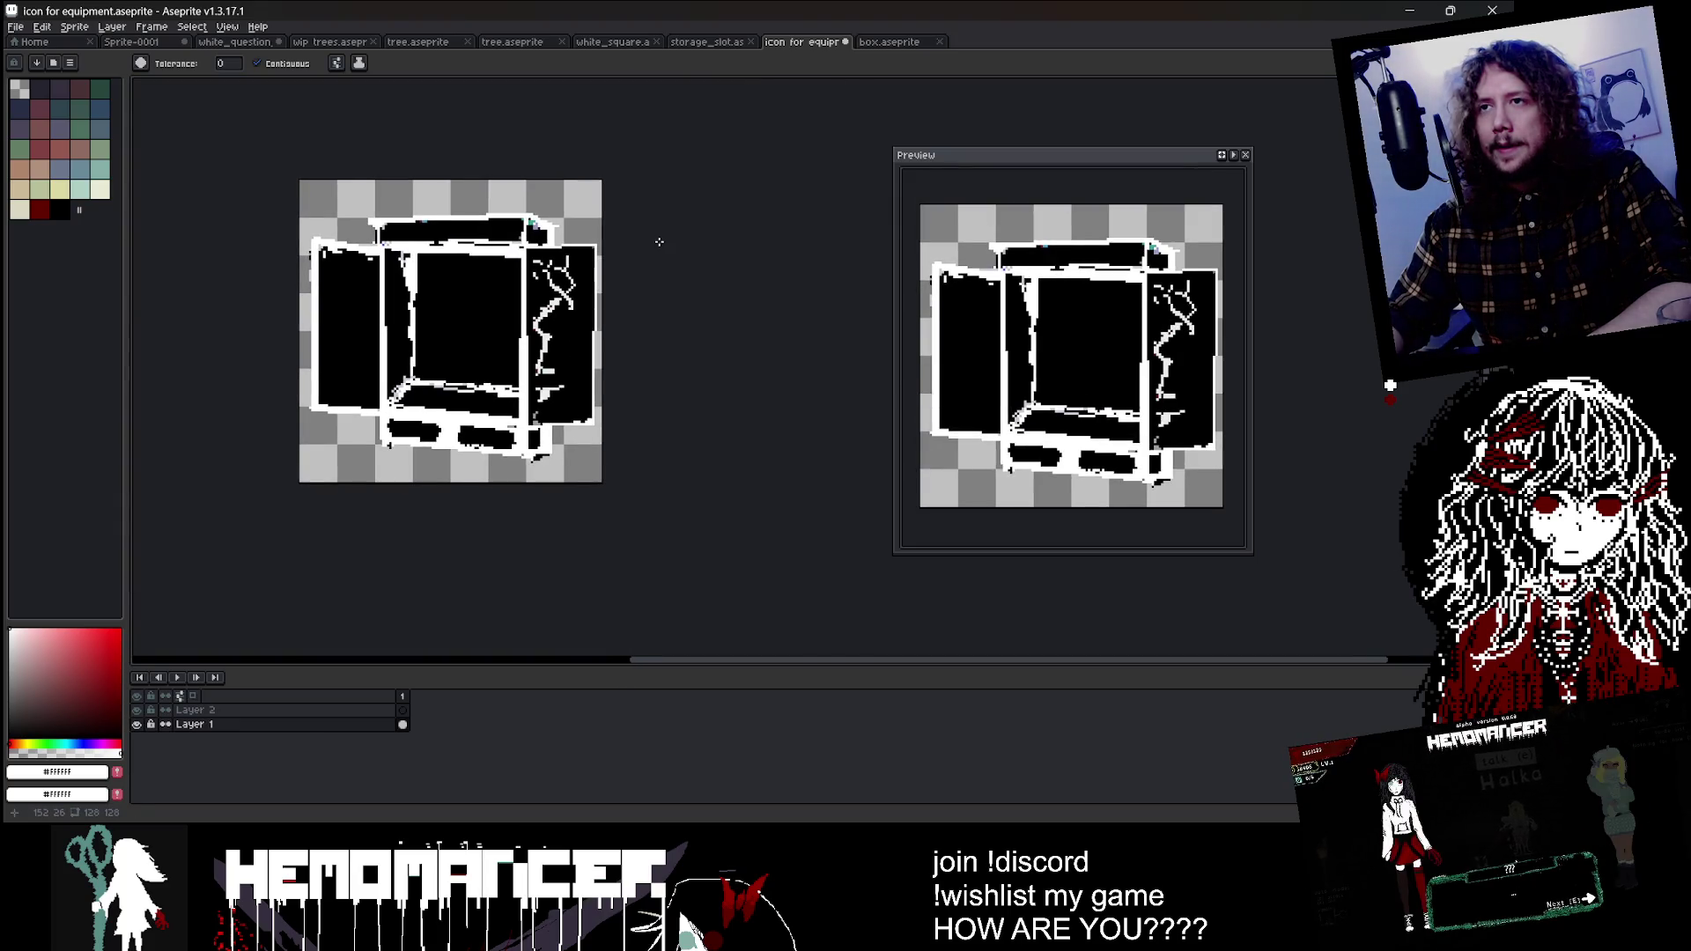
{"action": "scroll", "coordinate": [451, 281], "scroll_direction": "up", "scroll_amount": 2}
{"action": "key", "text": "b"}
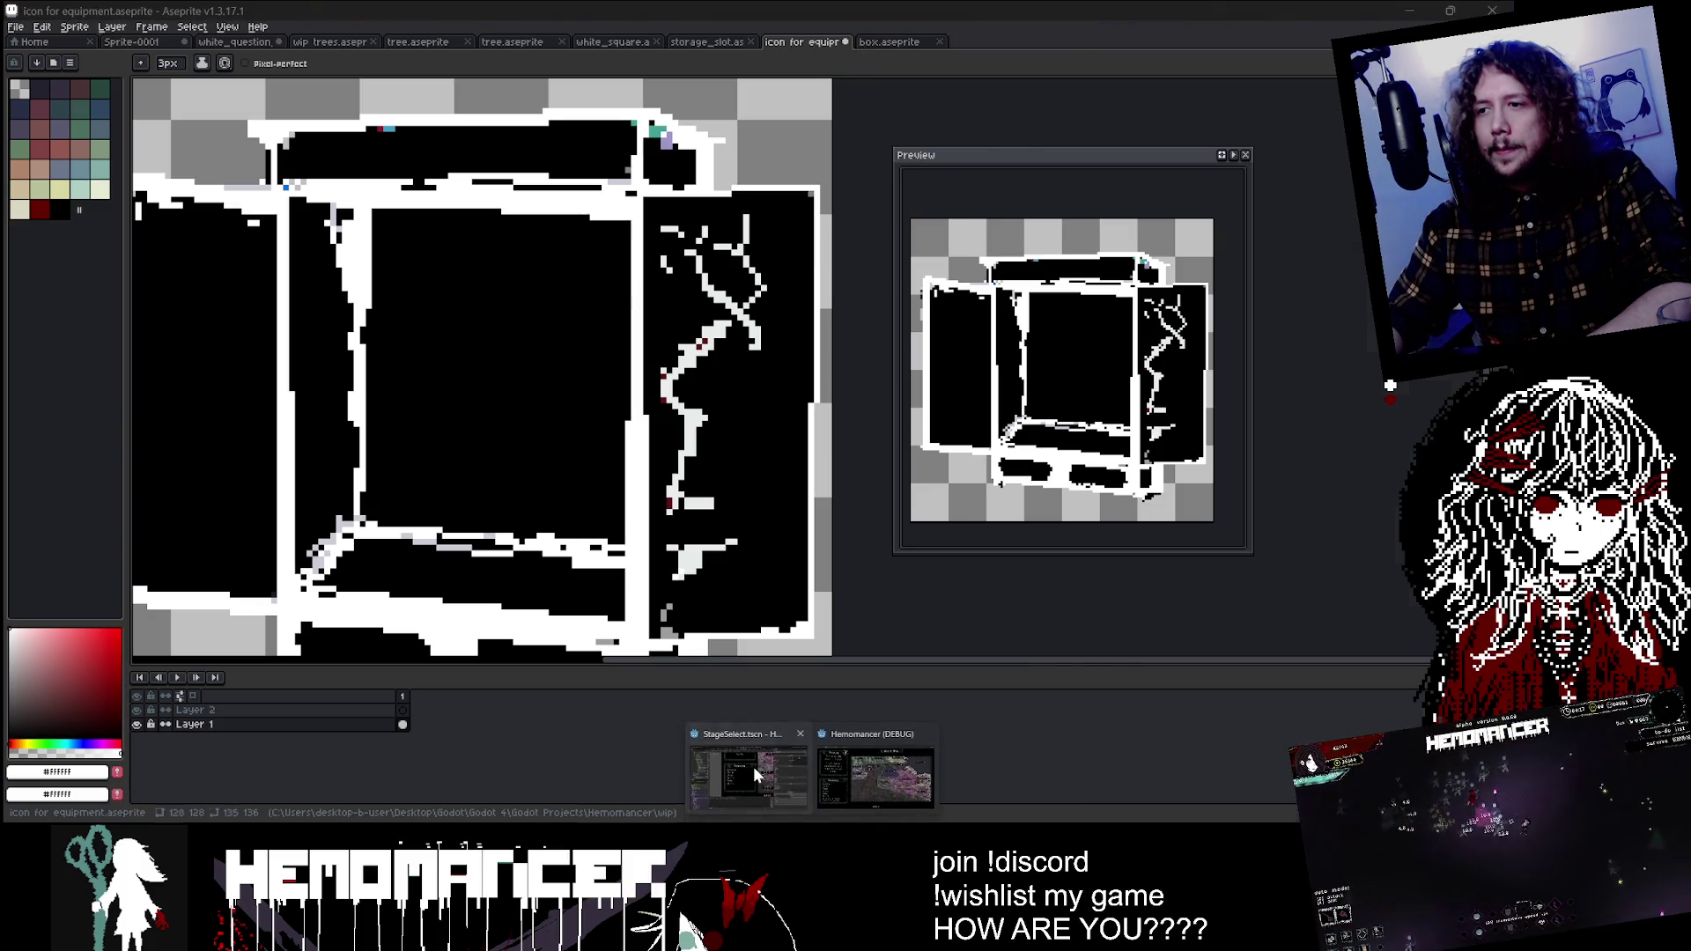
Step: Filter Godot's FileSystem by 'clothes' and open spritesheet_clothes.aseprite in Aseprite
{"action": "left_click", "coordinate": [753, 774]}
{"action": "key", "text": "BackSpace"}
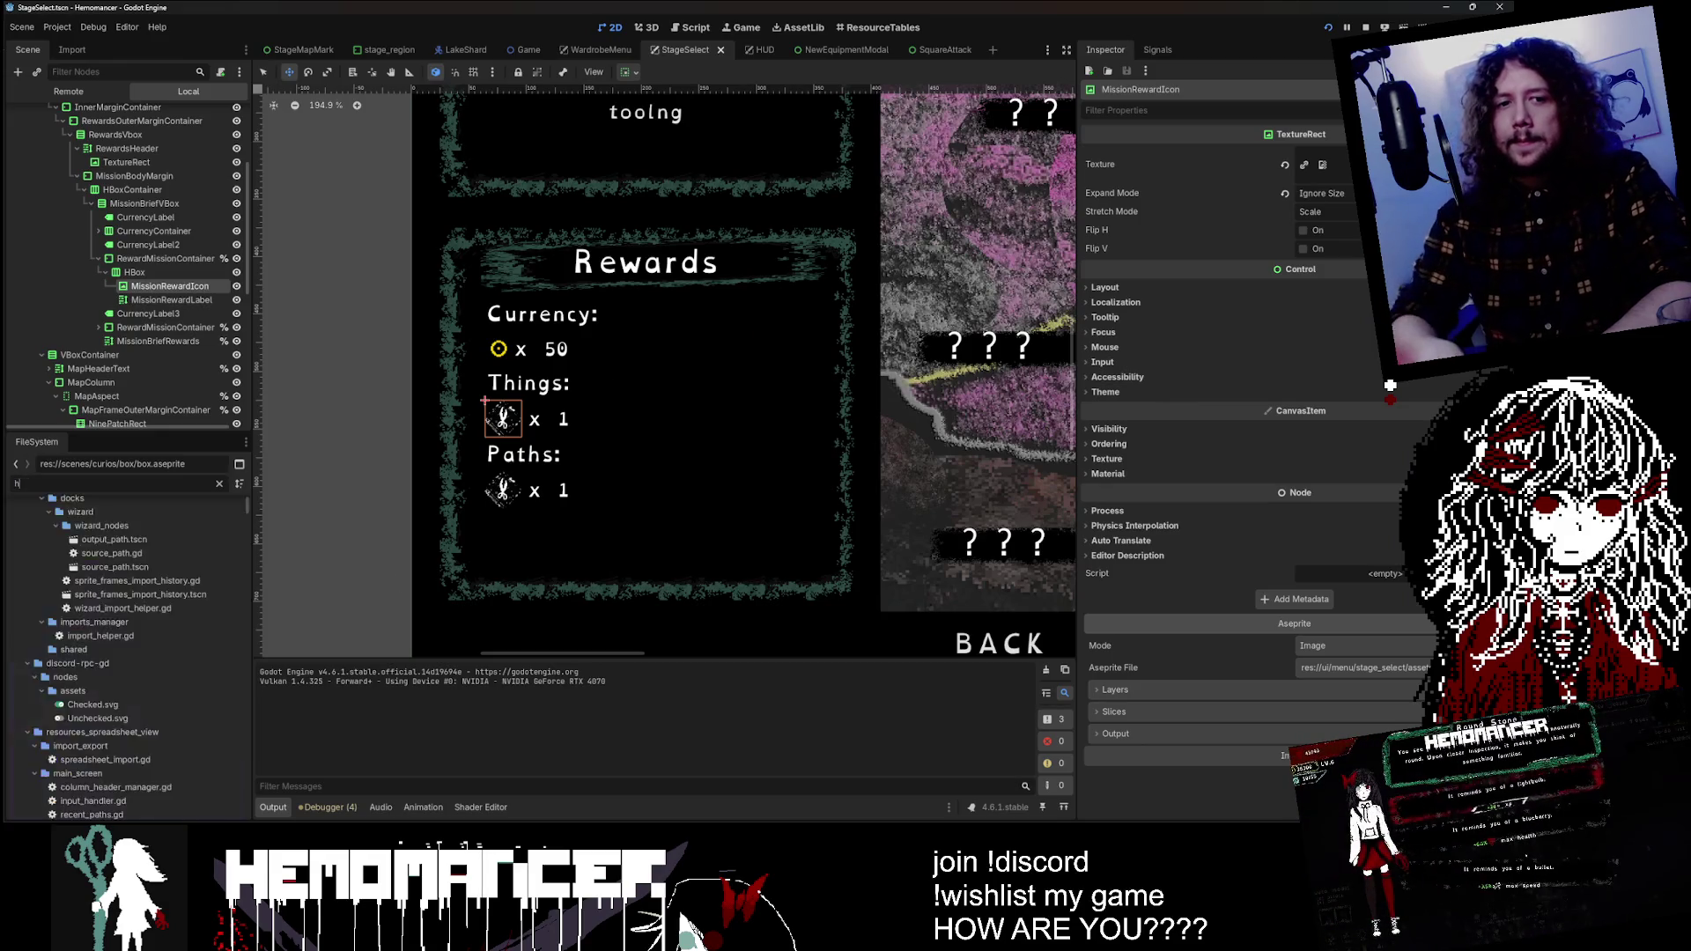
{"action": "type", "text": "clothes"}
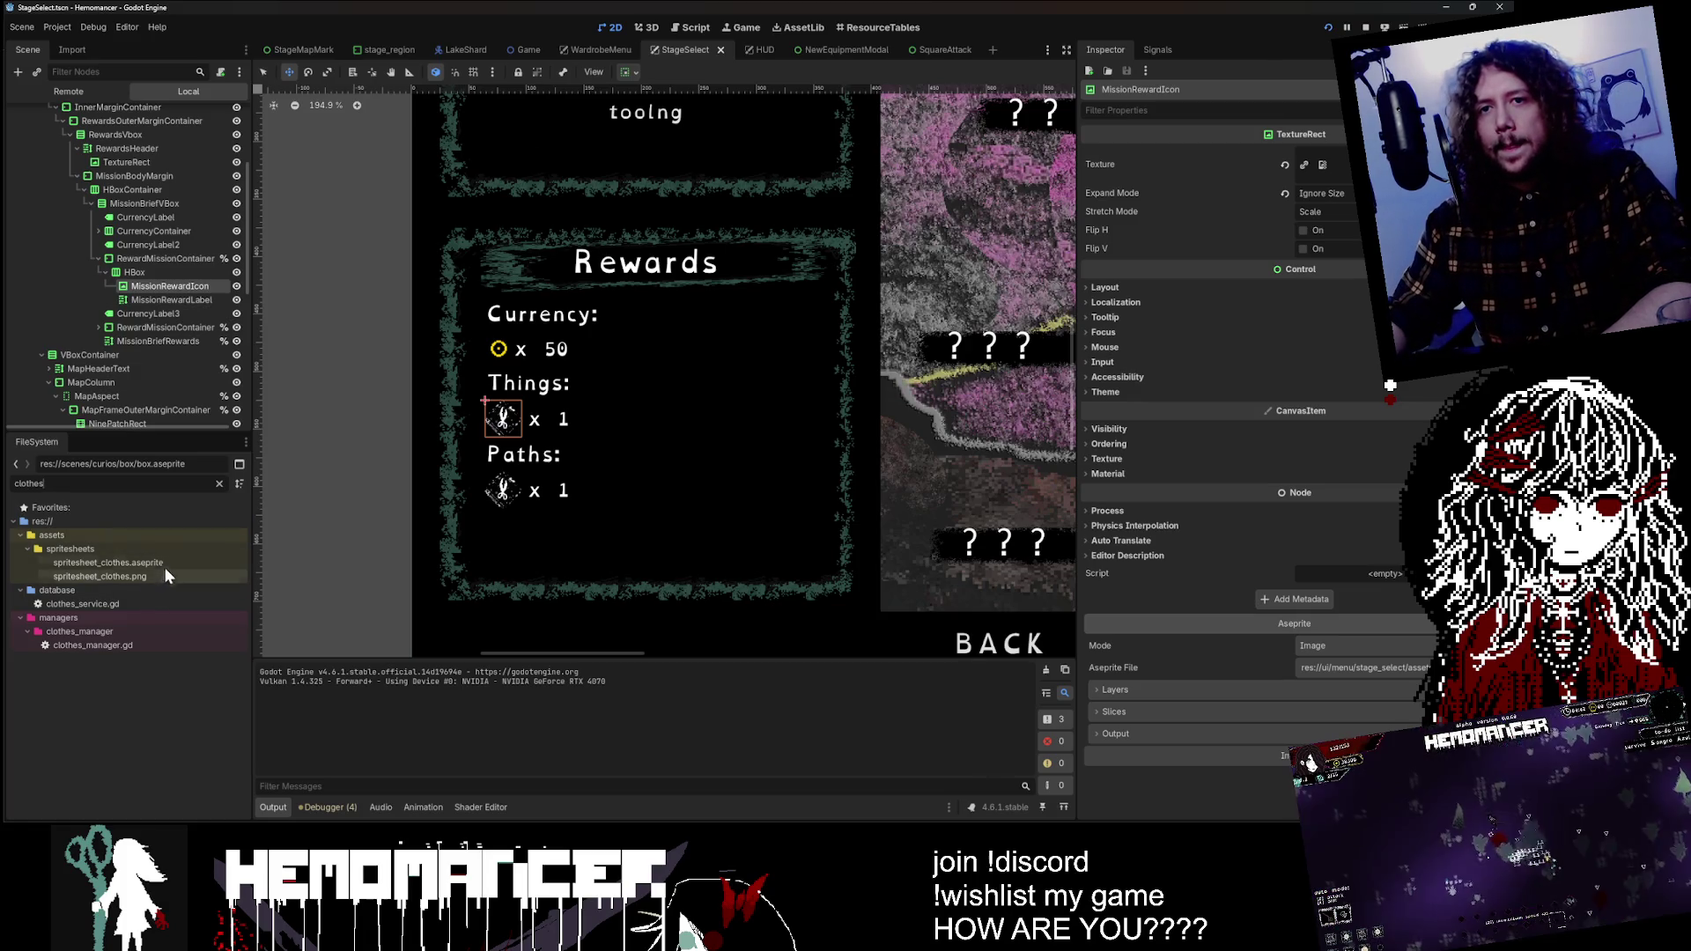
{"action": "right_click", "coordinate": [166, 567]}
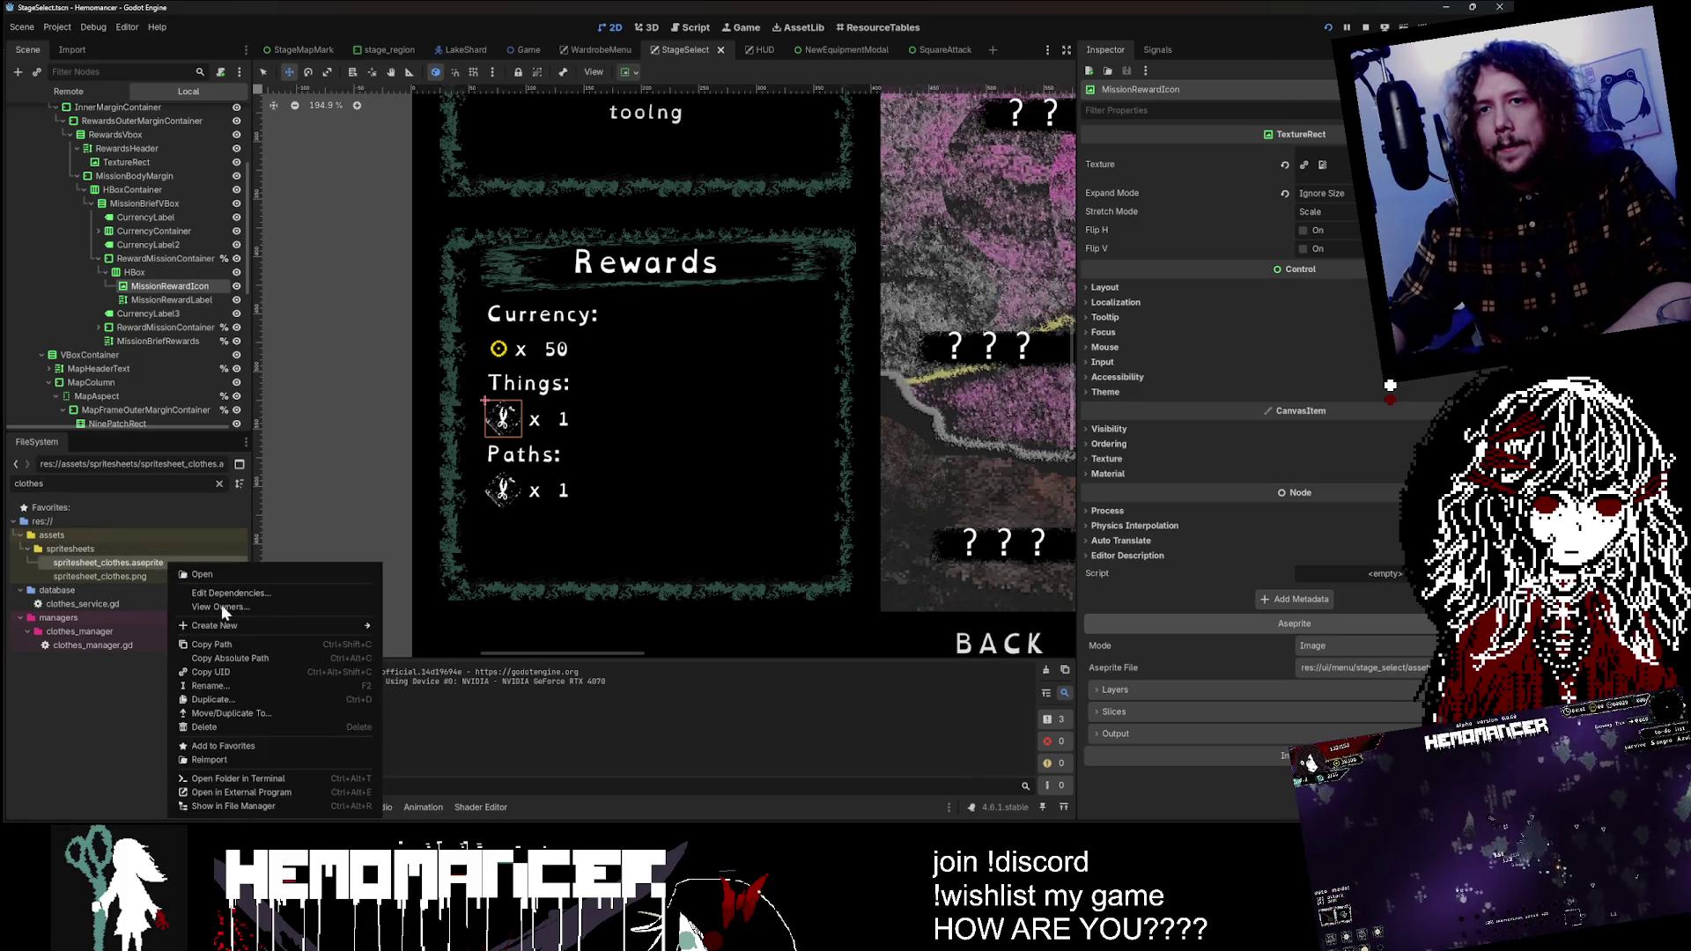
{"action": "left_click", "coordinate": [281, 792]}
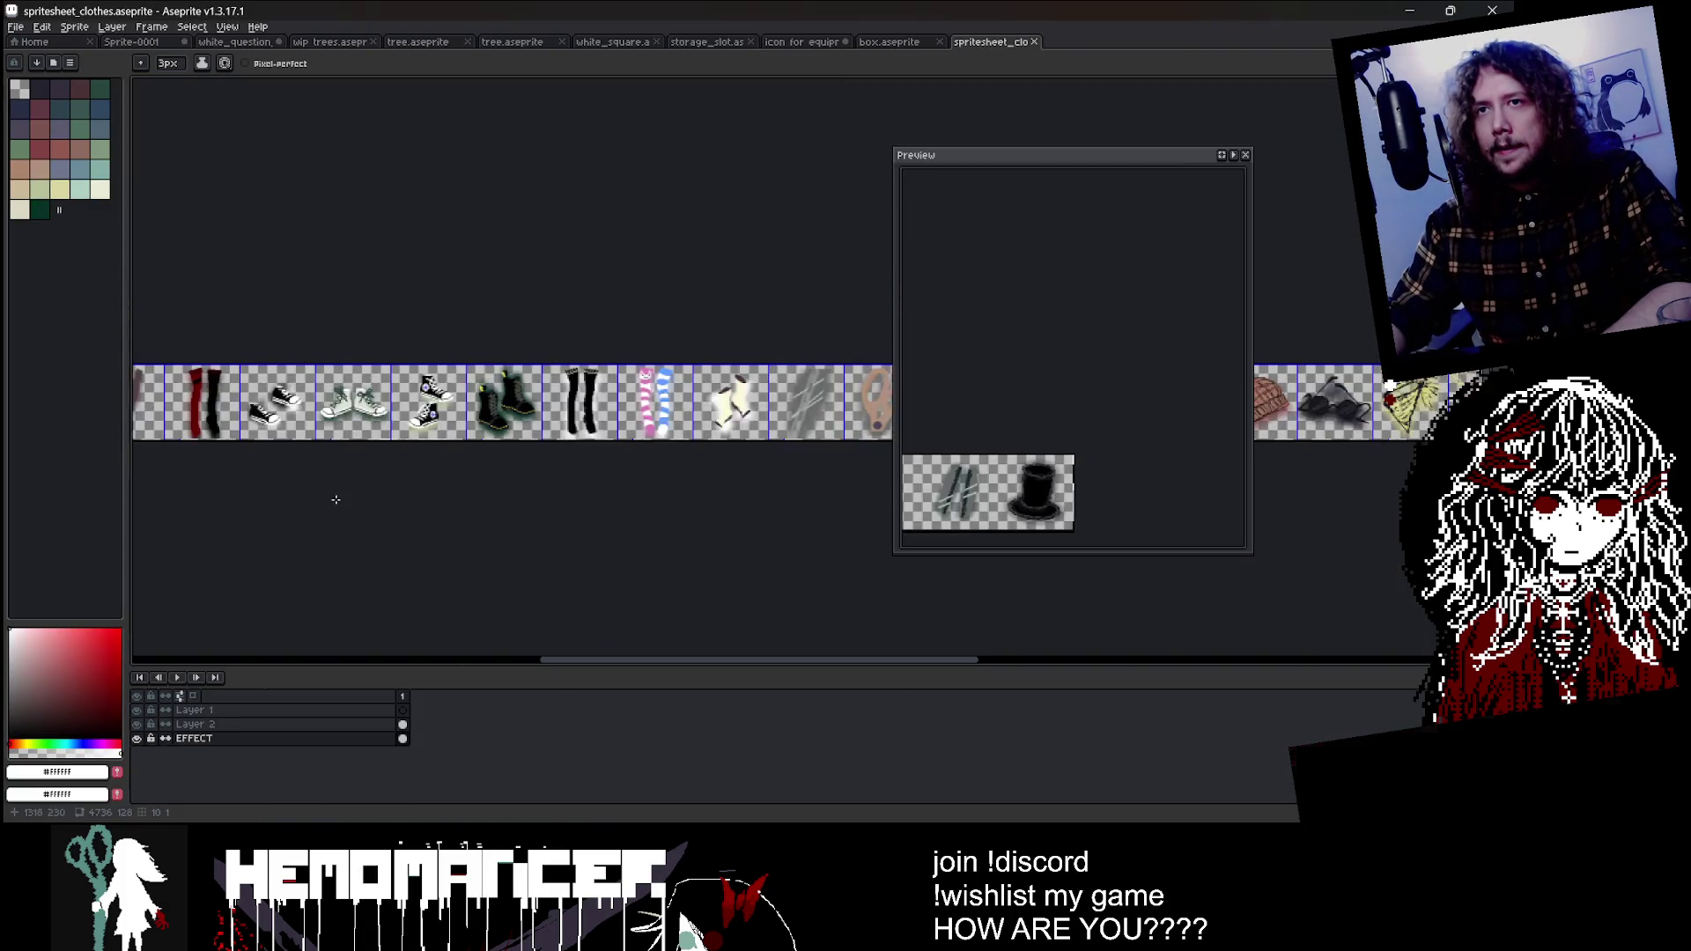
Step: Toggle Layer 2's visibility and select a rectangle around the hoodie on the spritesheet
{"action": "scroll", "coordinate": [495, 409], "scroll_direction": "up", "scroll_amount": 5}
{"action": "left_click", "coordinate": [141, 724]}
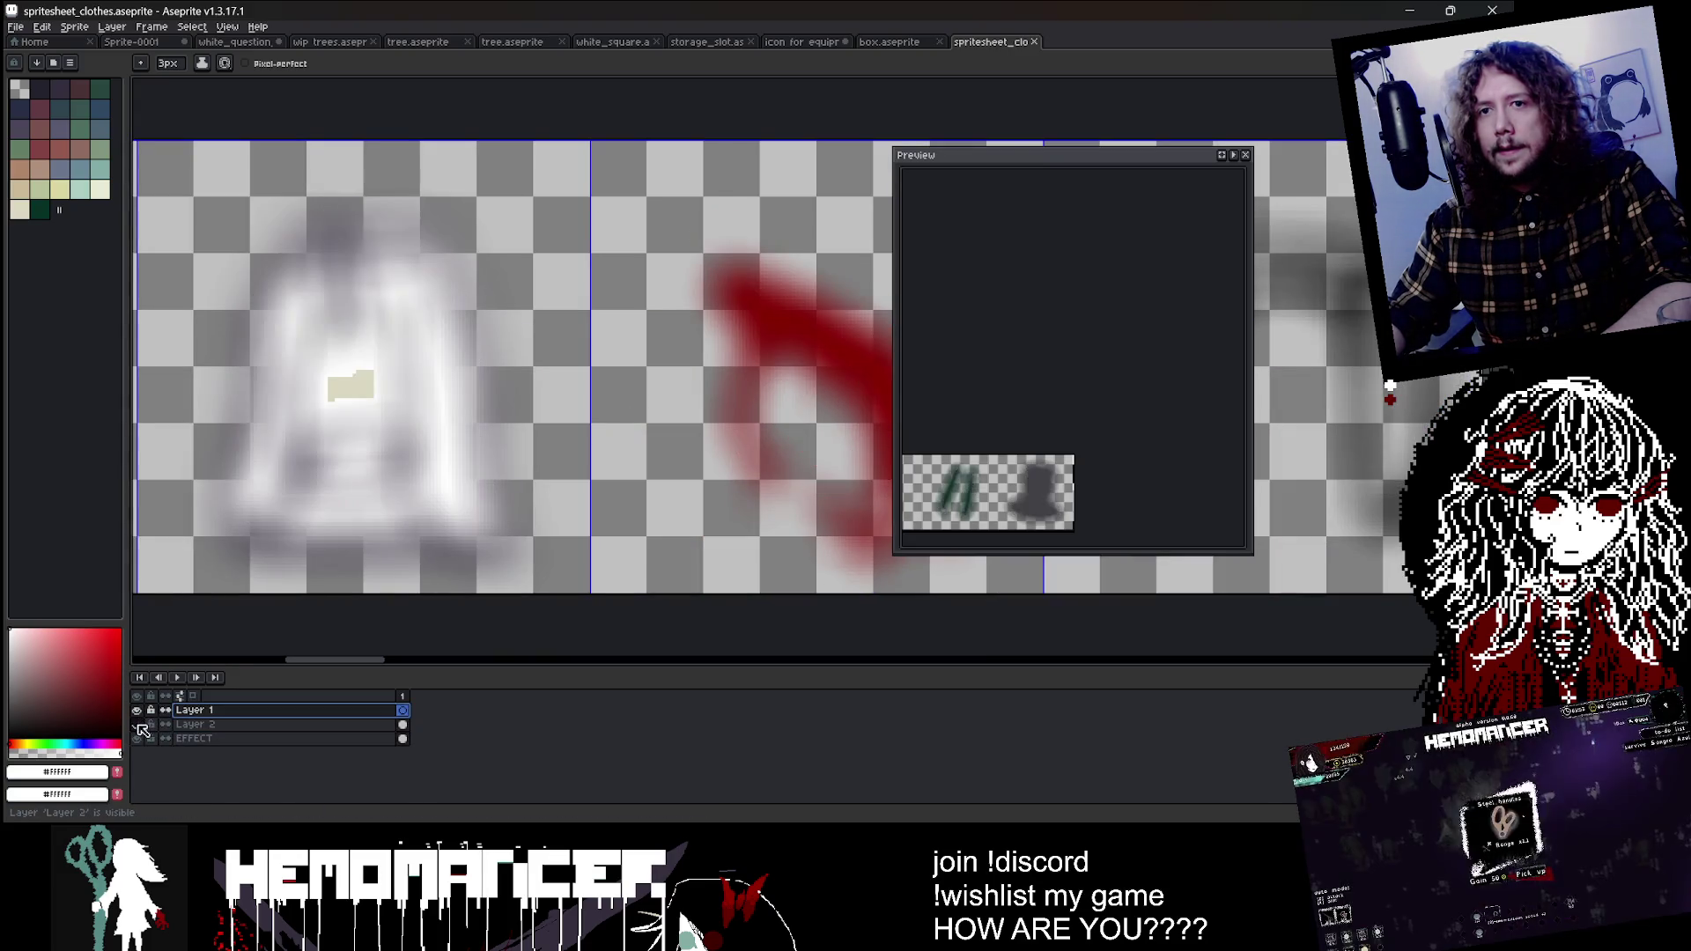
{"action": "key", "text": "m"}
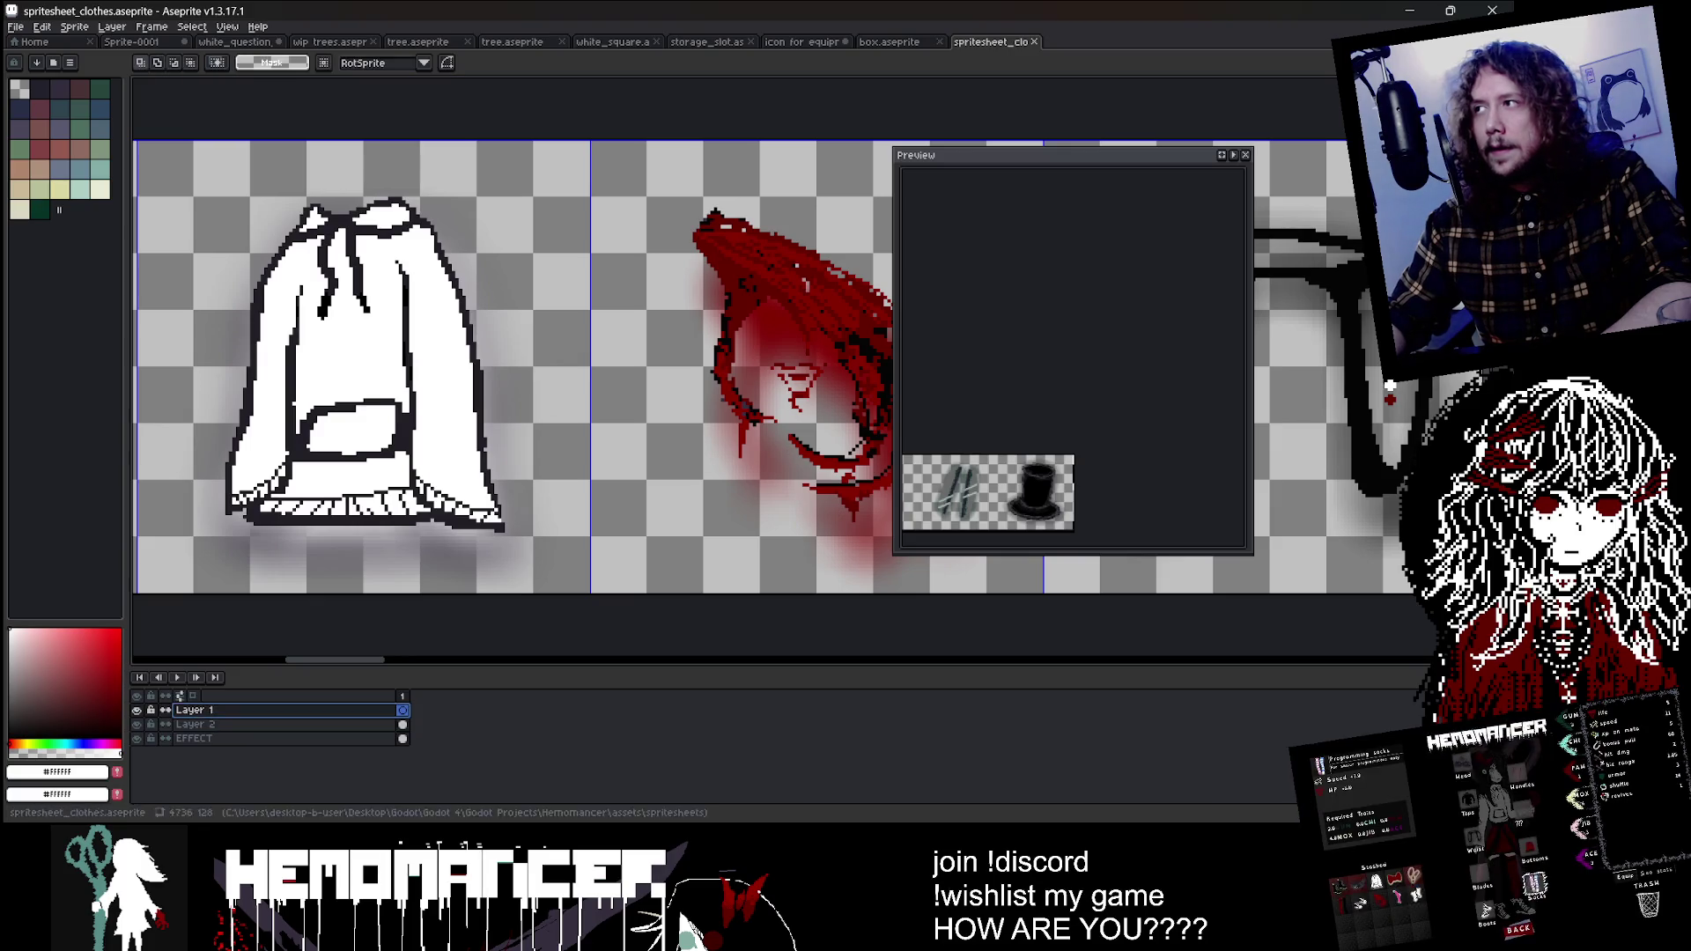
{"action": "left_click_drag", "start_coordinate": [378, 247], "coordinate": [509, 259]}
{"action": "left_click_drag", "start_coordinate": [310, 181], "coordinate": [651, 574]}
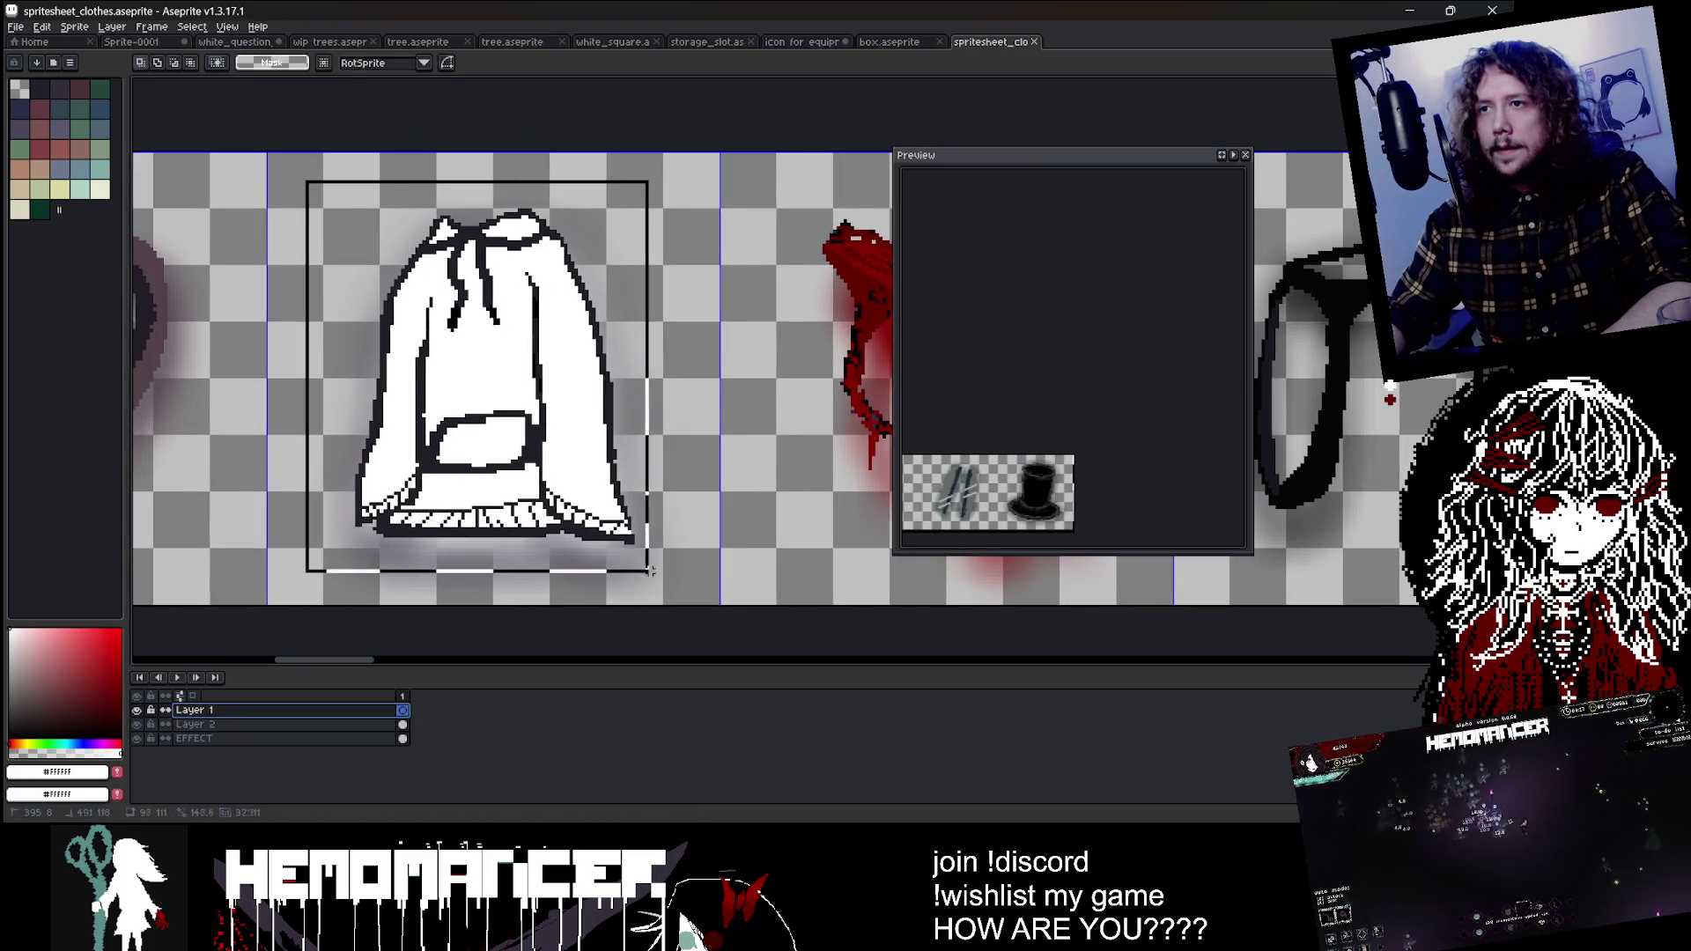
Step: On the icon sprite, select all and test inverting colours, leaving the inversion undone
{"action": "key", "text": "ctrl+shift+Tab"}
{"action": "key", "text": "ctrl+shift+Tab"}
{"action": "key", "text": "ctrl+a"}
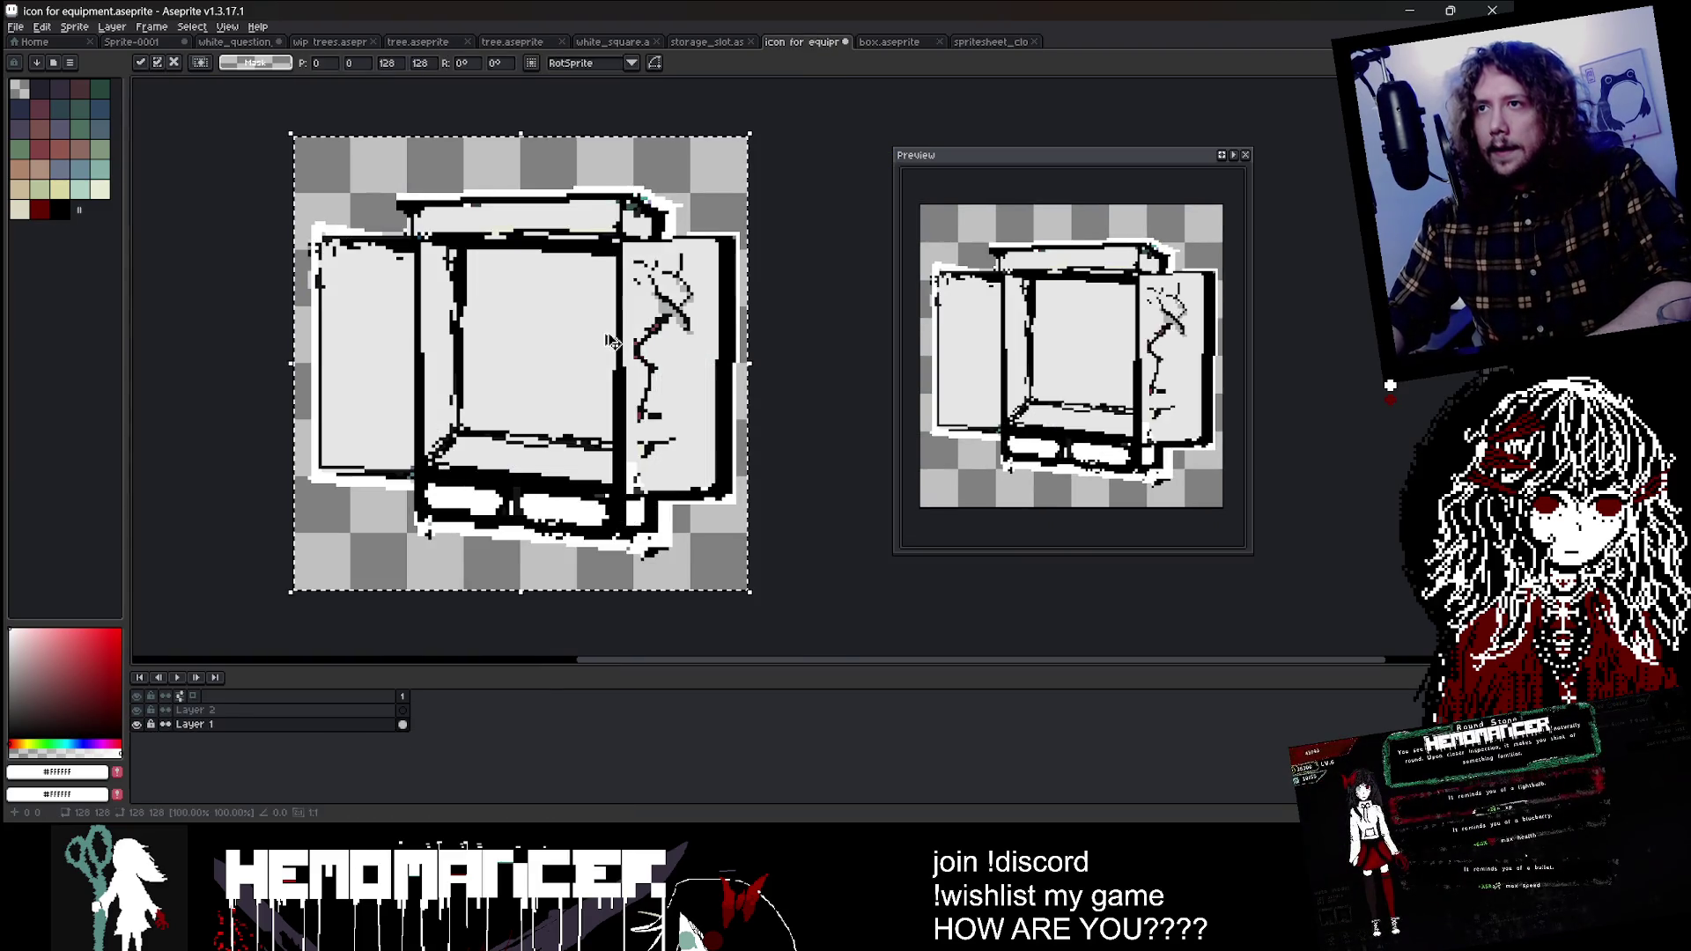
{"action": "key", "text": "ctrl+i"}
{"action": "key", "text": "ctrl+d"}
{"action": "key", "text": "ctrl+z"}
{"action": "key", "text": "ctrl+z"}
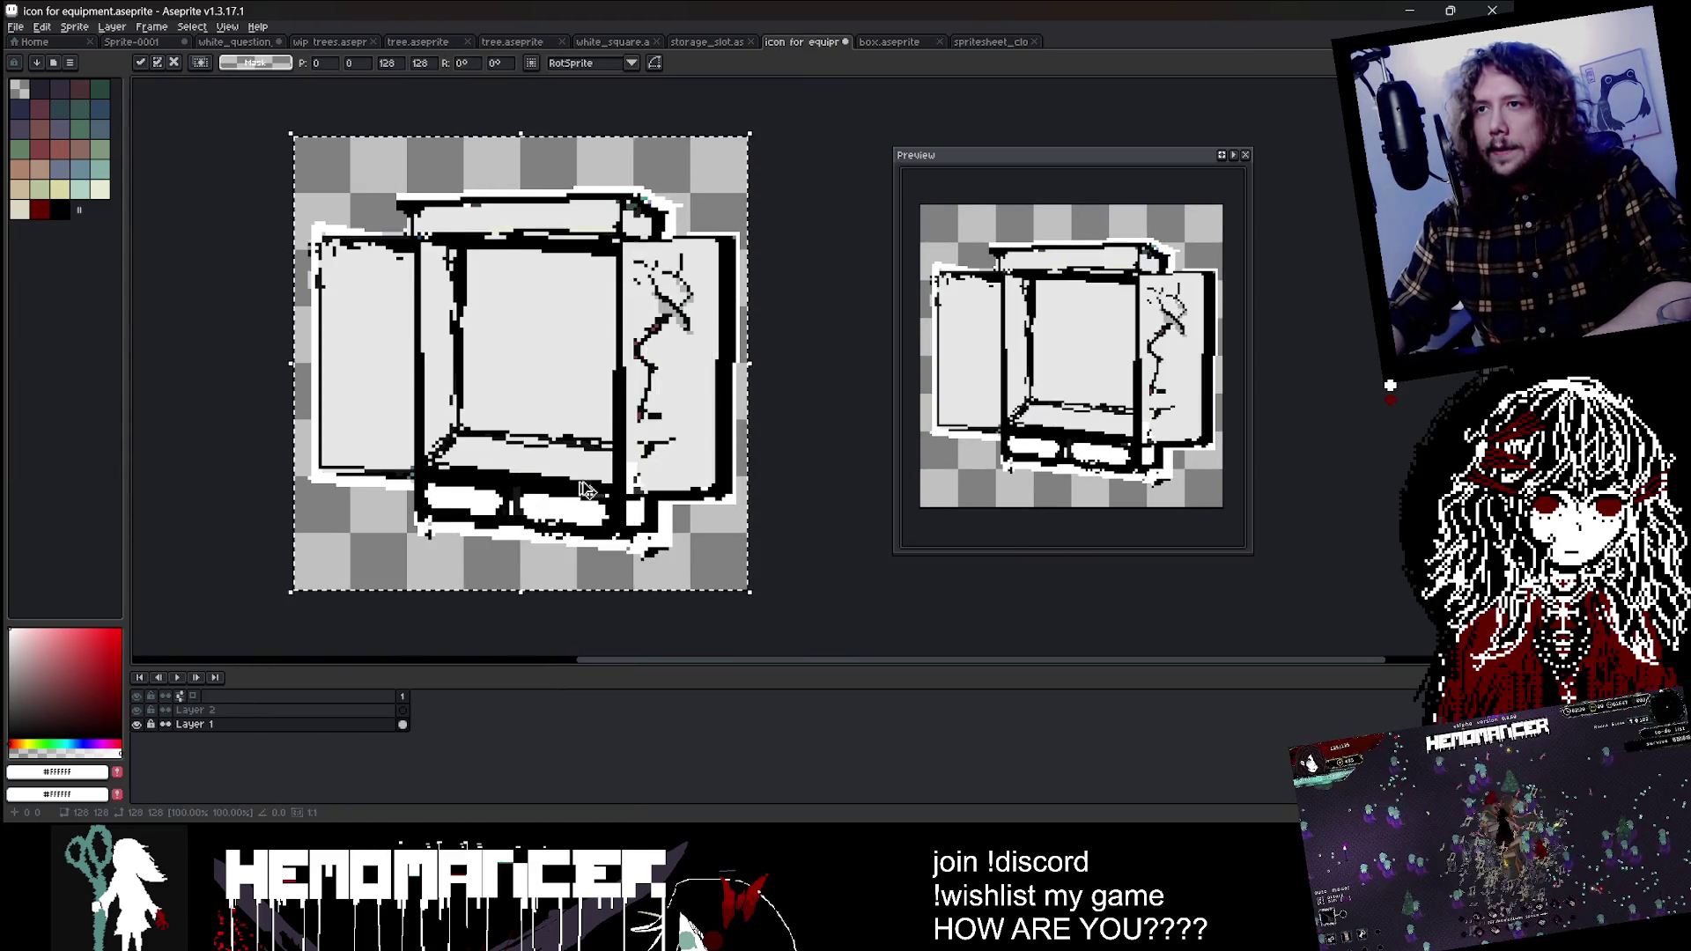
{"action": "key", "text": "ctrl+y"}
{"action": "key", "text": "ctrl+z"}
{"action": "key", "text": "ctrl+y"}
{"action": "key", "text": "ctrl+z"}
Step: Nudge the box artwork and scale it down to 112×110
{"action": "key", "text": "Up"}
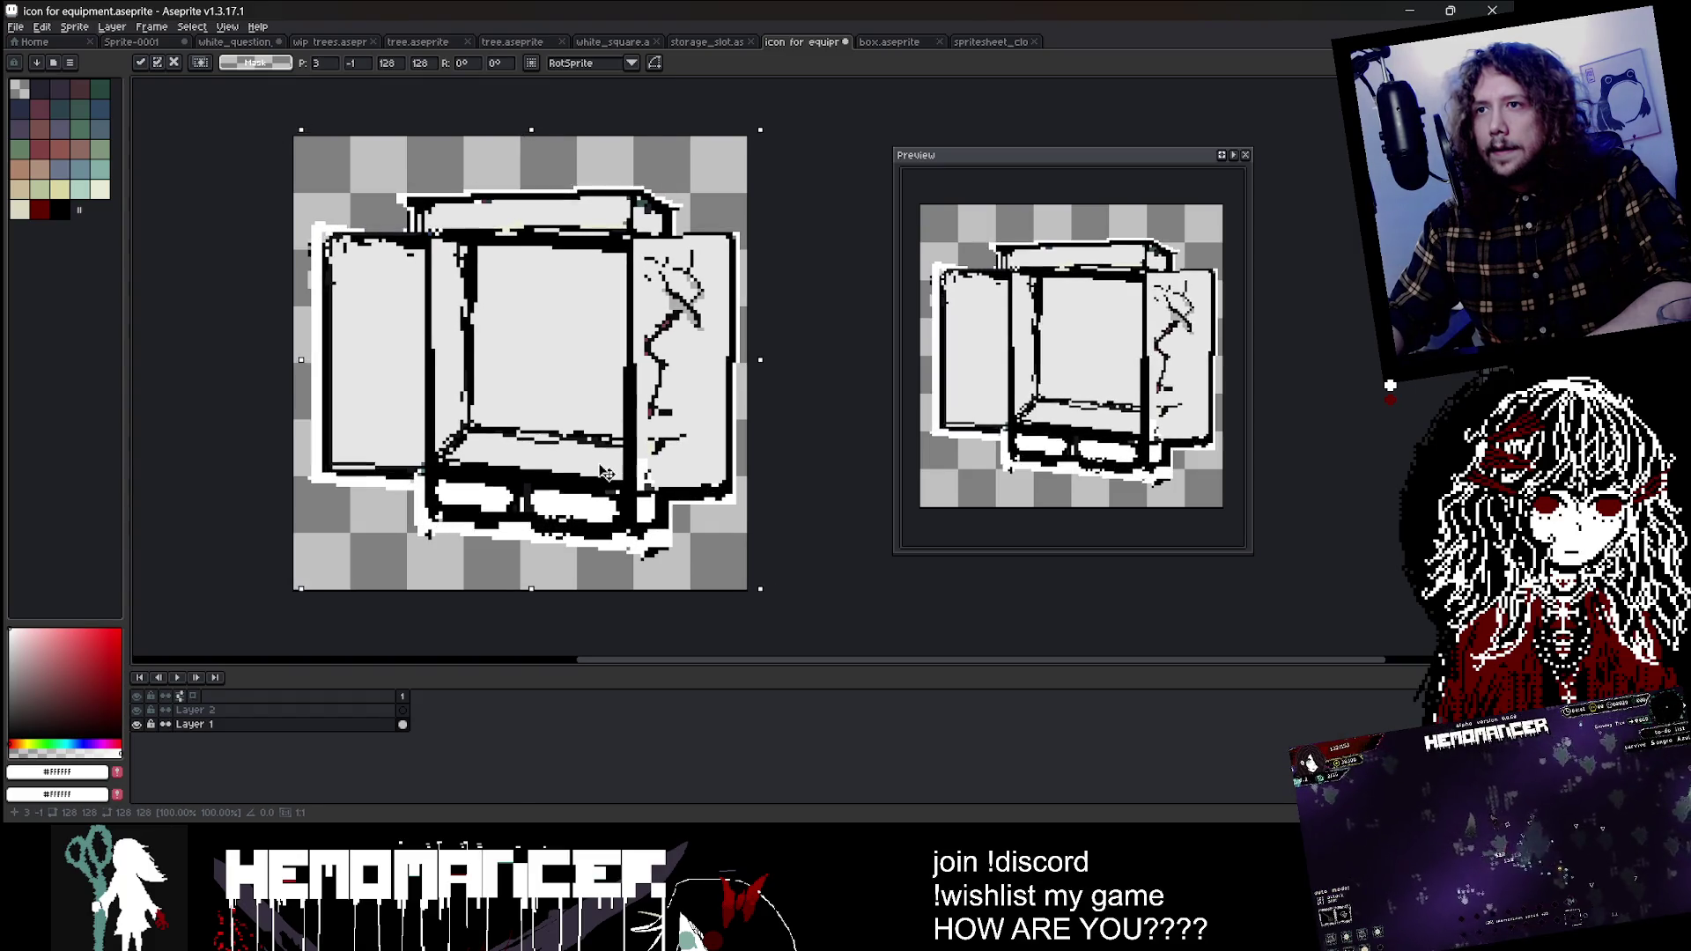
{"action": "key", "text": "Right"}
{"action": "key", "text": "Left"}
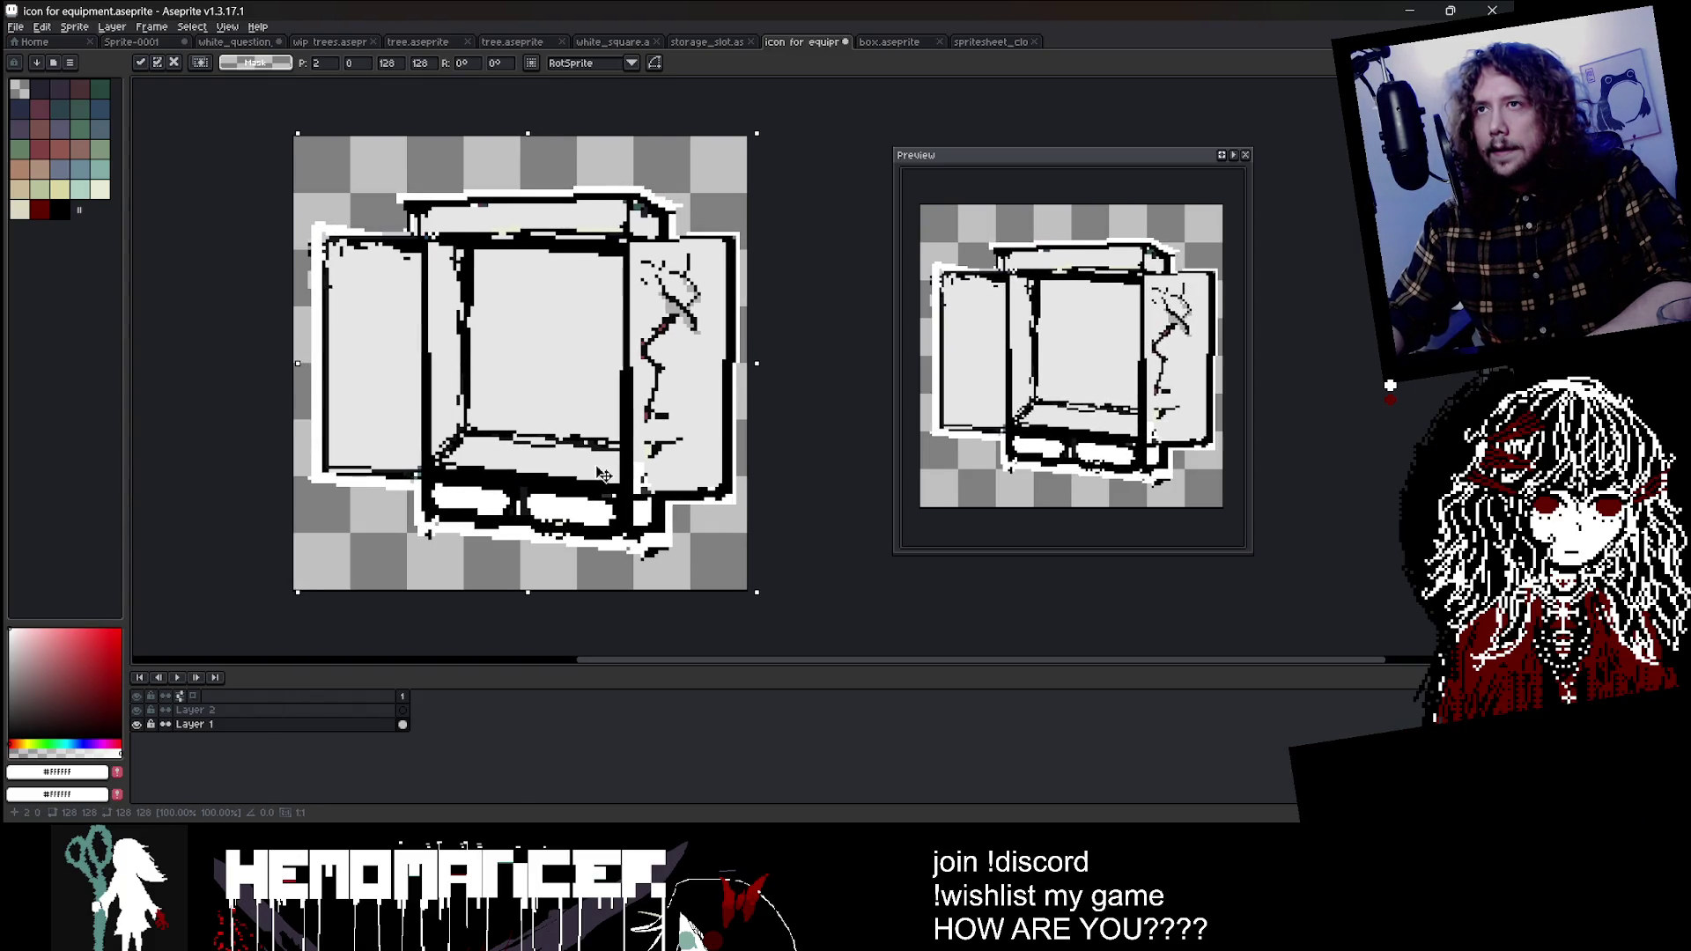
{"action": "left_click_drag", "start_coordinate": [755, 132], "coordinate": [724, 169]}
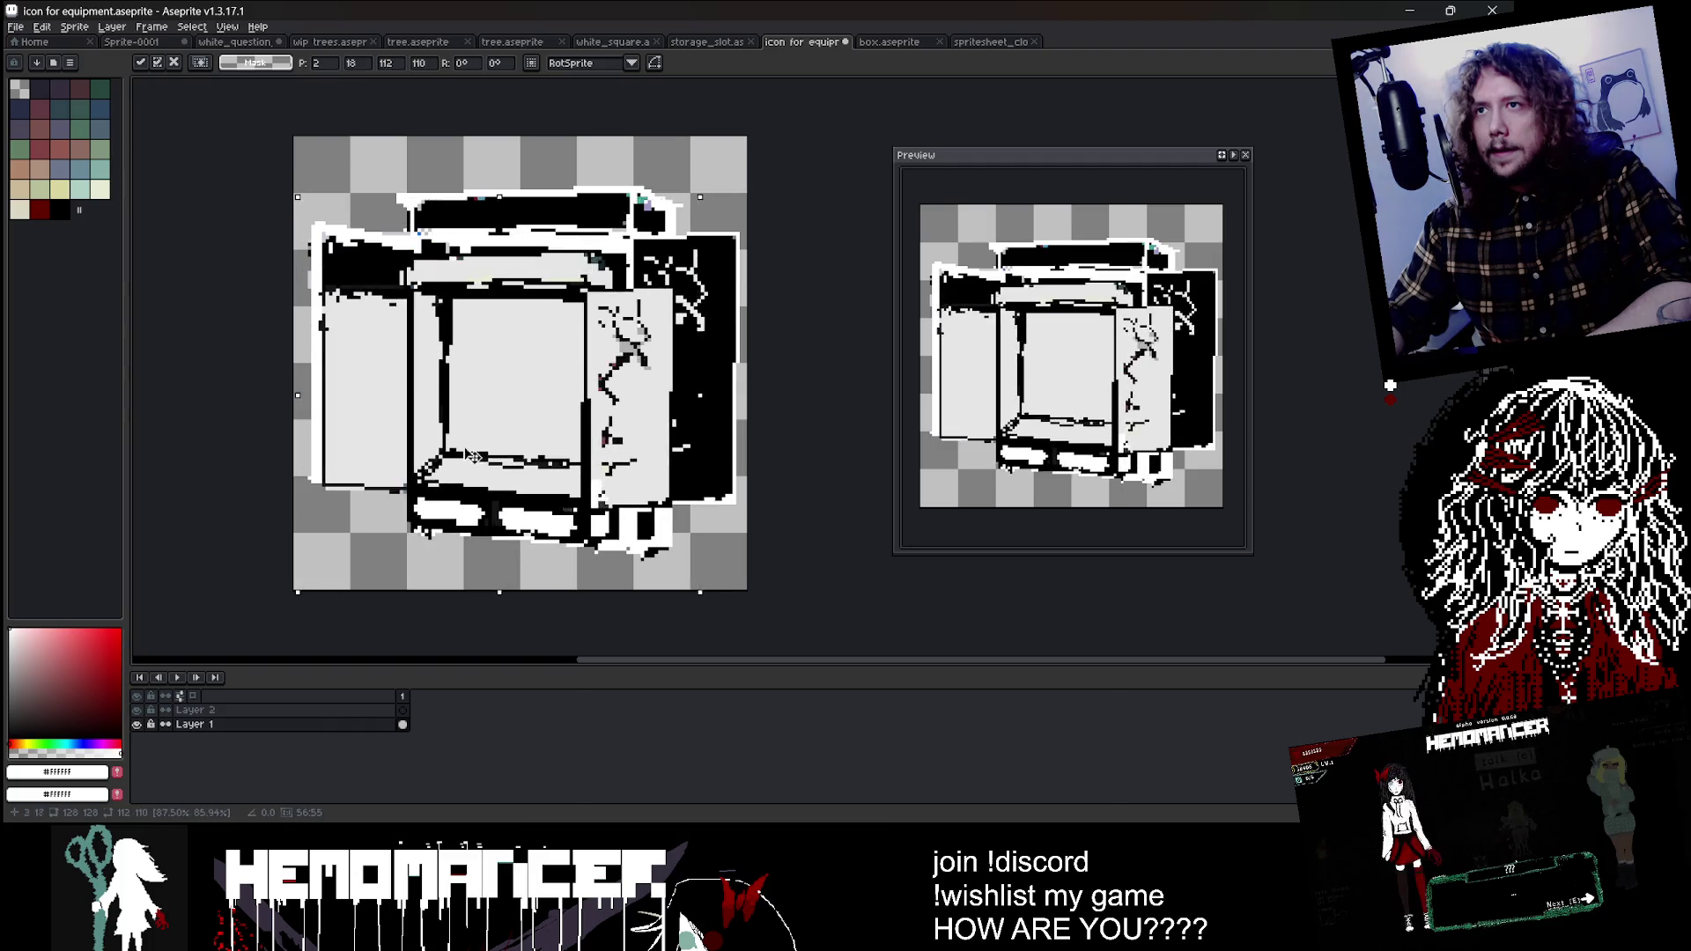
{"action": "key", "text": "Return"}
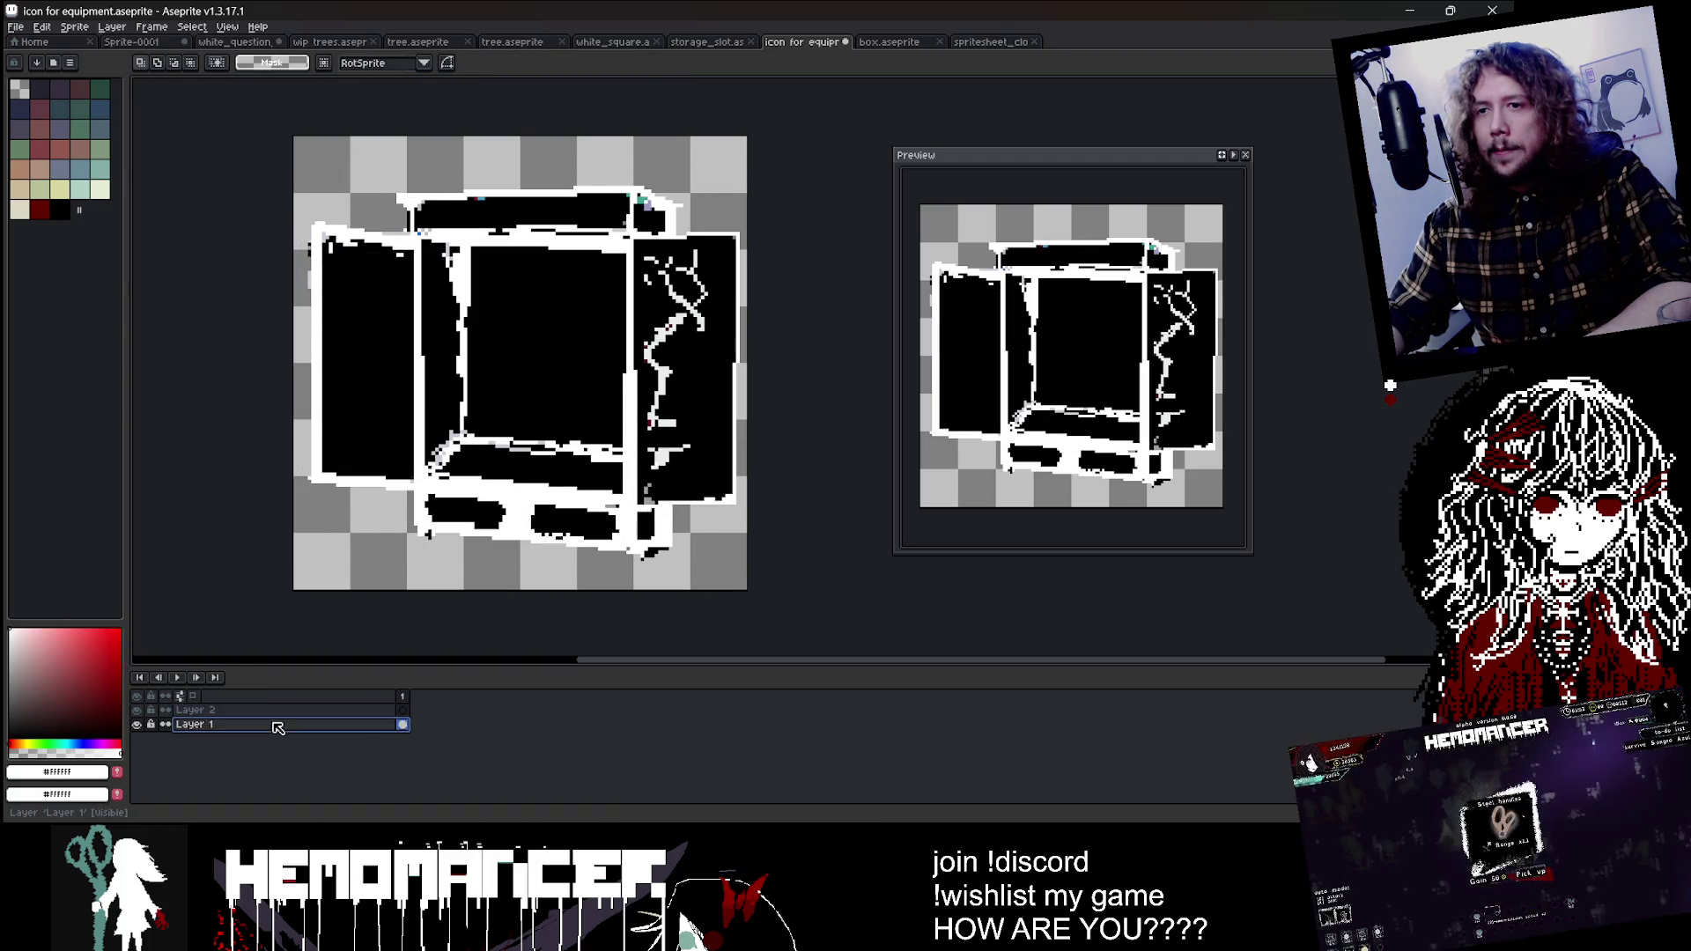
Step: Add a new Layer 3 beneath Layer 1, then return to the clothes spritesheet
{"action": "right_click", "coordinate": [264, 724]}
{"action": "mouse_move", "coordinate": [299, 730]}
{"action": "left_click", "coordinate": [410, 729]}
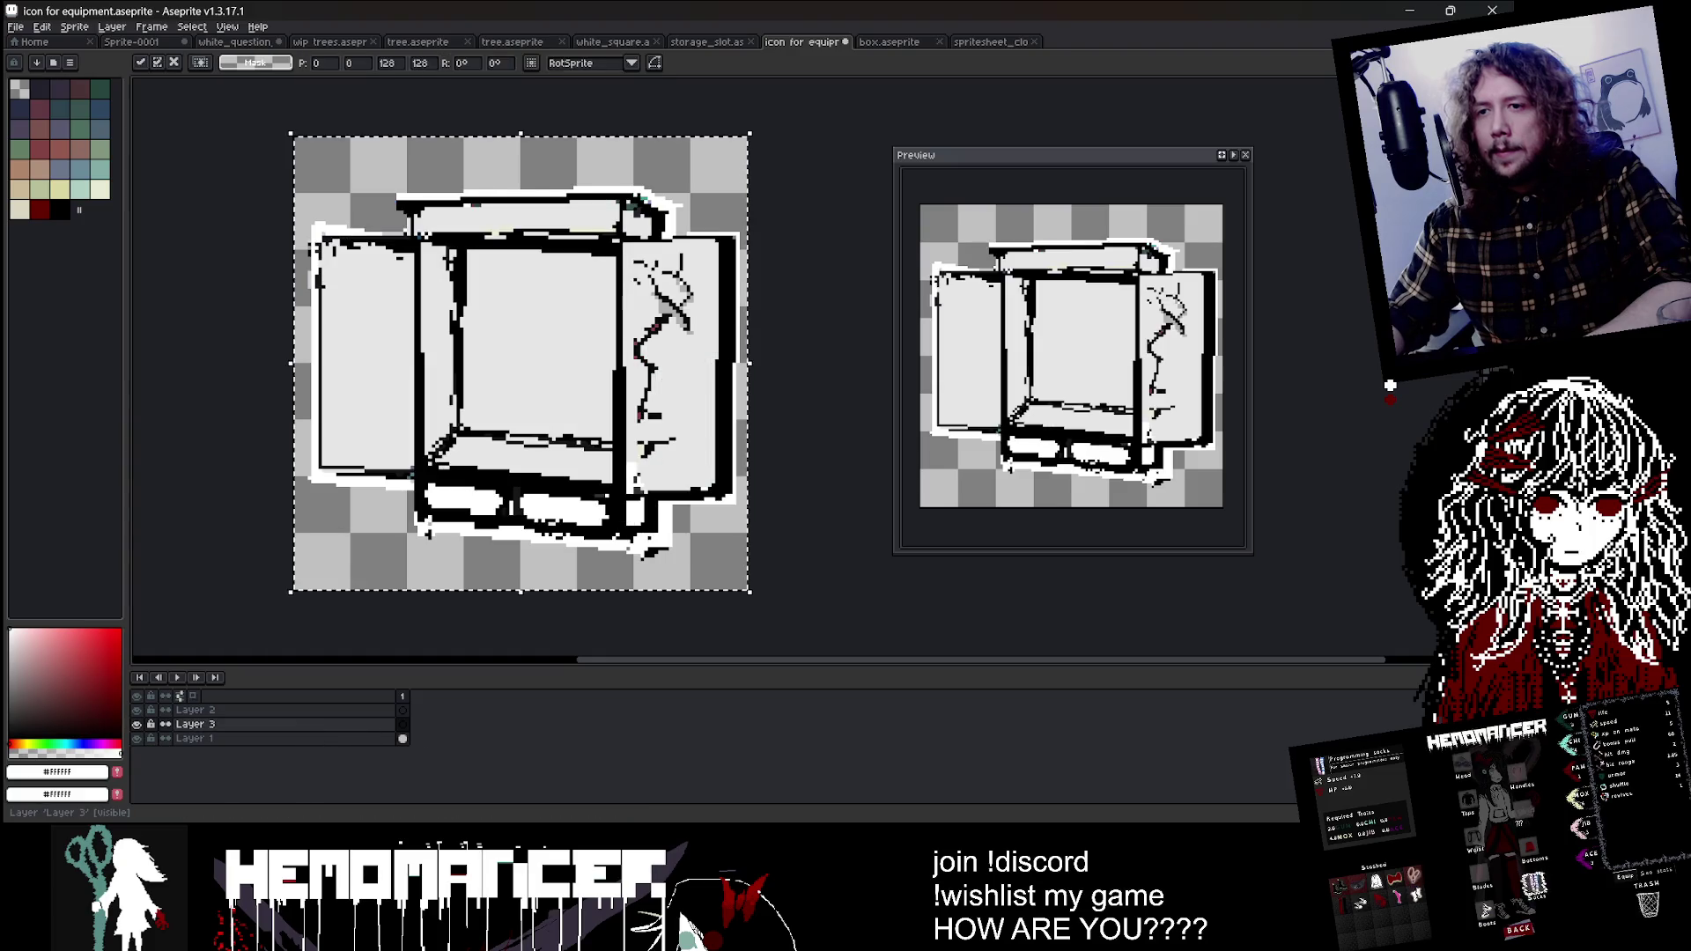
{"action": "left_click", "coordinate": [196, 740]}
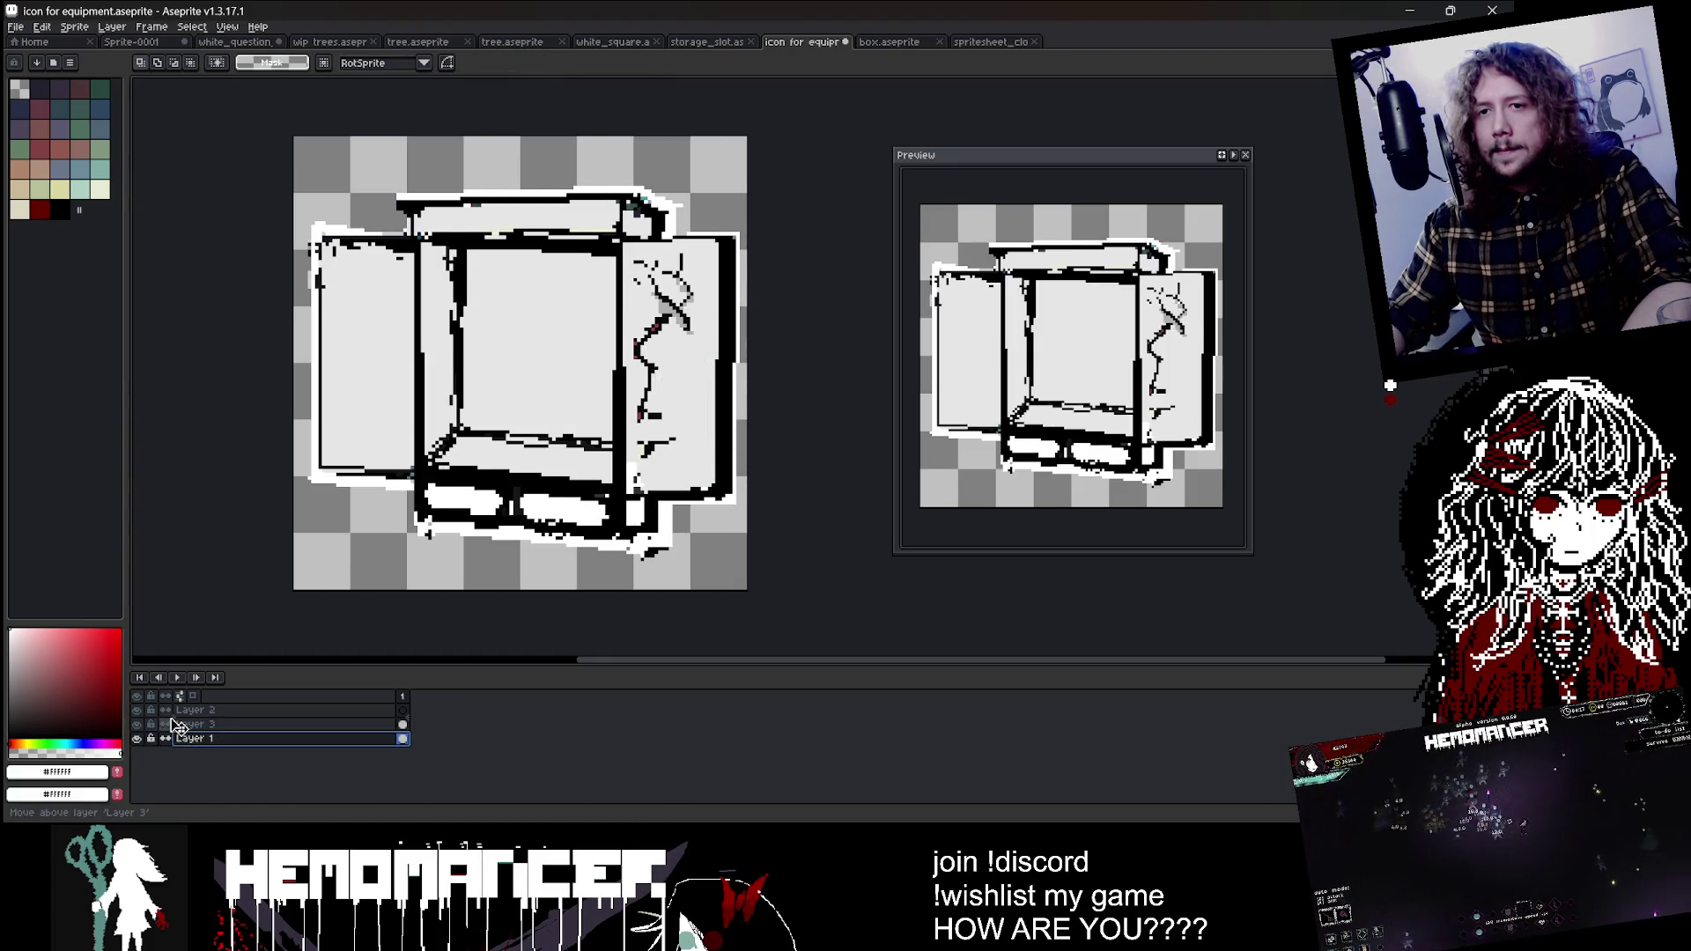
{"action": "left_click_drag", "start_coordinate": [175, 724], "coordinate": [176, 722]}
{"action": "left_click", "coordinate": [978, 44]}
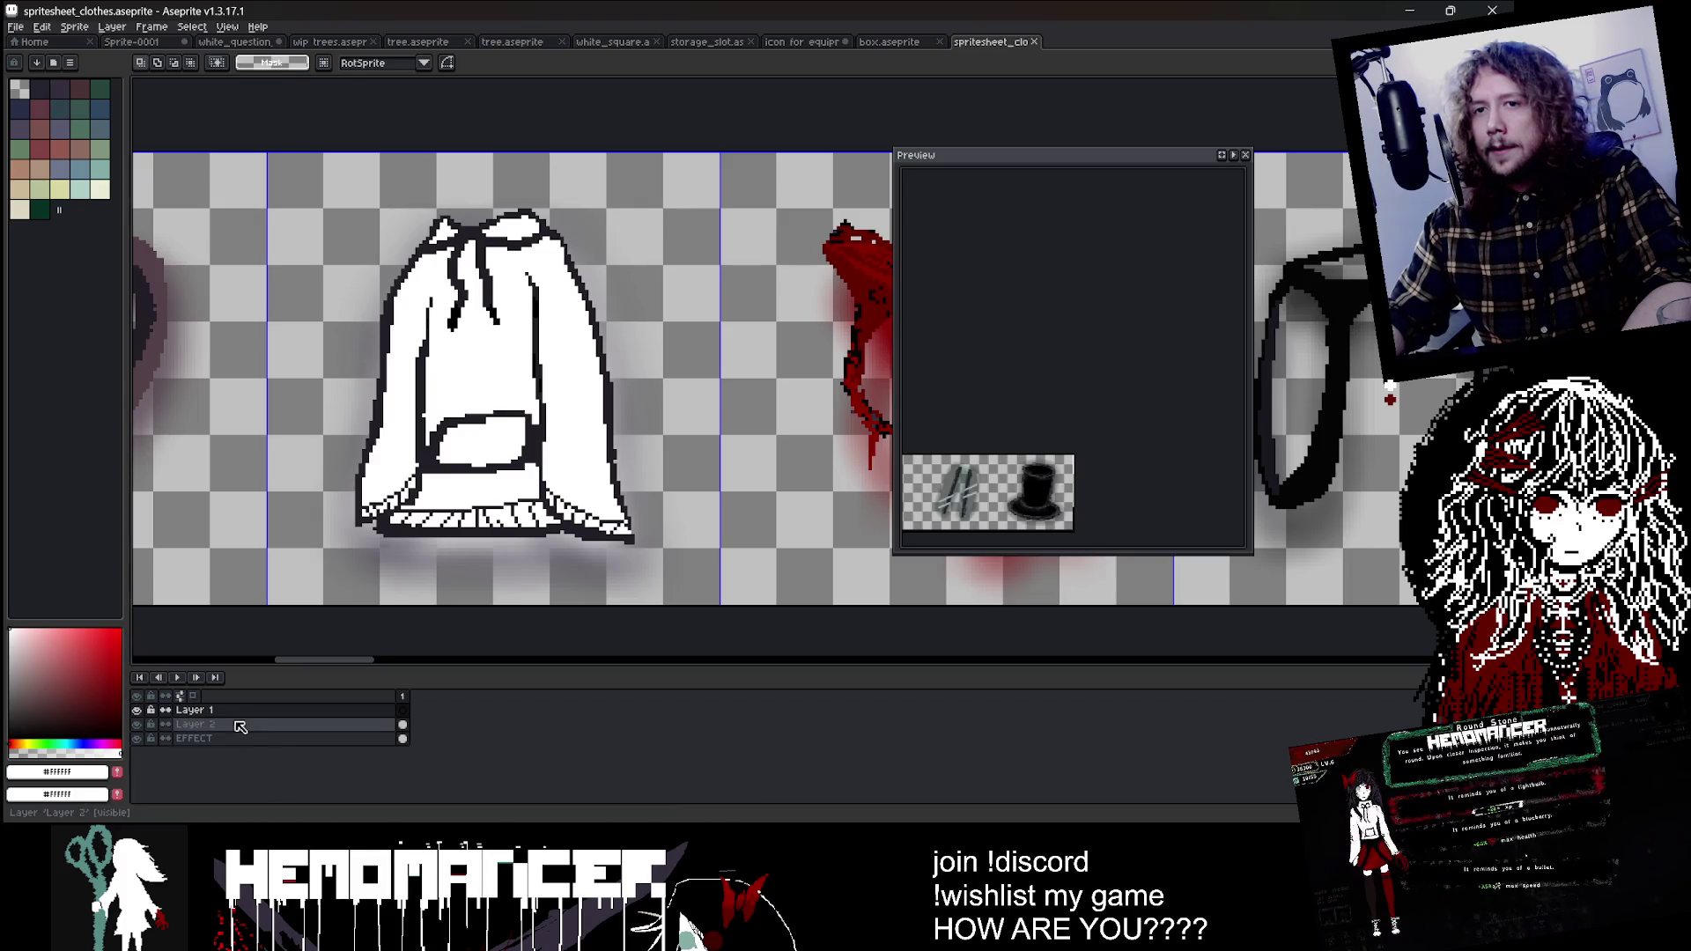
Step: Select and copy the hoodie from Layers 1 and 2 of the clothes spritesheet
{"action": "left_click", "coordinate": [190, 709]}
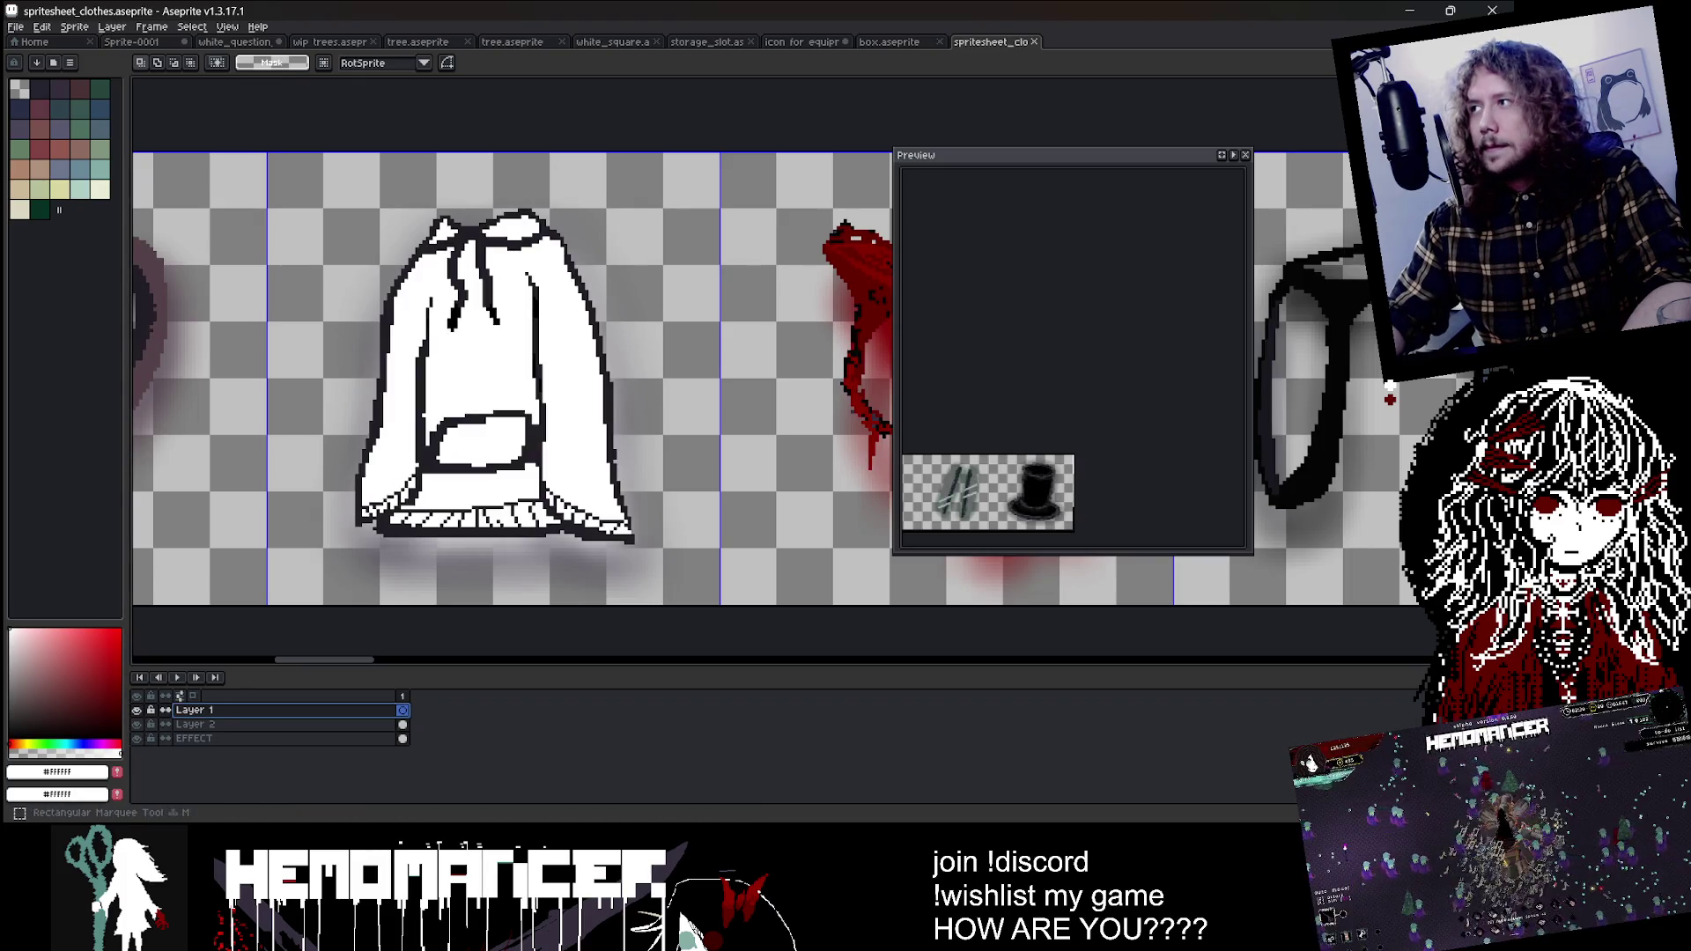
{"action": "left_click_drag", "start_coordinate": [665, 174], "coordinate": [314, 588]}
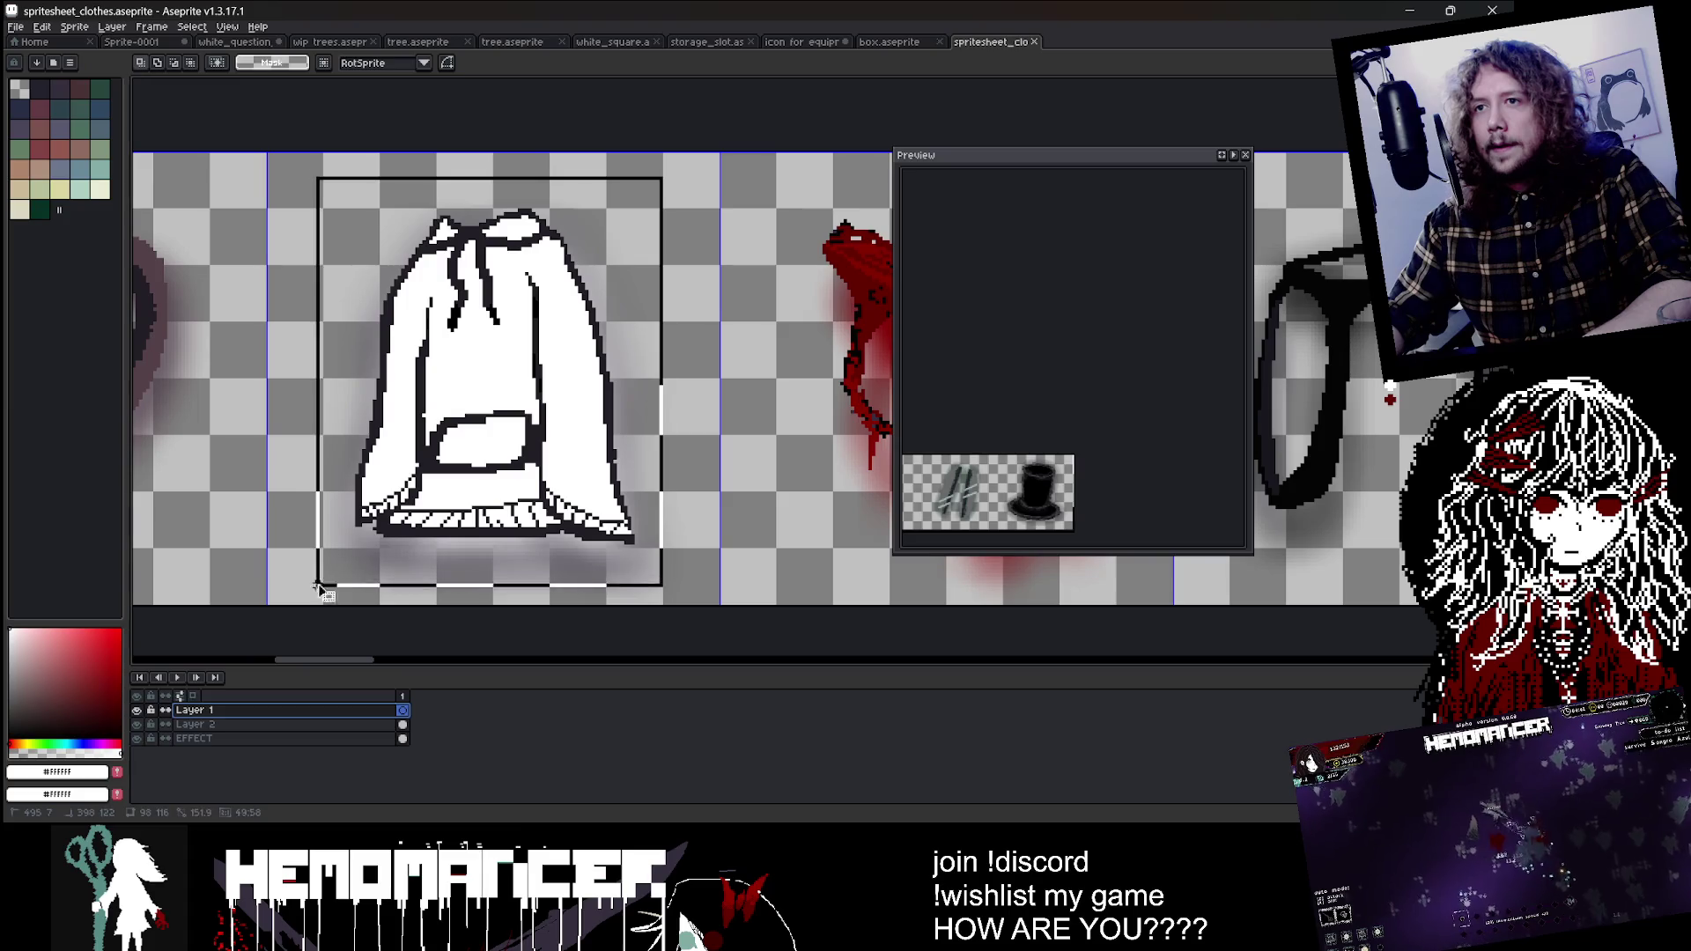
{"action": "key", "text": "ctrl+d"}
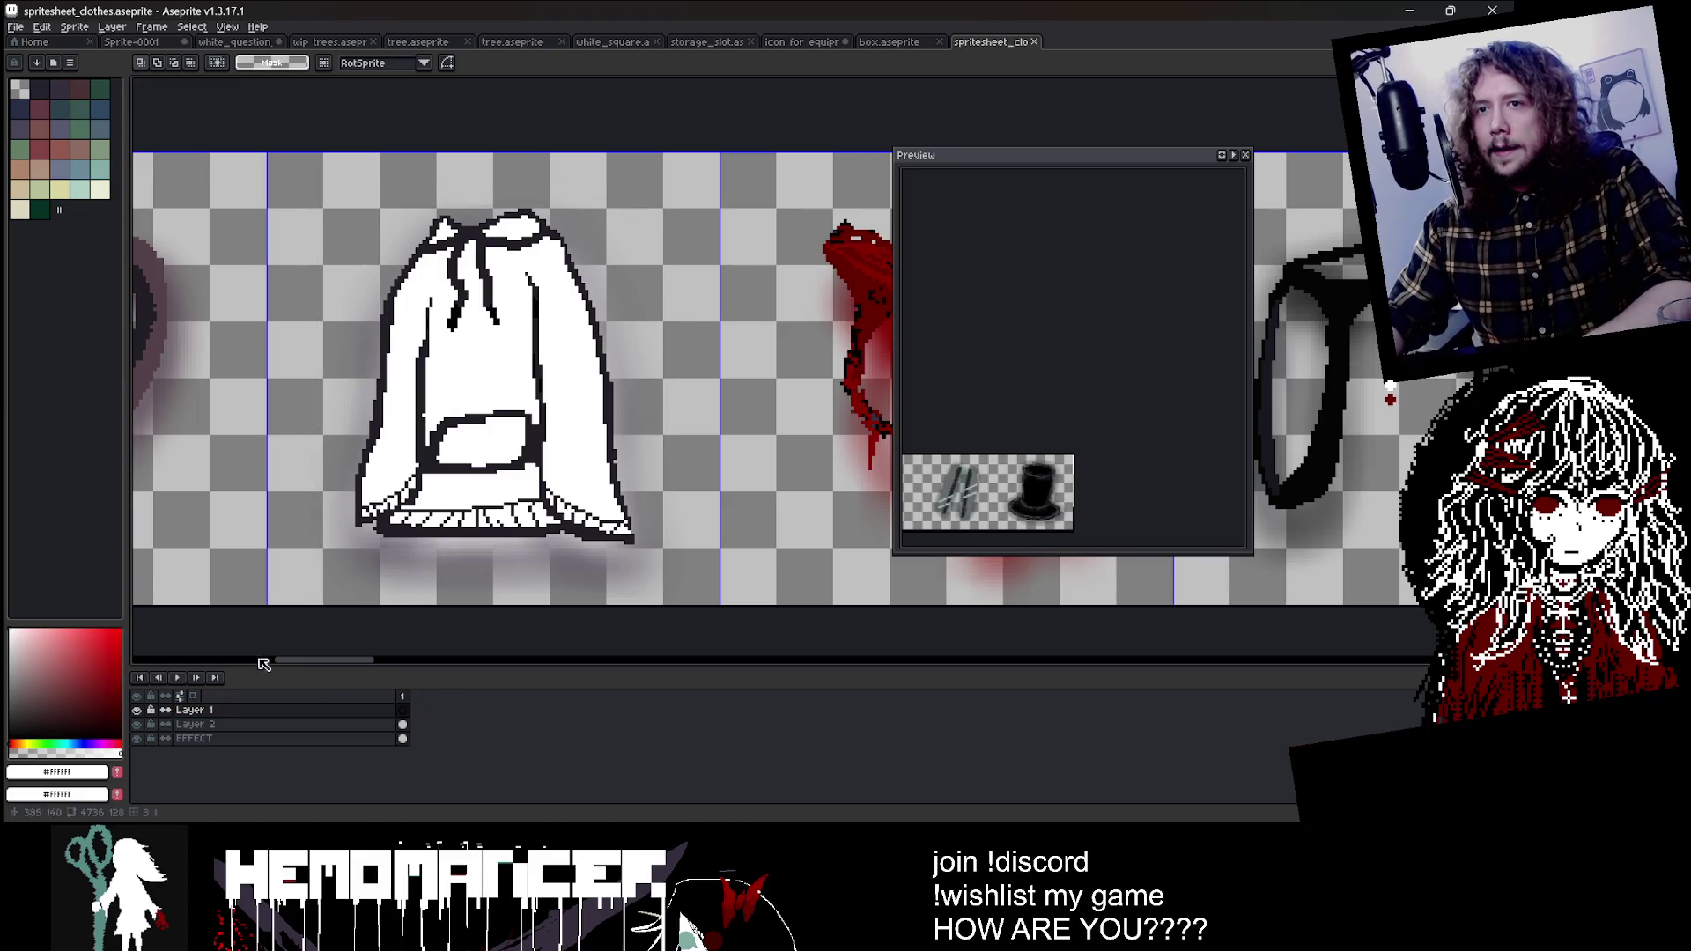
{"action": "key", "text": "Up"}
{"action": "left_click_drag", "start_coordinate": [419, 431], "coordinate": [294, 558]}
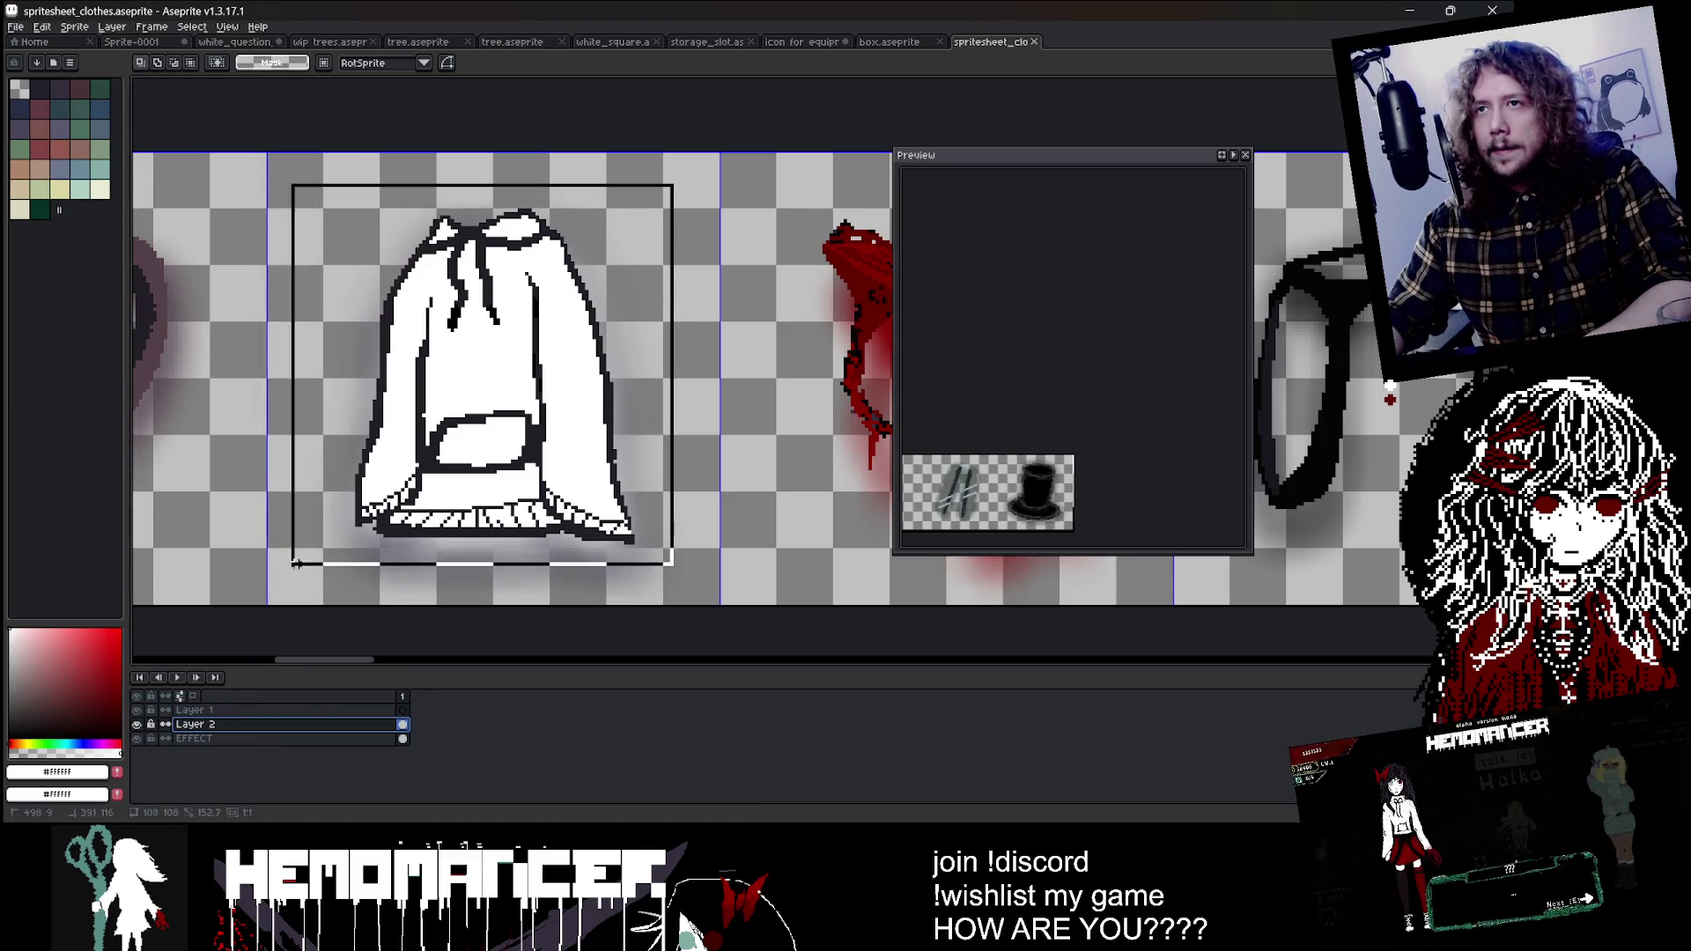
{"action": "key", "text": "ctrl+d"}
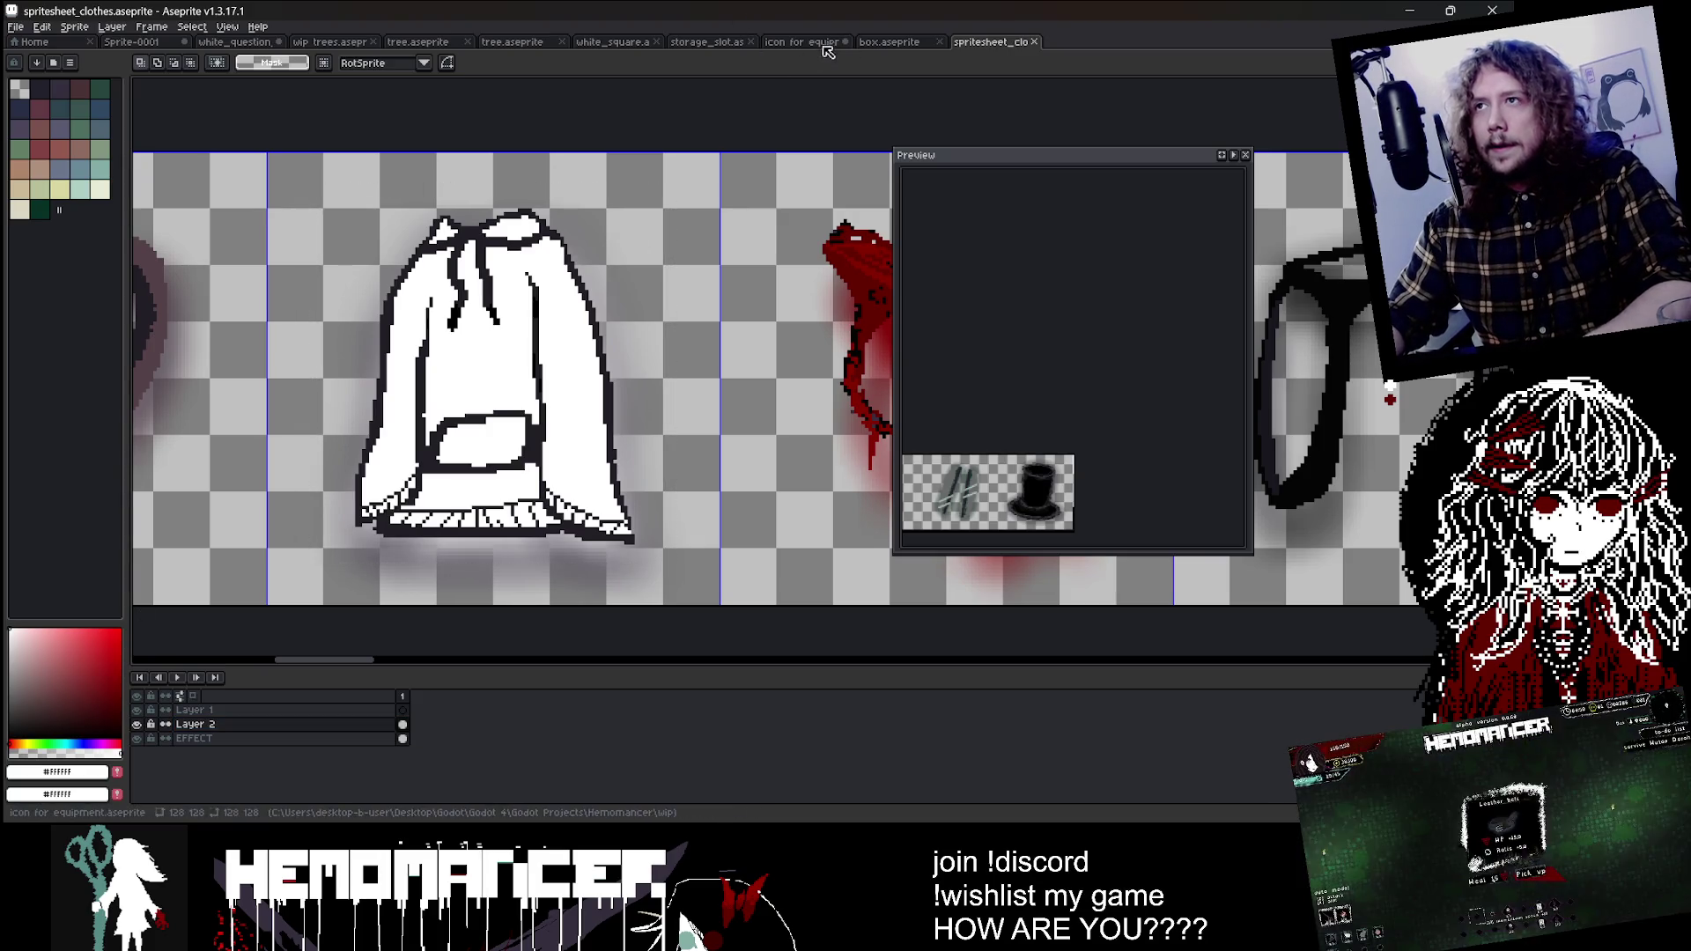
Step: Paste the hoodie into the box icon, try shrinking it, then cancel the paste
{"action": "left_click", "coordinate": [819, 43]}
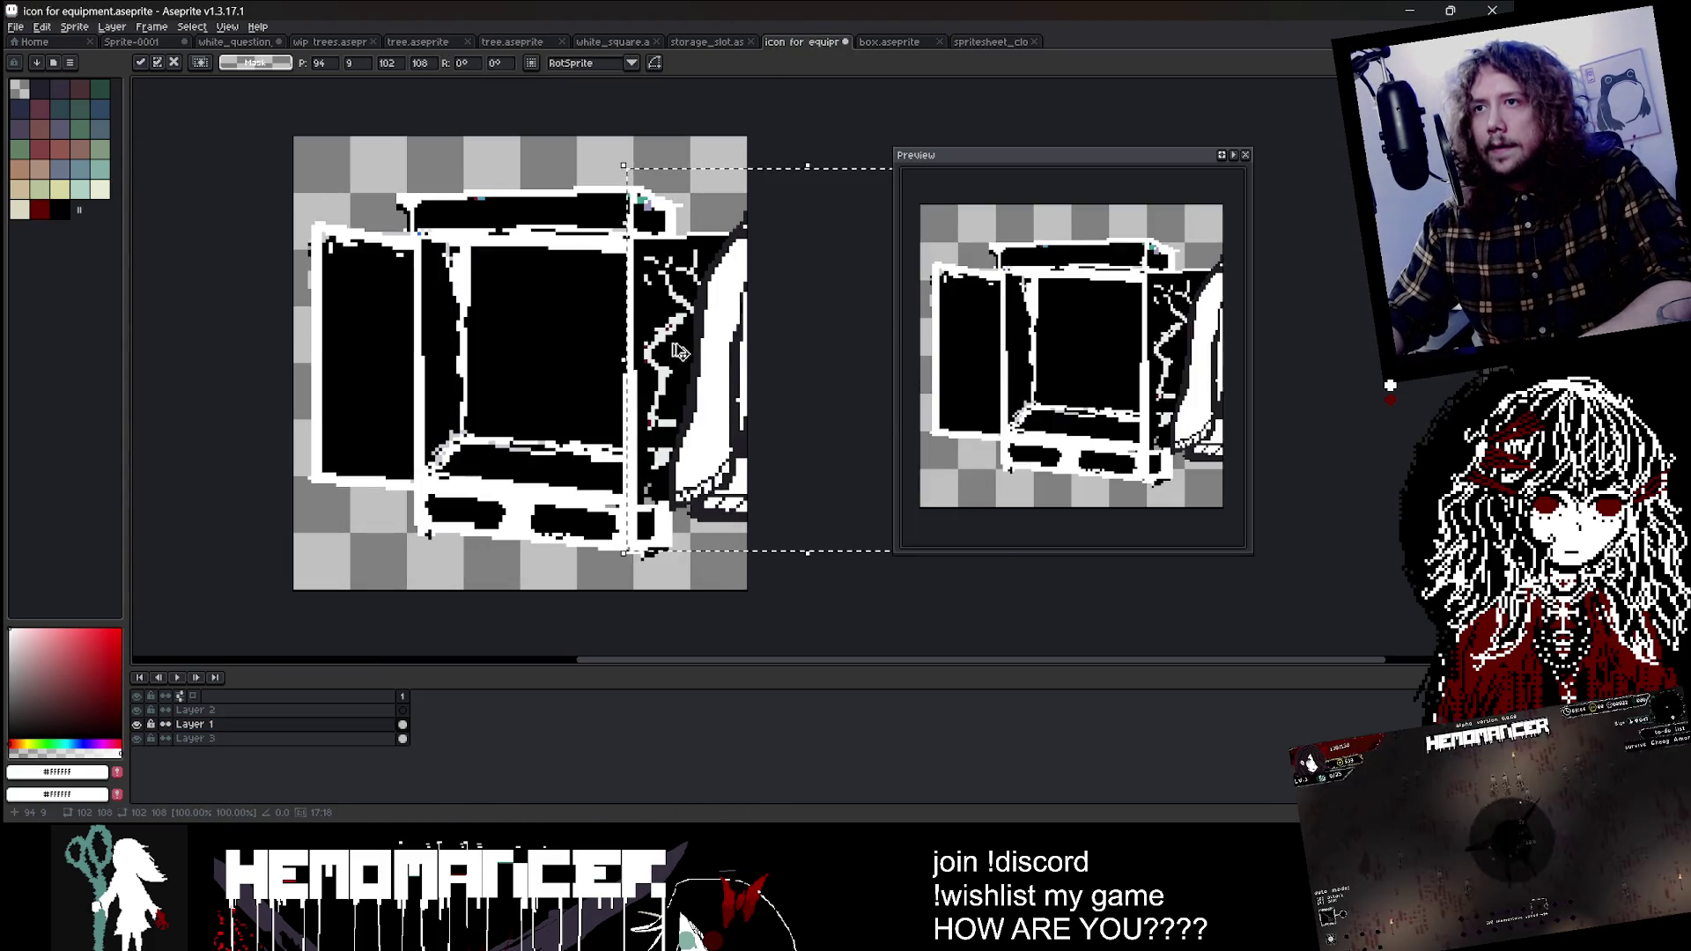
{"action": "key", "text": "ctrl+v"}
{"action": "left_click_drag", "start_coordinate": [698, 156], "coordinate": [575, 296]}
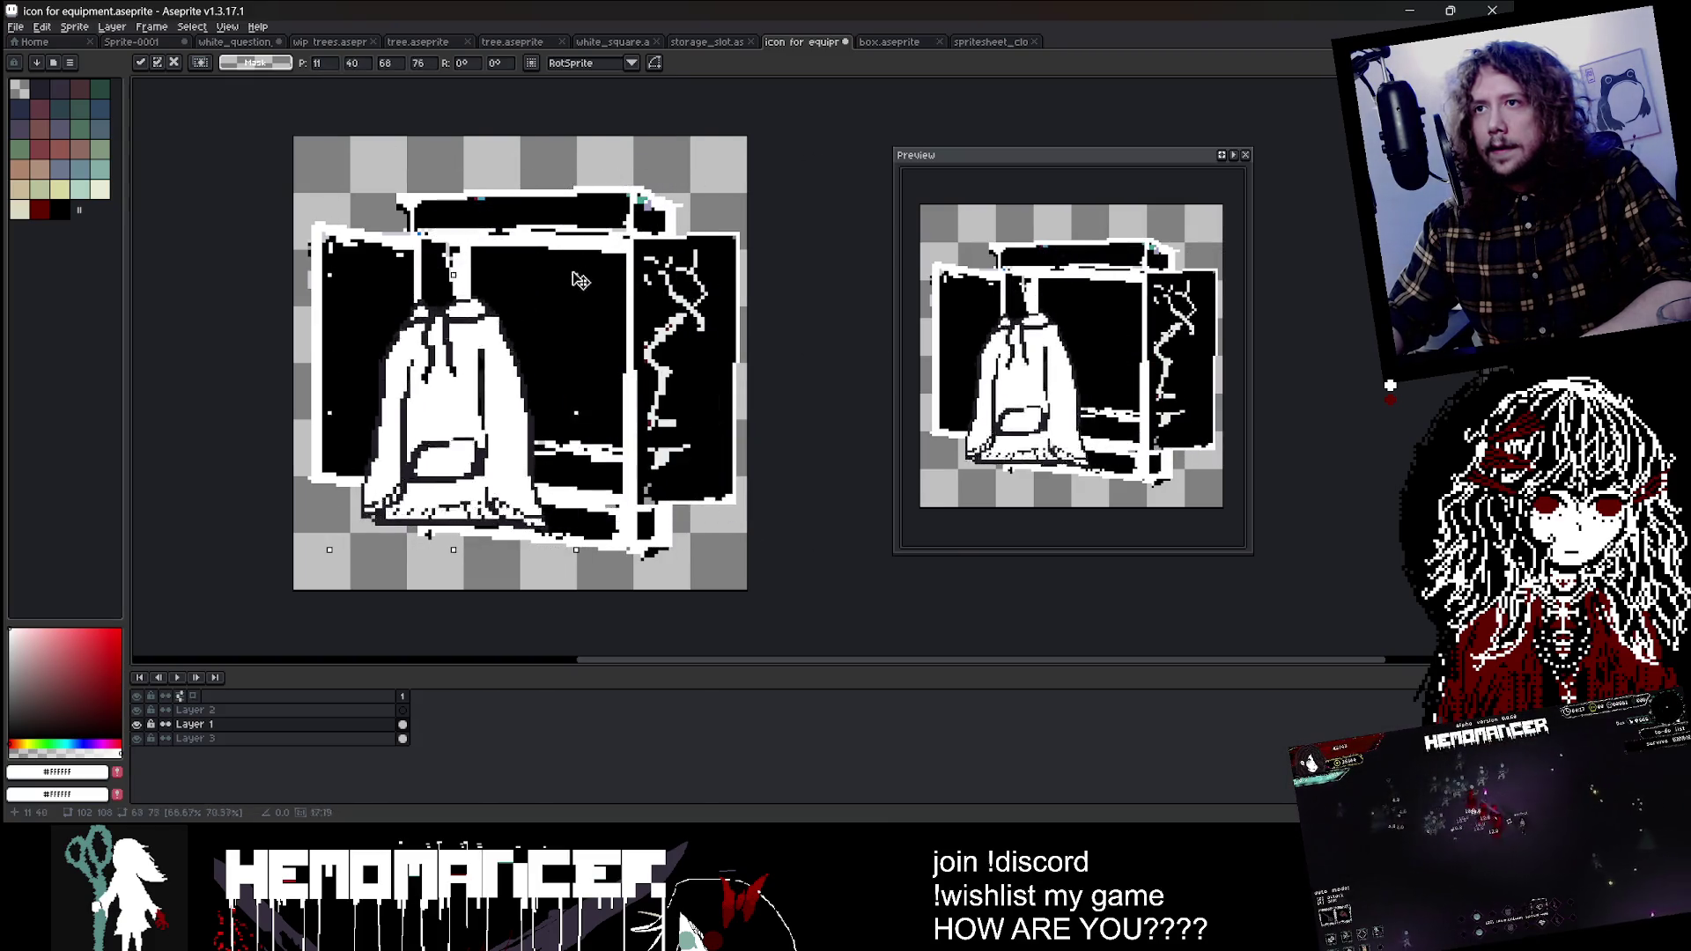
{"action": "left_click_drag", "start_coordinate": [413, 442], "coordinate": [493, 381]}
{"action": "key", "text": "Up"}
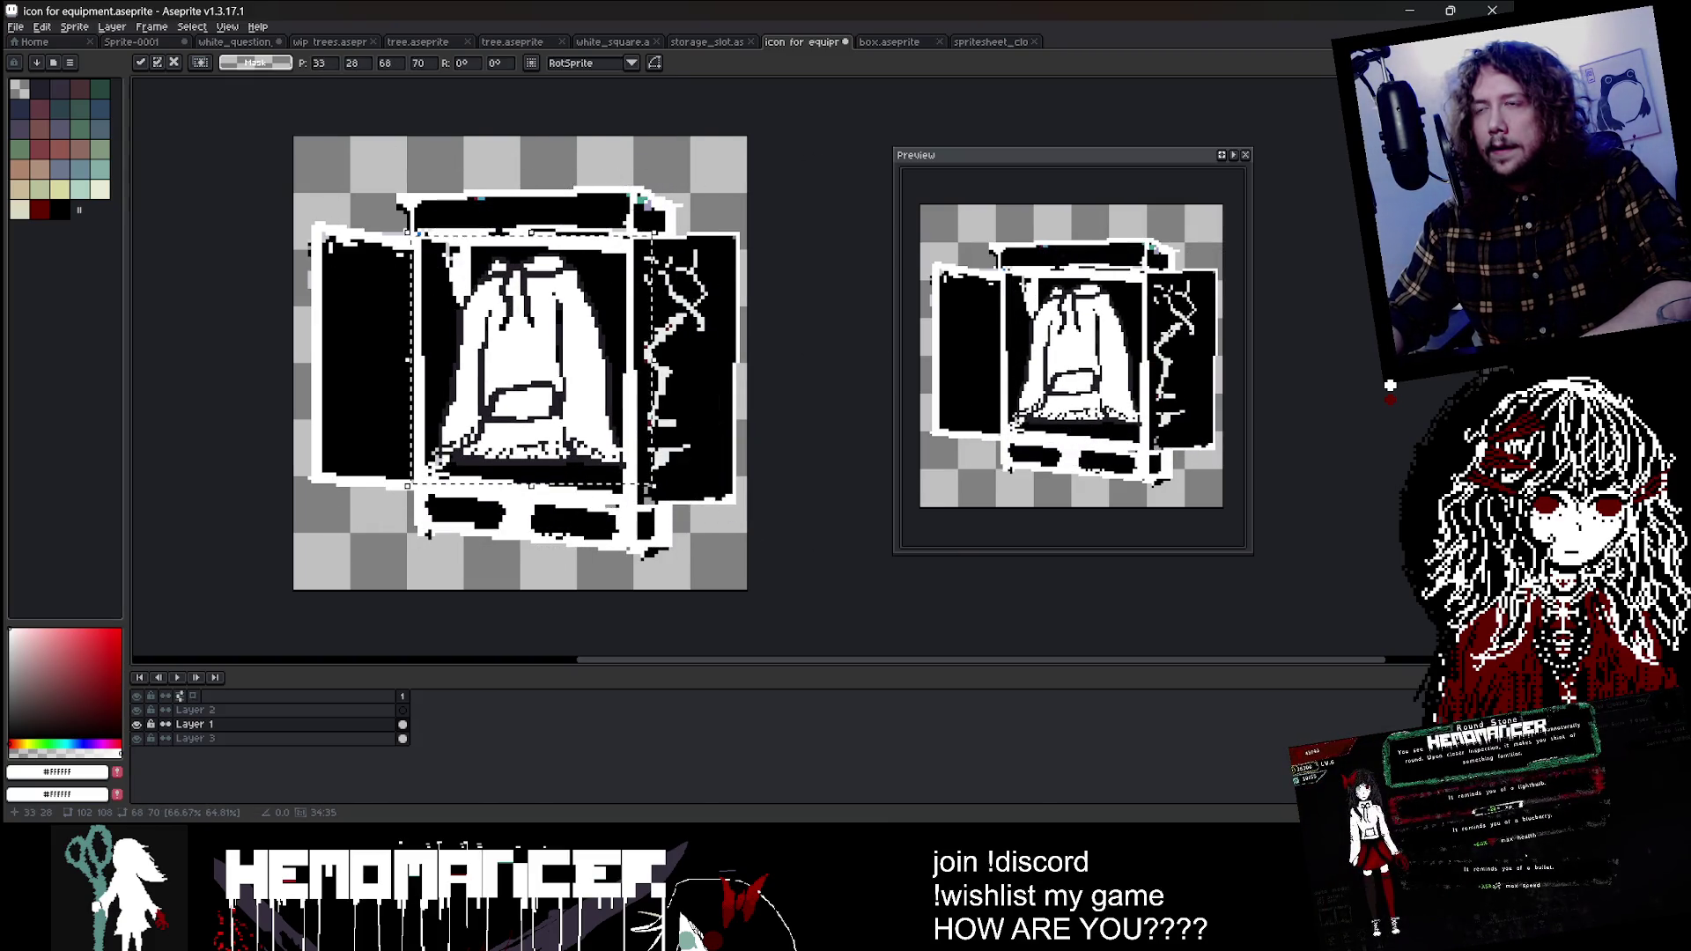
{"action": "key", "text": "Escape"}
Step: Paste the hoodie onto Layer 2, scaled to 61×69 and centred in the box
{"action": "left_click", "coordinate": [193, 710]}
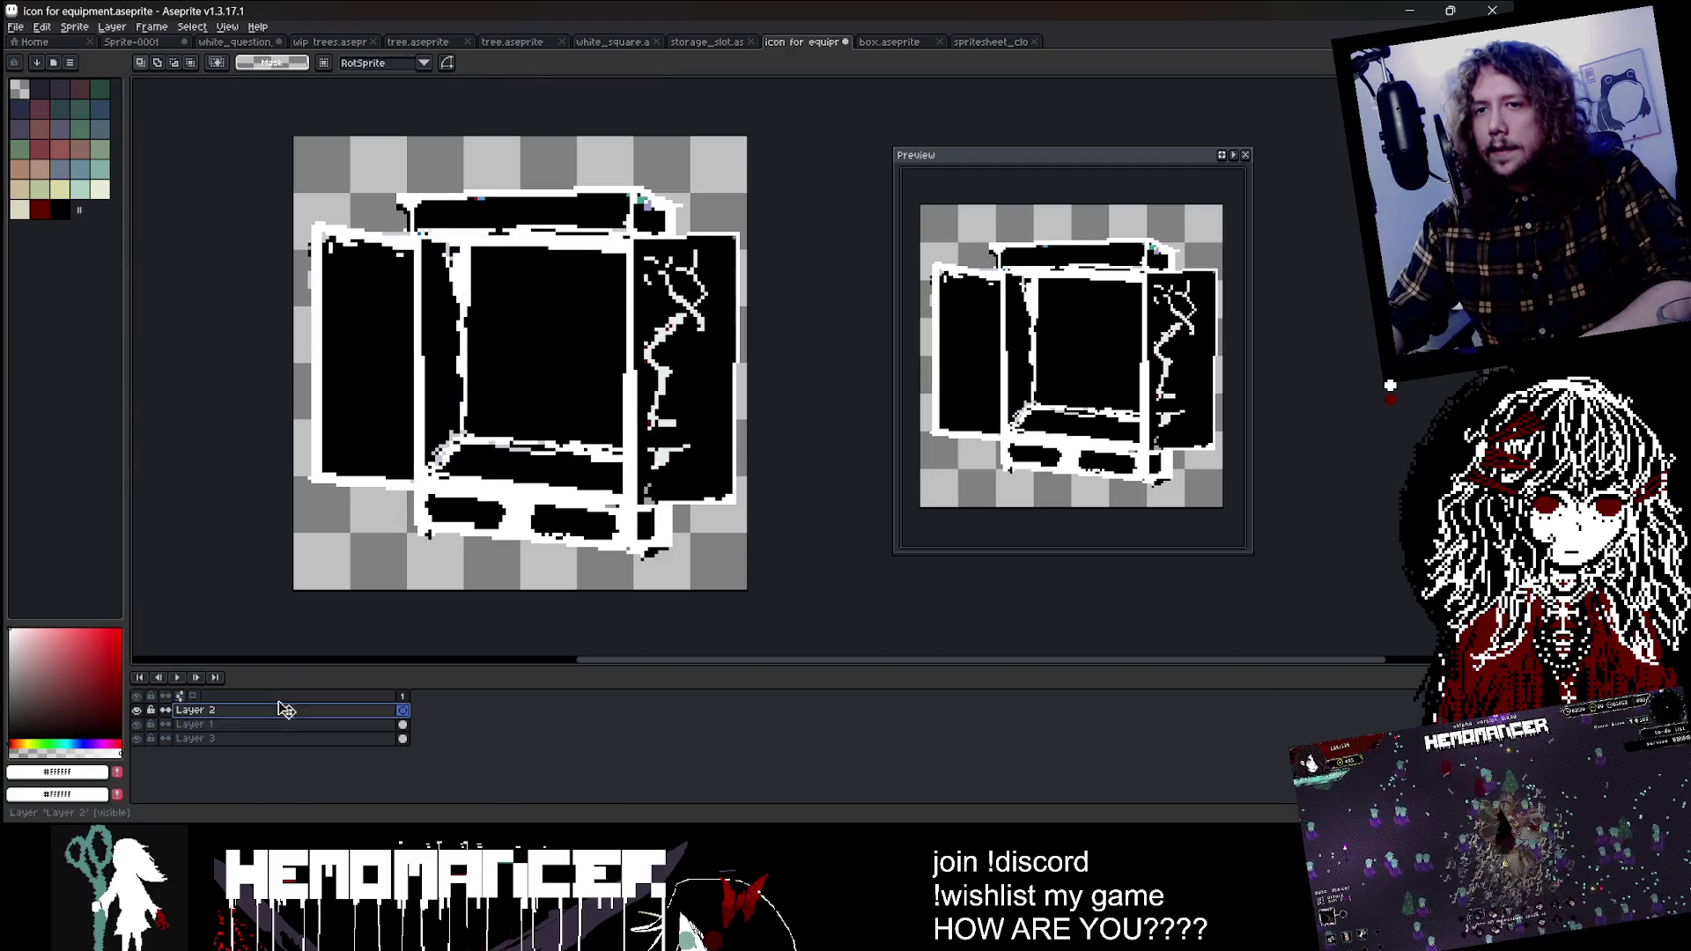
{"action": "key", "text": "ctrl+v"}
{"action": "left_click_drag", "start_coordinate": [490, 308], "coordinate": [434, 298]}
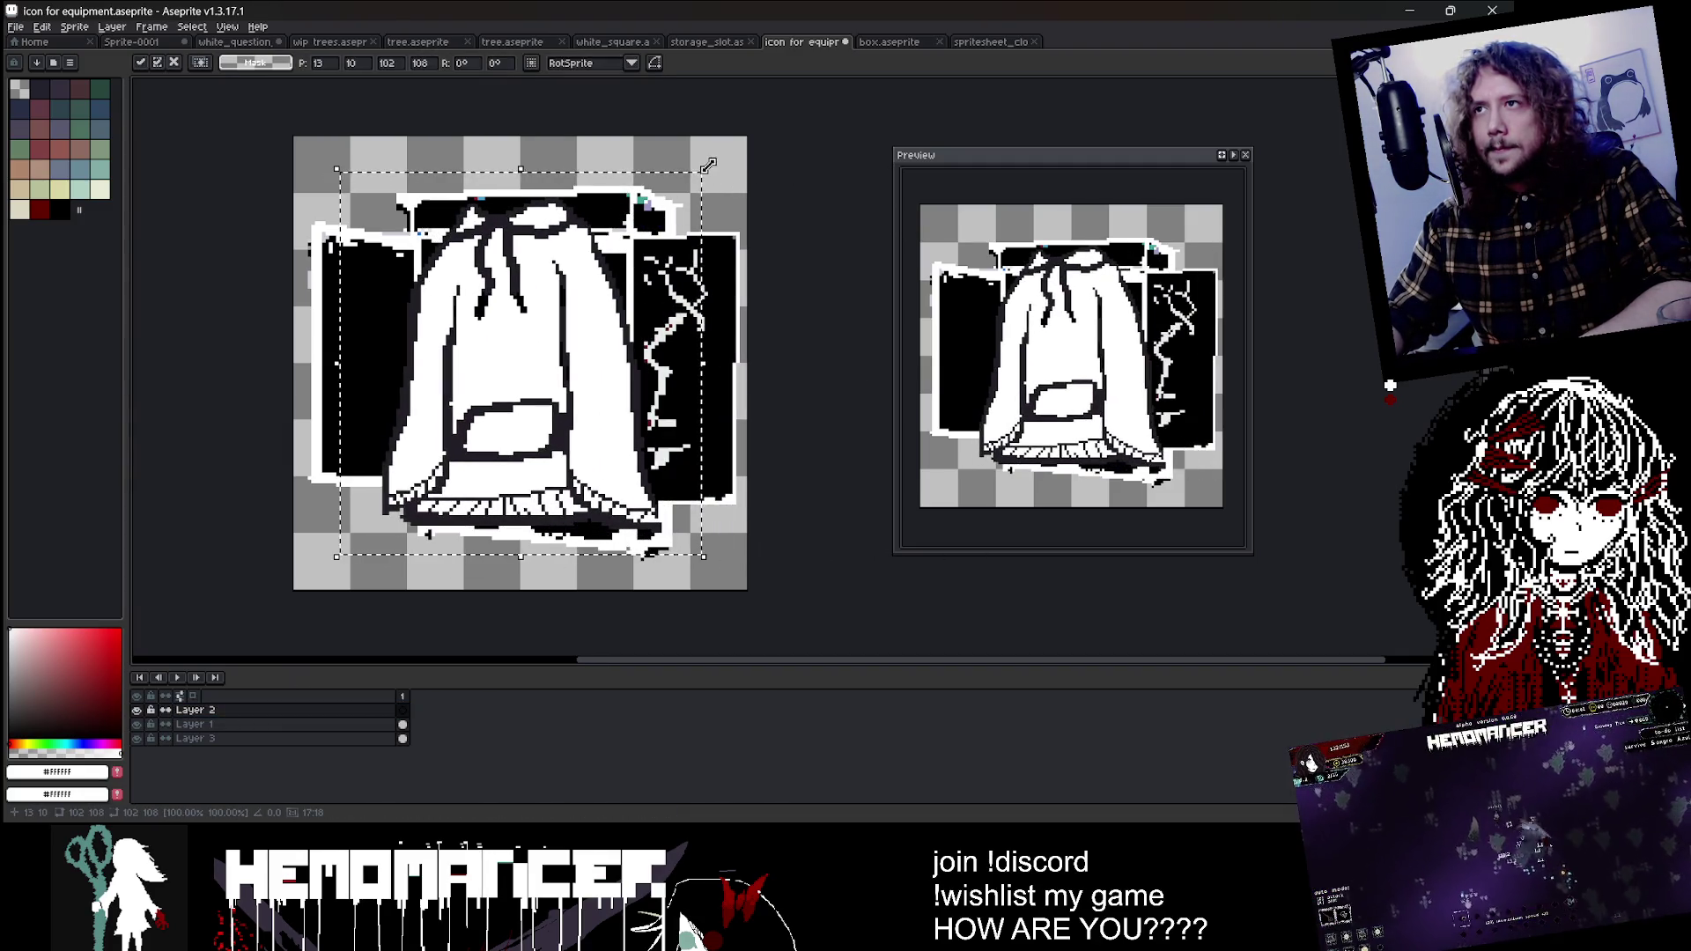
{"action": "left_click_drag", "start_coordinate": [709, 165], "coordinate": [592, 276]}
{"action": "left_click_drag", "start_coordinate": [478, 378], "coordinate": [543, 314]}
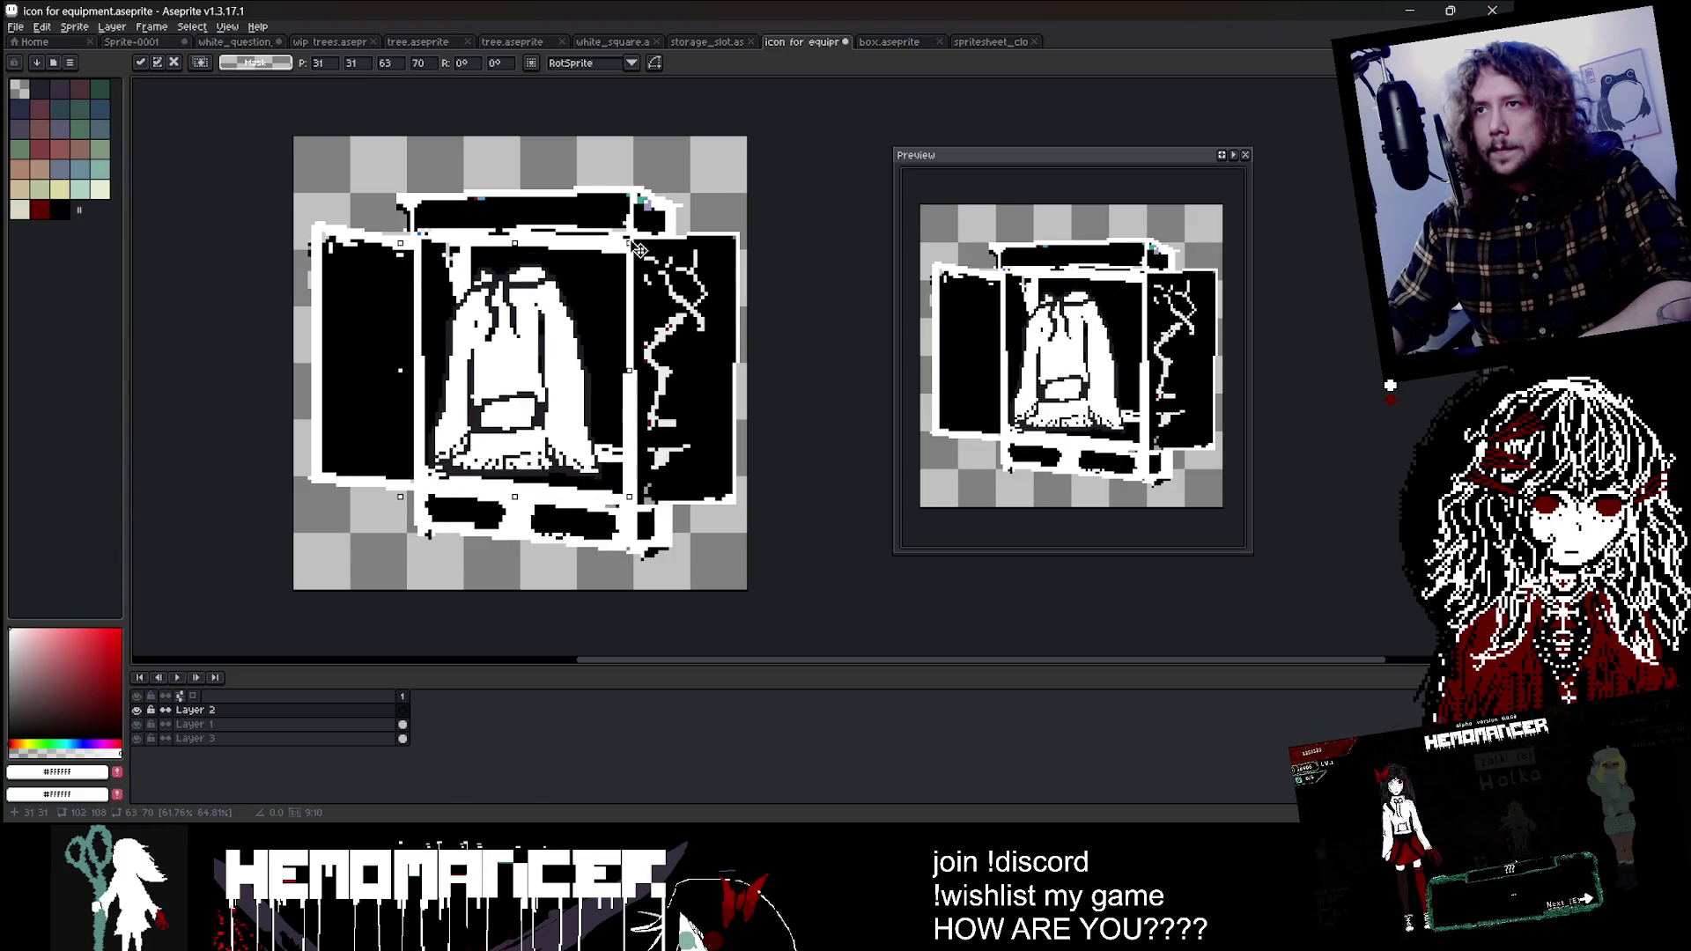
{"action": "left_click_drag", "start_coordinate": [662, 209], "coordinate": [621, 253]}
{"action": "left_click_drag", "start_coordinate": [541, 328], "coordinate": [555, 317]}
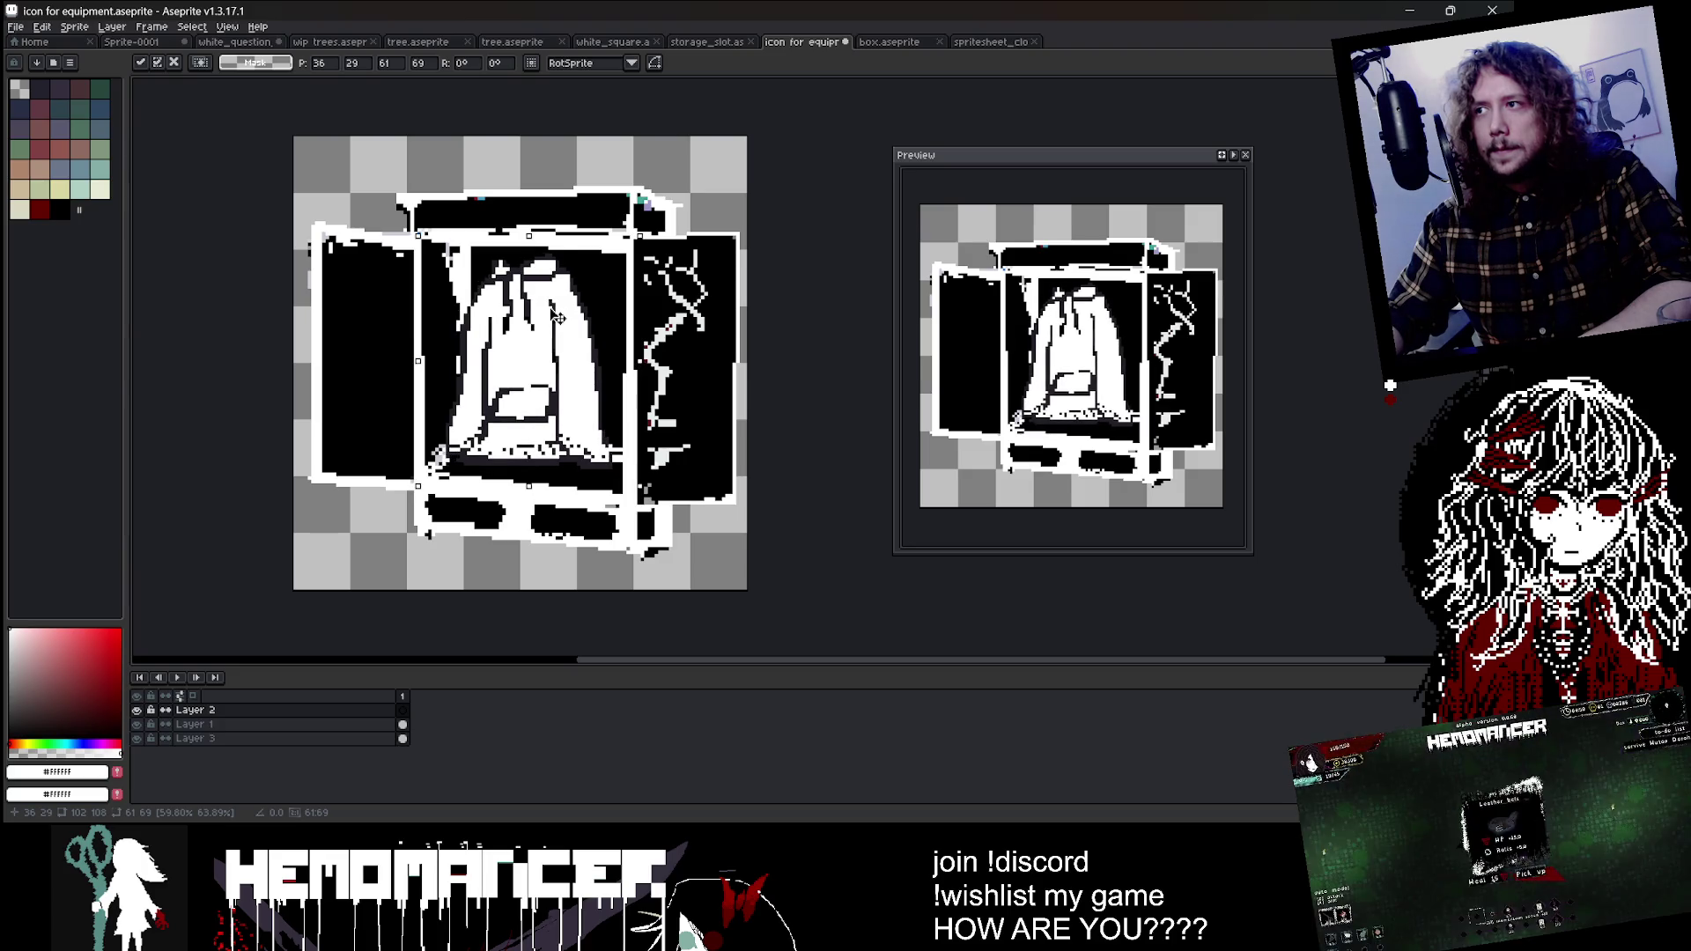
{"action": "scroll", "coordinate": [584, 235], "scroll_direction": "down", "scroll_amount": 4}
{"action": "left_click", "coordinate": [633, 159]}
Step: Pick black as the paint colour and test a bucket fill on the hoodie
{"action": "scroll", "coordinate": [1019, 230], "scroll_direction": "down", "scroll_amount": 3}
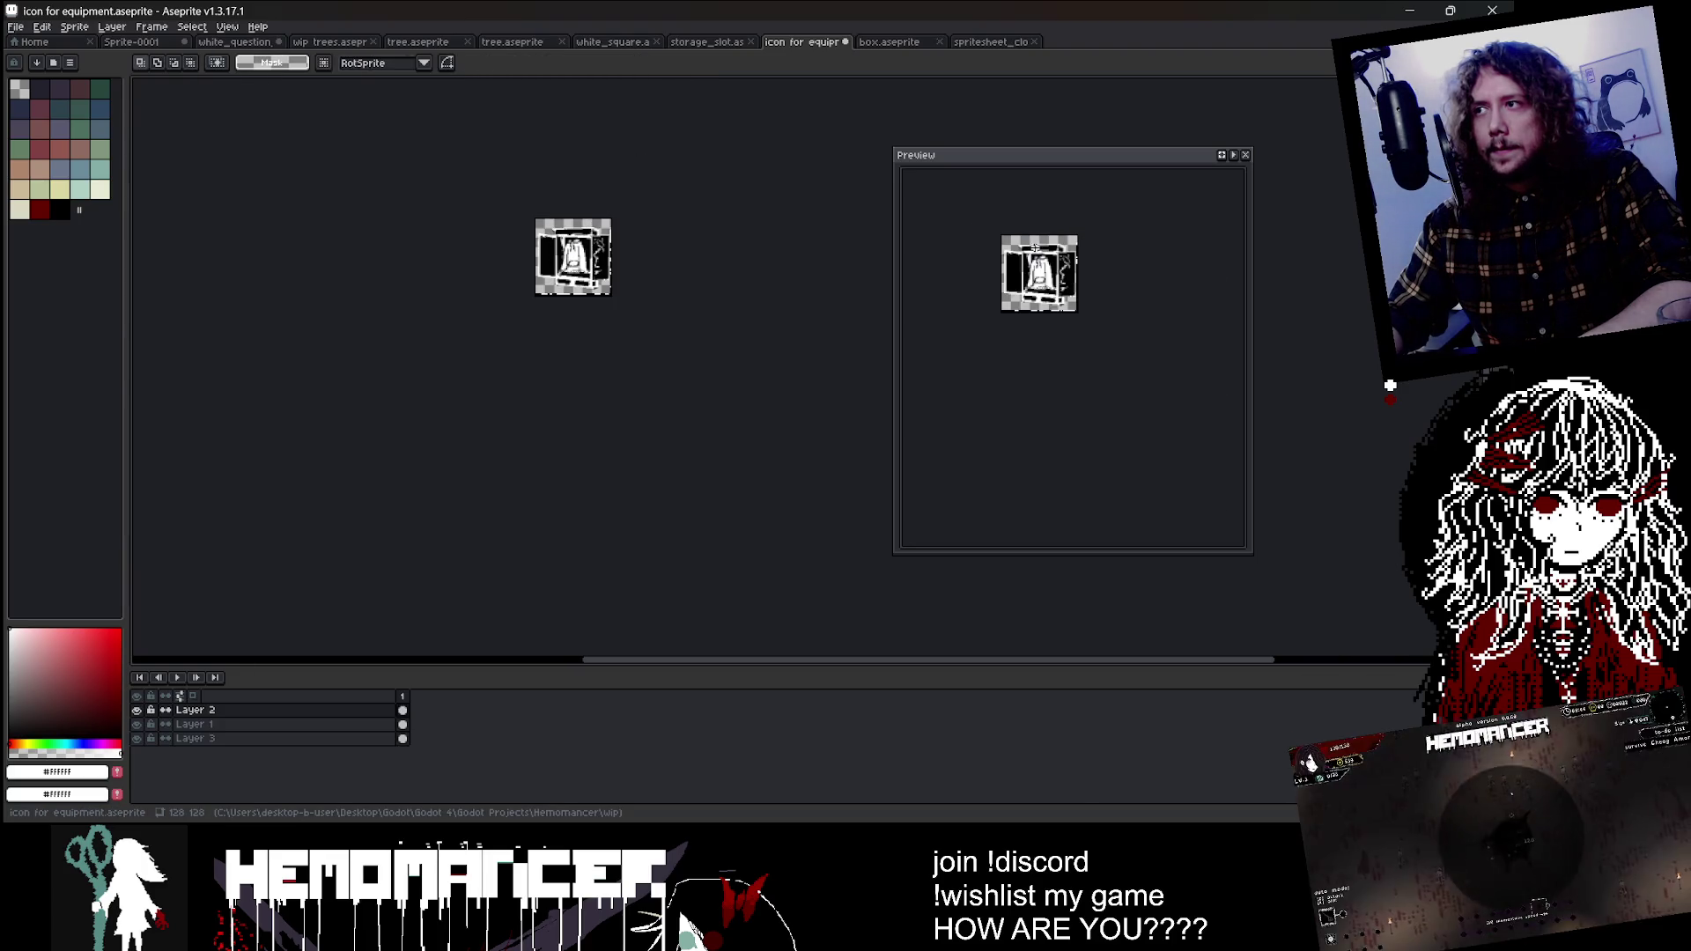
{"action": "scroll", "coordinate": [1083, 325], "scroll_direction": "up", "scroll_amount": 1}
{"action": "scroll", "coordinate": [1101, 331], "scroll_direction": "down", "scroll_amount": 1}
{"action": "scroll", "coordinate": [557, 221], "scroll_direction": "up", "scroll_amount": 4}
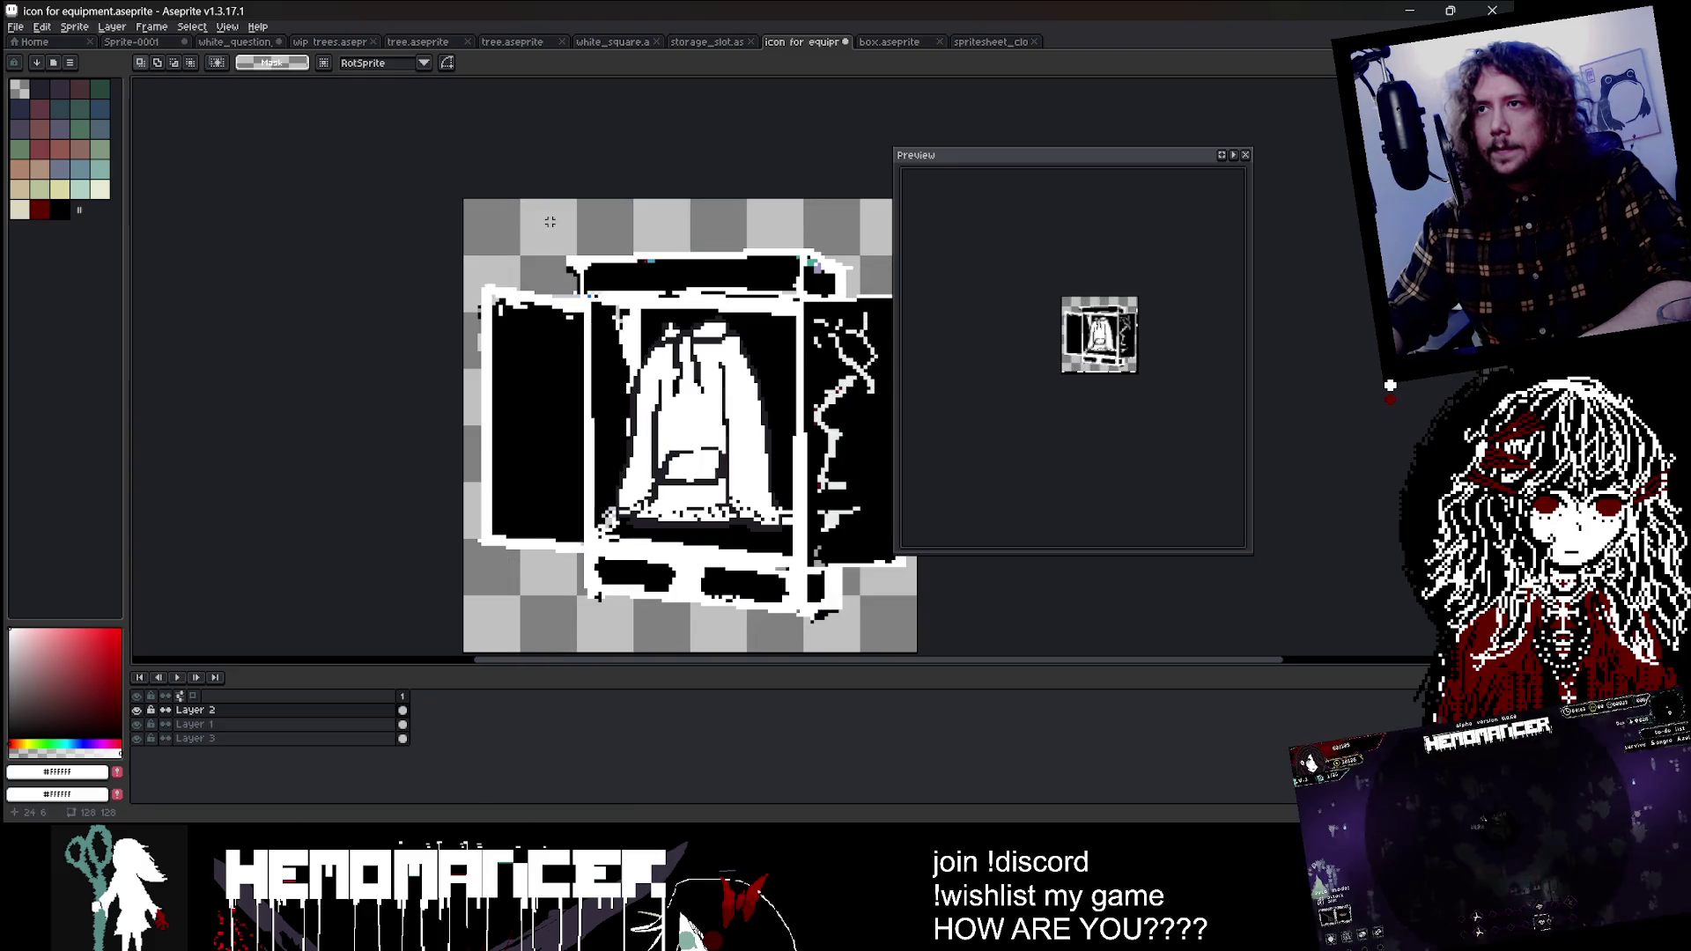
{"action": "left_click_drag", "start_coordinate": [597, 205], "coordinate": [487, 199]}
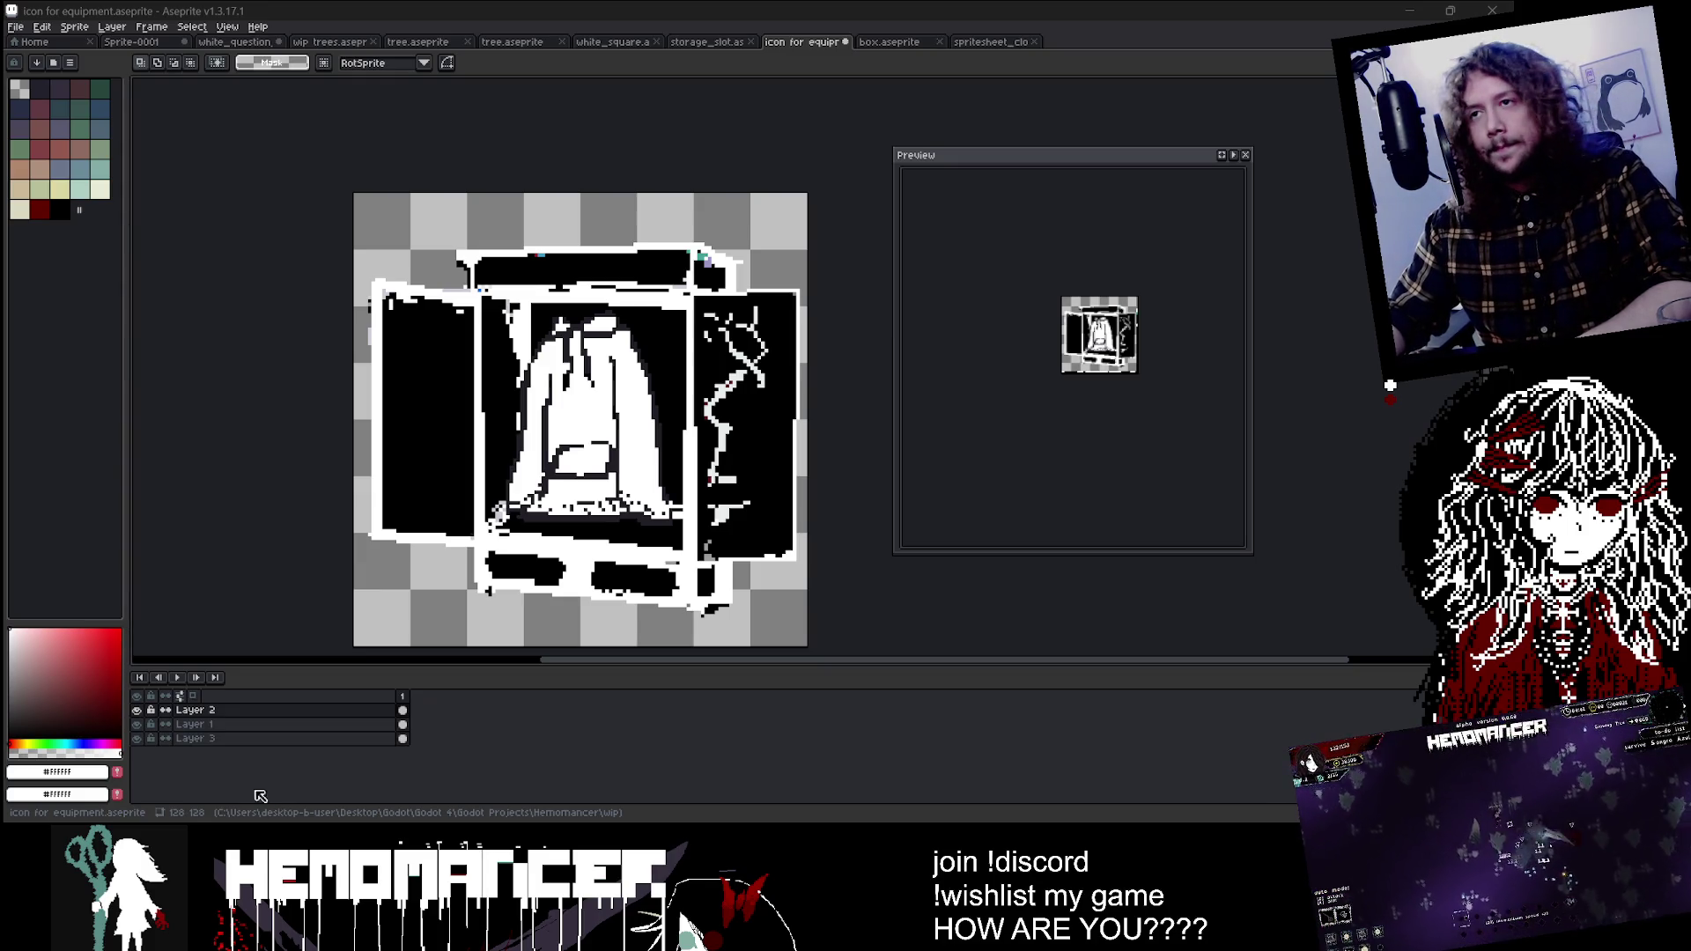
{"action": "scroll", "coordinate": [730, 435], "scroll_direction": "up", "scroll_amount": 1}
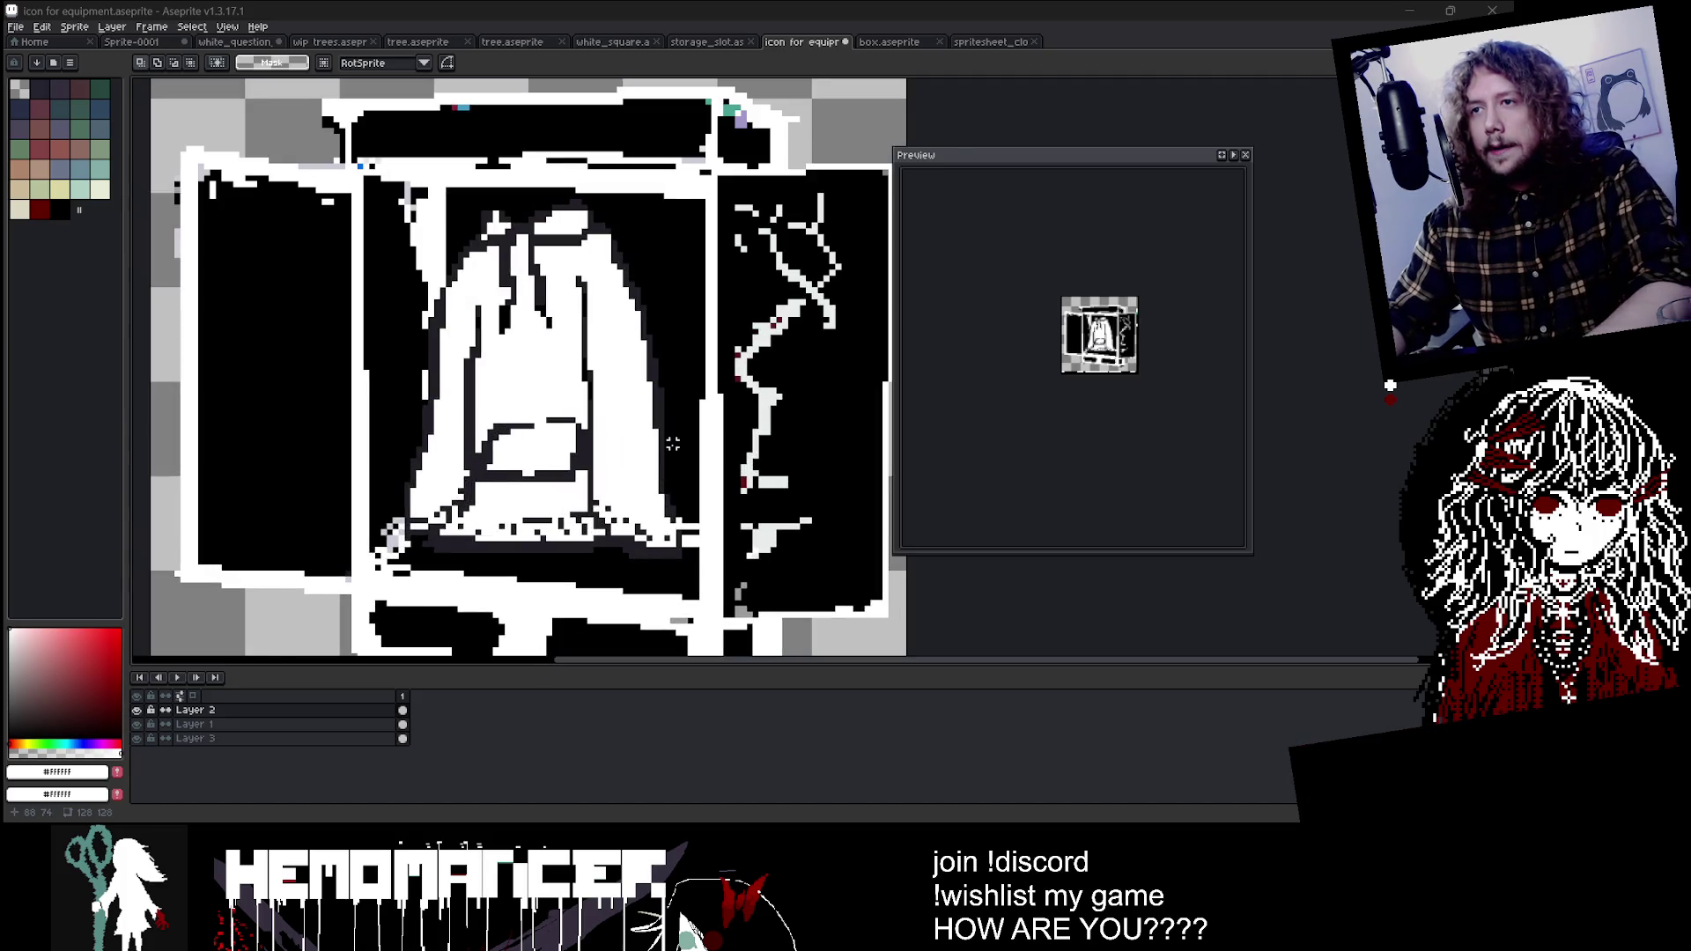
{"action": "scroll", "coordinate": [730, 435], "scroll_direction": "up", "scroll_amount": 1}
{"action": "scroll", "coordinate": [730, 435], "scroll_direction": "down", "scroll_amount": 1}
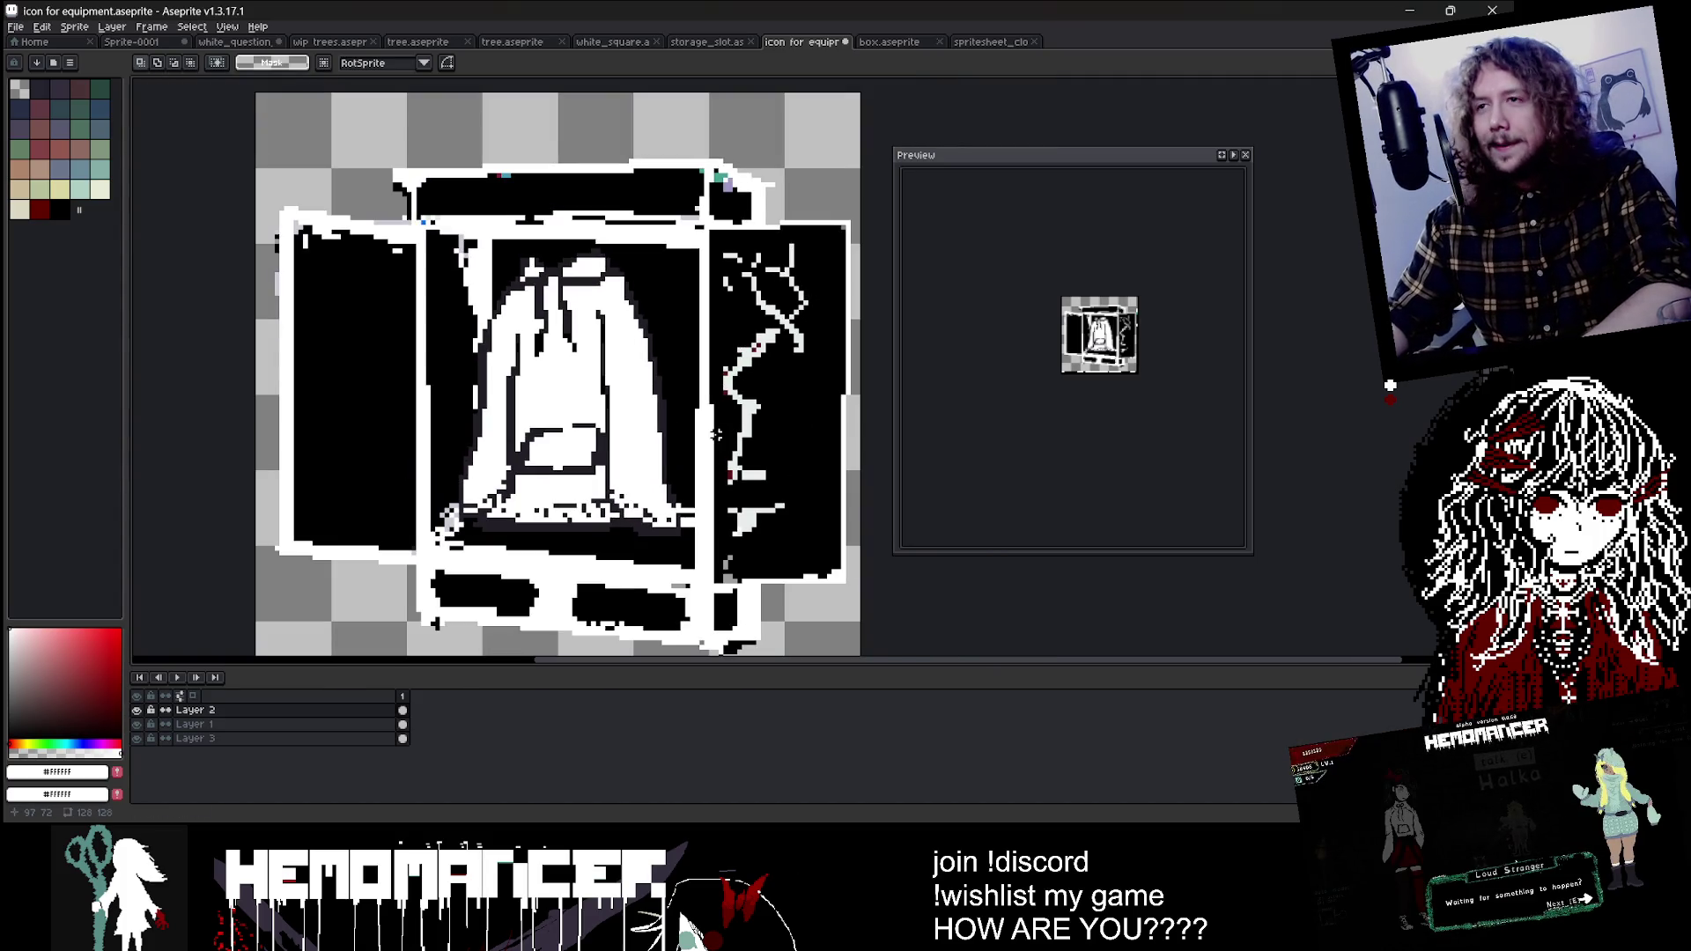
{"action": "left_click", "coordinate": [722, 414]}
{"action": "scroll", "coordinate": [722, 414], "scroll_direction": "up", "scroll_amount": 1}
{"action": "key", "text": "g"}
{"action": "left_click", "coordinate": [670, 422]}
{"action": "scroll", "coordinate": [669, 422], "scroll_direction": "down", "scroll_amount": 1}
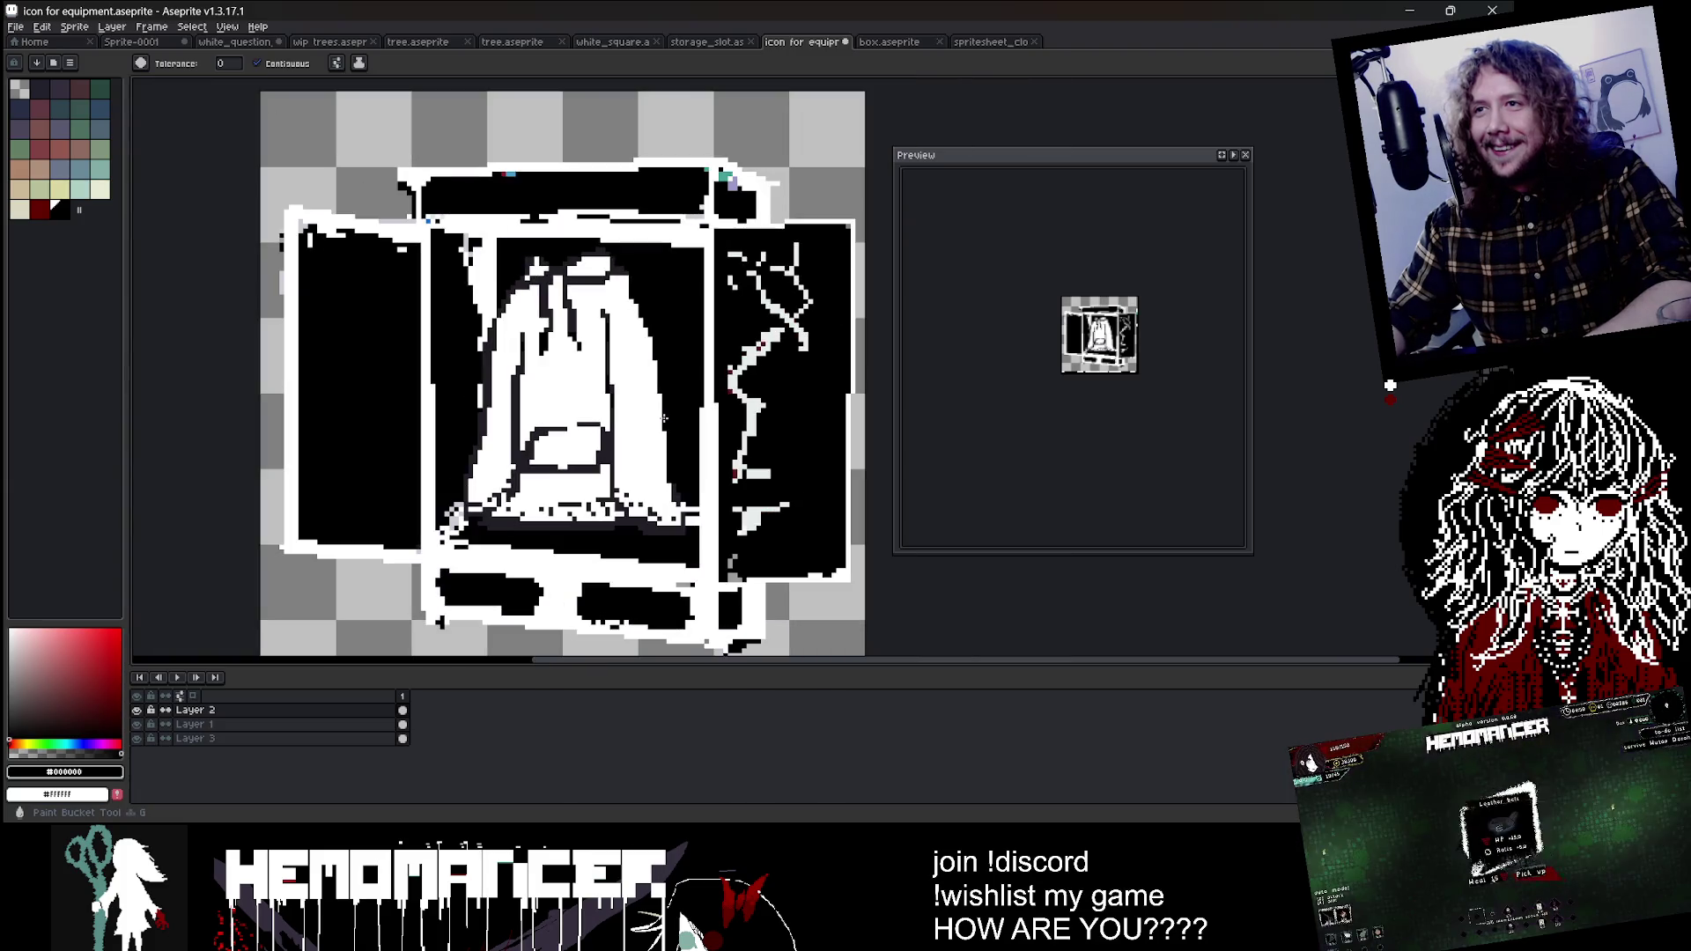
Step: Undo the black fill, hide Layer 1, and test a dark red fill on the hood outline
{"action": "key", "text": "ctrl+z"}
{"action": "left_click", "coordinate": [137, 724]}
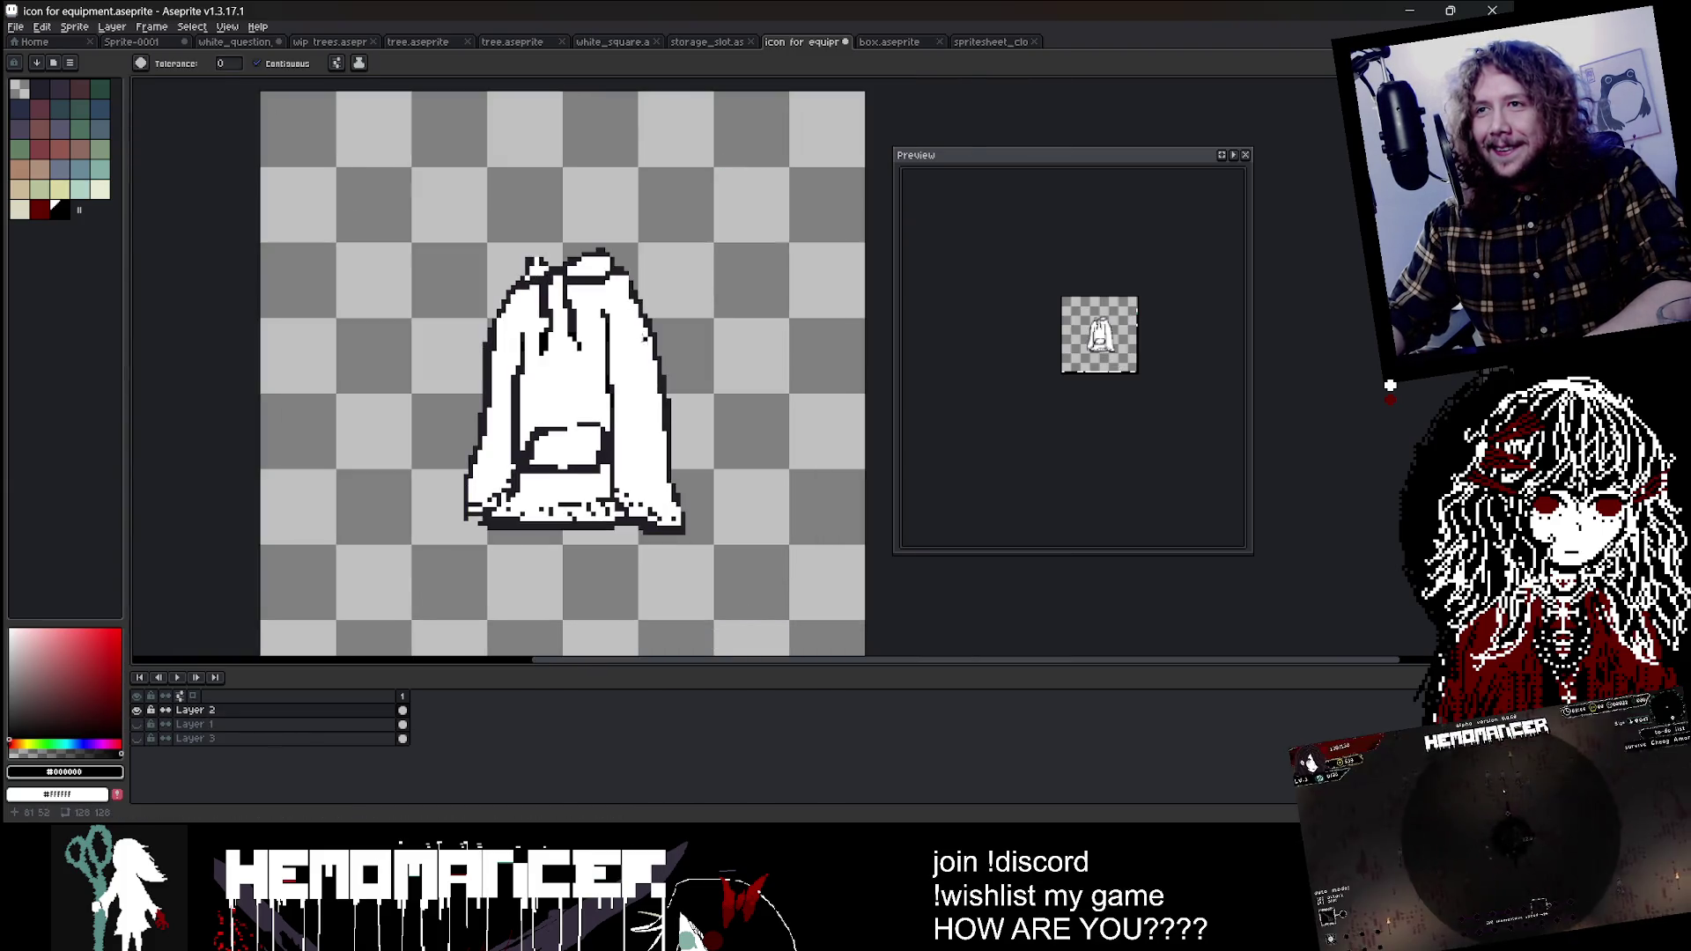
{"action": "scroll", "coordinate": [665, 370], "scroll_direction": "up", "scroll_amount": 1}
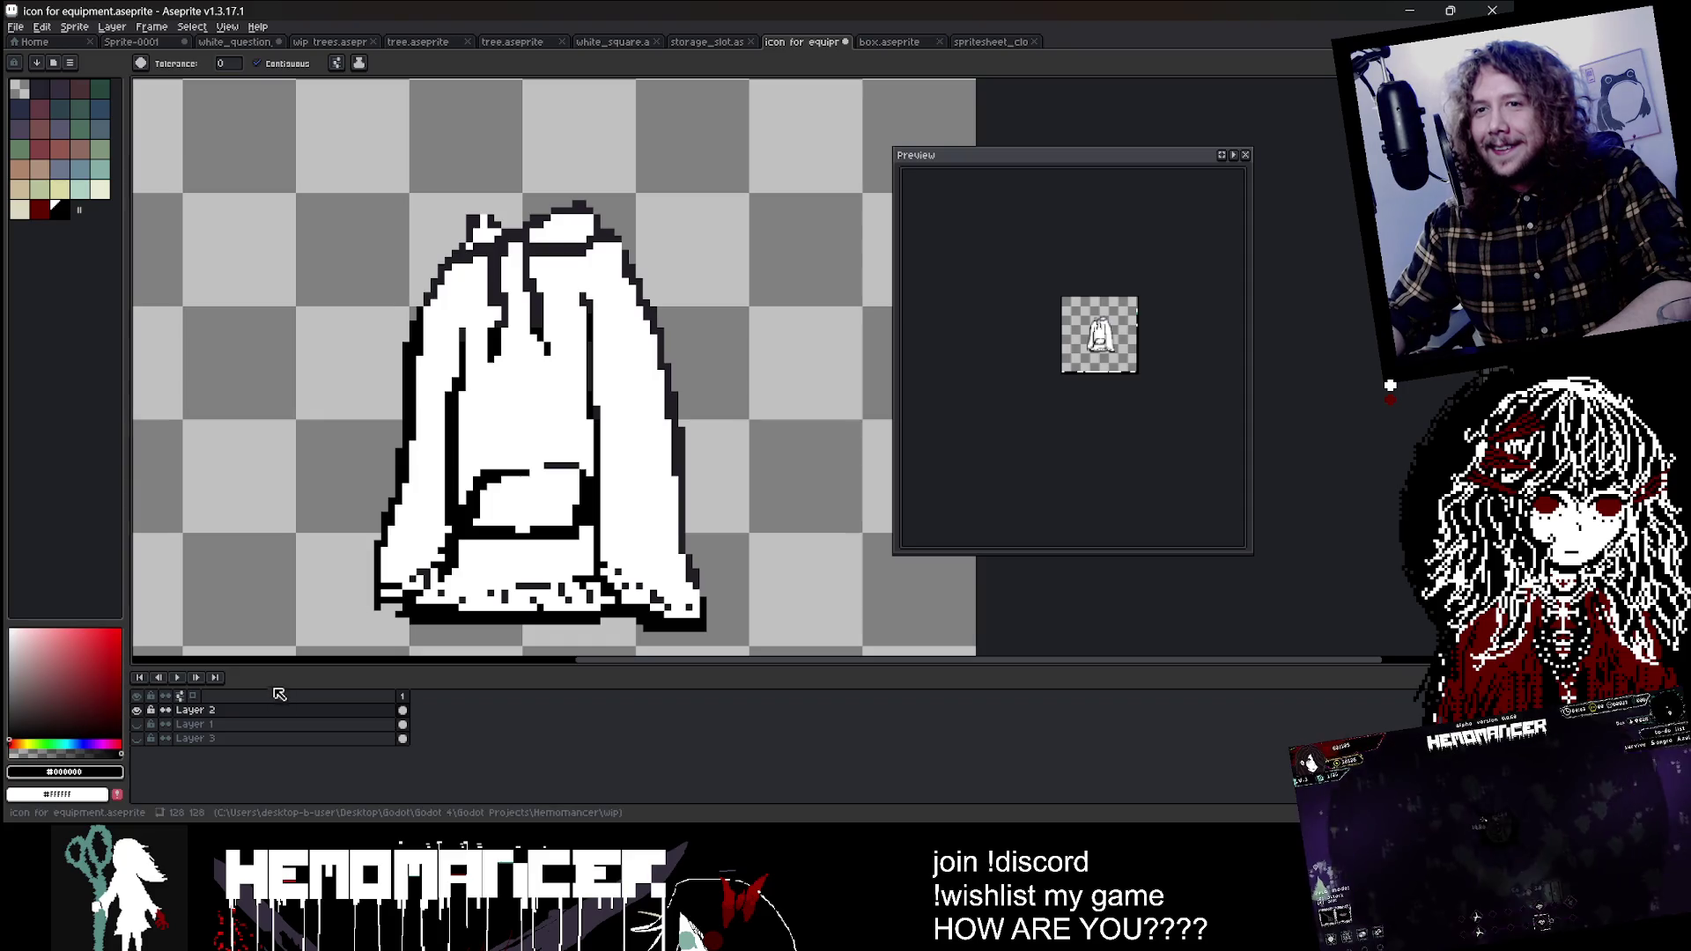
{"action": "left_click", "coordinate": [39, 209]}
{"action": "left_click", "coordinate": [536, 305]}
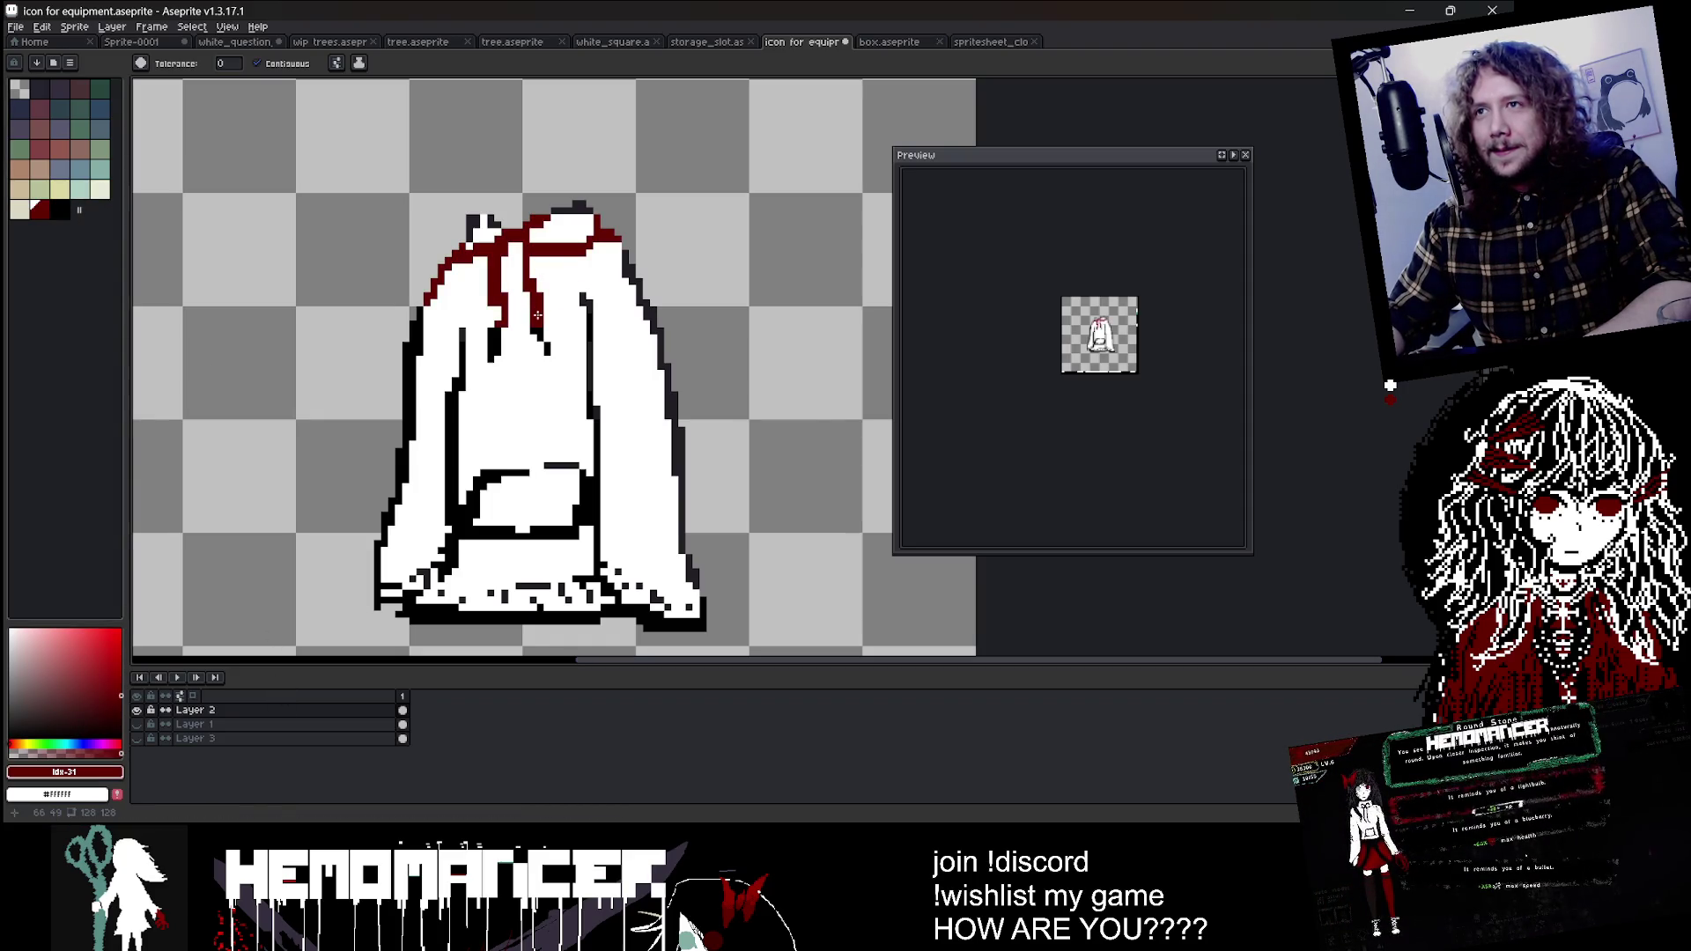
{"action": "key", "text": "ctrl+z"}
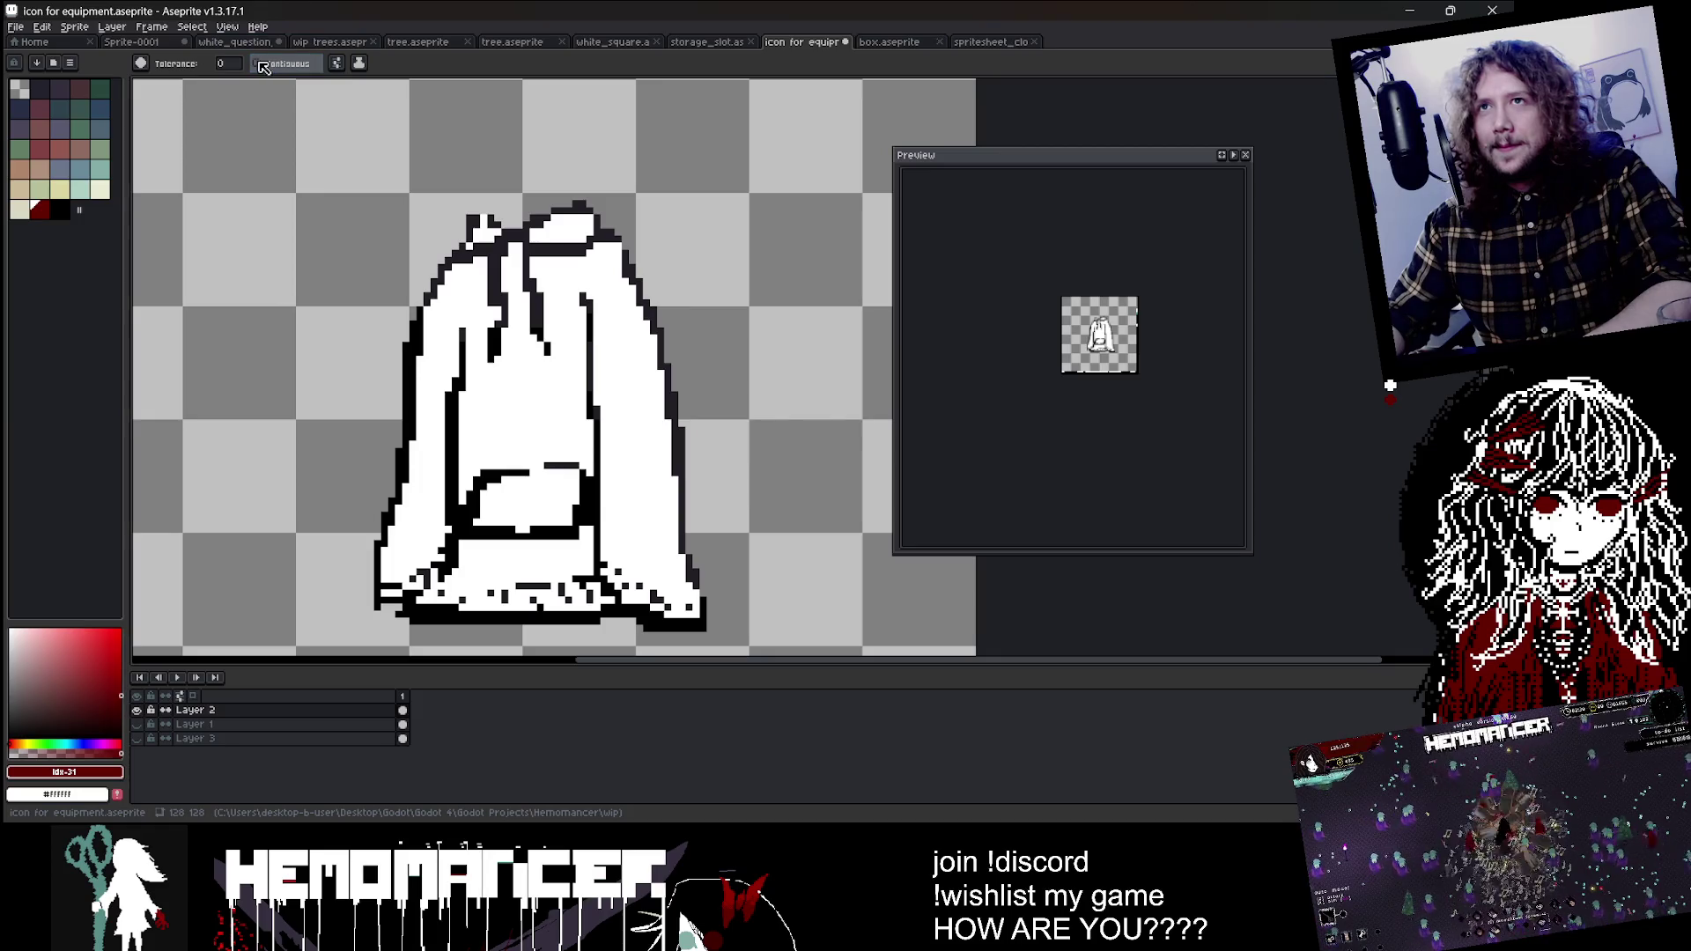
Step: Turn off Contiguous and set fill Tolerance to 73, recolouring the outline dark red
{"action": "left_click", "coordinate": [263, 67]}
{"action": "scroll", "coordinate": [466, 224], "scroll_direction": "up", "scroll_amount": 2}
{"action": "left_click", "coordinate": [466, 225]}
{"action": "scroll", "coordinate": [467, 225], "scroll_direction": "down", "scroll_amount": 3}
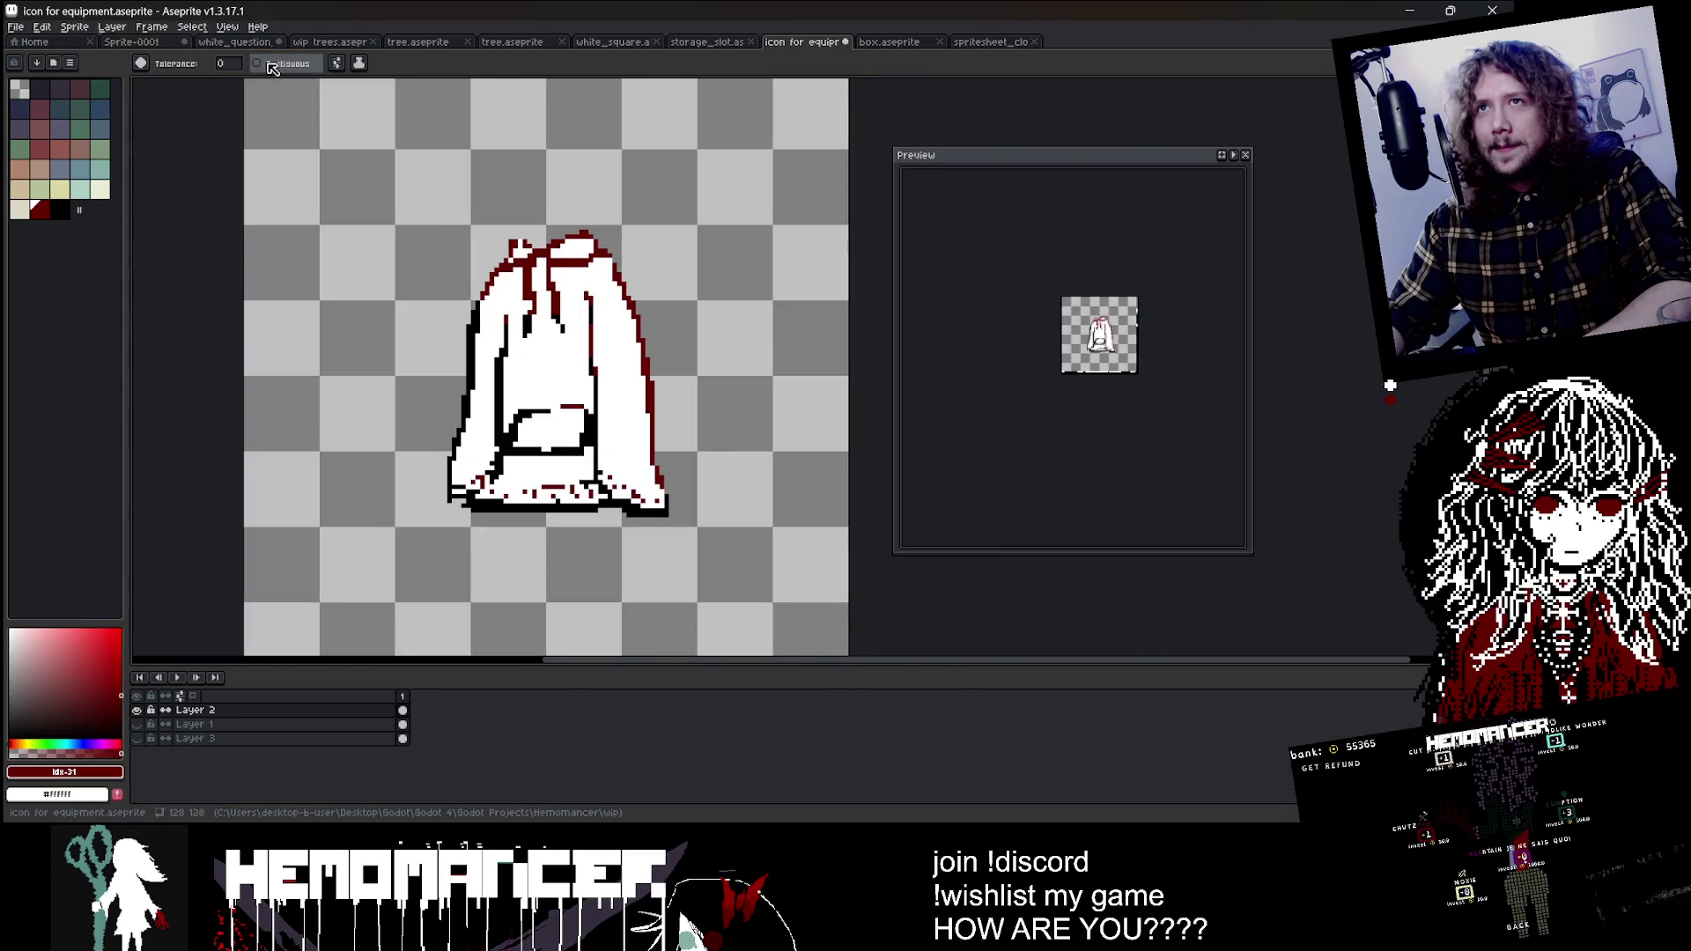
{"action": "left_click", "coordinate": [227, 63]}
{"action": "left_click", "coordinate": [263, 86]}
{"action": "left_click", "coordinate": [512, 447]}
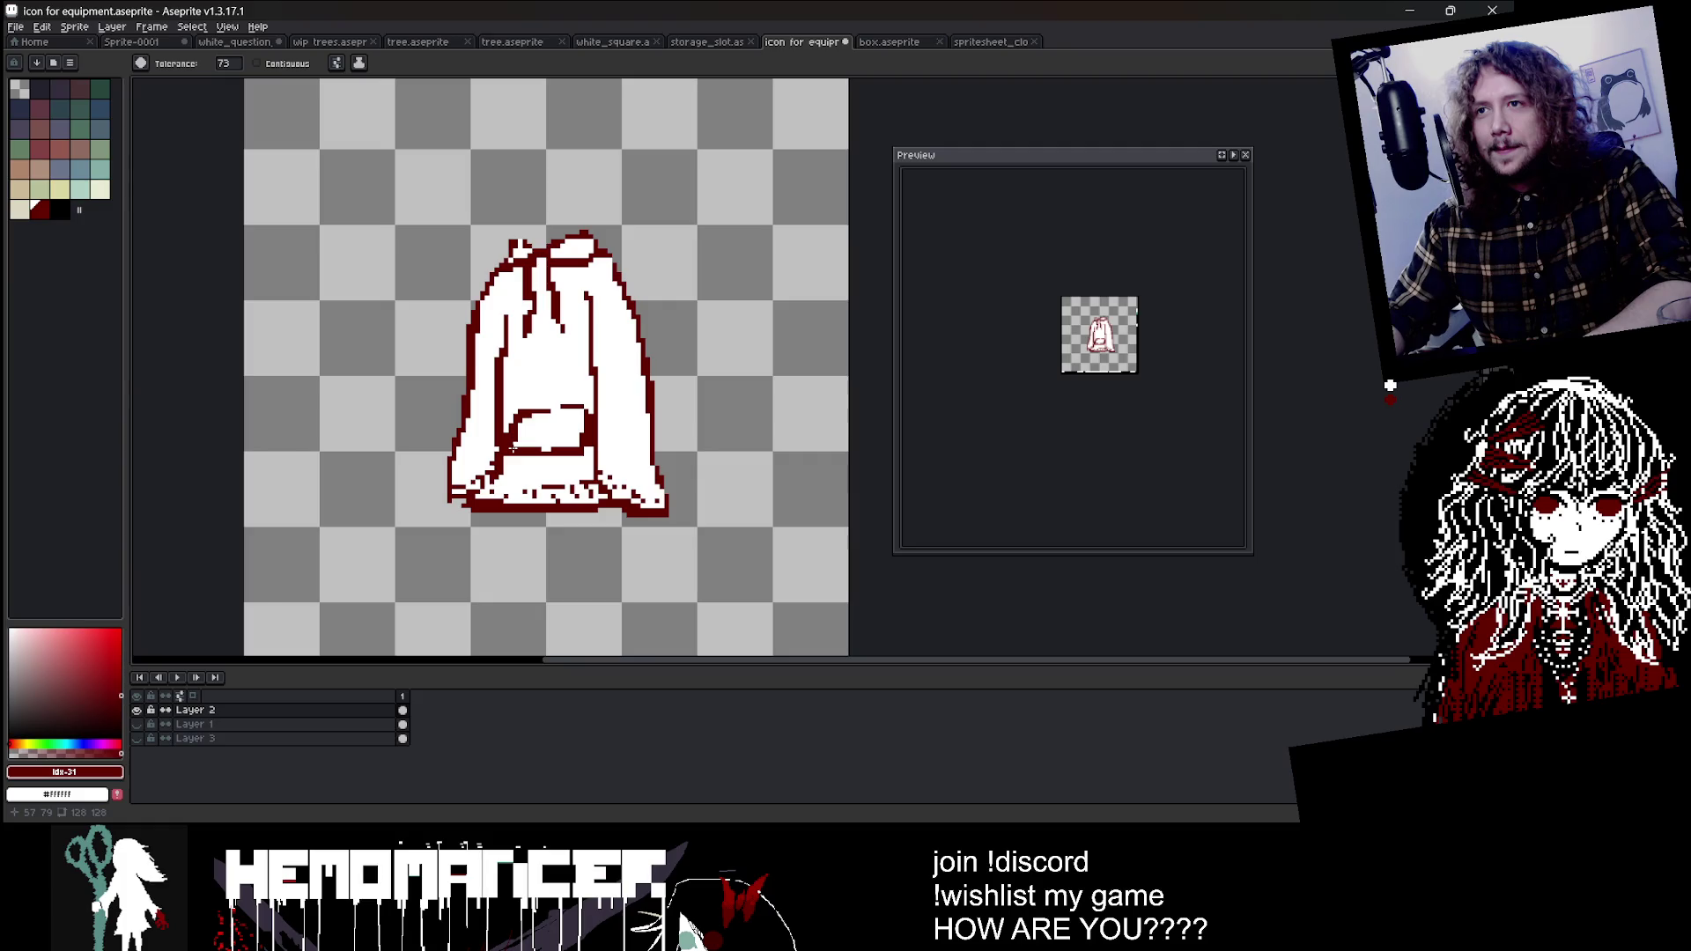
{"action": "key", "text": "ctrl+z"}
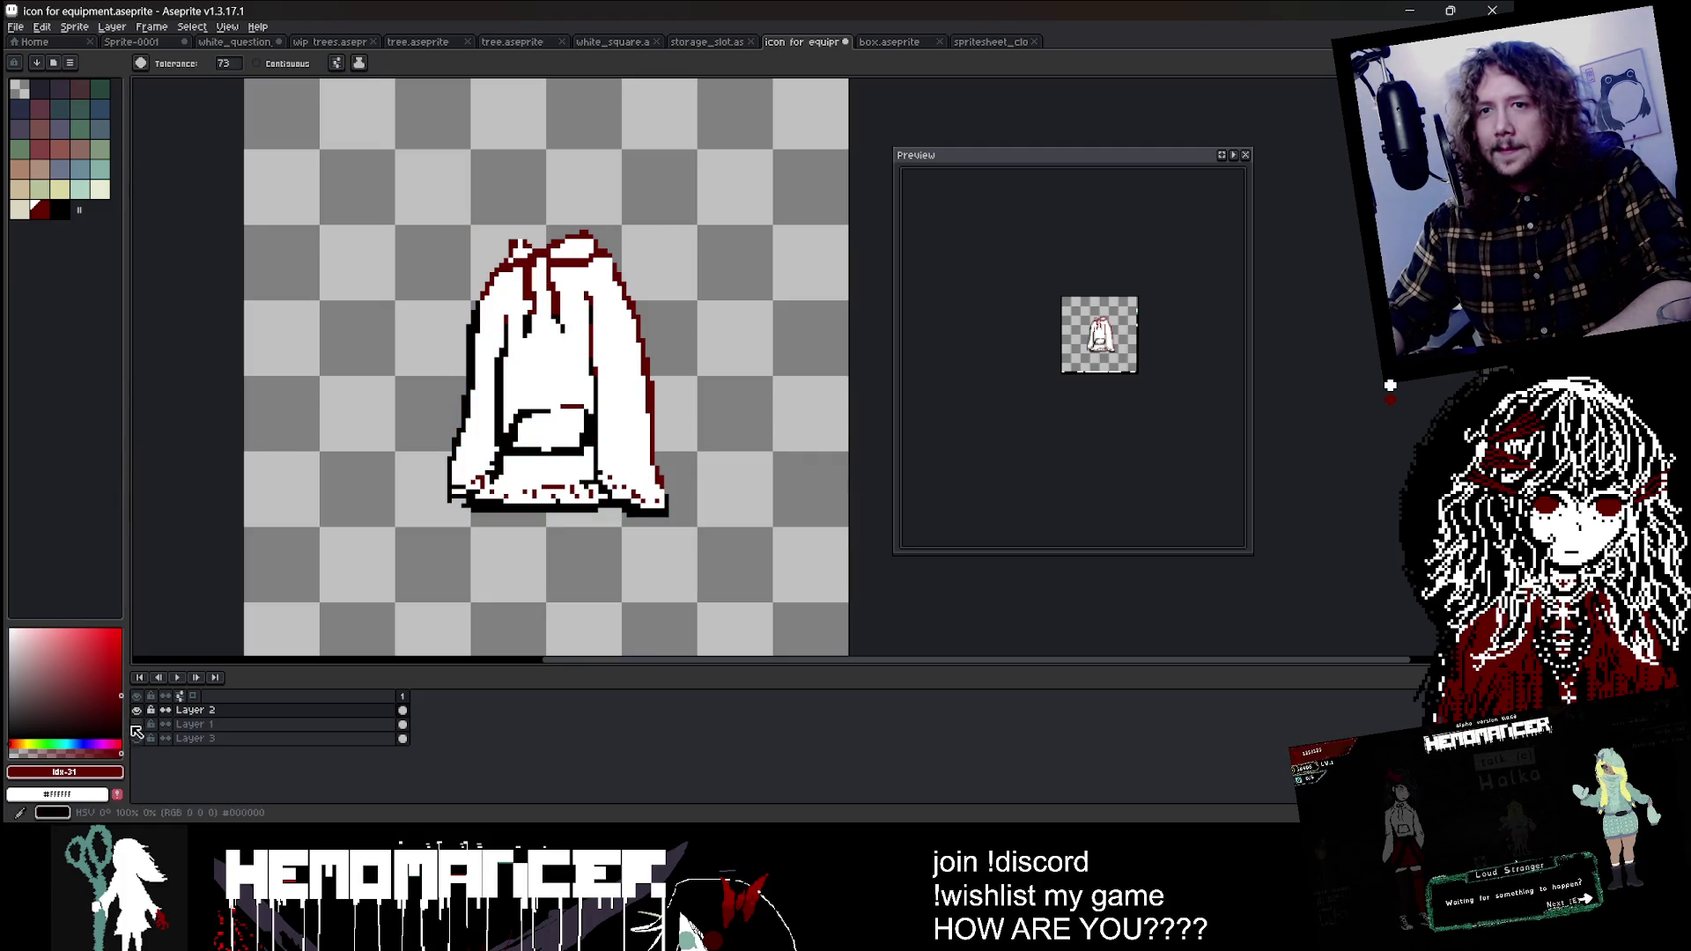
Step: Show Layer 1's box artwork again
{"action": "left_click", "coordinate": [135, 725]}
{"action": "scroll", "coordinate": [225, 607], "scroll_direction": "down", "scroll_amount": 1}
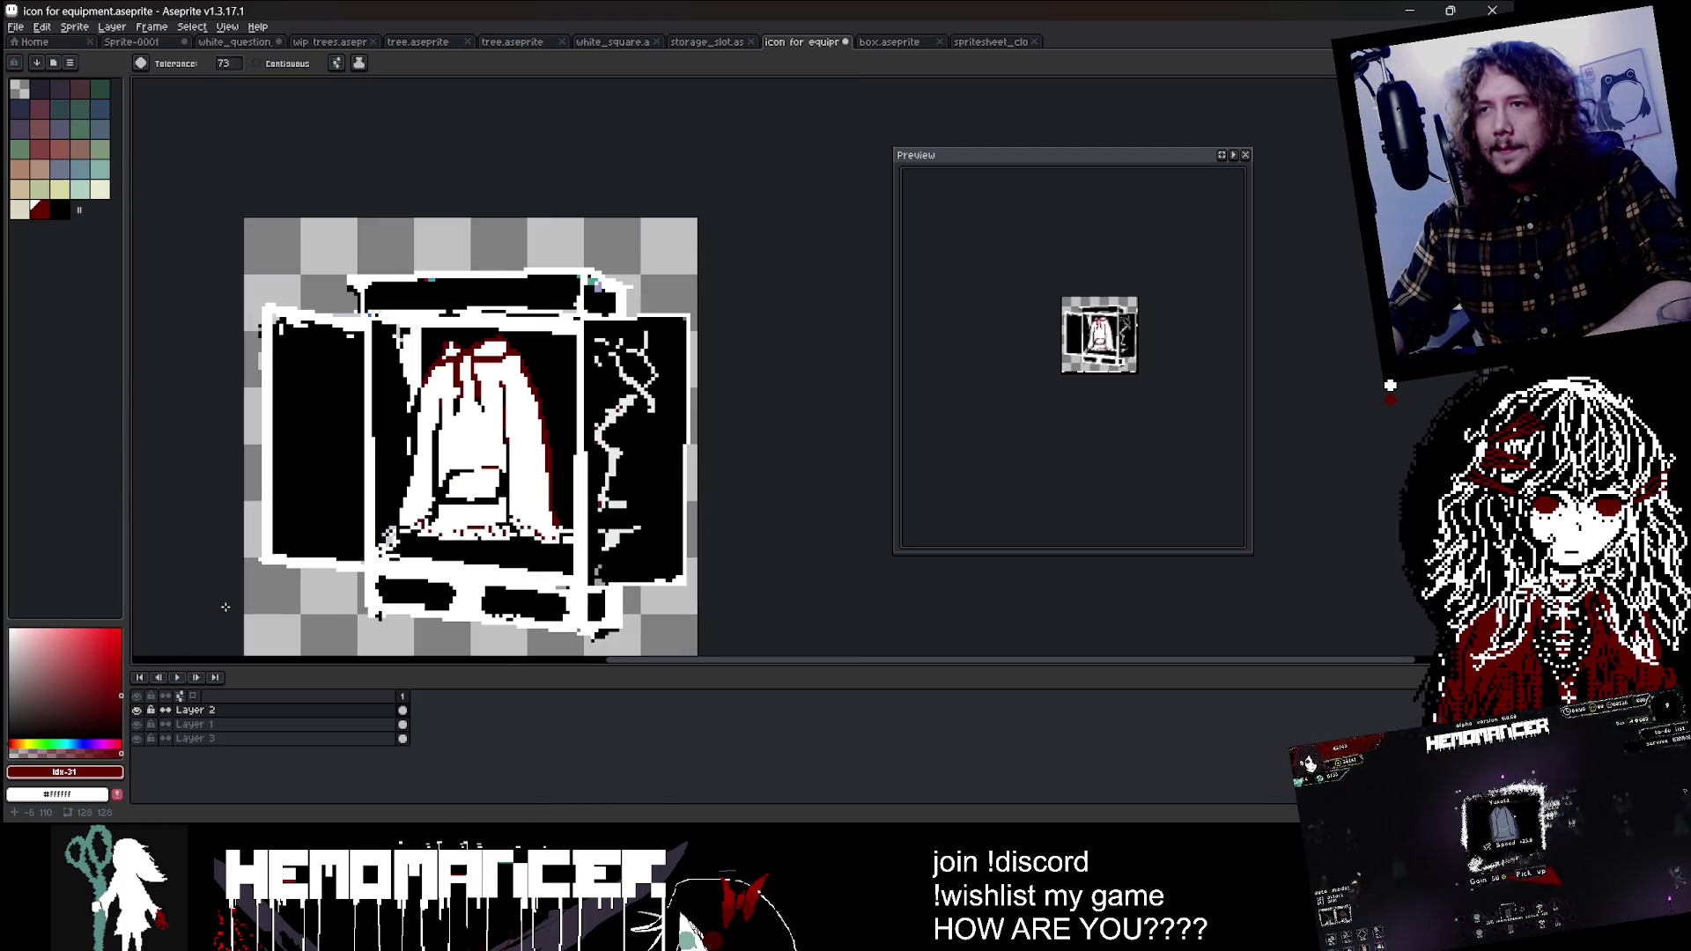
{"action": "scroll", "coordinate": [226, 607], "scroll_direction": "down", "scroll_amount": 1}
{"action": "scroll", "coordinate": [423, 511], "scroll_direction": "up", "scroll_amount": 1}
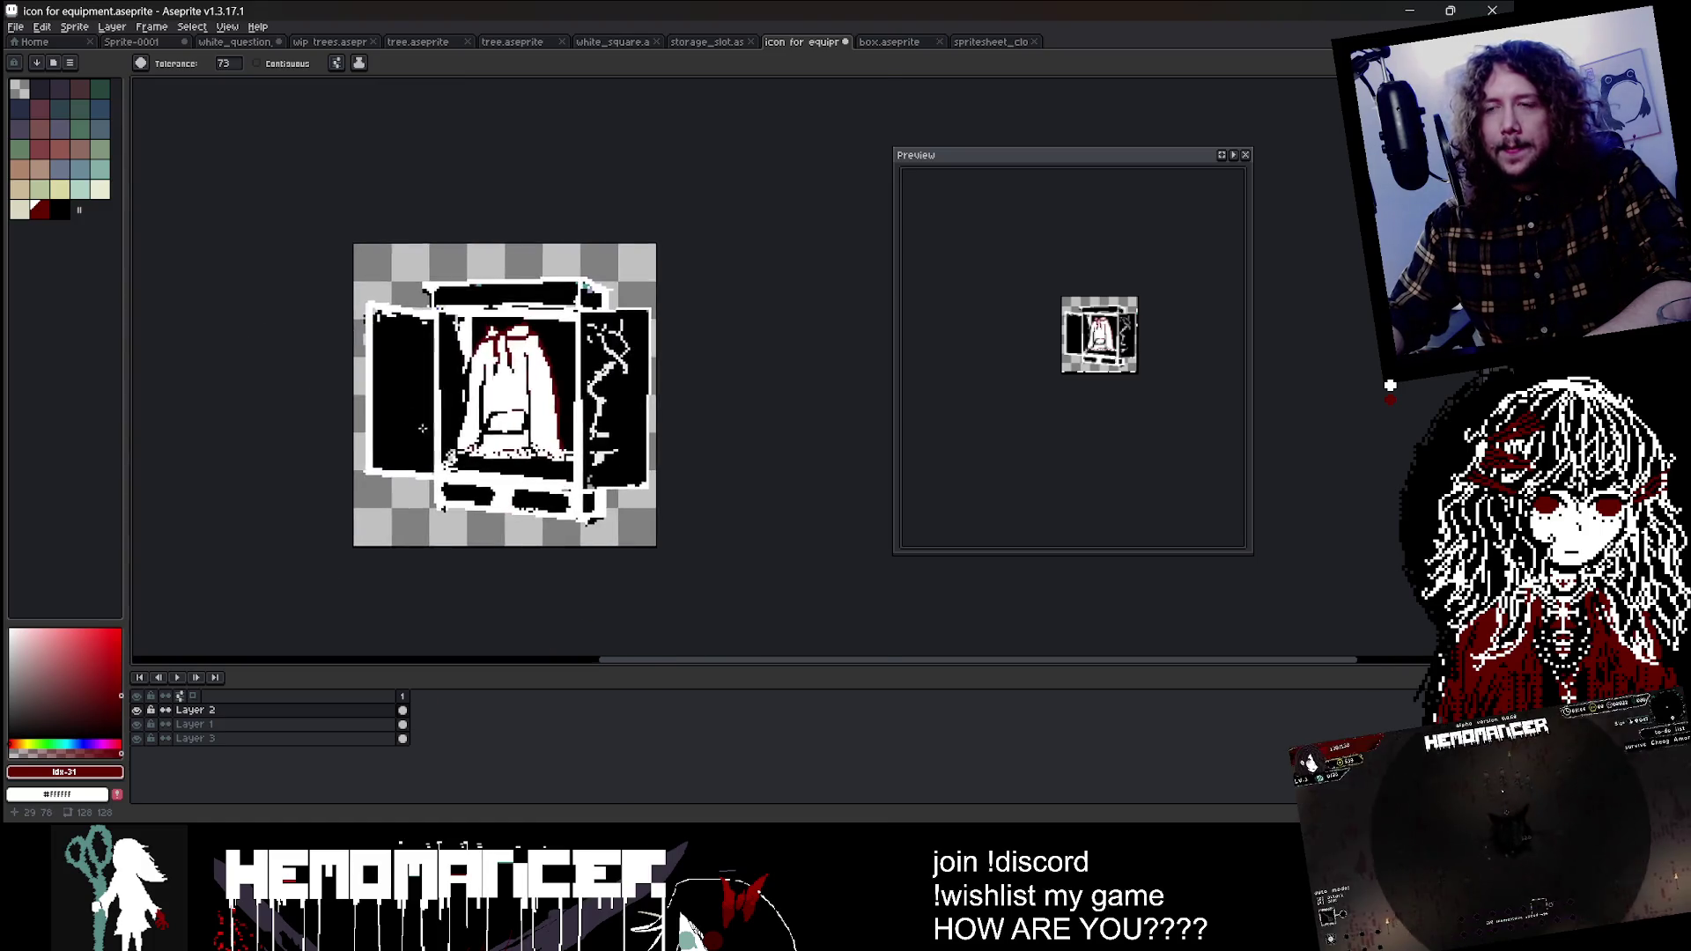
{"action": "scroll", "coordinate": [536, 493], "scroll_direction": "up", "scroll_amount": 1}
{"action": "scroll", "coordinate": [536, 493], "scroll_direction": "up", "scroll_amount": 1}
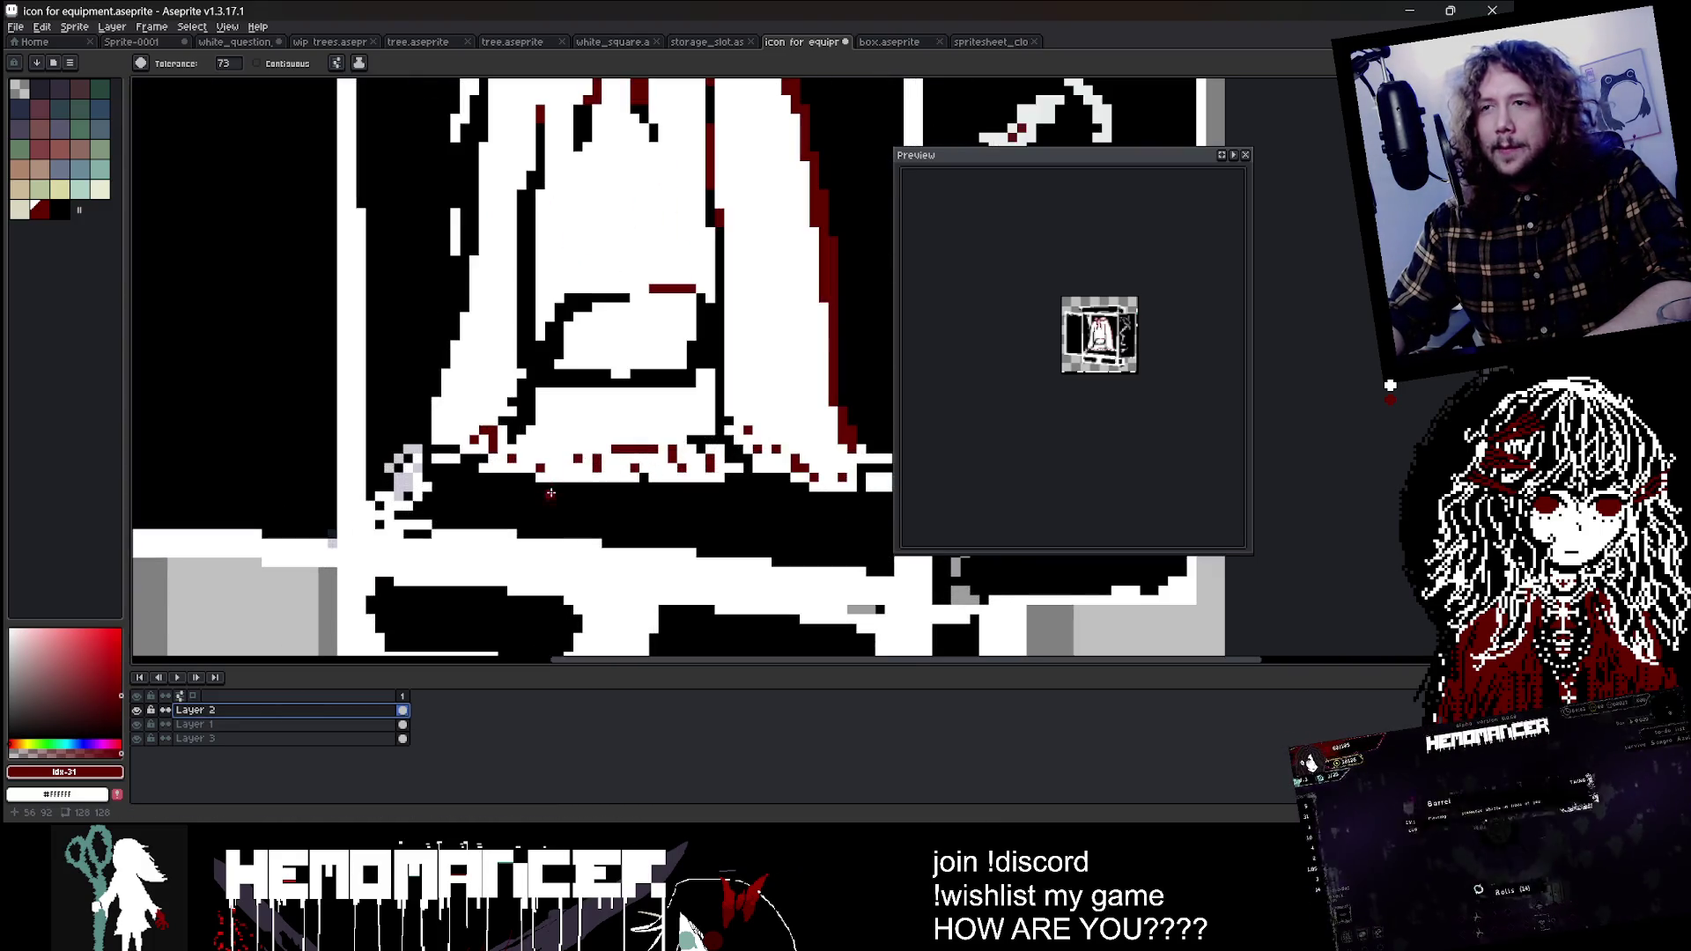
{"action": "scroll", "coordinate": [455, 465], "scroll_direction": "up", "scroll_amount": 1}
{"action": "scroll", "coordinate": [518, 380], "scroll_direction": "down", "scroll_amount": 1}
{"action": "scroll", "coordinate": [546, 396], "scroll_direction": "down", "scroll_amount": 1}
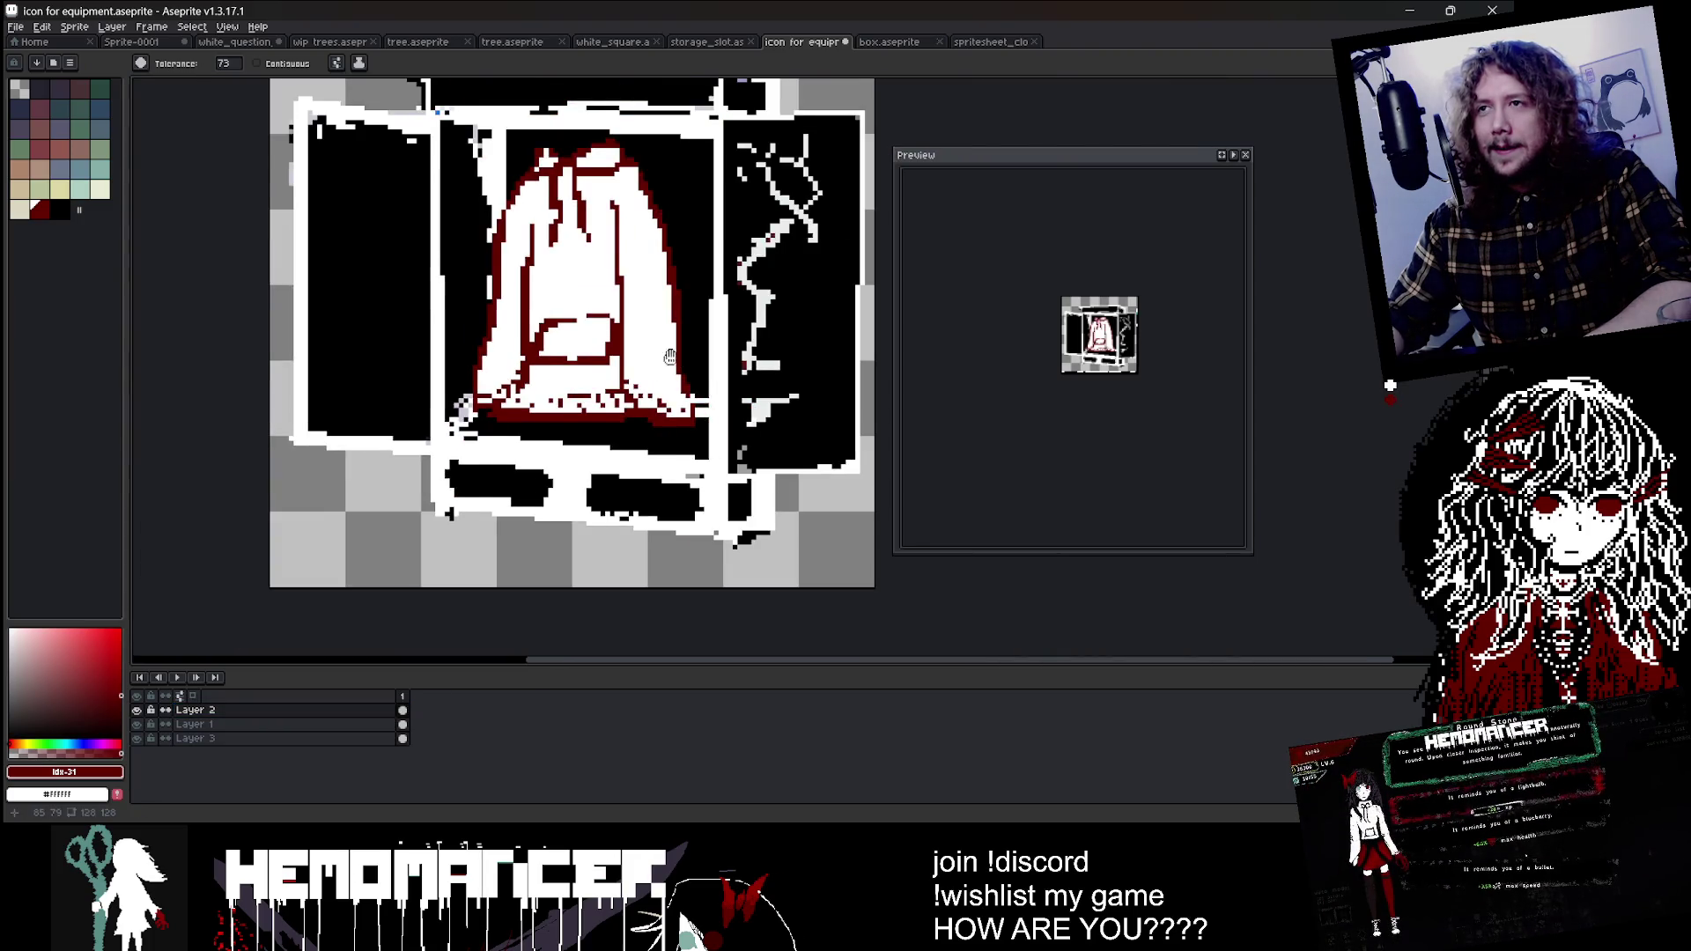
{"action": "scroll", "coordinate": [572, 414], "scroll_direction": "down", "scroll_amount": 1}
{"action": "scroll", "coordinate": [581, 417], "scroll_direction": "up", "scroll_amount": 1}
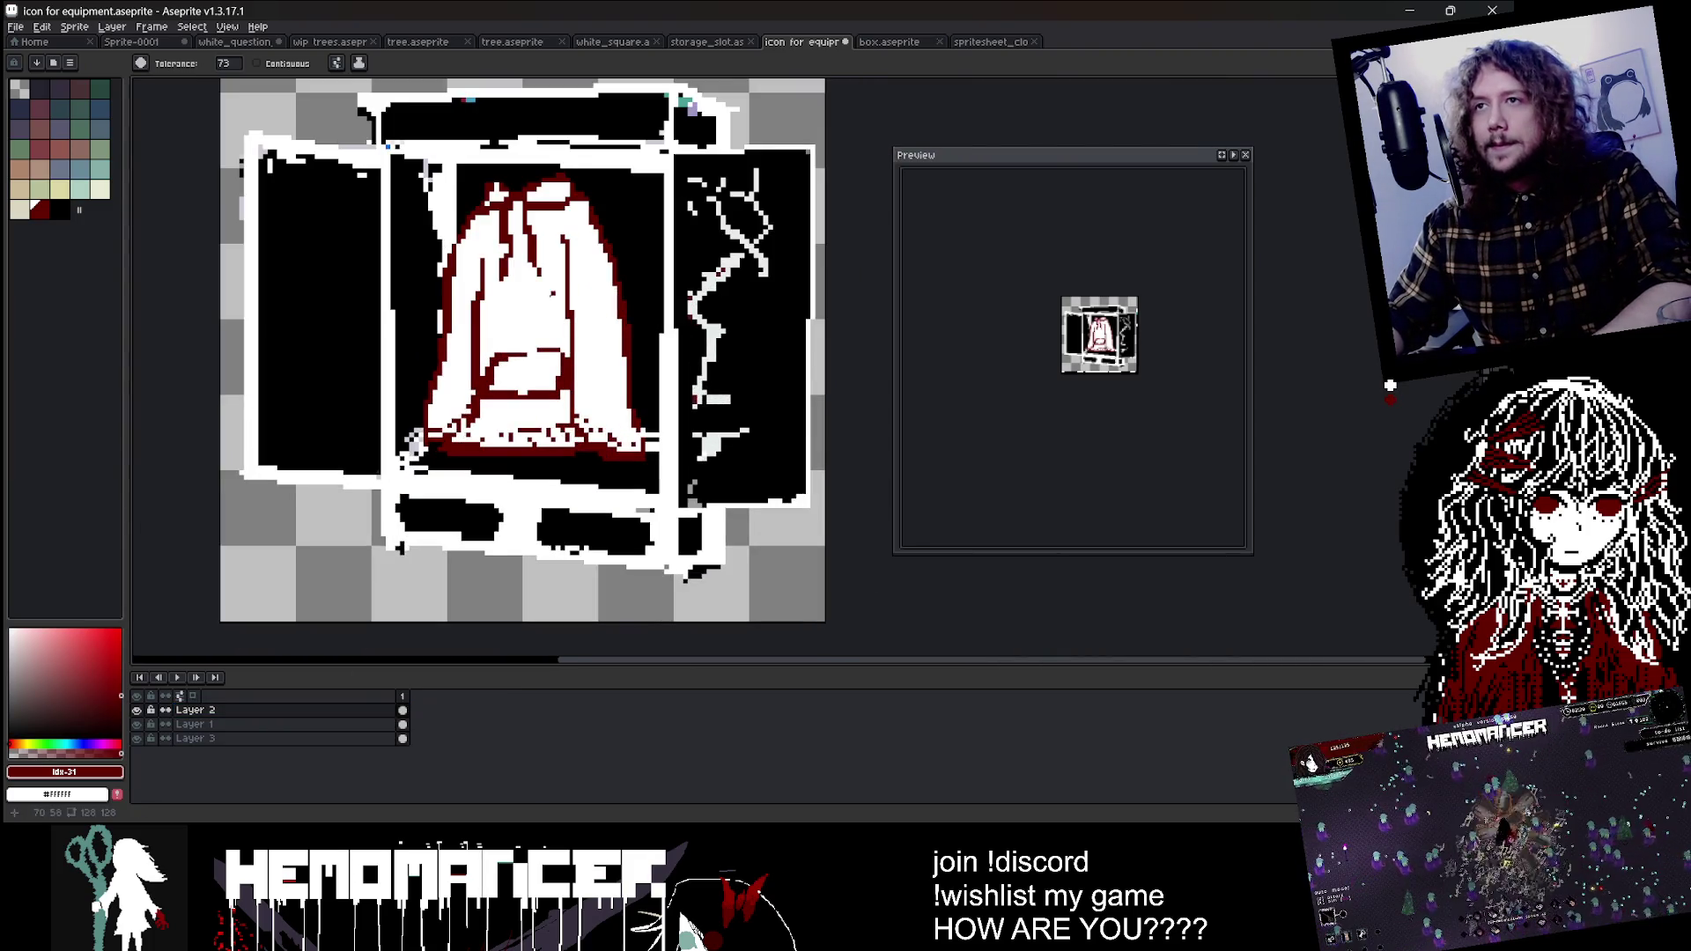
Step: Pick the dark outline colour and refill the hoodie's red outline black
{"action": "left_click", "coordinate": [551, 292], "text": "alt"}
{"action": "scroll", "coordinate": [551, 292], "scroll_direction": "up", "scroll_amount": 1}
{"action": "scroll", "coordinate": [611, 220], "scroll_direction": "down", "scroll_amount": 1}
{"action": "left_click", "coordinate": [611, 220]}
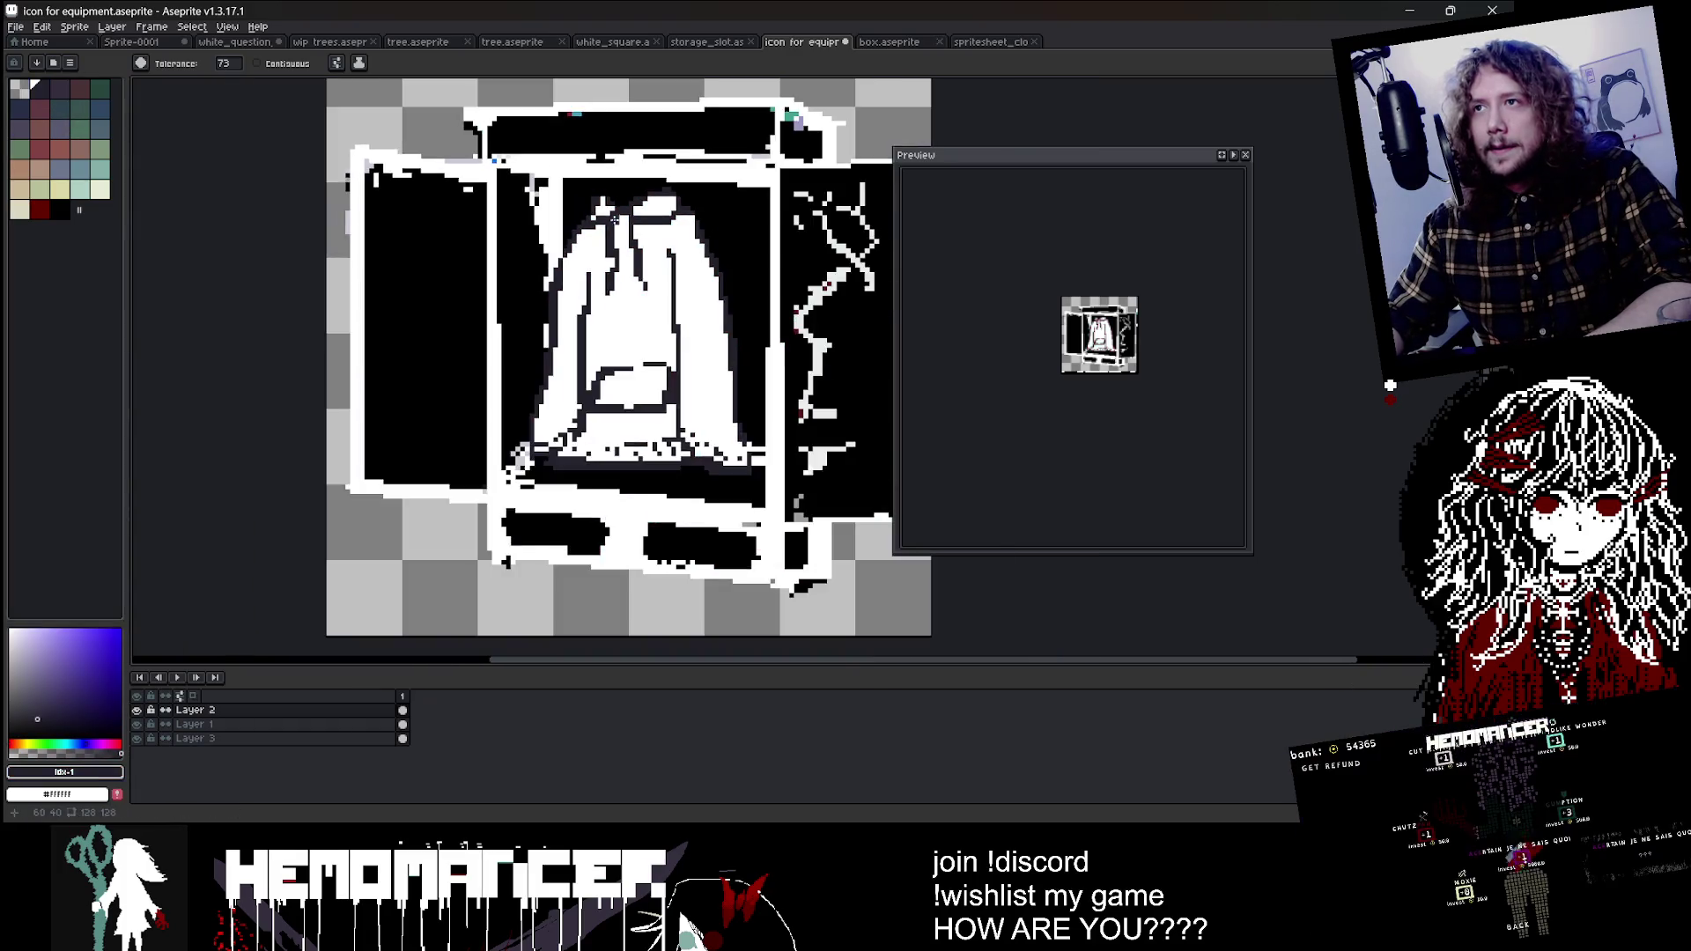
{"action": "scroll", "coordinate": [612, 220], "scroll_direction": "down", "scroll_amount": 2}
{"action": "left_click_drag", "start_coordinate": [729, 191], "coordinate": [574, 249]}
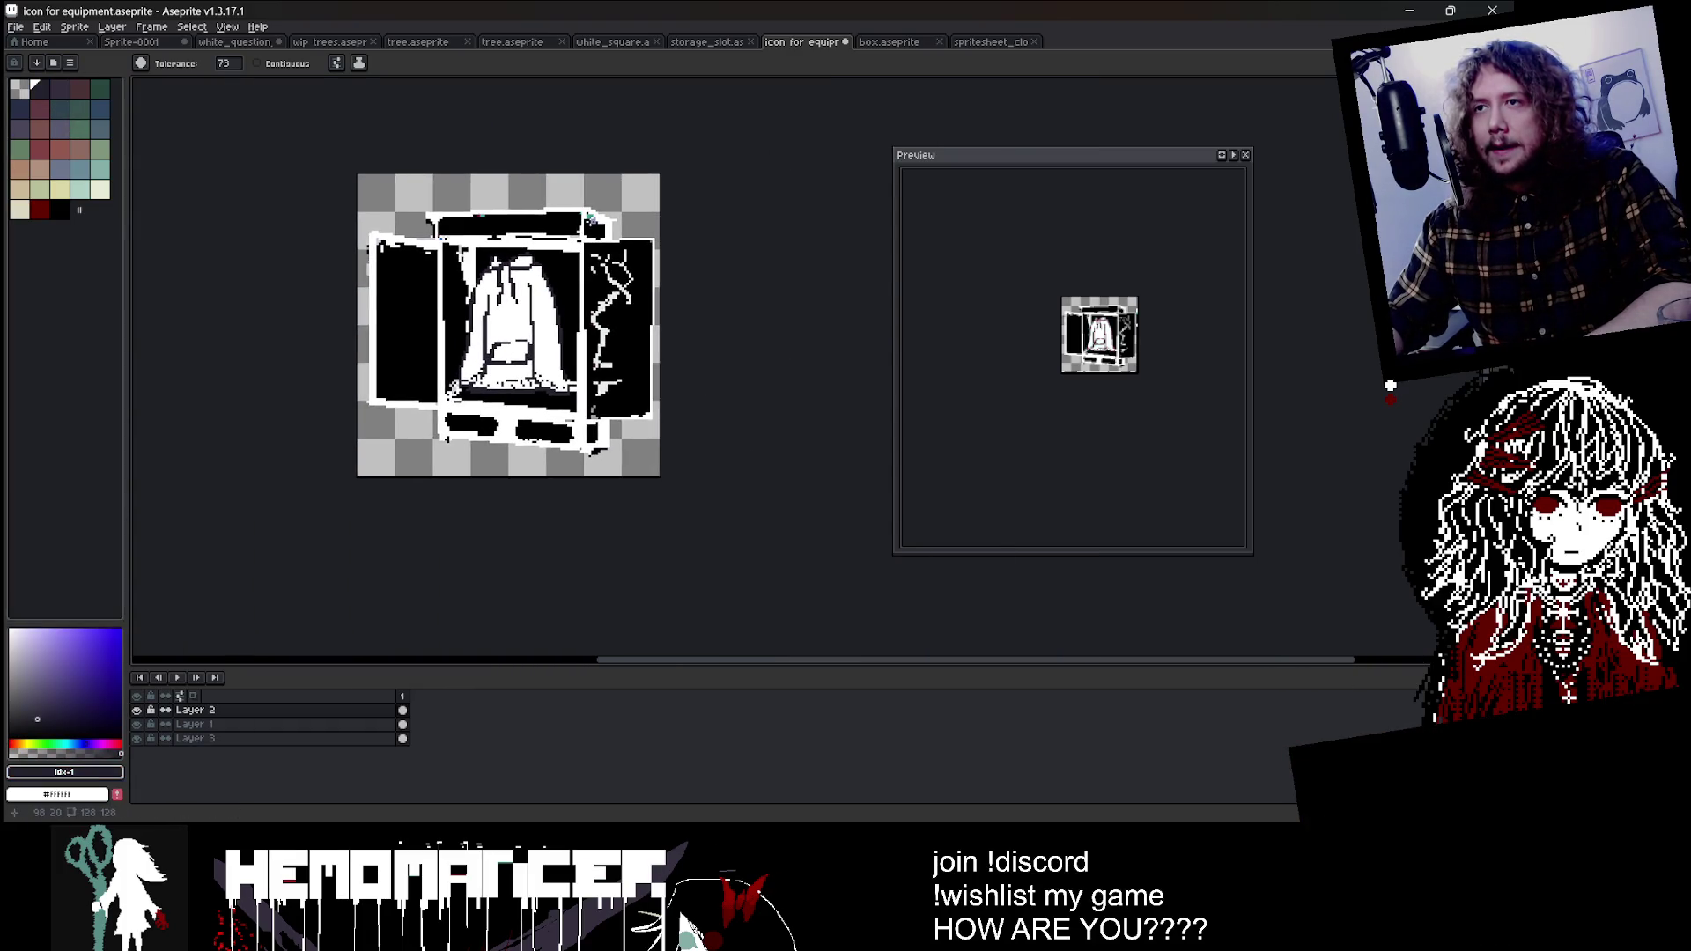
{"action": "scroll", "coordinate": [1041, 273], "scroll_direction": "up", "scroll_amount": 1}
{"action": "scroll", "coordinate": [1041, 273], "scroll_direction": "up", "scroll_amount": 1}
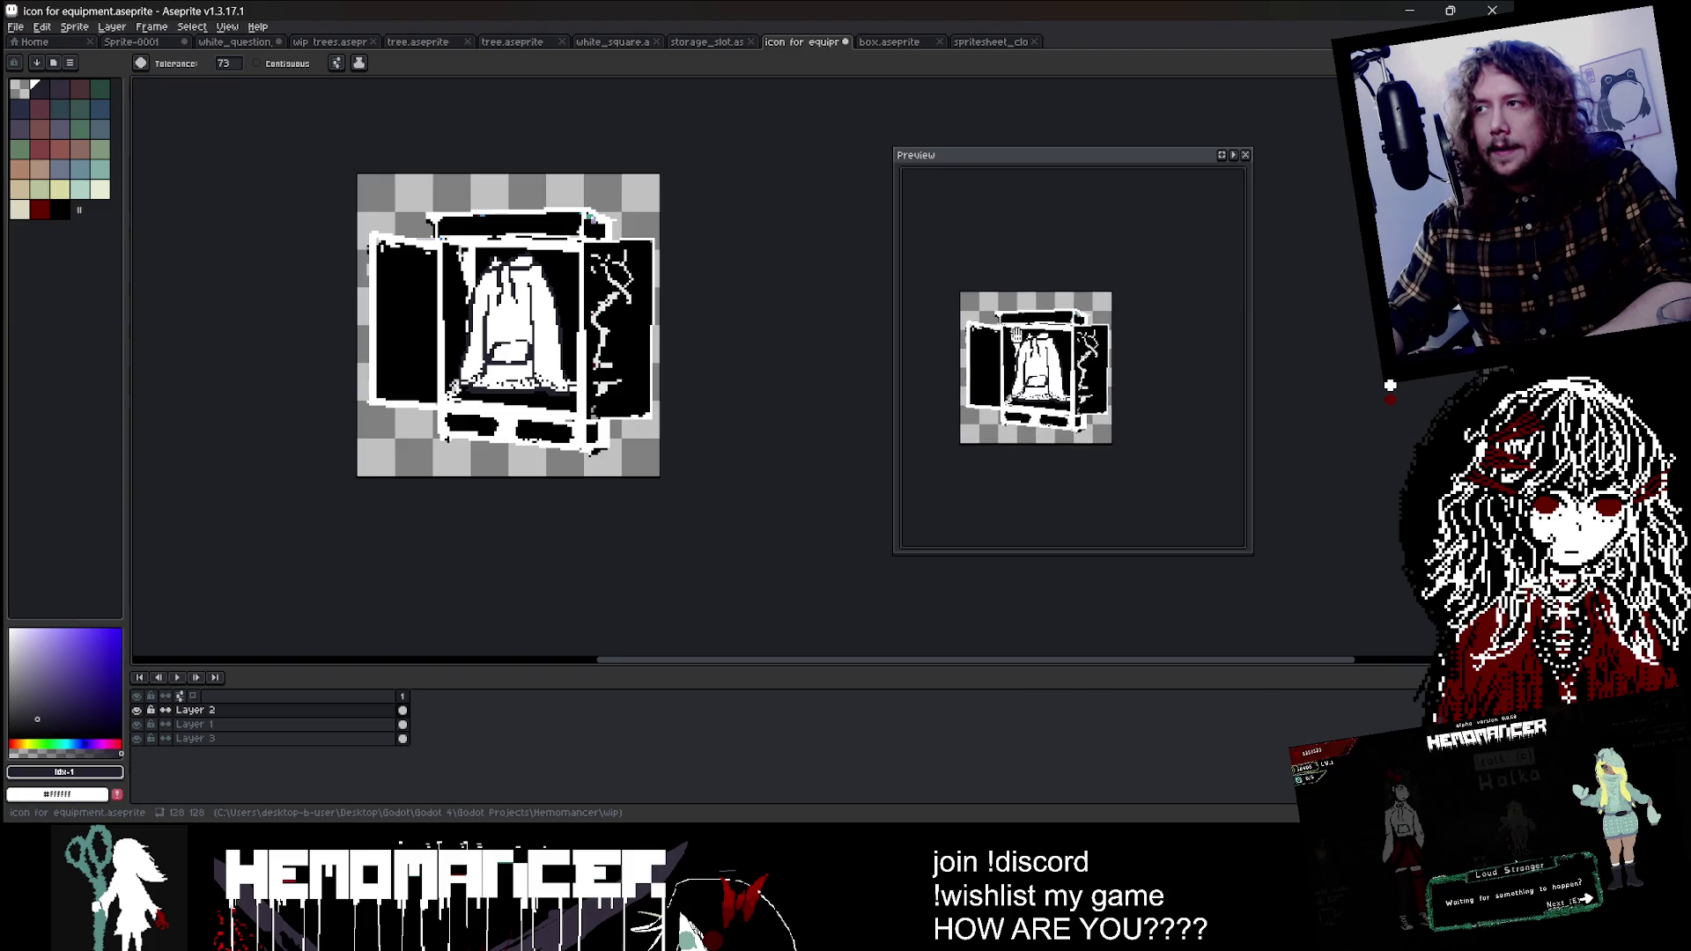
{"action": "left_click_drag", "start_coordinate": [721, 260], "coordinate": [698, 274]}
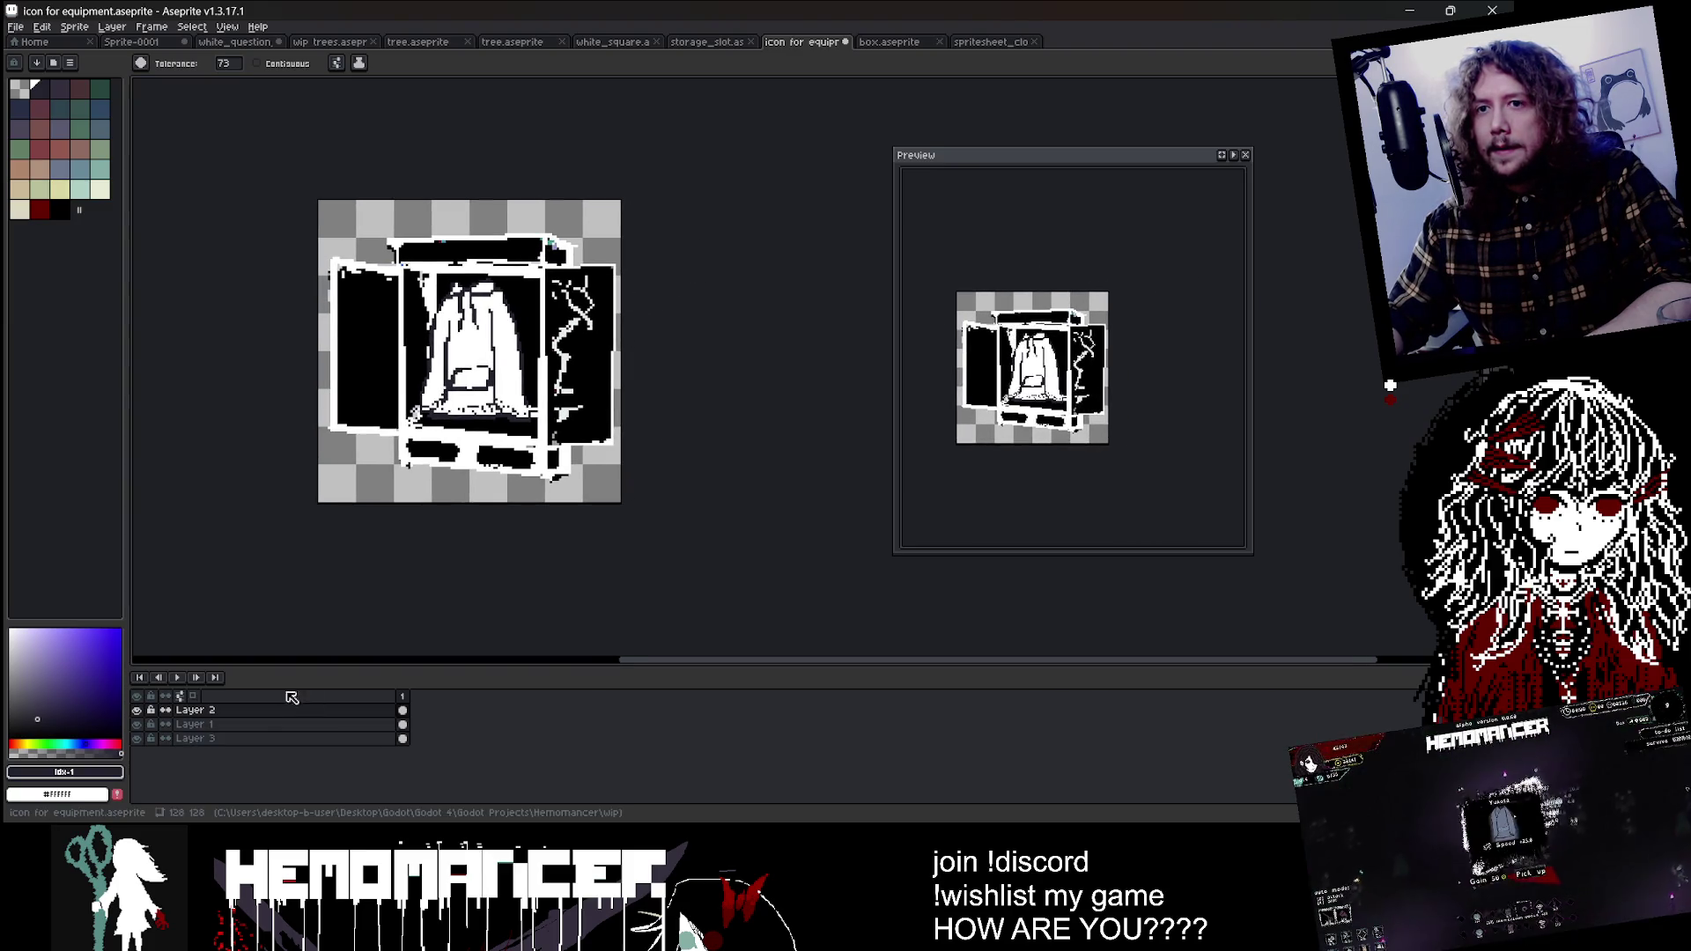
{"action": "key", "text": "g"}
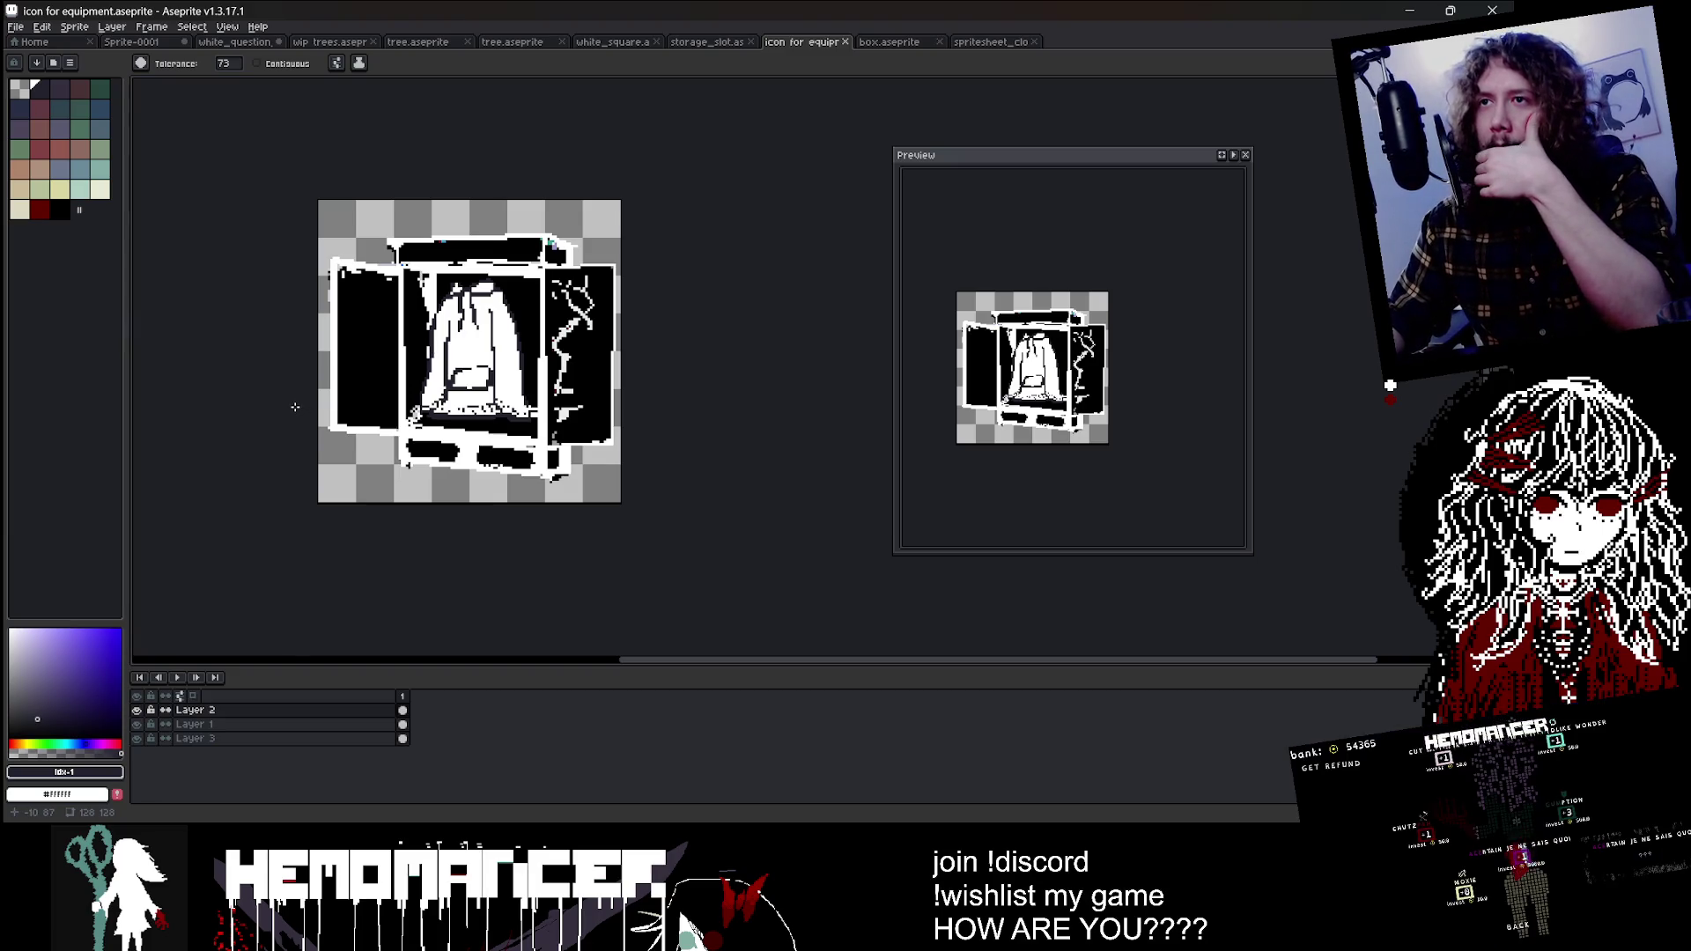
{"action": "left_click", "coordinate": [136, 724]}
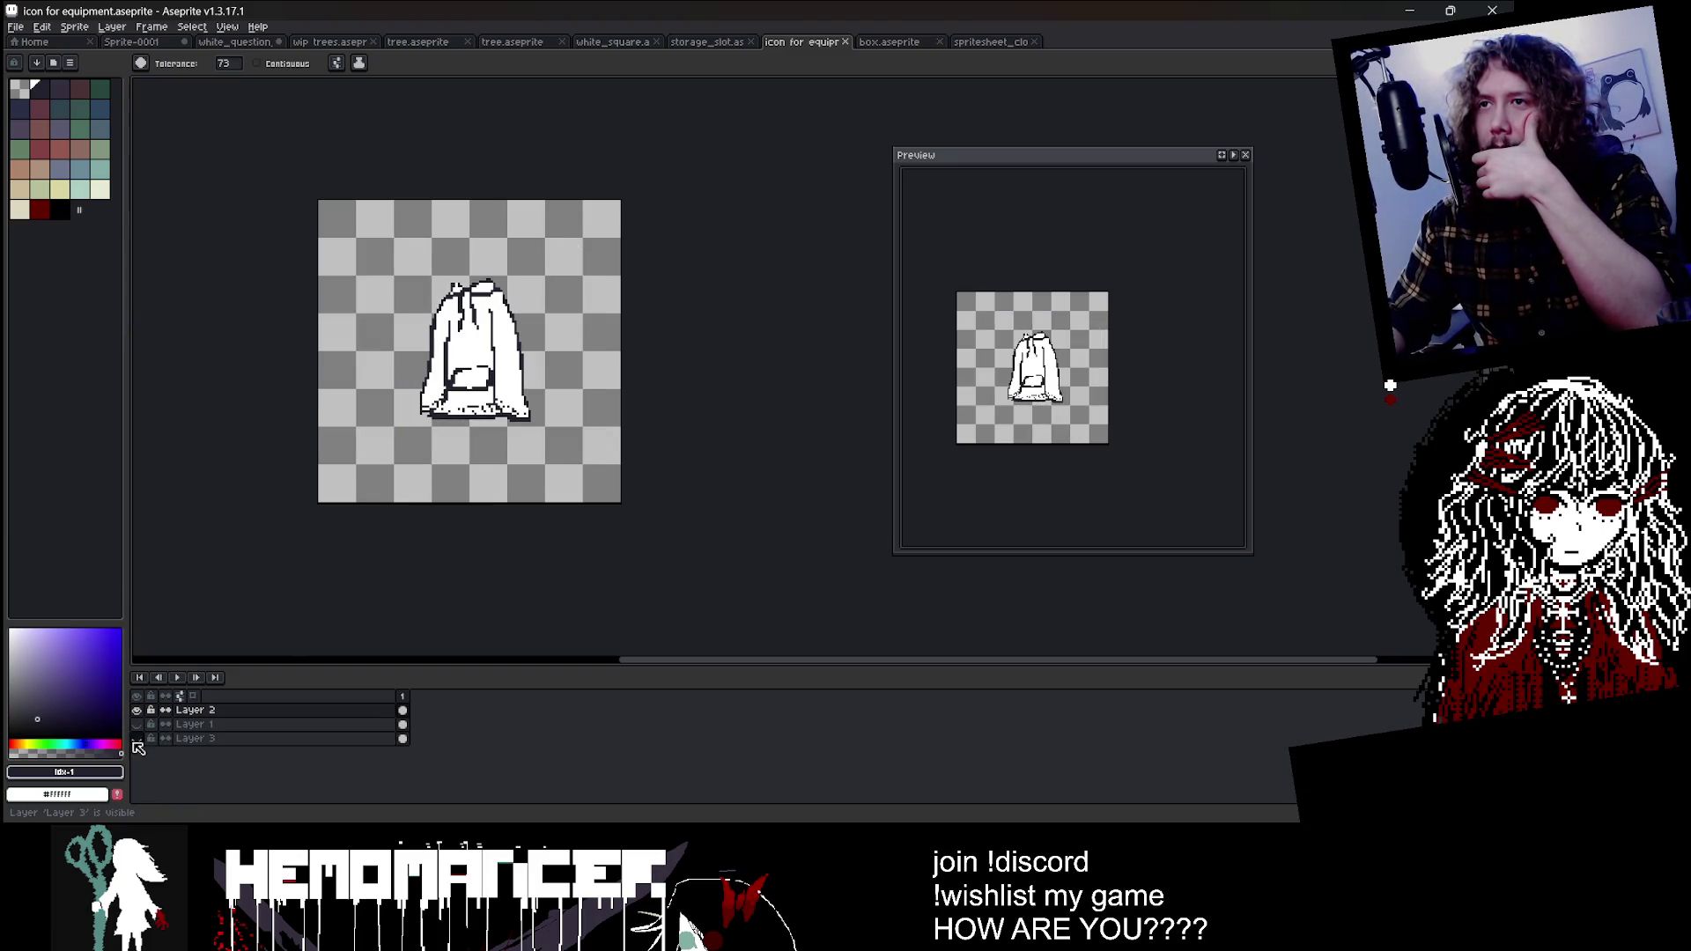
{"action": "scroll", "coordinate": [452, 310], "scroll_direction": "up", "scroll_amount": 1}
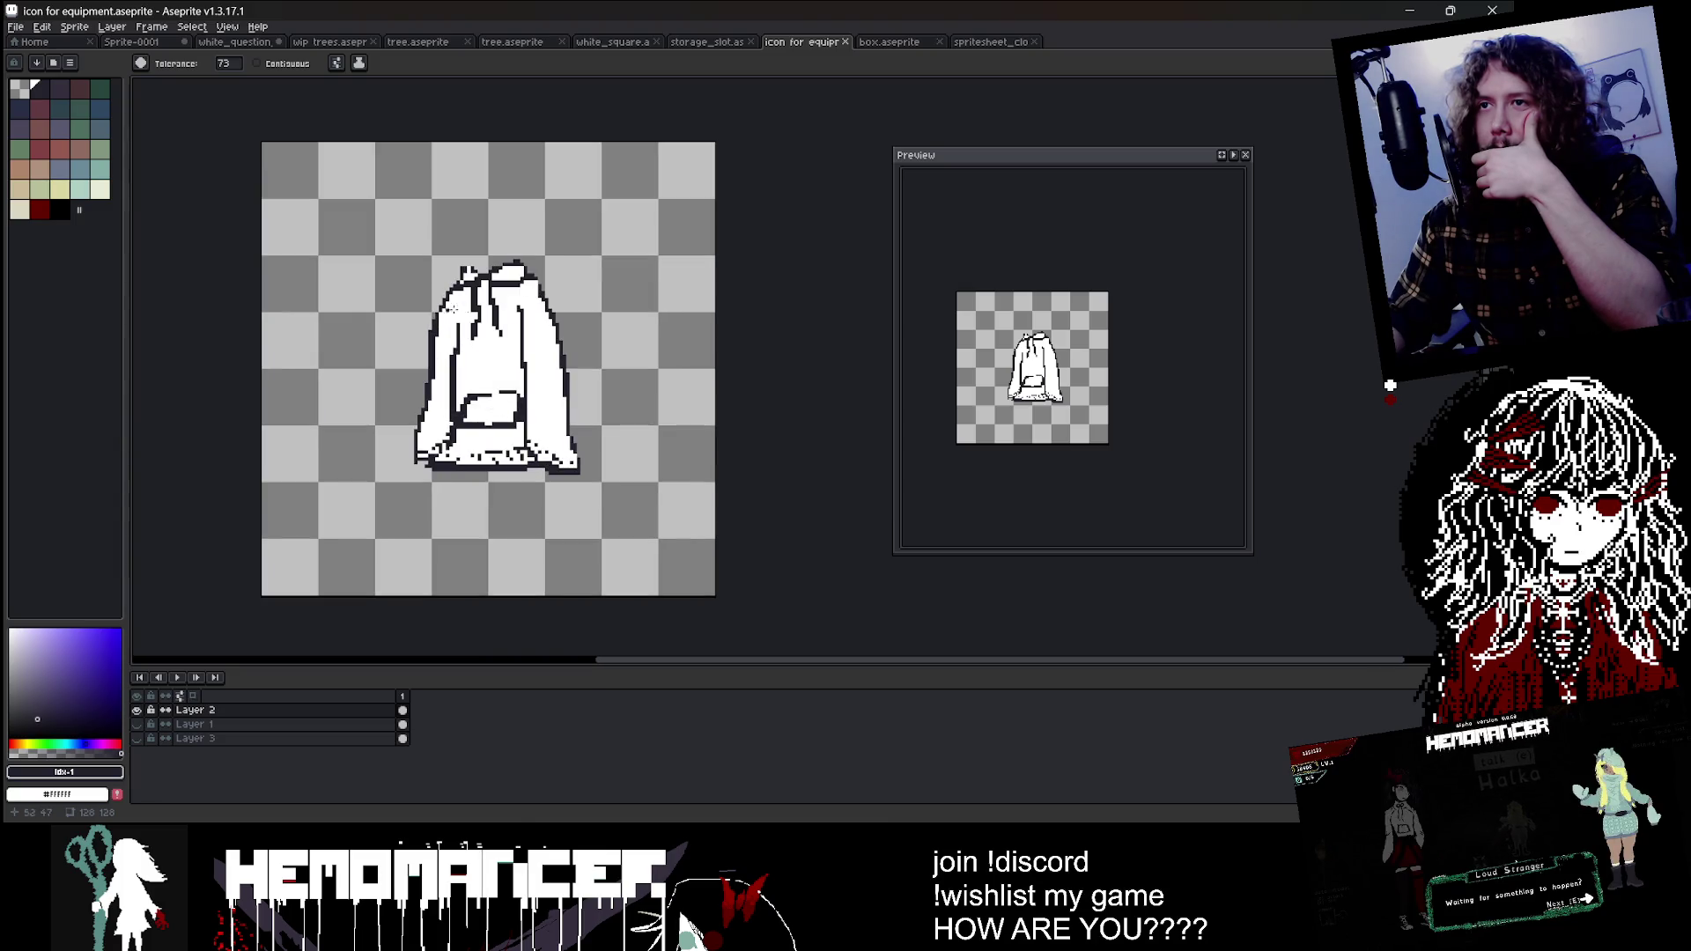
{"action": "left_click", "coordinate": [137, 723]}
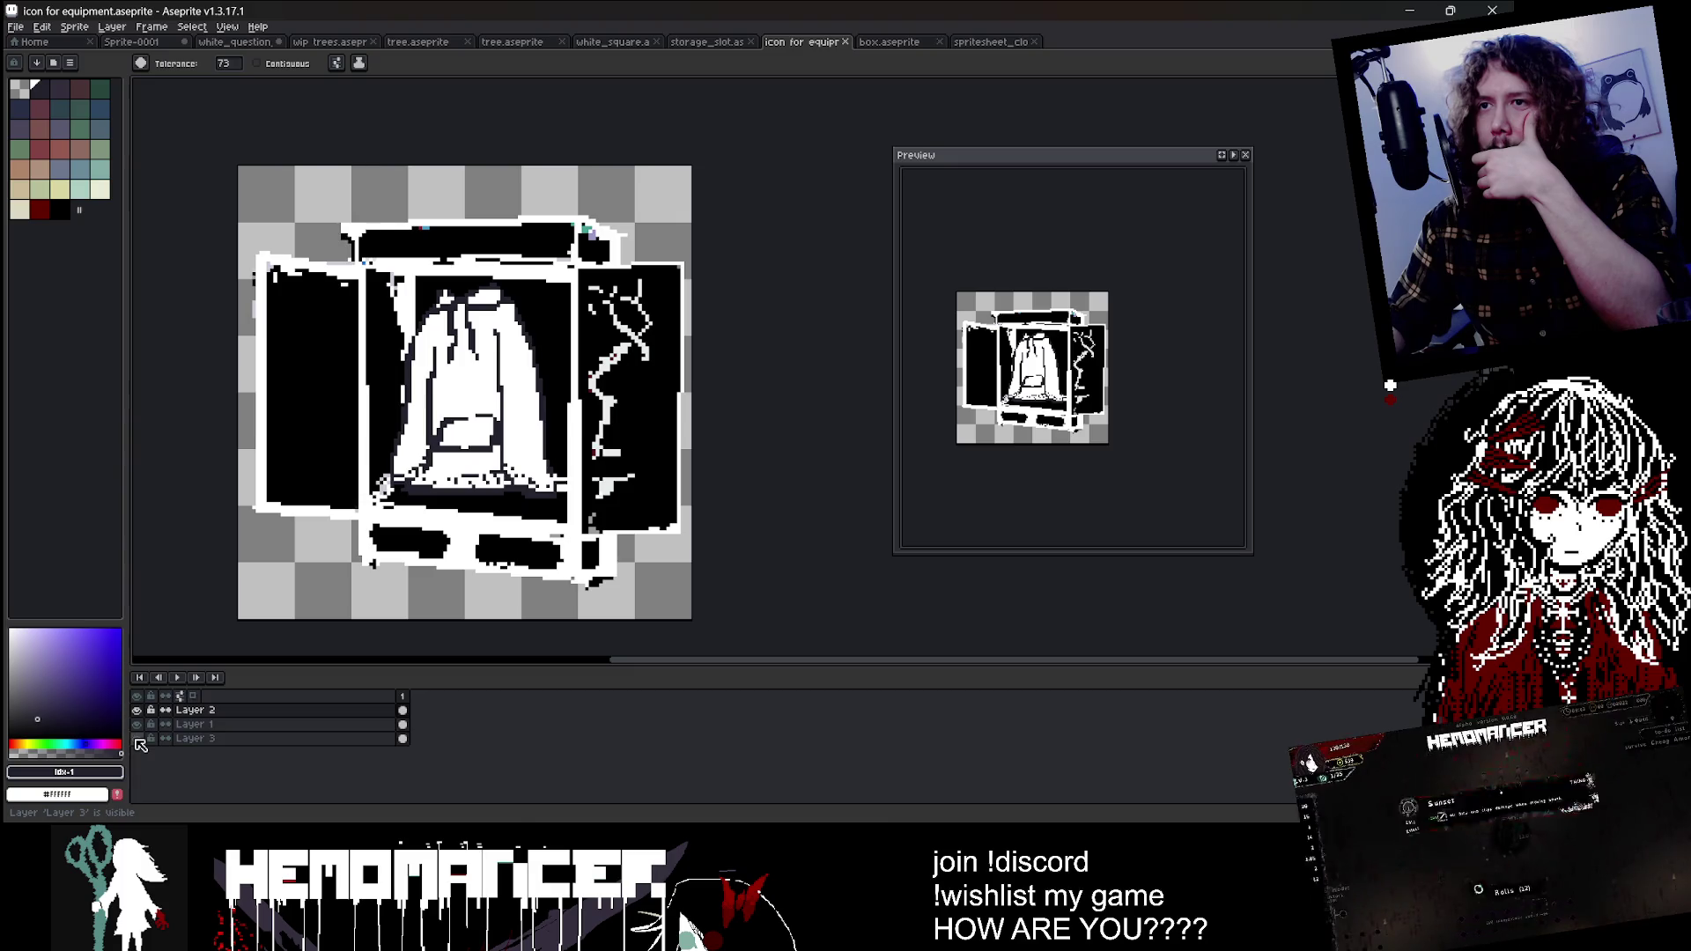
{"action": "left_click", "coordinate": [137, 740]}
{"action": "left_click", "coordinate": [136, 739]}
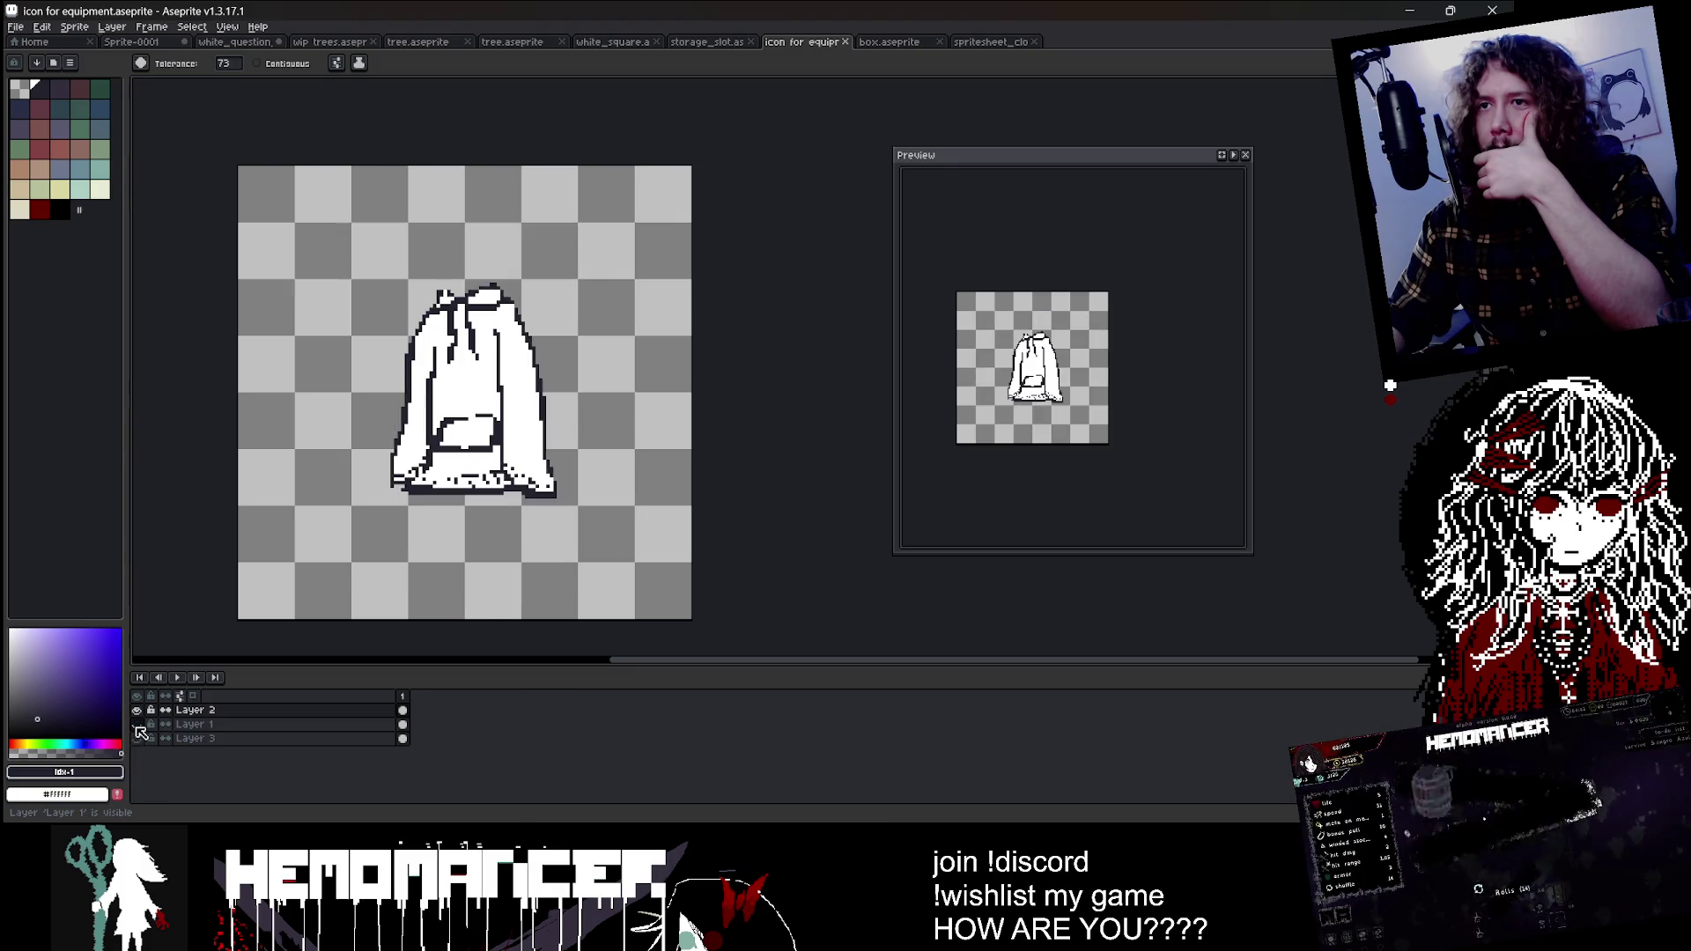
{"action": "left_click", "coordinate": [136, 740]}
{"action": "left_click", "coordinate": [234, 710]}
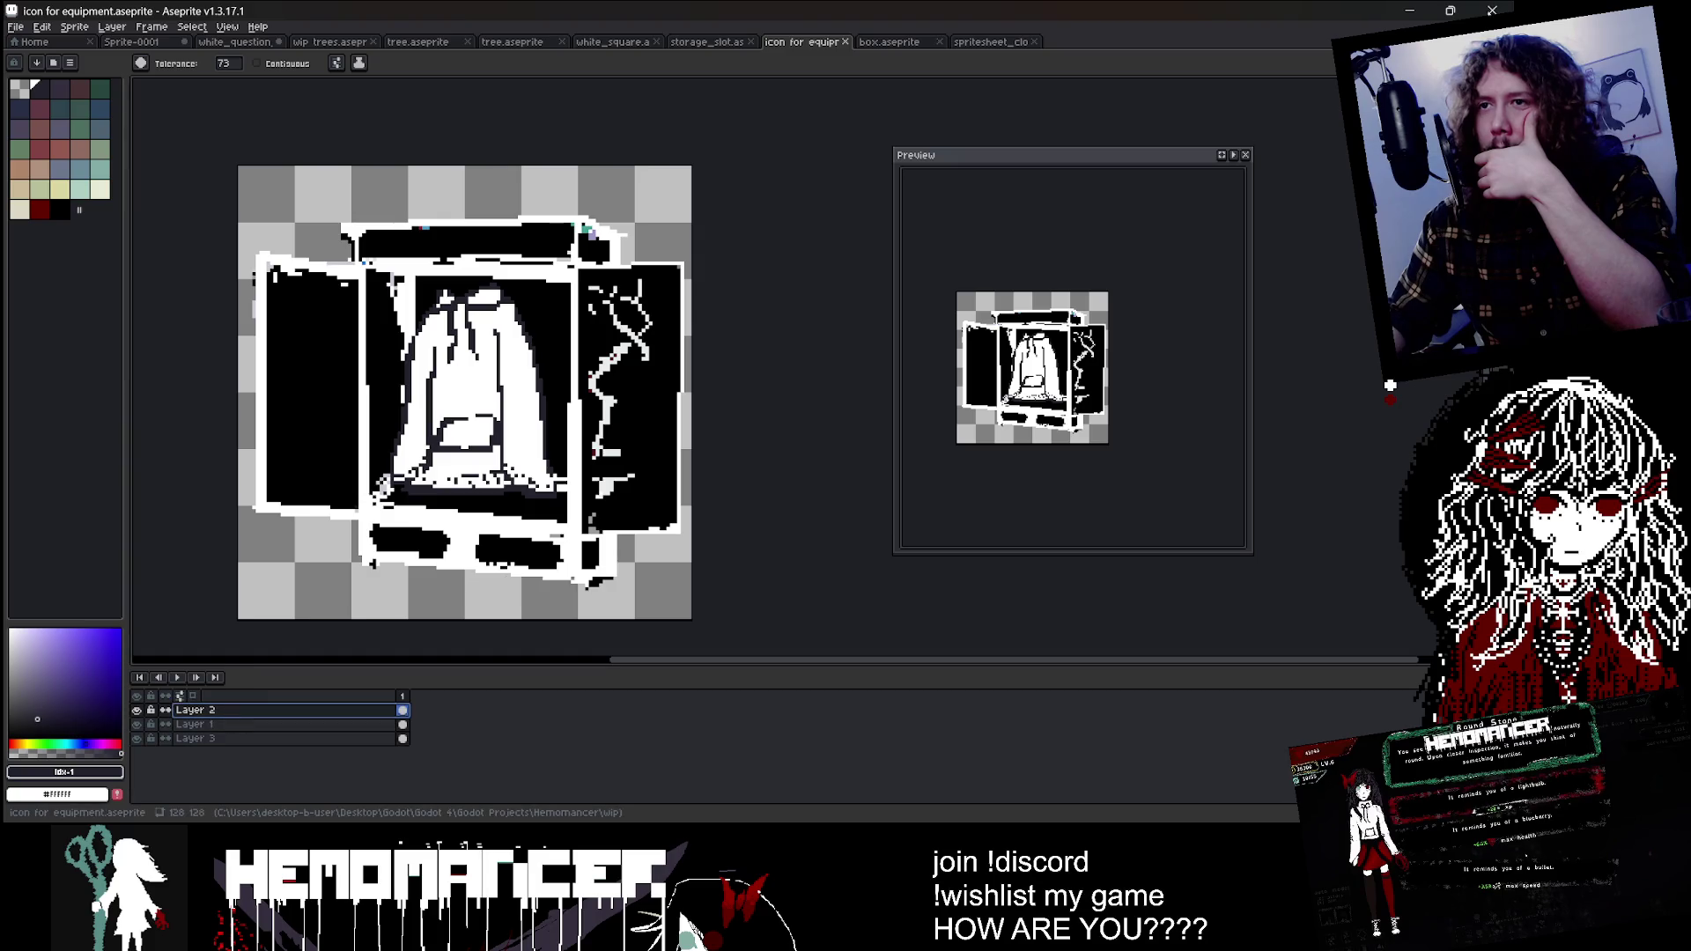
{"action": "key", "text": "m"}
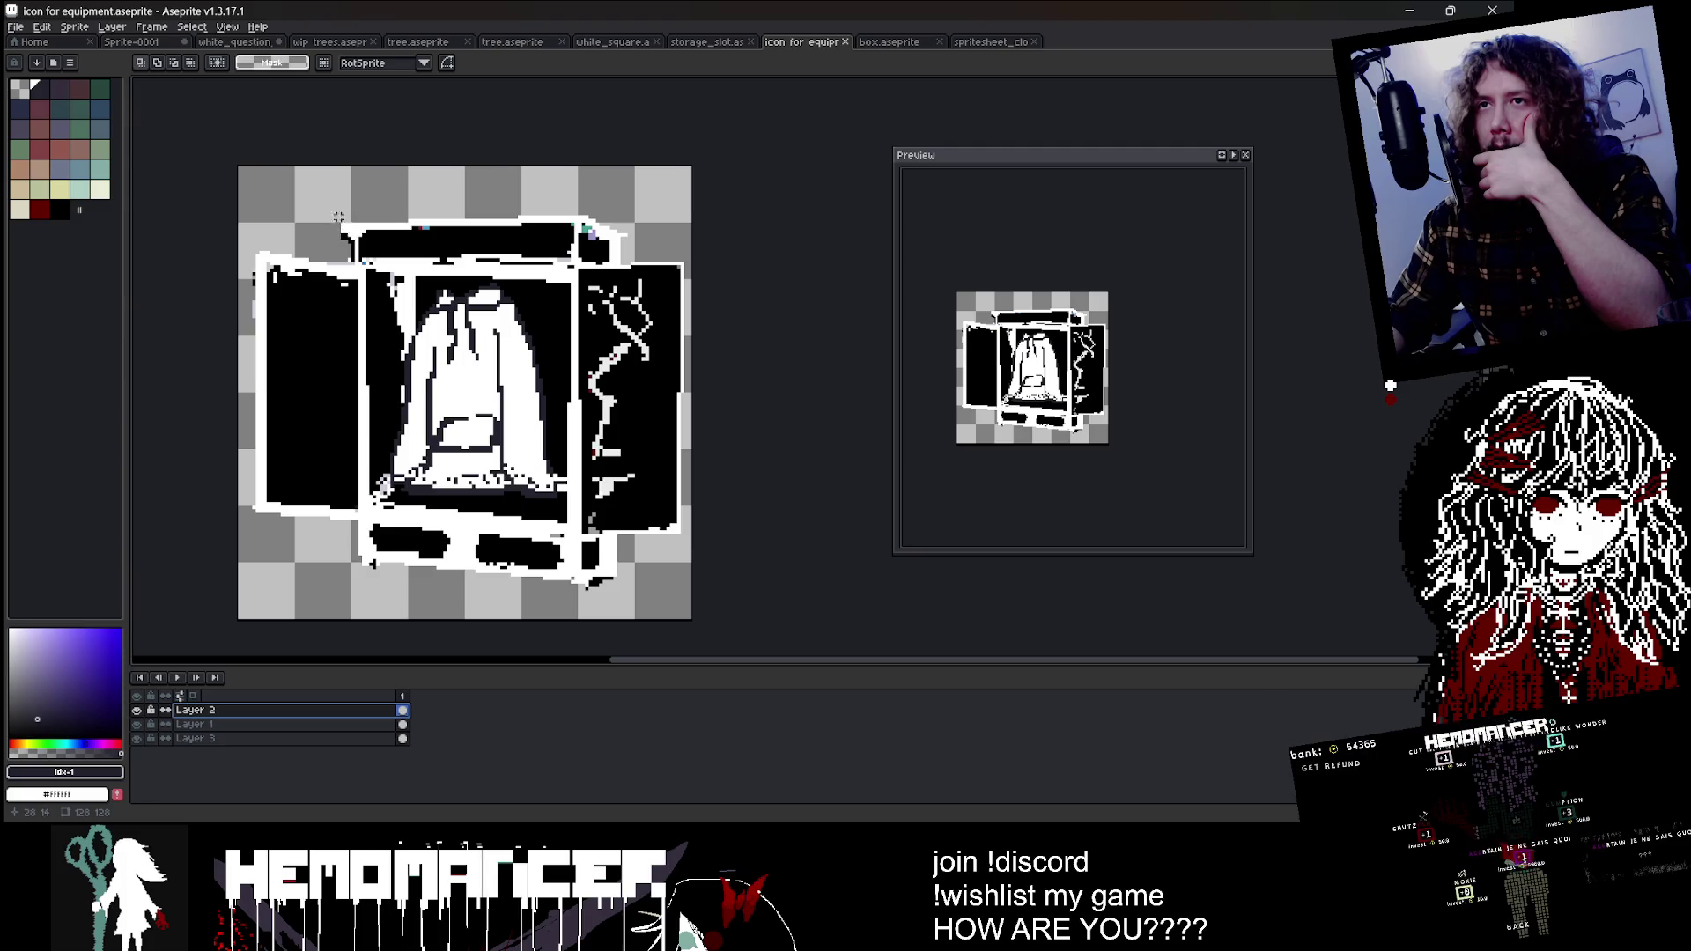
Step: Stretch the Layer 1 wardrobe artwork to about 138×130 px so it fills the canvas
{"action": "left_click_drag", "start_coordinate": [335, 209], "coordinate": [617, 587]}
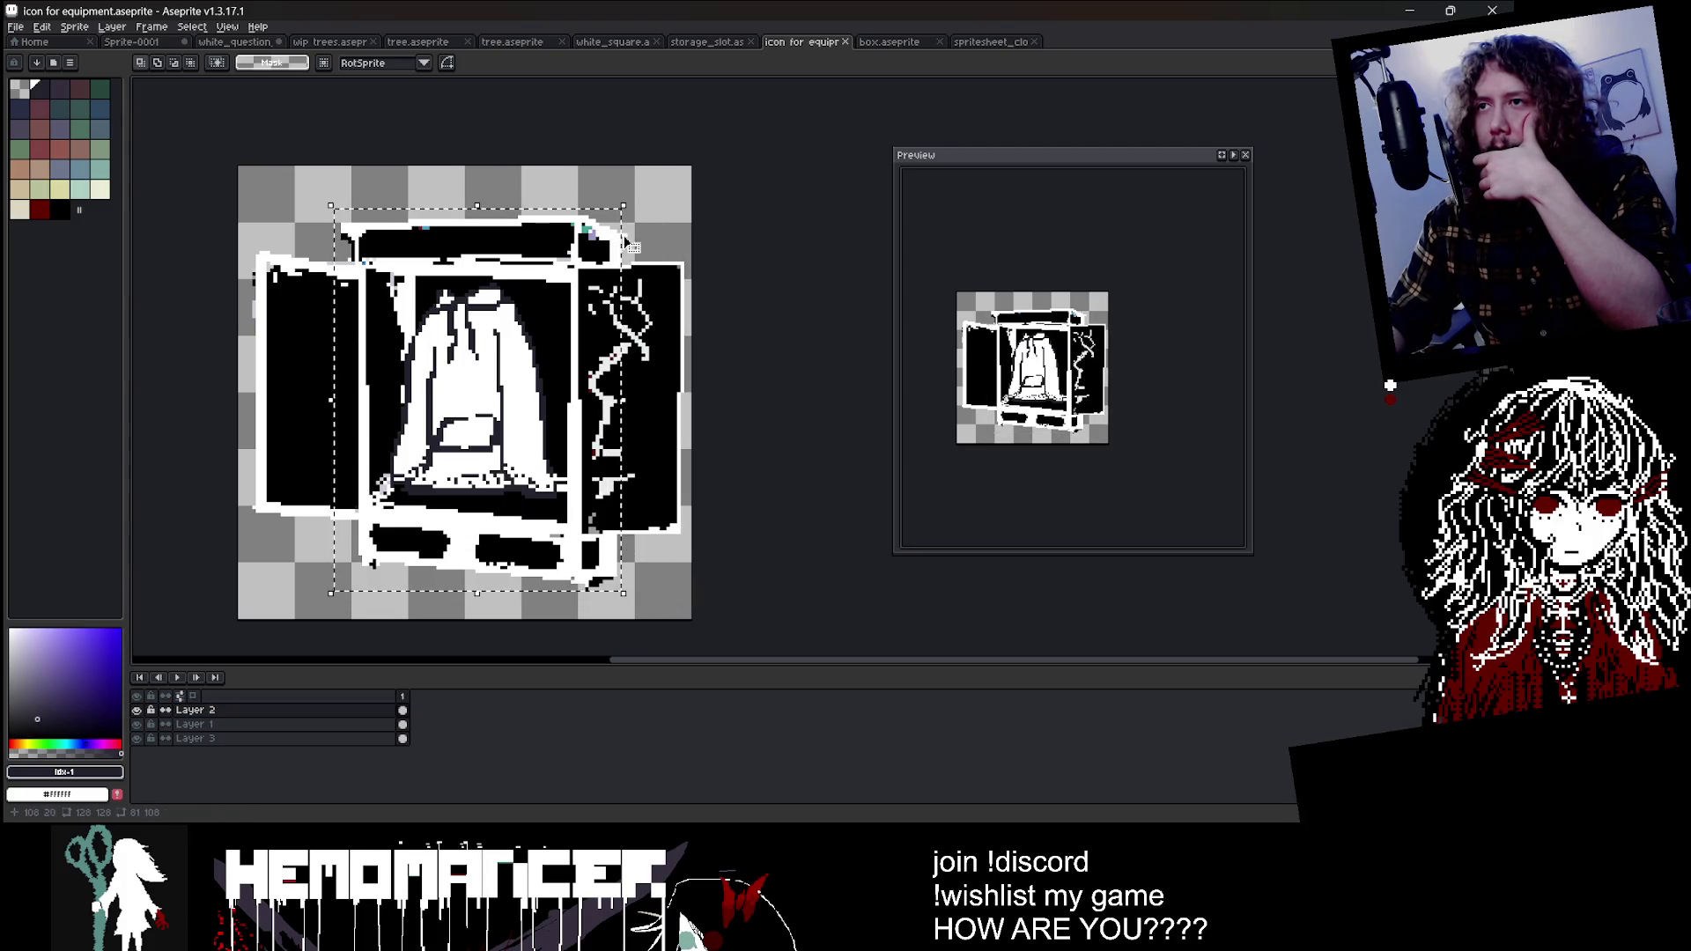
{"action": "left_click_drag", "start_coordinate": [619, 210], "coordinate": [704, 147]}
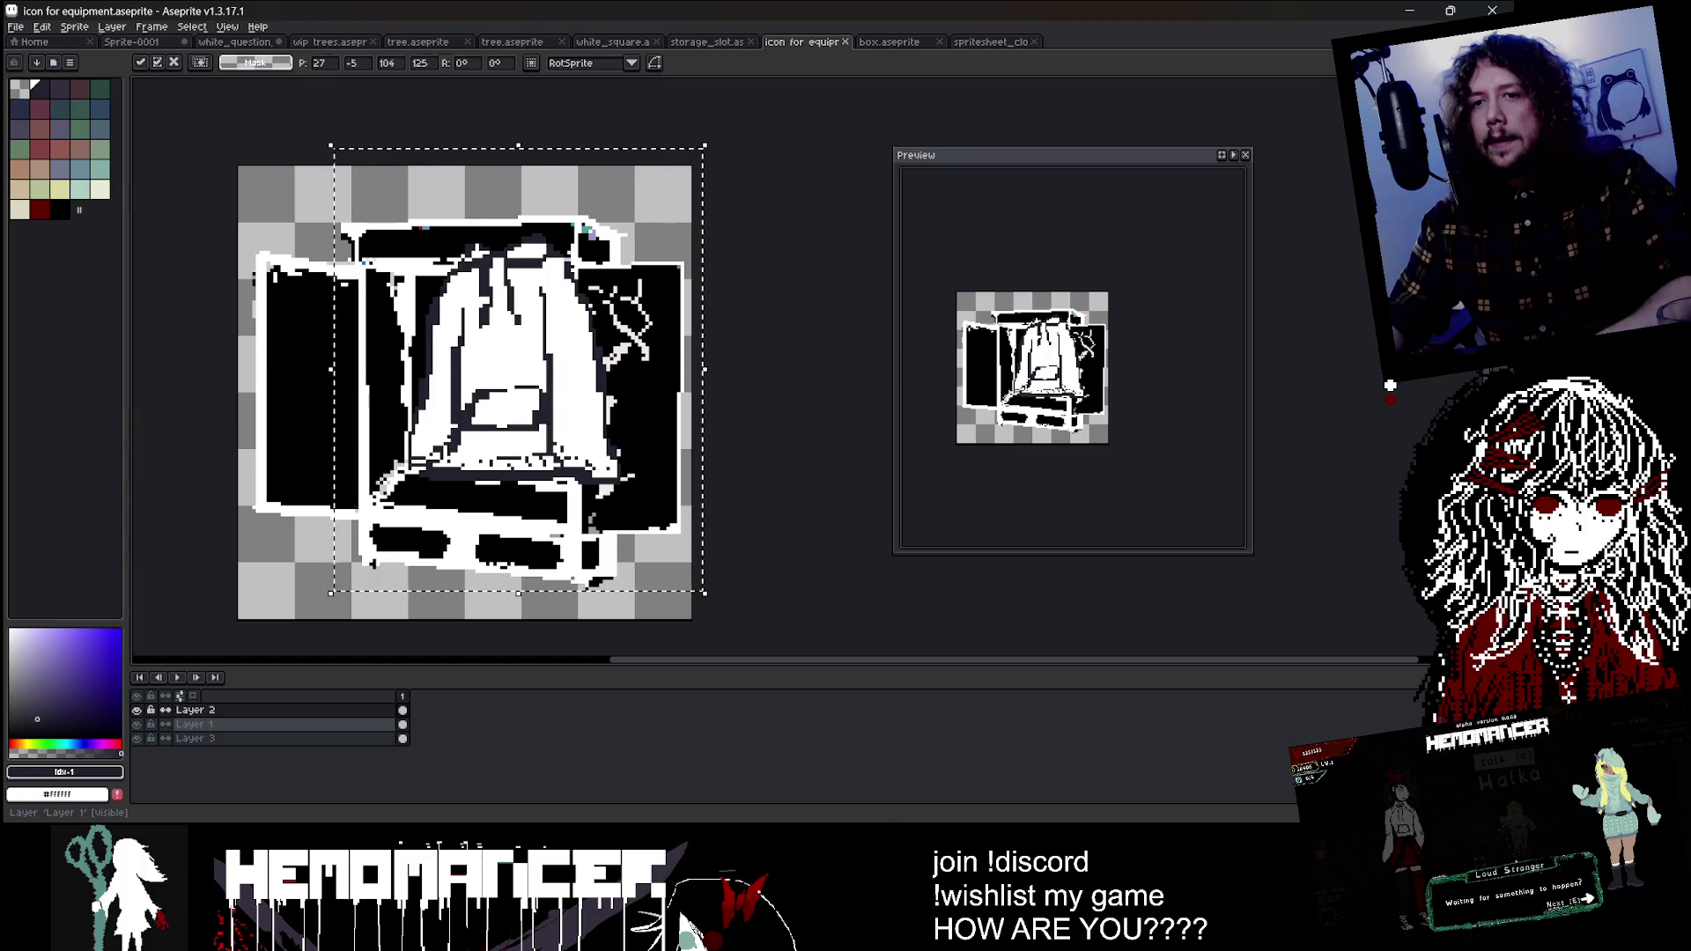
{"action": "key", "text": "ctrl+z"}
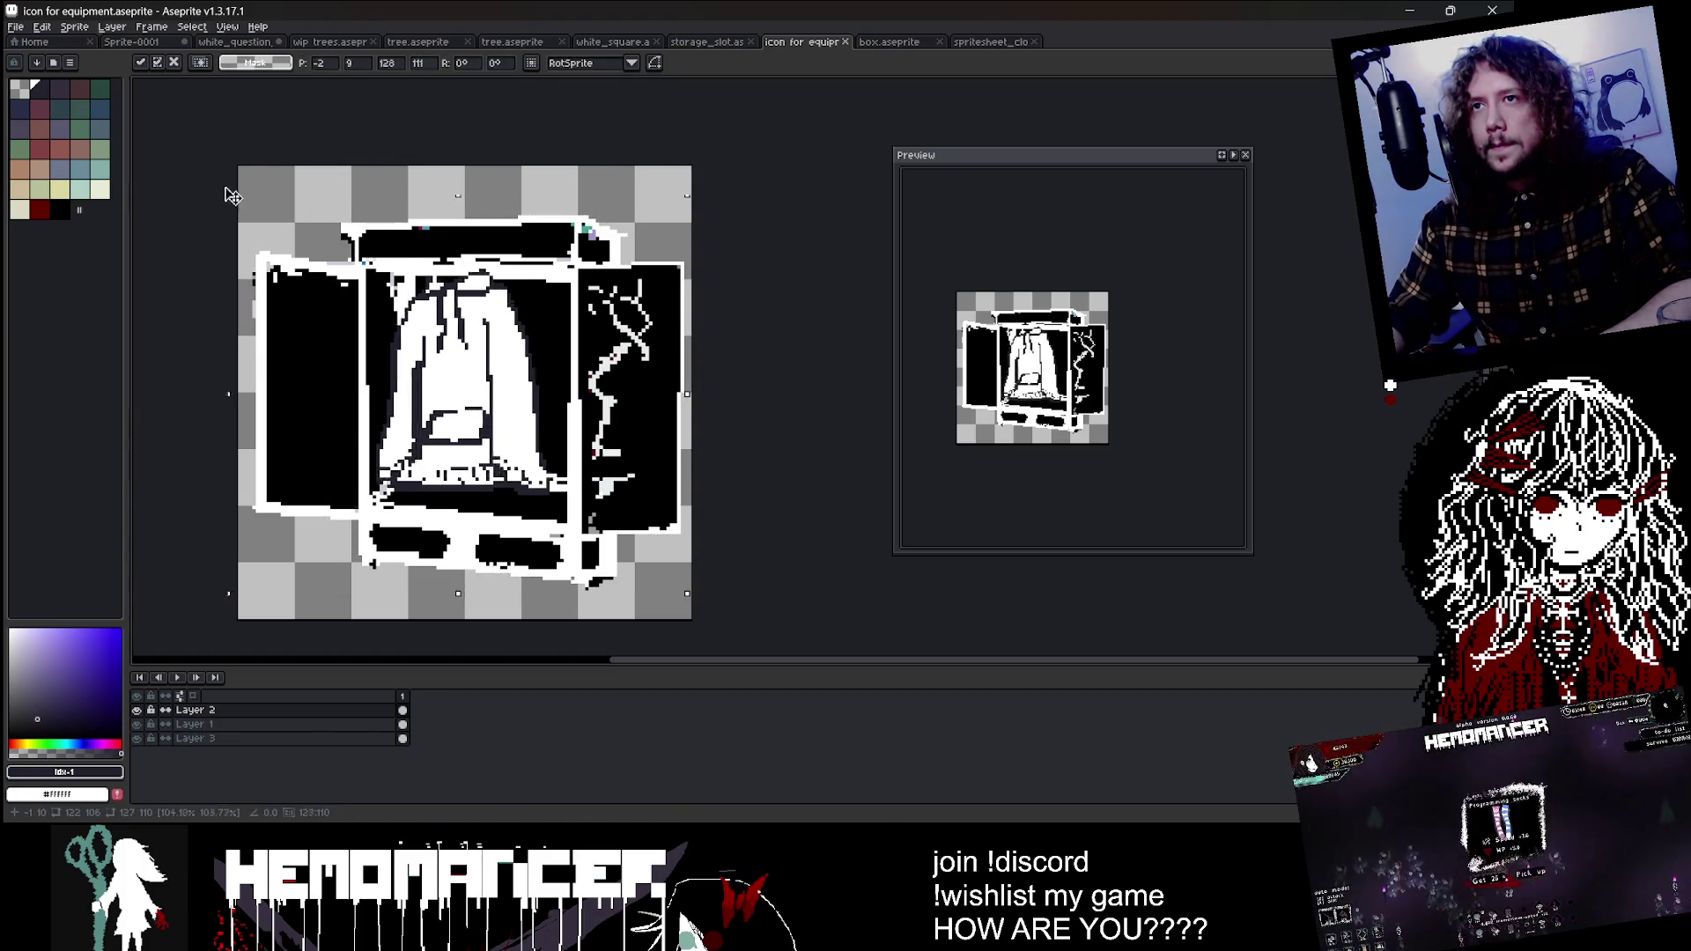
{"action": "left_click", "coordinate": [292, 728]}
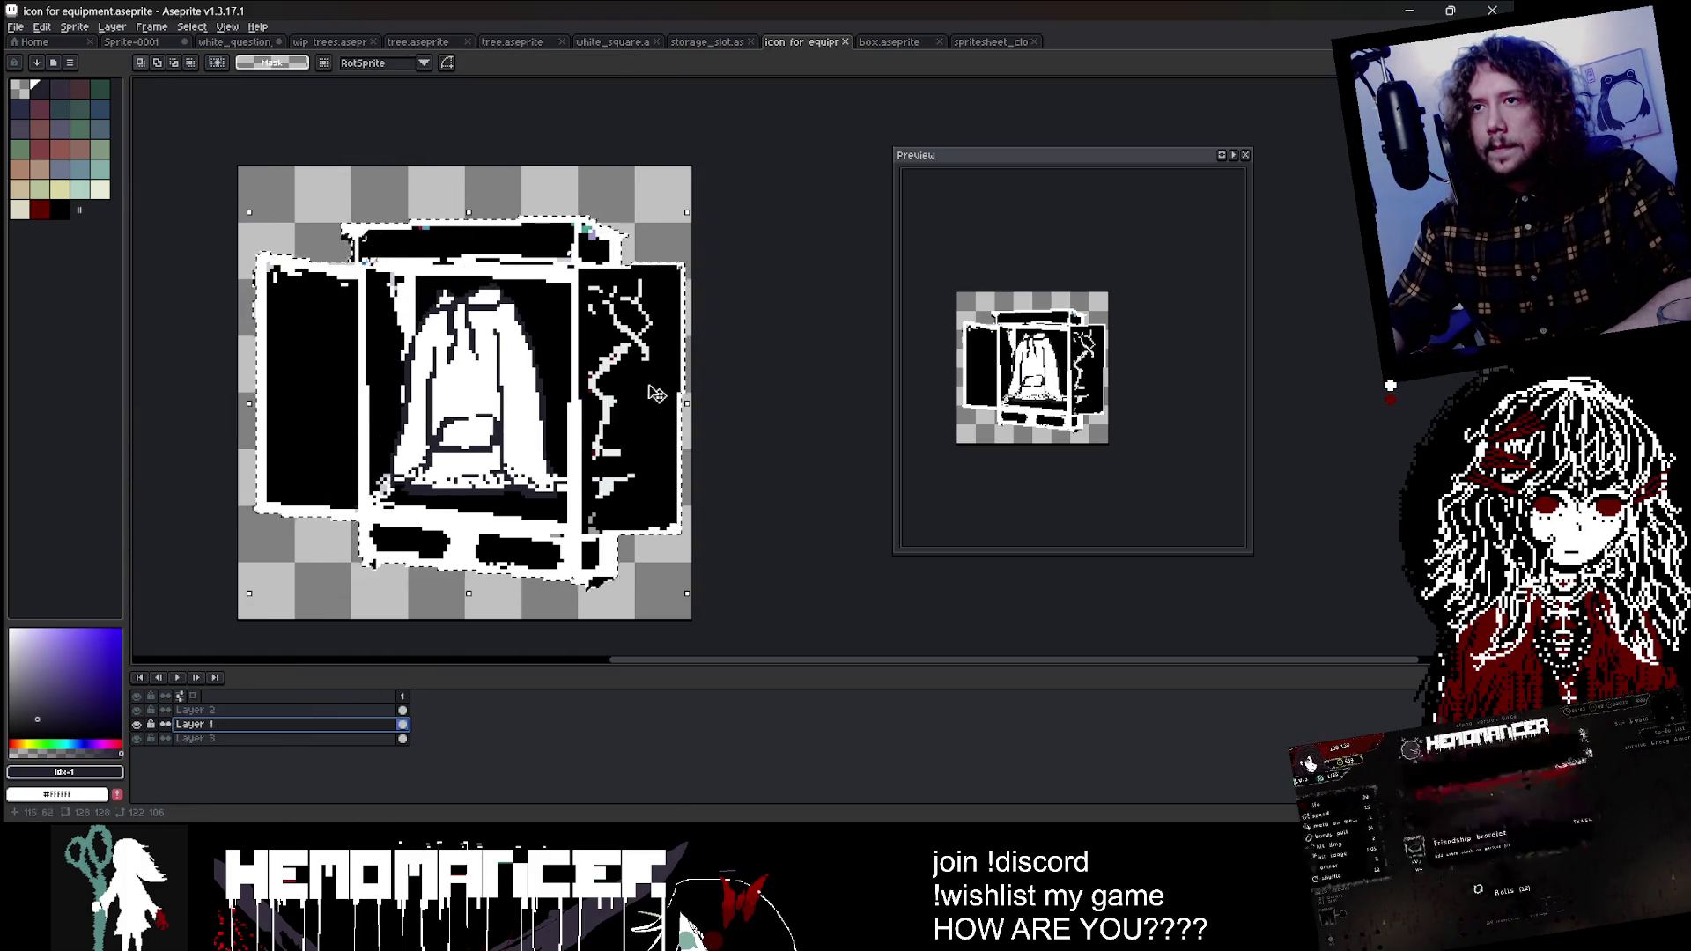
{"action": "mouse_move", "coordinate": [688, 213]}
{"action": "left_mouse_down"}
{"action": "mouse_move", "coordinate": [748, 177]}
{"action": "mouse_move", "coordinate": [636, 274]}
{"action": "left_mouse_up"}
{"action": "left_click", "coordinate": [725, 196]}
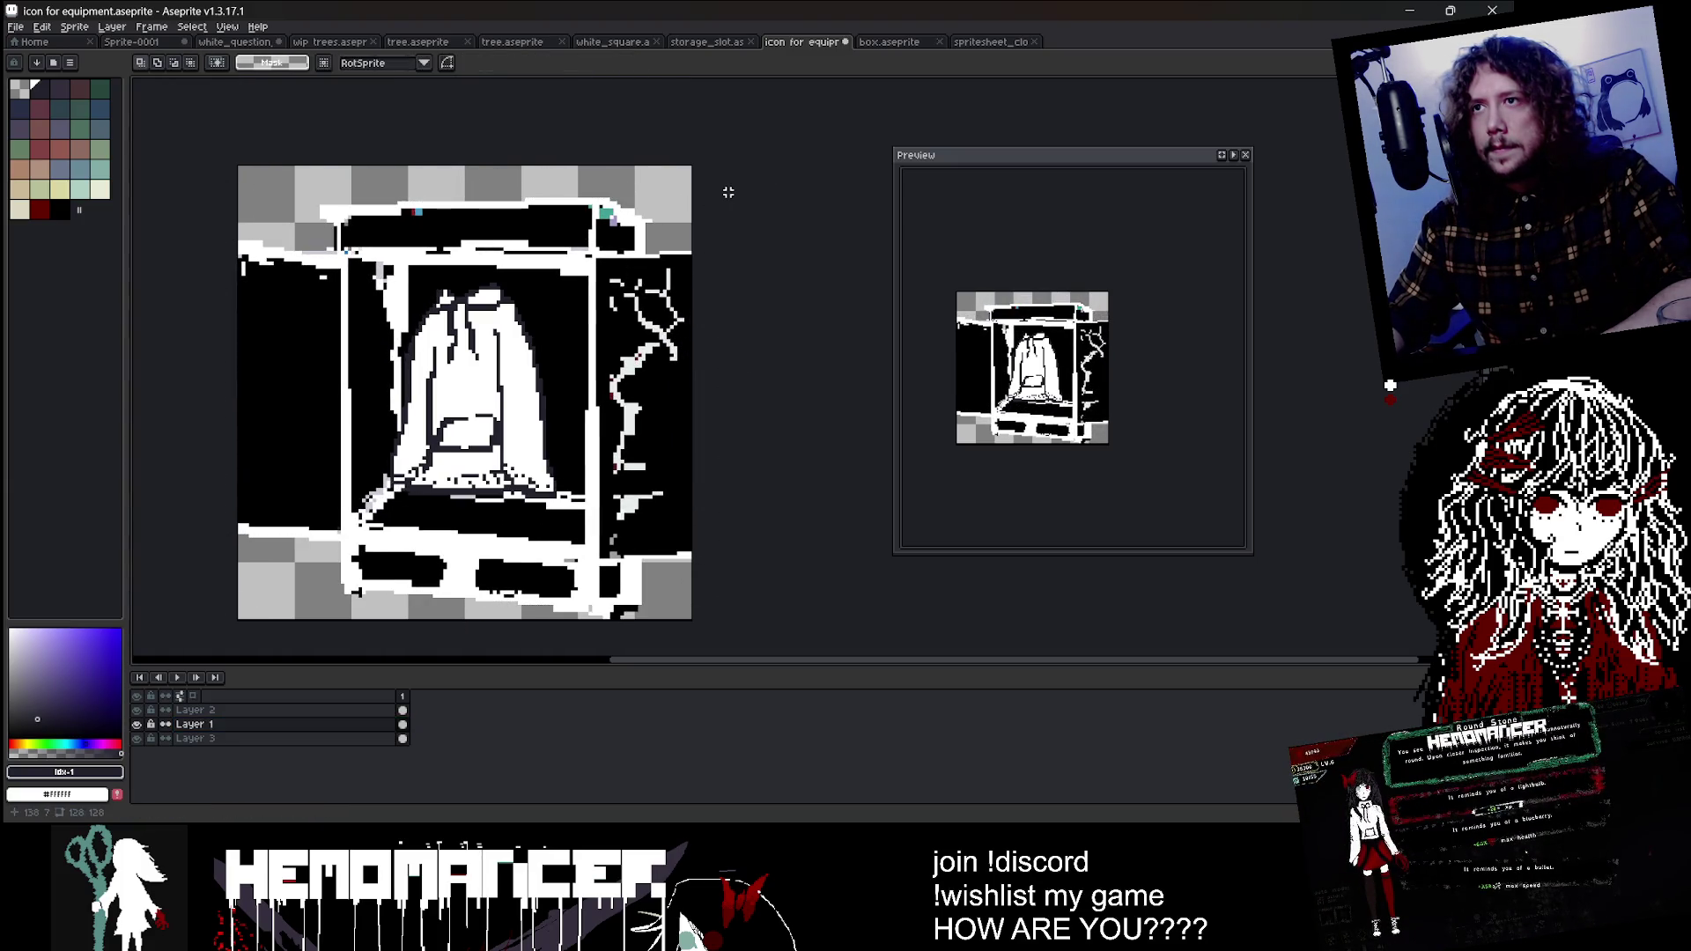
{"action": "scroll", "coordinate": [349, 227], "scroll_direction": "down", "scroll_amount": 2}
{"action": "key", "text": "ctrl+a"}
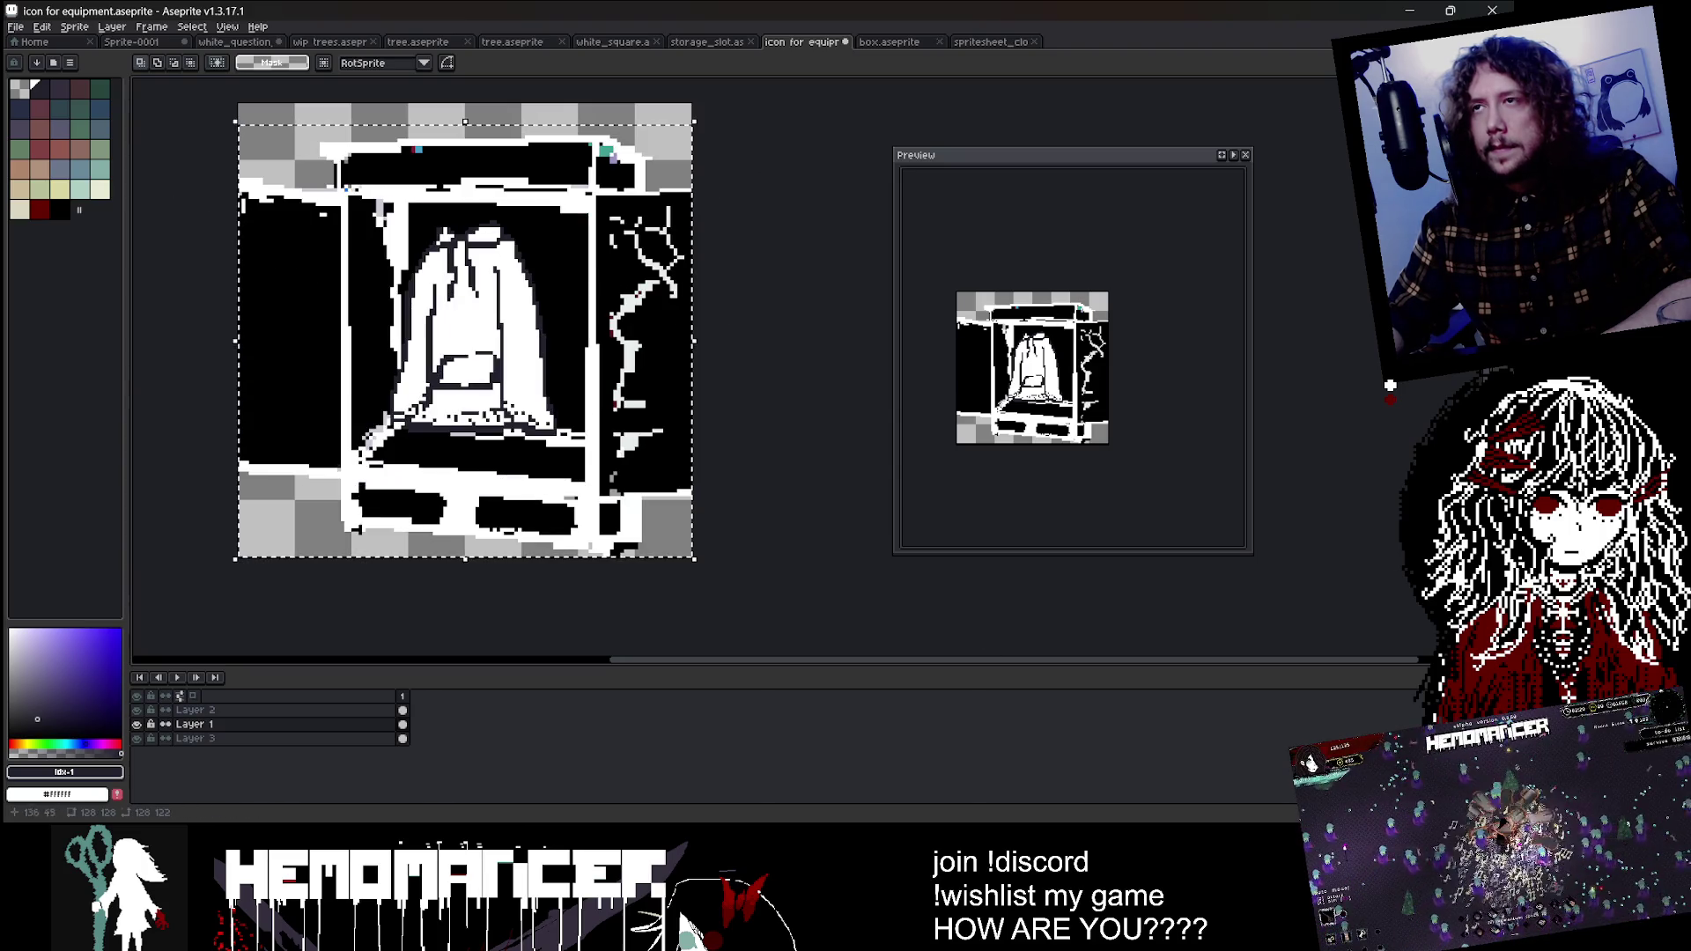
{"action": "left_click_drag", "start_coordinate": [693, 115], "coordinate": [592, 216]}
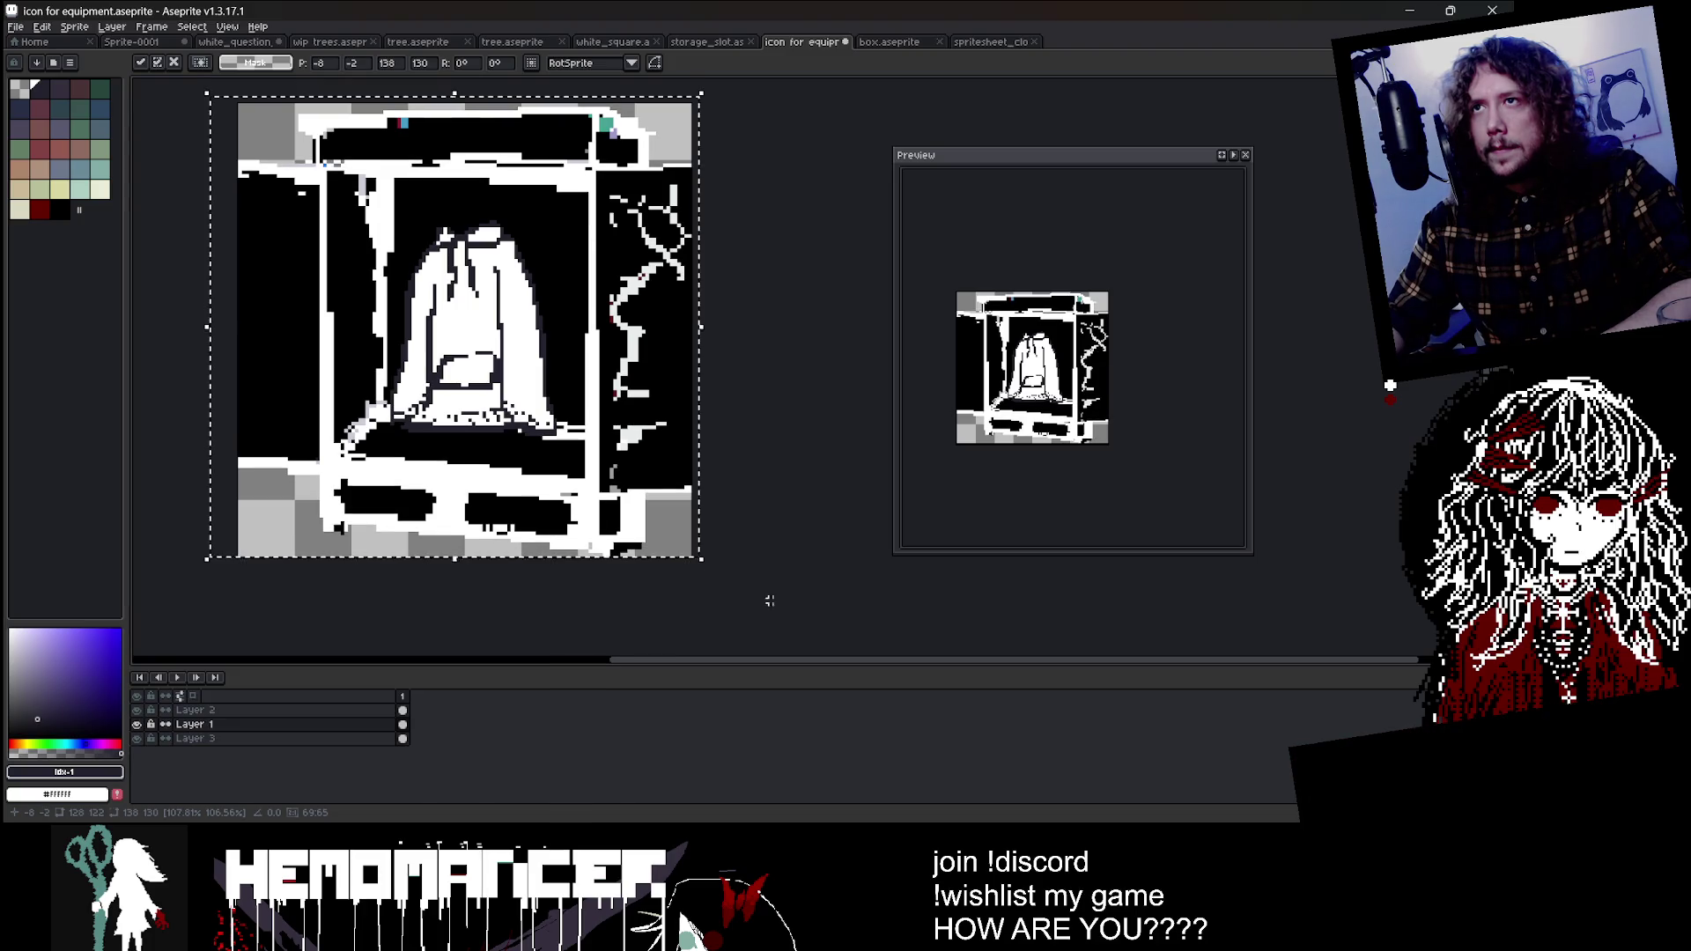
{"action": "key", "text": "Return"}
Step: Shift the Layer 2 hoodie drawing left and scale it up to match the artwork
{"action": "left_click", "coordinate": [189, 710]}
{"action": "key", "text": "ctrl+a"}
{"action": "left_click_drag", "start_coordinate": [490, 423], "coordinate": [473, 424]}
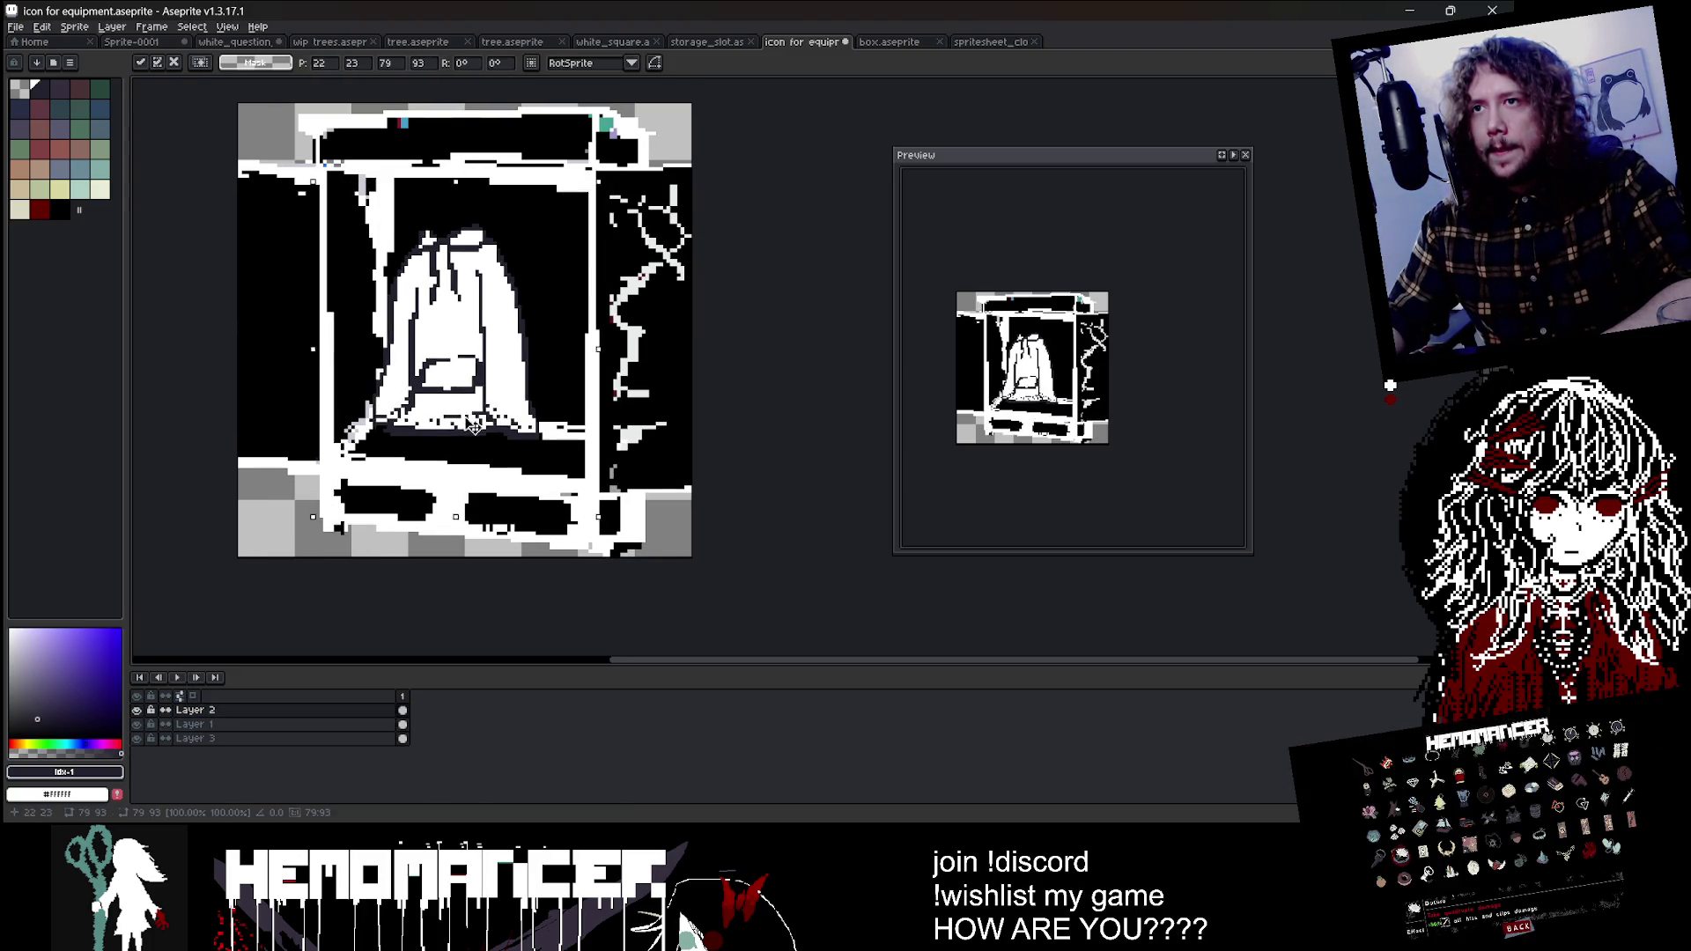
{"action": "left_click_drag", "start_coordinate": [598, 181], "coordinate": [648, 142]}
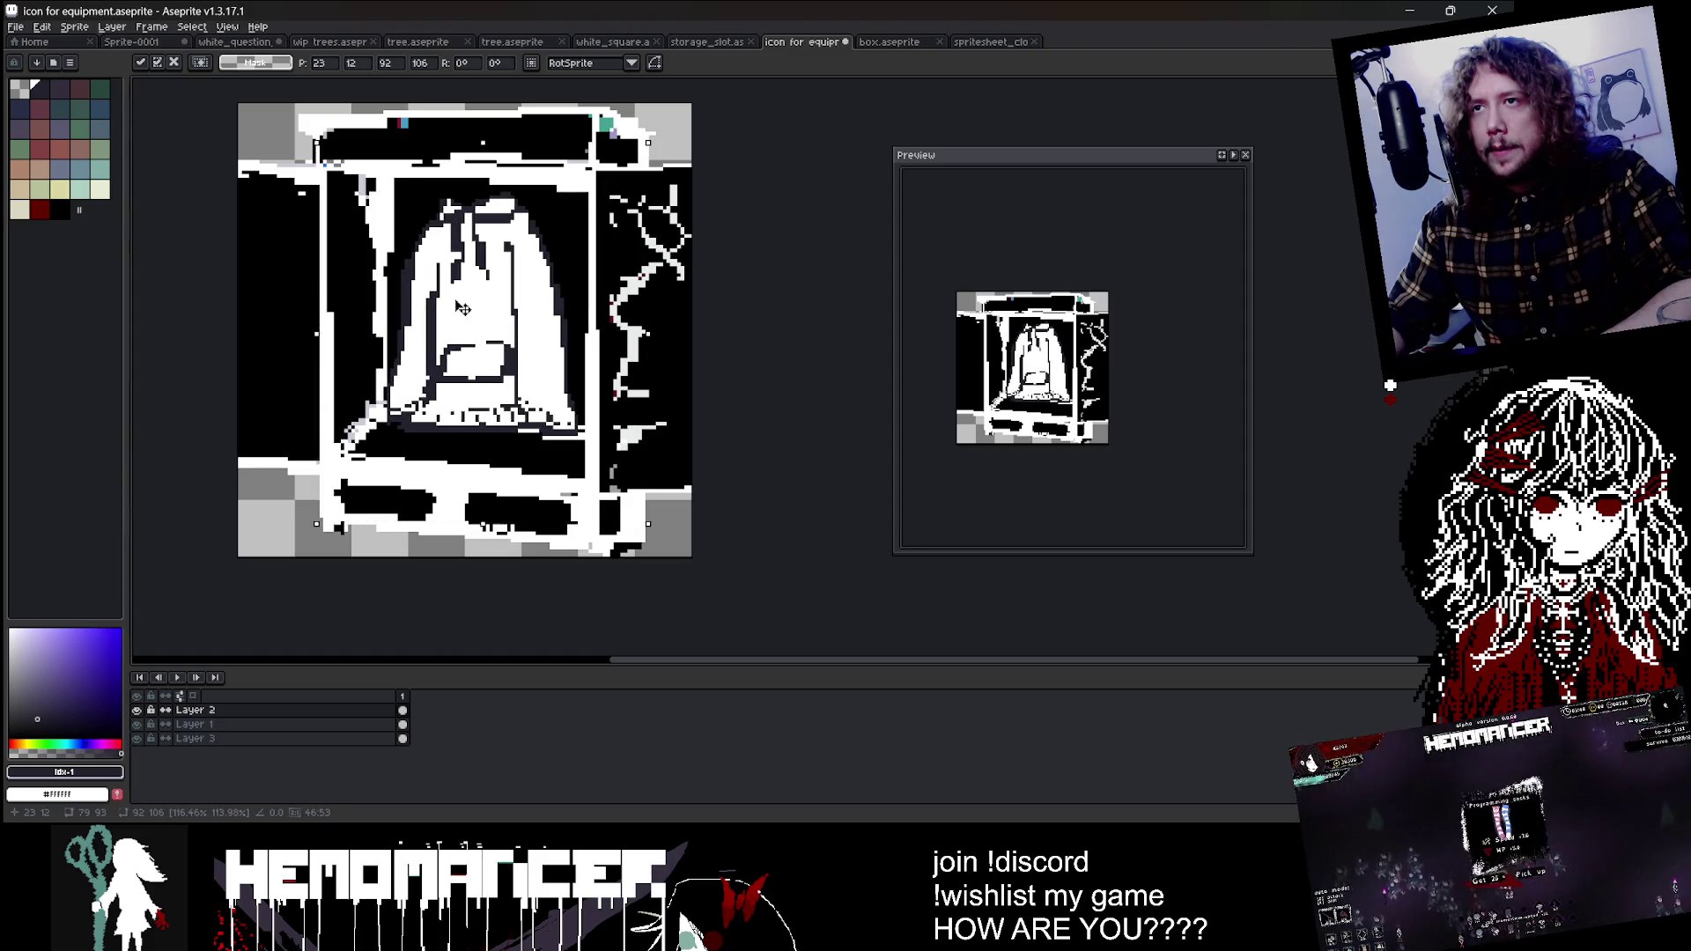
{"action": "key", "text": "Return"}
Step: On Layer 1, paint black with the pencil over the white beside the hoodie
{"action": "left_click", "coordinate": [189, 723]}
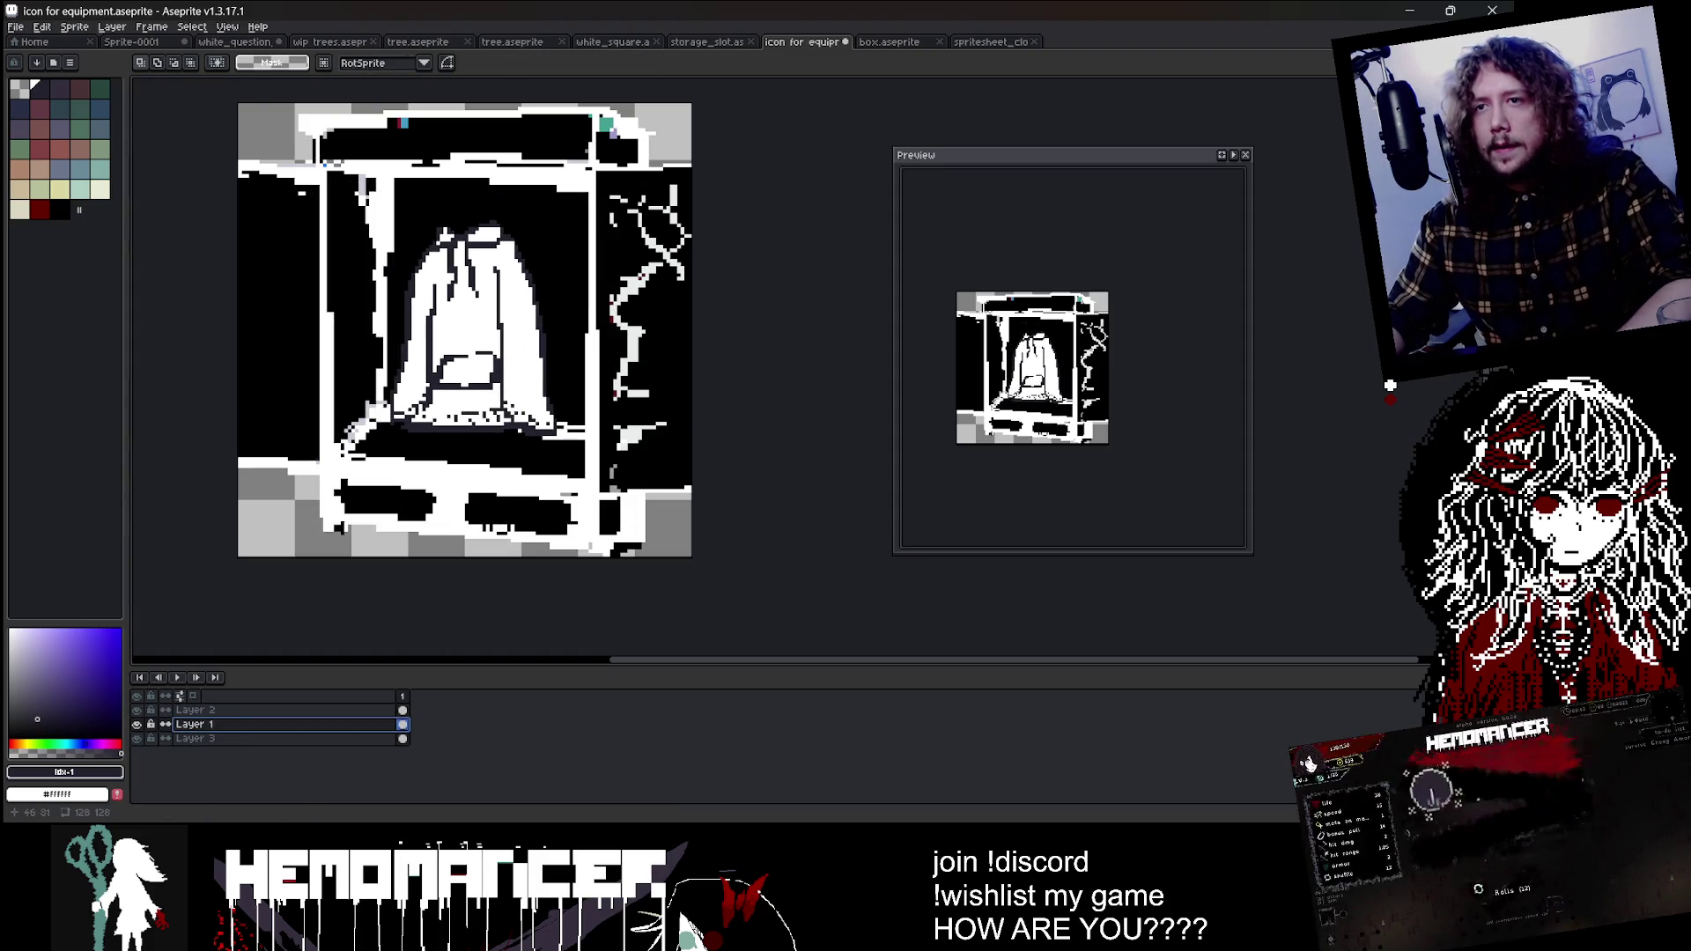
{"action": "key", "text": "b"}
{"action": "left_click", "coordinate": [405, 198], "text": "alt"}
{"action": "left_click_drag", "start_coordinate": [370, 190], "coordinate": [412, 195]}
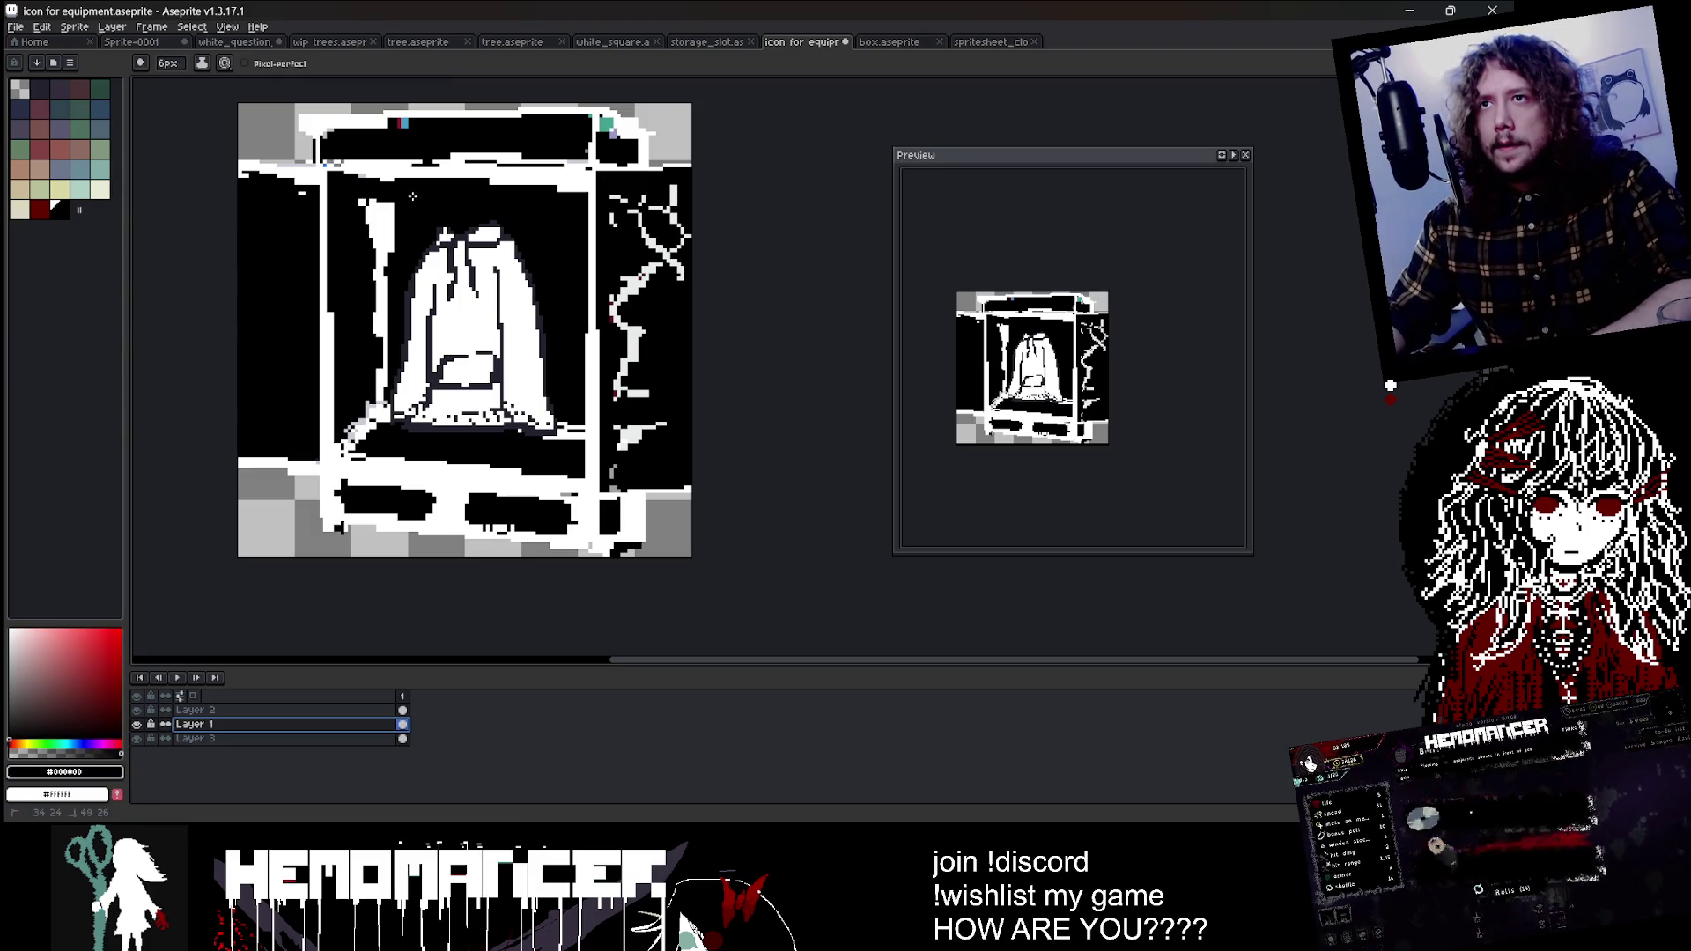
Step: Paint black over the white specks below and right of the hoodie on Layer 1
{"action": "left_click_drag", "start_coordinate": [353, 436], "coordinate": [357, 445]}
{"action": "scroll", "coordinate": [352, 441], "scroll_direction": "up", "scroll_amount": 13}
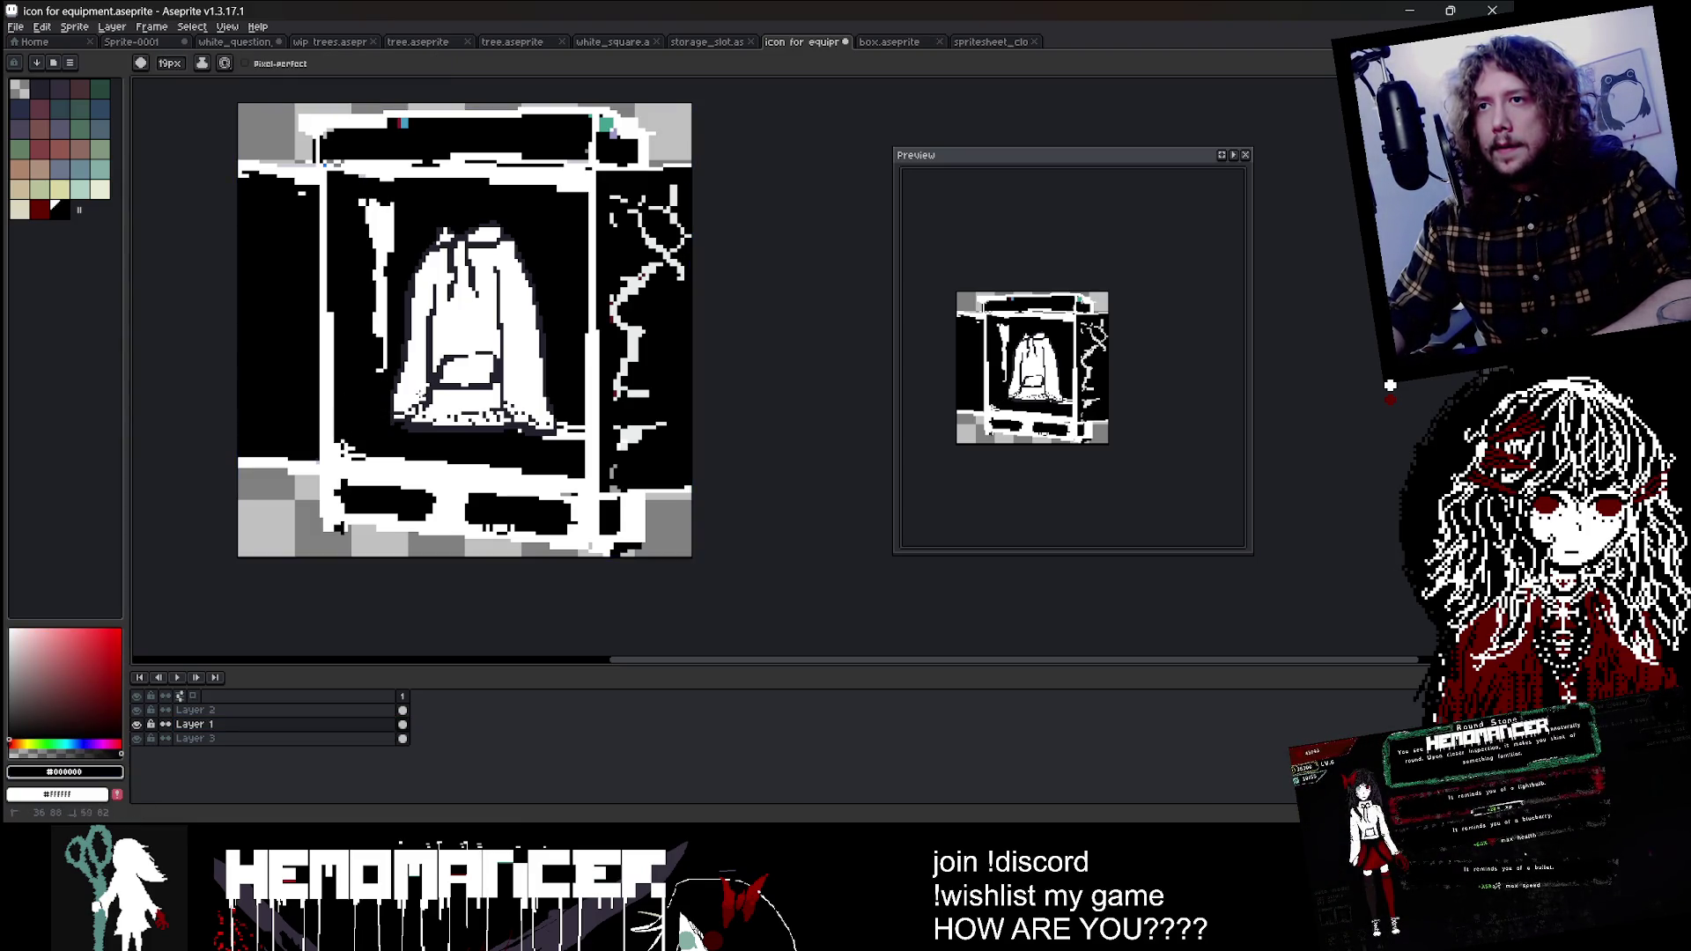
{"action": "left_click", "coordinate": [535, 432]}
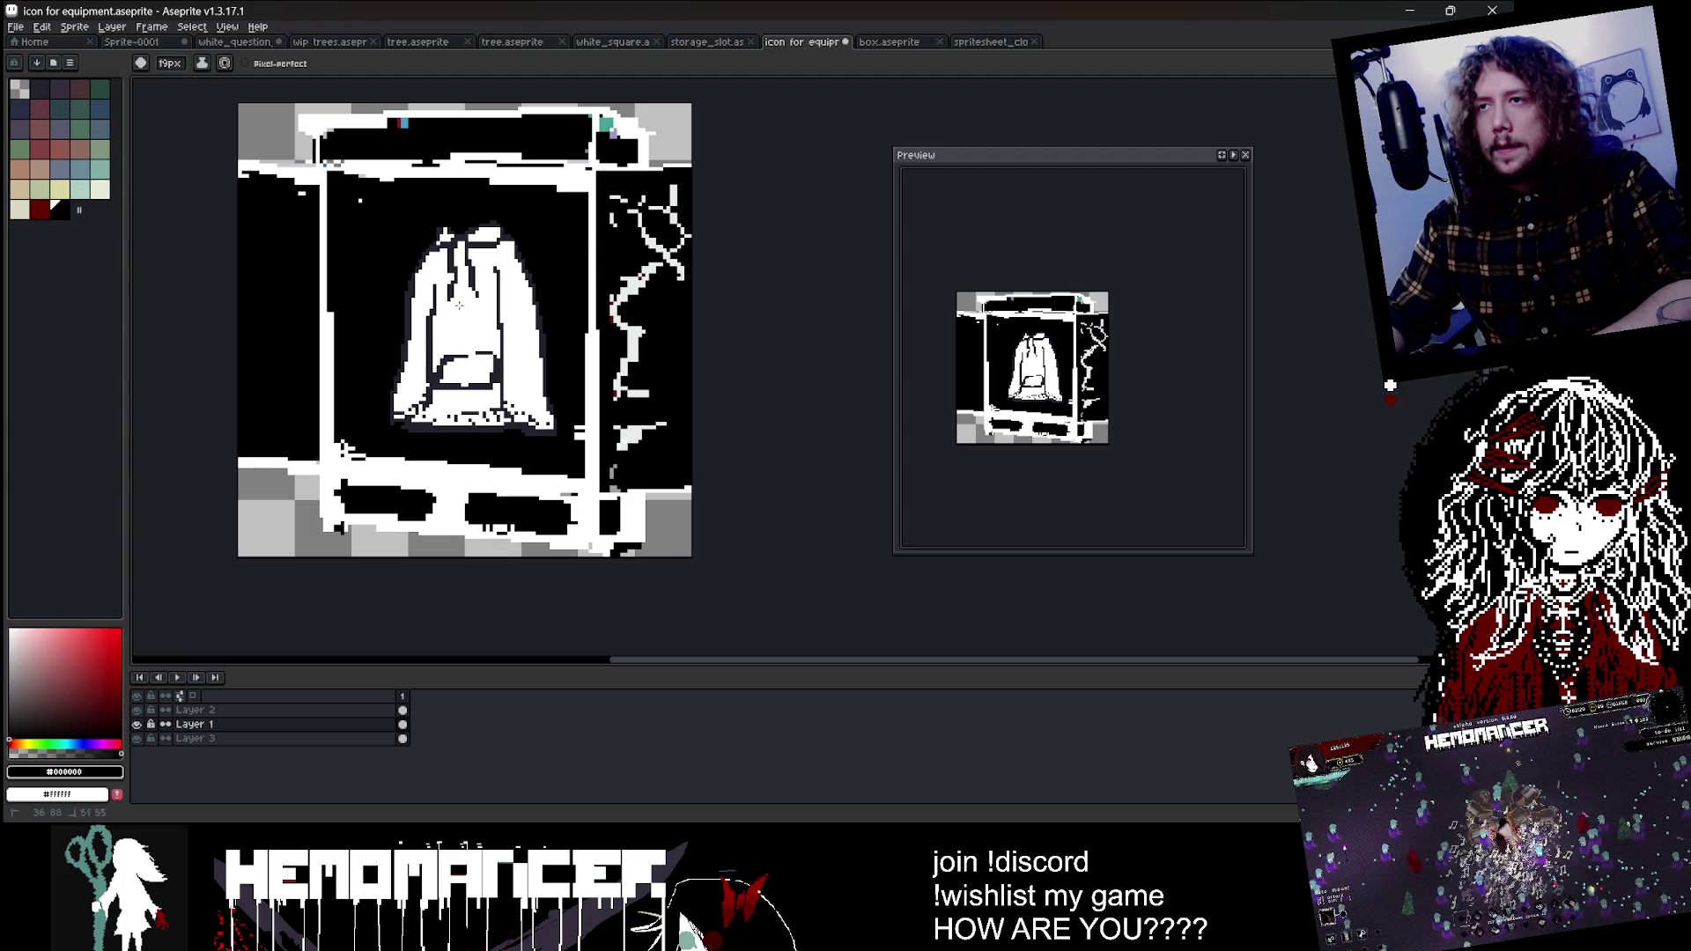
{"action": "scroll", "coordinate": [542, 555], "scroll_direction": "down", "scroll_amount": 1}
{"action": "scroll", "coordinate": [554, 352], "scroll_direction": "up", "scroll_amount": 1}
Step: On Layer 2, magic-wand select the black around the hoodie and hide Layers 1 and 3
{"action": "left_click", "coordinate": [194, 710]}
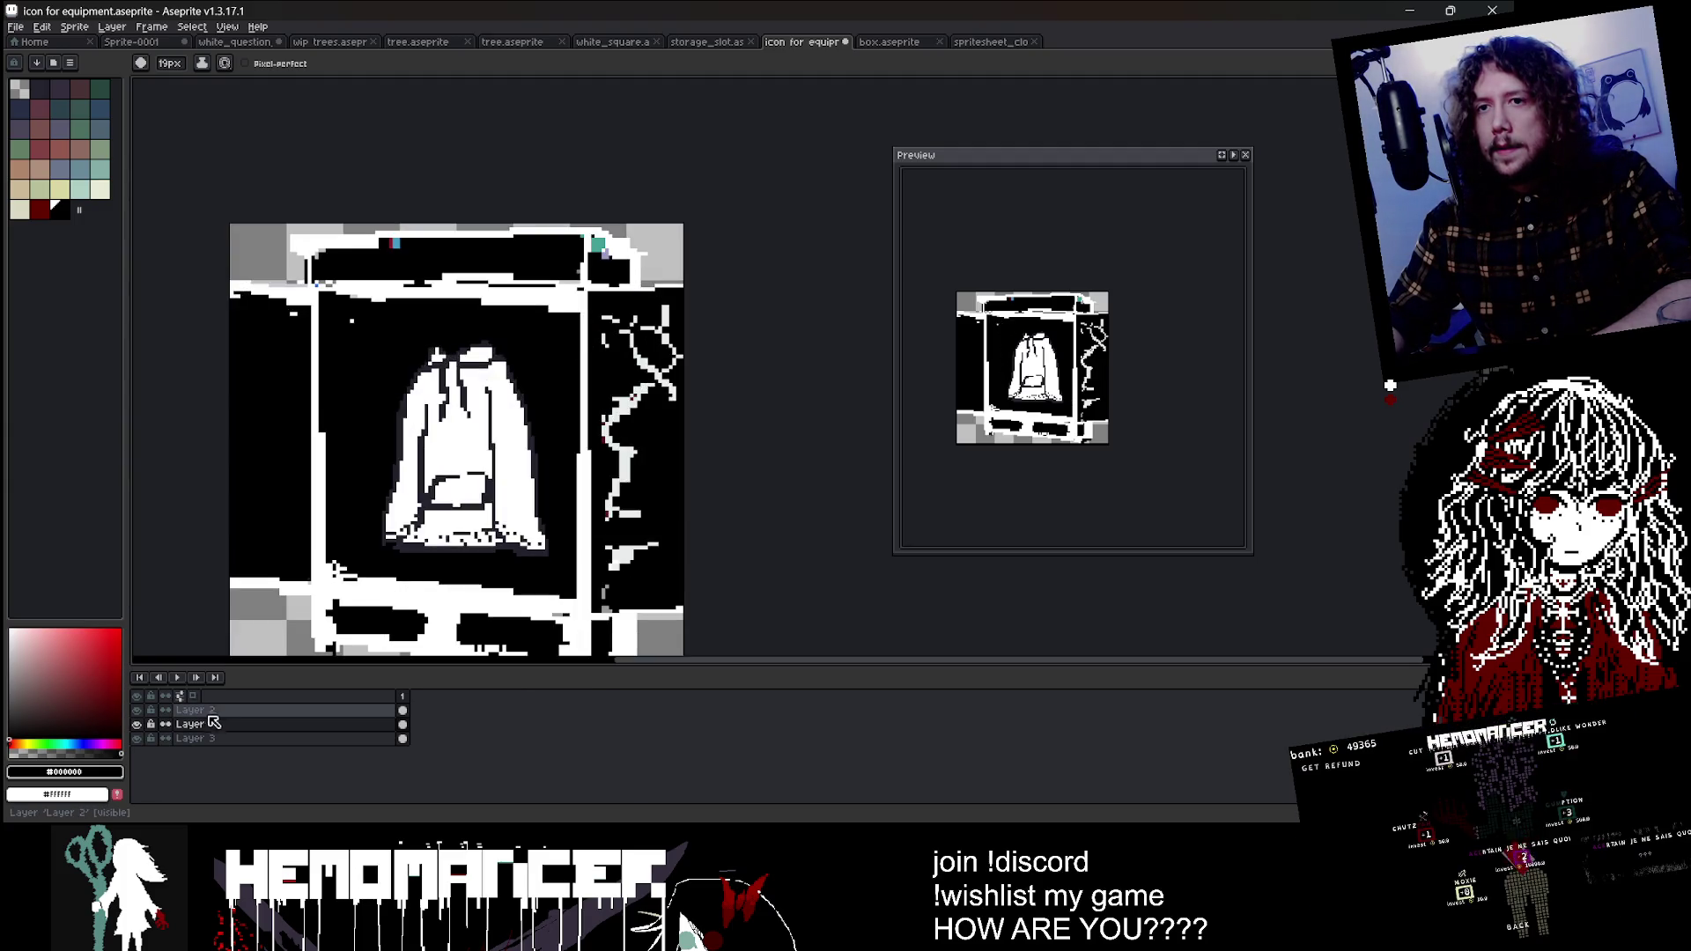
{"action": "scroll", "coordinate": [431, 568], "scroll_direction": "down", "scroll_amount": 4}
{"action": "scroll", "coordinate": [423, 590], "scroll_direction": "up", "scroll_amount": 4}
{"action": "key", "text": "w"}
{"action": "left_click", "coordinate": [436, 273]}
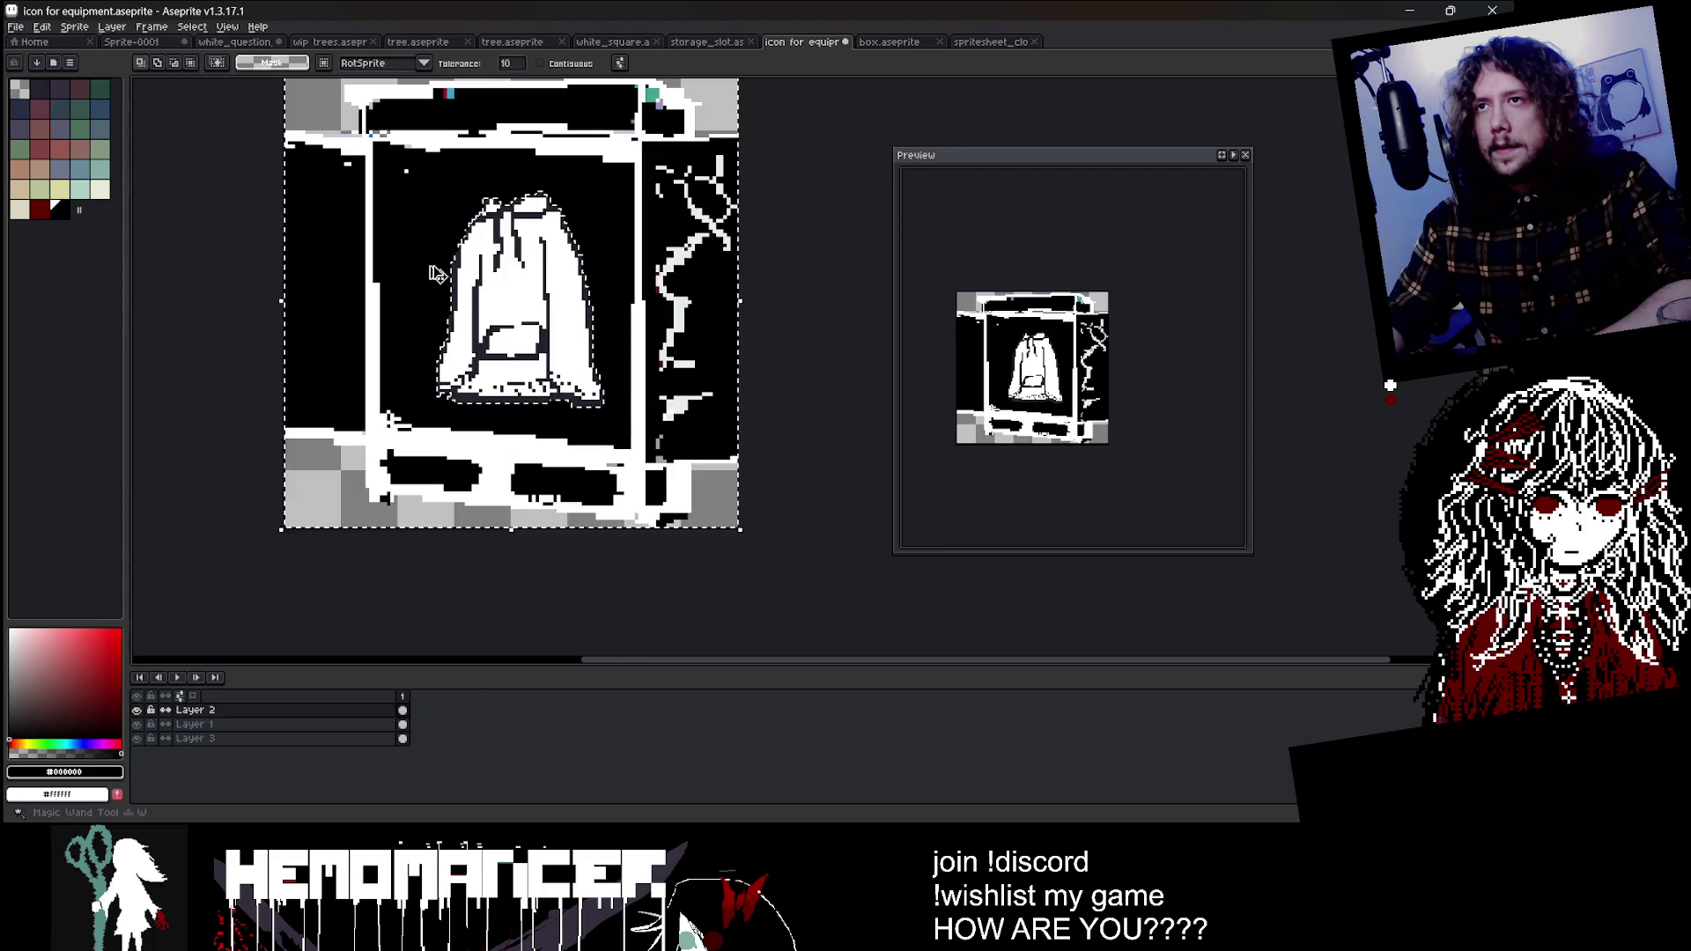
{"action": "left_click", "coordinate": [137, 724]}
{"action": "left_click", "coordinate": [137, 738]}
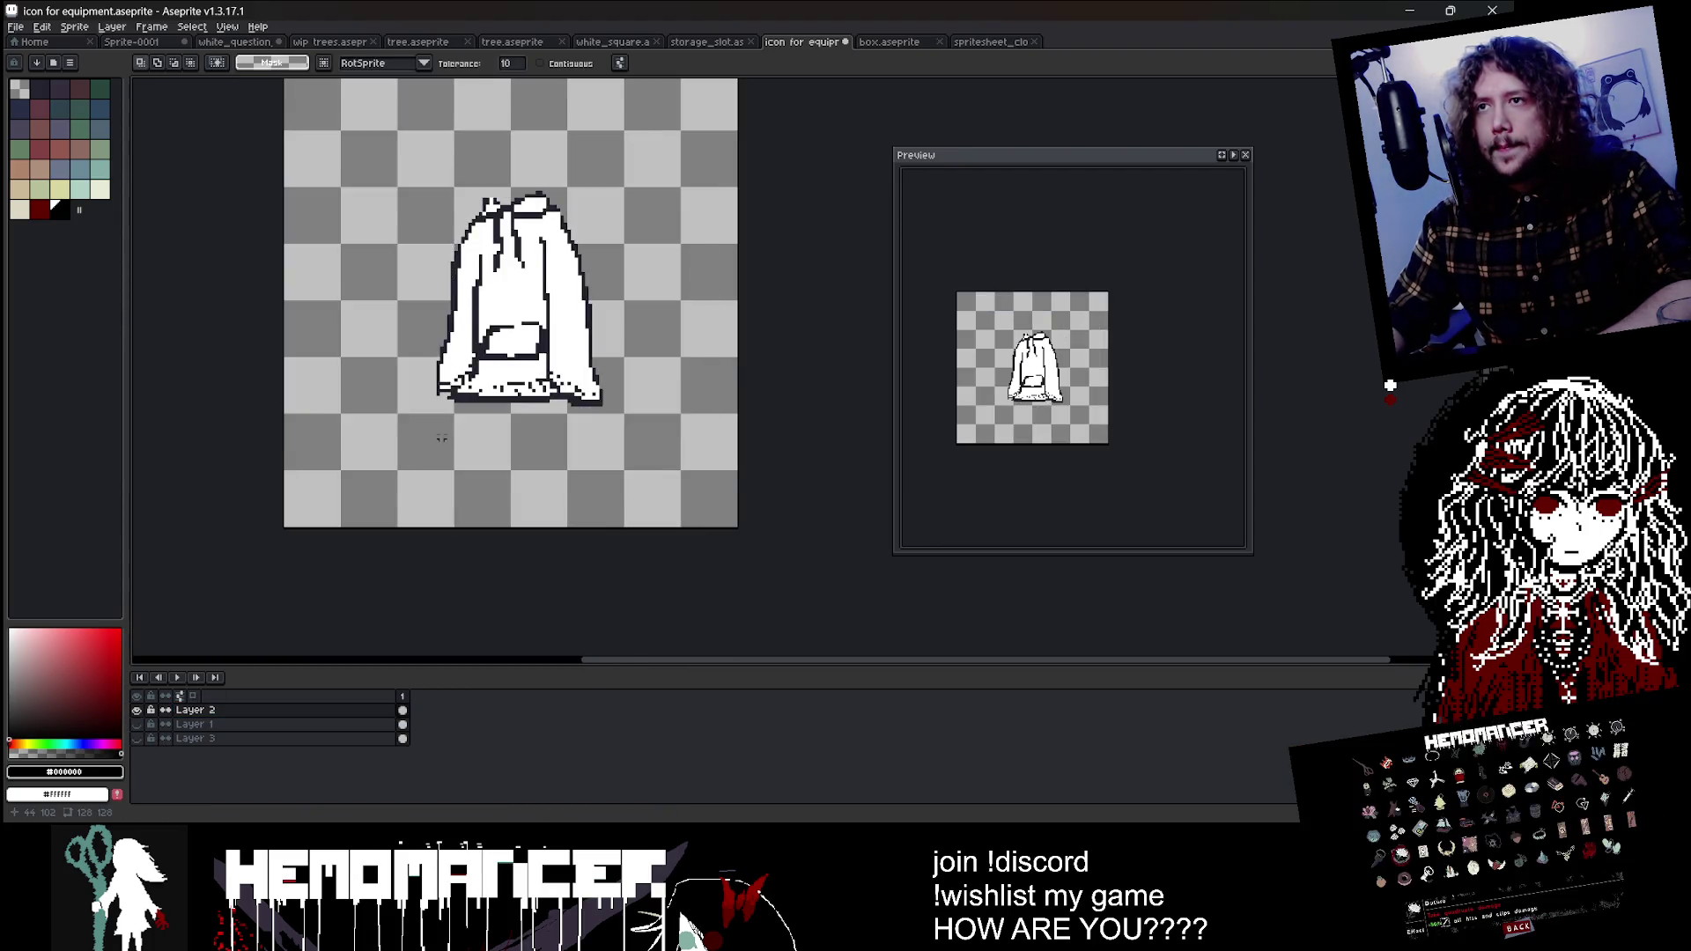
{"action": "scroll", "coordinate": [443, 437], "scroll_direction": "down", "scroll_amount": 1}
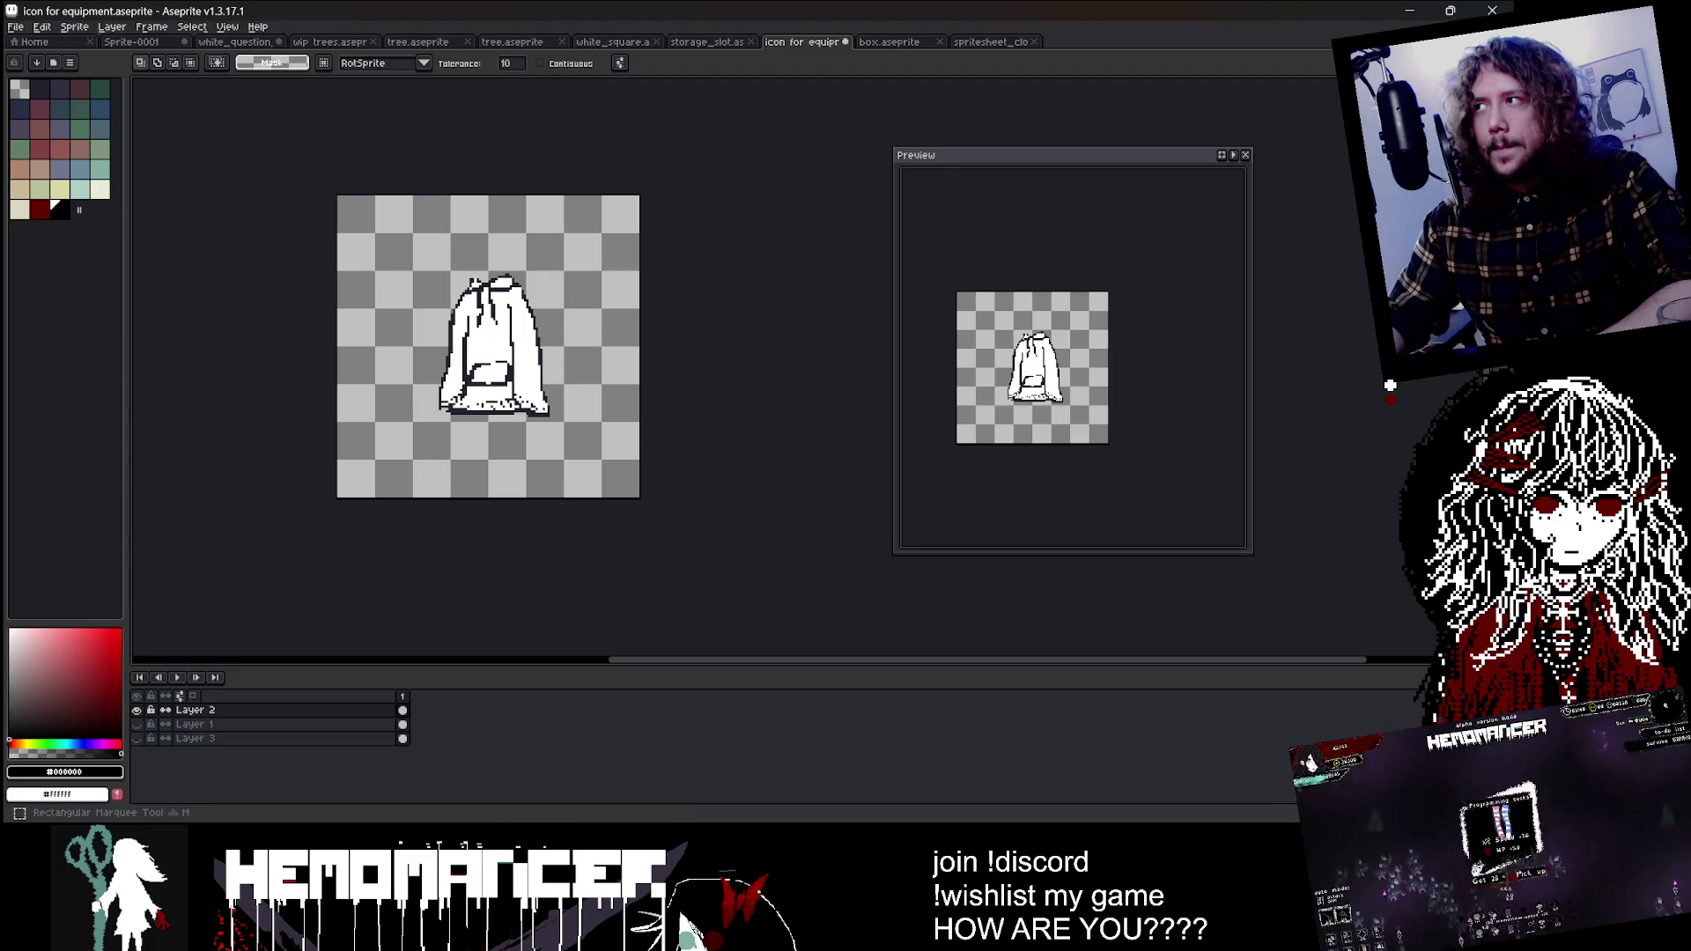
Step: Scale the white hoodie up toward the top right and reposition it, then commit the transform
{"action": "left_click_drag", "start_coordinate": [551, 417], "coordinate": [546, 421]}
{"action": "left_click_drag", "start_coordinate": [385, 459], "coordinate": [339, 511]}
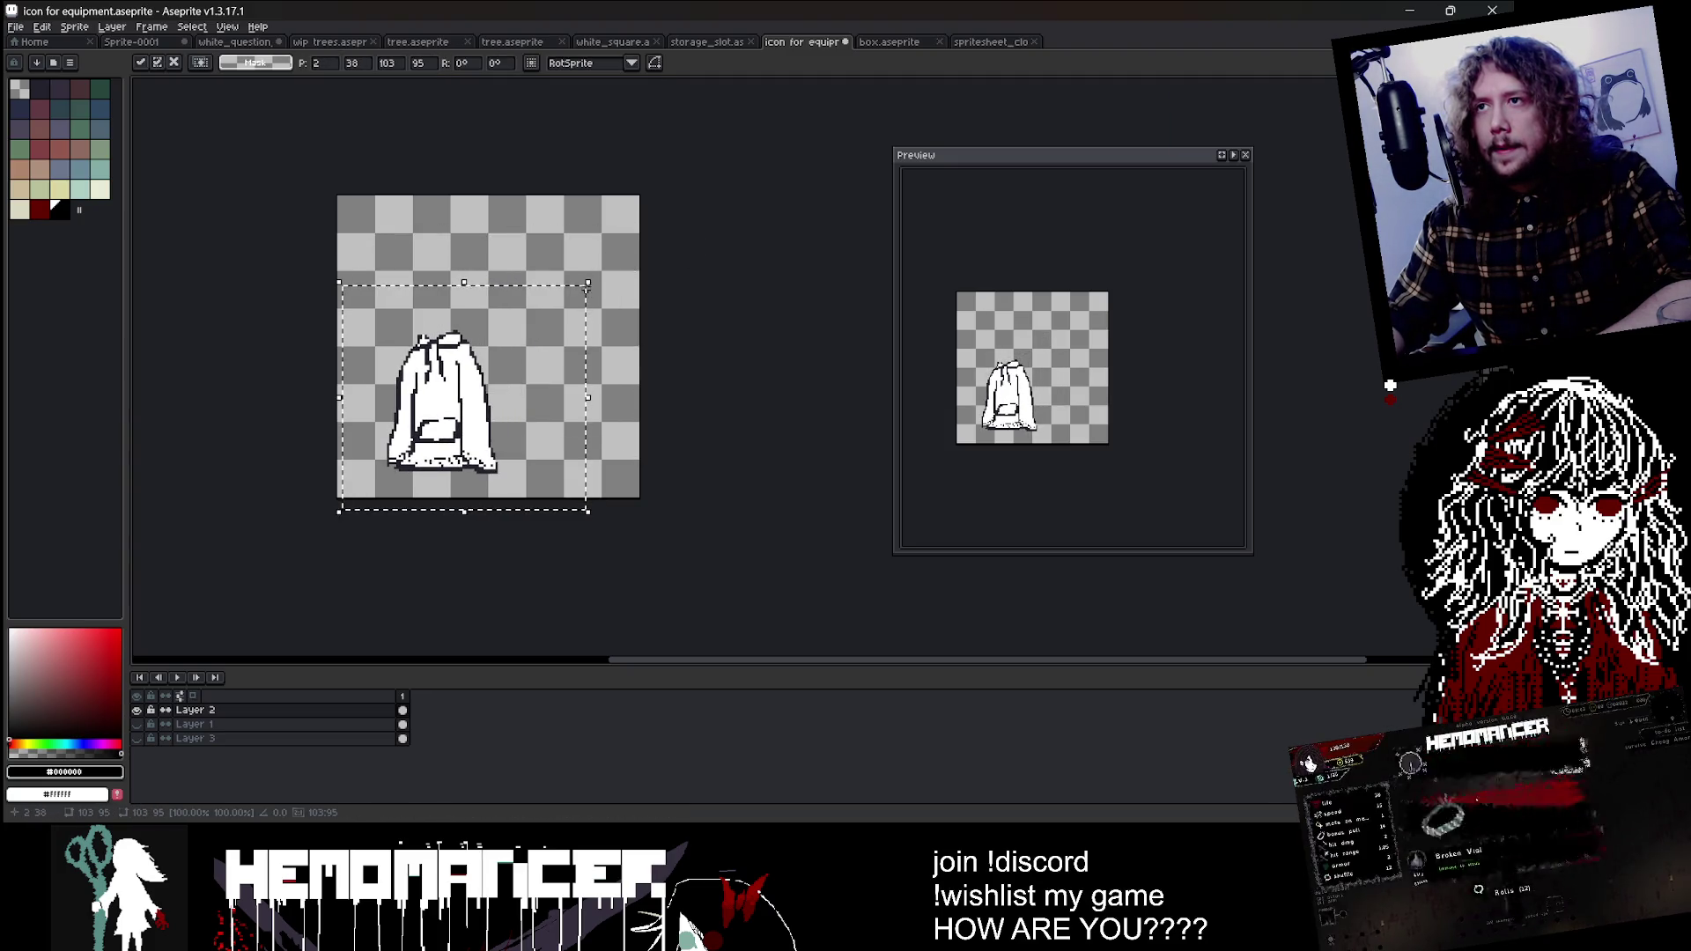
{"action": "left_click_drag", "start_coordinate": [635, 230], "coordinate": [781, 132]}
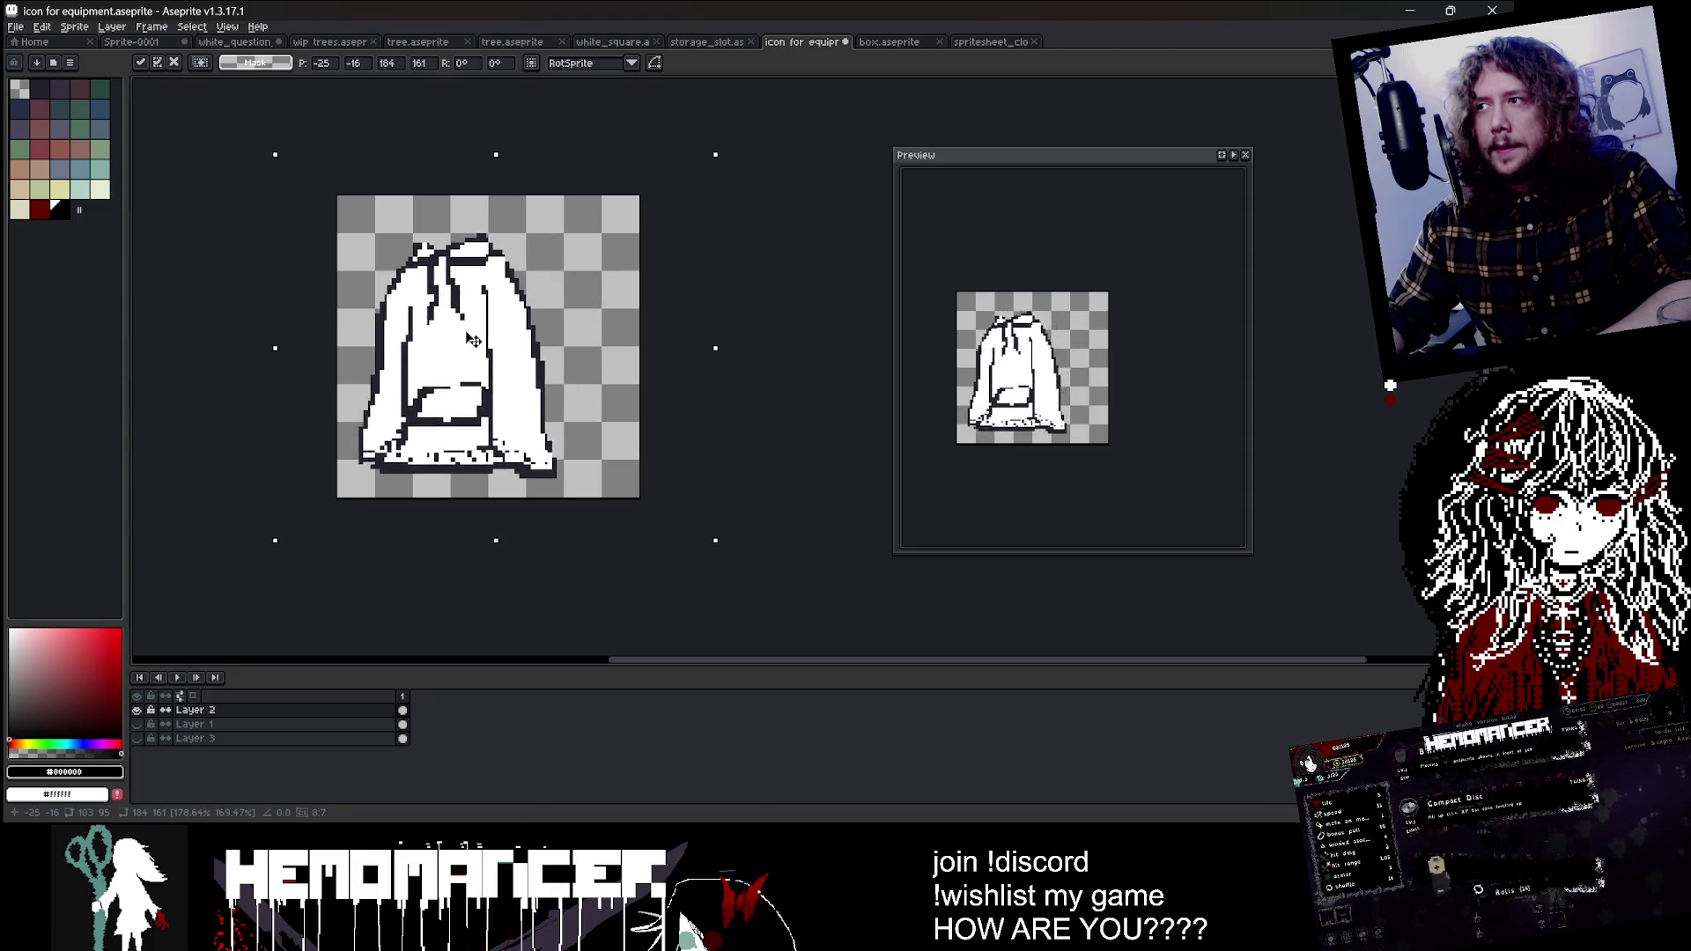
{"action": "left_click_drag", "start_coordinate": [538, 311], "coordinate": [476, 356]}
{"action": "left_click_drag", "start_coordinate": [715, 171], "coordinate": [815, 113]}
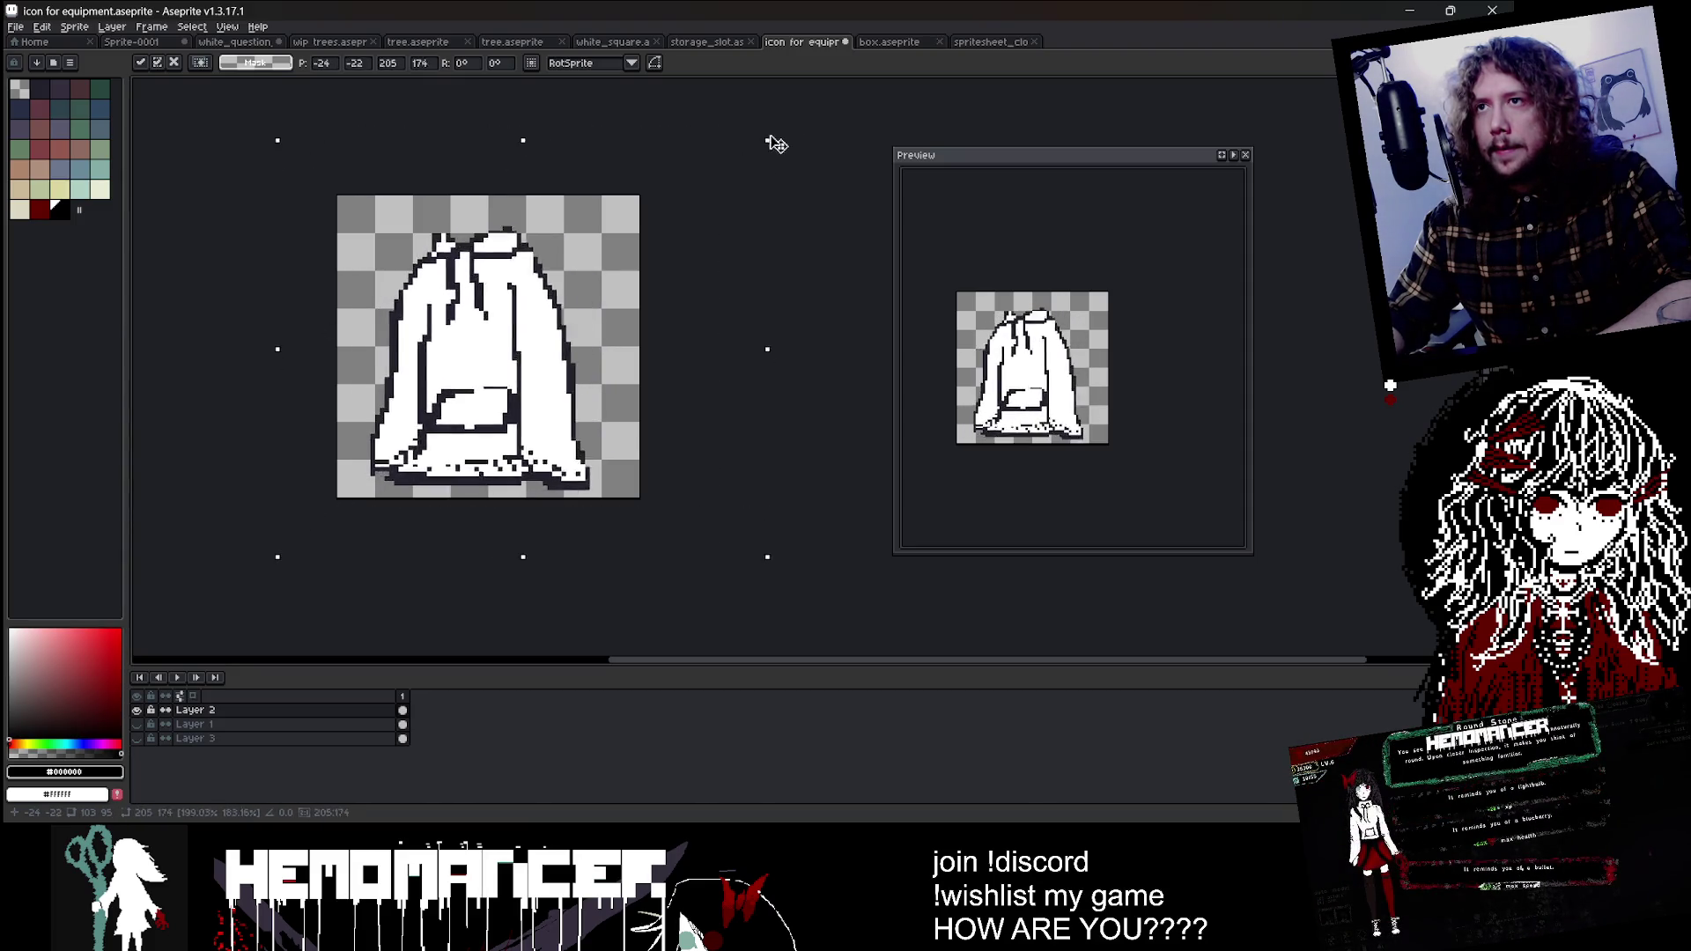
{"action": "left_click_drag", "start_coordinate": [474, 351], "coordinate": [475, 347]}
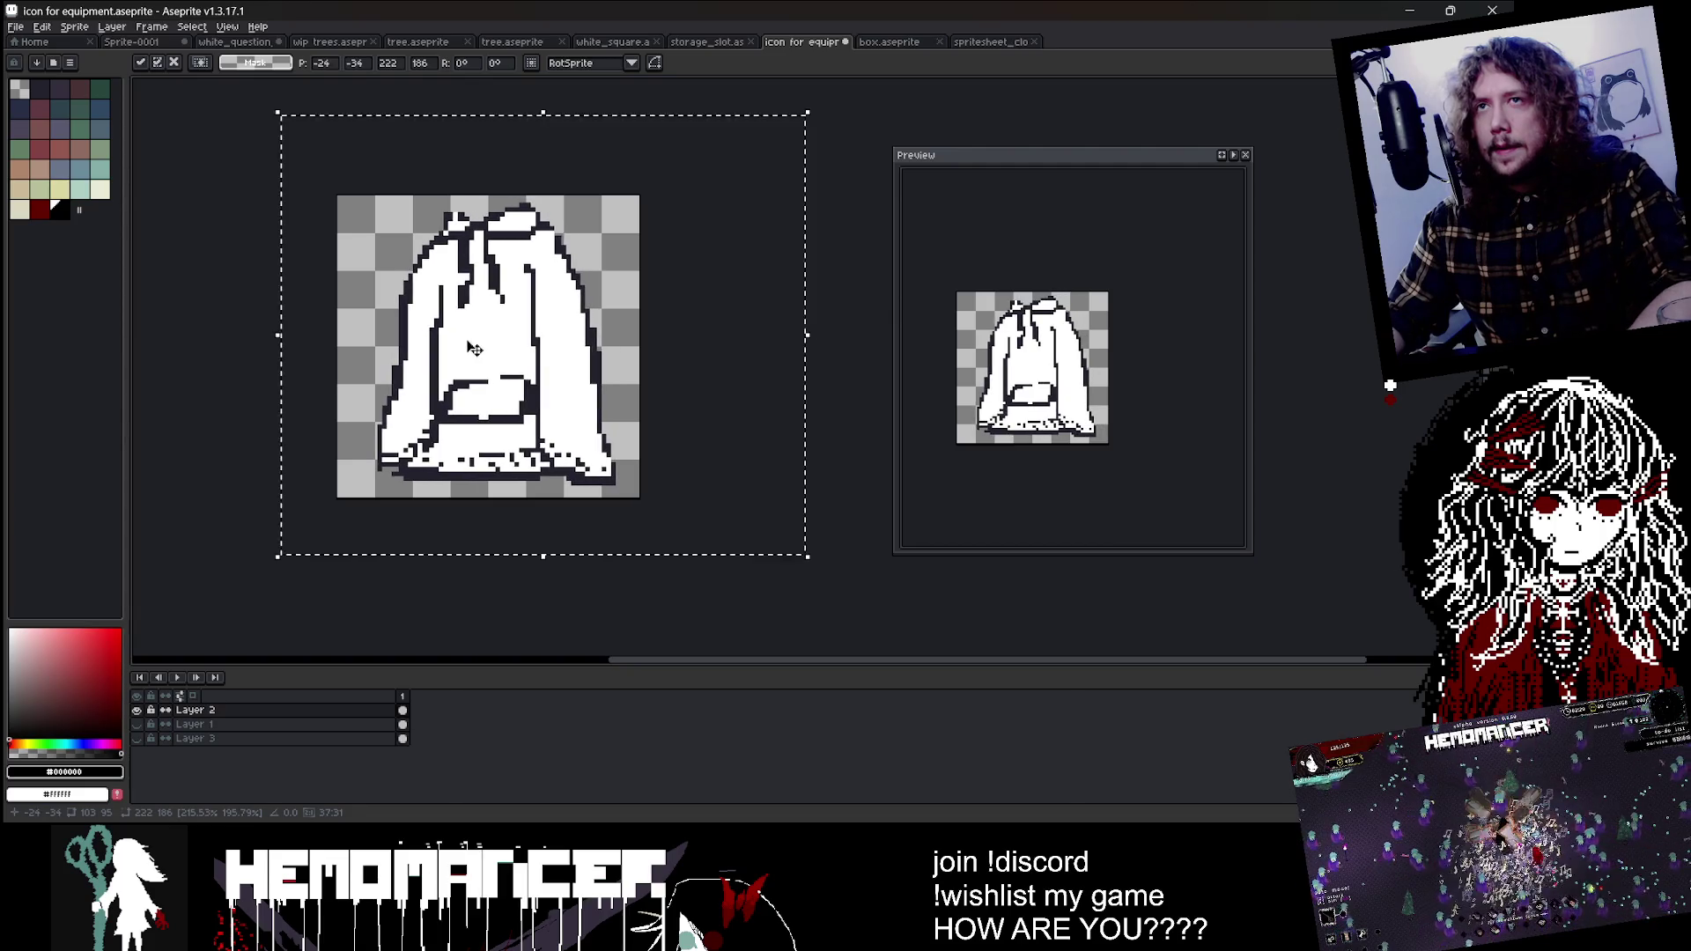
{"action": "key", "text": "Return"}
{"action": "left_click", "coordinate": [42, 26]}
Step: Invert the hoodie's colours to black and bucket-fill its off-white outline pure white
{"action": "left_click", "coordinate": [123, 314]}
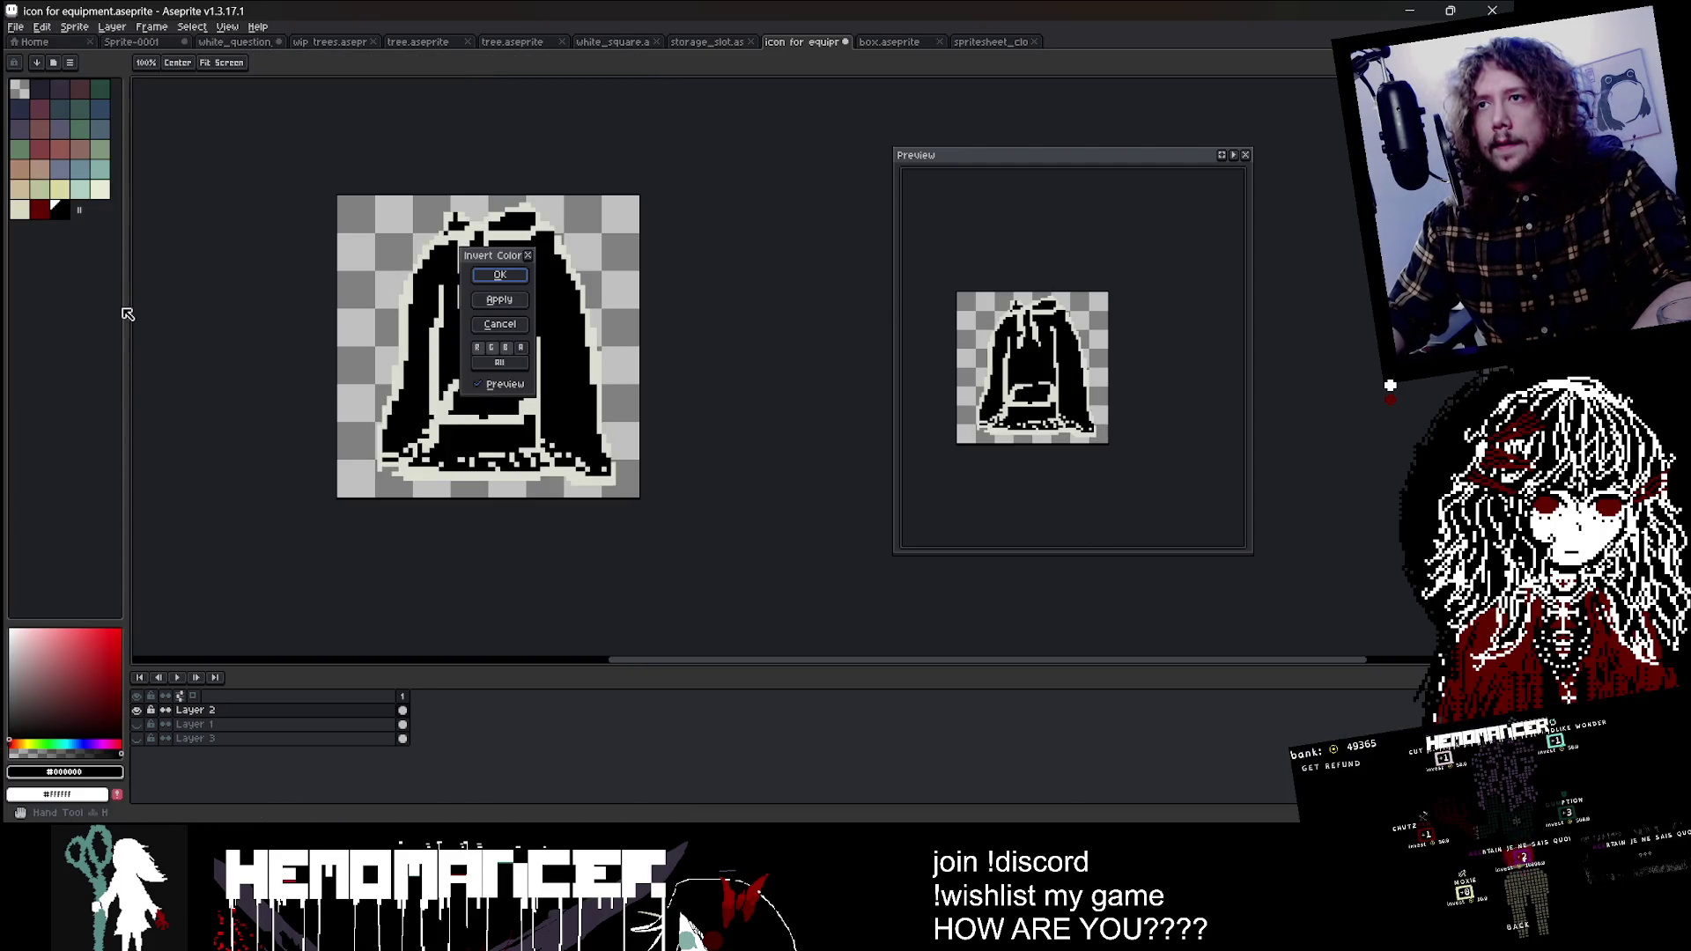
{"action": "key", "text": "Return"}
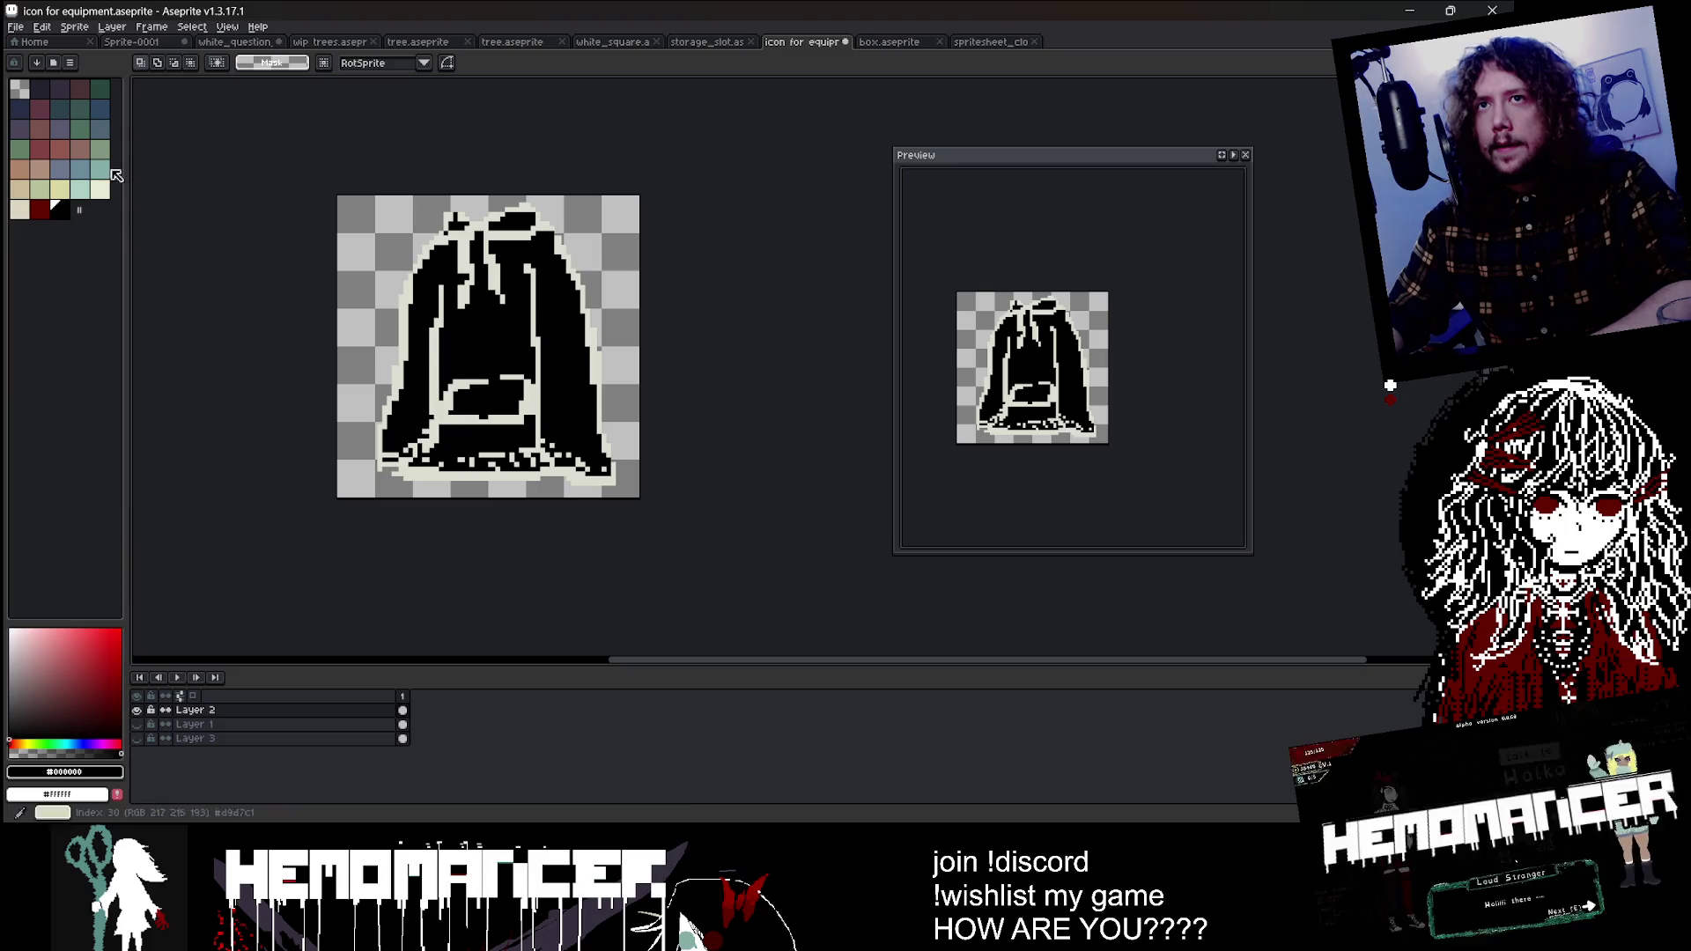
{"action": "left_click", "coordinate": [40, 88]}
{"action": "key", "text": "g"}
{"action": "scroll", "coordinate": [495, 335], "scroll_direction": "up", "scroll_amount": 1}
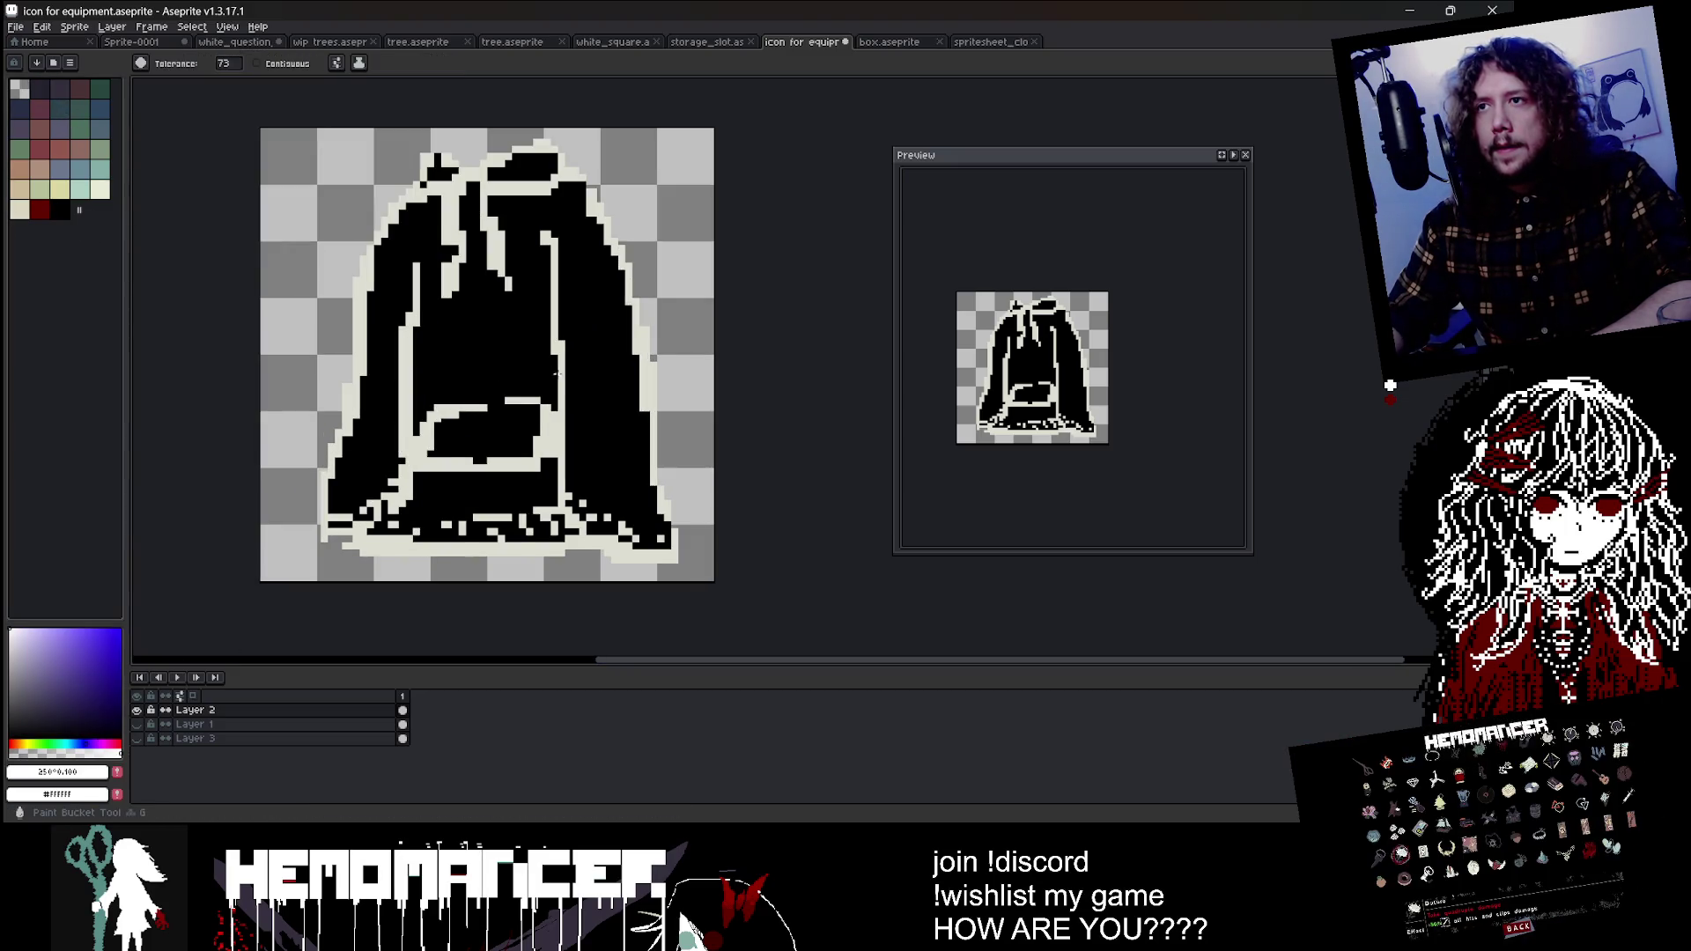
{"action": "left_click", "coordinate": [568, 376]}
{"action": "scroll", "coordinate": [568, 376], "scroll_direction": "down", "scroll_amount": 1}
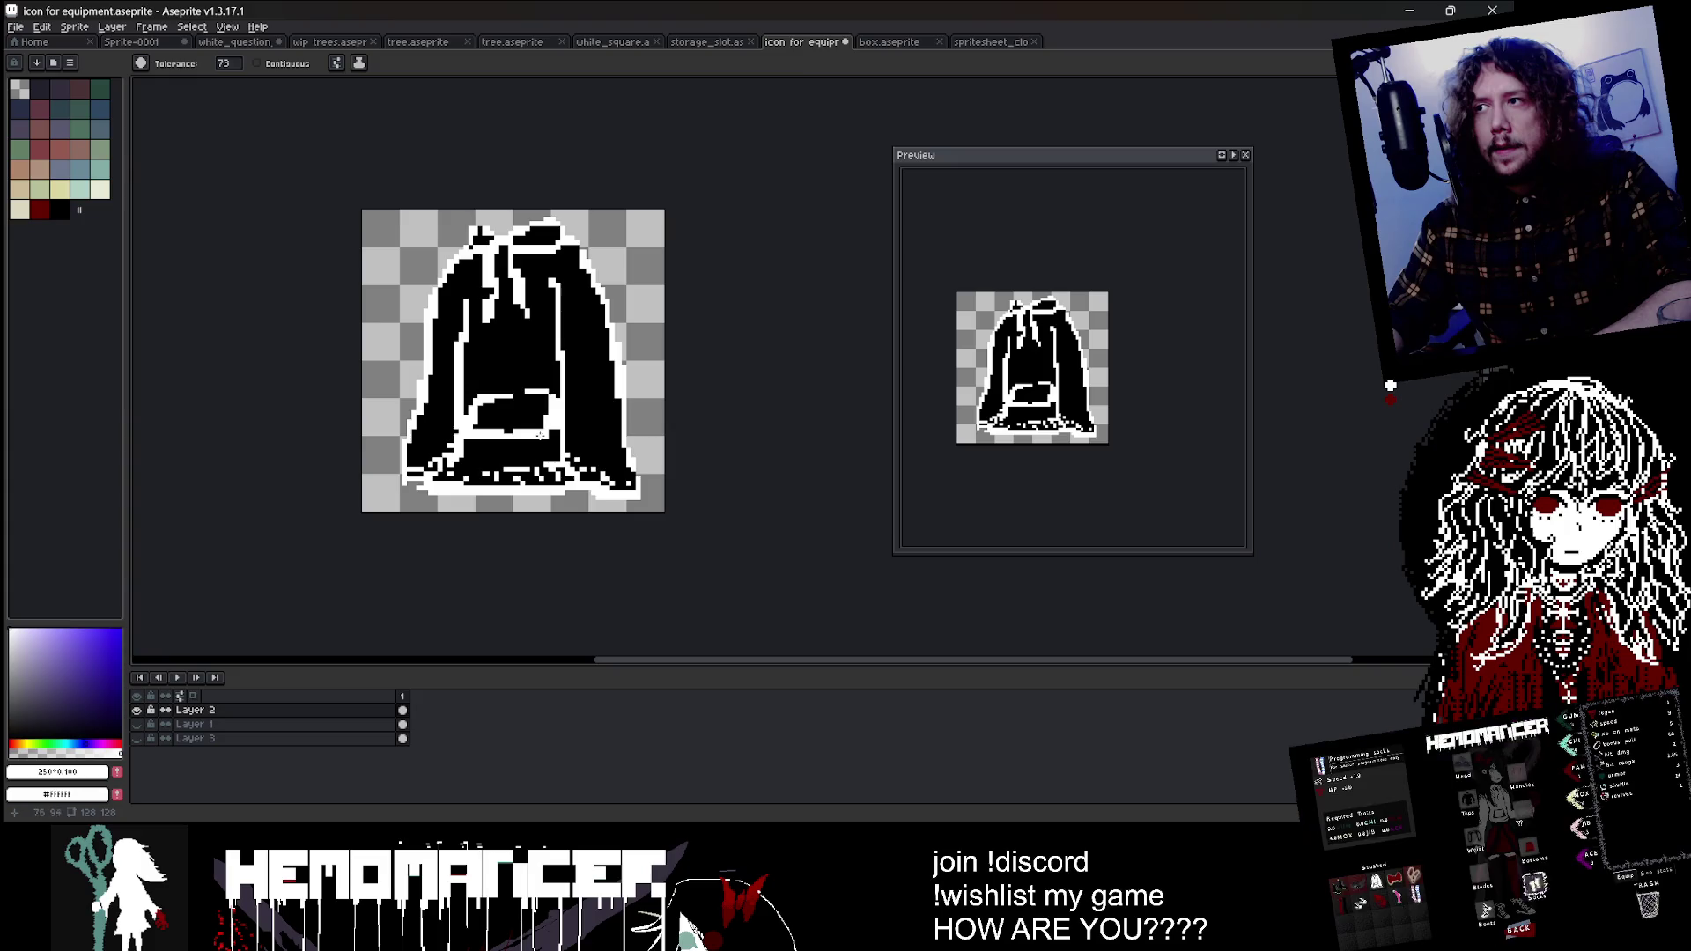
Step: With a smaller black pencil, paint over the stray white specks along the hem
{"action": "key", "text": "b"}
{"action": "scroll", "coordinate": [525, 465], "scroll_direction": "up", "scroll_amount": 2}
{"action": "left_click", "coordinate": [388, 479], "text": "alt"}
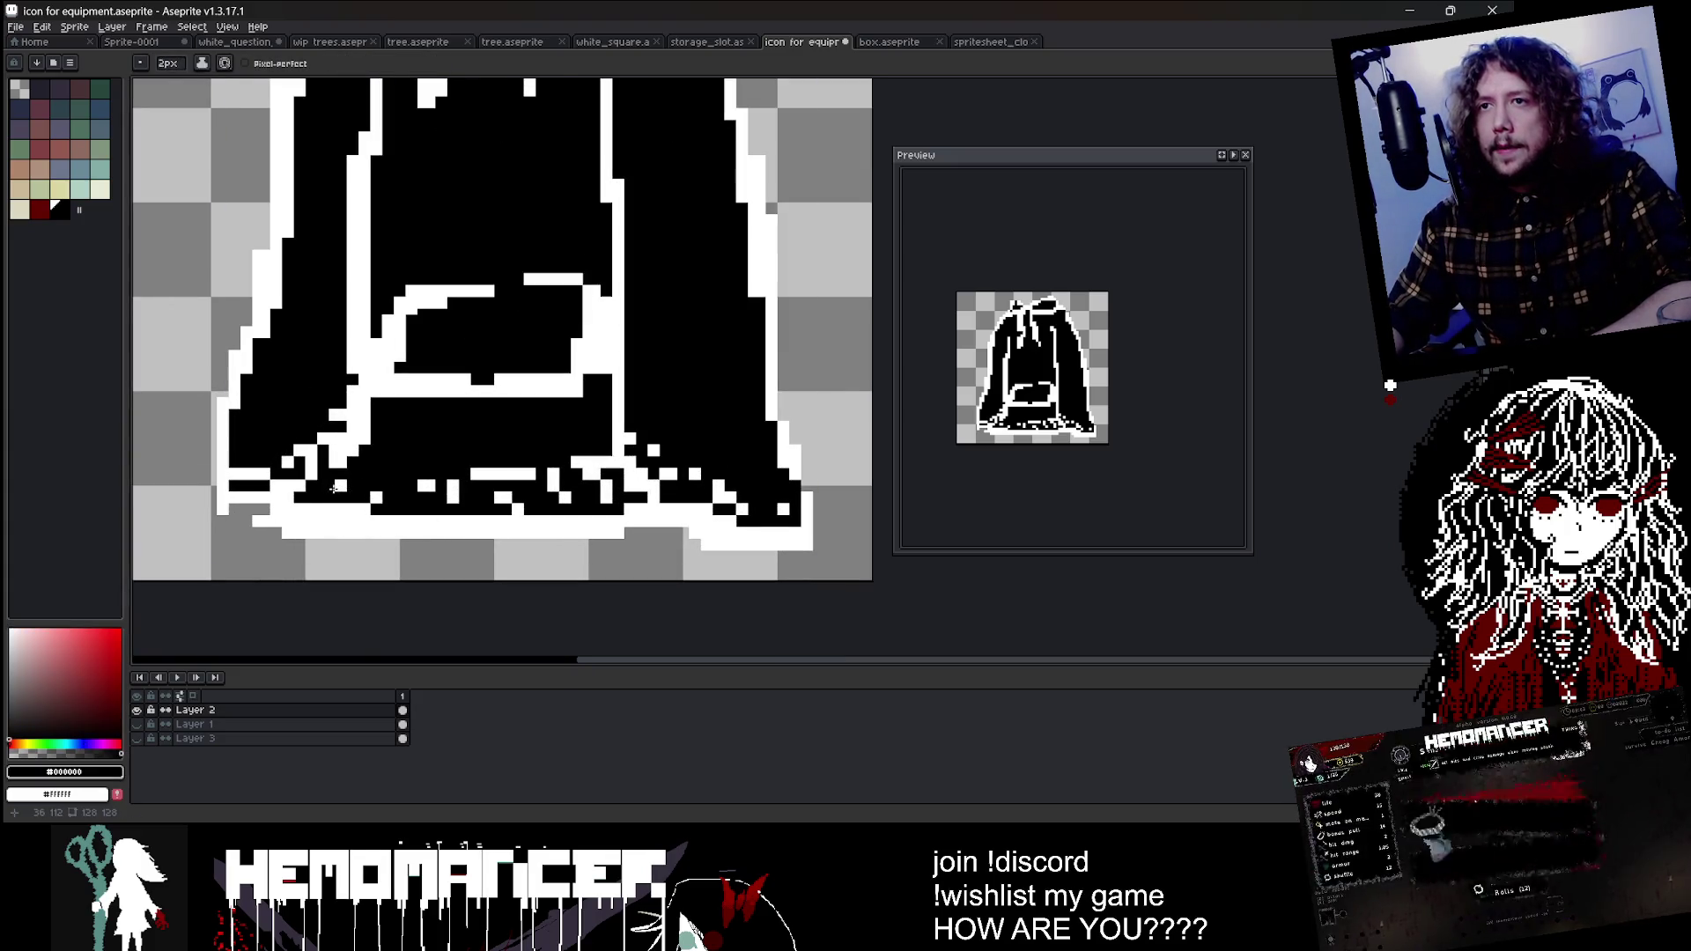
{"action": "key", "text": "minus"}
{"action": "key", "text": "minus"}
{"action": "key", "text": "minus"}
{"action": "left_click_drag", "start_coordinate": [493, 474], "coordinate": [429, 502]}
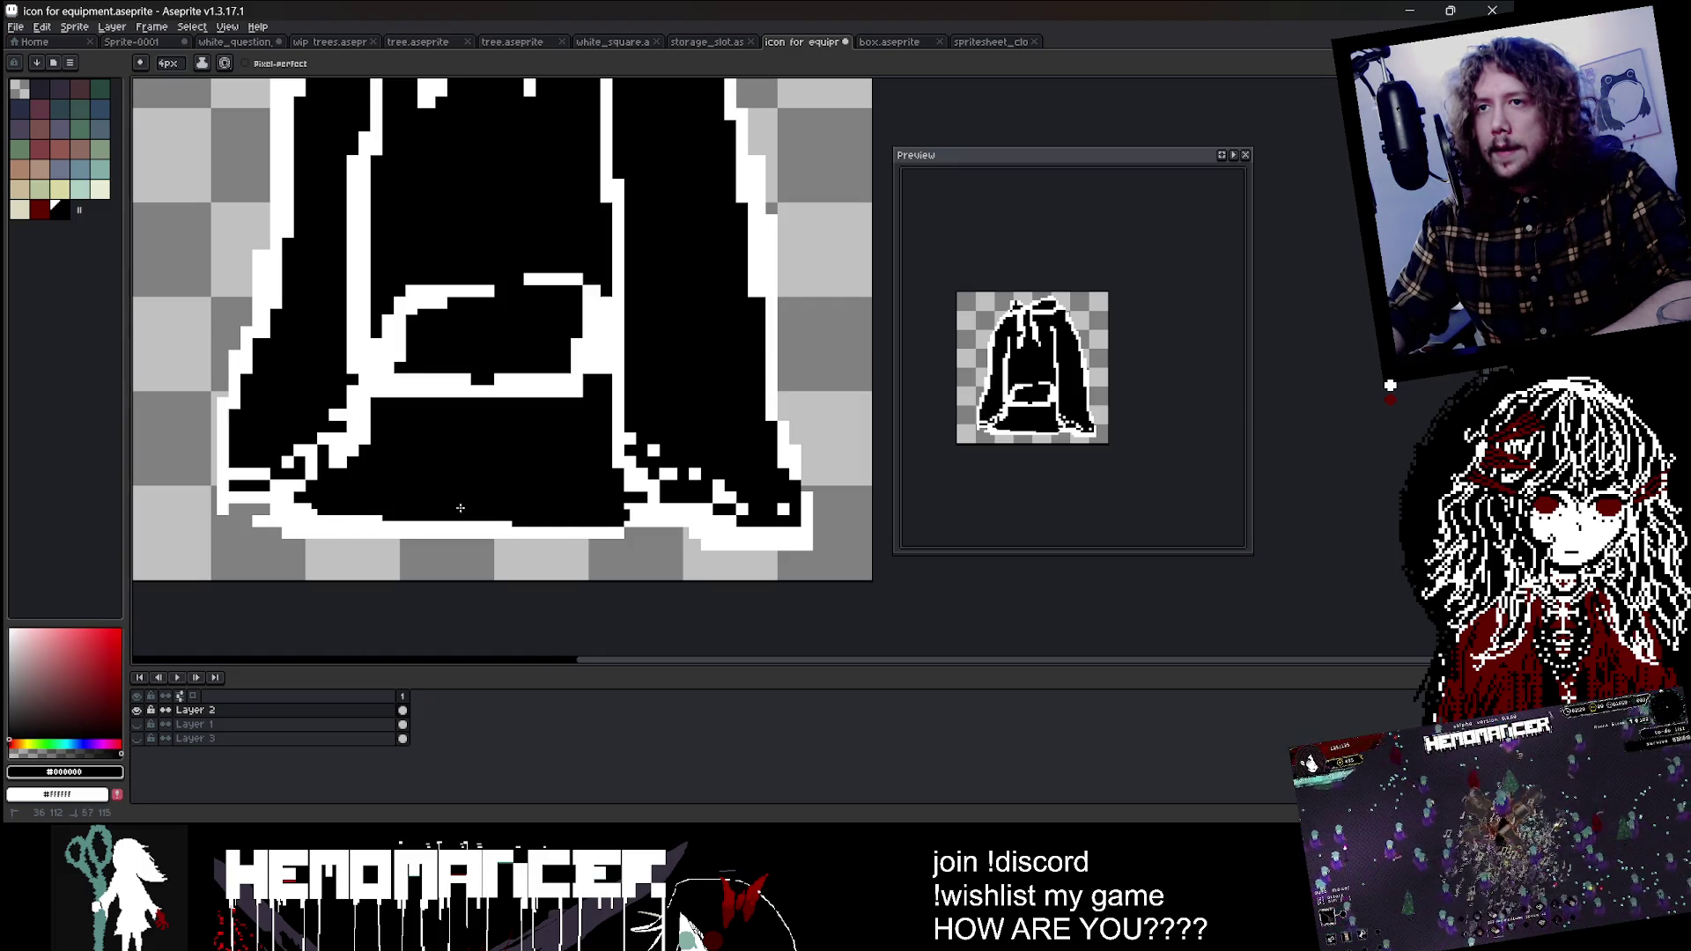
{"action": "left_click_drag", "start_coordinate": [695, 478], "coordinate": [710, 495]}
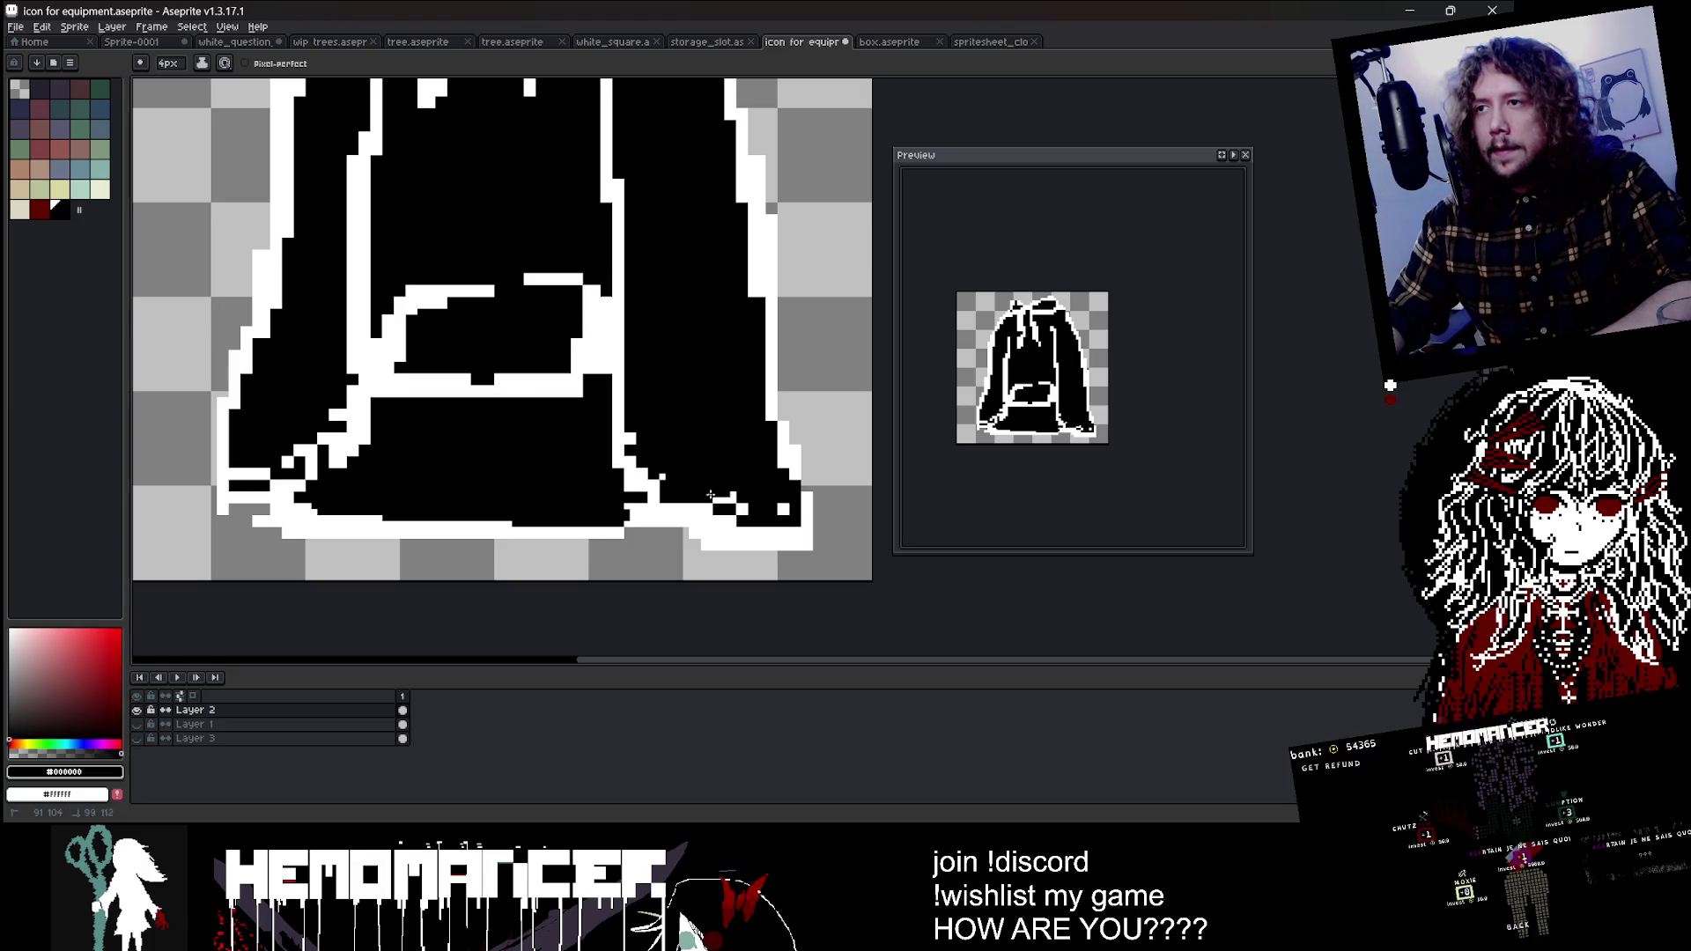
{"action": "left_click", "coordinate": [779, 508]}
{"action": "left_click_drag", "start_coordinate": [616, 436], "coordinate": [656, 482]}
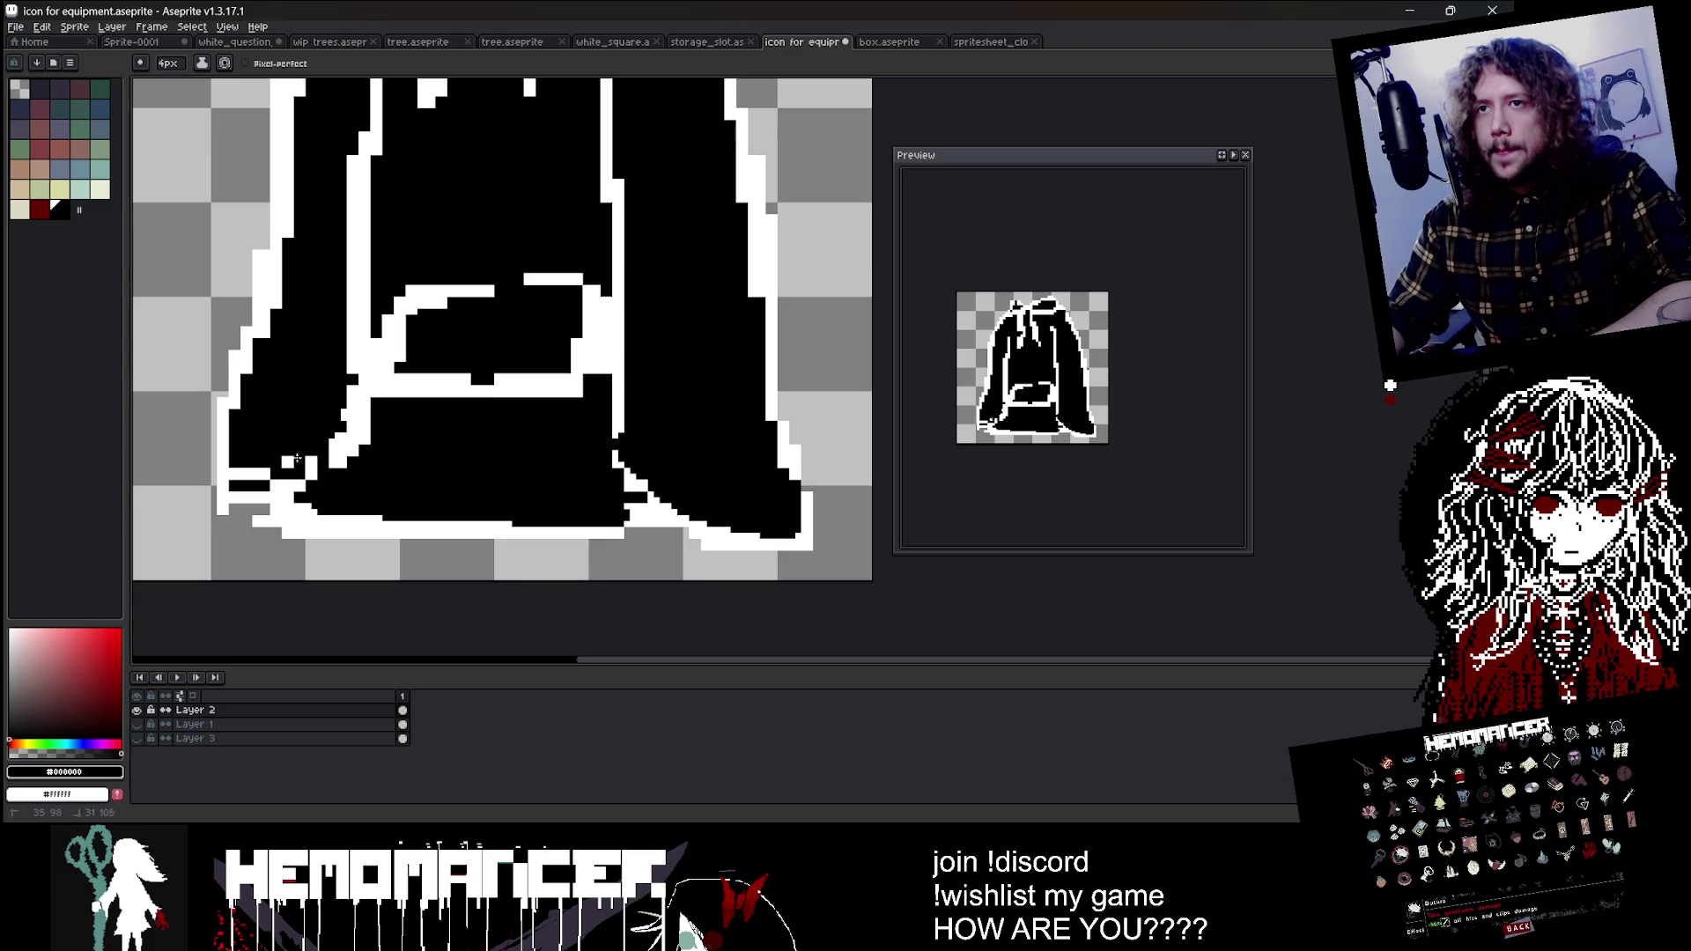
{"action": "scroll", "coordinate": [780, 399], "scroll_direction": "down", "scroll_amount": 4}
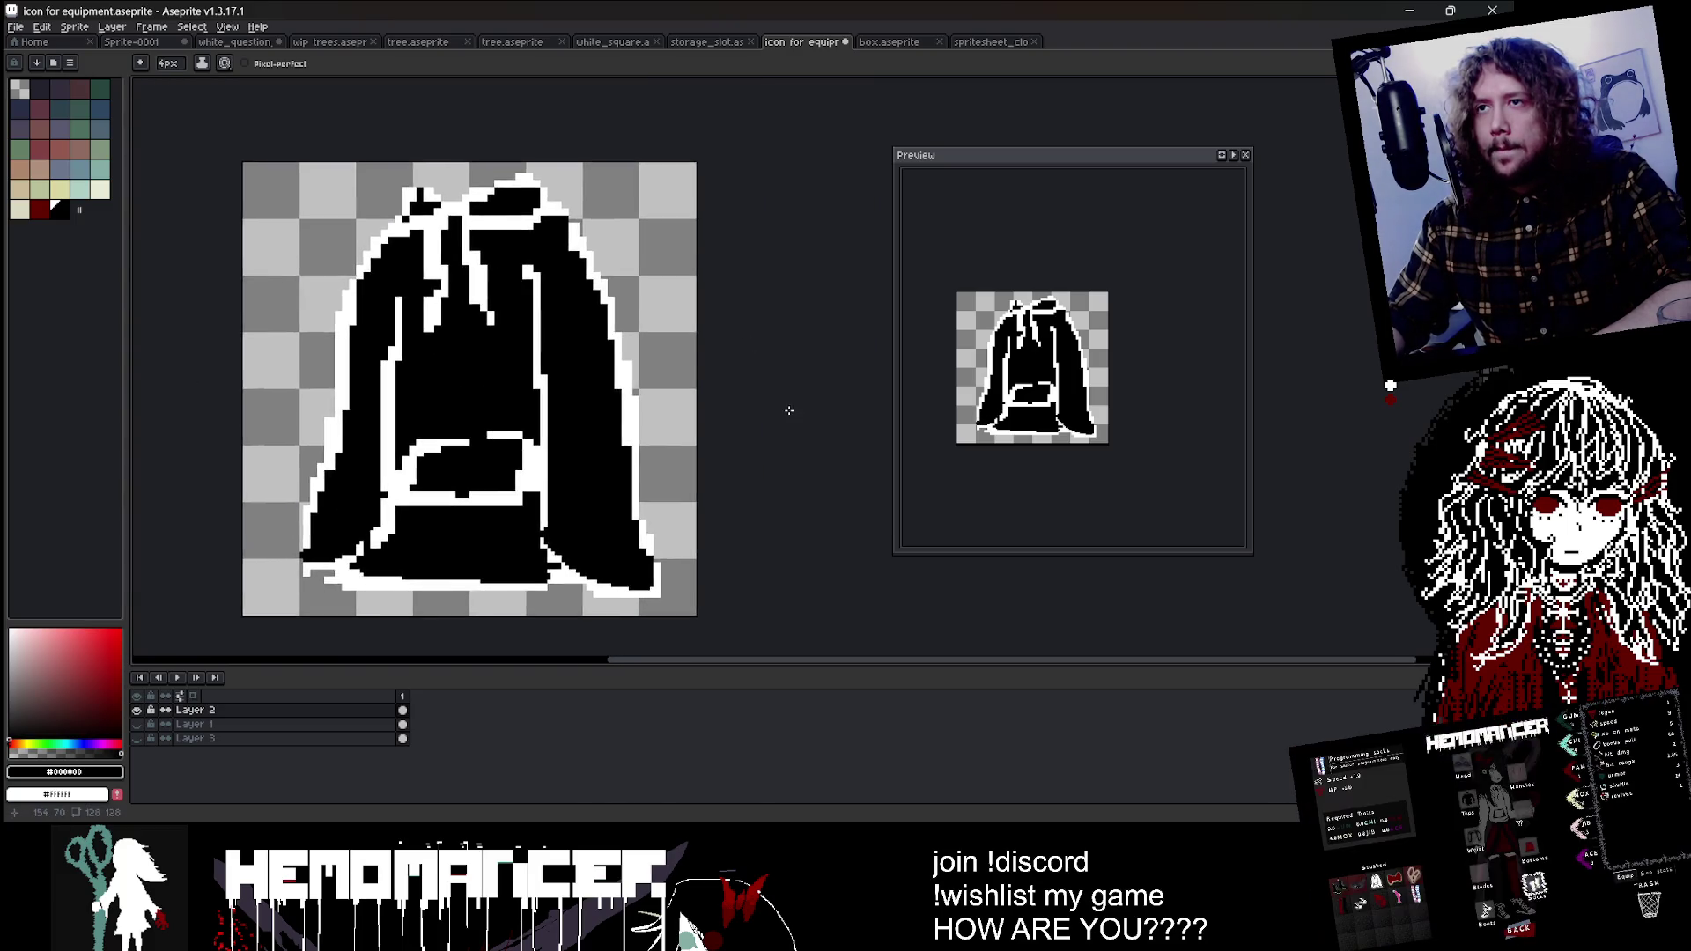
Step: Resize the sprite to 64 px wide, making it 64×64
{"action": "left_click", "coordinate": [74, 27]}
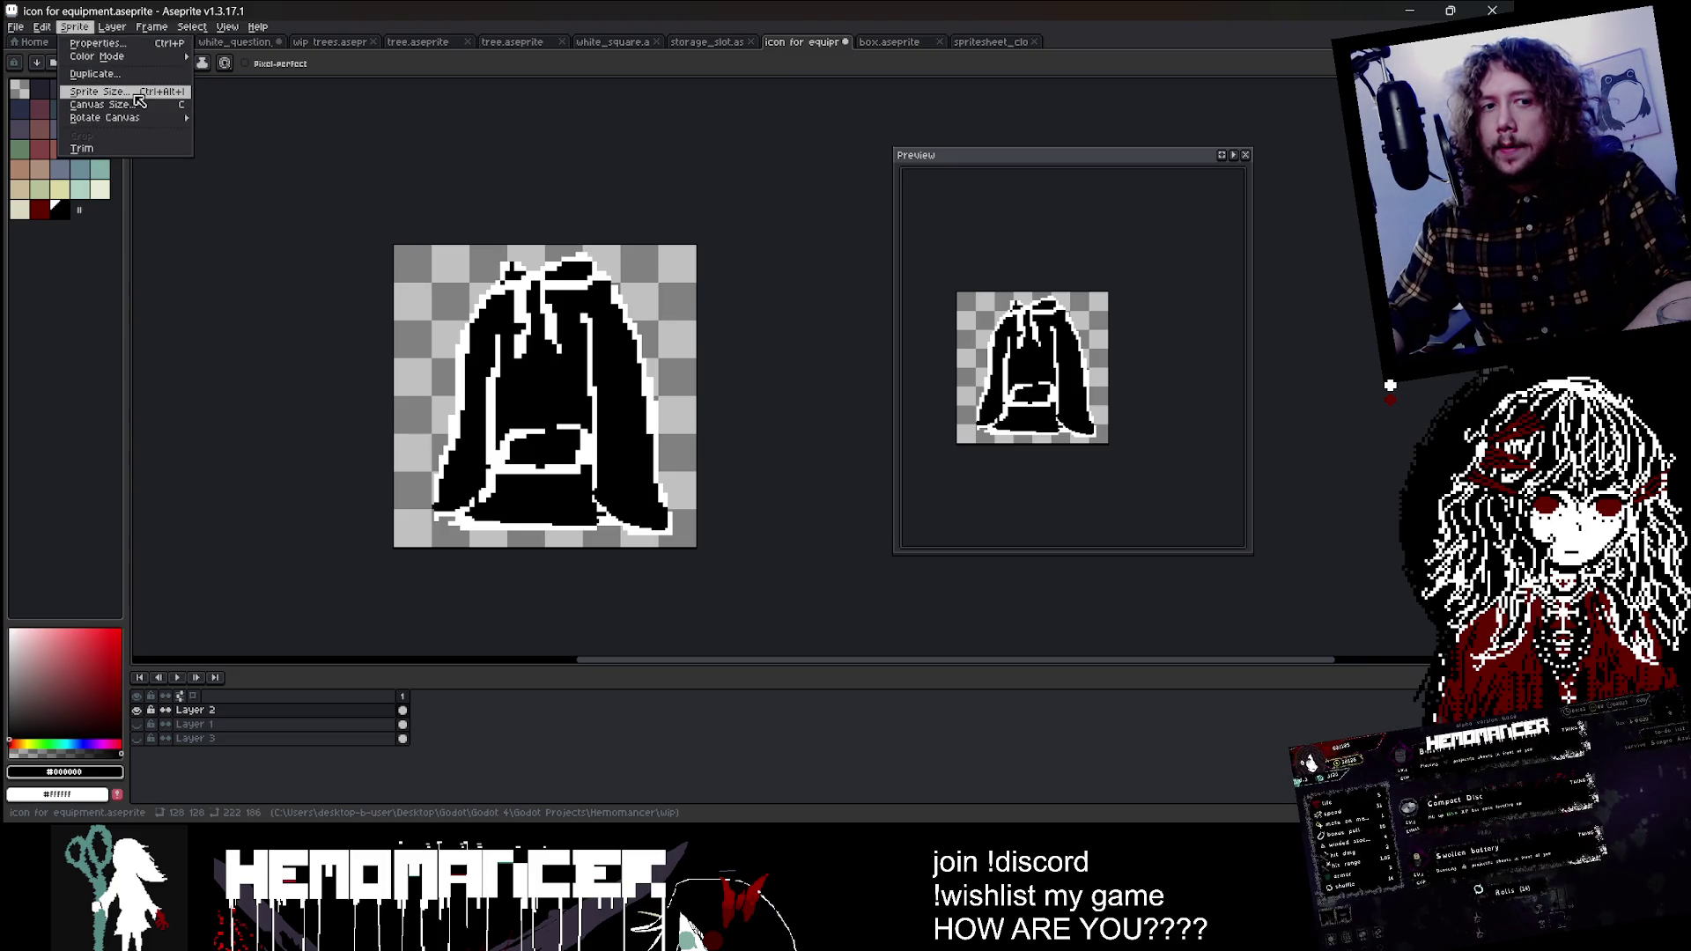
{"action": "left_click", "coordinate": [97, 92]}
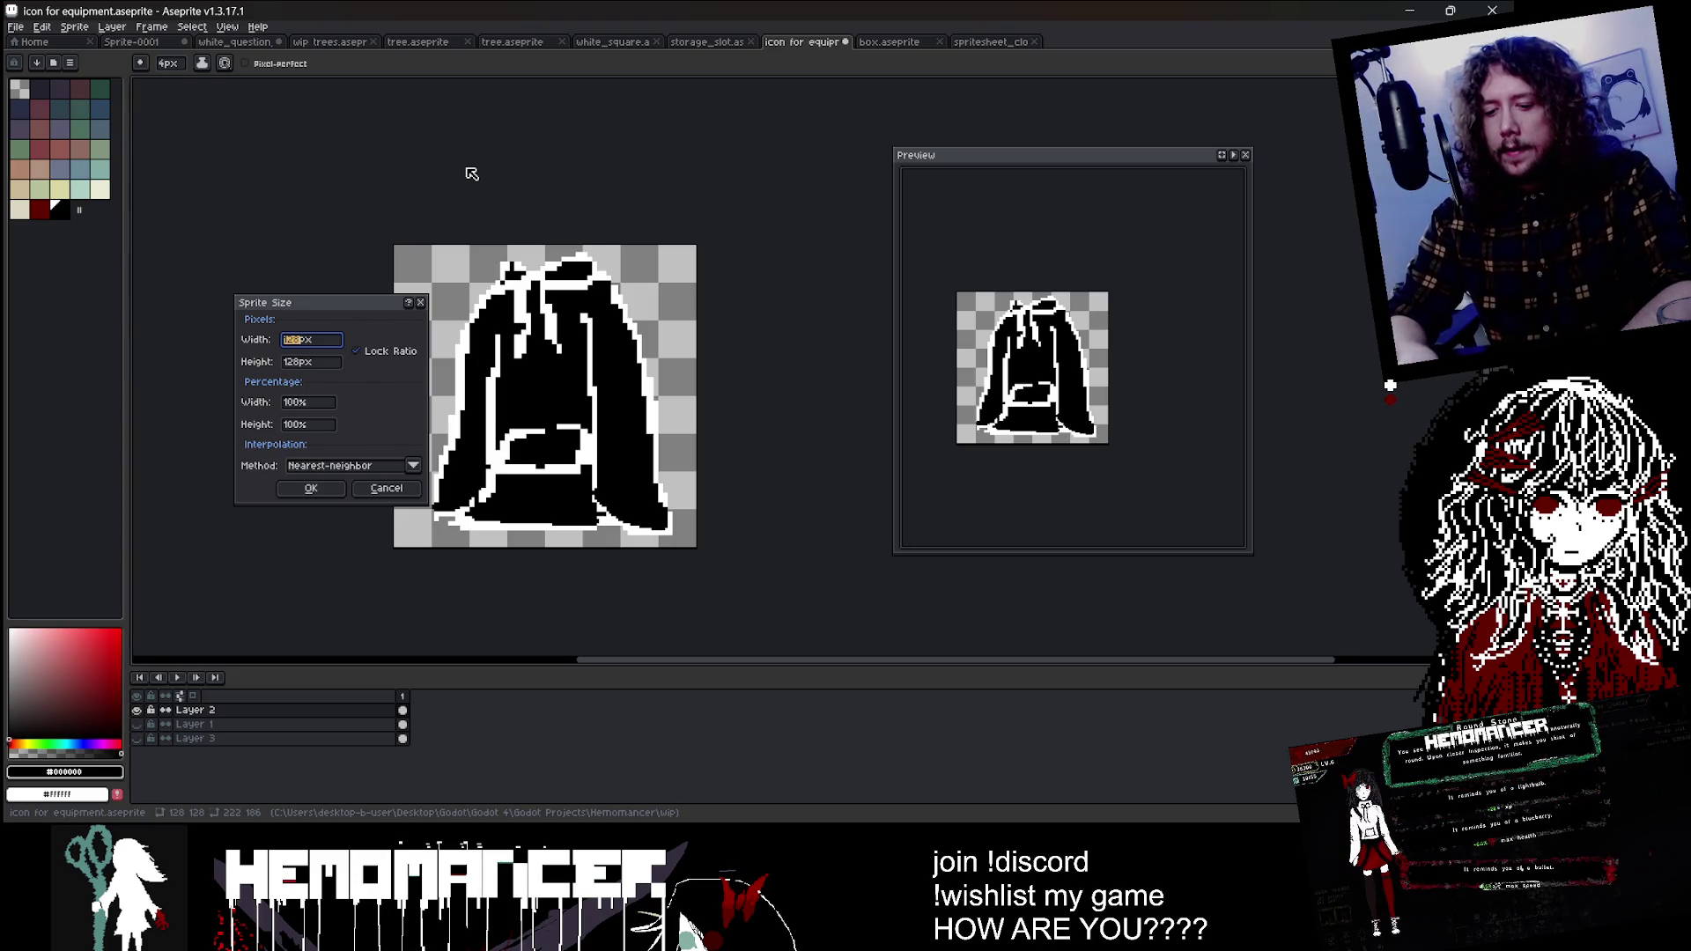
{"action": "type", "text": "64"}
{"action": "key", "text": "Tab"}
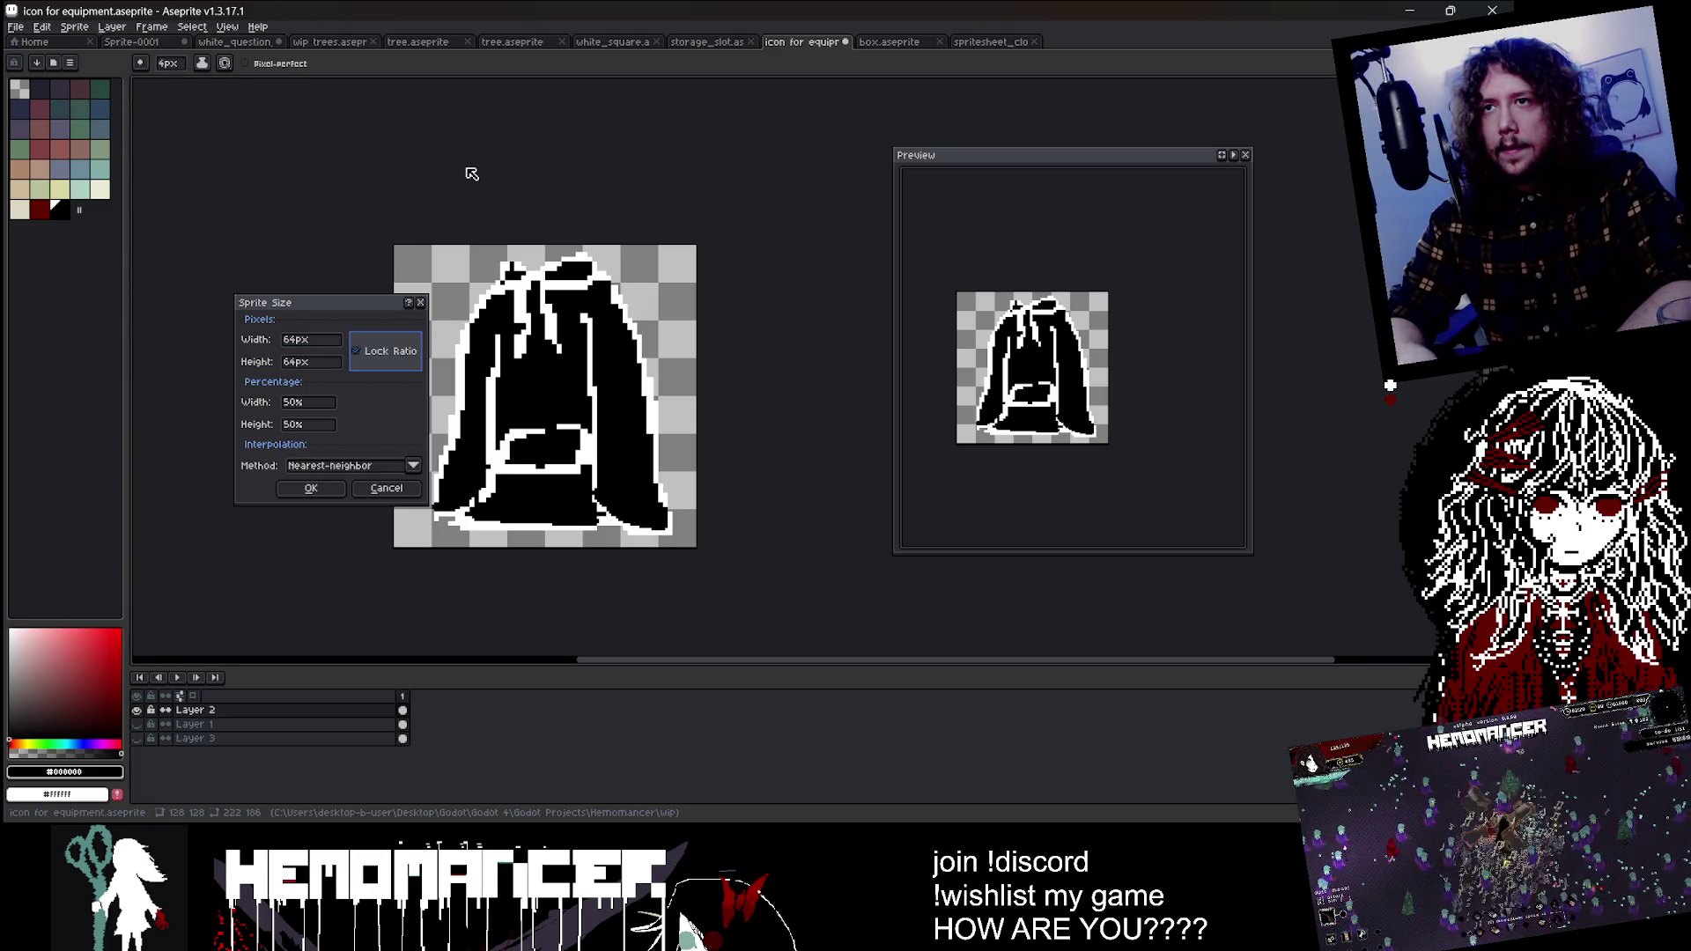
{"action": "key", "text": "Return"}
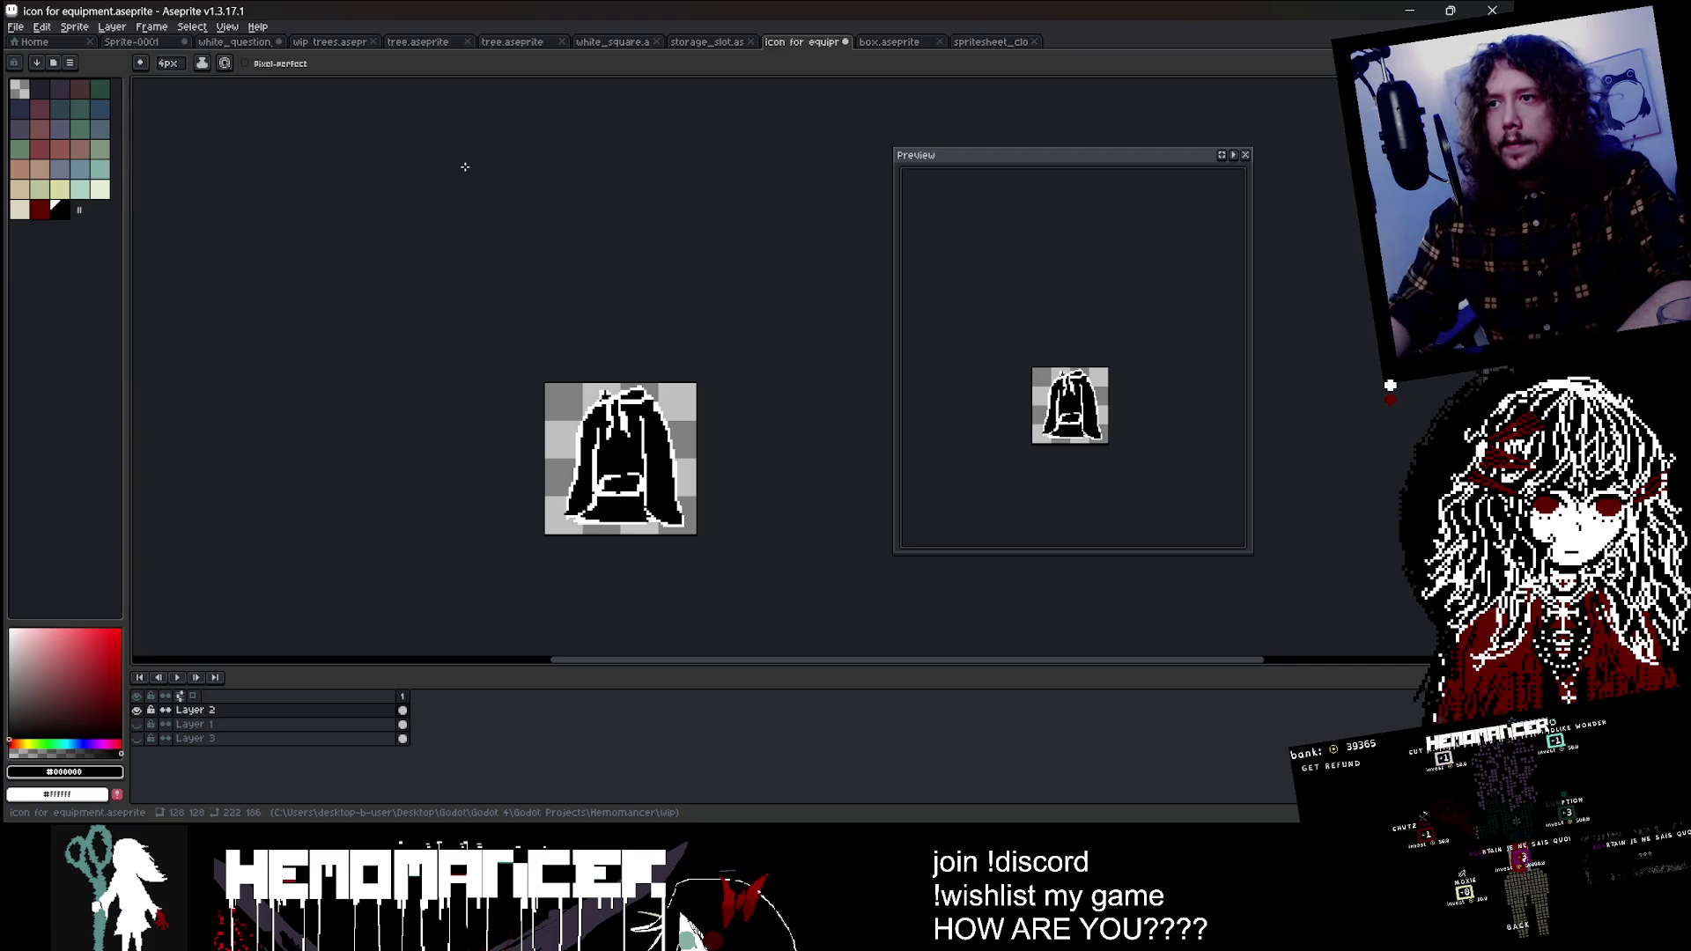
{"action": "scroll", "coordinate": [528, 325], "scroll_direction": "up", "scroll_amount": 1}
Step: With a smaller white brush, paint white patches along the hood's top
{"action": "scroll", "coordinate": [528, 325], "scroll_direction": "up", "scroll_amount": 1}
{"action": "scroll", "coordinate": [528, 327], "scroll_direction": "up", "scroll_amount": 1}
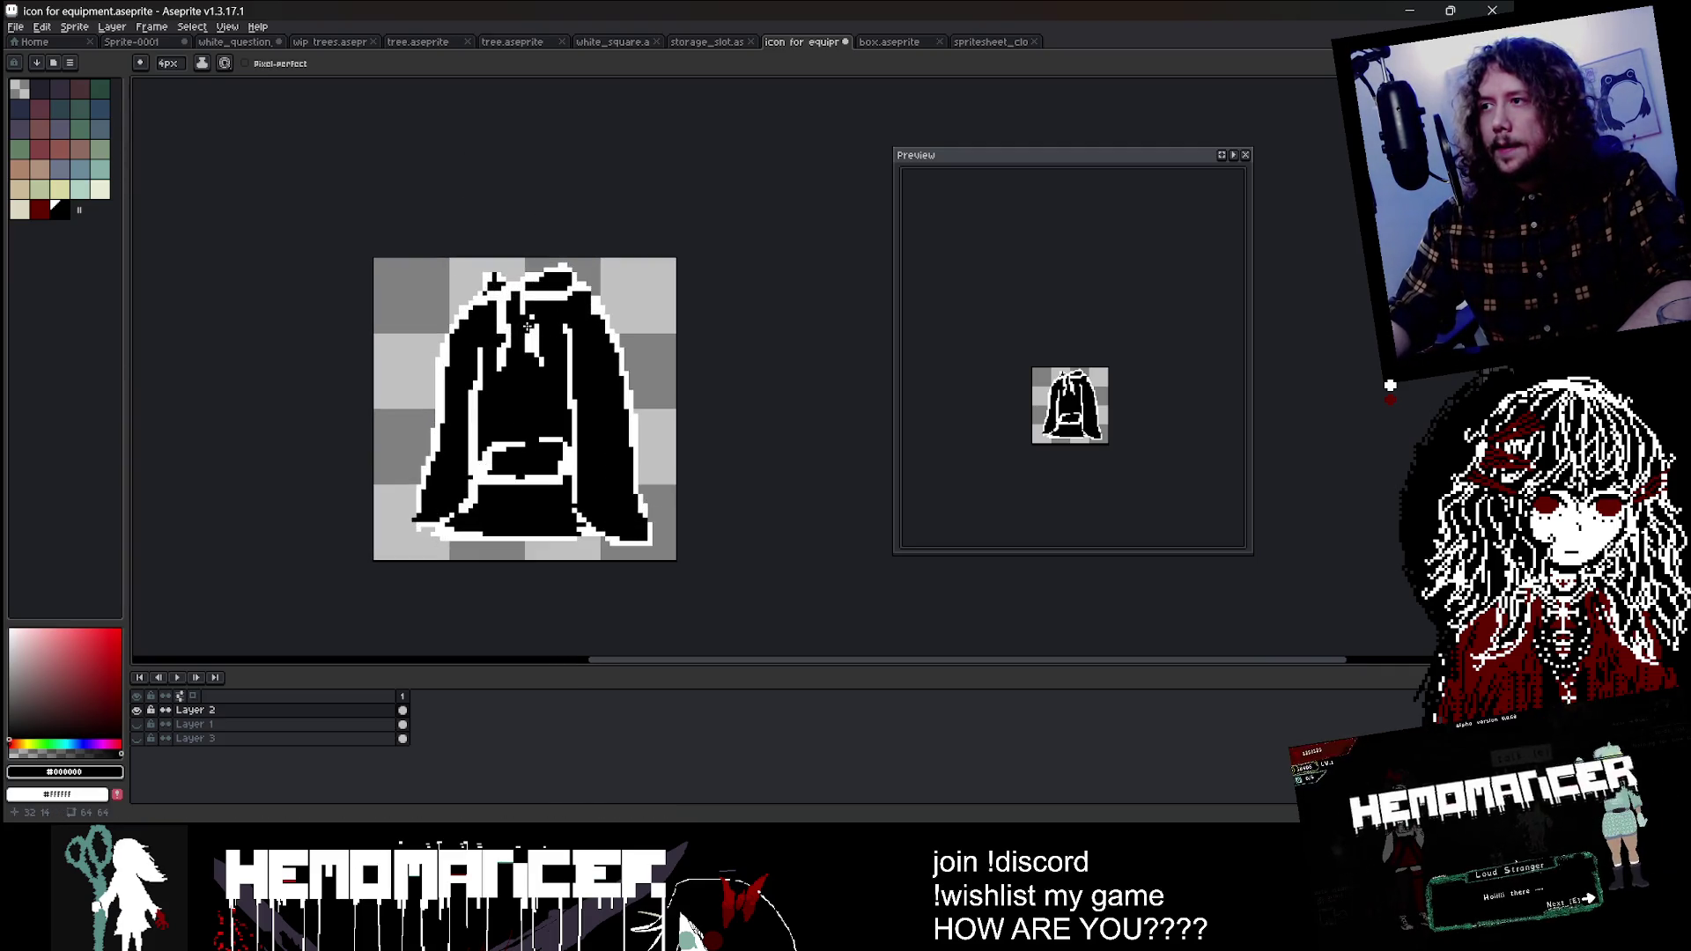
{"action": "scroll", "coordinate": [524, 328], "scroll_direction": "up", "scroll_amount": 1}
{"action": "key", "text": "minus"}
{"action": "scroll", "coordinate": [520, 282], "scroll_direction": "up", "scroll_amount": 1}
{"action": "key", "text": "x"}
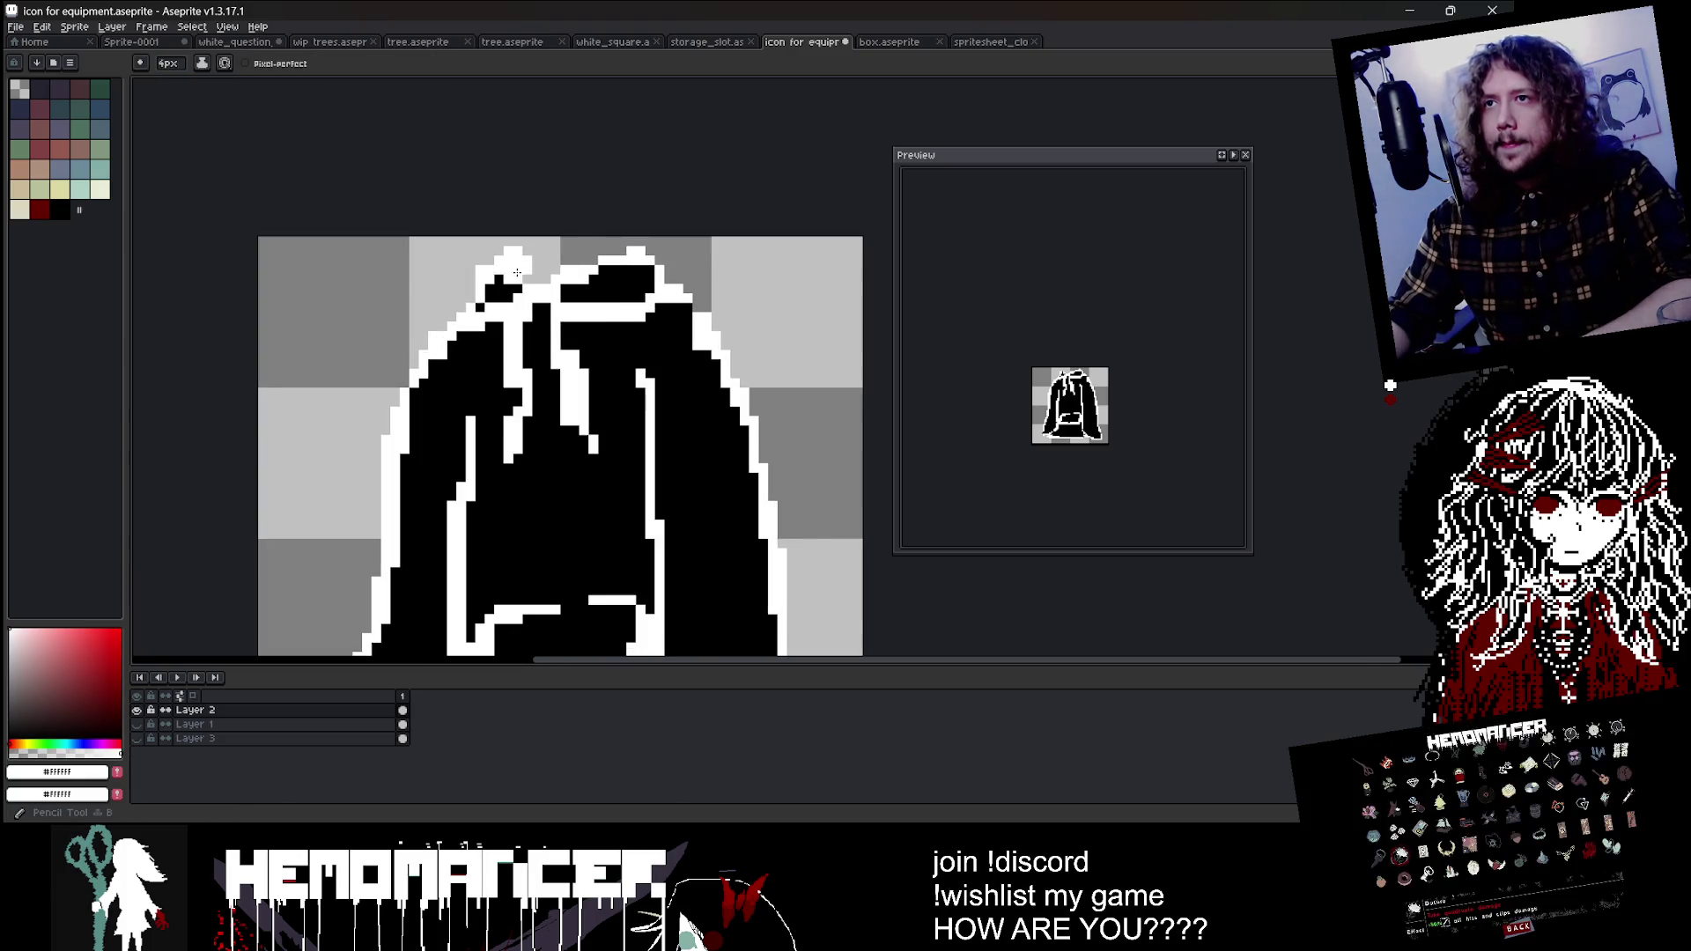
{"action": "key", "text": "minus"}
{"action": "left_click_drag", "start_coordinate": [519, 275], "coordinate": [474, 291]}
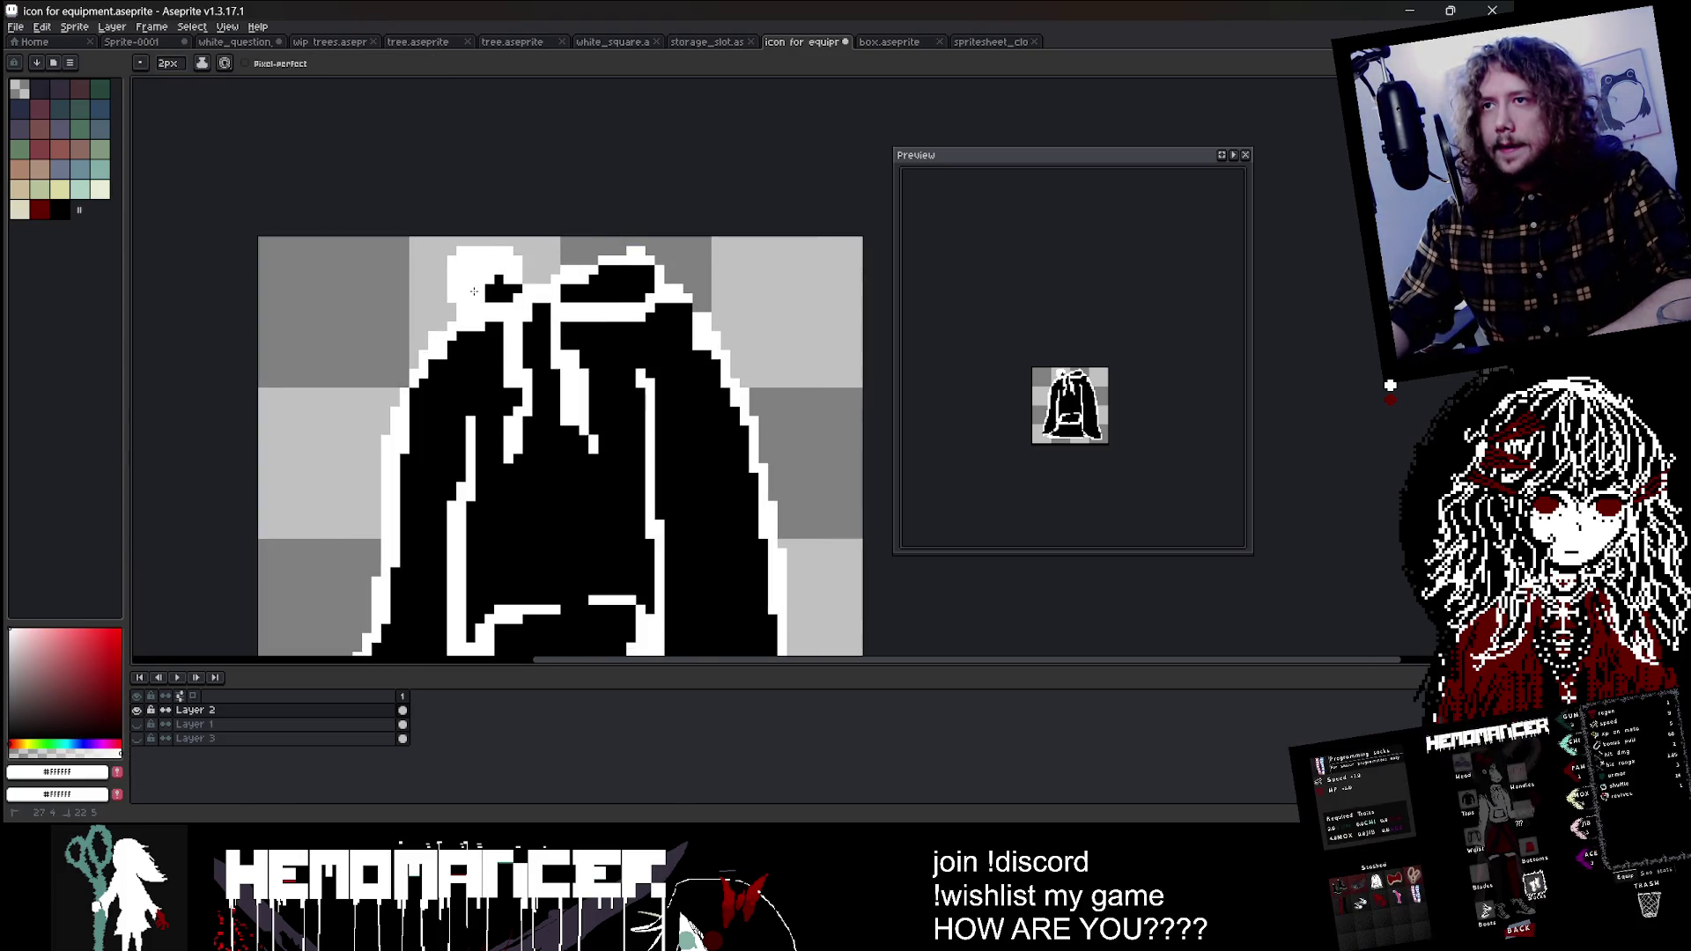
{"action": "scroll", "coordinate": [479, 290], "scroll_direction": "down", "scroll_amount": 1}
{"action": "scroll", "coordinate": [458, 264], "scroll_direction": "up", "scroll_amount": 1}
{"action": "left_click", "coordinate": [579, 280]}
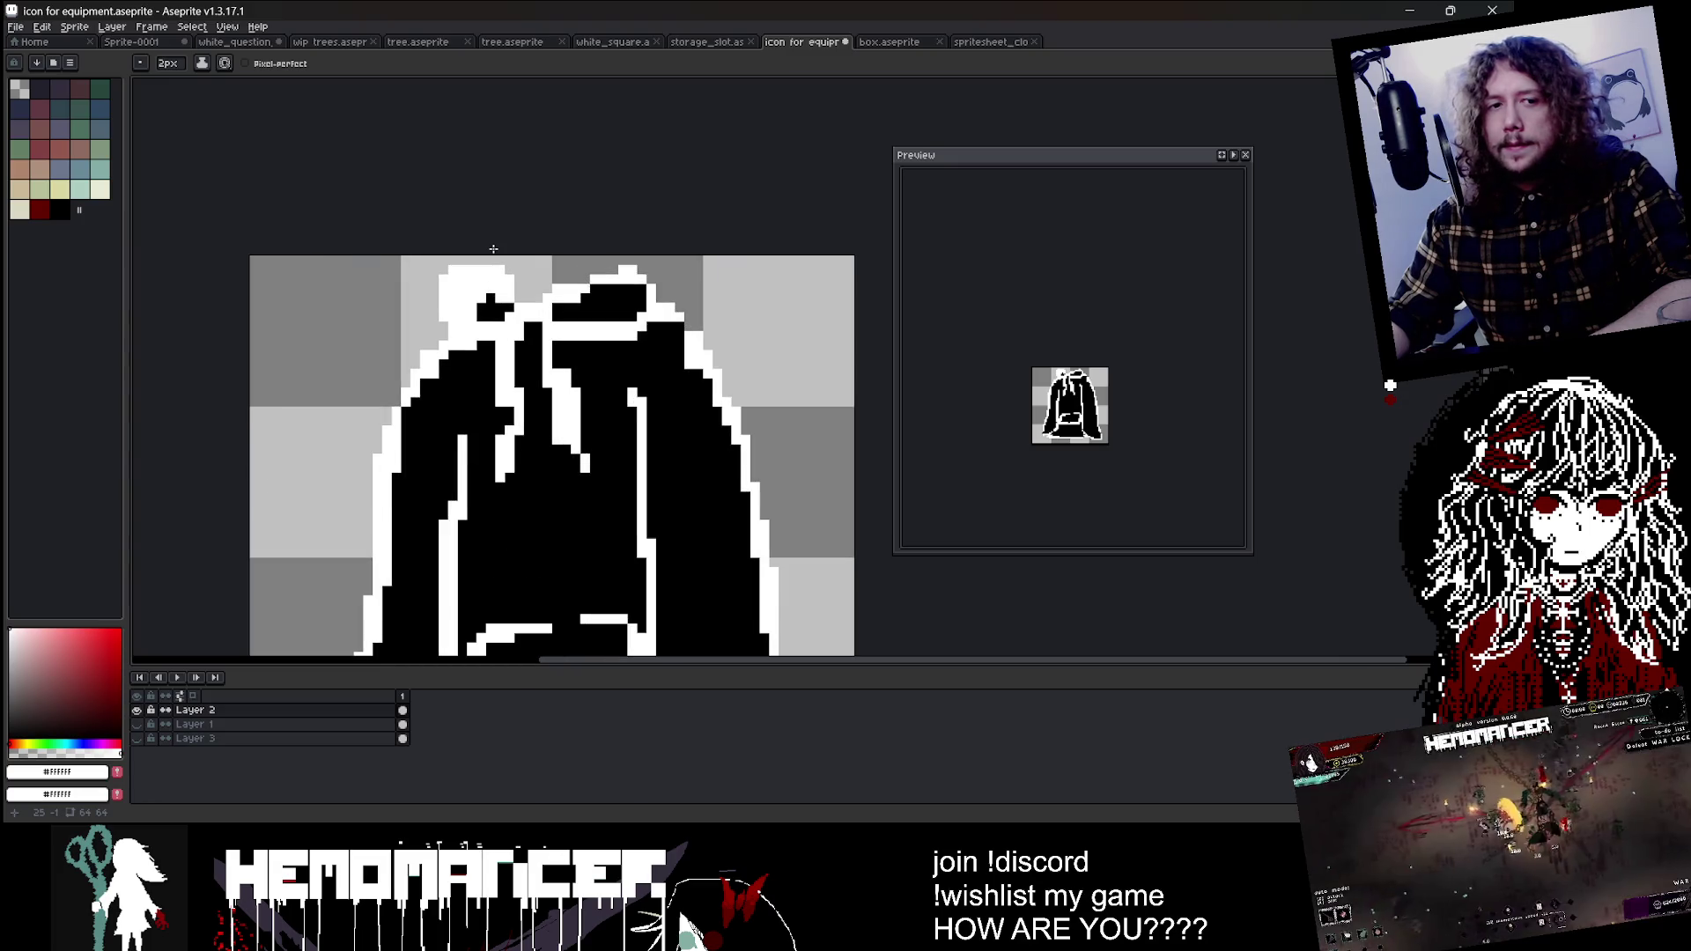
{"action": "scroll", "coordinate": [617, 280], "scroll_direction": "up", "scroll_amount": 1}
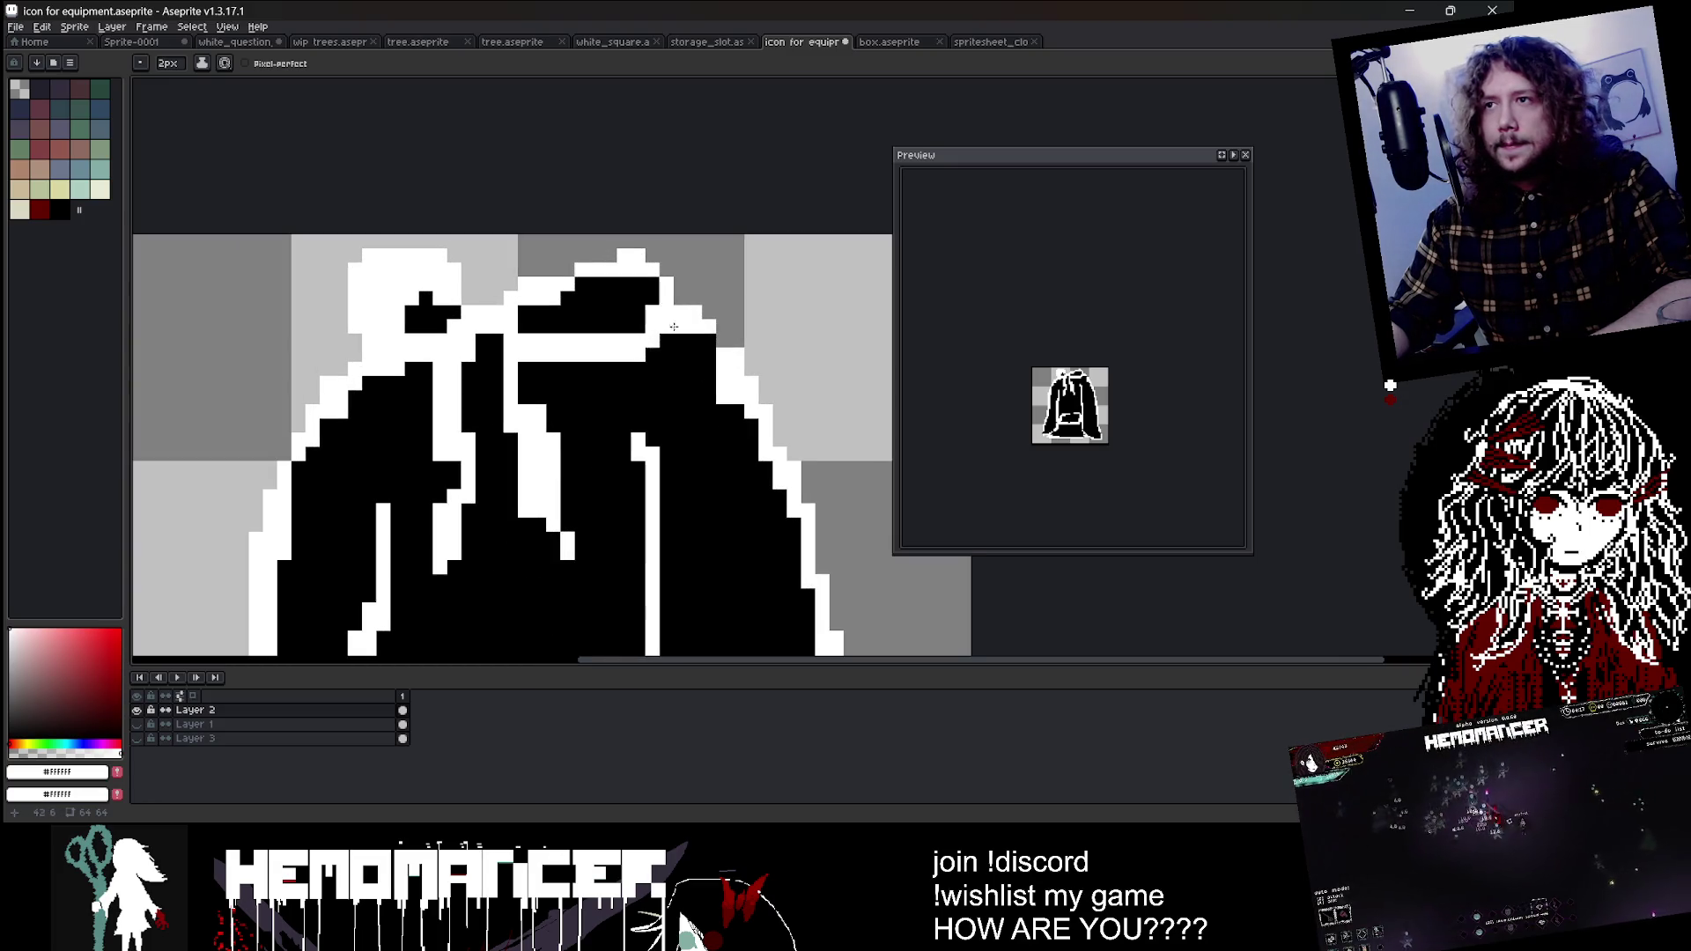
Step: Fill the white gap between the hood shapes with black to form one solid band
{"action": "left_click", "coordinate": [608, 300], "text": "alt"}
{"action": "left_click_drag", "start_coordinate": [467, 313], "coordinate": [552, 308]}
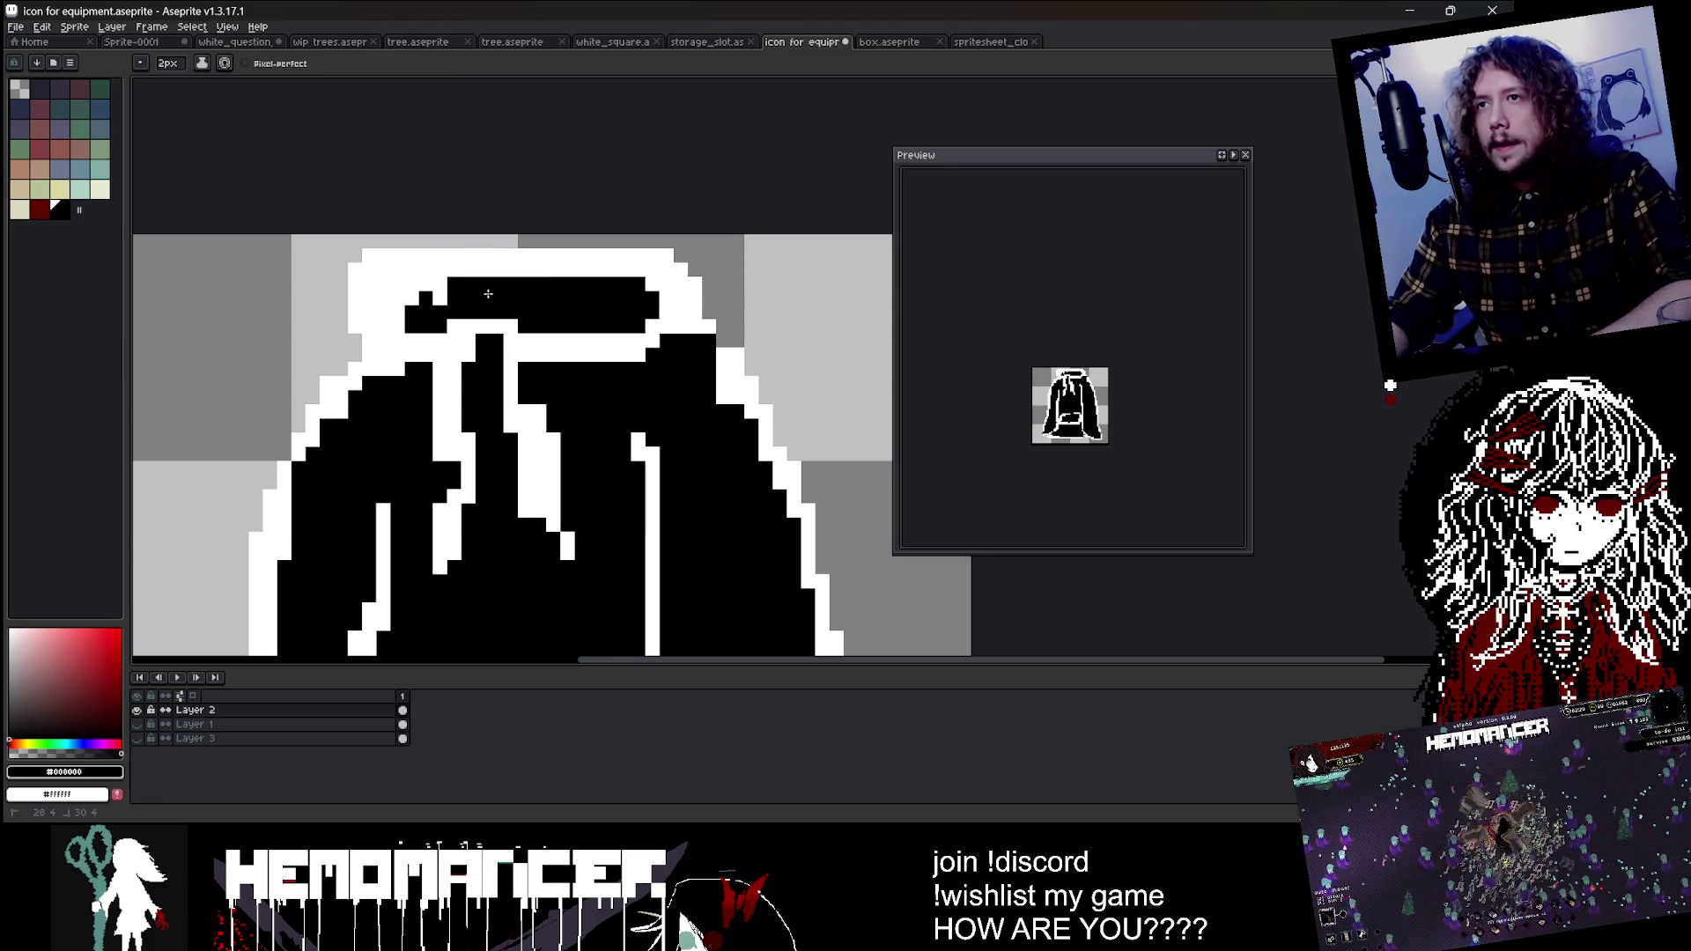
{"action": "scroll", "coordinate": [423, 291], "scroll_direction": "down", "scroll_amount": 2}
{"action": "scroll", "coordinate": [422, 290], "scroll_direction": "up", "scroll_amount": 1}
{"action": "mouse_move", "coordinate": [440, 278]}
{"action": "left_mouse_down"}
{"action": "mouse_move", "coordinate": [421, 283]}
{"action": "mouse_move", "coordinate": [475, 288]}
{"action": "left_mouse_up"}
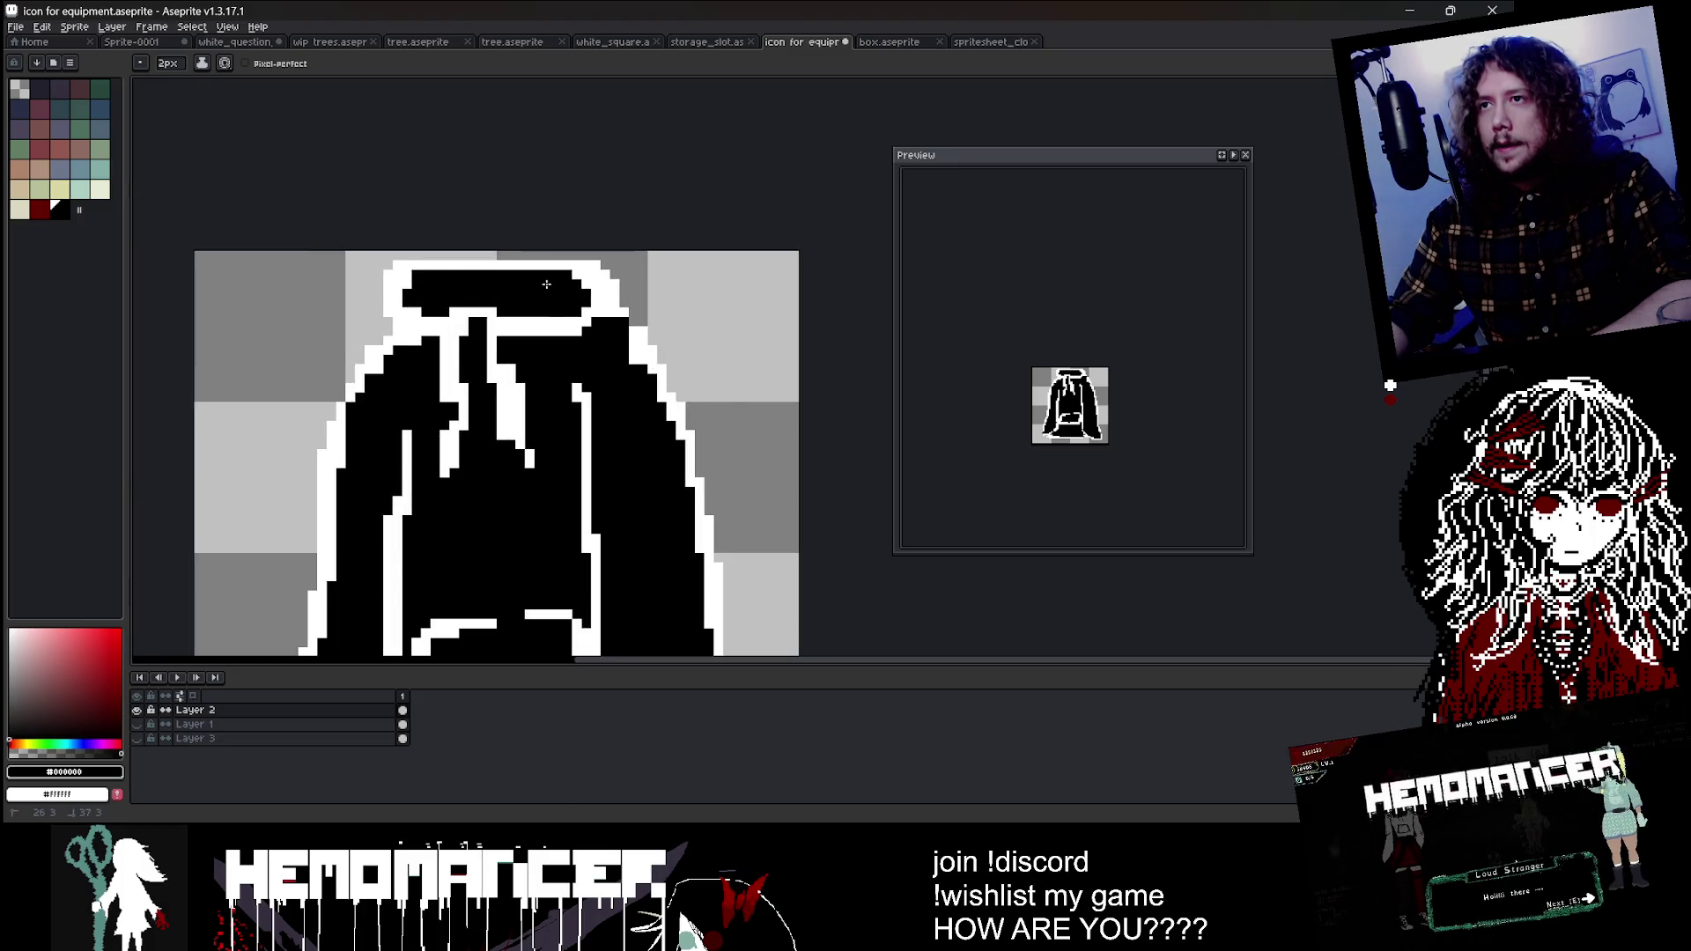
{"action": "scroll", "coordinate": [546, 284], "scroll_direction": "down", "scroll_amount": 3}
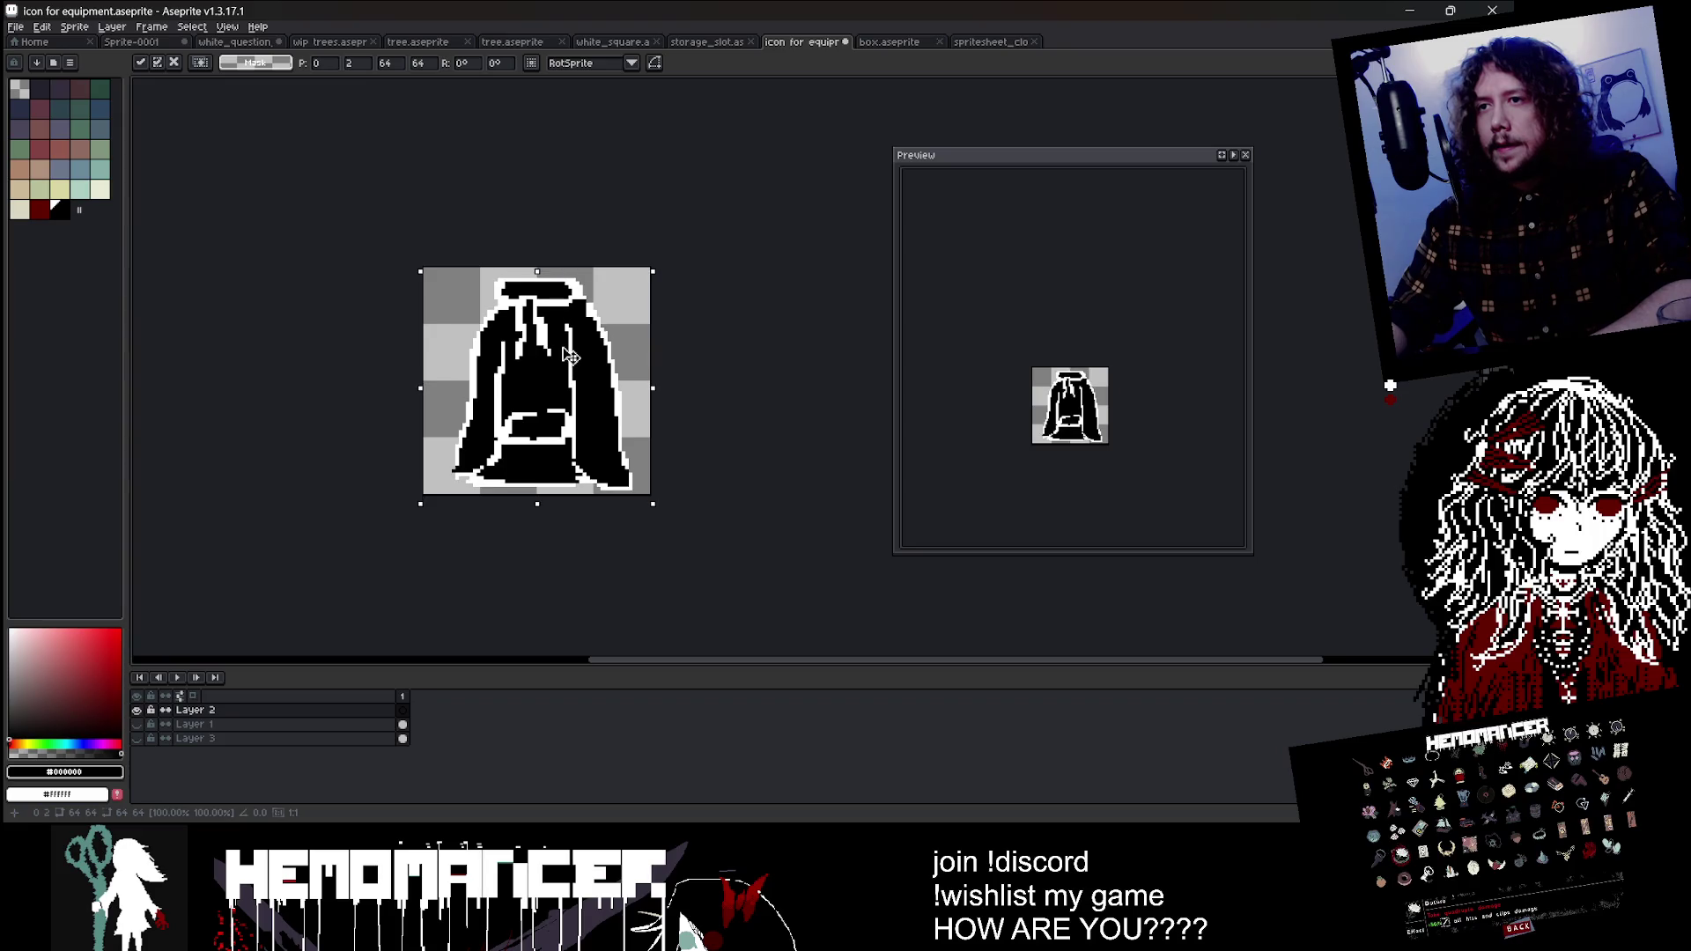
Step: Draw a straight 1-pixel white line along the hood top using colour picked from the drawing
{"action": "key", "text": "i"}
{"action": "scroll", "coordinate": [588, 288], "scroll_direction": "up", "scroll_amount": 2}
{"action": "left_click", "coordinate": [588, 288]}
{"action": "key", "text": "b"}
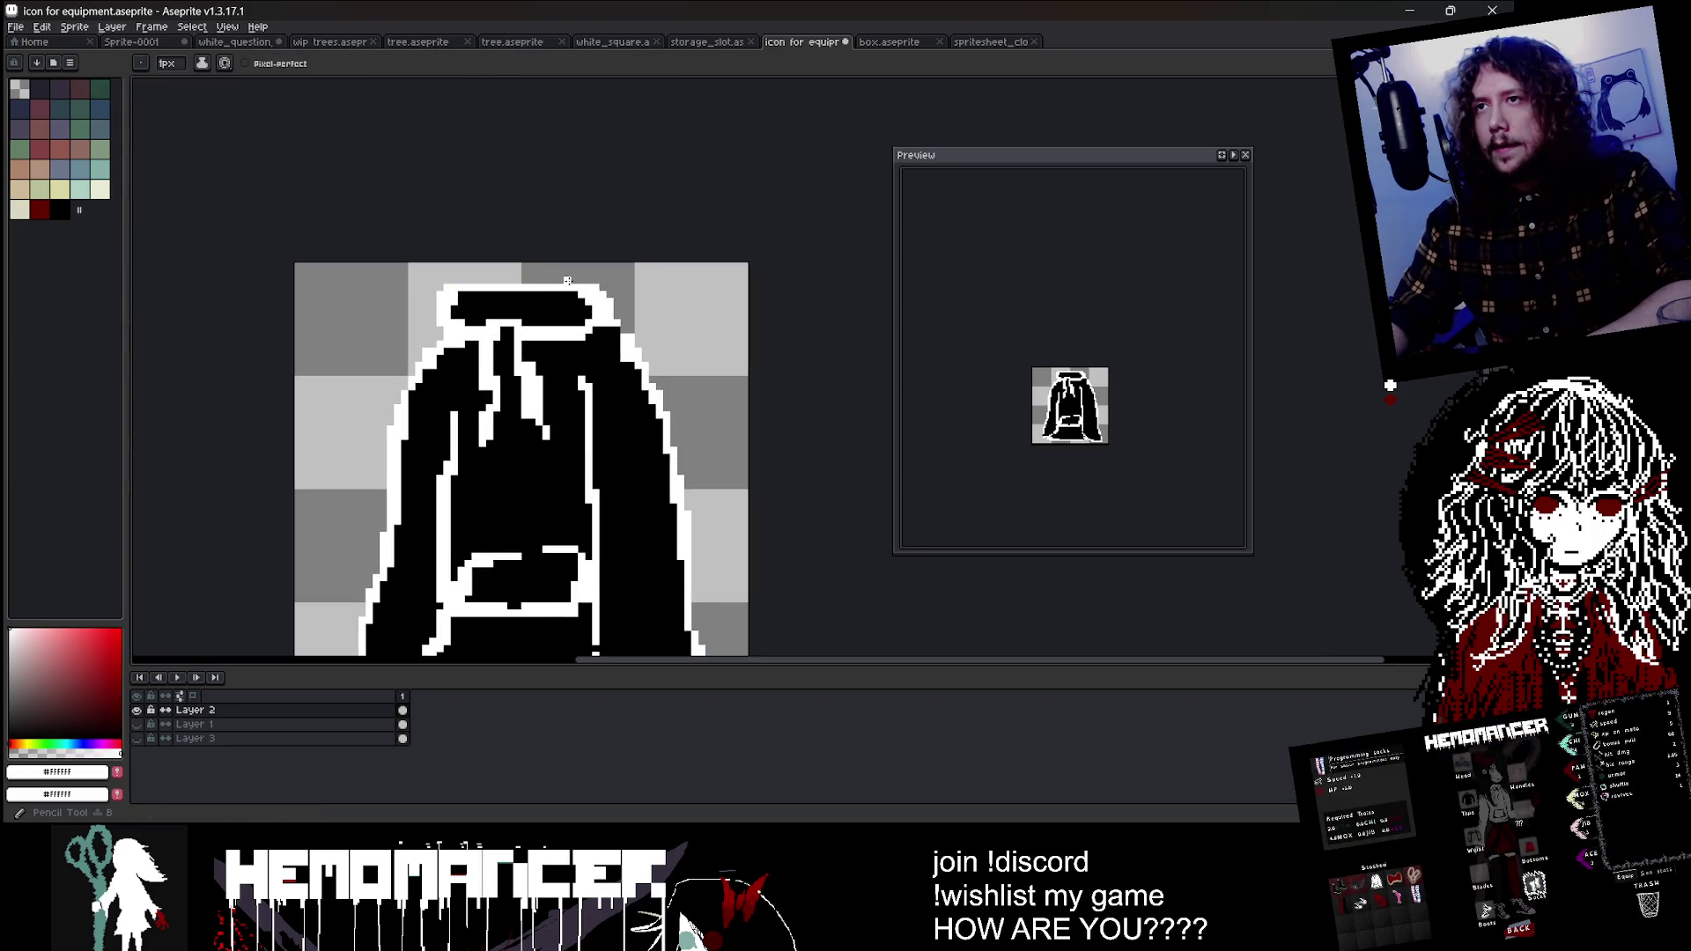
{"action": "key", "text": "minus"}
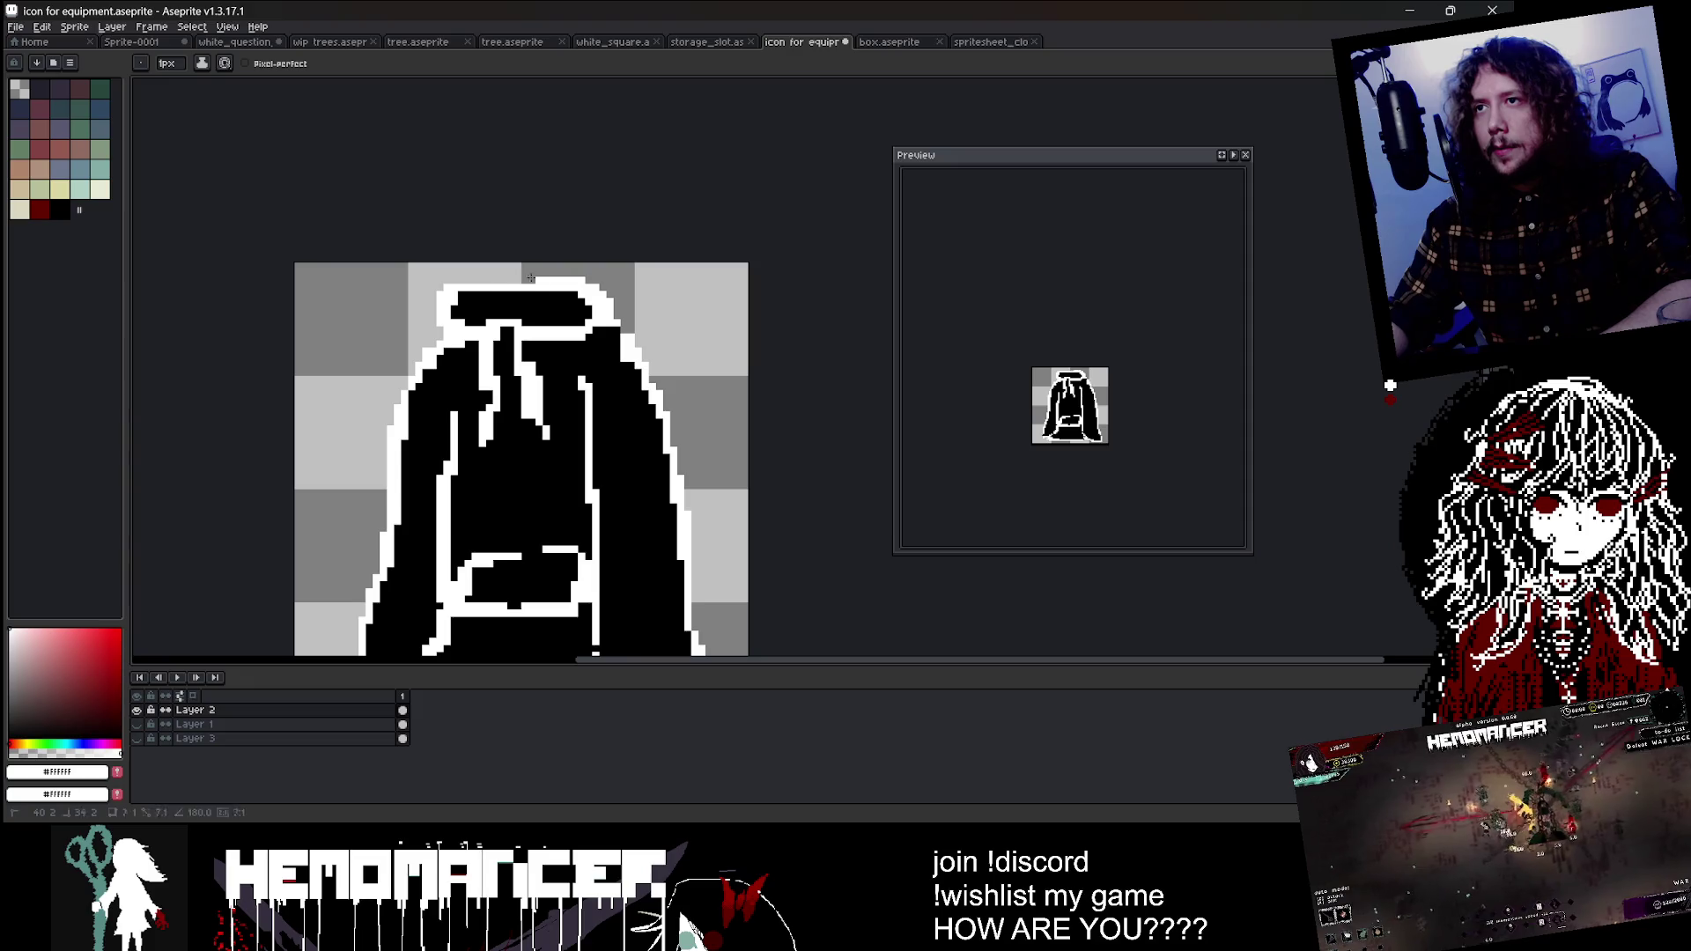
{"action": "left_click", "coordinate": [458, 282], "text": "shift"}
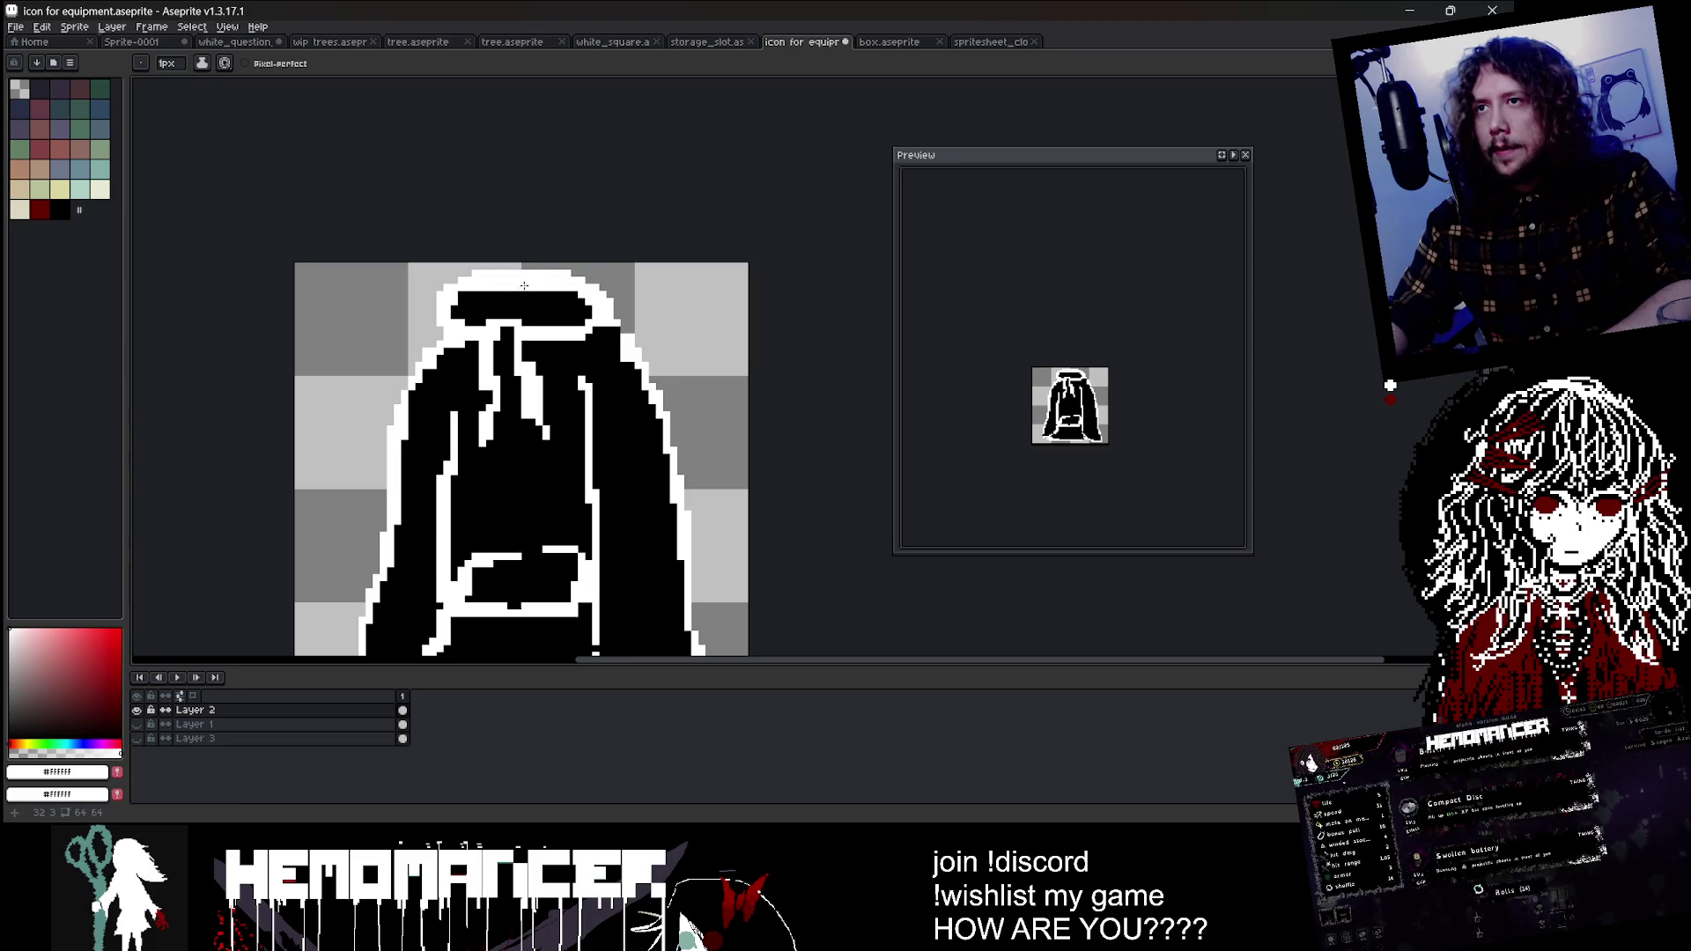
{"action": "left_click", "coordinate": [486, 294], "text": "alt"}
Step: Select the whole sprite and nudge the hoodie down 2 pixels
{"action": "scroll", "coordinate": [561, 286], "scroll_direction": "down", "scroll_amount": 2}
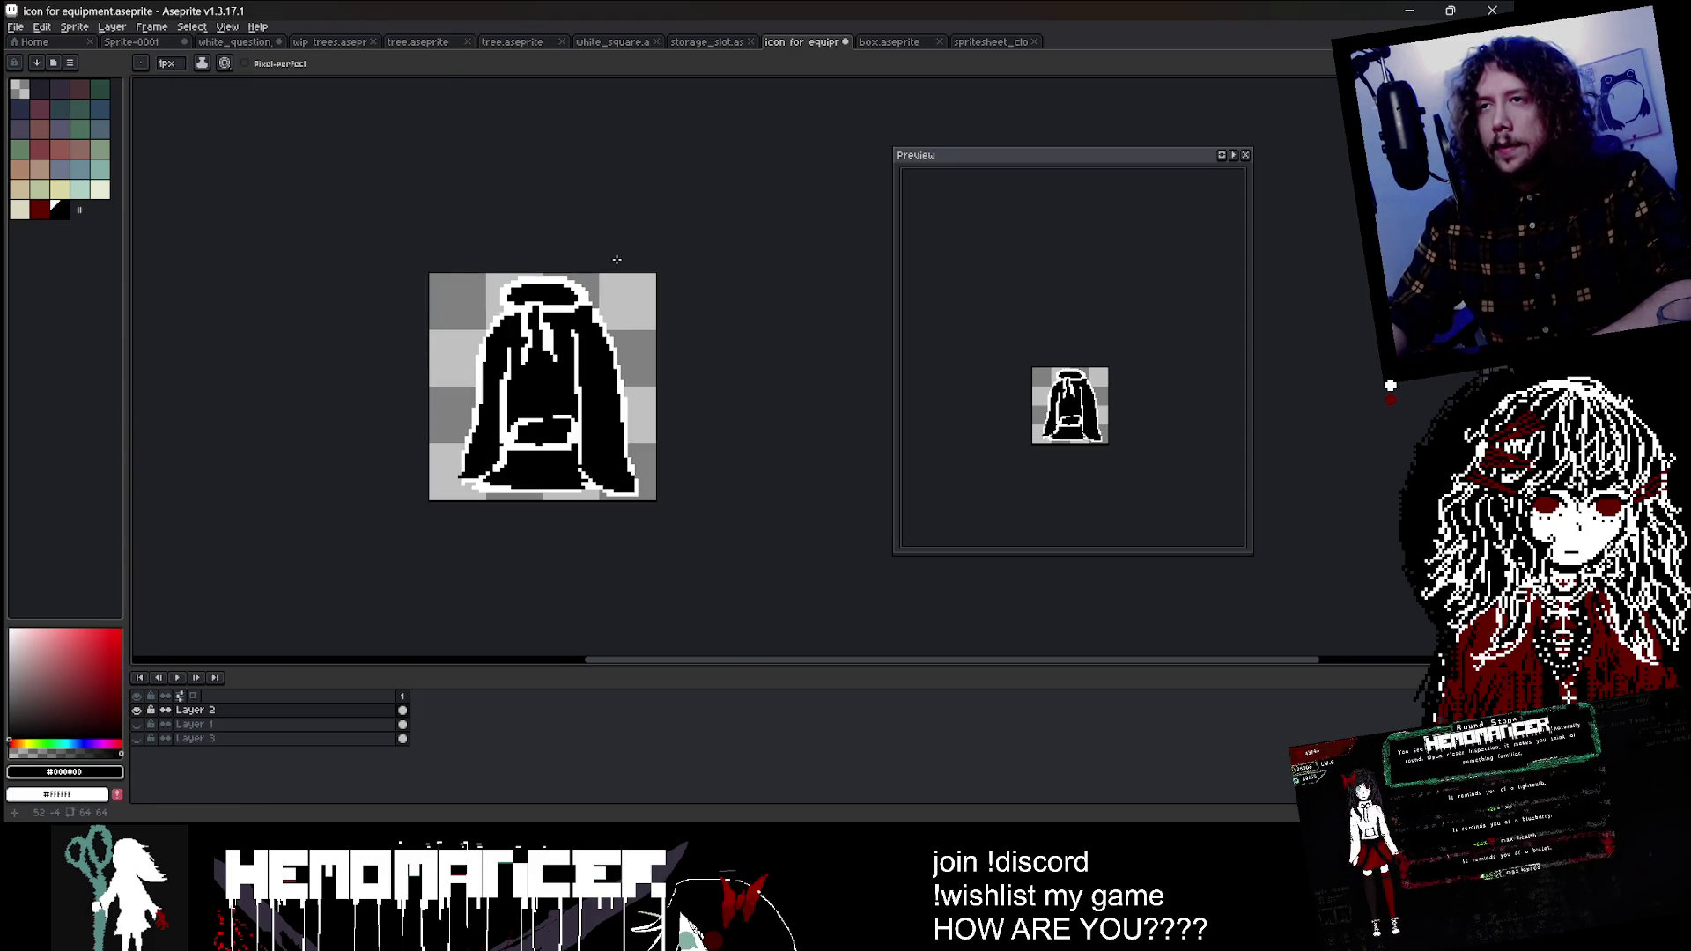
{"action": "scroll", "coordinate": [573, 317], "scroll_direction": "down", "scroll_amount": 1}
{"action": "key", "text": "ctrl+a"}
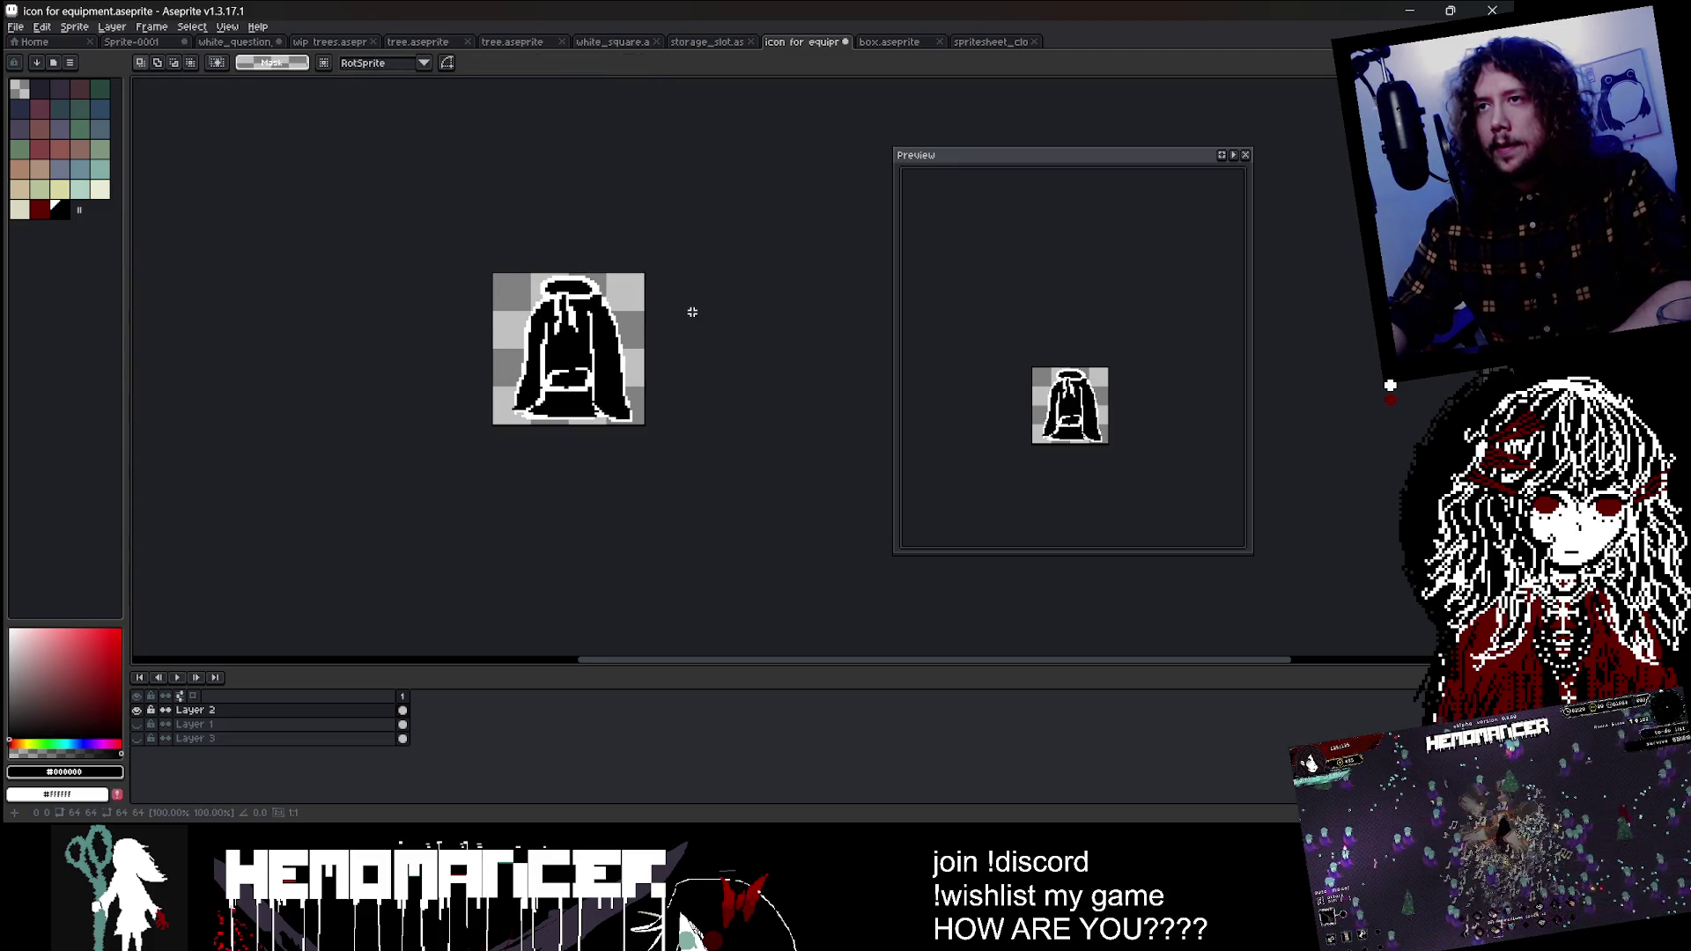
{"action": "key", "text": "Down"}
{"action": "key", "text": "Down"}
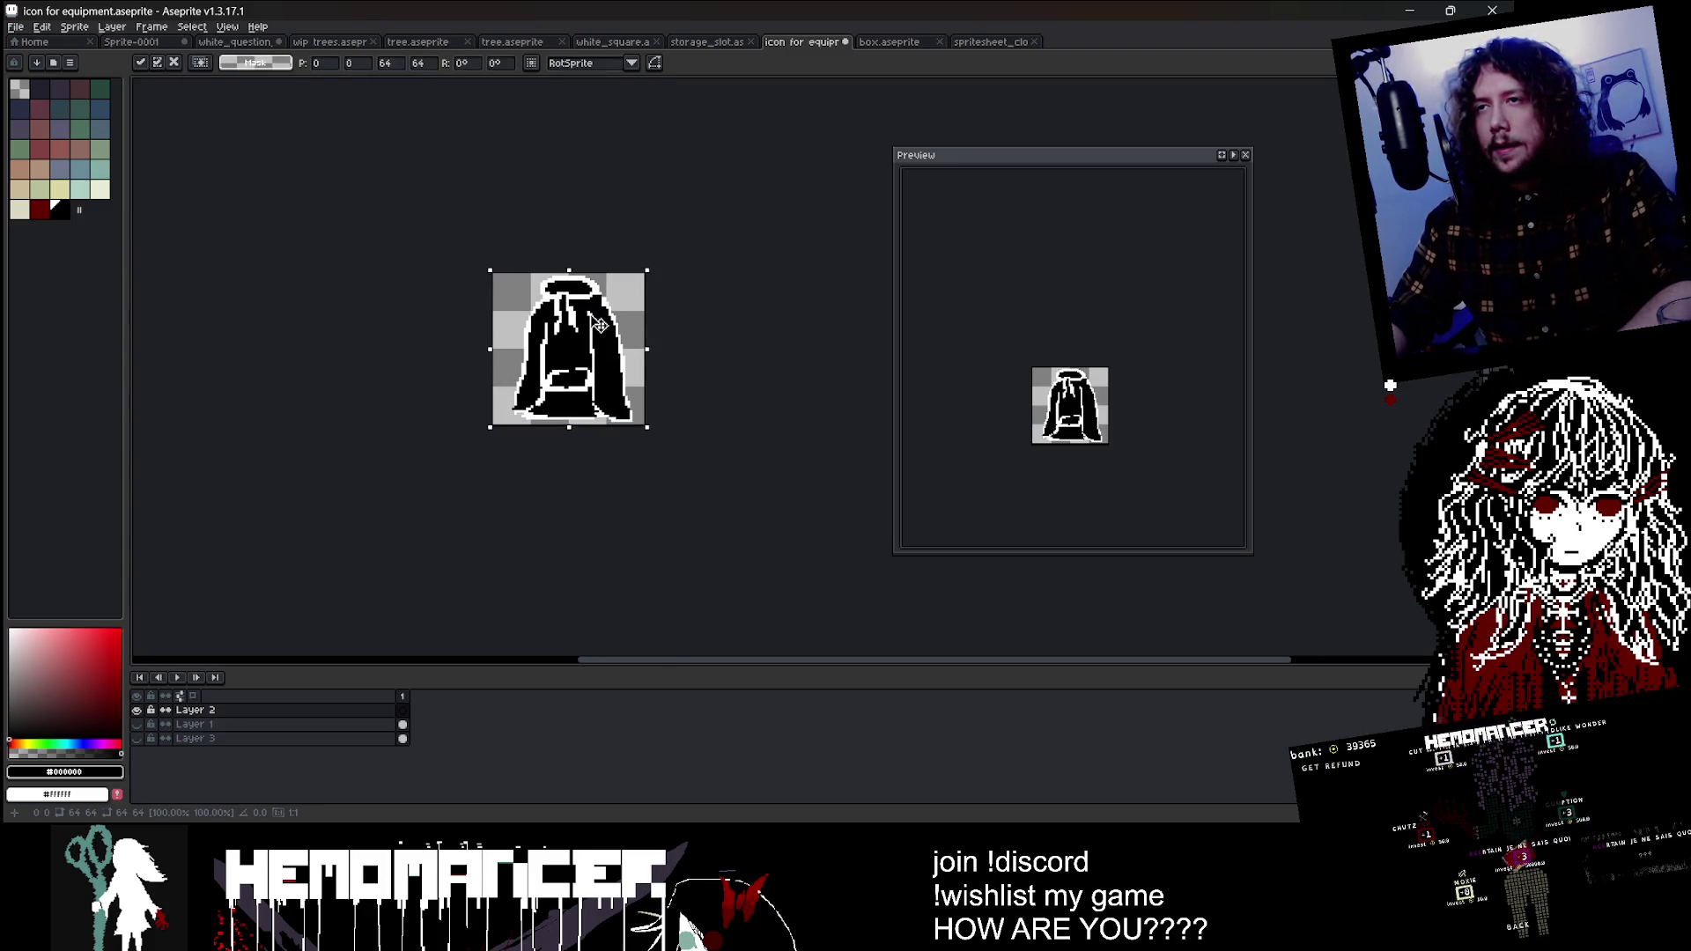
Step: Deselect, zoom in, and paint white drawstring pixels below the hood
{"action": "scroll", "coordinate": [528, 339], "scroll_direction": "up", "scroll_amount": 1}
{"action": "key", "text": "ctrl+d"}
{"action": "scroll", "coordinate": [519, 341], "scroll_direction": "up", "scroll_amount": 1}
{"action": "scroll", "coordinate": [512, 342], "scroll_direction": "up", "scroll_amount": 2}
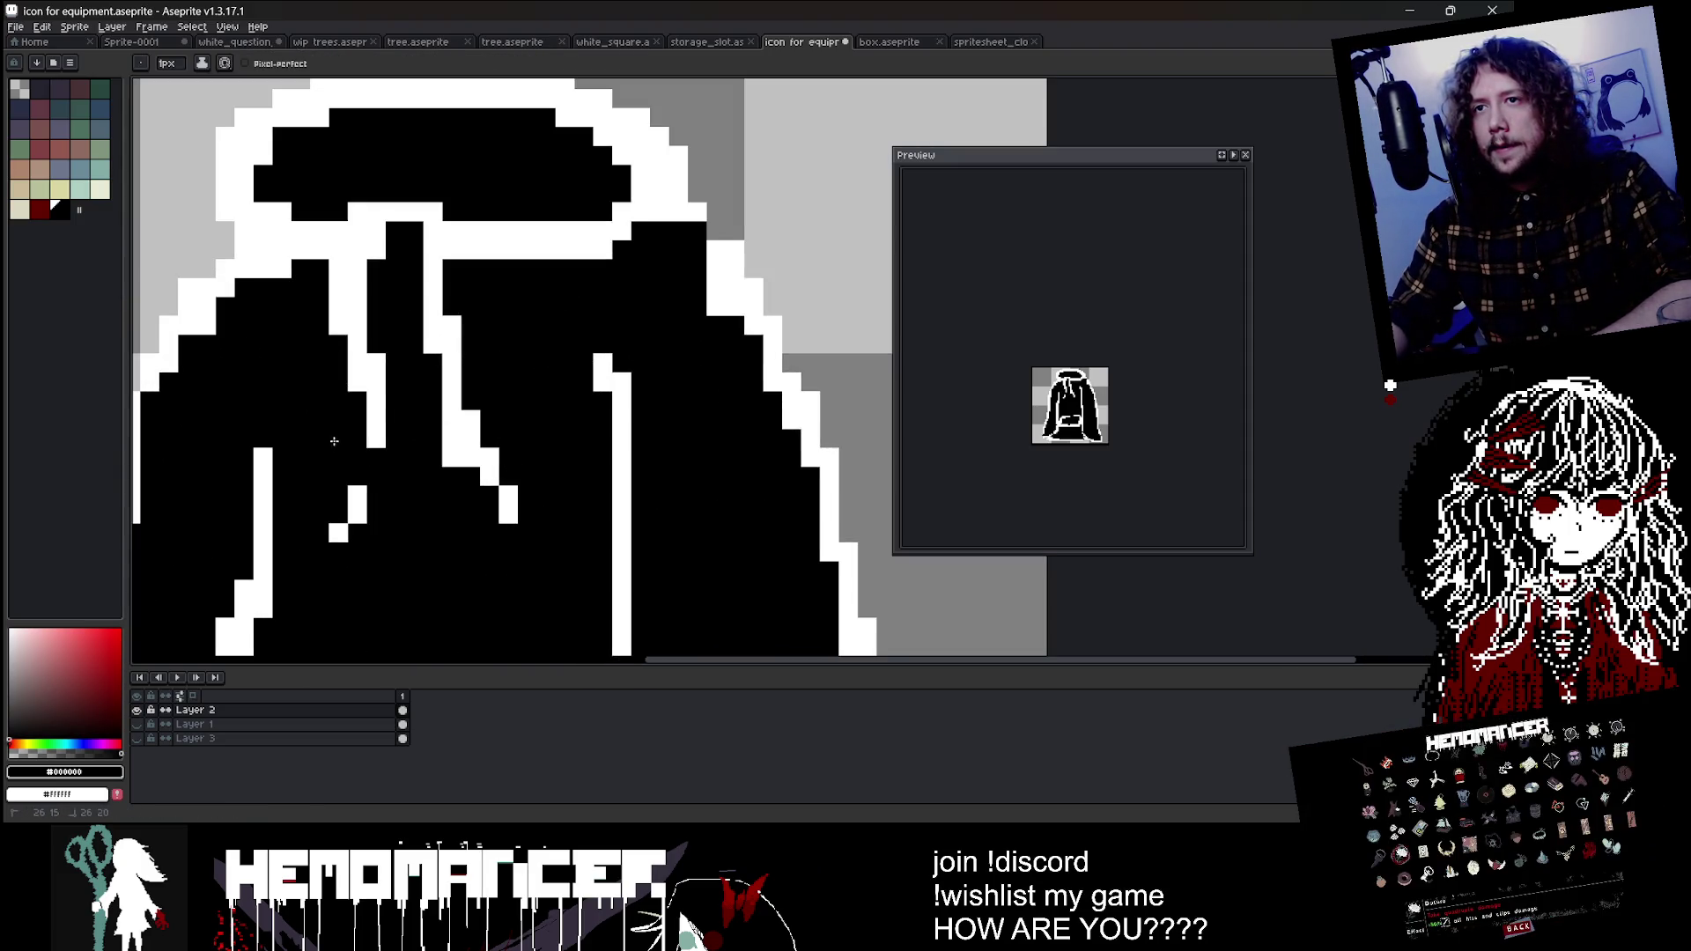
{"action": "left_click", "coordinate": [356, 511], "text": "alt"}
{"action": "left_click", "coordinate": [318, 532]}
{"action": "left_click", "coordinate": [375, 494]}
{"action": "left_click", "coordinate": [338, 495]}
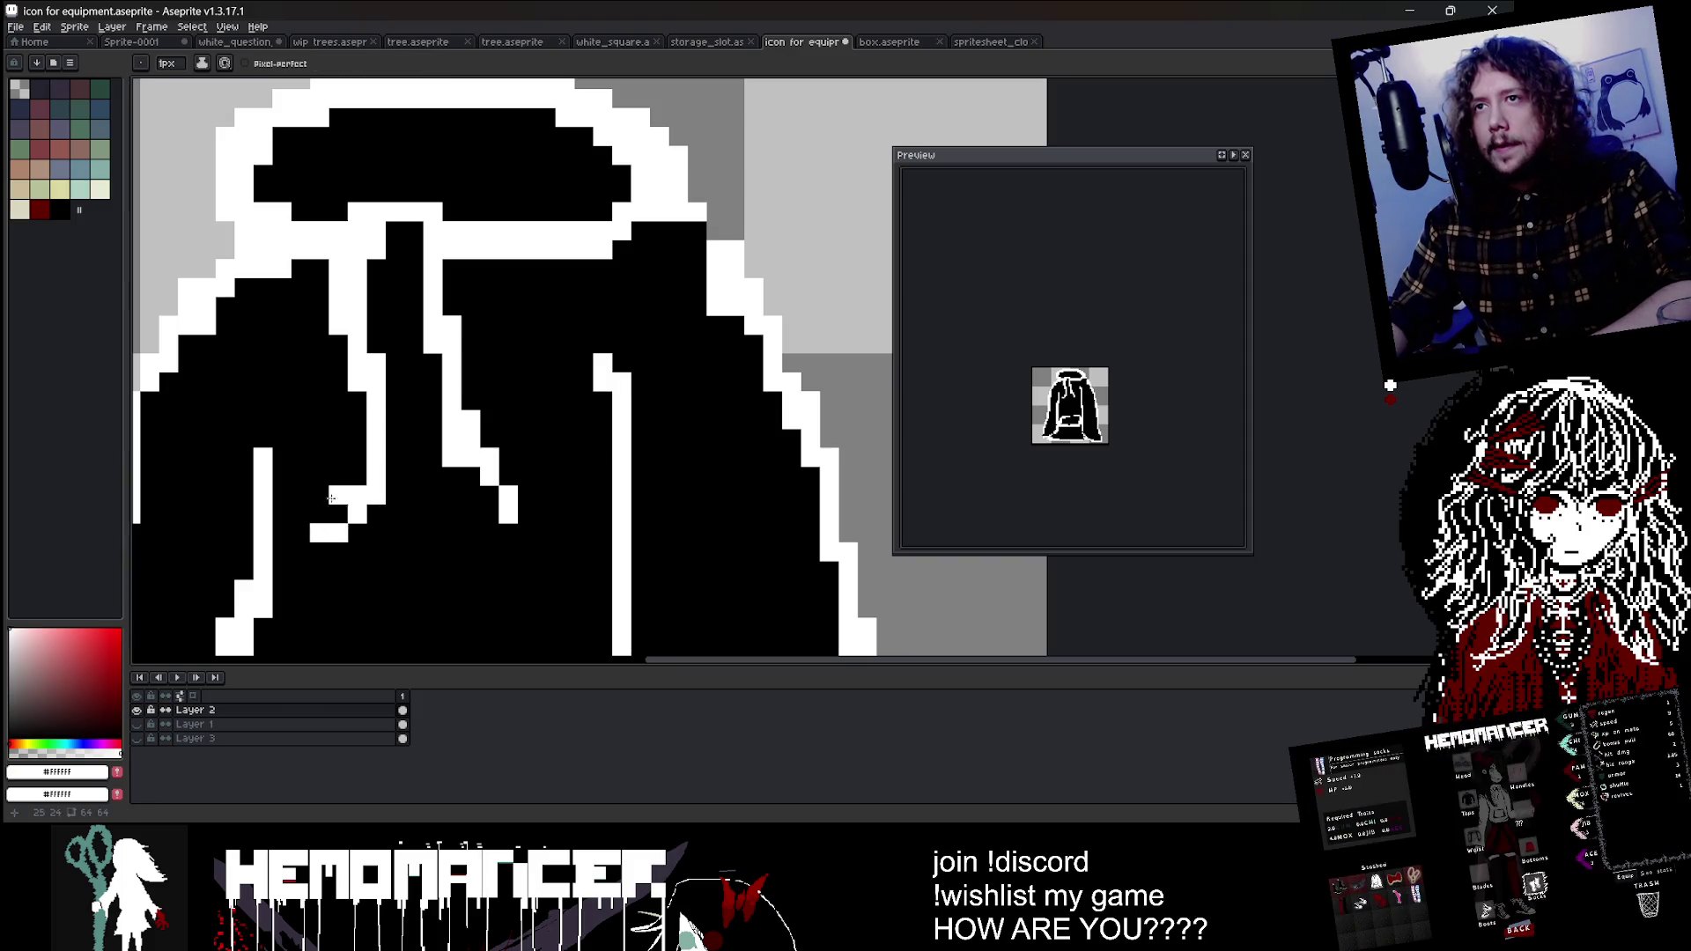
Step: Add white pixels along the hood's lower edge and touch up with black below them
{"action": "left_click", "coordinate": [388, 247], "text": "alt"}
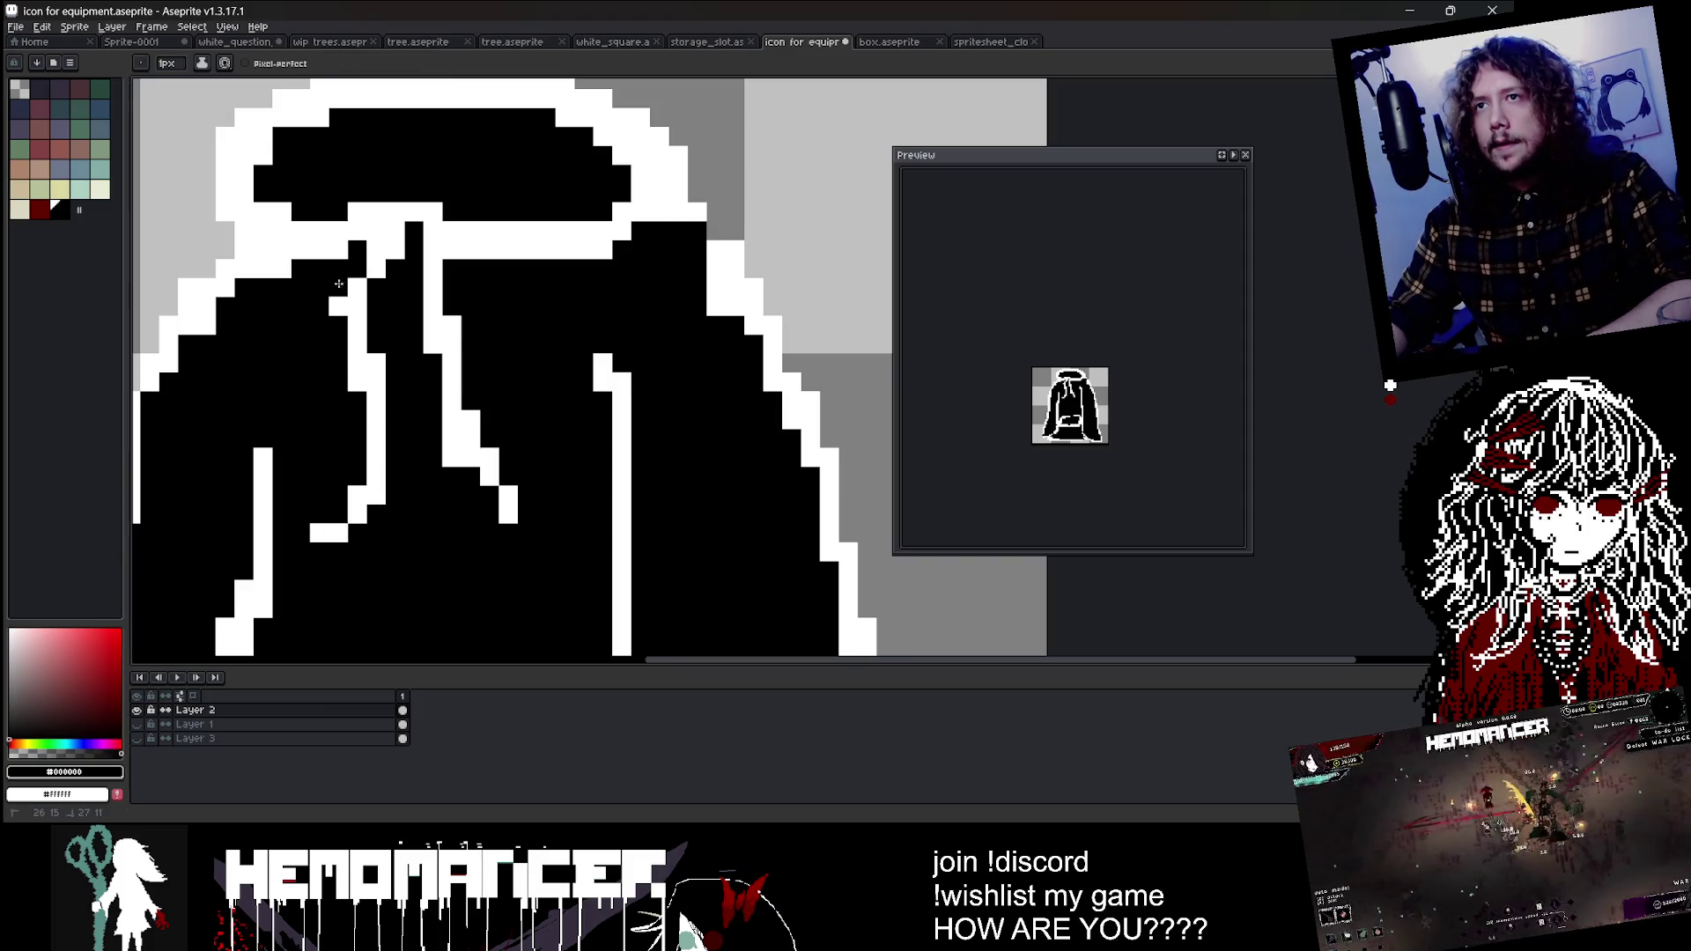
{"action": "scroll", "coordinate": [432, 212], "scroll_direction": "down", "scroll_amount": 3}
{"action": "scroll", "coordinate": [432, 212], "scroll_direction": "up", "scroll_amount": 2}
{"action": "scroll", "coordinate": [441, 273], "scroll_direction": "up", "scroll_amount": 1}
{"action": "left_click", "coordinate": [441, 274], "text": "alt"}
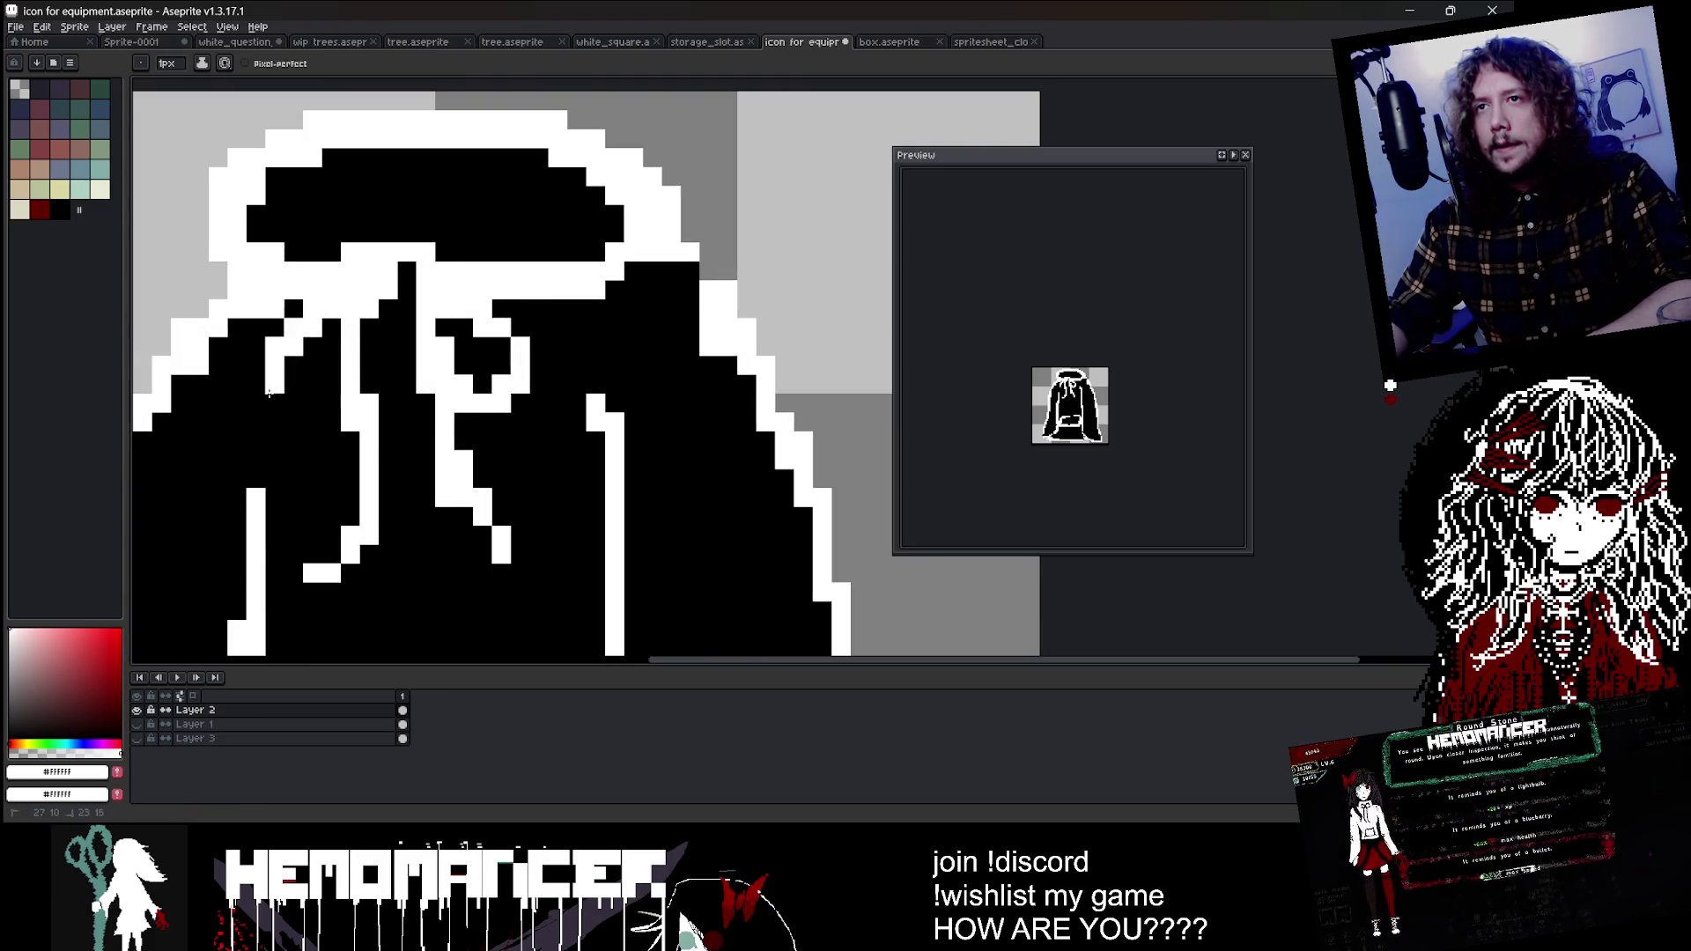
{"action": "left_click_drag", "start_coordinate": [270, 394], "coordinate": [333, 403]}
{"action": "left_click", "coordinate": [416, 253]}
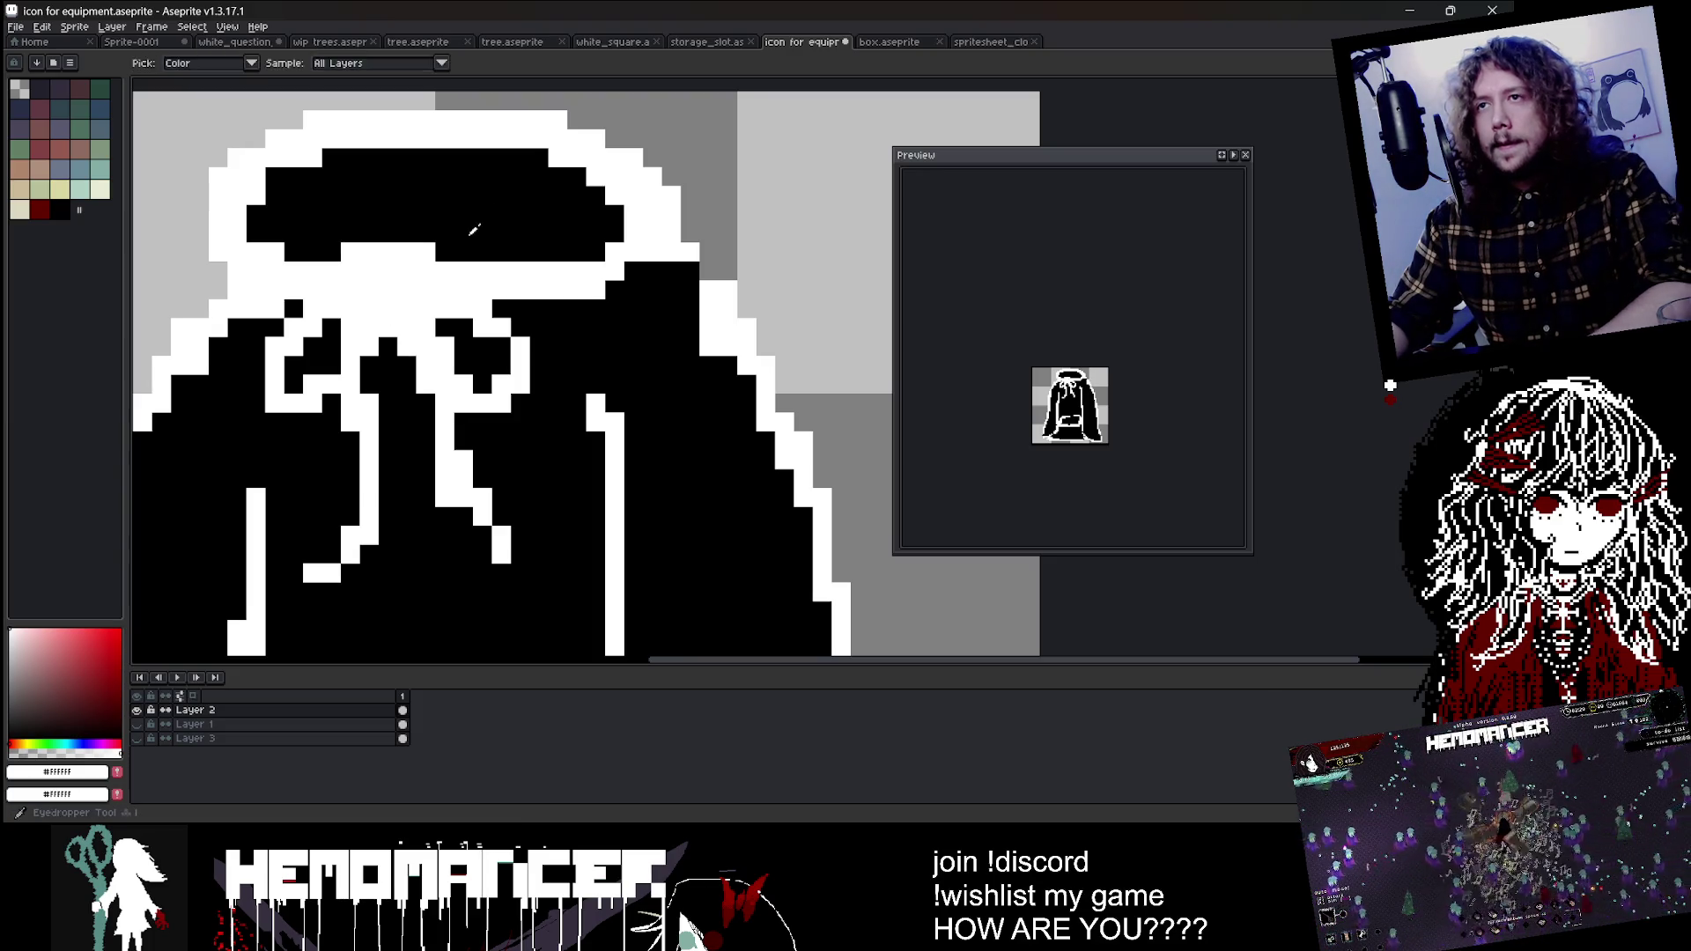
{"action": "left_click", "coordinate": [414, 220], "text": "alt"}
{"action": "left_click", "coordinate": [398, 270]}
{"action": "scroll", "coordinate": [493, 256], "scroll_direction": "down", "scroll_amount": 3}
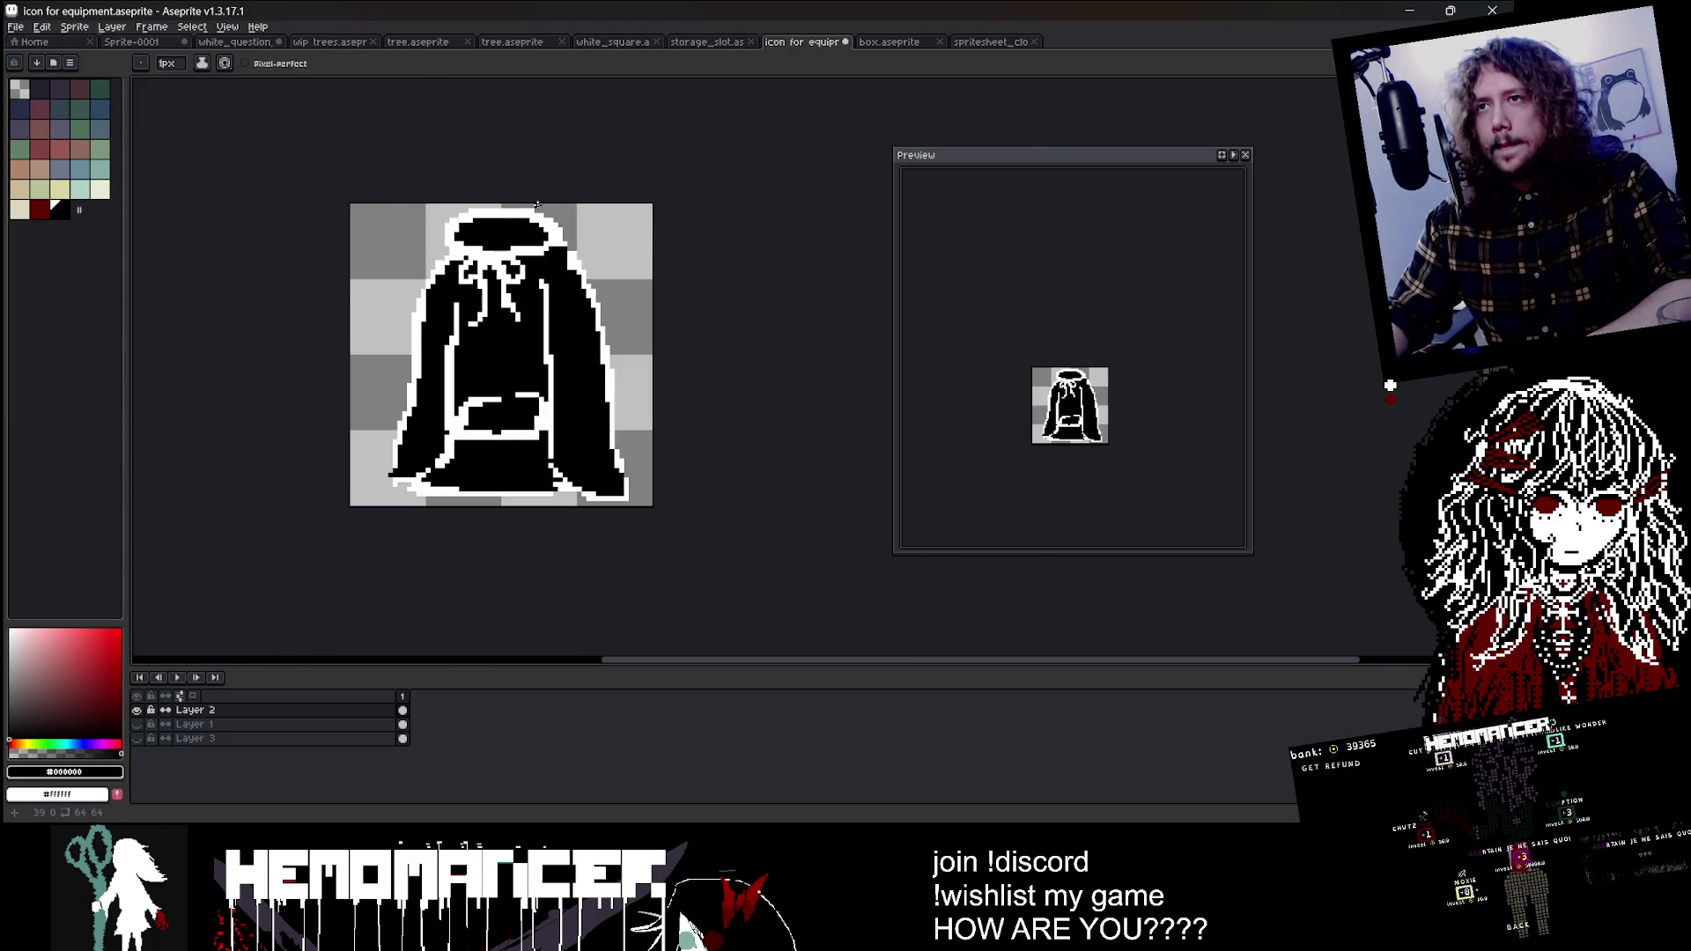
{"action": "scroll", "coordinate": [554, 220], "scroll_direction": "down", "scroll_amount": 2}
Step: Erase the cloak's lower-left edge and redraw it as a new white outline
{"action": "key", "text": "ctrl+x"}
{"action": "key", "text": "ctrl+v"}
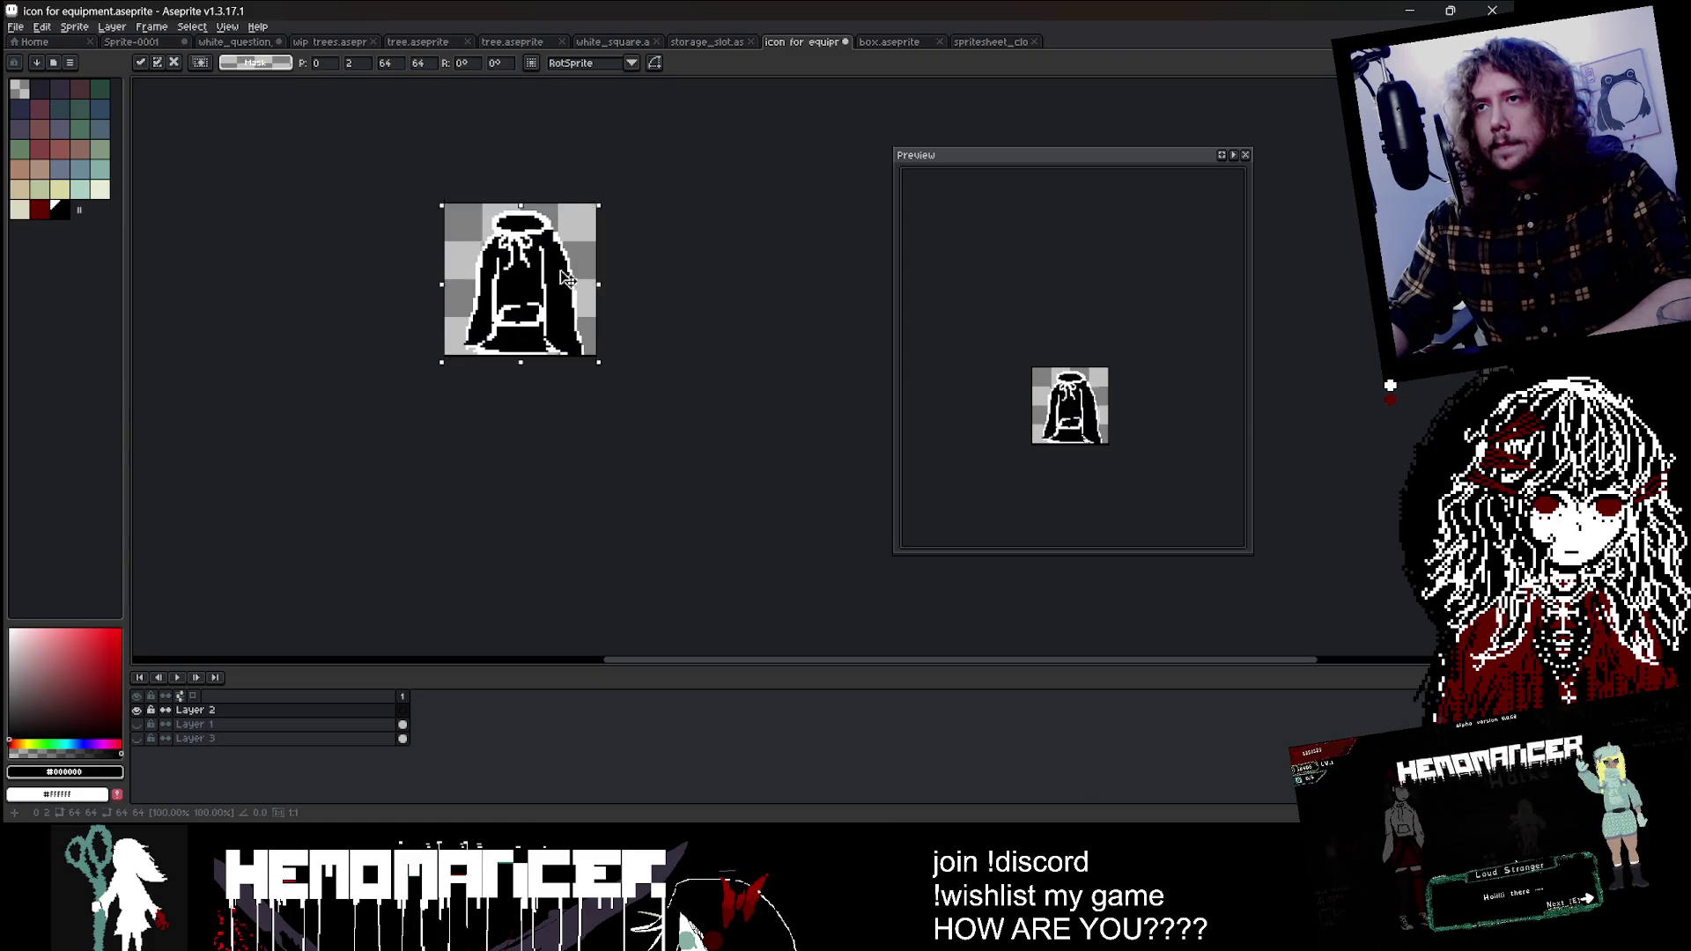
{"action": "scroll", "coordinate": [553, 296], "scroll_direction": "up", "scroll_amount": 1}
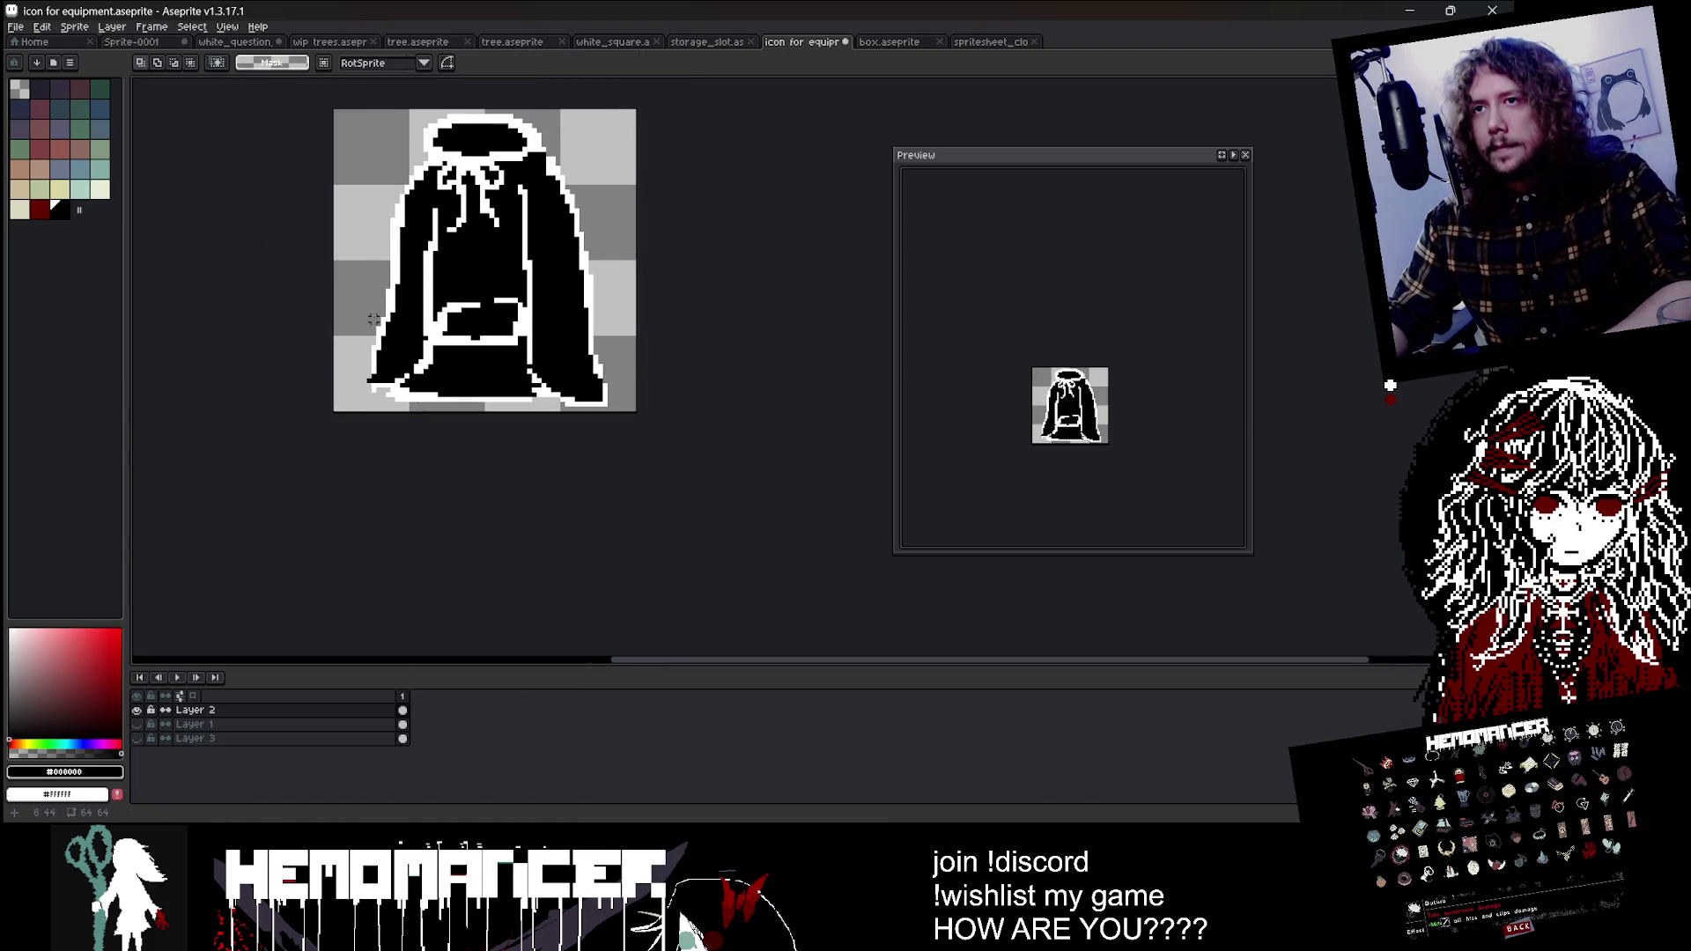
{"action": "scroll", "coordinate": [373, 319], "scroll_direction": "up", "scroll_amount": 1}
{"action": "key", "text": "e"}
{"action": "mouse_move", "coordinate": [404, 358]}
{"action": "left_mouse_down"}
{"action": "mouse_move", "coordinate": [388, 312]}
{"action": "mouse_move", "coordinate": [363, 370]}
{"action": "left_mouse_up"}
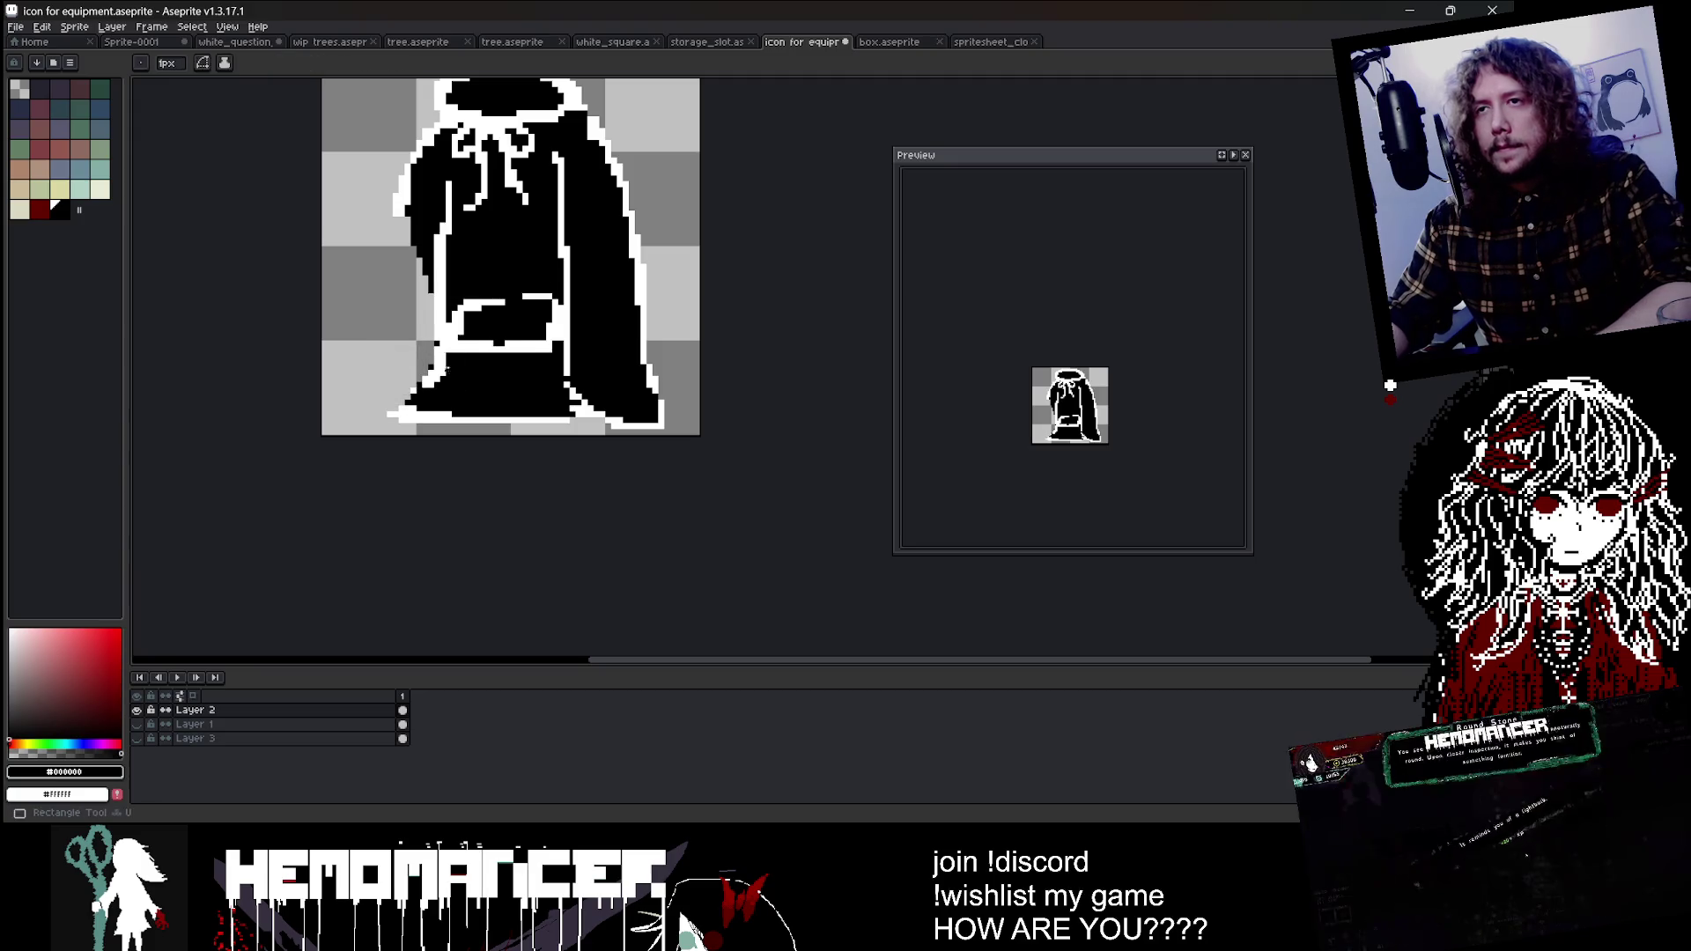
{"action": "left_click", "coordinate": [434, 377], "text": "alt"}
{"action": "key", "text": "b"}
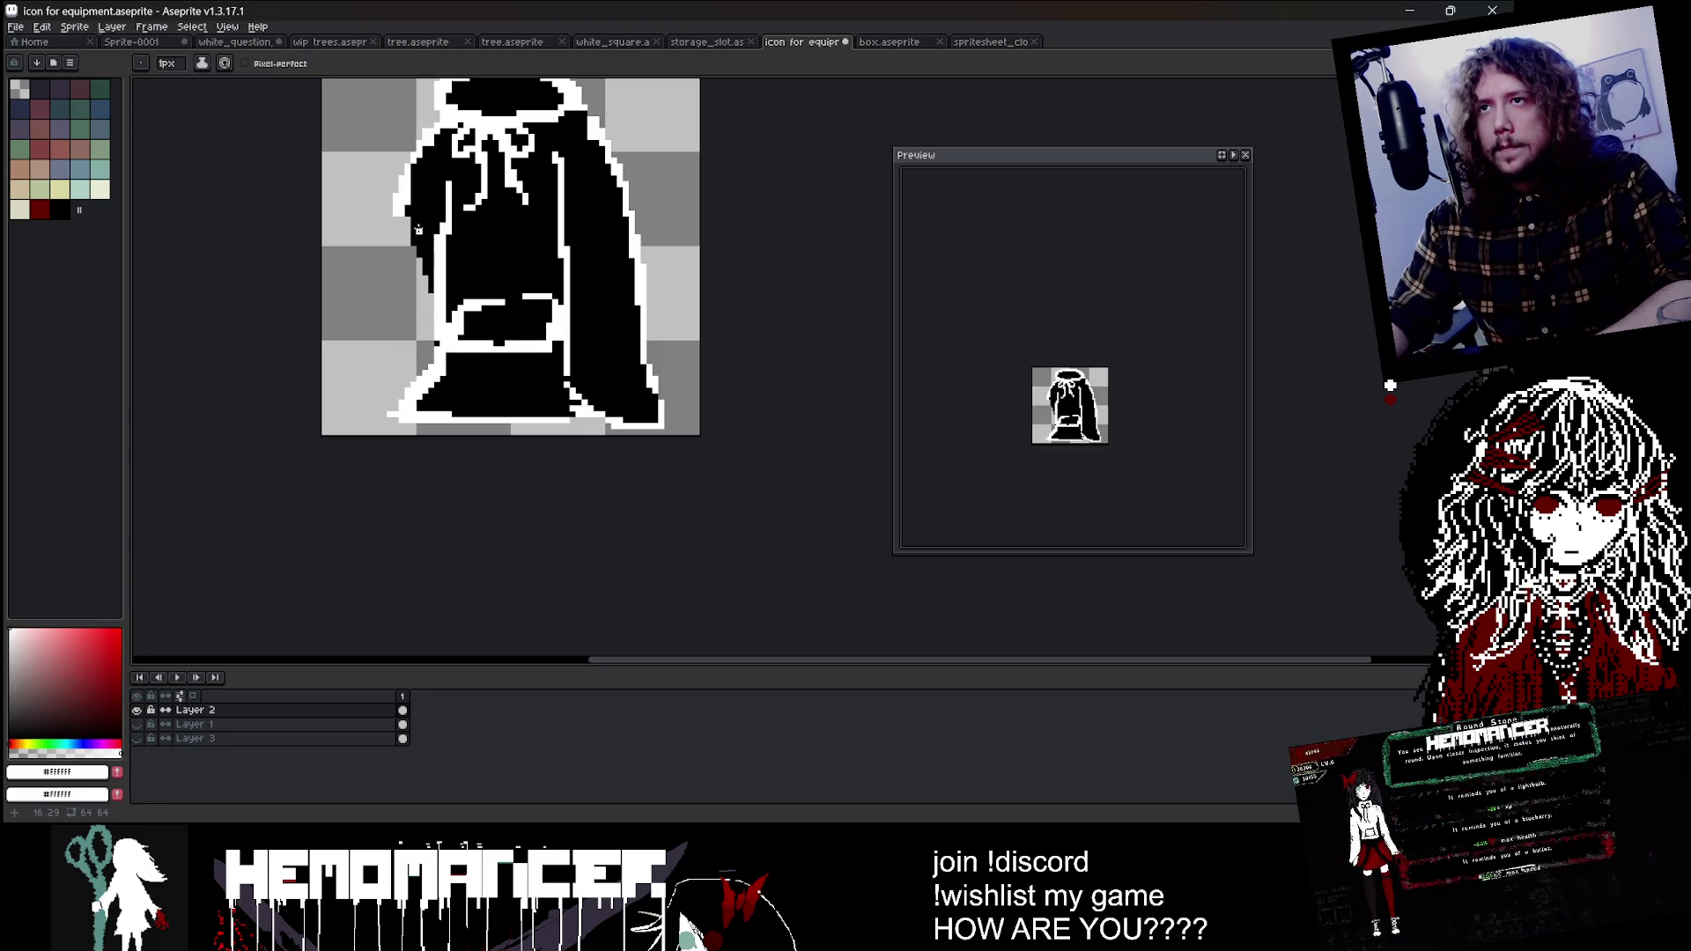
{"action": "left_click_drag", "start_coordinate": [397, 227], "coordinate": [405, 333]}
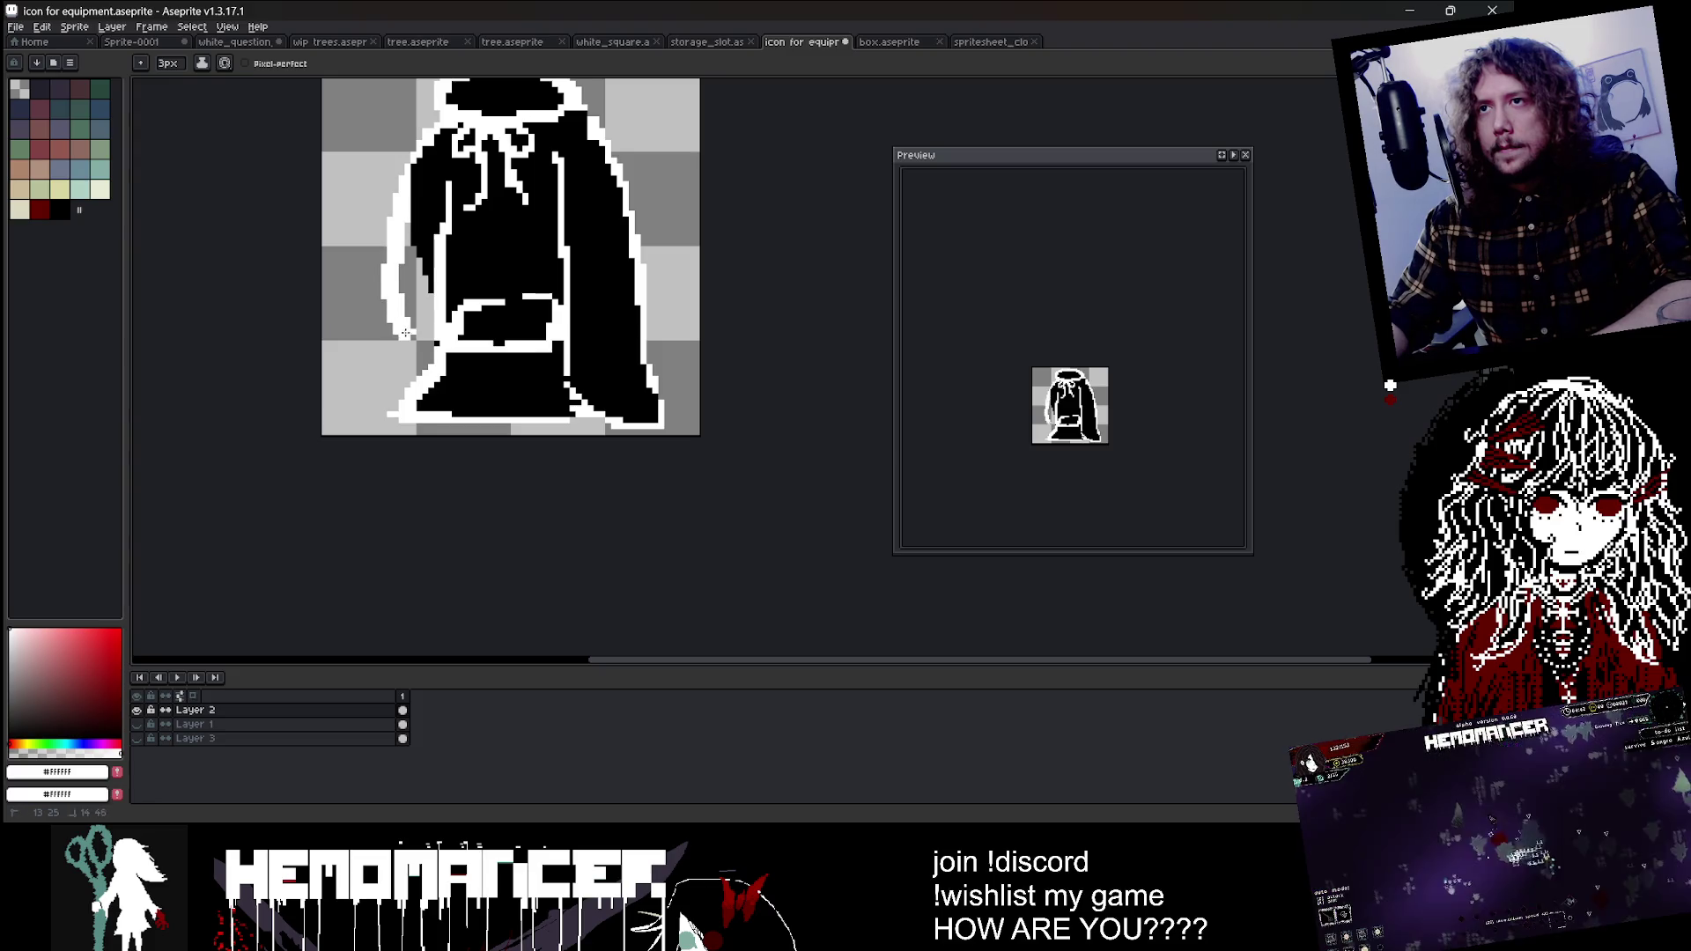
Step: Bucket-fill the transparent background black and clear the selection
{"action": "left_click", "coordinate": [425, 255], "text": "alt"}
{"action": "key", "text": "g"}
{"action": "left_click", "coordinate": [426, 360]}
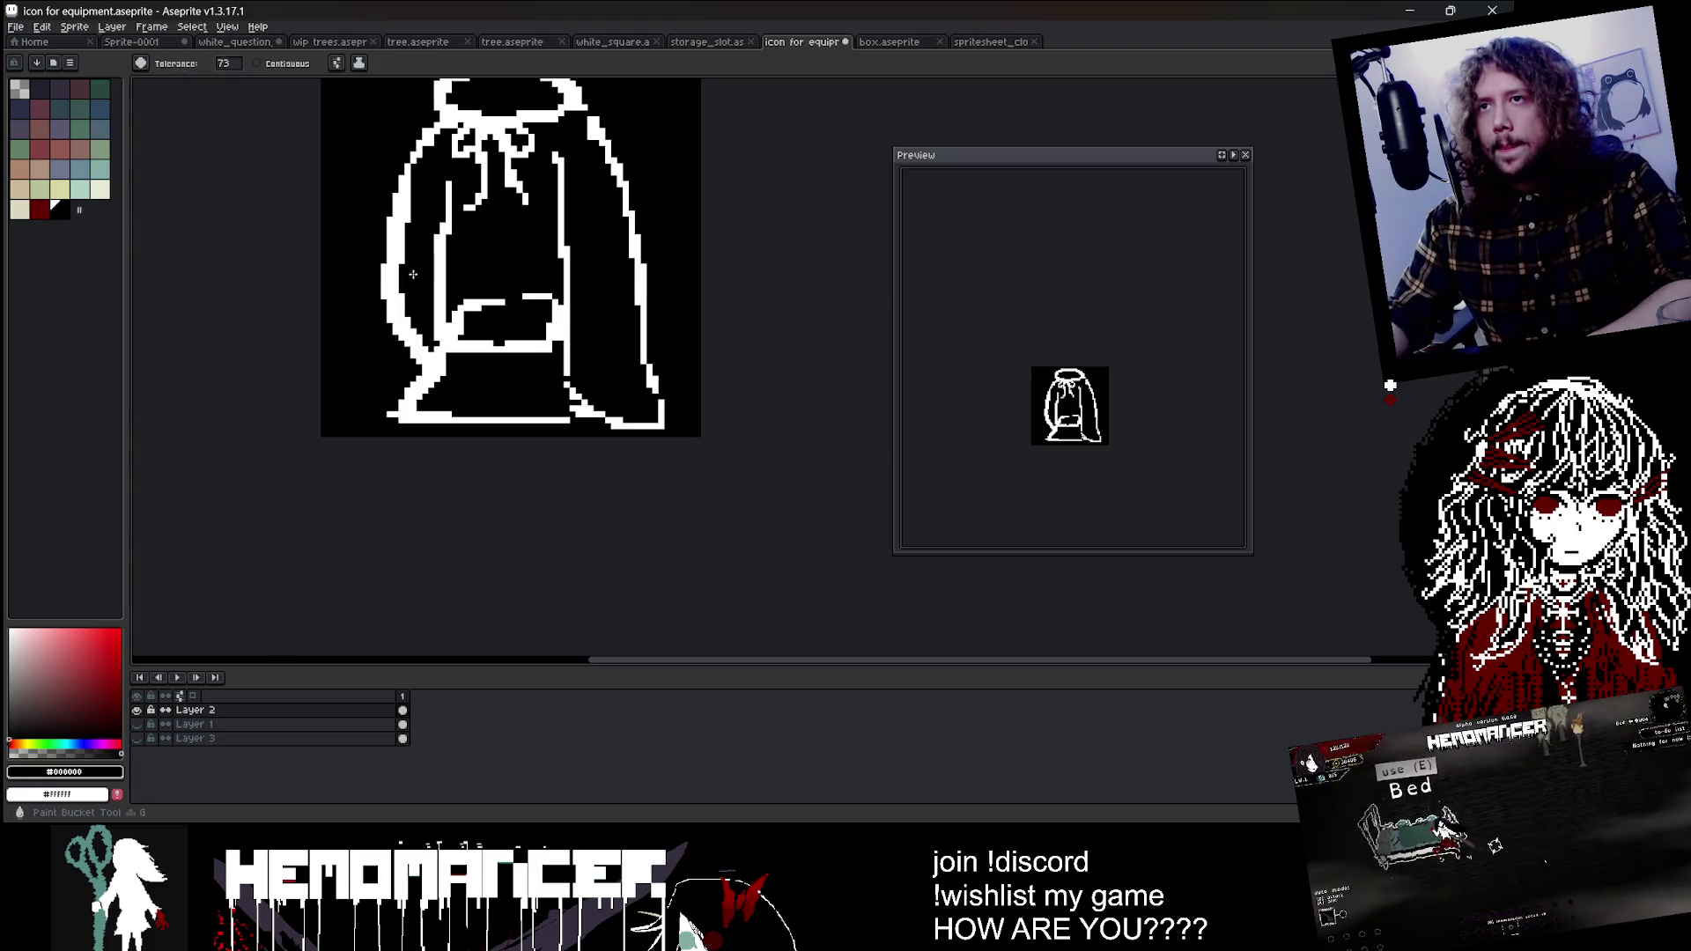
{"action": "scroll", "coordinate": [424, 239], "scroll_direction": "down", "scroll_amount": 2}
{"action": "left_click_drag", "start_coordinate": [438, 170], "coordinate": [421, 247]}
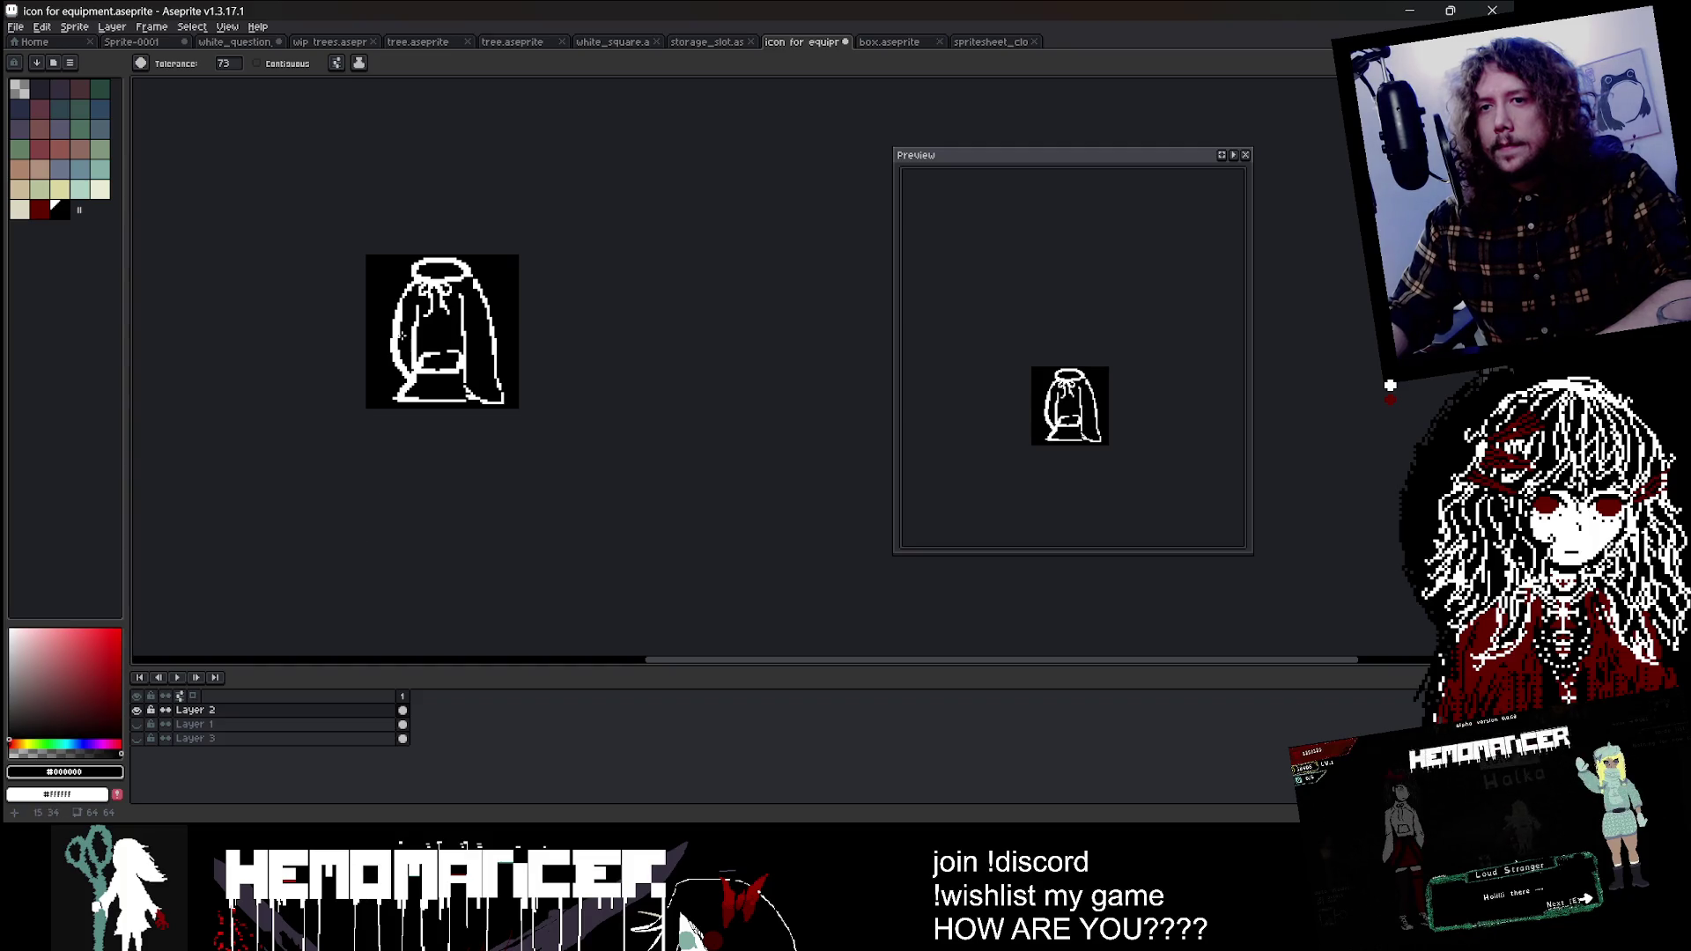
{"action": "key", "text": "ctrl+d"}
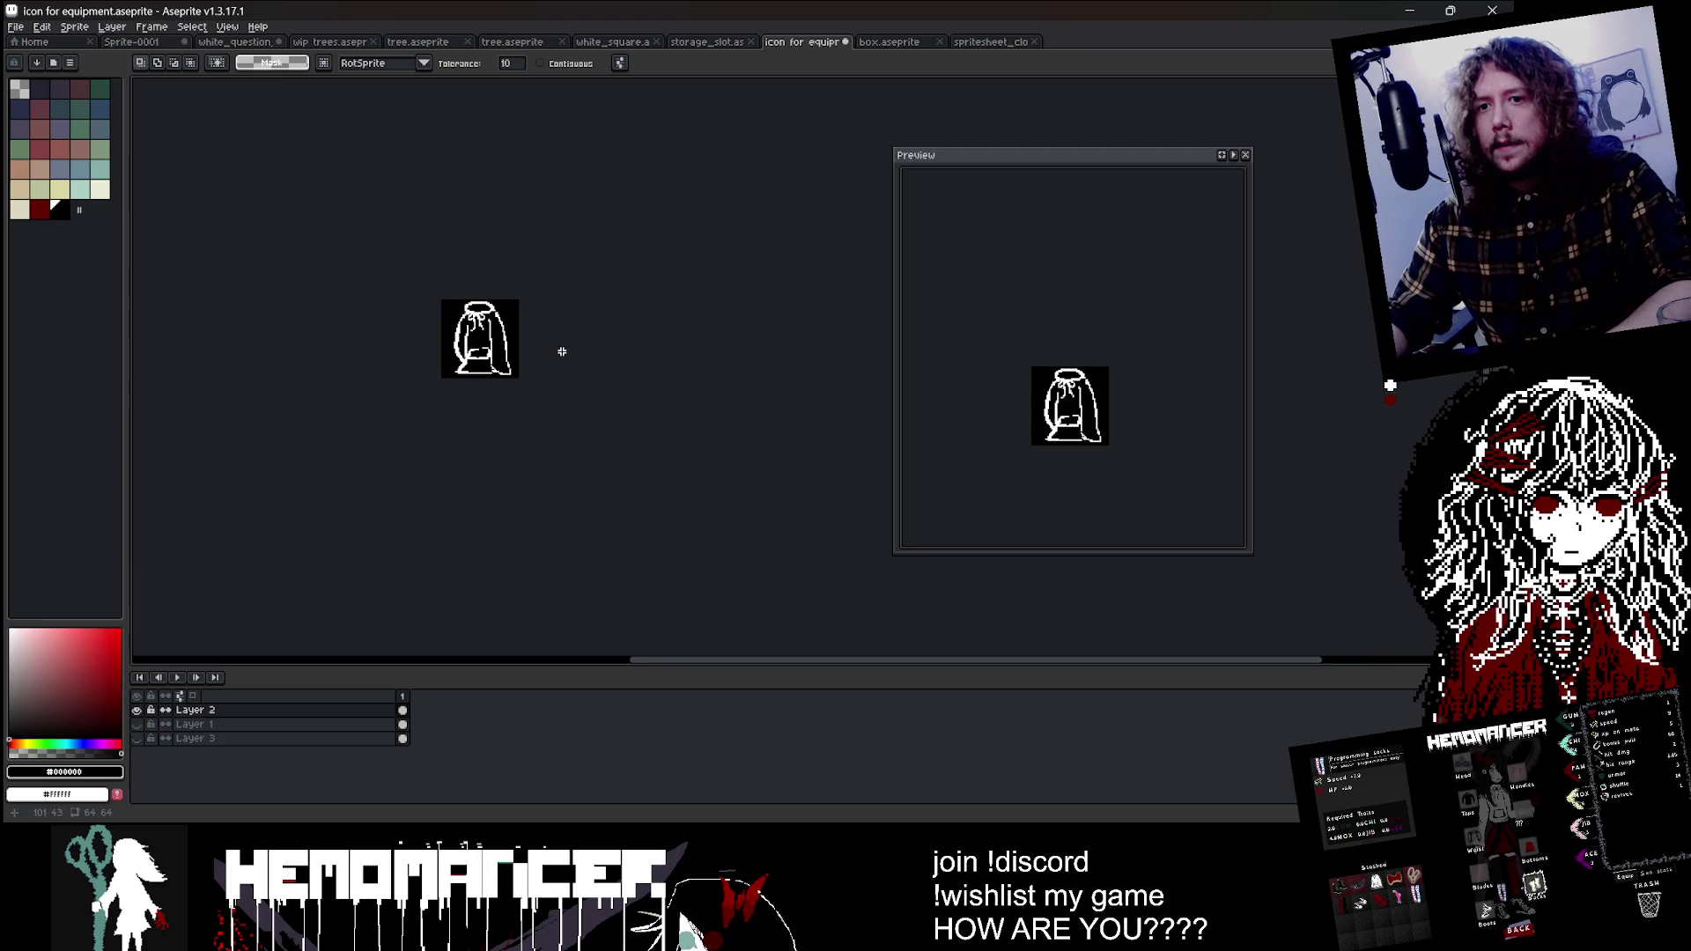
{"action": "scroll", "coordinate": [405, 304], "scroll_direction": "up", "scroll_amount": 2}
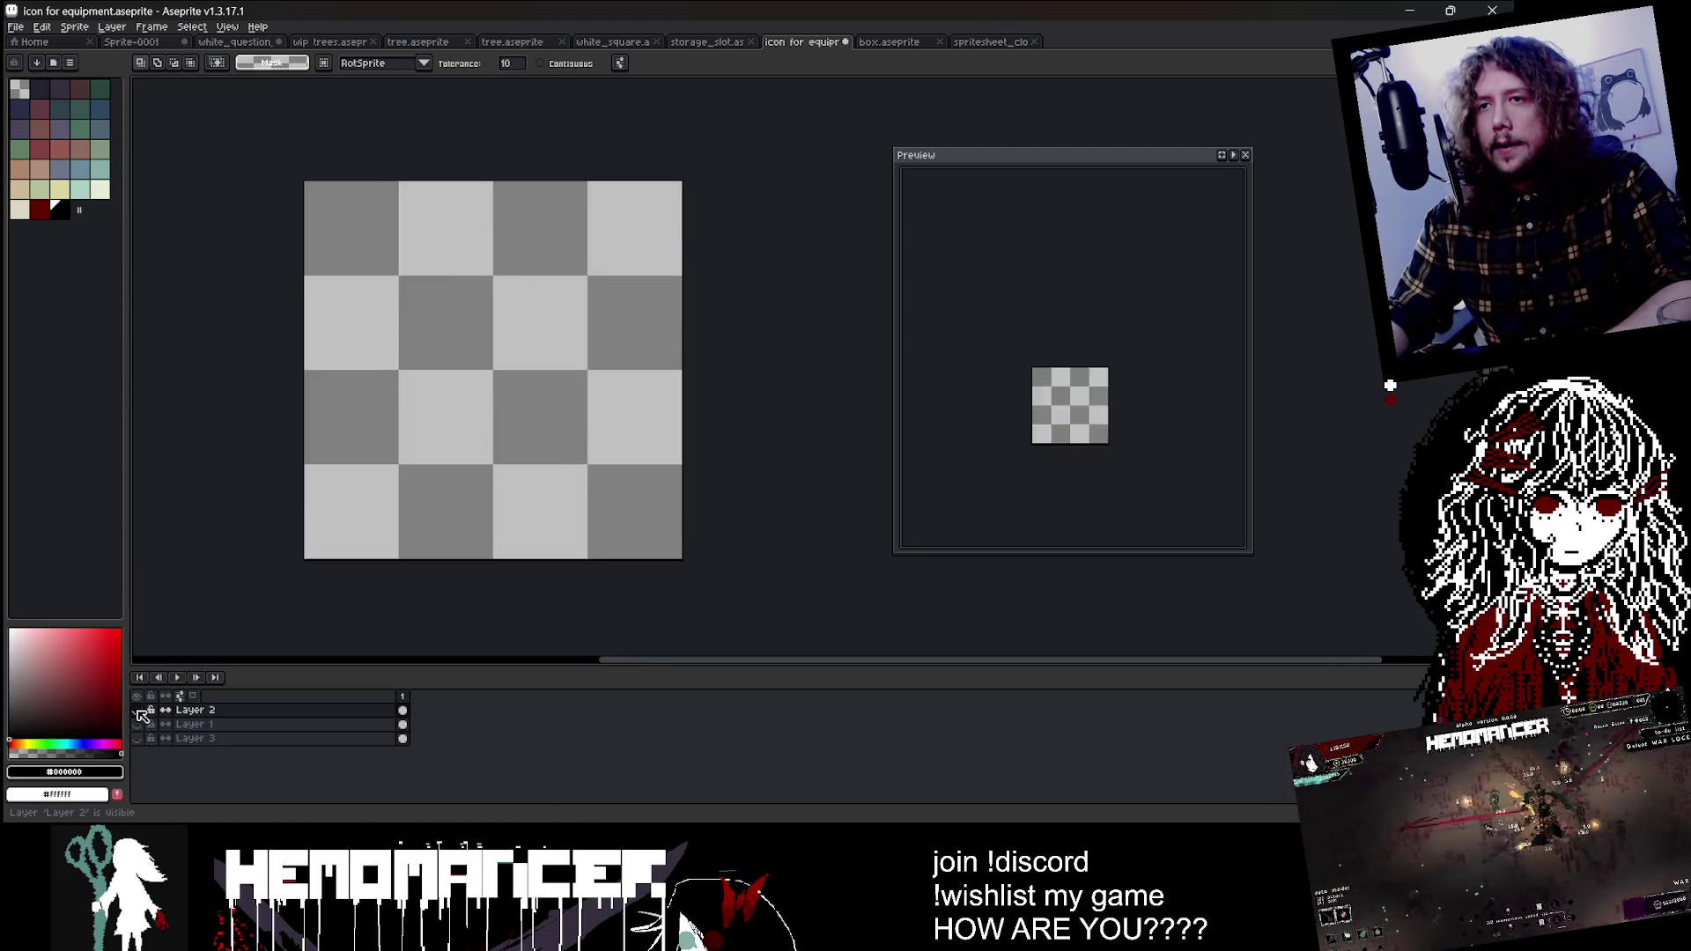
Step: Select the black canvas area, clear the selection, and save the icon file
{"action": "left_click", "coordinate": [361, 238]}
{"action": "key", "text": "ctrl+d"}
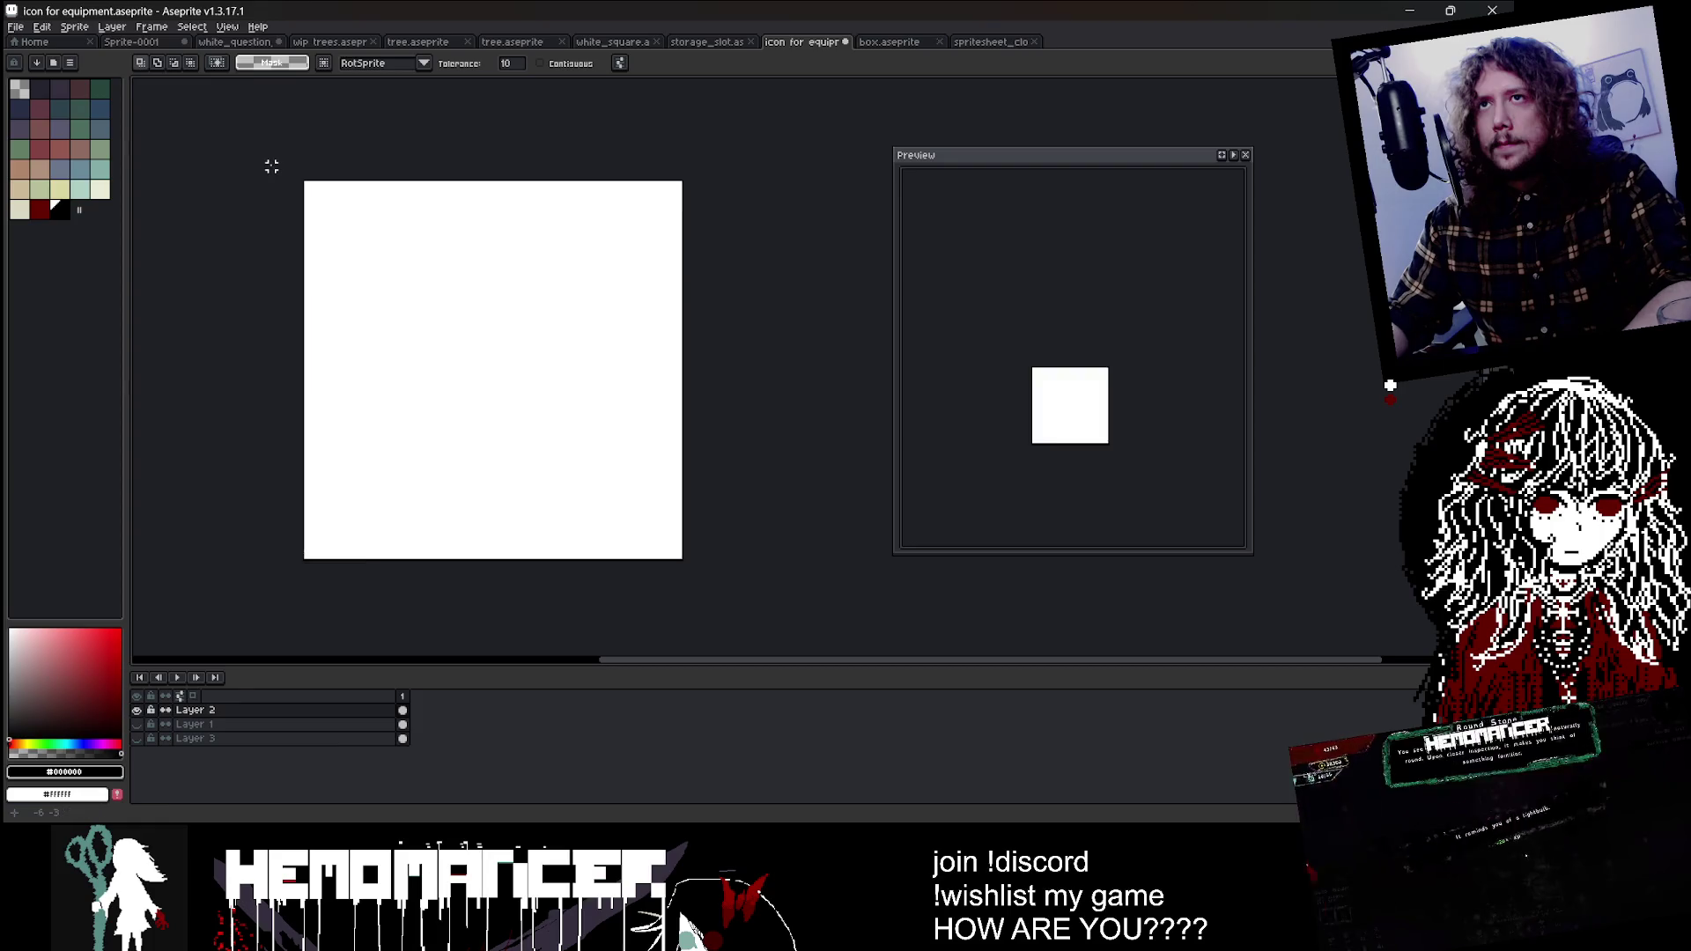
{"action": "key", "text": "ctrl+s"}
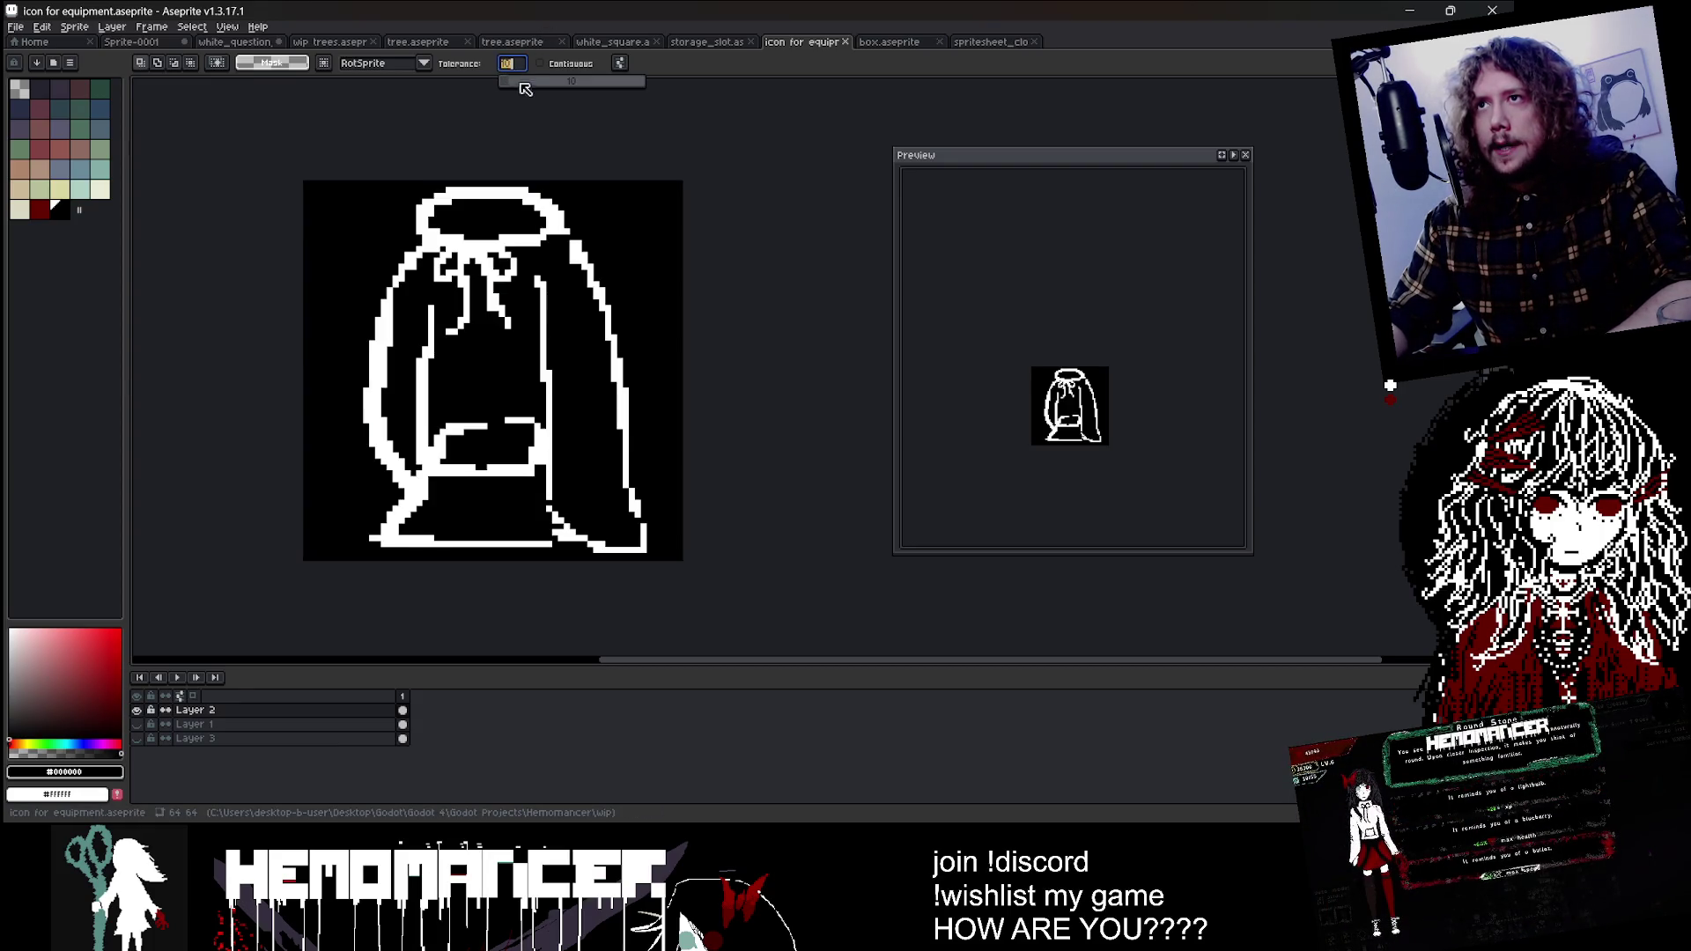
Step: Set the Magic Wand tolerance to 0, then try deleting the pure black area and undo it
{"action": "left_click_drag", "start_coordinate": [525, 82], "coordinate": [500, 81]}
{"action": "left_click", "coordinate": [366, 181]}
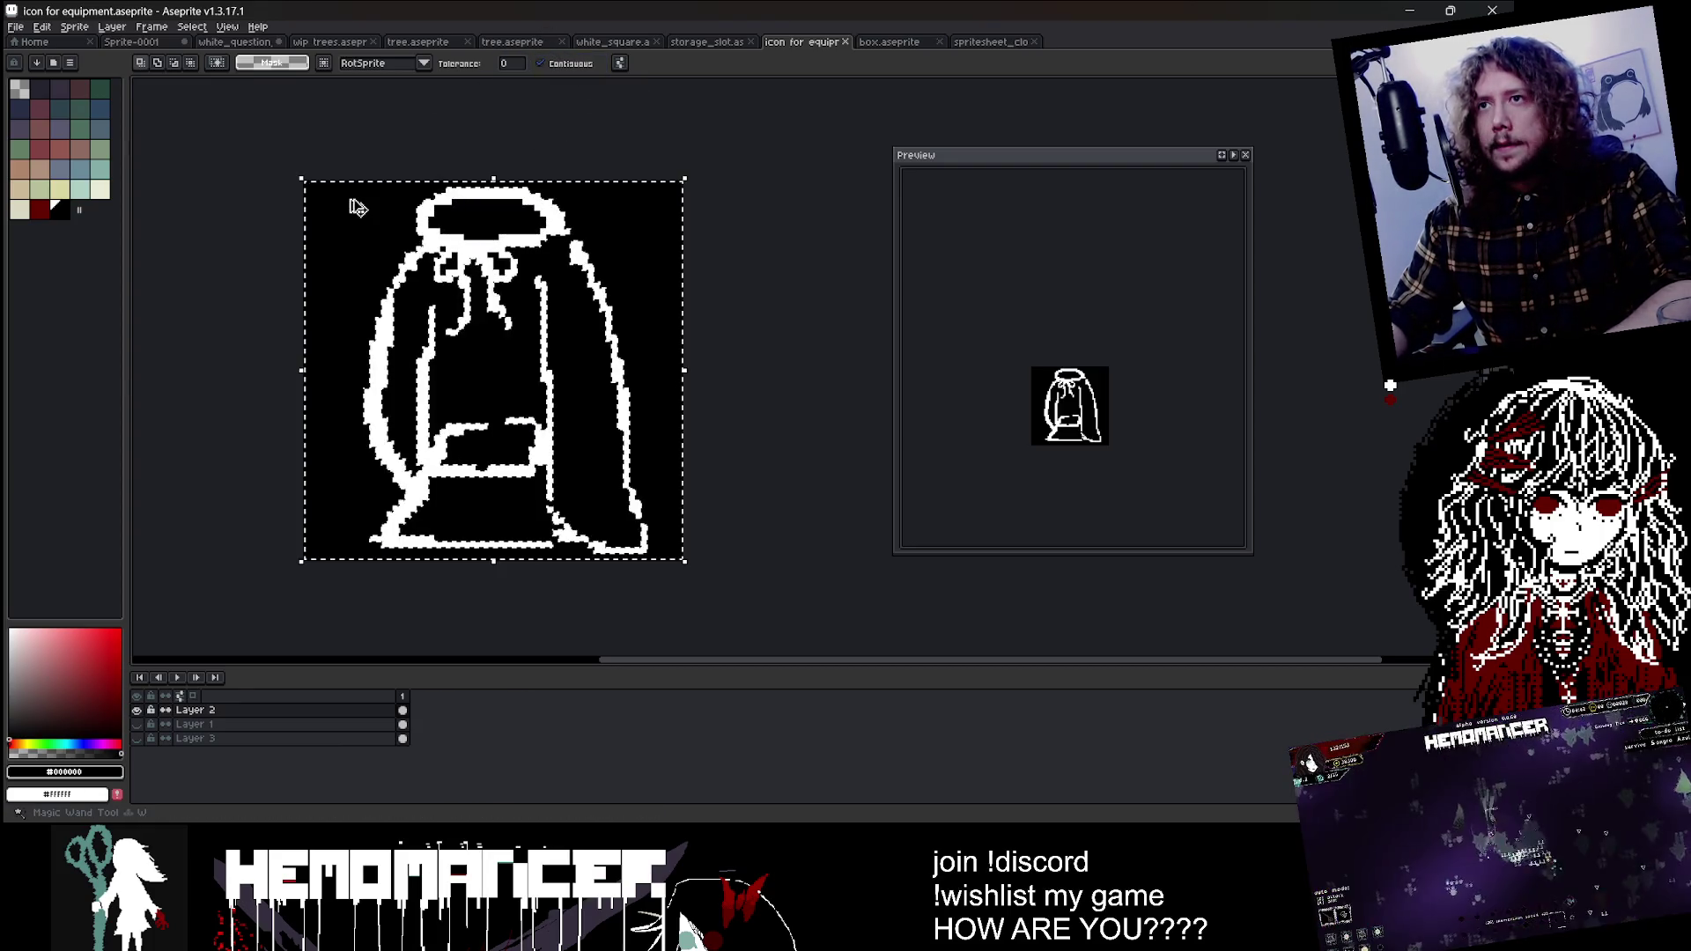
{"action": "key", "text": "Delete"}
{"action": "key", "text": "ctrl+z"}
{"action": "scroll", "coordinate": [555, 278], "scroll_direction": "up", "scroll_amount": 4}
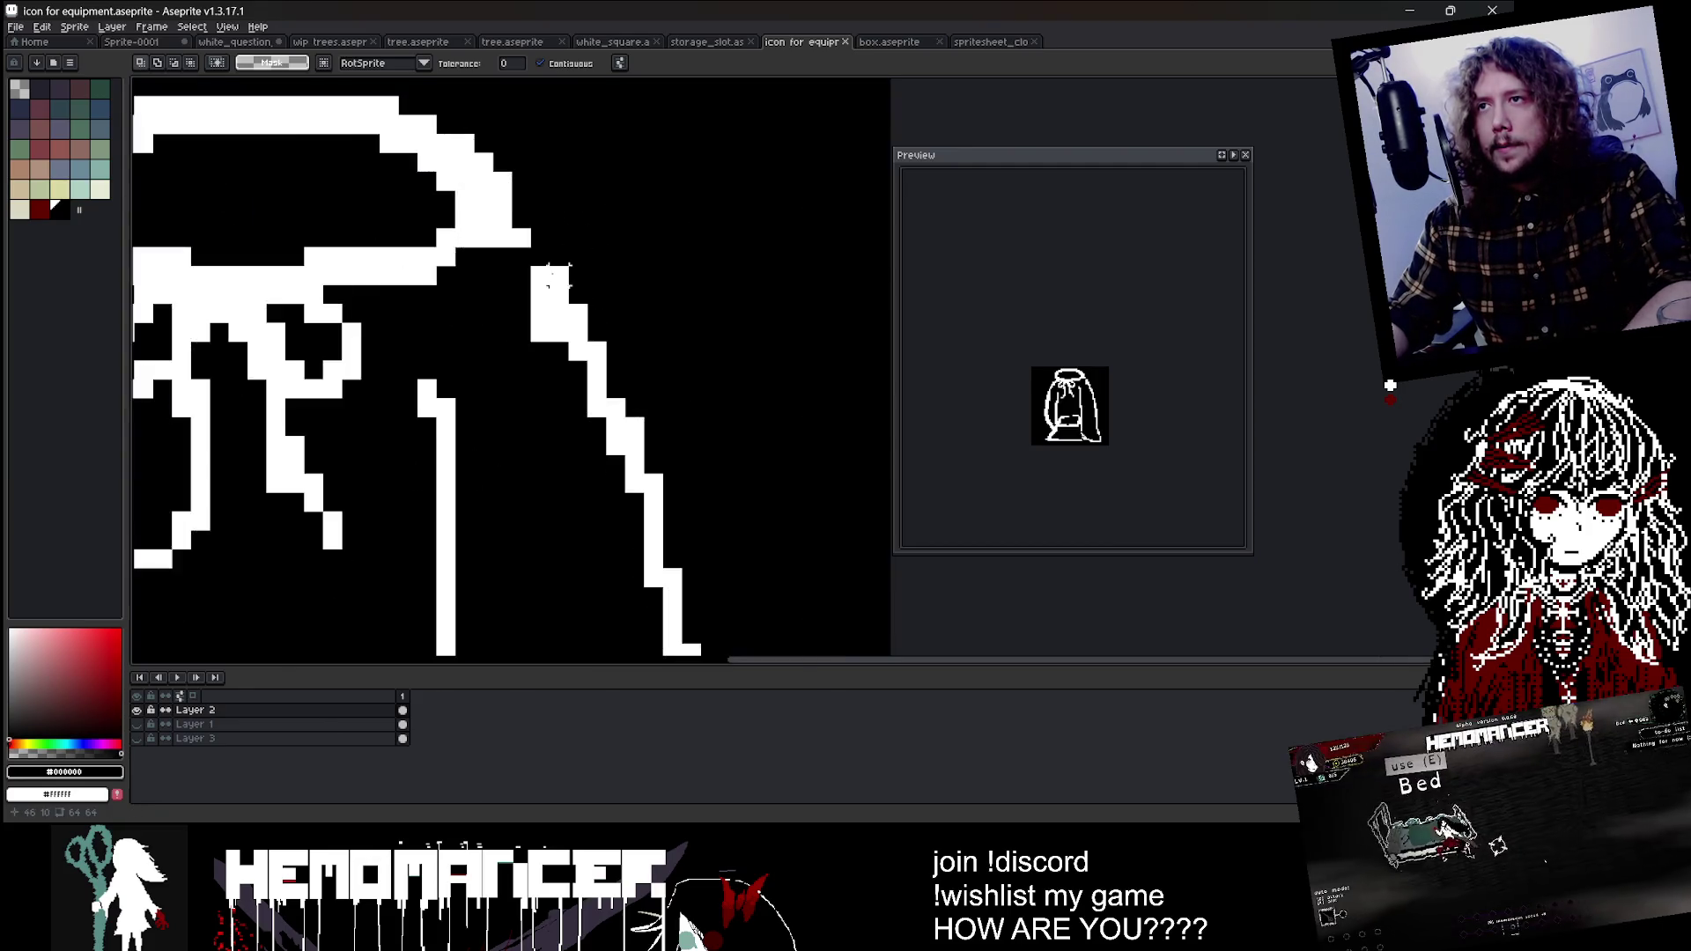
{"action": "scroll", "coordinate": [550, 278], "scroll_direction": "down", "scroll_amount": 2}
{"action": "scroll", "coordinate": [564, 246], "scroll_direction": "down", "scroll_amount": 2}
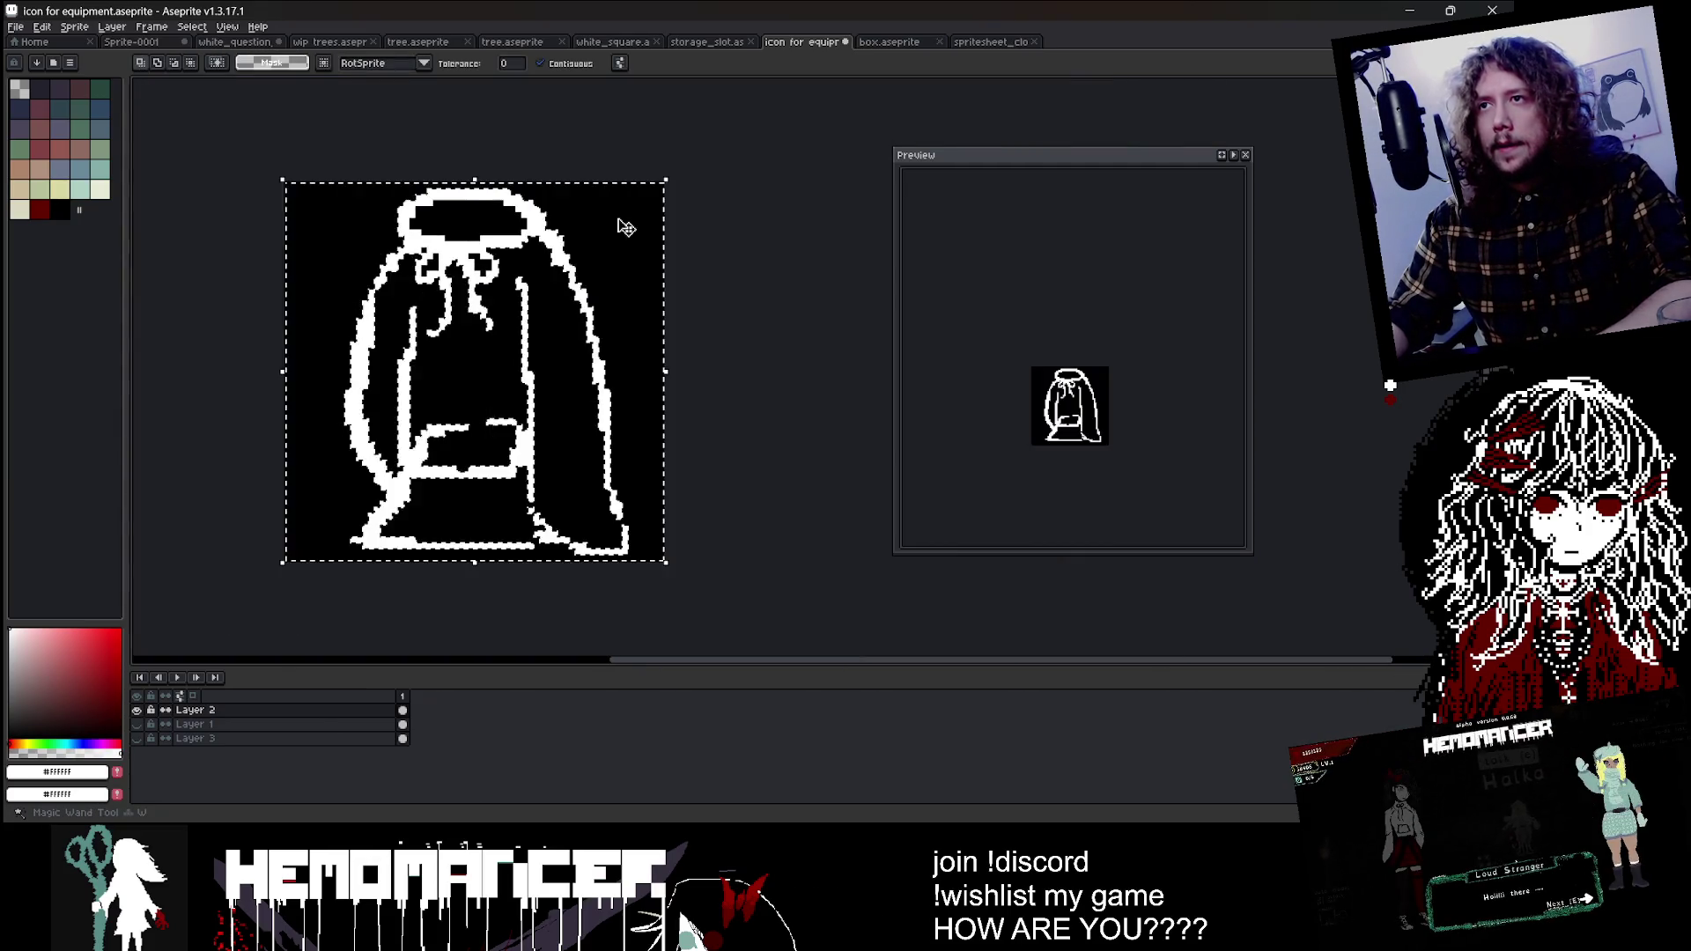
{"action": "key", "text": "Delete"}
{"action": "key", "text": "ctrl+z"}
Step: Set the pencil to 1 pixel, then delete the selected black background with the Magic Wand
{"action": "key", "text": "b"}
{"action": "scroll", "coordinate": [511, 493], "scroll_direction": "up", "scroll_amount": 3}
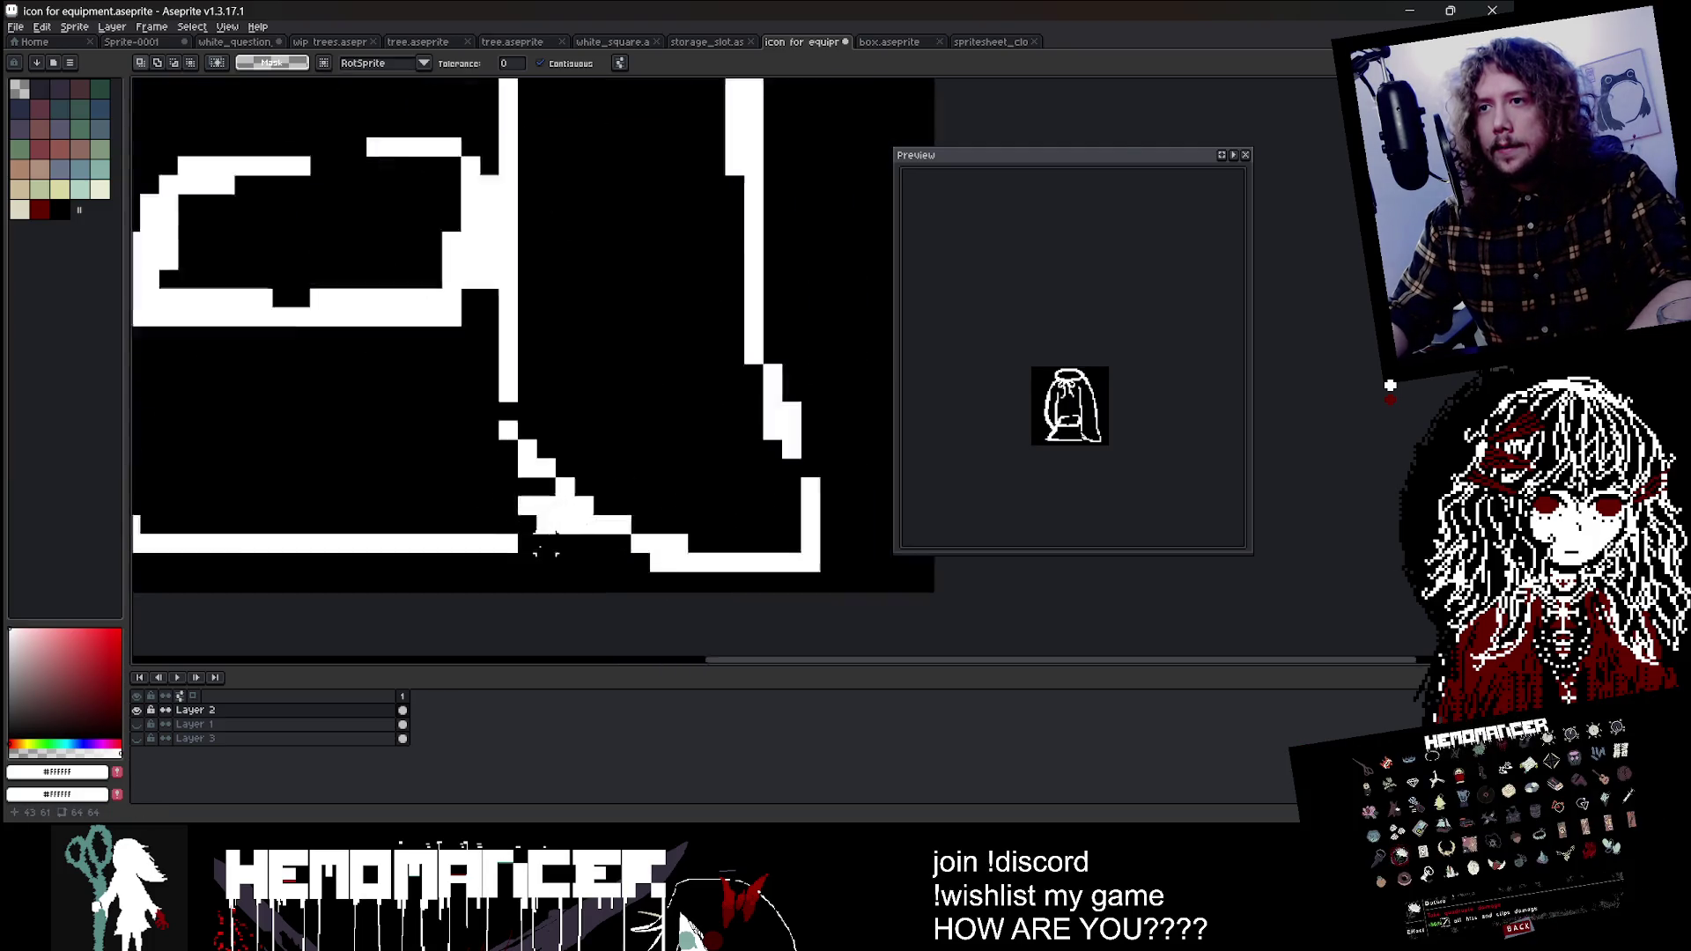
{"action": "scroll", "coordinate": [518, 497], "scroll_direction": "up", "scroll_amount": 2}
{"action": "scroll", "coordinate": [518, 498], "scroll_direction": "down", "scroll_amount": 3}
{"action": "key", "text": "minus"}
{"action": "key", "text": "minus"}
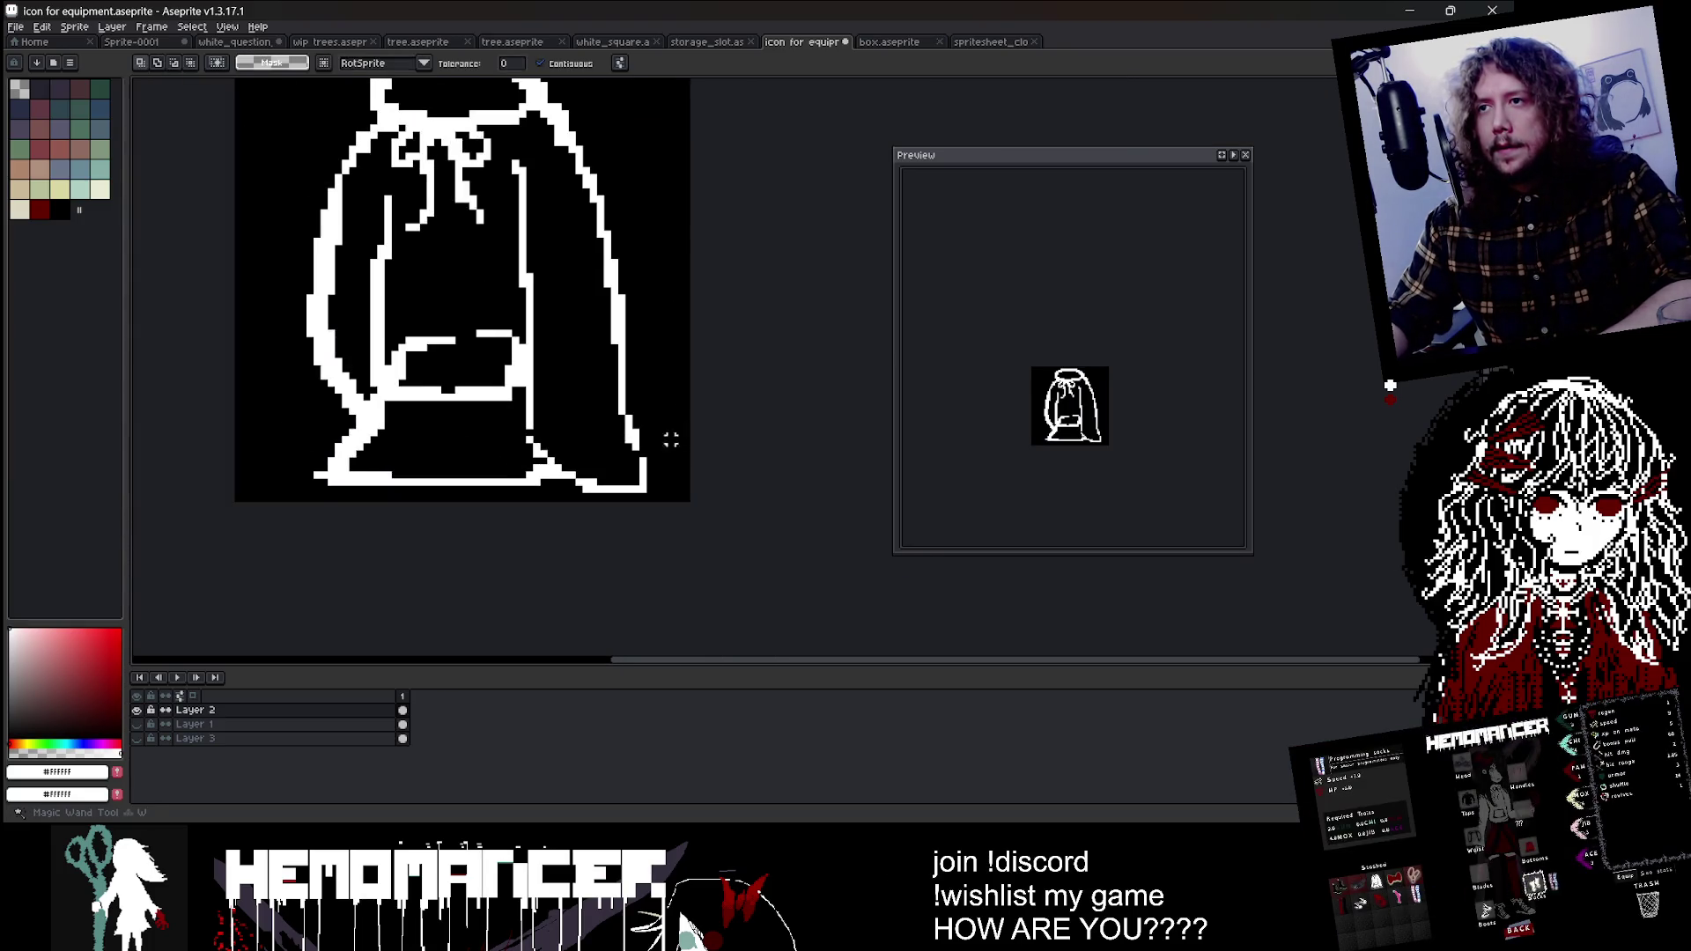
{"action": "scroll", "coordinate": [670, 441], "scroll_direction": "up", "scroll_amount": 2}
{"action": "scroll", "coordinate": [755, 434], "scroll_direction": "up", "scroll_amount": 2}
{"action": "scroll", "coordinate": [756, 434], "scroll_direction": "down", "scroll_amount": 5}
{"action": "key", "text": "w"}
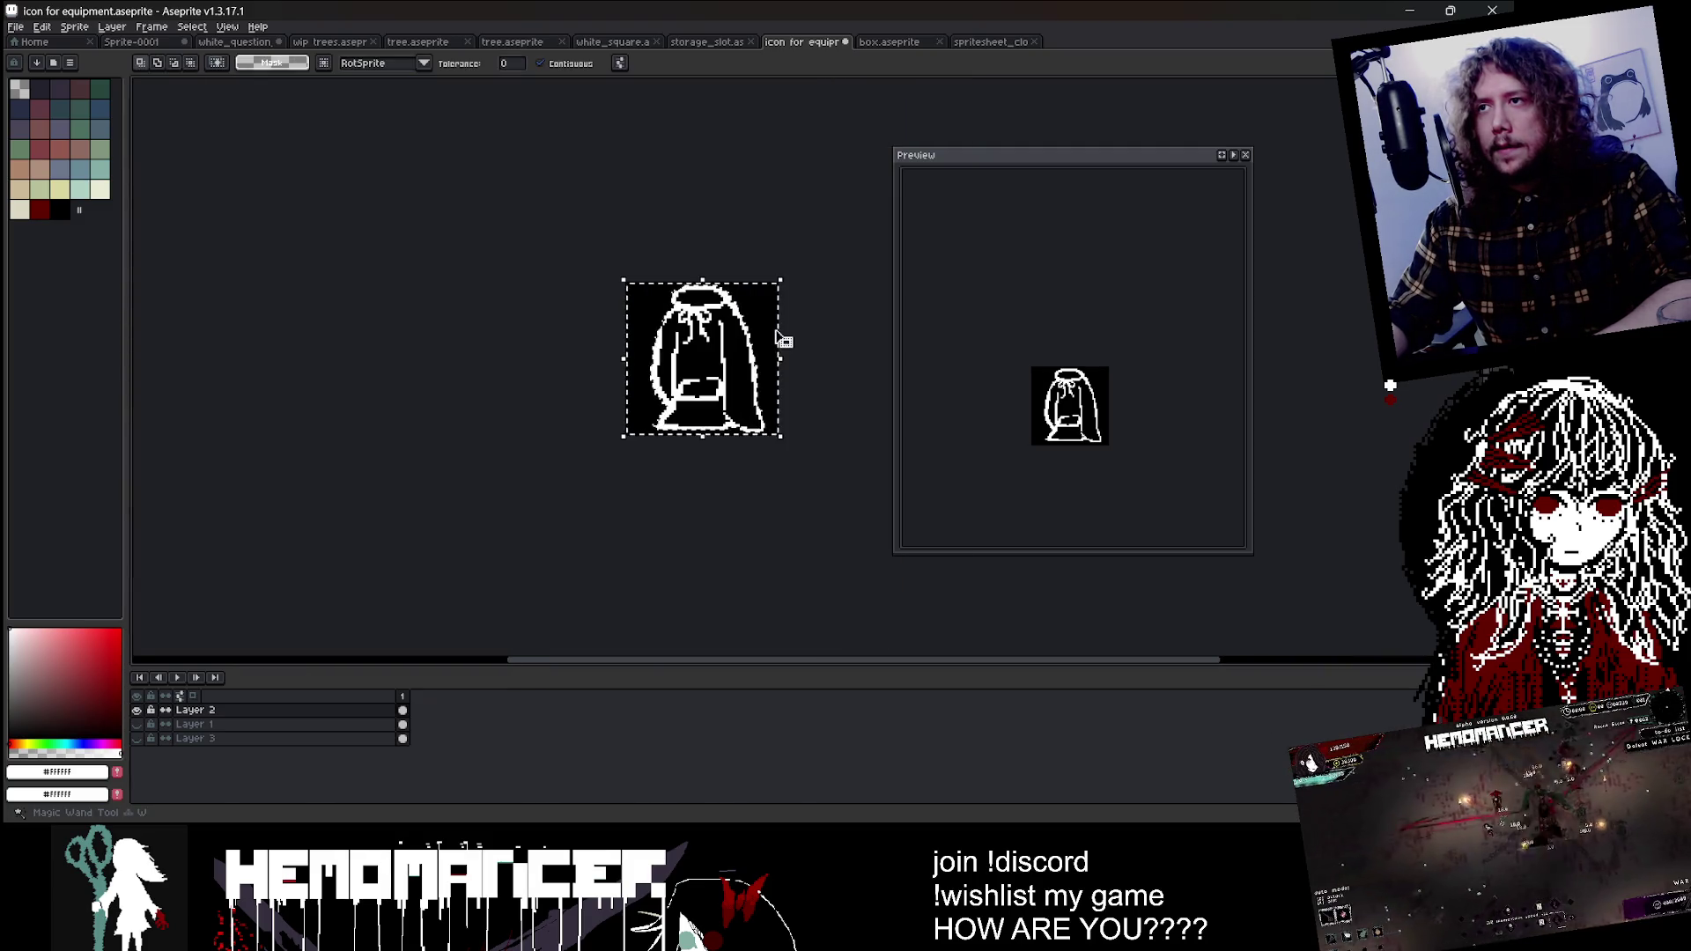
{"action": "key", "text": "Delete"}
{"action": "scroll", "coordinate": [777, 334], "scroll_direction": "up", "scroll_amount": 1}
{"action": "scroll", "coordinate": [775, 331], "scroll_direction": "up", "scroll_amount": 1}
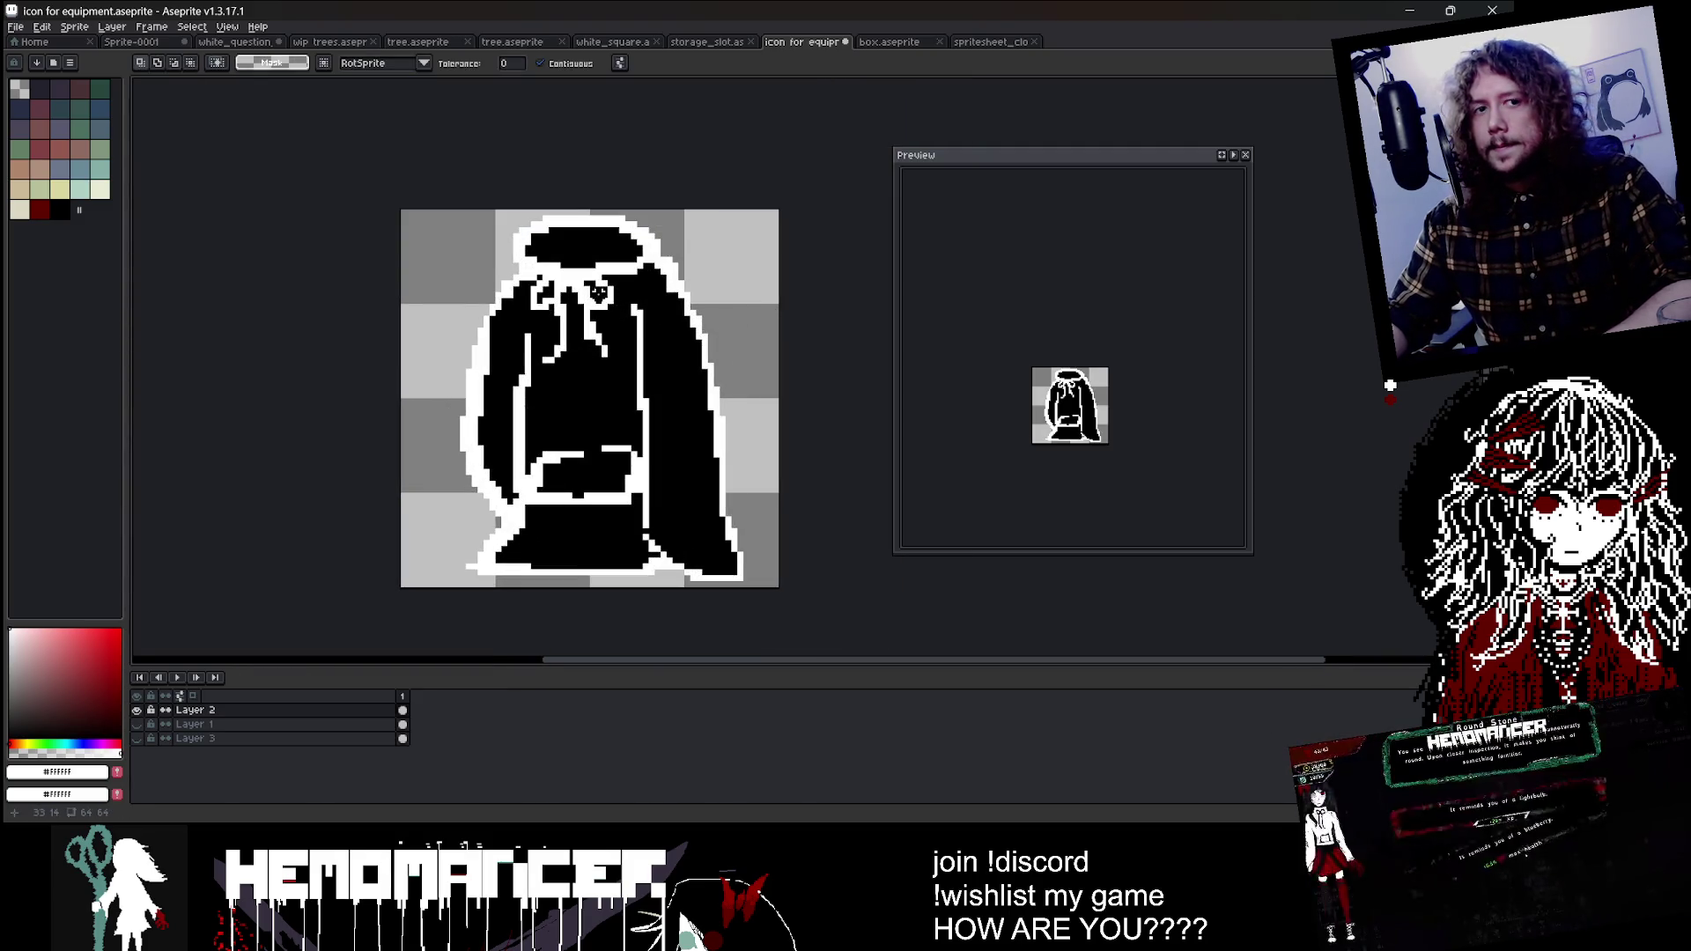
{"action": "key", "text": "i"}
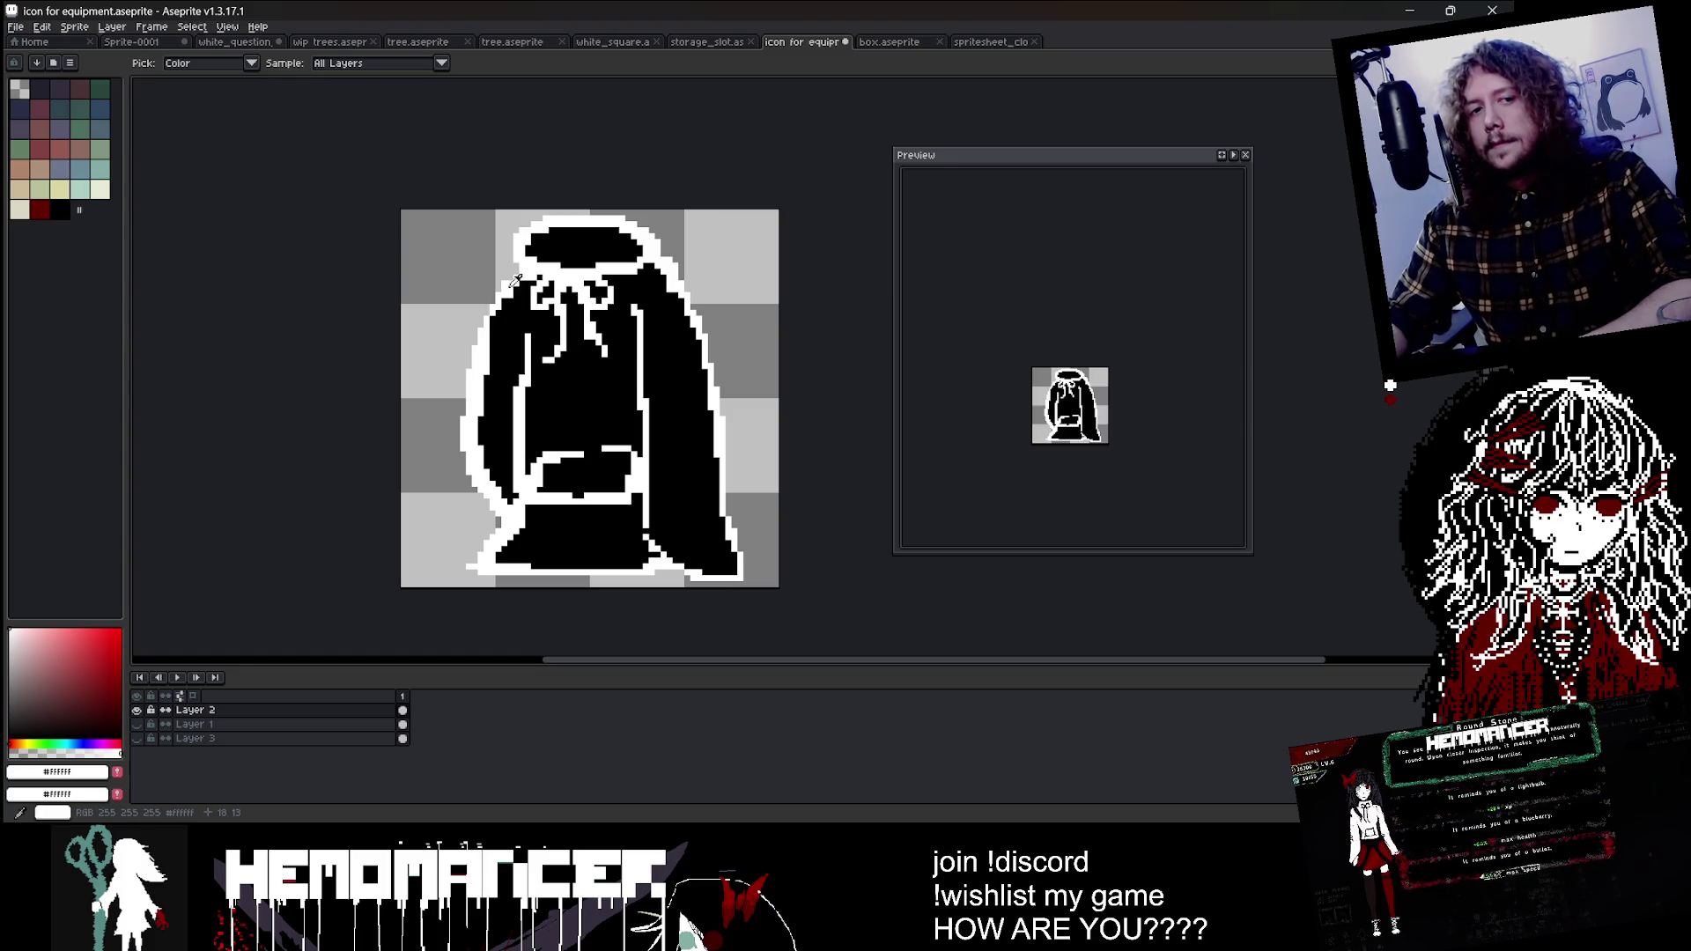
{"action": "scroll", "coordinate": [517, 281], "scroll_direction": "up", "scroll_amount": 1}
Step: Whiten a pixel on the hood's left outline and set the pencil to 2 pixels
{"action": "key", "text": "b"}
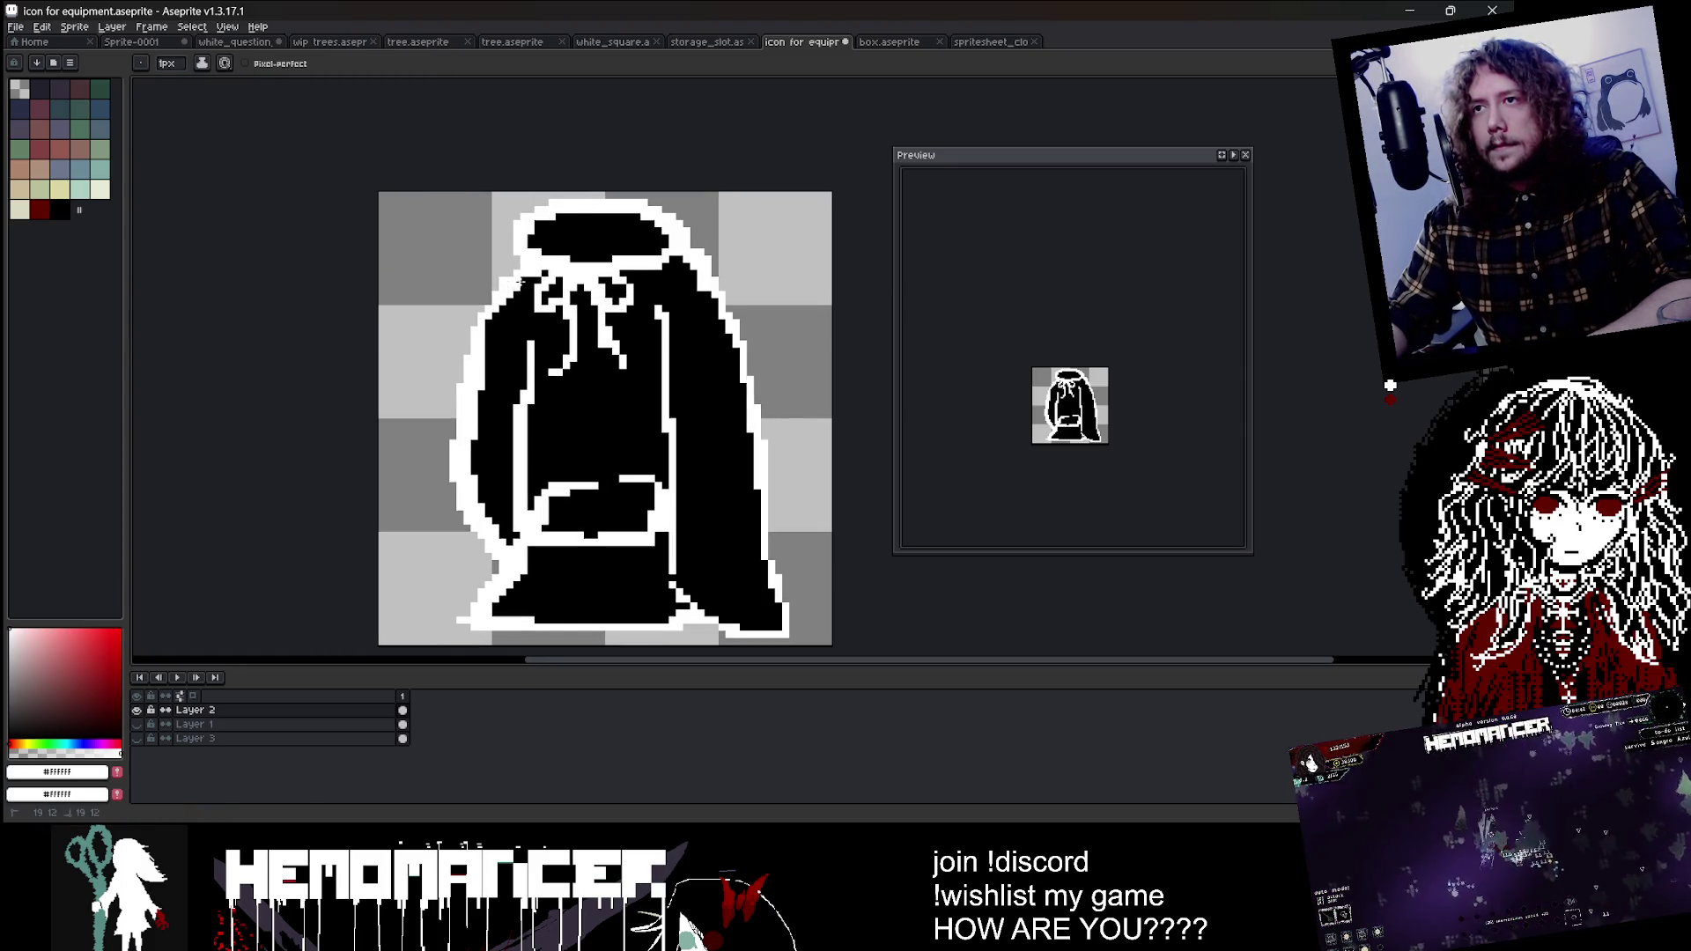
{"action": "left_click", "coordinate": [510, 302]}
{"action": "key", "text": "e"}
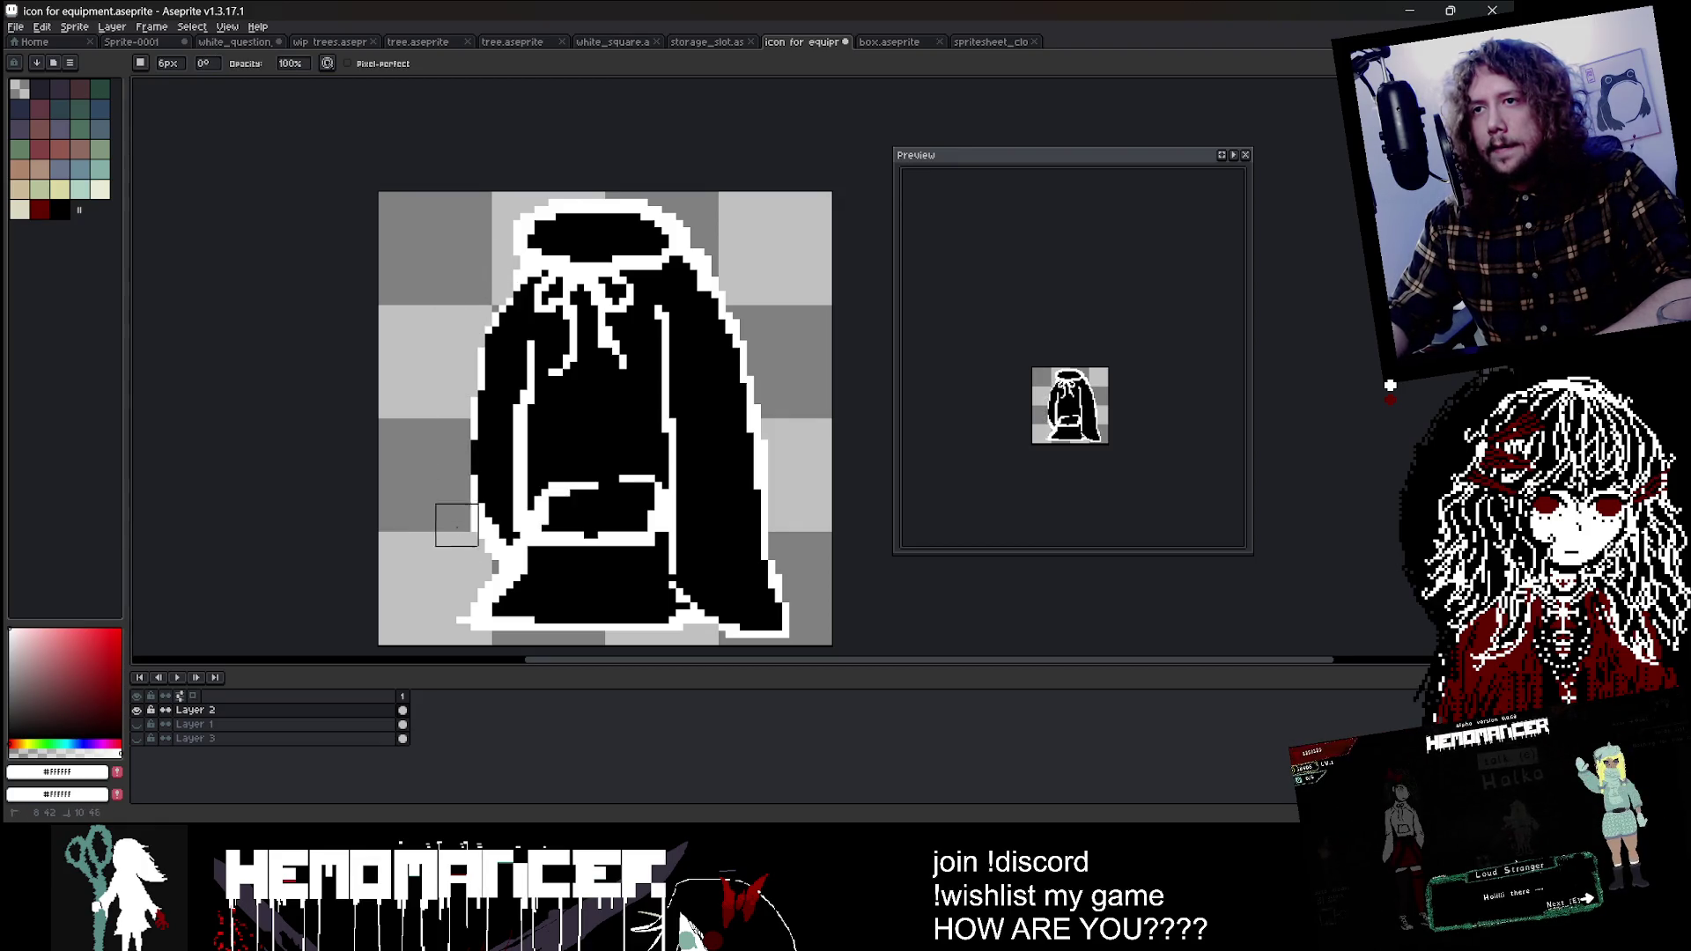
{"action": "key", "text": "b"}
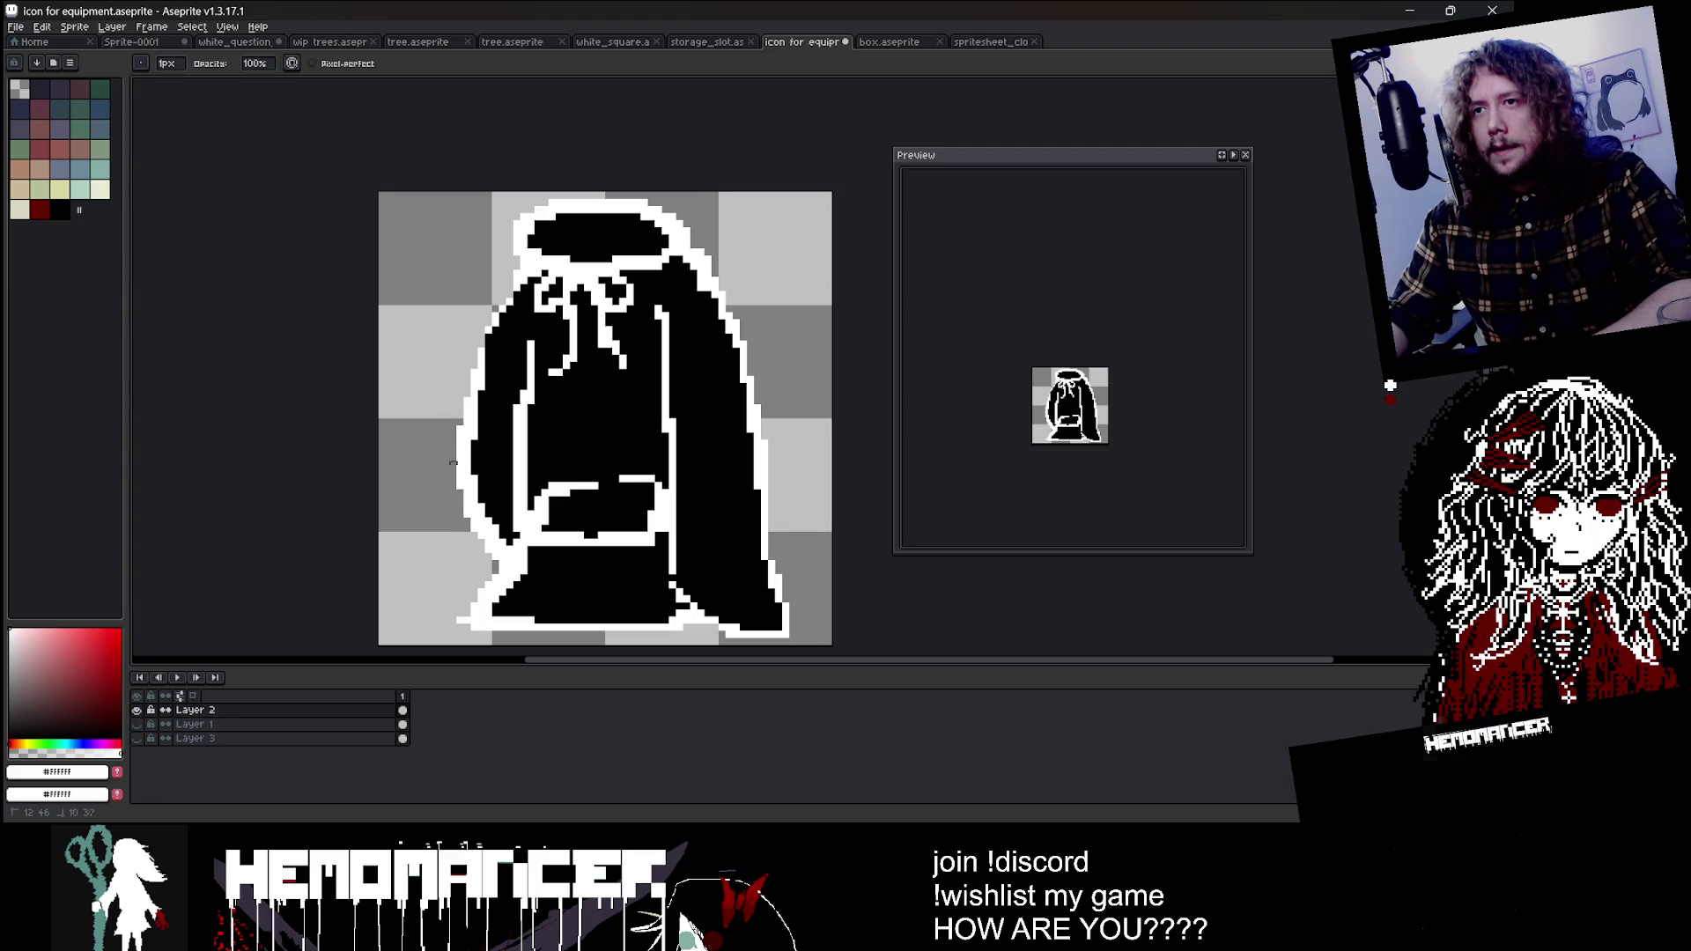
{"action": "key", "text": "plus"}
{"action": "key", "text": "plus"}
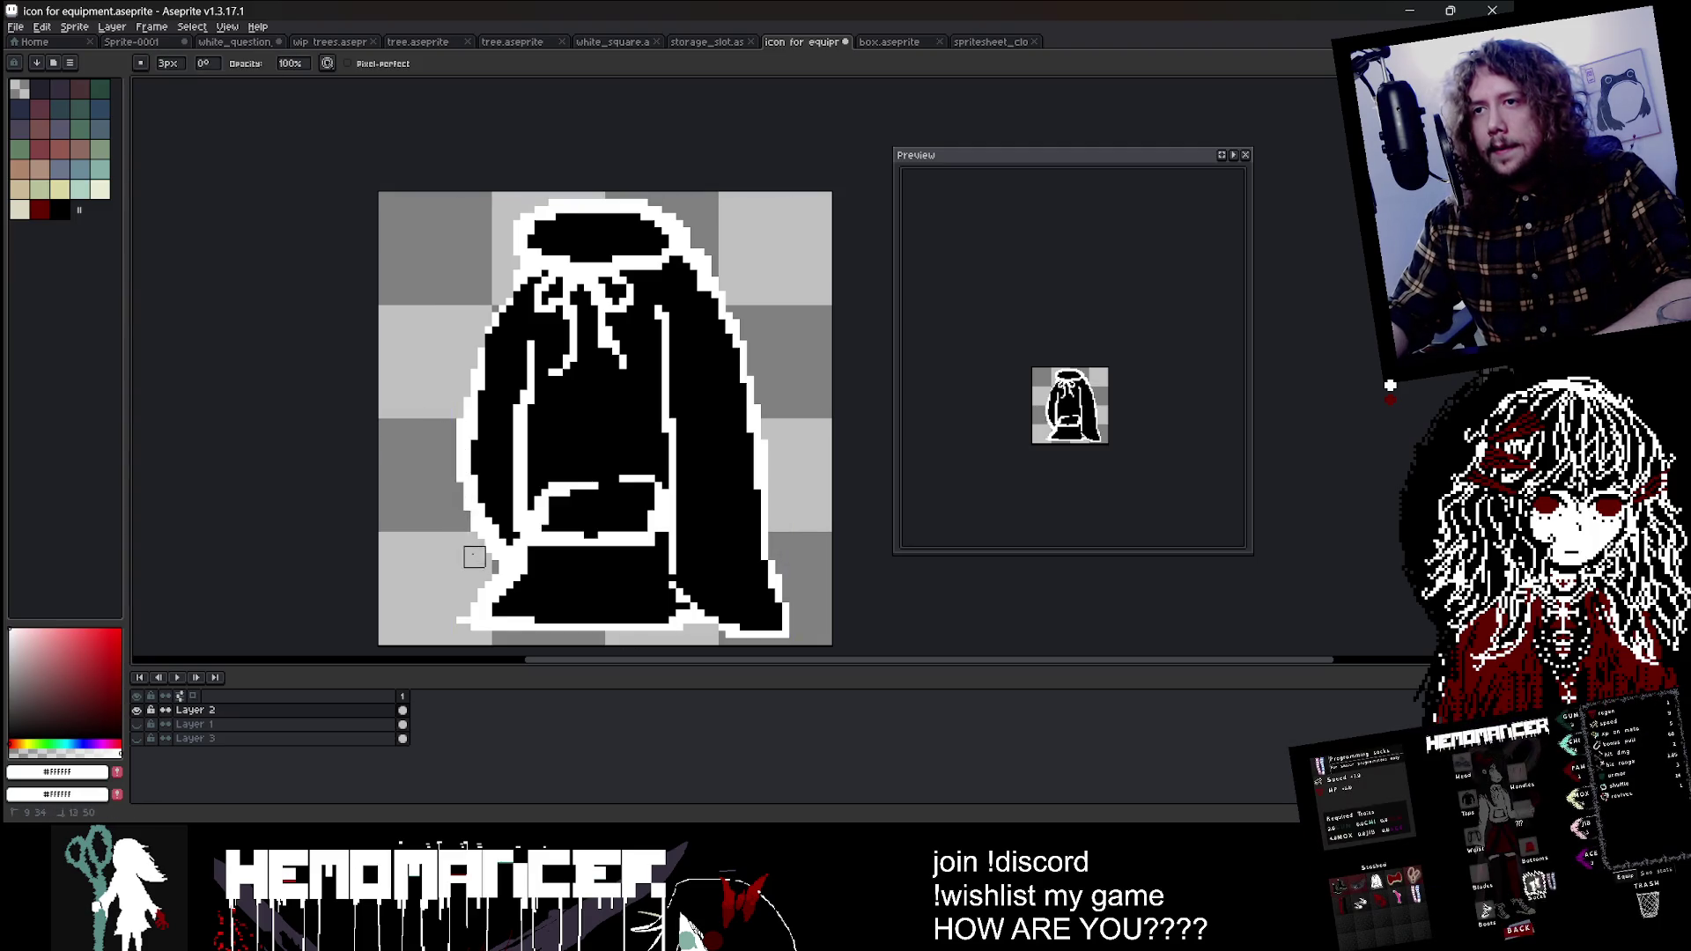
{"action": "scroll", "coordinate": [662, 241], "scroll_direction": "up", "scroll_amount": 1}
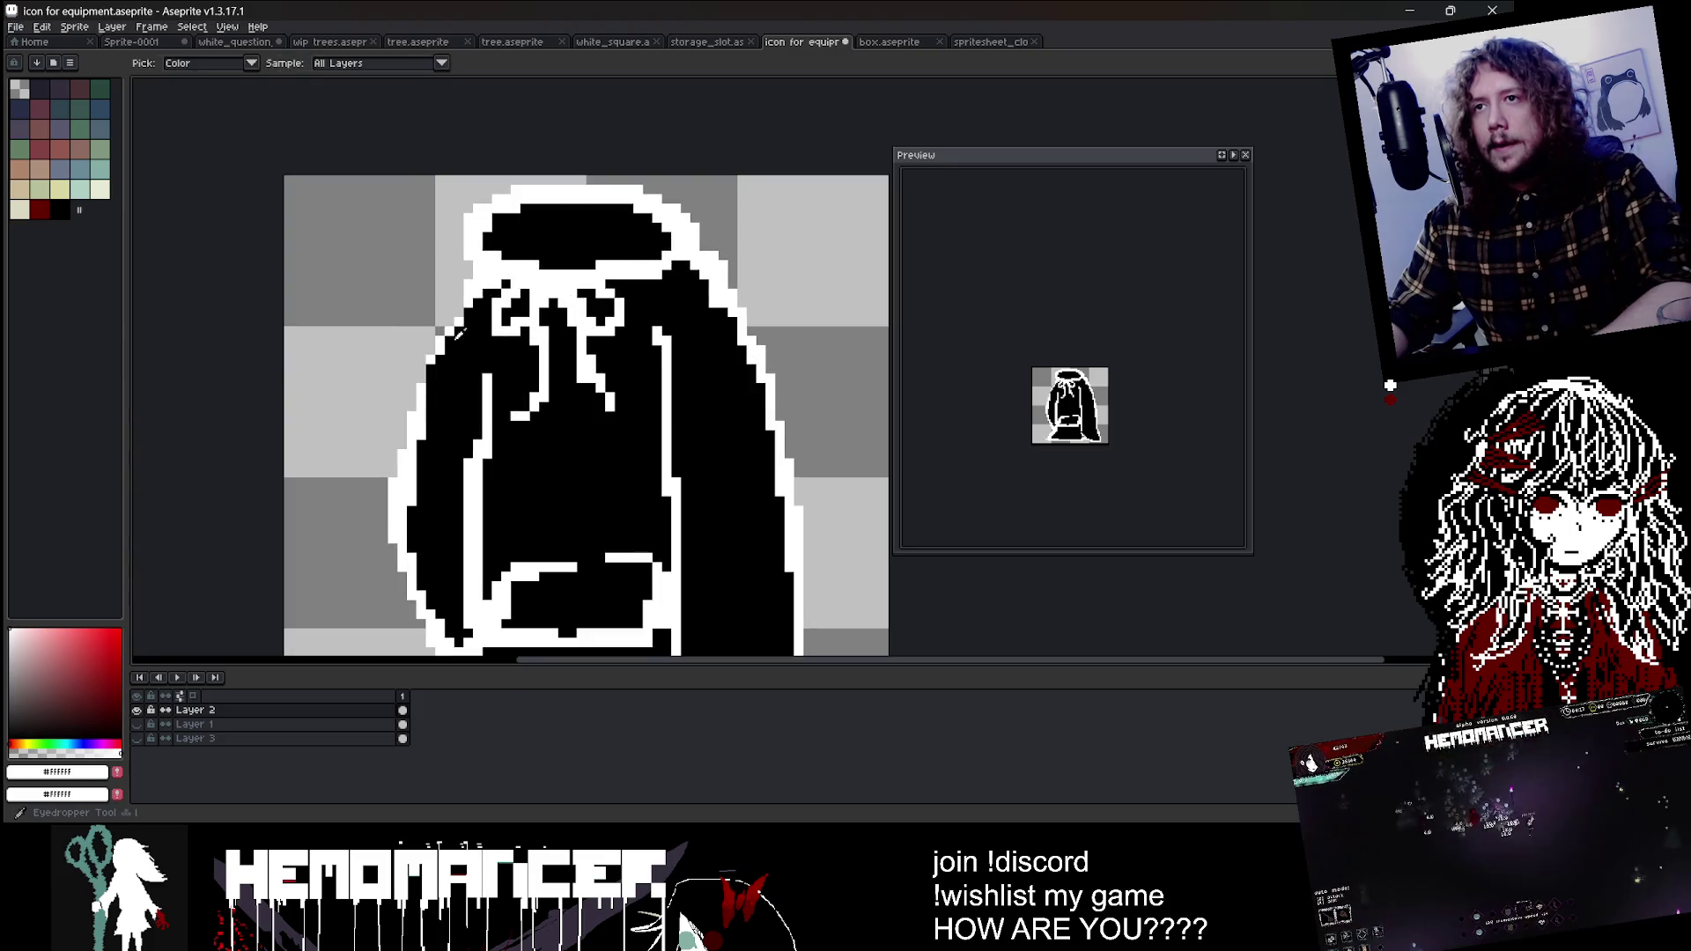
{"action": "key", "text": "b"}
{"action": "key", "text": "plus"}
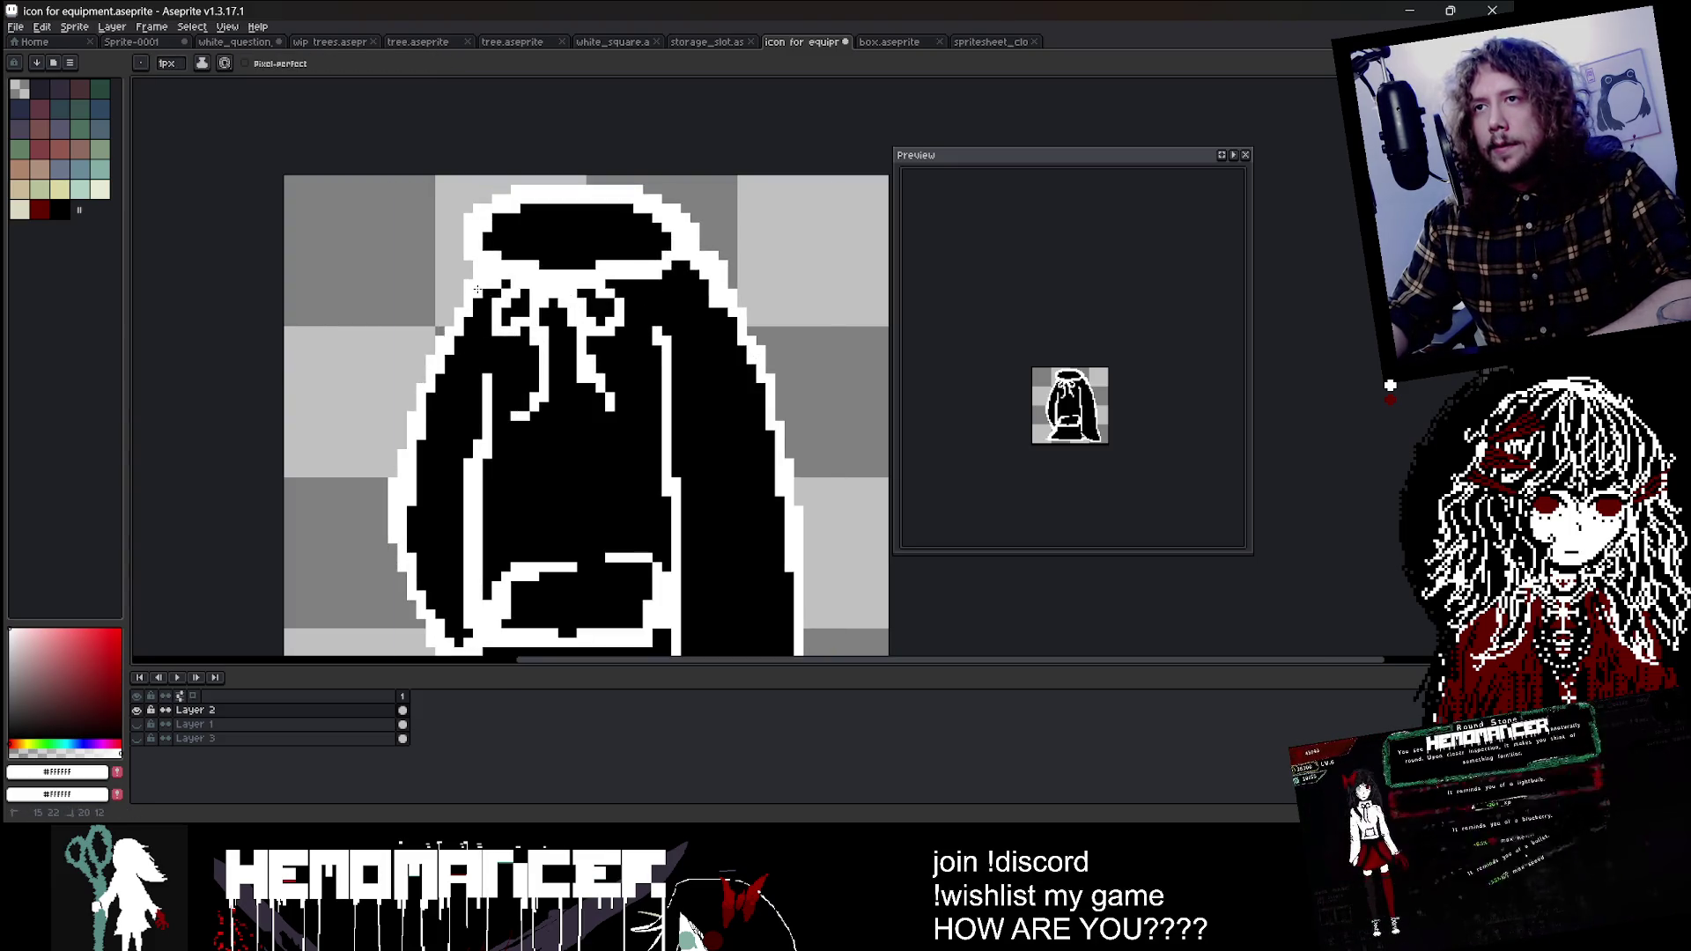
{"action": "scroll", "coordinate": [482, 280], "scroll_direction": "down", "scroll_amount": 3}
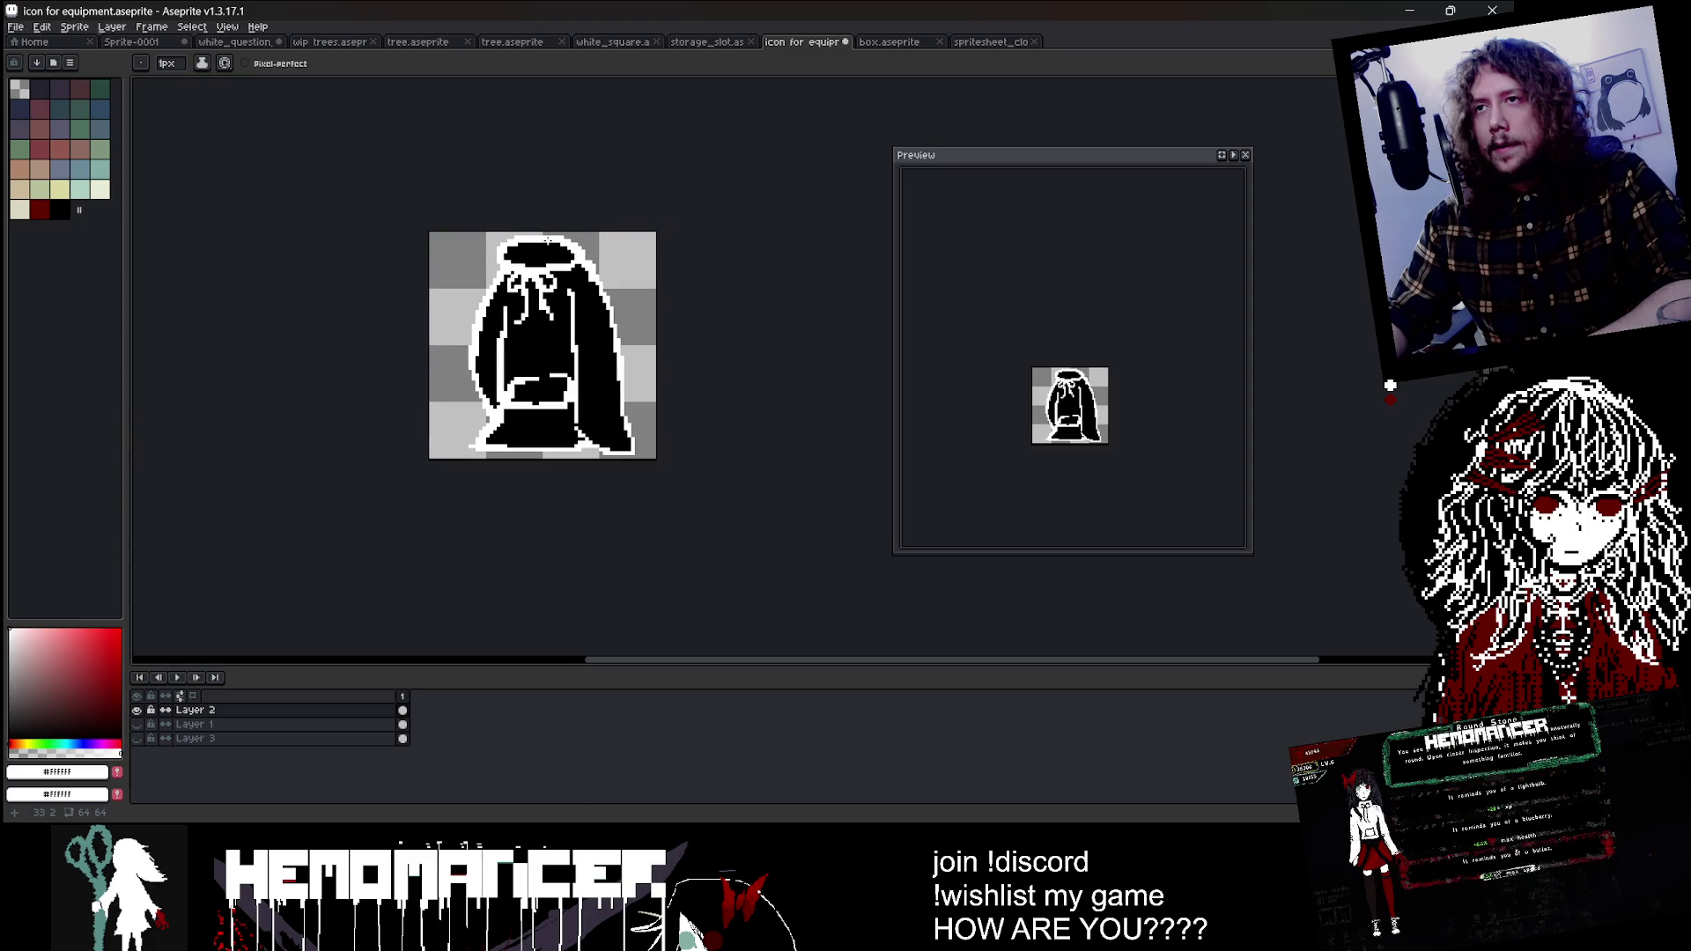
{"action": "scroll", "coordinate": [548, 240], "scroll_direction": "up", "scroll_amount": 1}
Step: Erase the hood's upper-right outline pixels and set the pencil brush to 3 pixels
{"action": "key", "text": "e"}
{"action": "scroll", "coordinate": [623, 264], "scroll_direction": "up", "scroll_amount": 1}
{"action": "mouse_move", "coordinate": [633, 301]}
{"action": "left_mouse_down"}
{"action": "mouse_move", "coordinate": [660, 330]}
{"action": "mouse_move", "coordinate": [584, 291]}
{"action": "left_mouse_up"}
{"action": "key", "text": "b"}
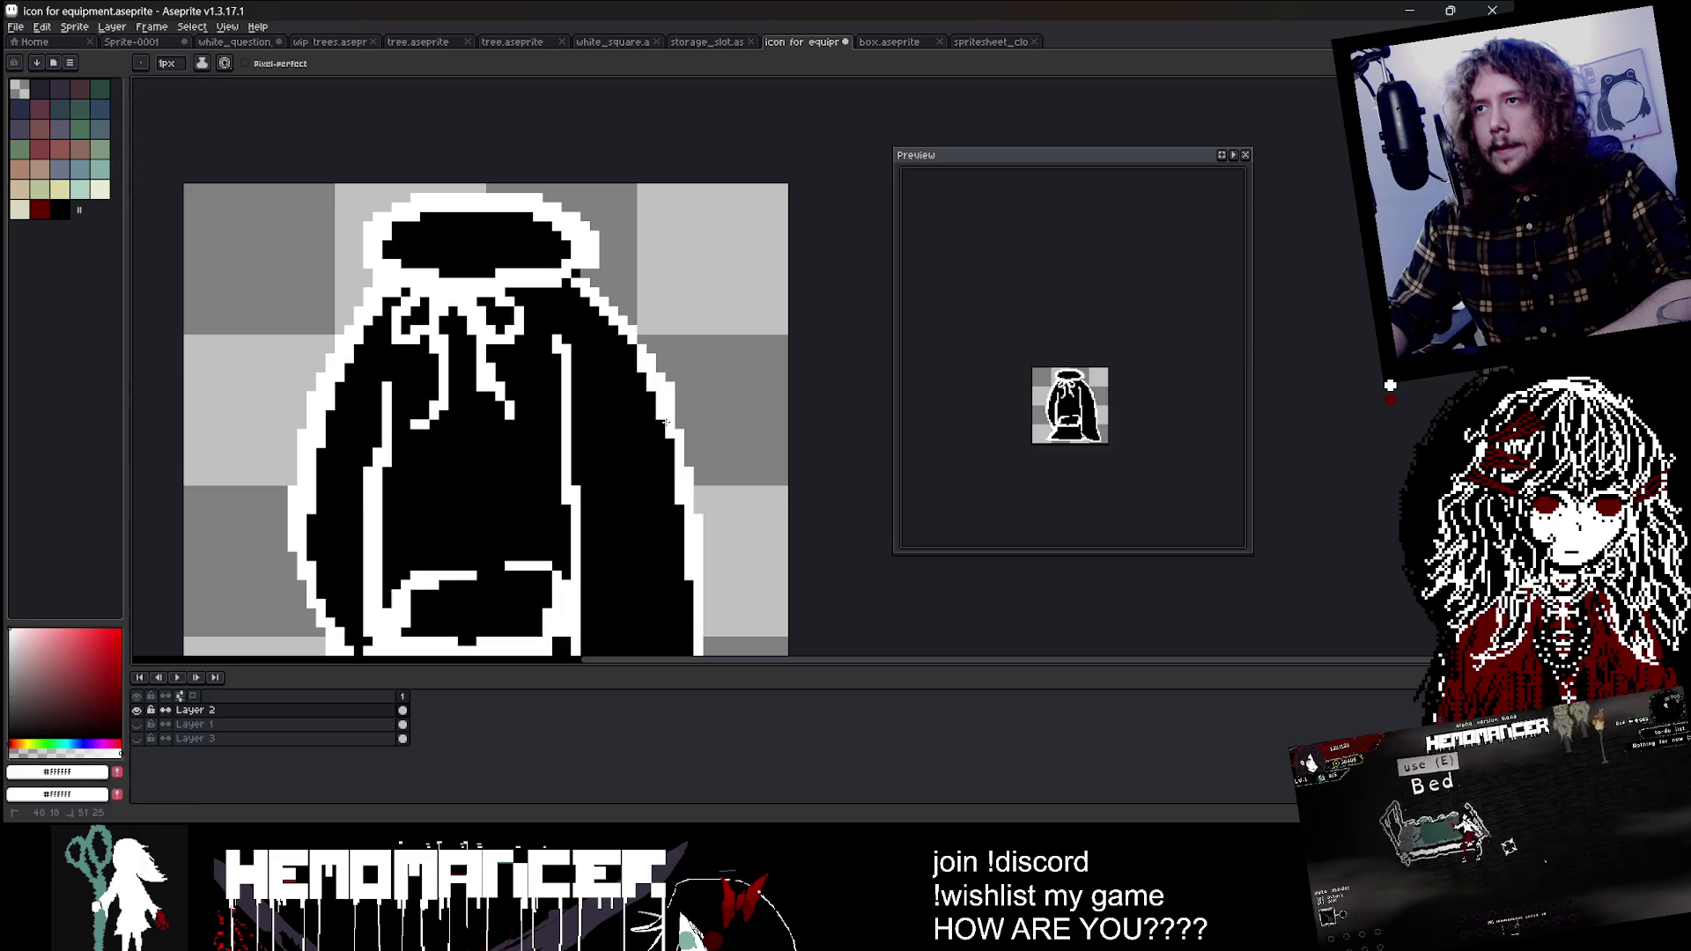
{"action": "scroll", "coordinate": [641, 350], "scroll_direction": "down", "scroll_amount": 3}
{"action": "scroll", "coordinate": [641, 350], "scroll_direction": "up", "scroll_amount": 1}
{"action": "scroll", "coordinate": [641, 349], "scroll_direction": "up", "scroll_amount": 1}
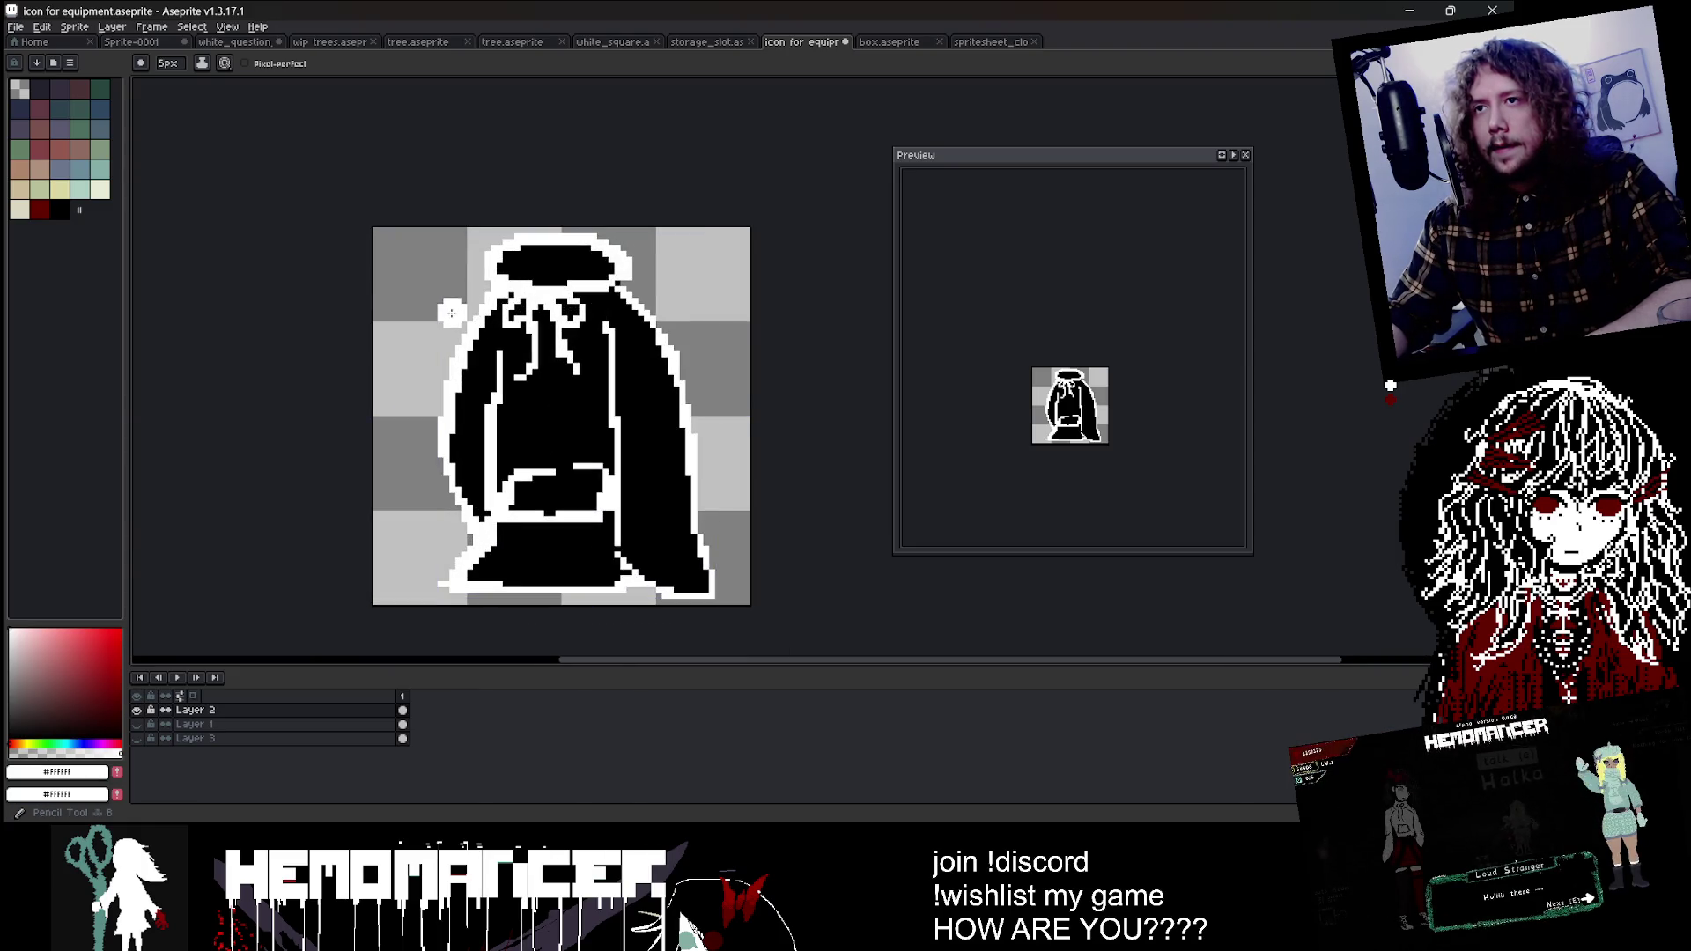
{"action": "scroll", "coordinate": [654, 368], "scroll_direction": "up", "scroll_amount": 1}
{"action": "key", "text": "plus"}
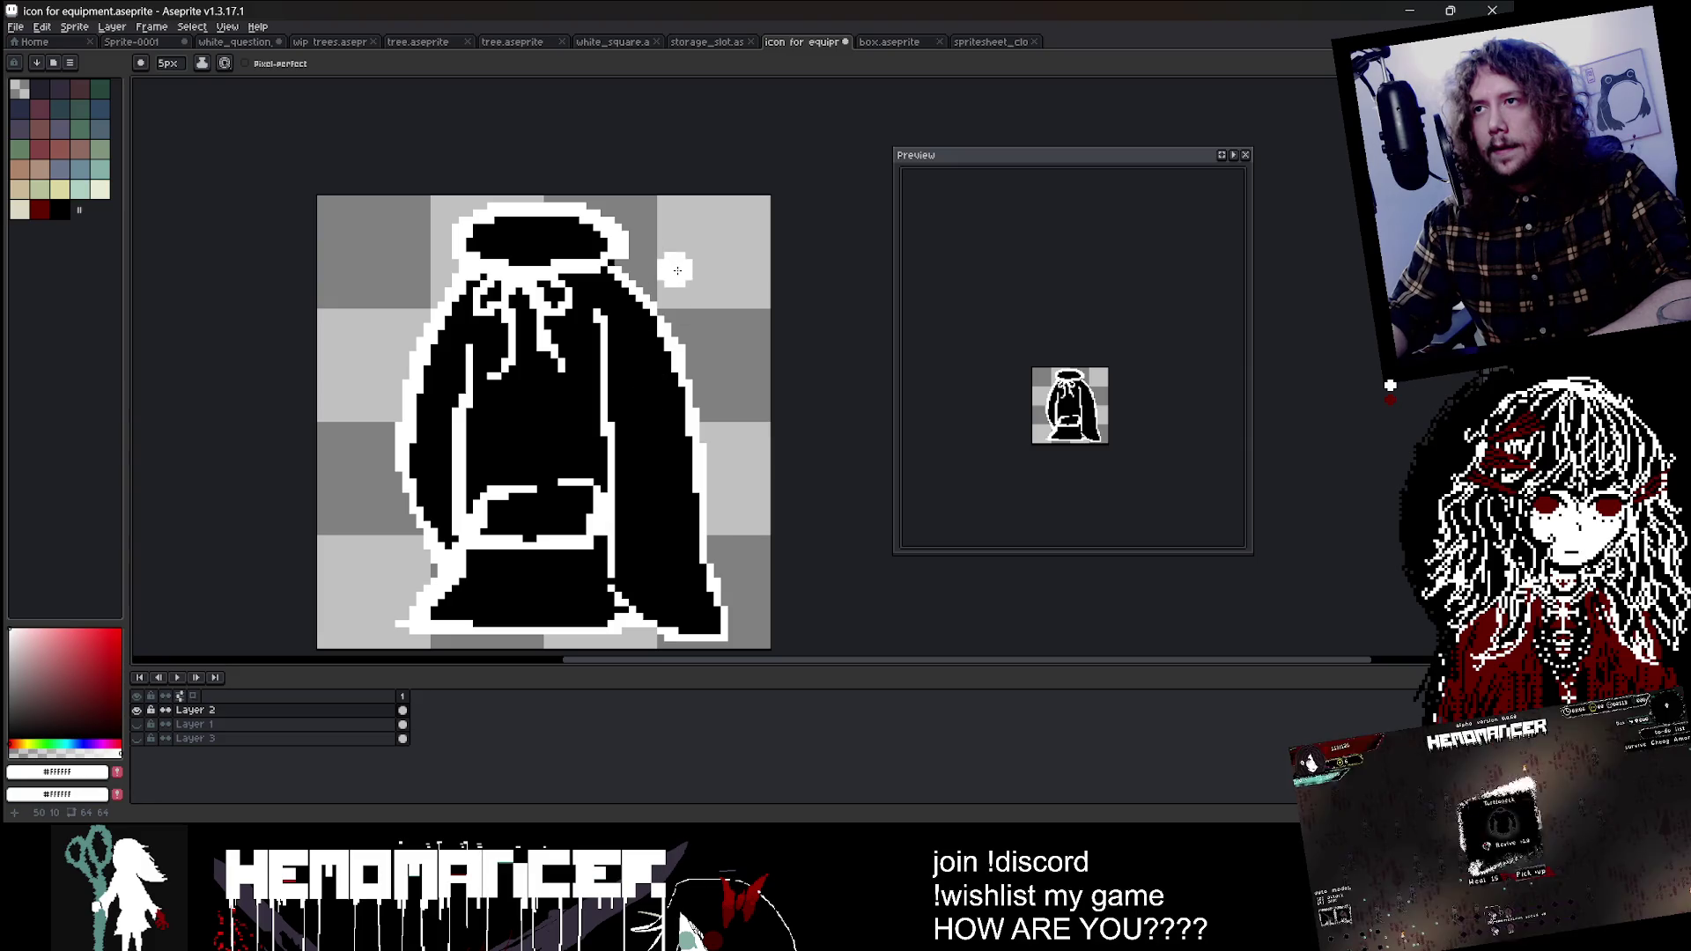
{"action": "key", "text": "minus"}
{"action": "key", "text": "minus"}
{"action": "key", "text": "minus"}
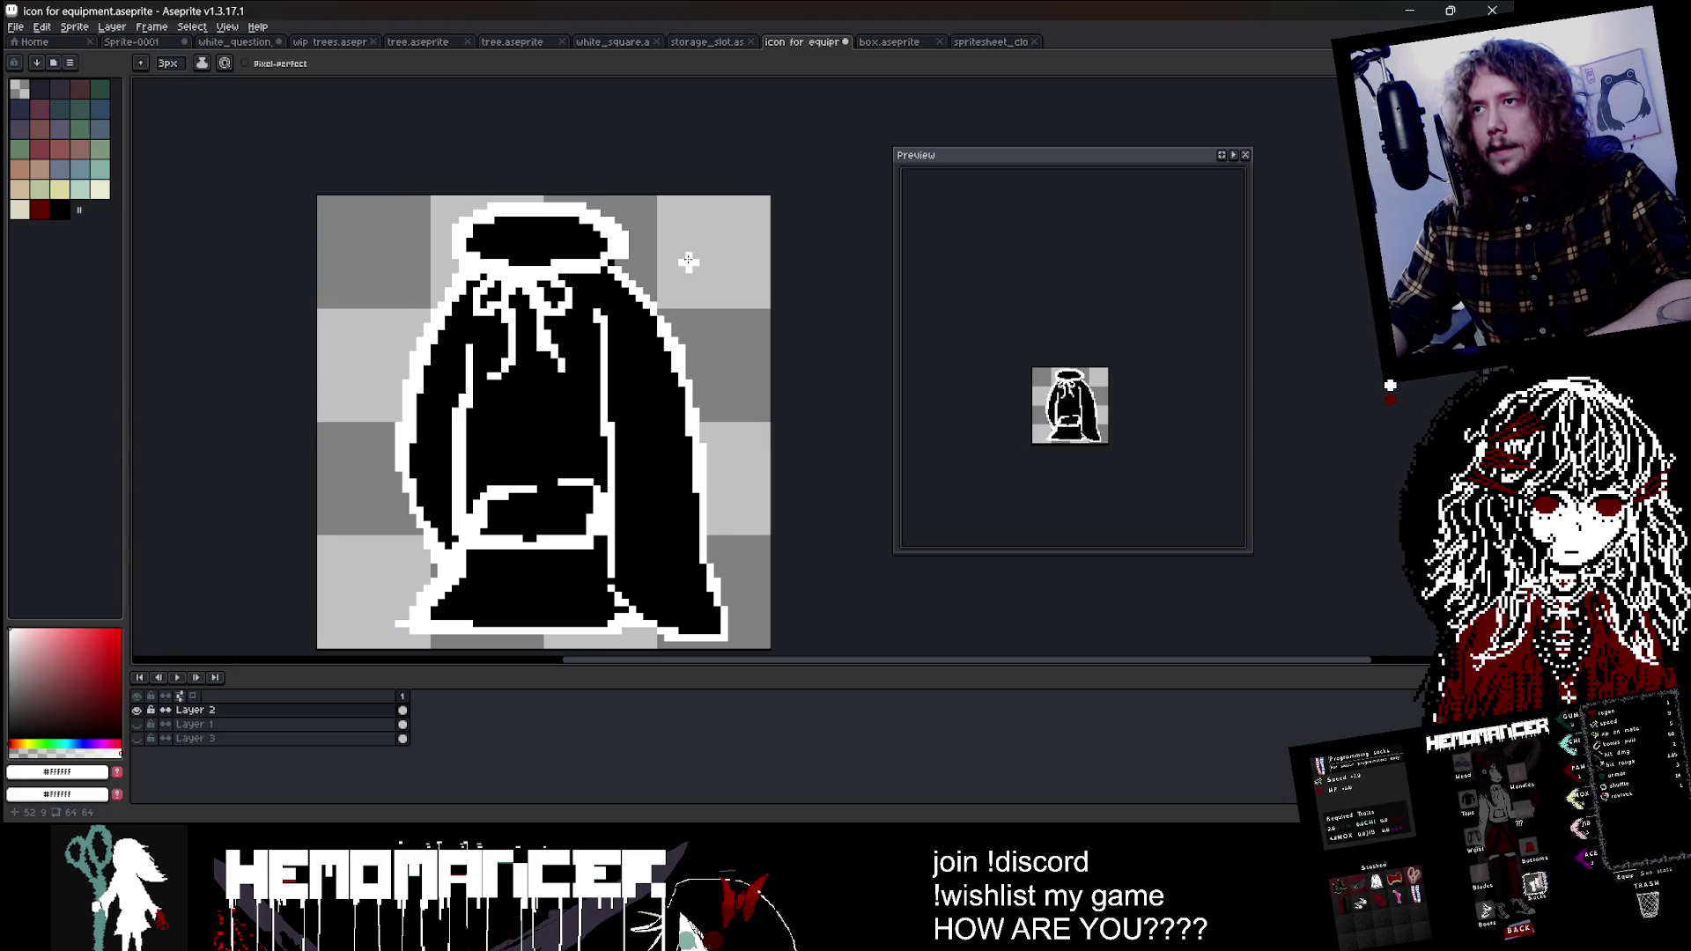
Step: Draw a white bow shape at the canvas top right and fill its right lobe black
{"action": "mouse_move", "coordinate": [702, 244]}
{"action": "left_mouse_down"}
{"action": "mouse_move", "coordinate": [662, 219]}
{"action": "mouse_move", "coordinate": [733, 295]}
{"action": "left_mouse_up"}
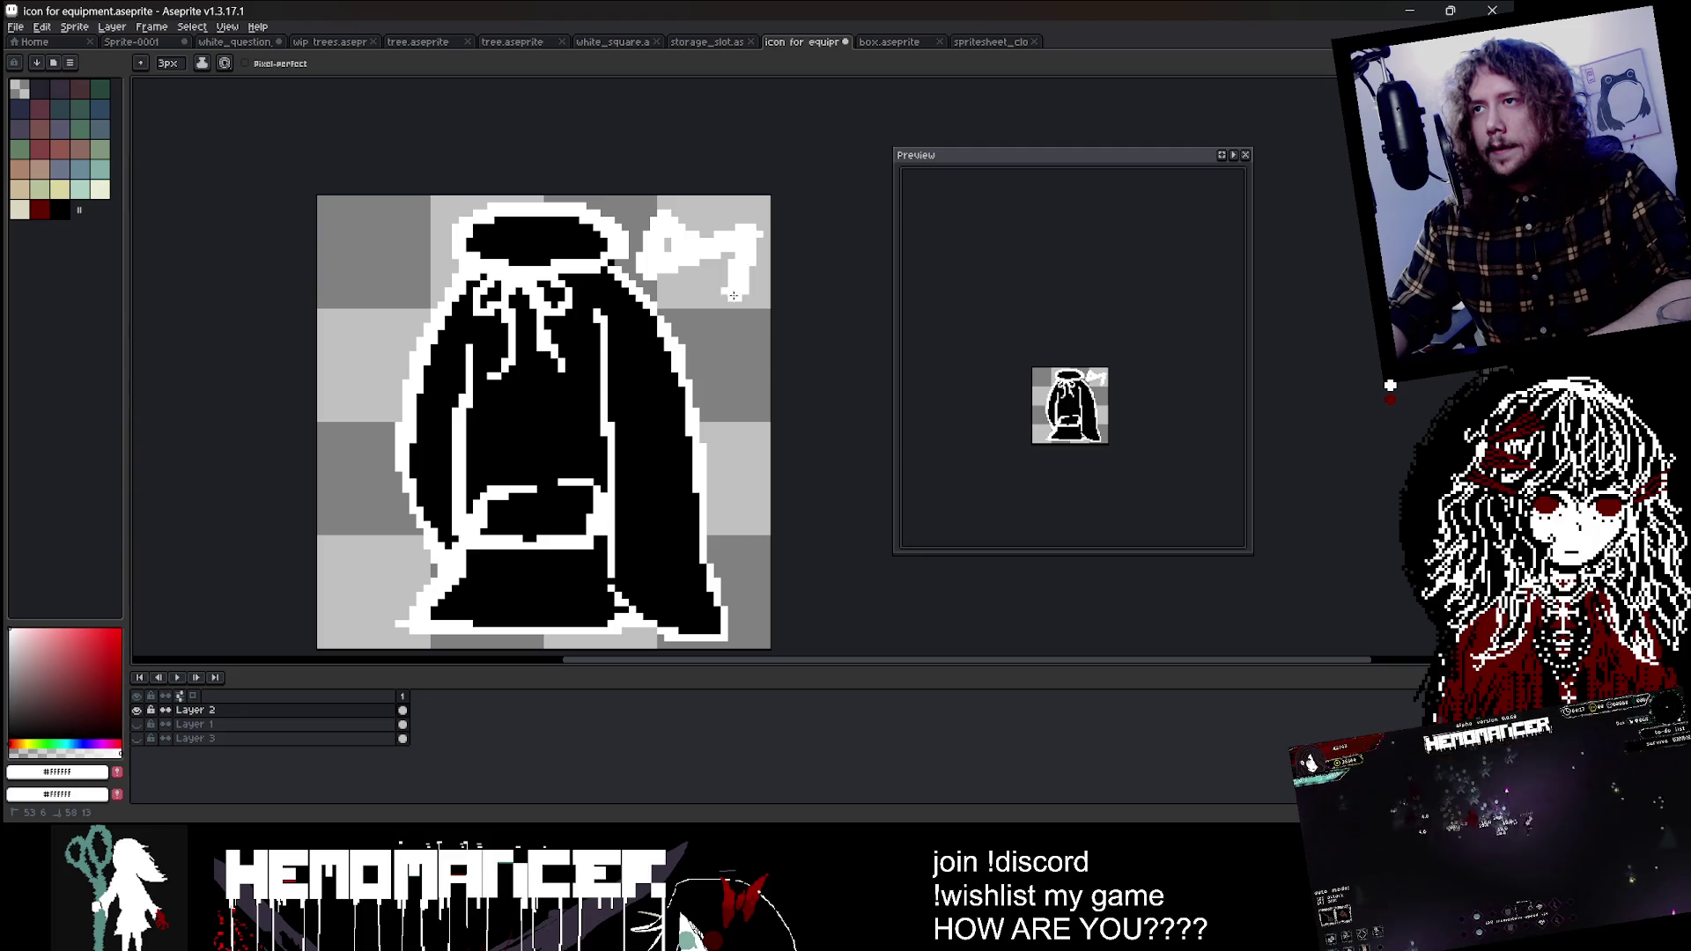
{"action": "left_click_drag", "start_coordinate": [674, 236], "coordinate": [740, 257]}
{"action": "scroll", "coordinate": [729, 239], "scroll_direction": "up", "scroll_amount": 1}
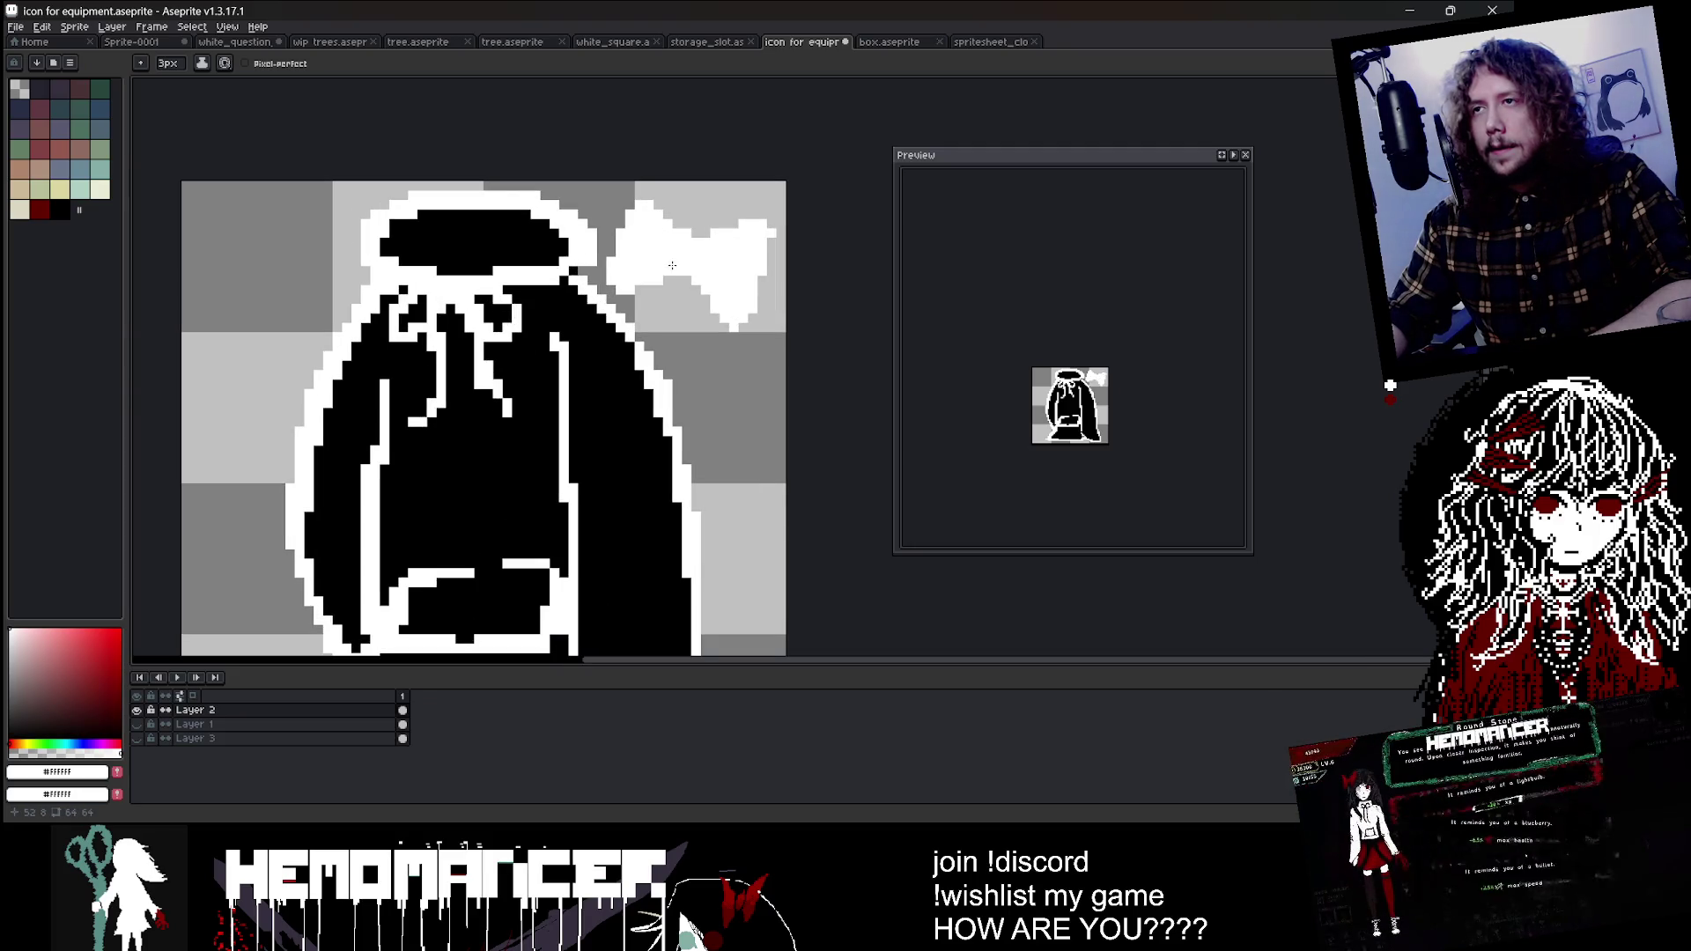
{"action": "left_click", "coordinate": [582, 326], "text": "alt"}
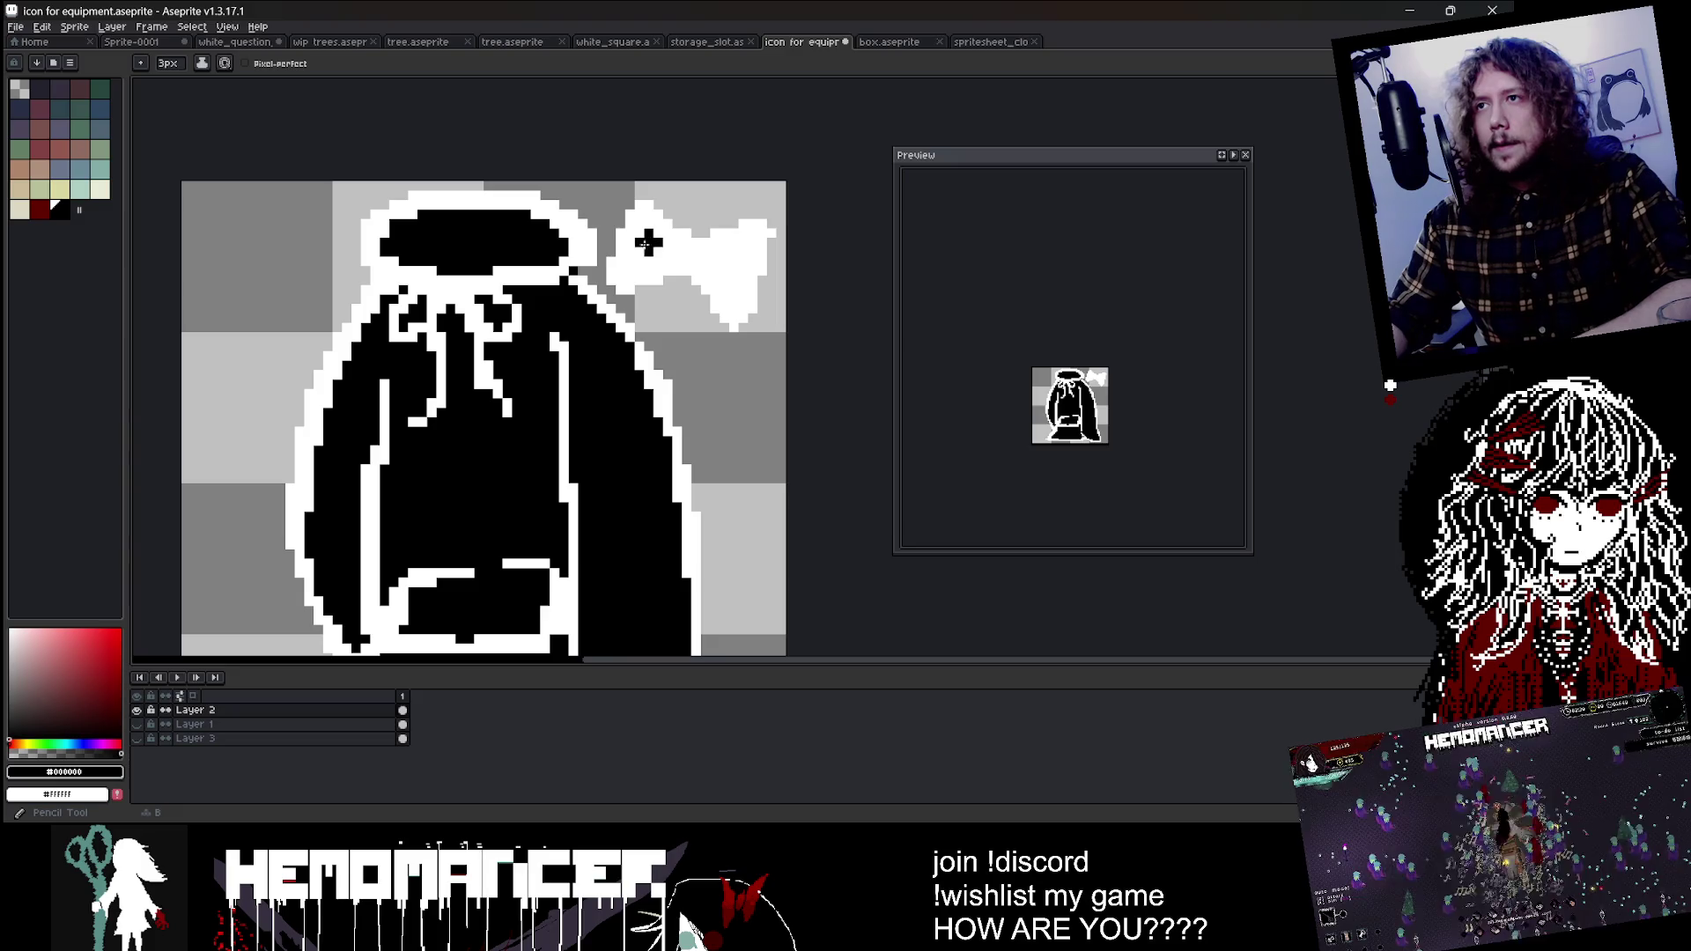
{"action": "mouse_move", "coordinate": [704, 260]}
{"action": "left_mouse_down"}
{"action": "mouse_move", "coordinate": [731, 292]}
{"action": "mouse_move", "coordinate": [696, 249]}
{"action": "left_mouse_up"}
{"action": "scroll", "coordinate": [685, 256], "scroll_direction": "down", "scroll_amount": 2}
{"action": "scroll", "coordinate": [683, 258], "scroll_direction": "up", "scroll_amount": 2}
Step: Paint the joint between the bow lobes white with the pencil
{"action": "key", "text": "shift+u"}
{"action": "key", "text": "x"}
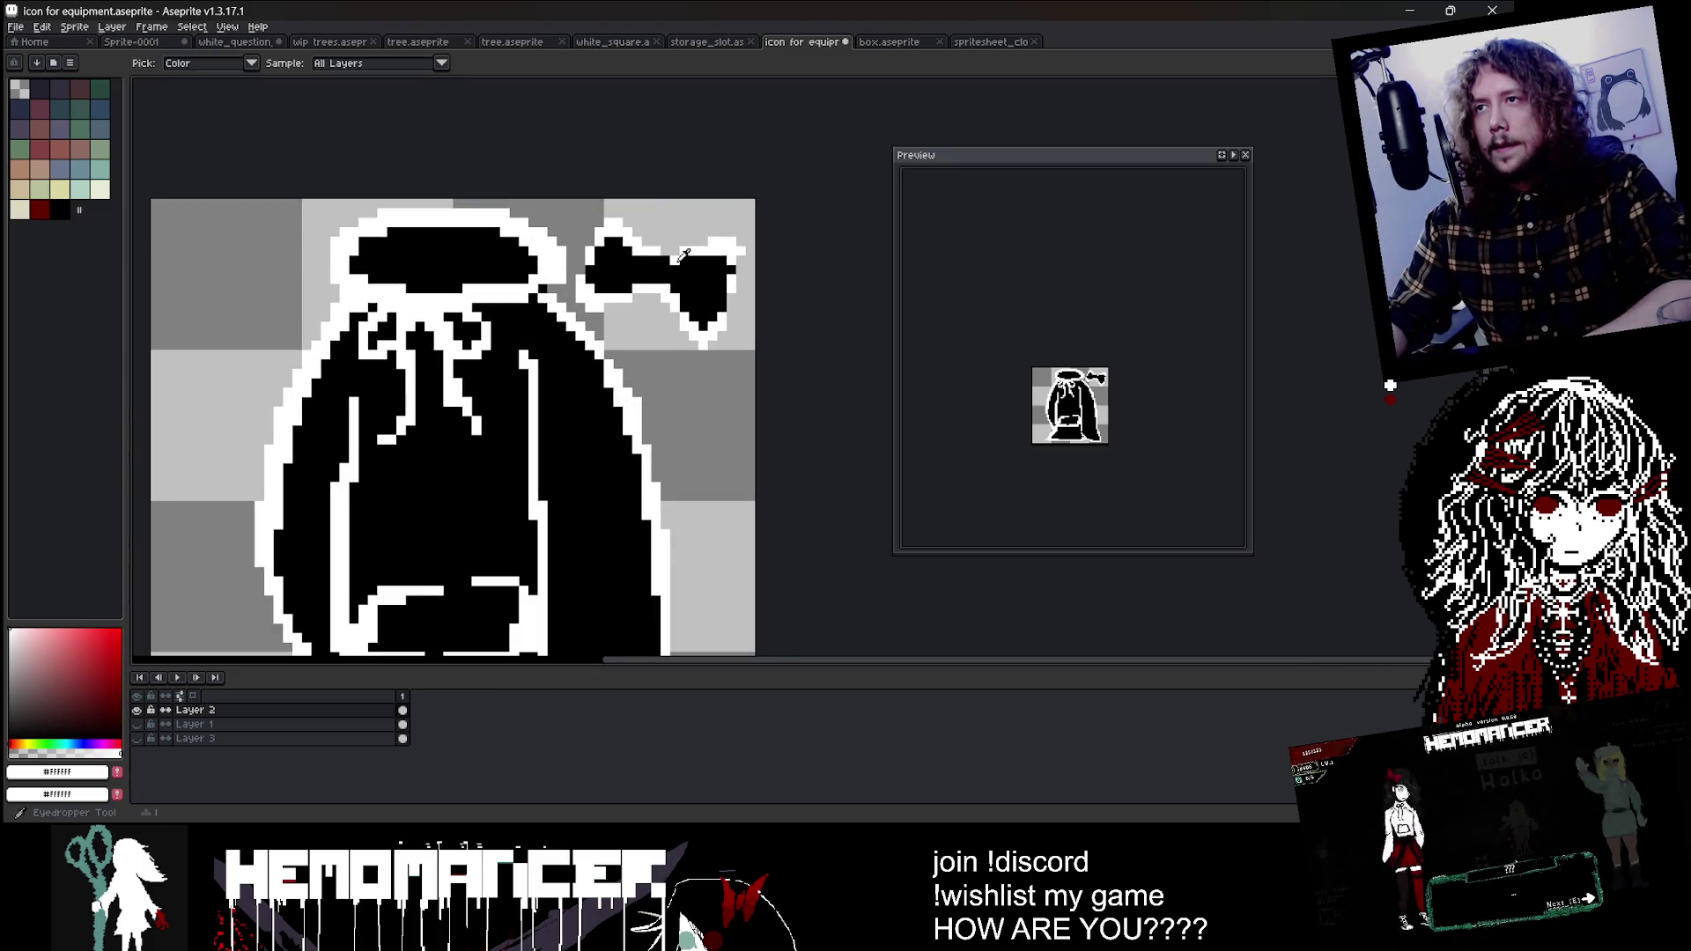
{"action": "key", "text": "b"}
{"action": "left_click_drag", "start_coordinate": [656, 264], "coordinate": [662, 276]}
{"action": "scroll", "coordinate": [695, 215], "scroll_direction": "down", "scroll_amount": 2}
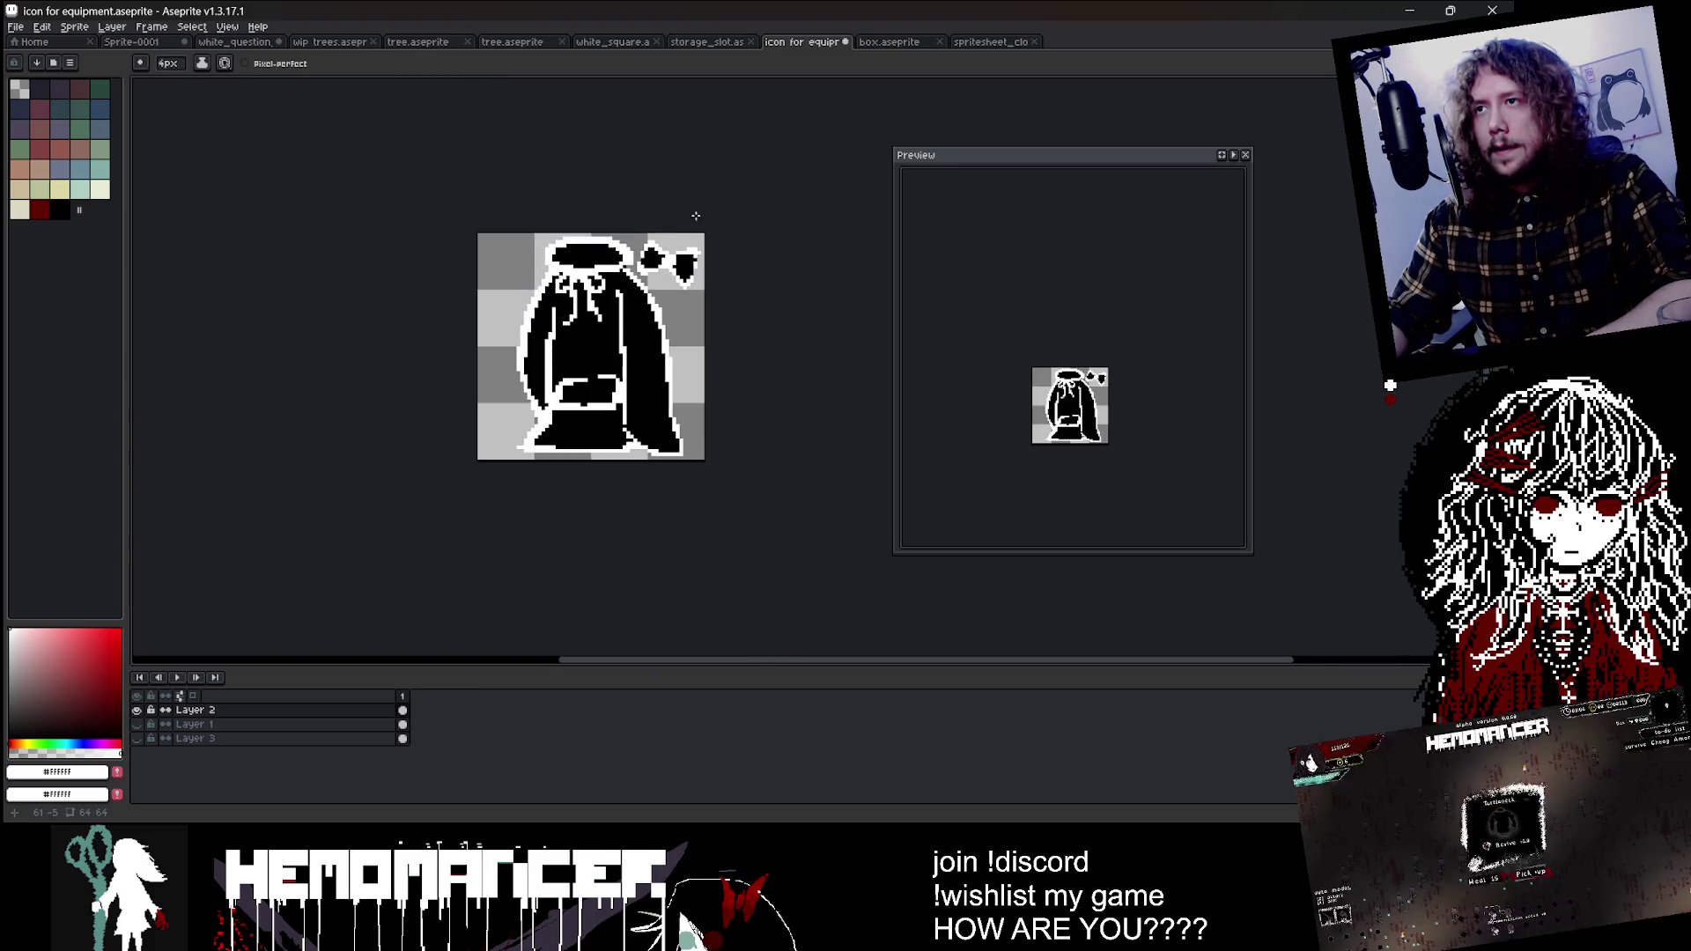
{"action": "scroll", "coordinate": [701, 215], "scroll_direction": "down", "scroll_amount": 5}
{"action": "scroll", "coordinate": [700, 216], "scroll_direction": "up", "scroll_amount": 6}
{"action": "scroll", "coordinate": [696, 220], "scroll_direction": "down", "scroll_amount": 1}
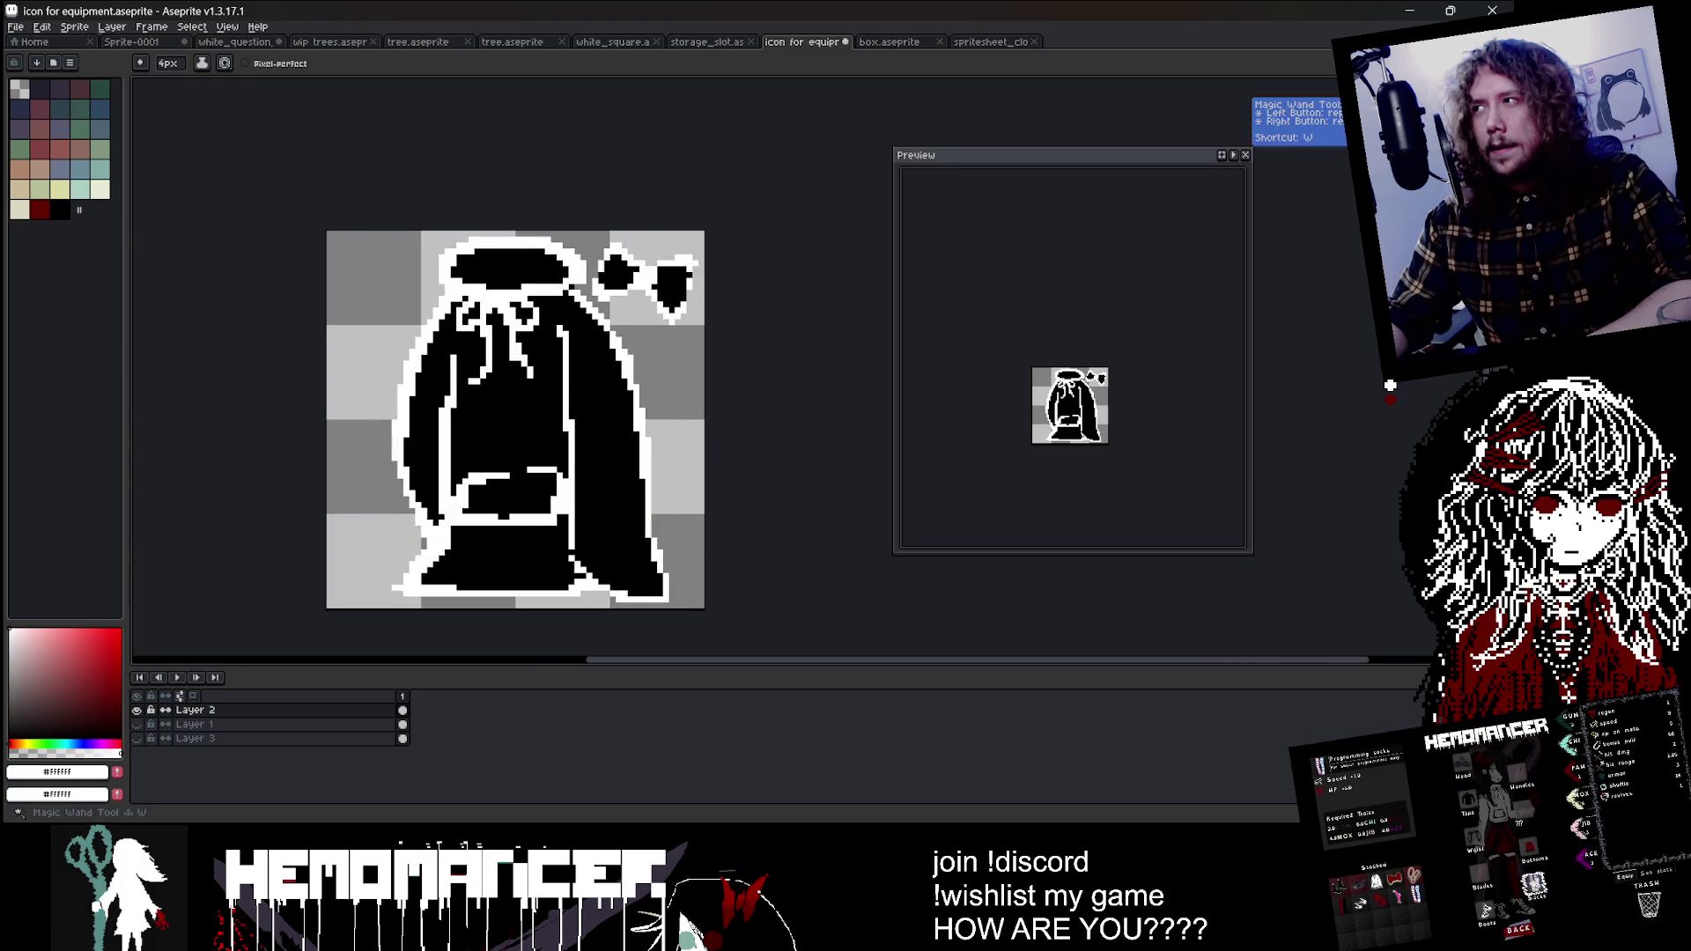
Step: Lasso the bow, move it down-left, scale it to about 119% by 112%, nudge 3 pixels down, and commit
{"action": "key", "text": "q"}
{"action": "scroll", "coordinate": [644, 236], "scroll_direction": "up", "scroll_amount": 1}
{"action": "mouse_move", "coordinate": [643, 254]}
{"action": "left_mouse_down"}
{"action": "mouse_move", "coordinate": [627, 357]}
{"action": "mouse_move", "coordinate": [731, 264]}
{"action": "left_mouse_up"}
{"action": "left_click_drag", "start_coordinate": [683, 328], "coordinate": [656, 357]}
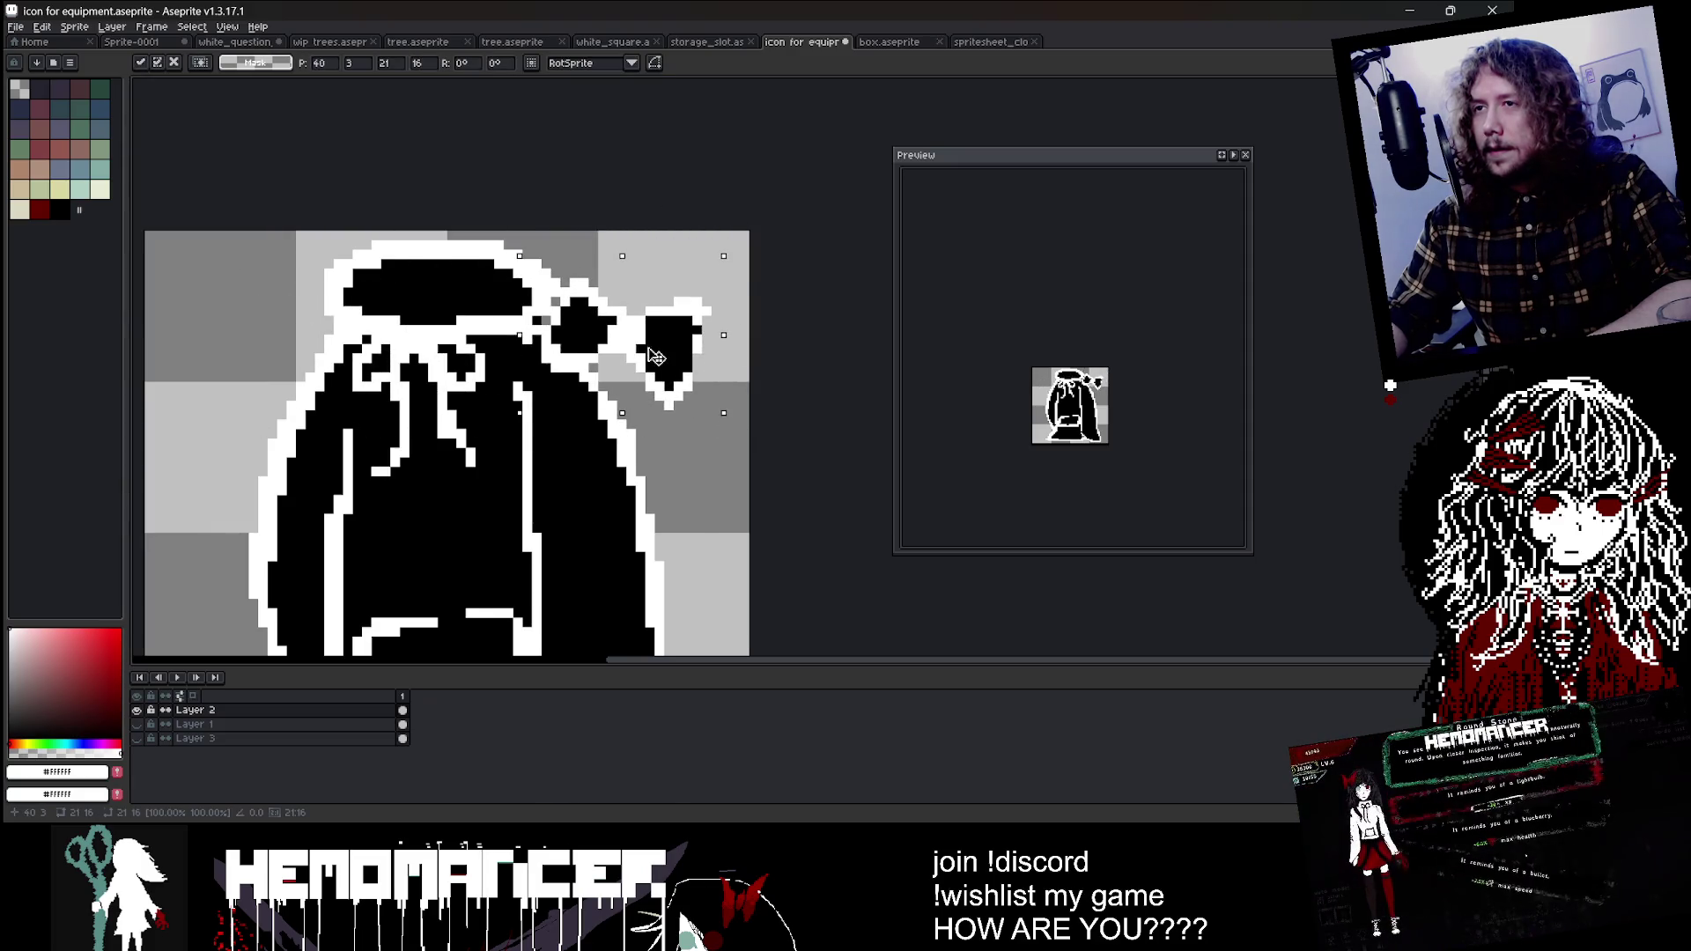
{"action": "left_click_drag", "start_coordinate": [724, 268], "coordinate": [767, 236]}
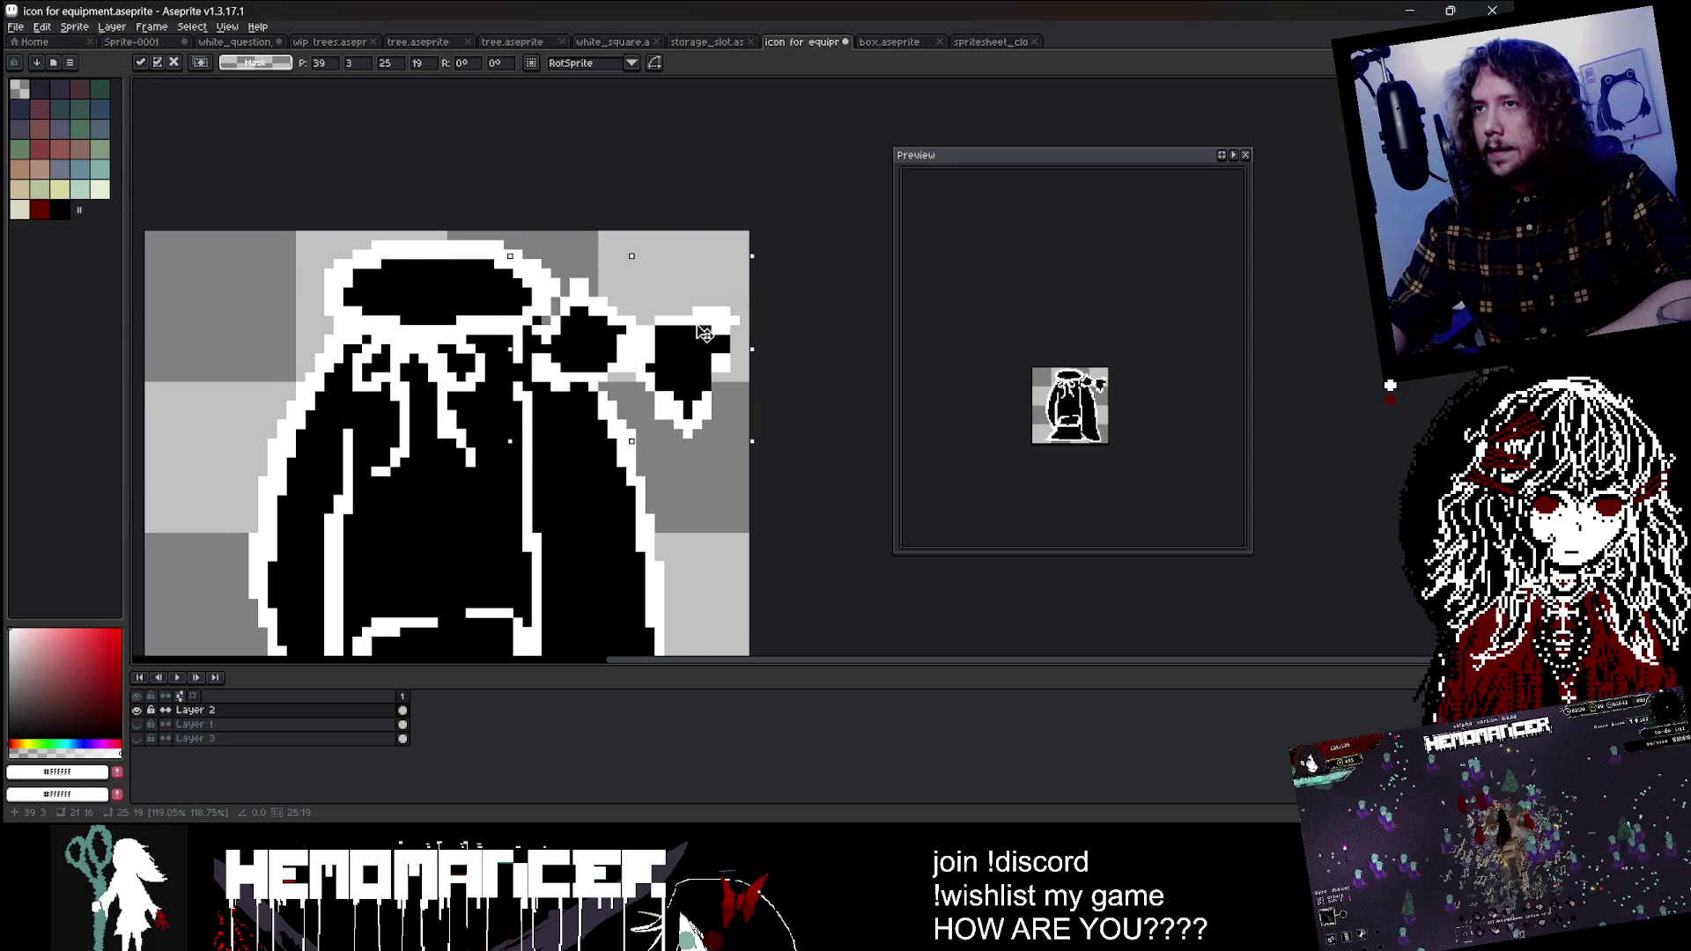
{"action": "left_click_drag", "start_coordinate": [711, 305], "coordinate": [712, 332]}
{"action": "scroll", "coordinate": [829, 271], "scroll_direction": "down", "scroll_amount": 2}
{"action": "key", "text": "ctrl+d"}
{"action": "scroll", "coordinate": [807, 291], "scroll_direction": "down", "scroll_amount": 1}
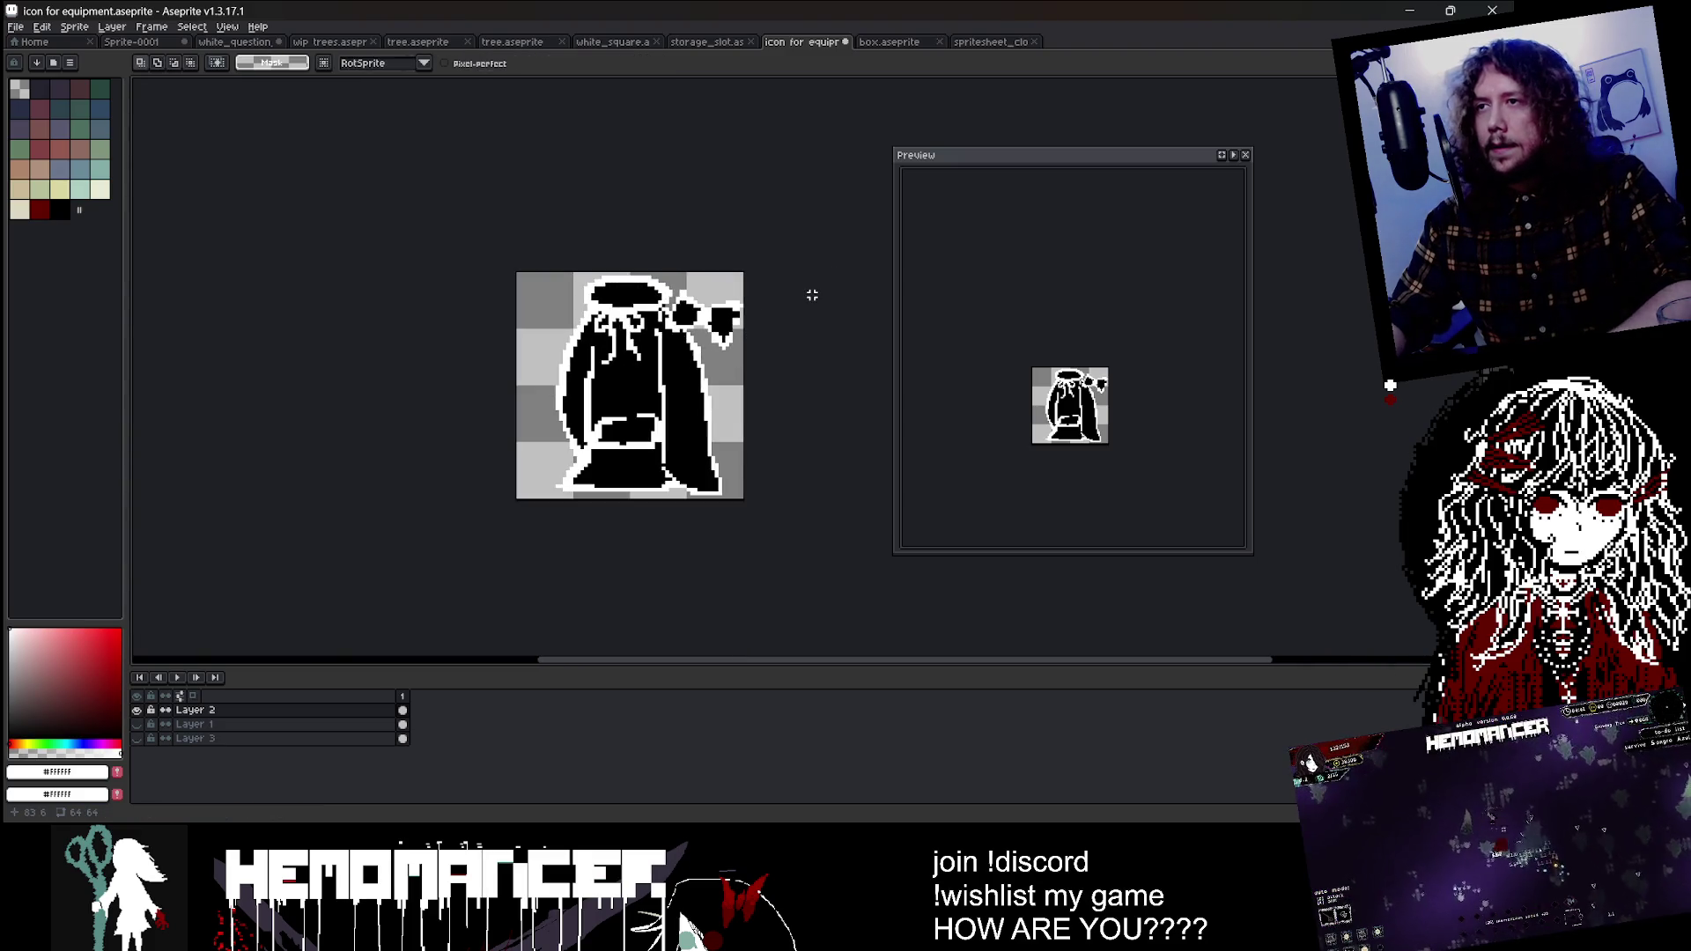
{"action": "scroll", "coordinate": [807, 291], "scroll_direction": "up", "scroll_amount": 1}
Step: Pick black from the canvas, try a vertical stroke down the left side, then undo it
{"action": "key", "text": "b"}
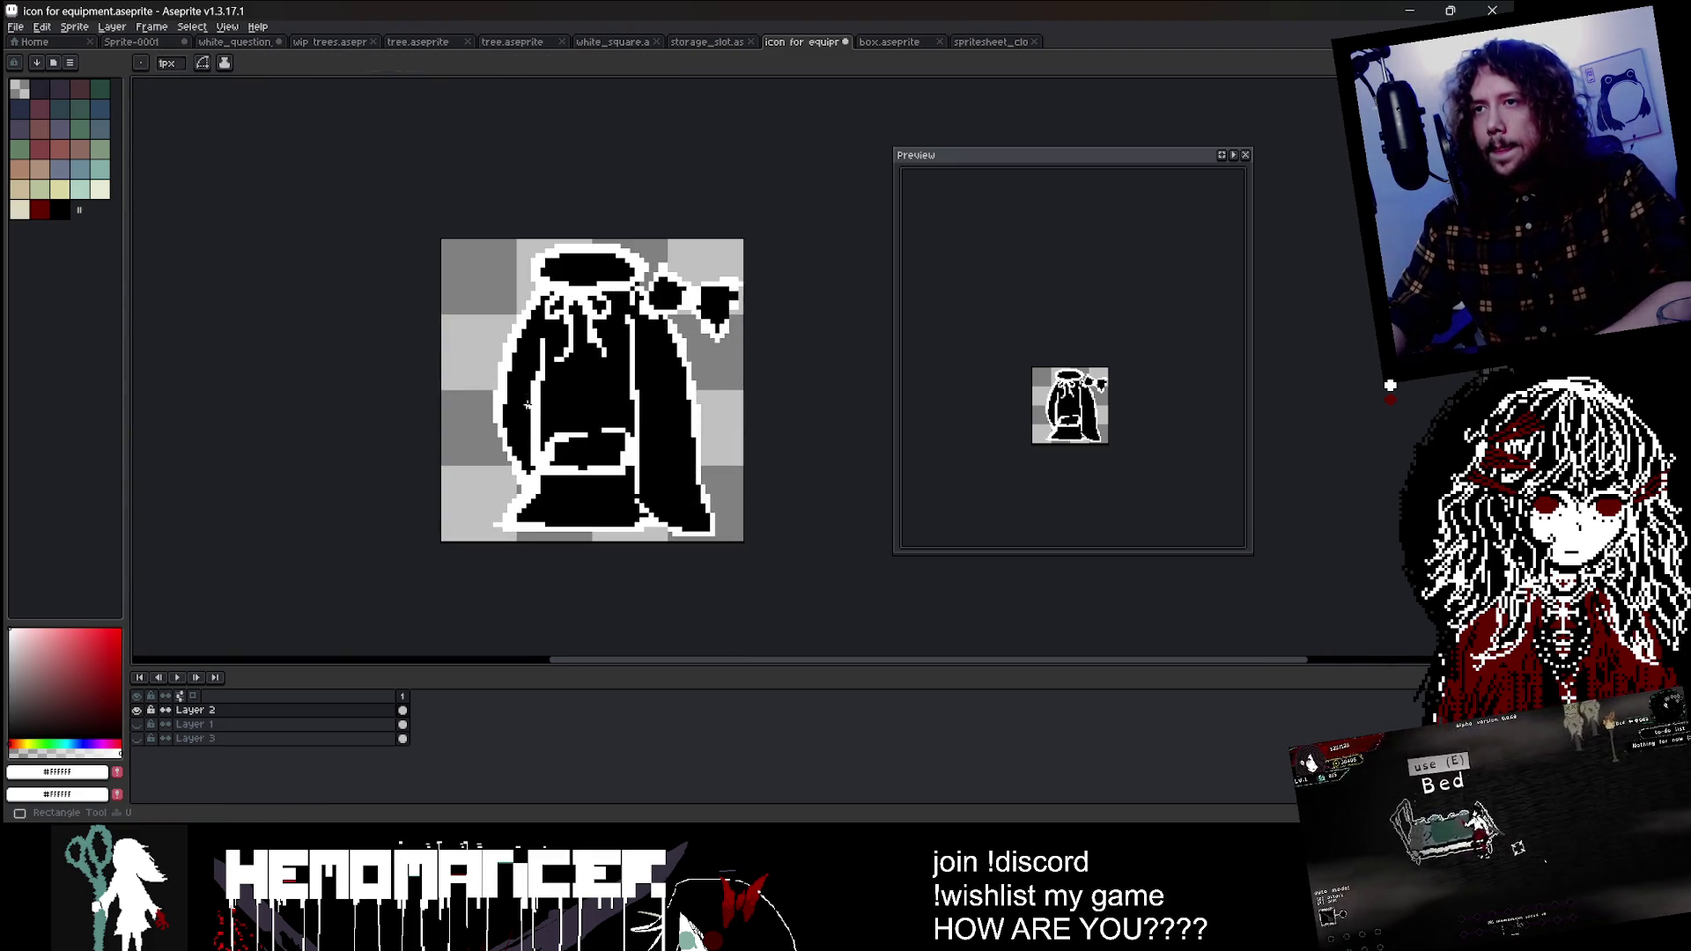
{"action": "left_click", "coordinate": [532, 393], "text": "alt"}
{"action": "scroll", "coordinate": [532, 385], "scroll_direction": "up", "scroll_amount": 1}
{"action": "scroll", "coordinate": [532, 385], "scroll_direction": "up", "scroll_amount": 1}
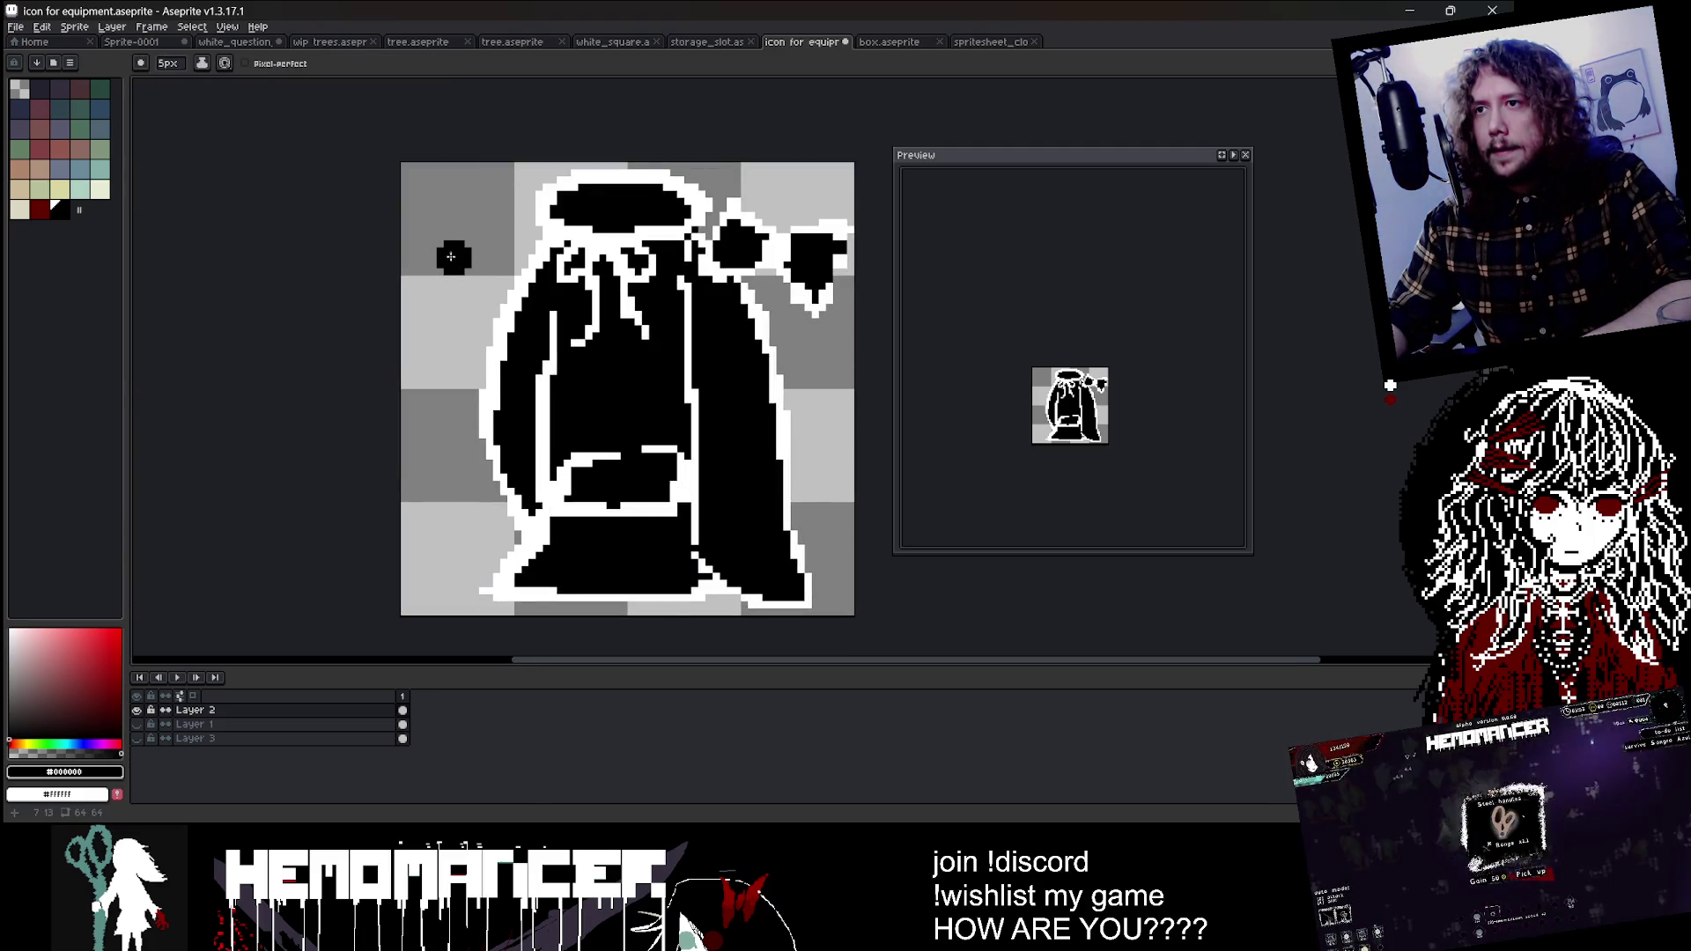
{"action": "scroll", "coordinate": [564, 352], "scroll_direction": "up", "scroll_amount": 1}
{"action": "scroll", "coordinate": [625, 476], "scroll_direction": "down", "scroll_amount": 2}
{"action": "scroll", "coordinate": [516, 339], "scroll_direction": "up", "scroll_amount": 1}
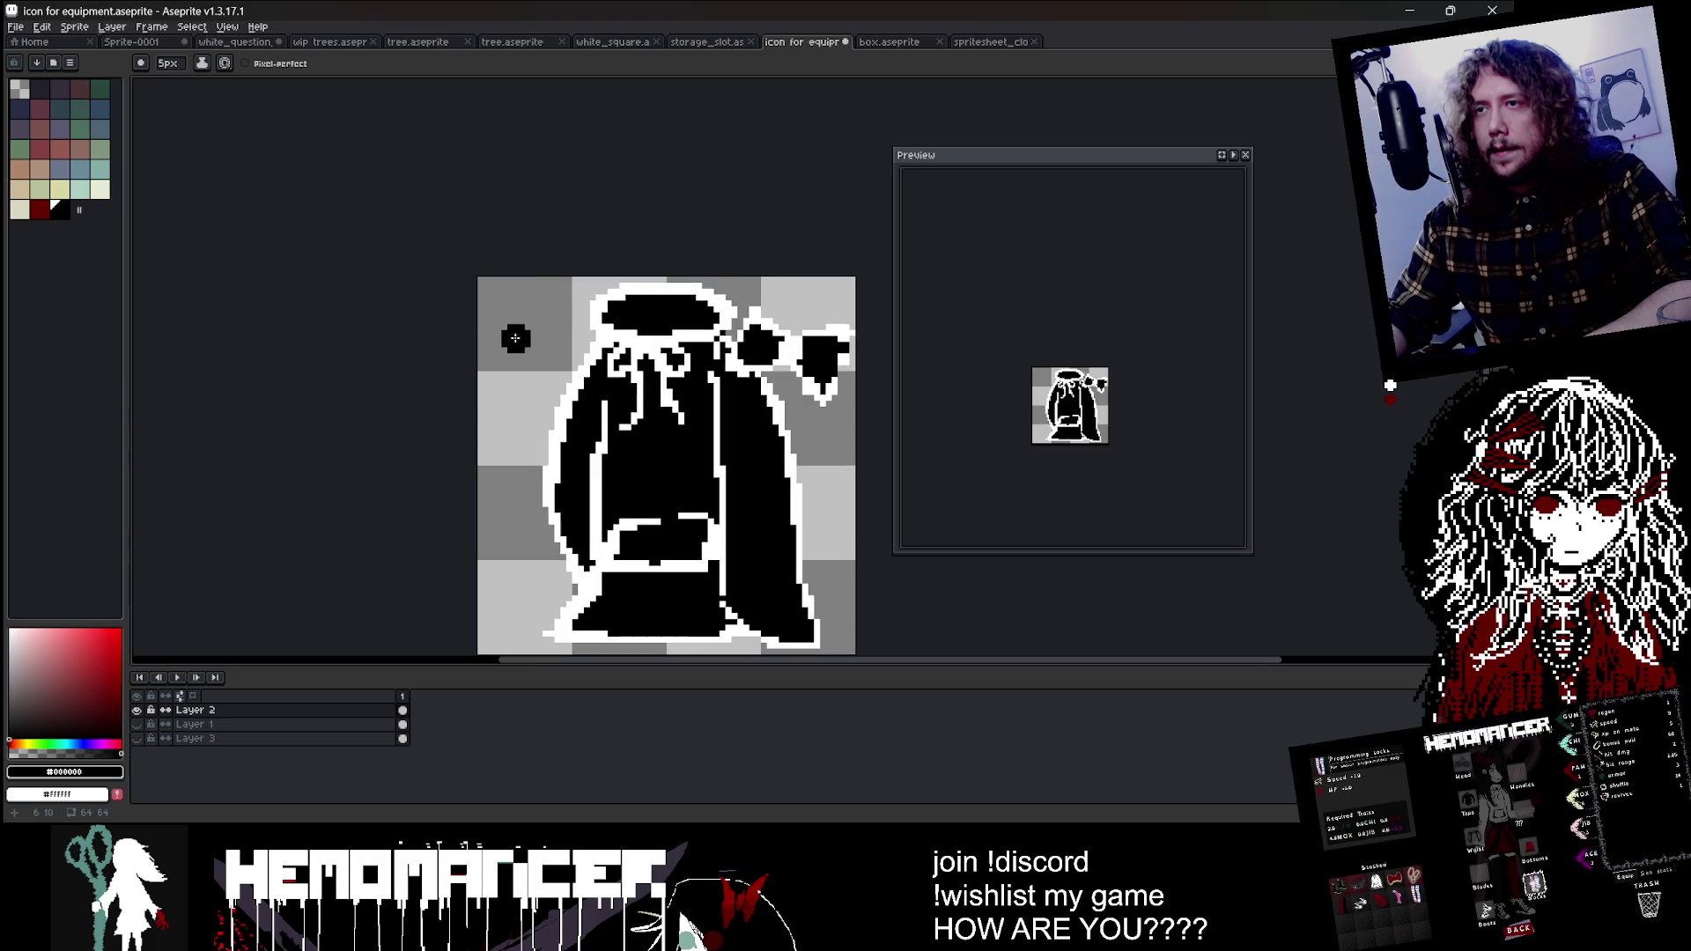
{"action": "left_click_drag", "start_coordinate": [516, 333], "coordinate": [506, 589]}
{"action": "key", "text": "ctrl+z"}
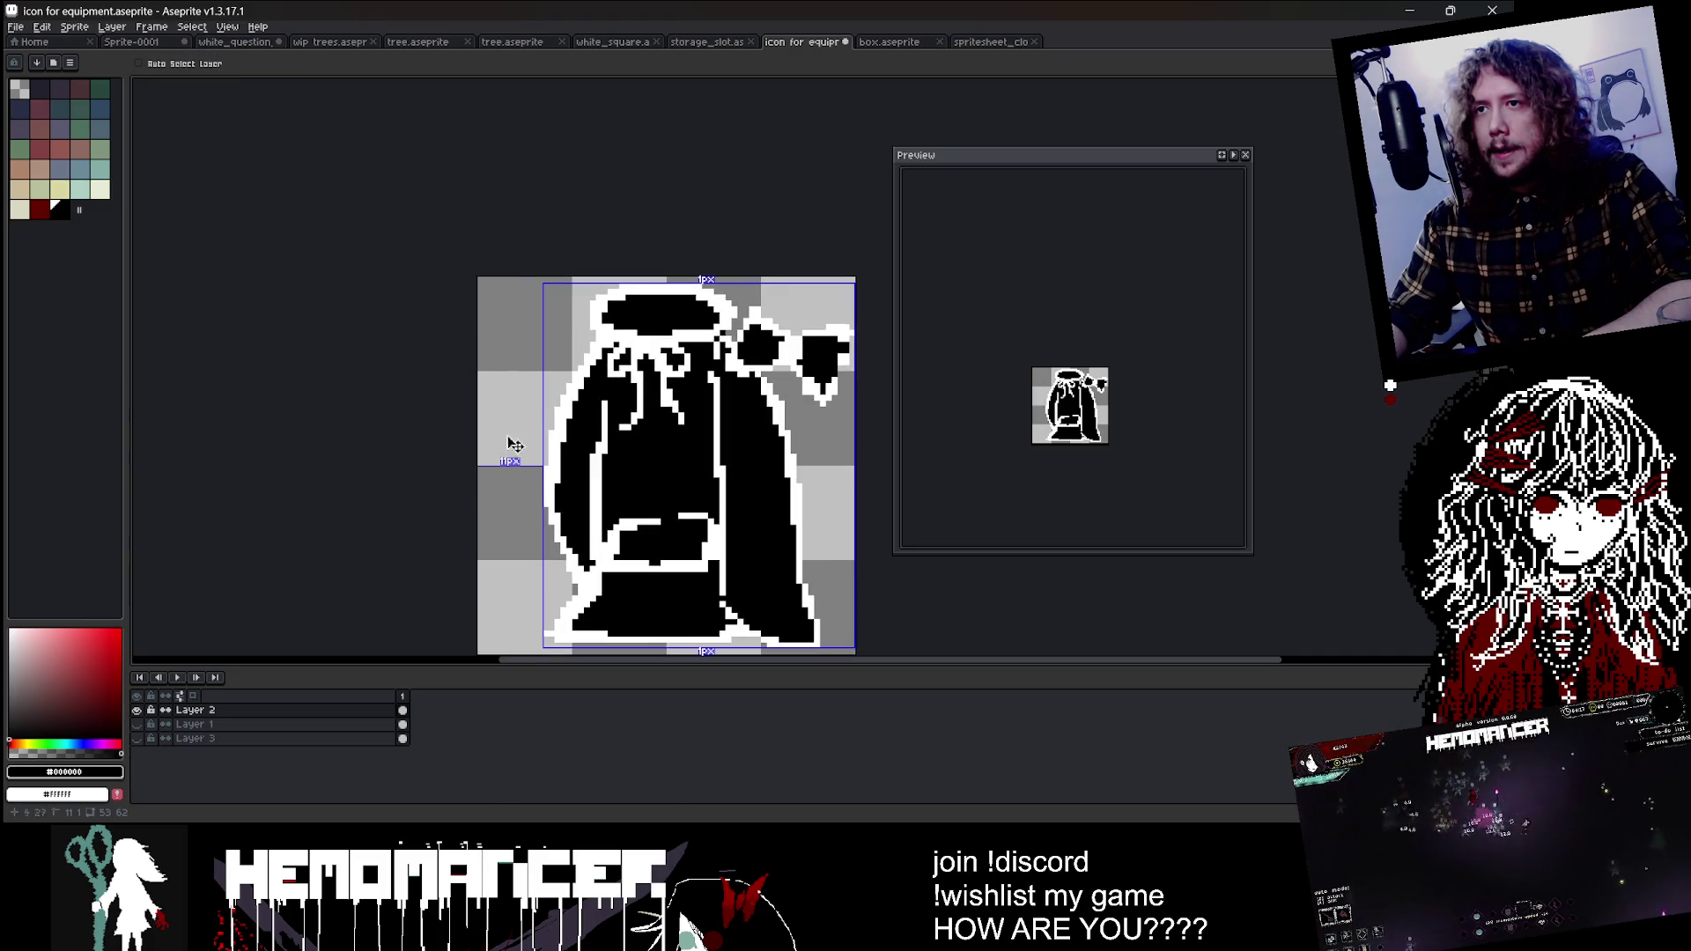
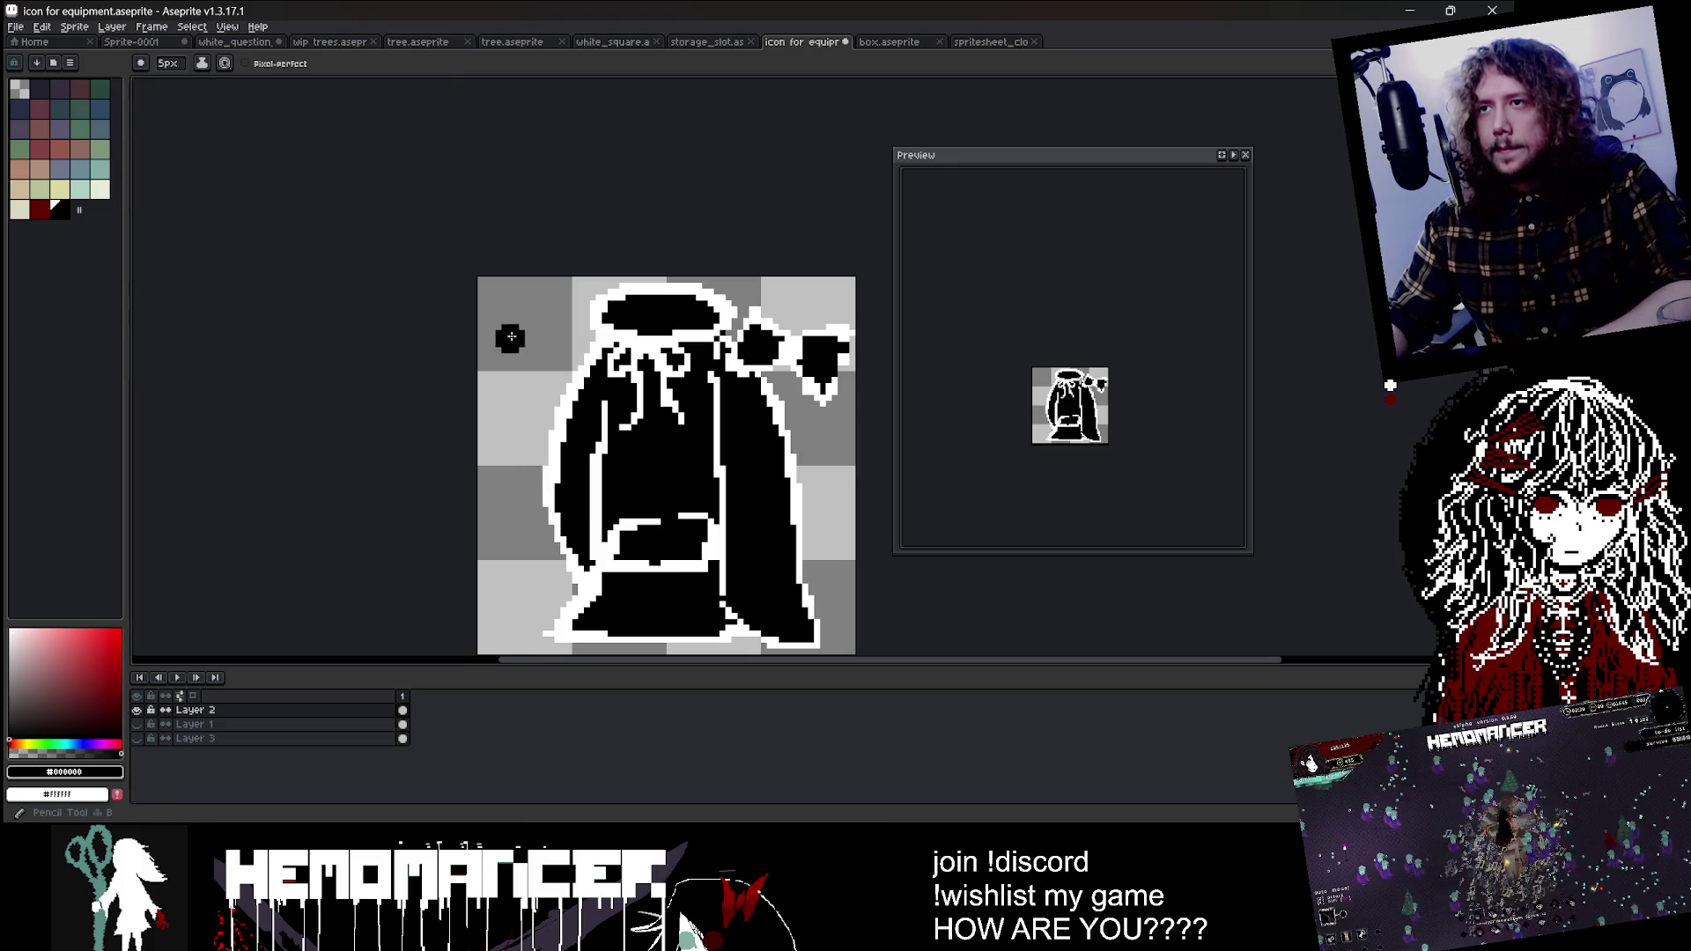
Step: Paint a larger black dot at the icon's upper left, then undo it
{"action": "key", "text": "plus"}
{"action": "key", "text": "plus"}
{"action": "key", "text": "plus"}
{"action": "key", "text": "plus"}
{"action": "key", "text": "plus"}
{"action": "key", "text": "plus"}
{"action": "key", "text": "plus"}
{"action": "key", "text": "plus"}
{"action": "key", "text": "plus"}
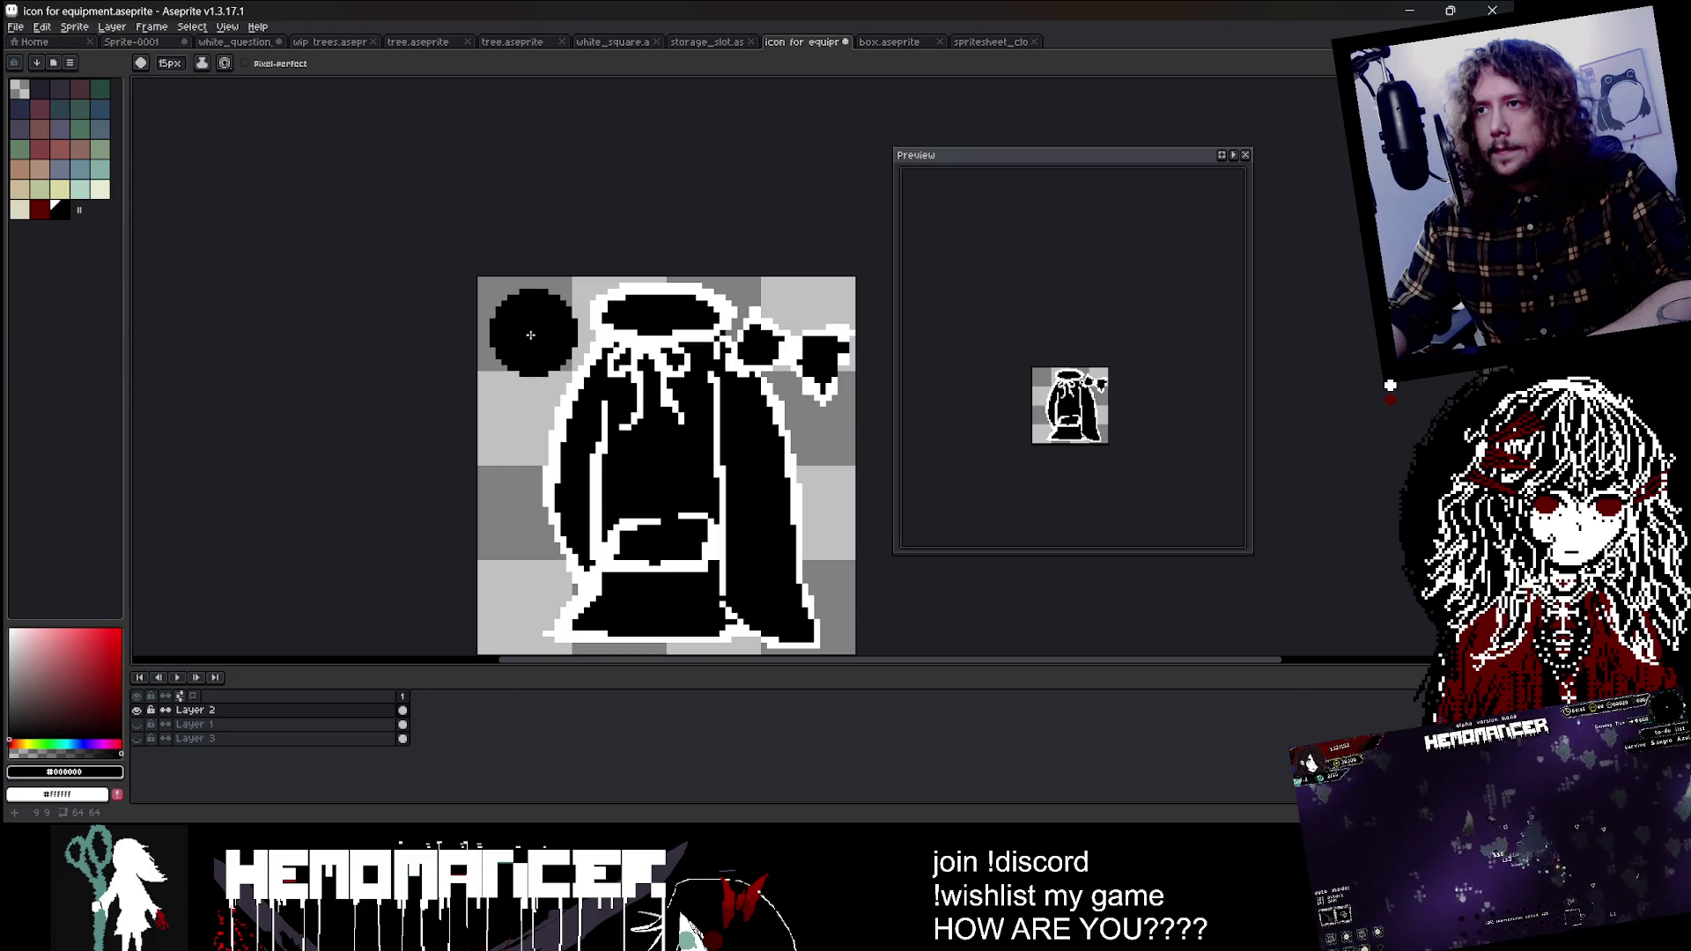
{"action": "left_click", "coordinate": [526, 338]}
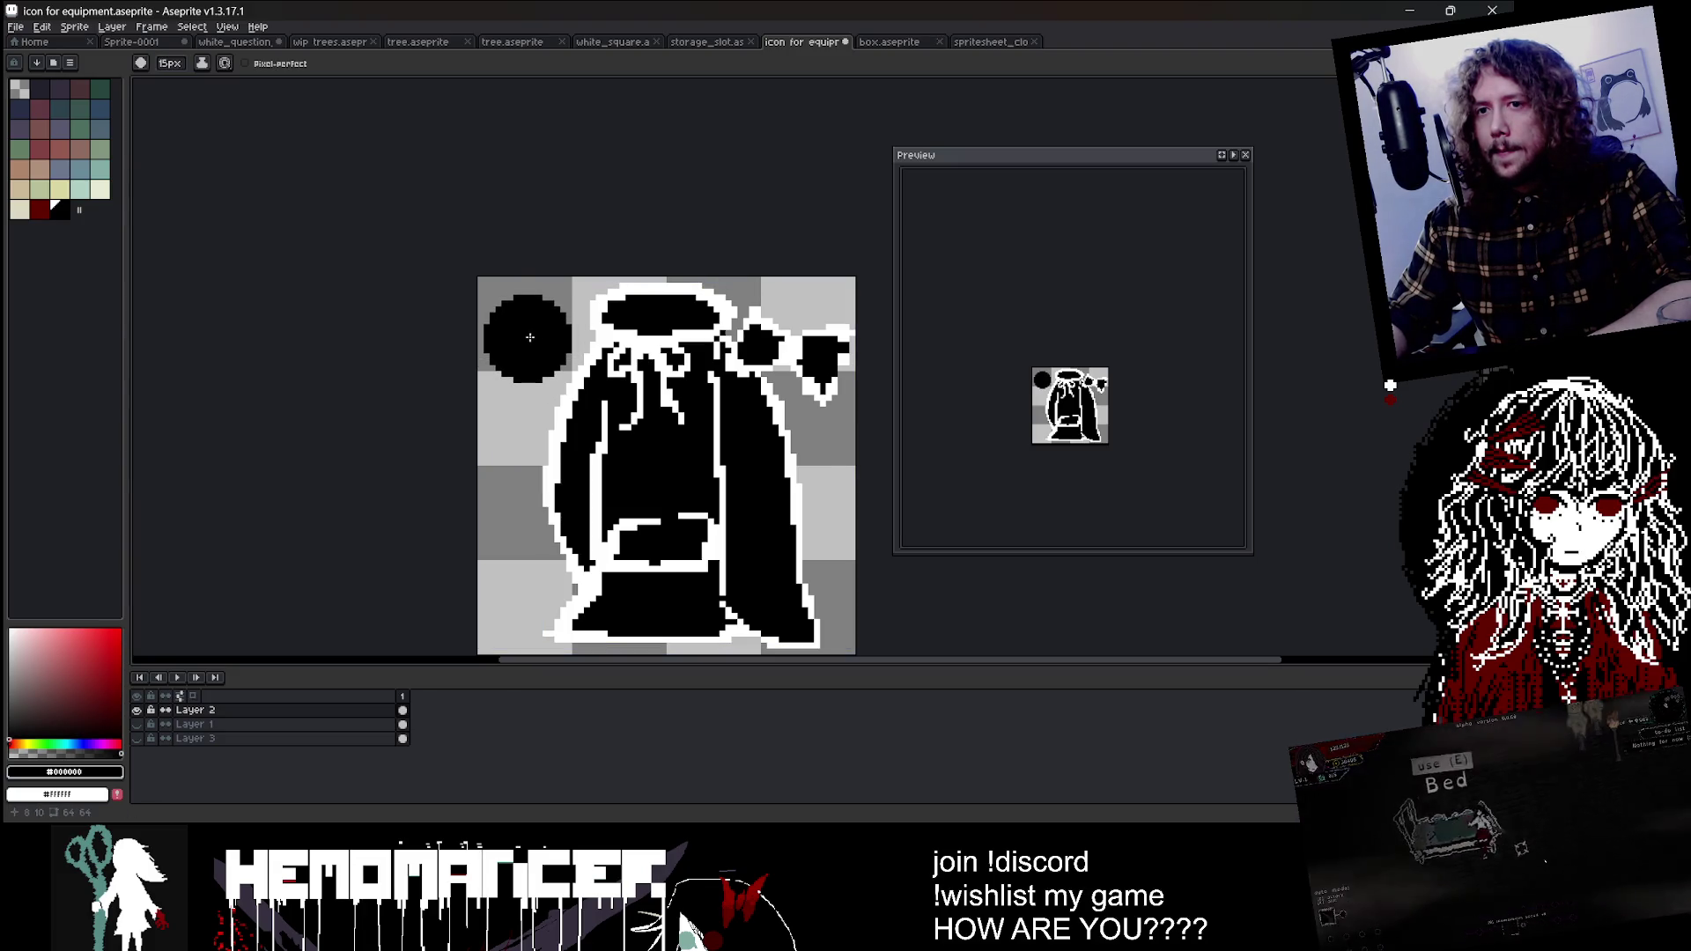
{"action": "key", "text": "v"}
{"action": "key", "text": "b"}
{"action": "key", "text": "ctrl+z"}
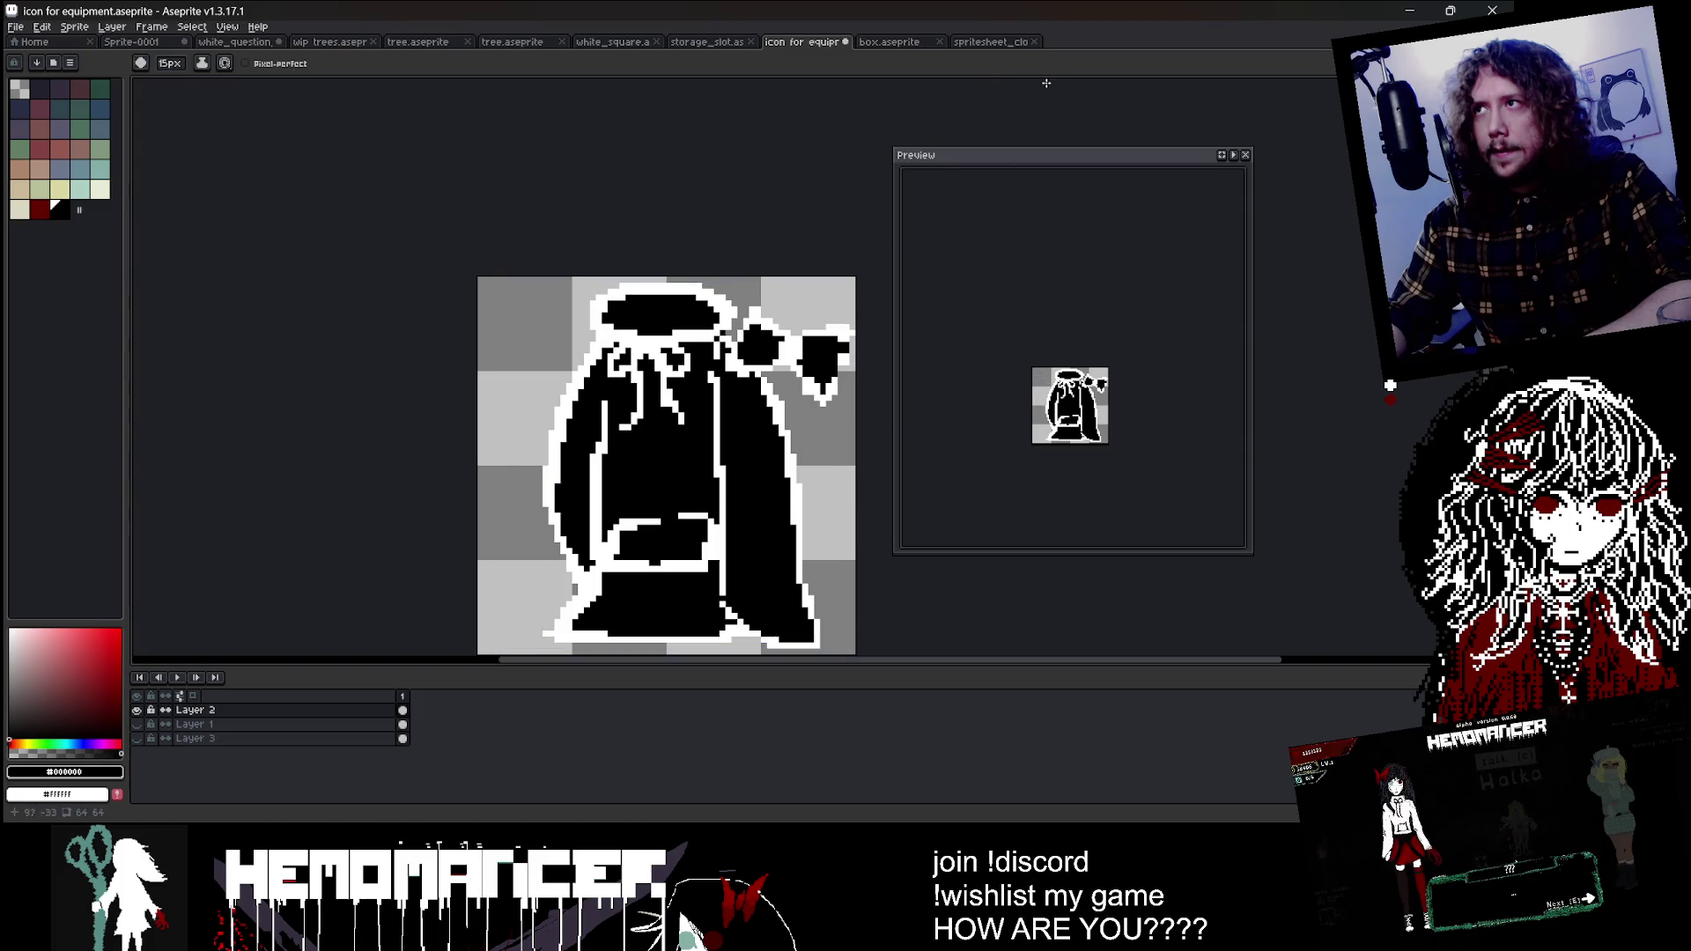
Step: In spritesheet_clothes, box-select the scissors sprite with the Rectangular Marquee
{"action": "left_click", "coordinate": [990, 42]}
{"action": "left_click", "coordinate": [1244, 155]}
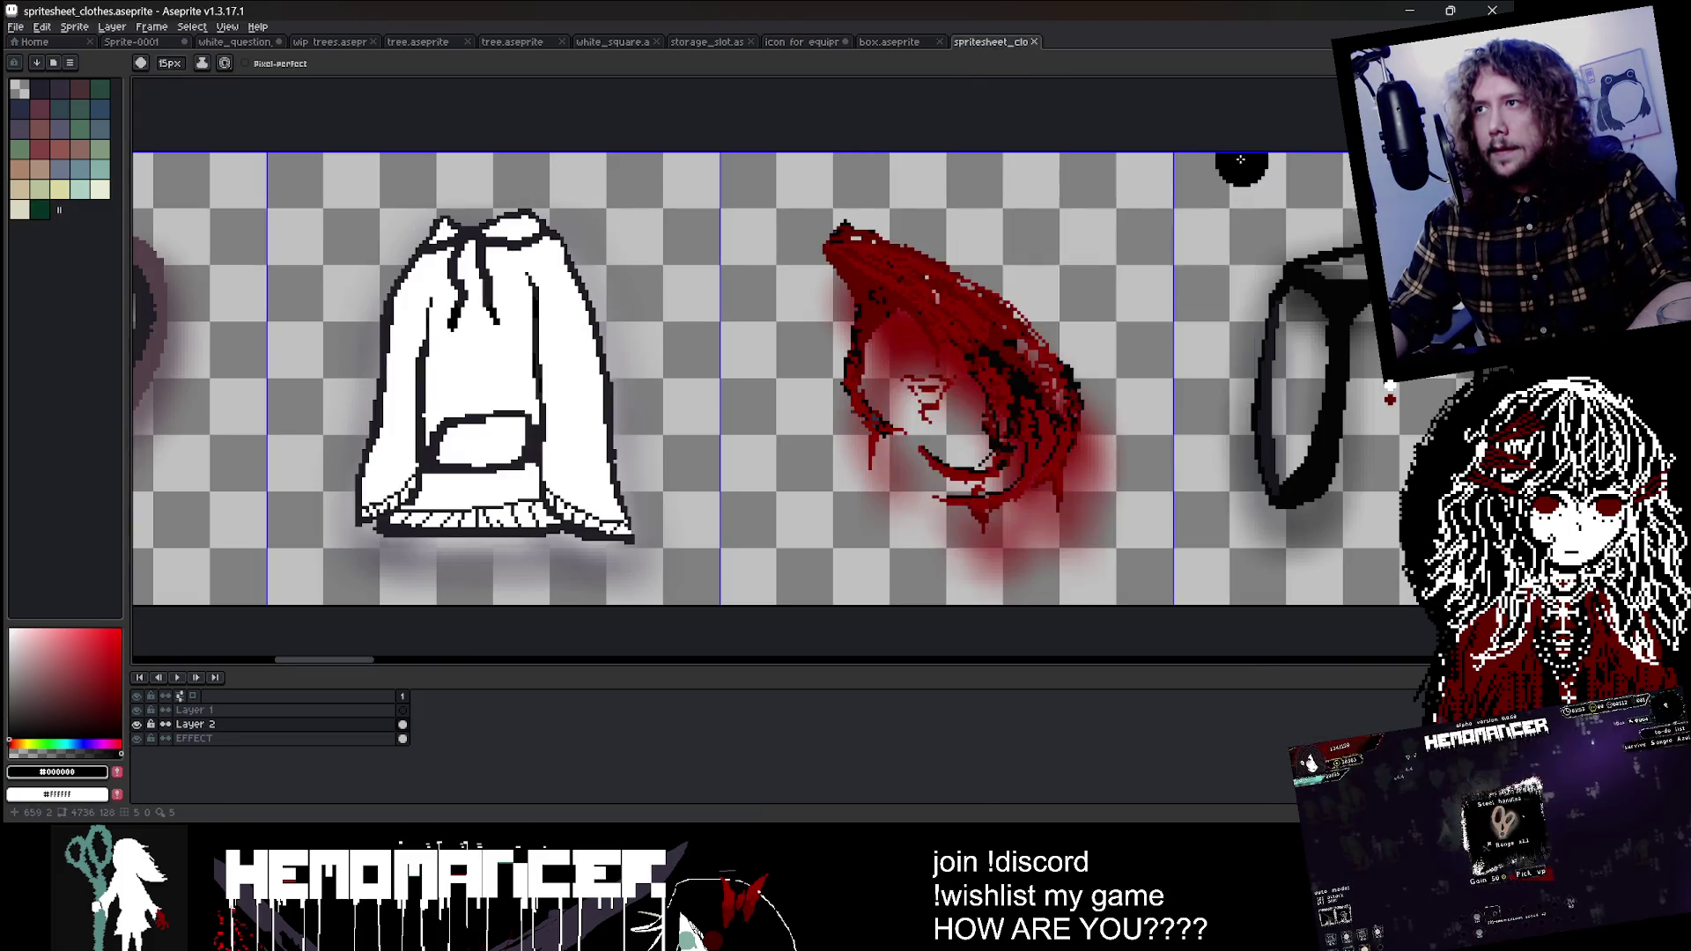
{"action": "scroll", "coordinate": [685, 282], "scroll_direction": "down", "scroll_amount": 4}
{"action": "scroll", "coordinate": [685, 282], "scroll_direction": "up", "scroll_amount": 3}
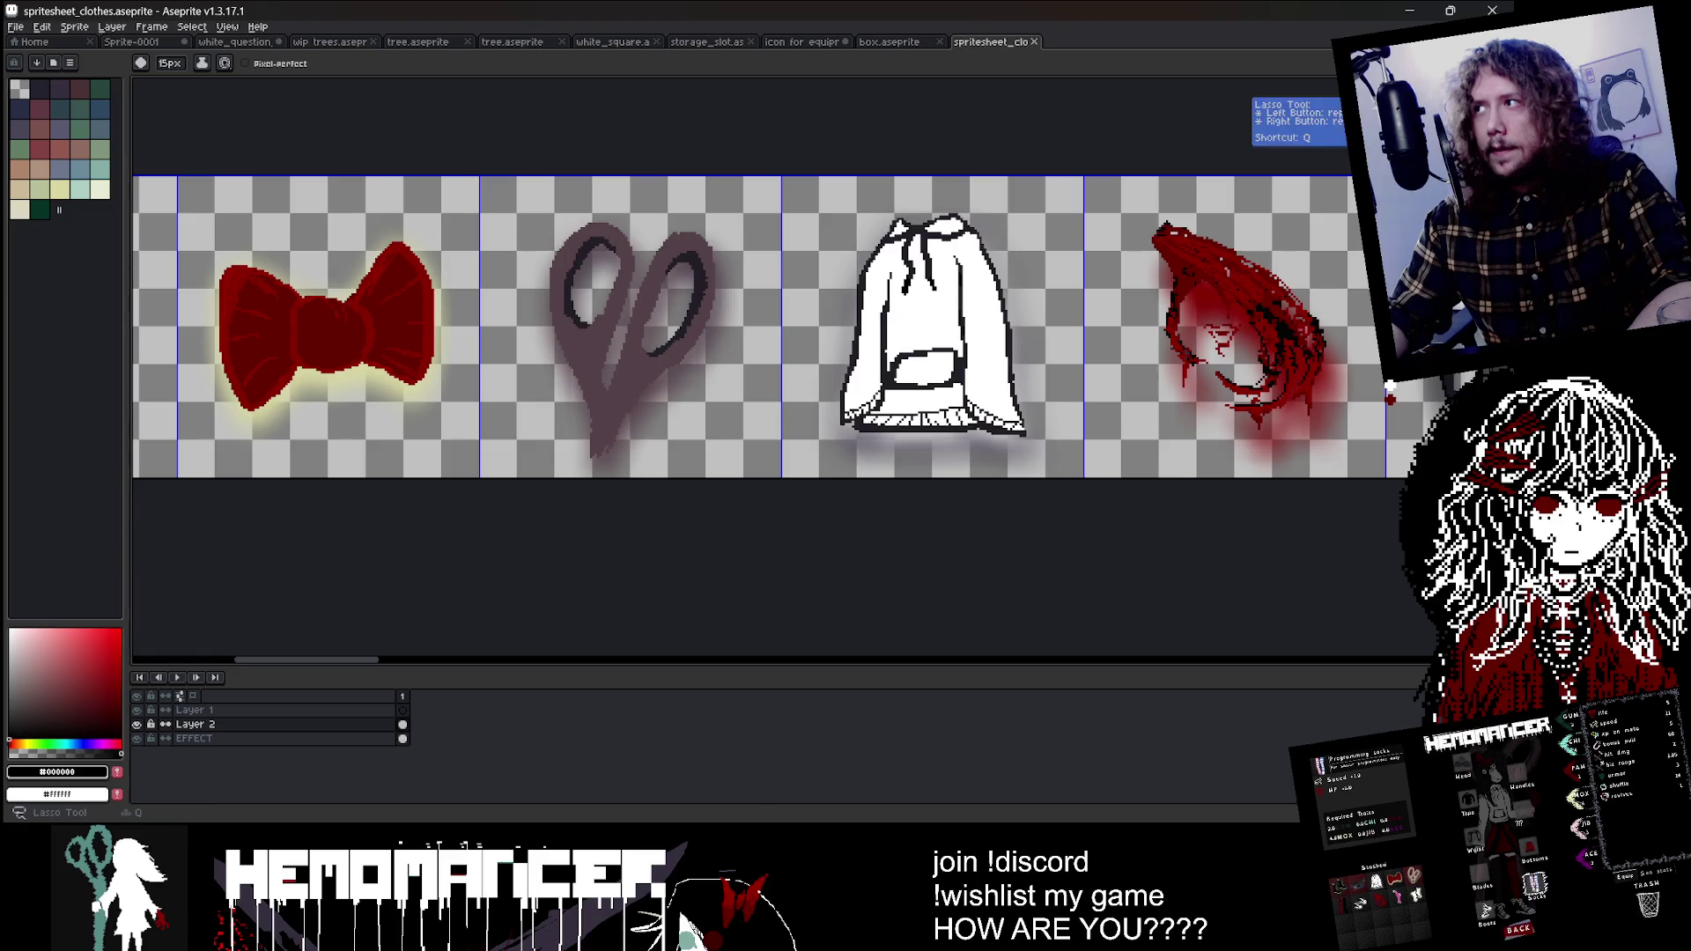
{"action": "key", "text": "m"}
{"action": "left_click_drag", "start_coordinate": [524, 193], "coordinate": [640, 349]}
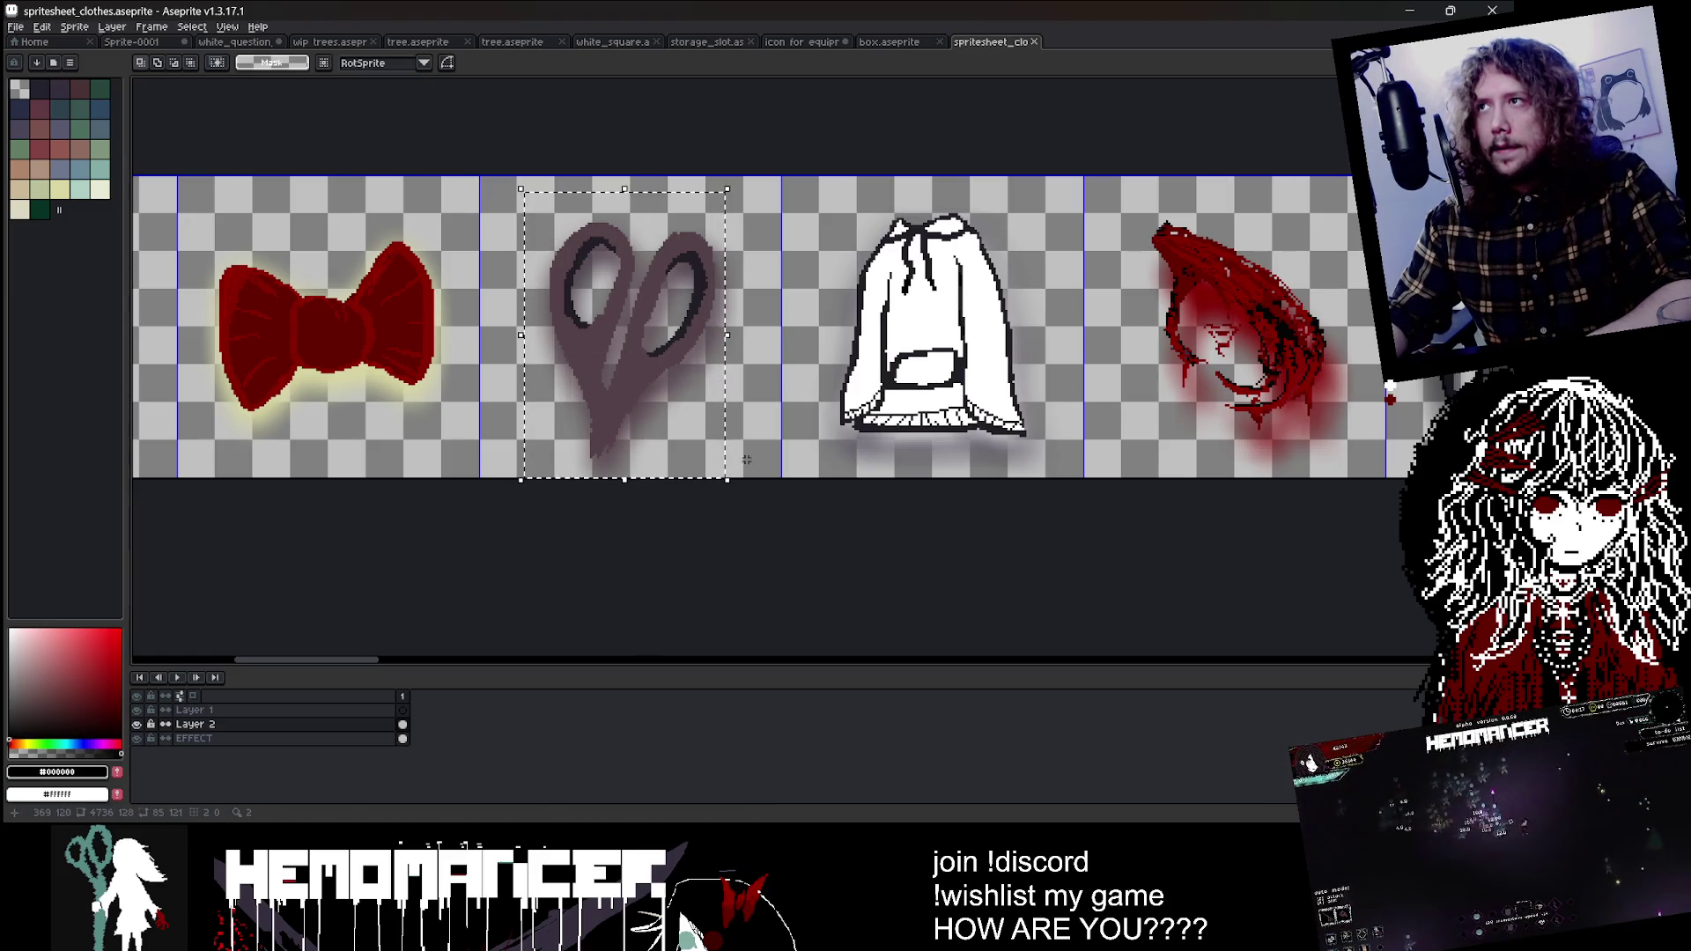
Step: Back in the equipment icon, add a new layer from Layer 2's context menu
{"action": "left_click", "coordinate": [808, 42]}
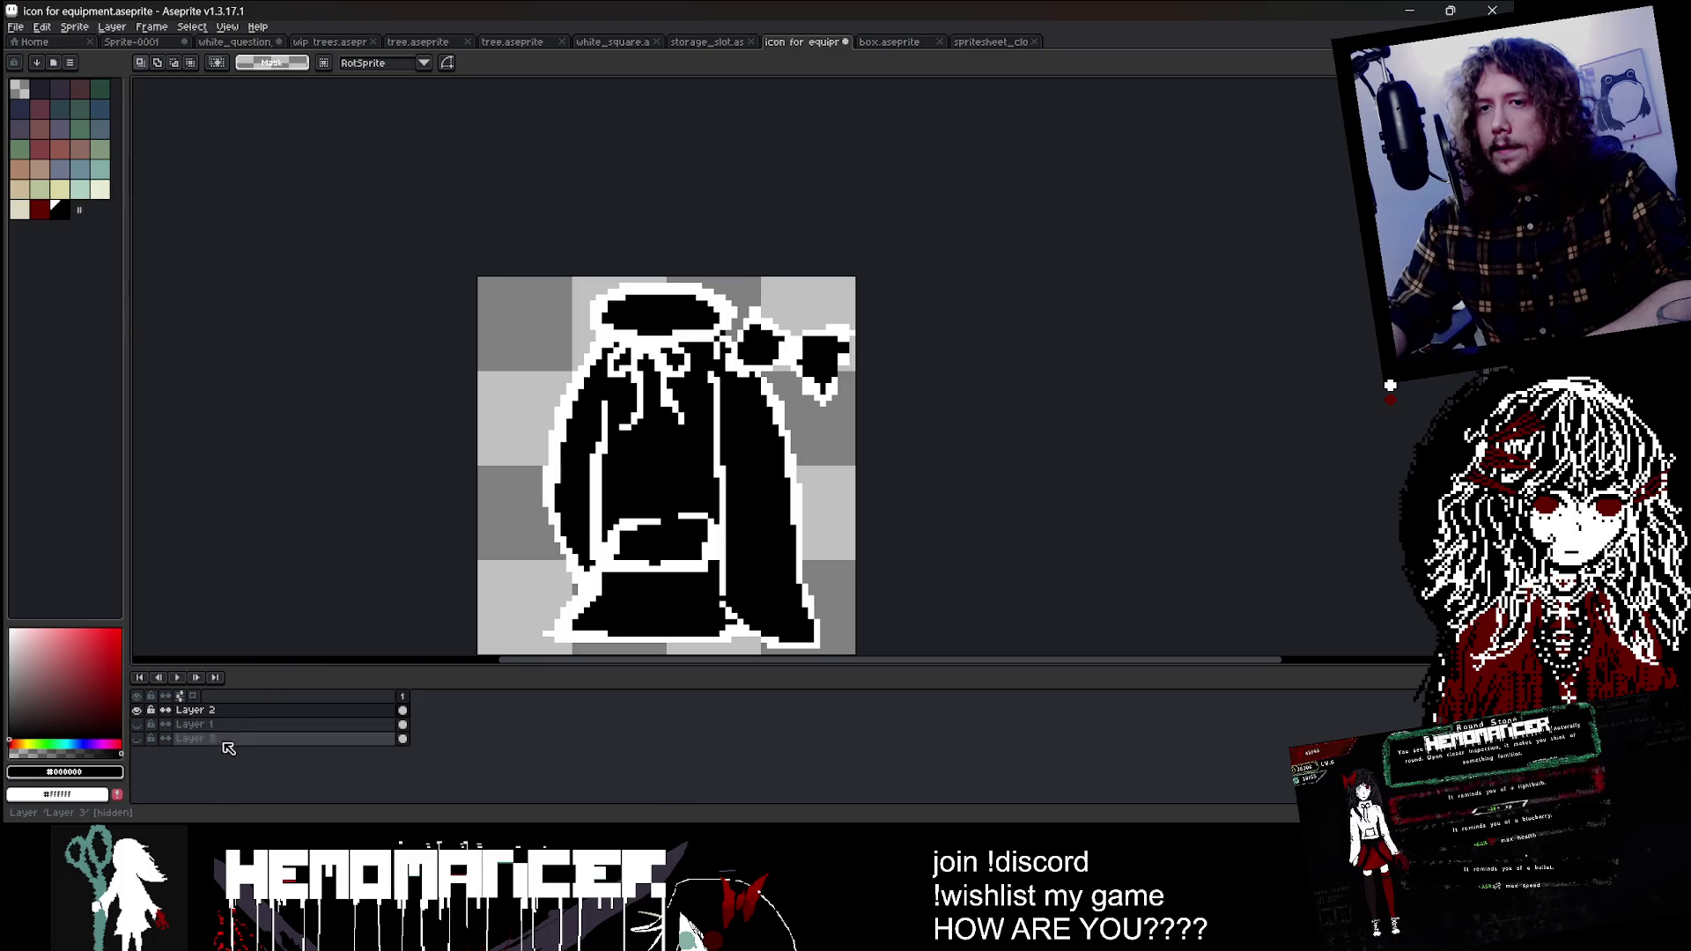
{"action": "right_click", "coordinate": [240, 719]}
{"action": "left_click", "coordinate": [370, 730]}
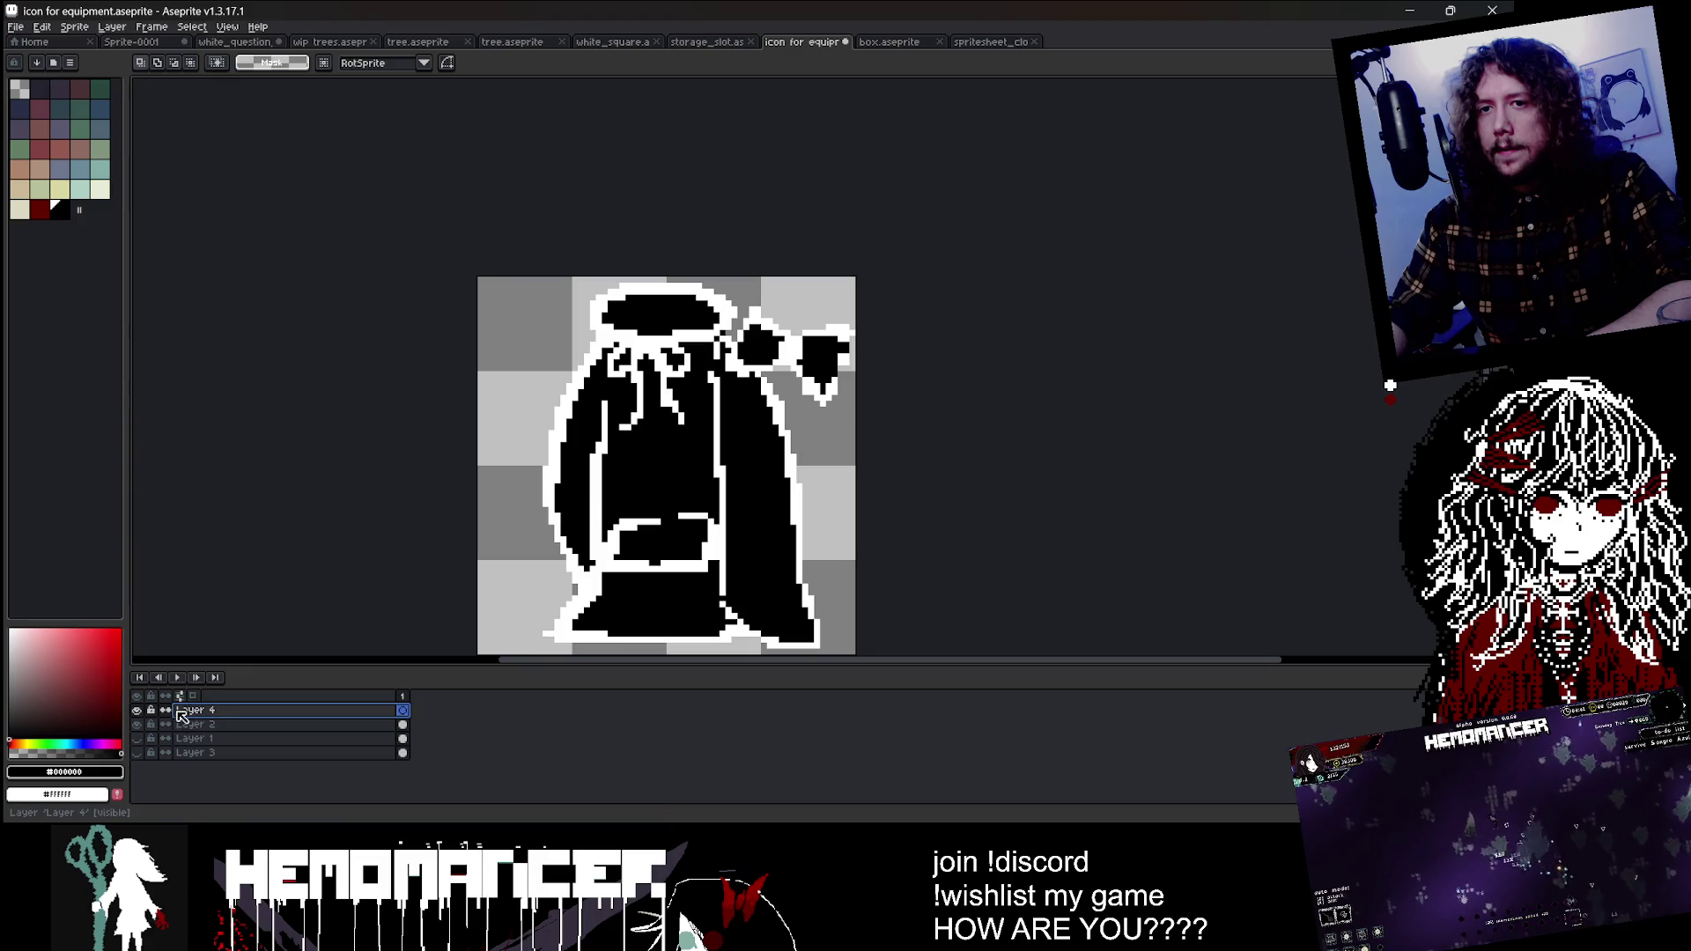
Step: Move Layer 4 beneath Layer 2, paste the scissors and shrink them toward the upper left
{"action": "left_click_drag", "start_coordinate": [180, 715], "coordinate": [185, 731]}
{"action": "key", "text": "ctrl+v"}
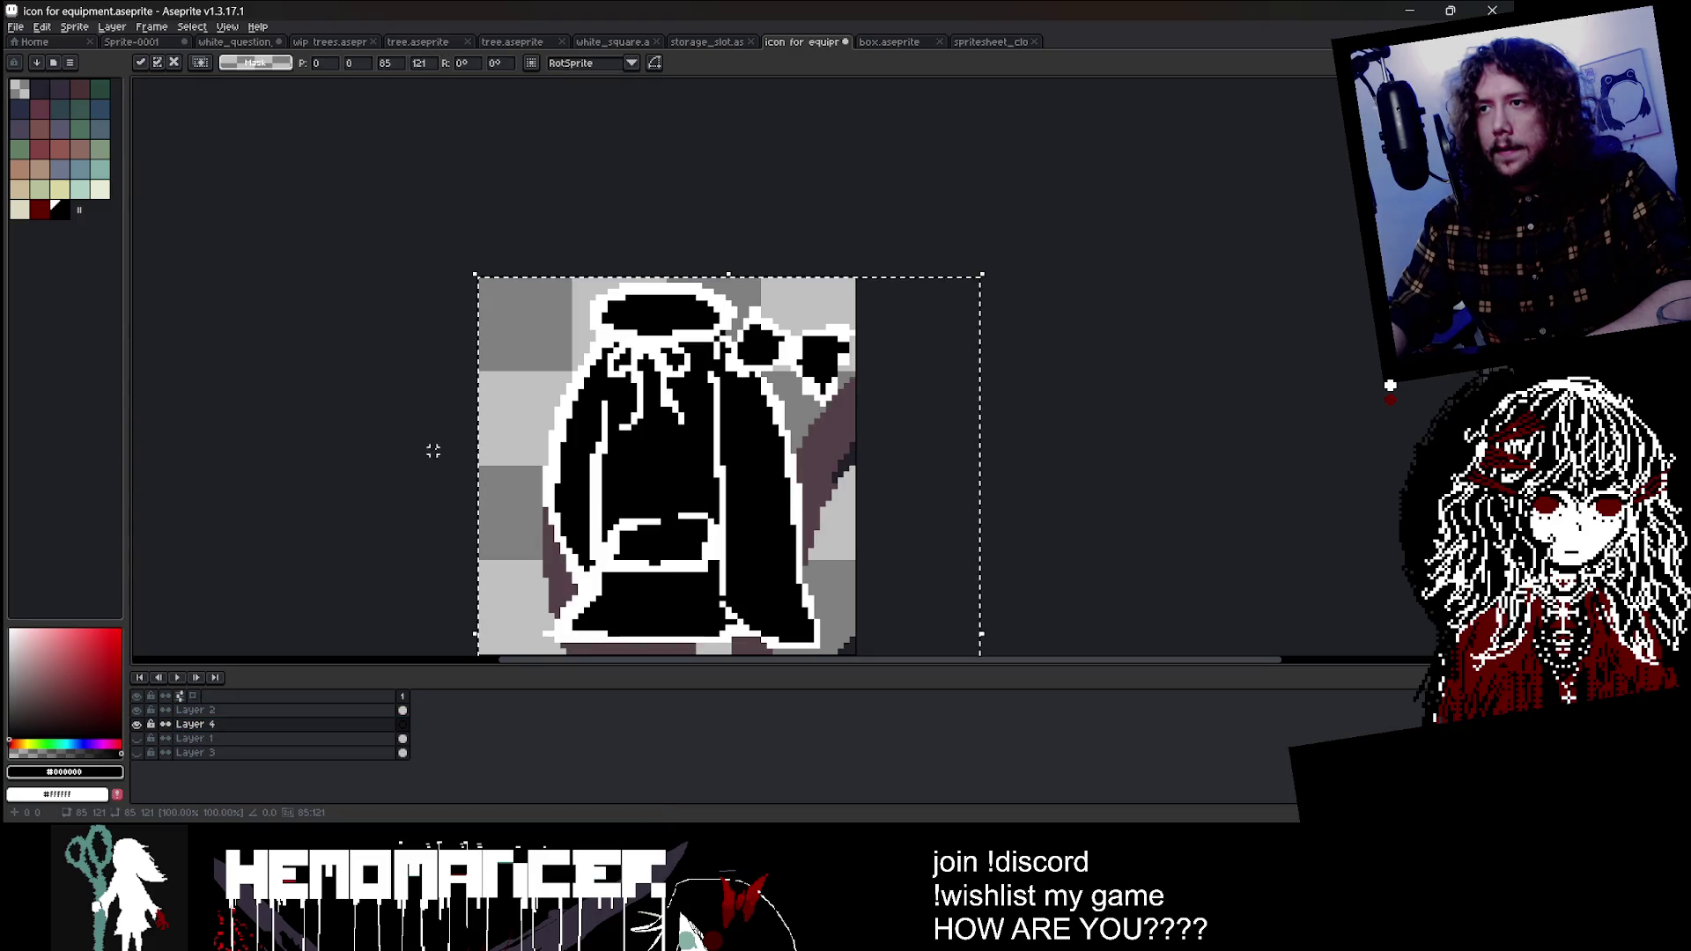
{"action": "left_click_drag", "start_coordinate": [434, 451], "coordinate": [380, 374]}
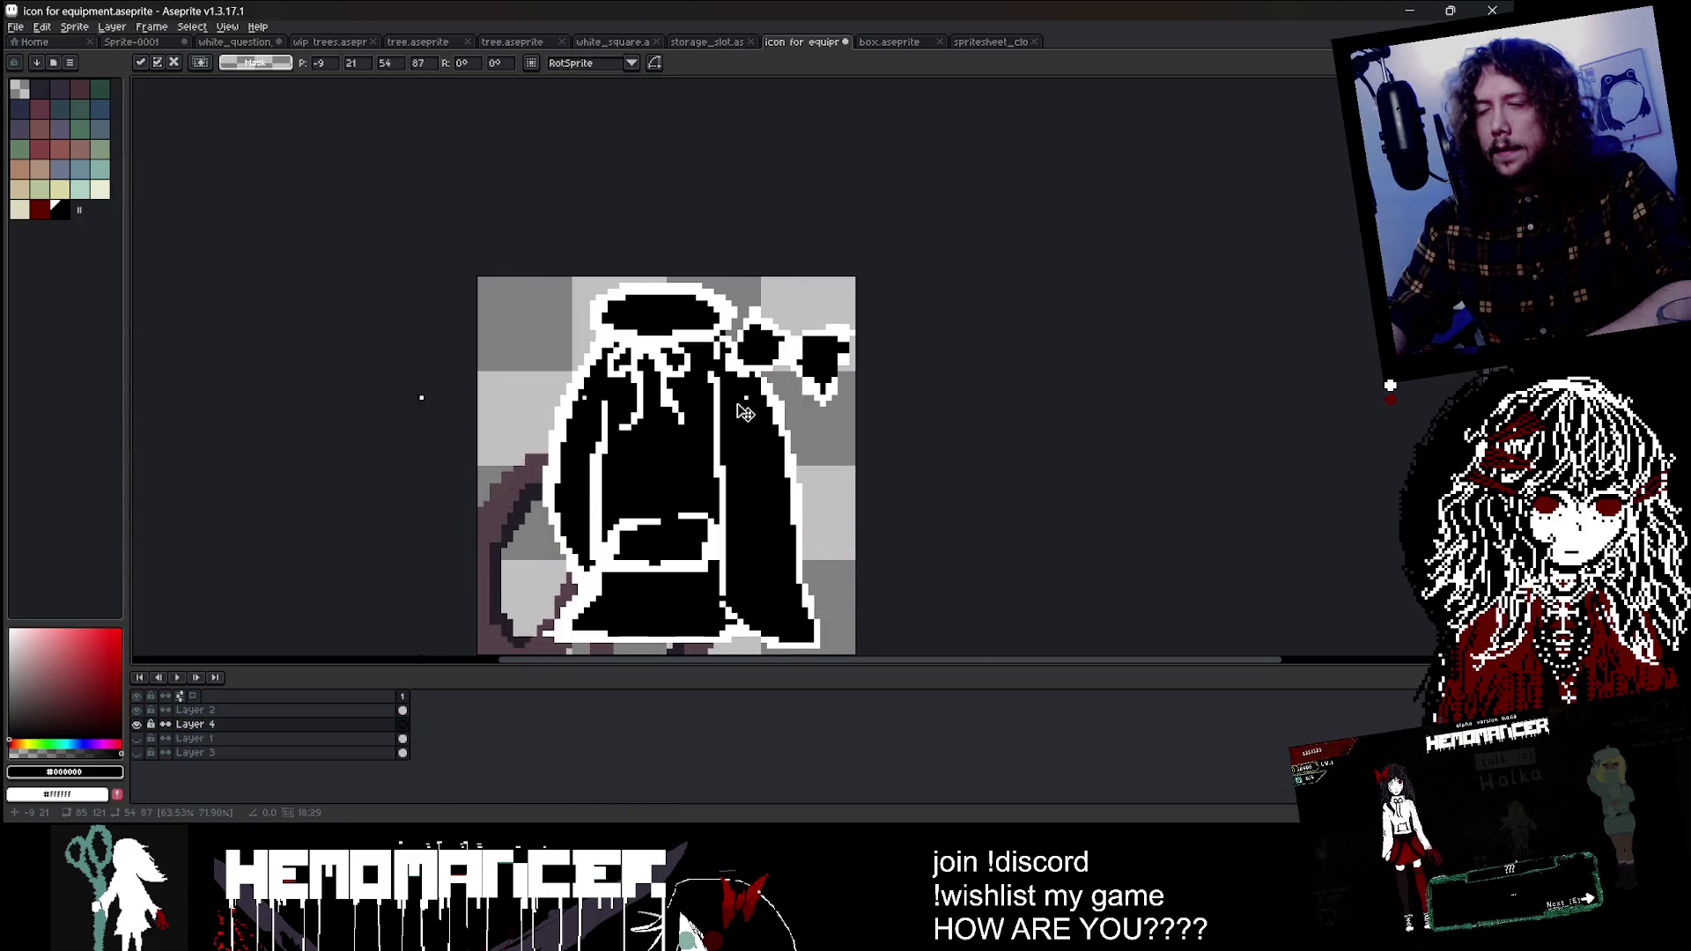
{"action": "mouse_move", "coordinate": [935, 206]}
{"action": "left_mouse_down"}
{"action": "mouse_move", "coordinate": [757, 235]}
{"action": "mouse_move", "coordinate": [678, 337]}
{"action": "left_mouse_up"}
Step: Shrink the scissors further, tilt them about 15° and nudge them into place
{"action": "scroll", "coordinate": [640, 371], "scroll_direction": "down", "scroll_amount": 3}
{"action": "scroll", "coordinate": [641, 371], "scroll_direction": "up", "scroll_amount": 2}
{"action": "left_click_drag", "start_coordinate": [601, 468], "coordinate": [693, 370]}
{"action": "left_click_drag", "start_coordinate": [749, 251], "coordinate": [677, 262]}
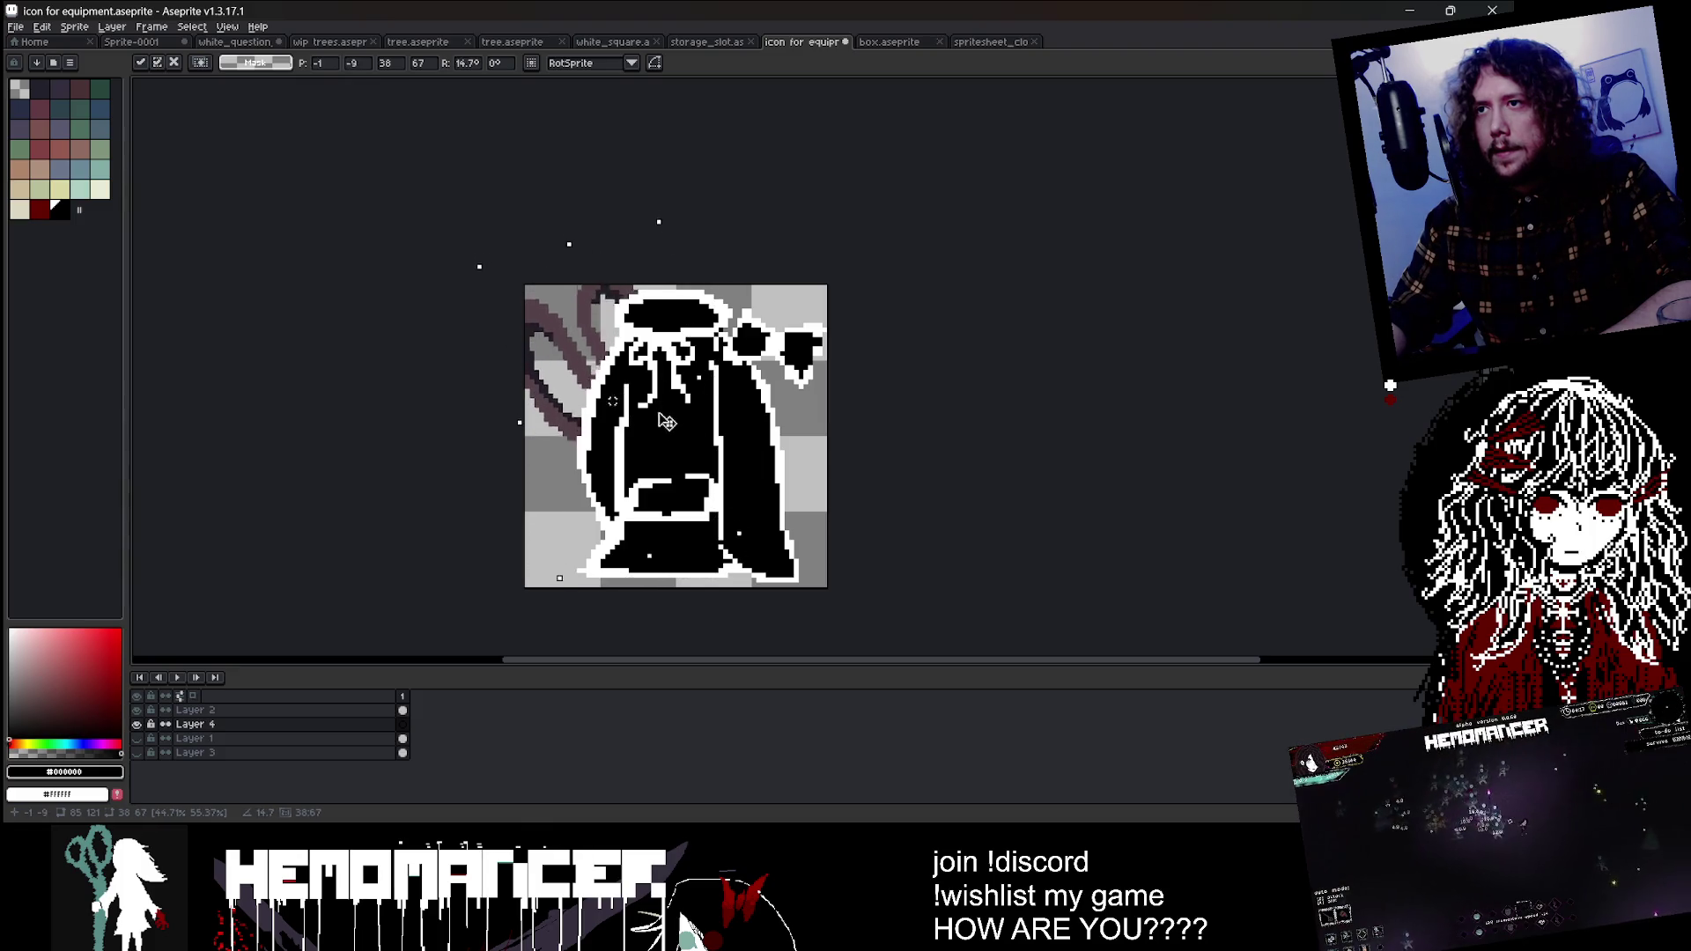
{"action": "left_click_drag", "start_coordinate": [683, 436], "coordinate": [684, 442]}
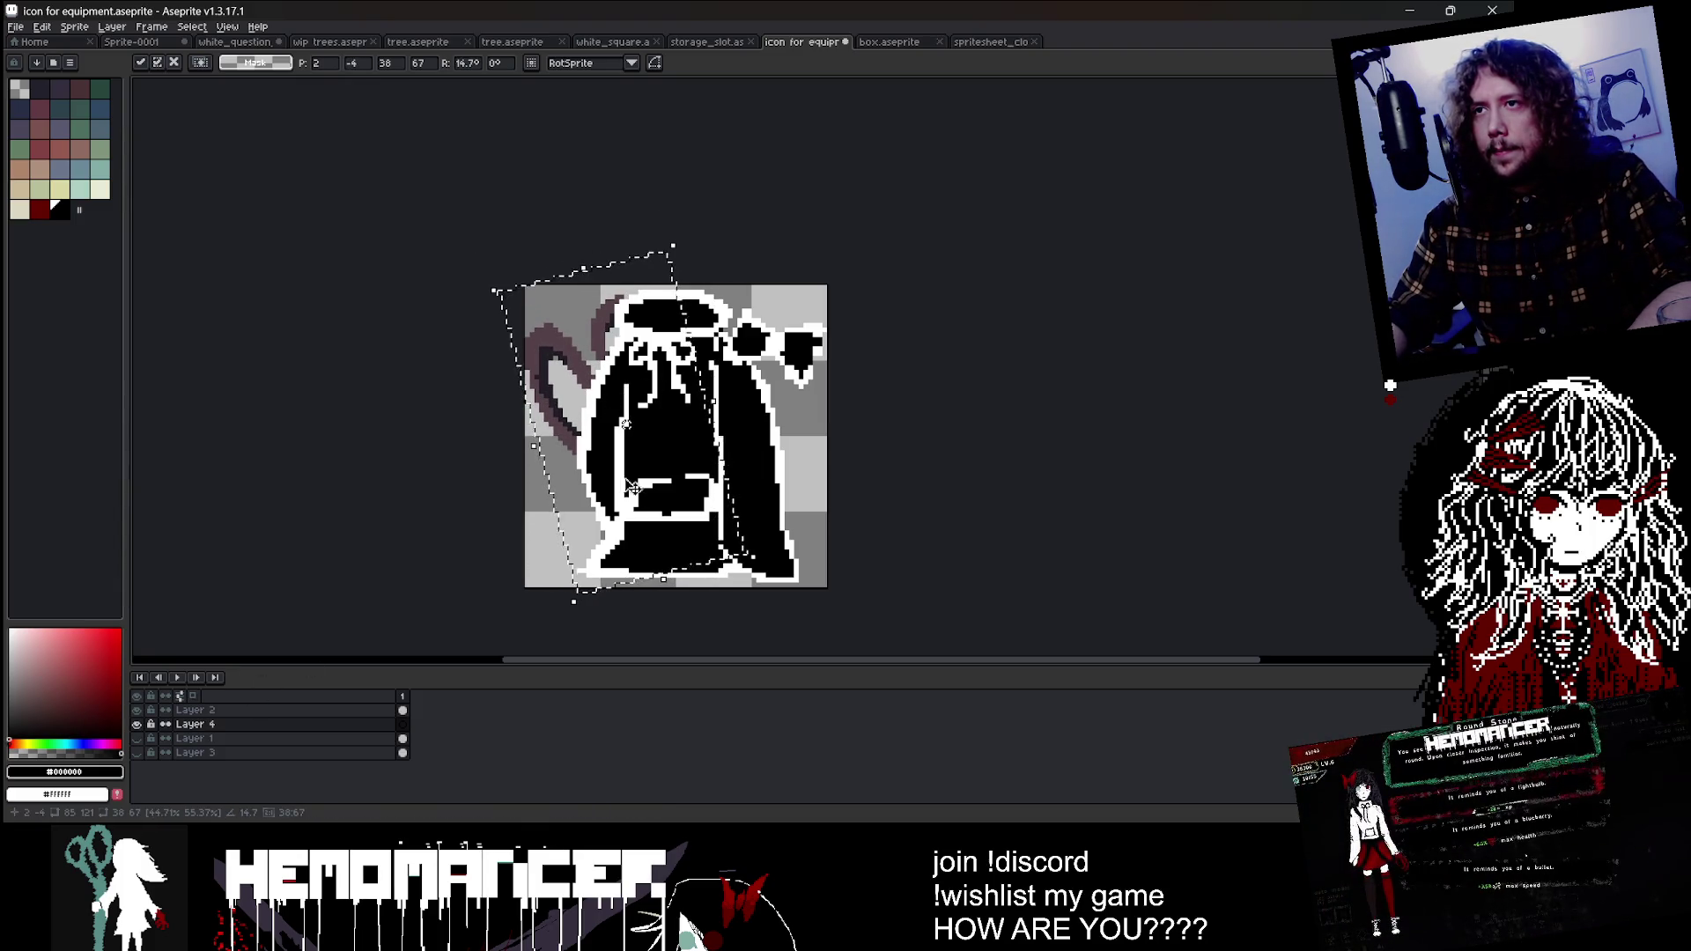
{"action": "left_click_drag", "start_coordinate": [625, 490], "coordinate": [631, 480]}
{"action": "key", "text": "ctrl+z"}
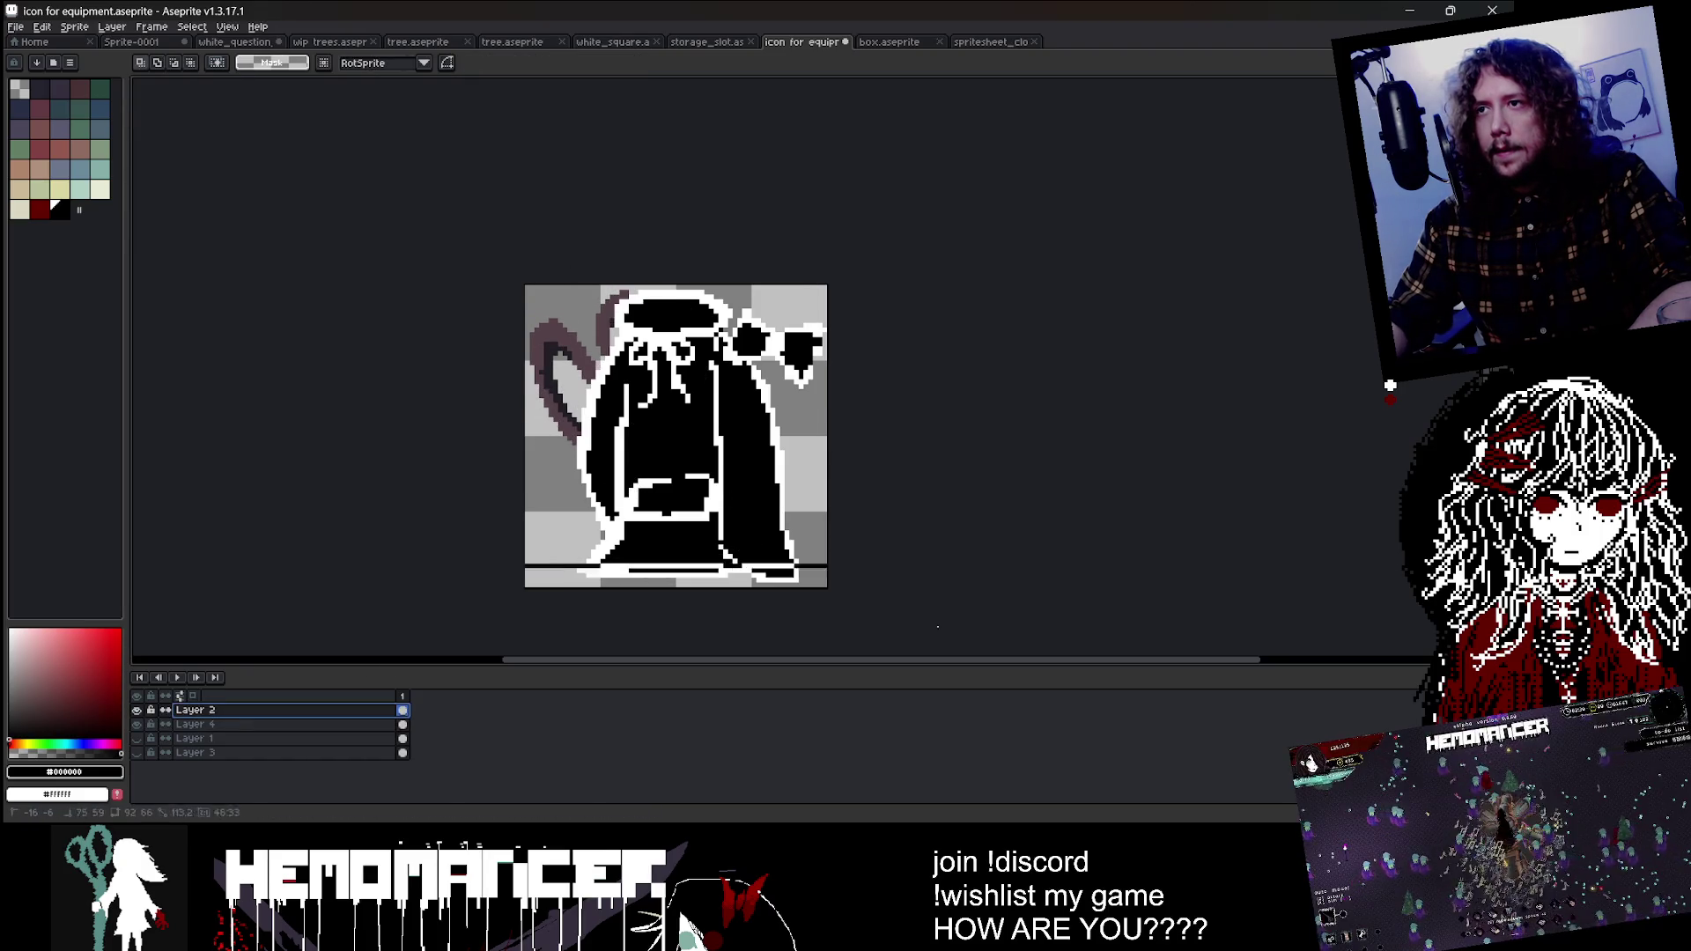
Step: Try nudging the cloak one pixel left and down, undo it, and reselect Layer 4
{"action": "key", "text": "ctrl+v"}
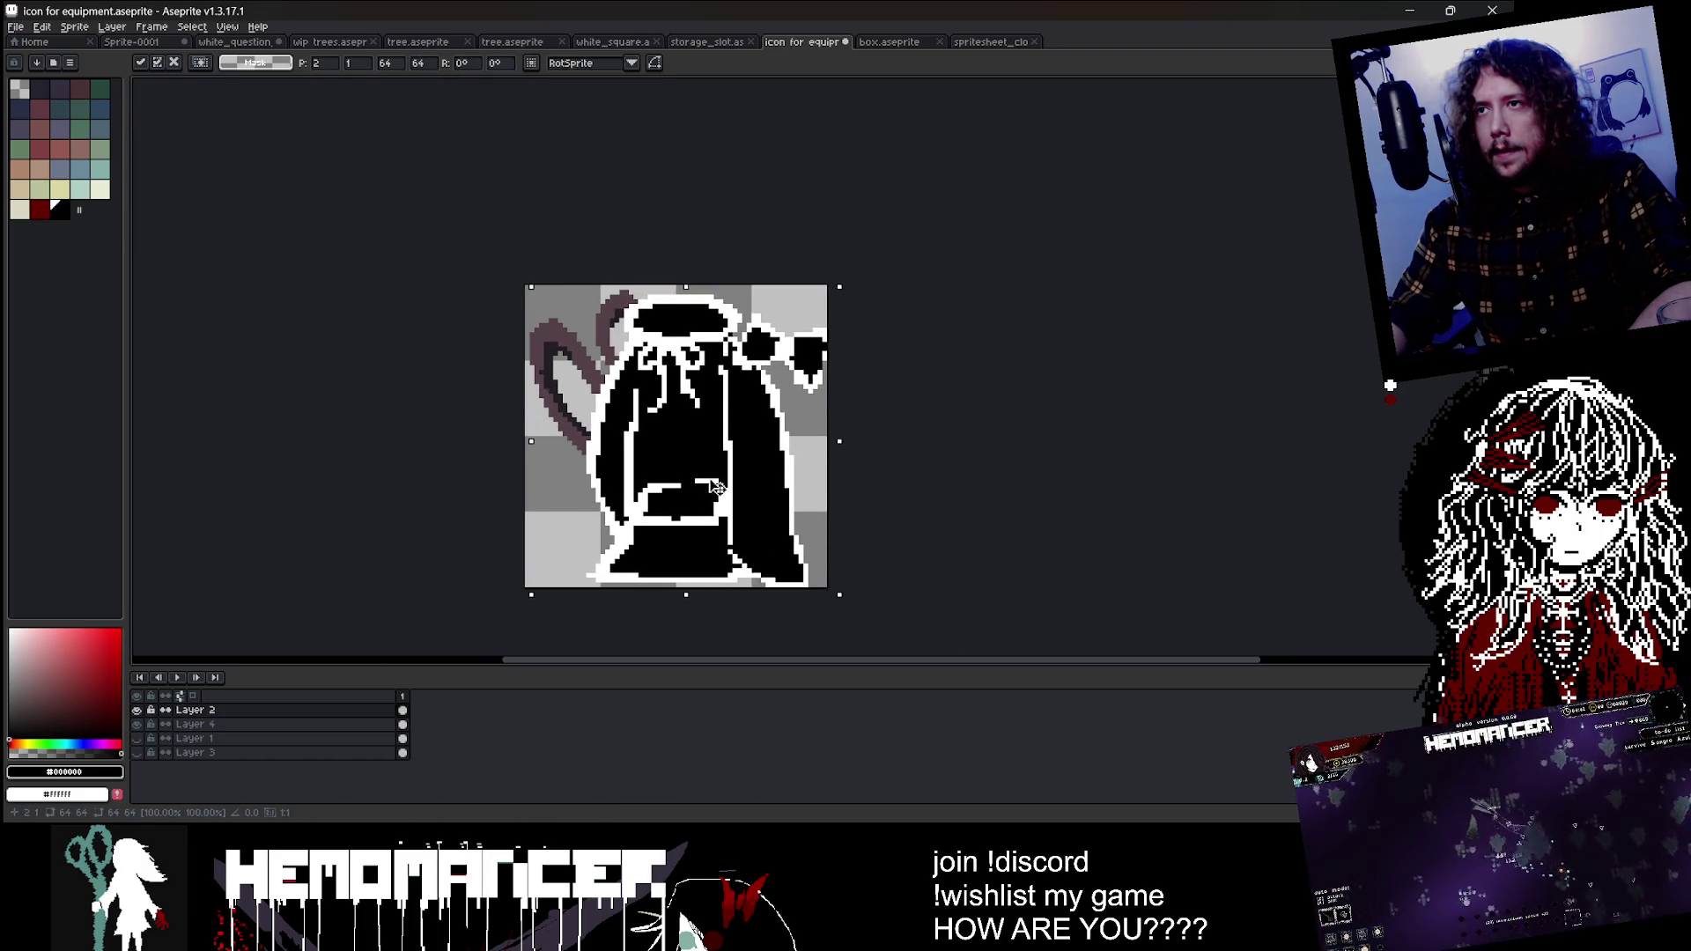
{"action": "key", "text": "Left"}
{"action": "key", "text": "Down"}
{"action": "left_click", "coordinate": [935, 370]}
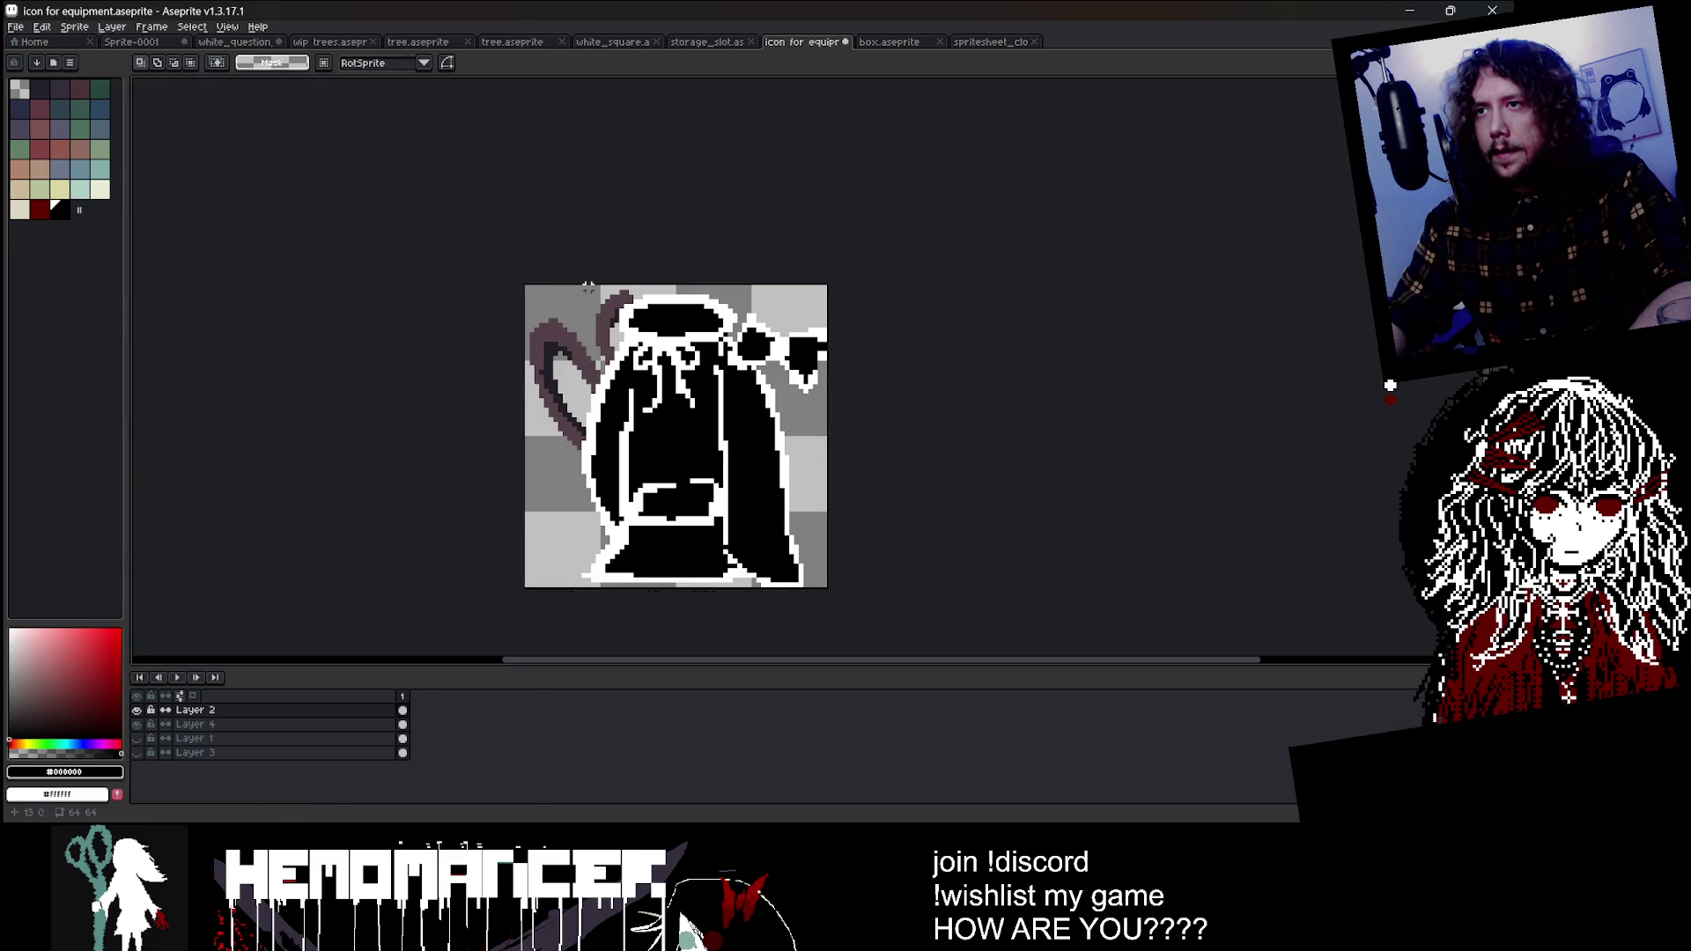
{"action": "key", "text": "ctrl+z"}
{"action": "key", "text": "ctrl+z"}
{"action": "key", "text": "ctrl+z"}
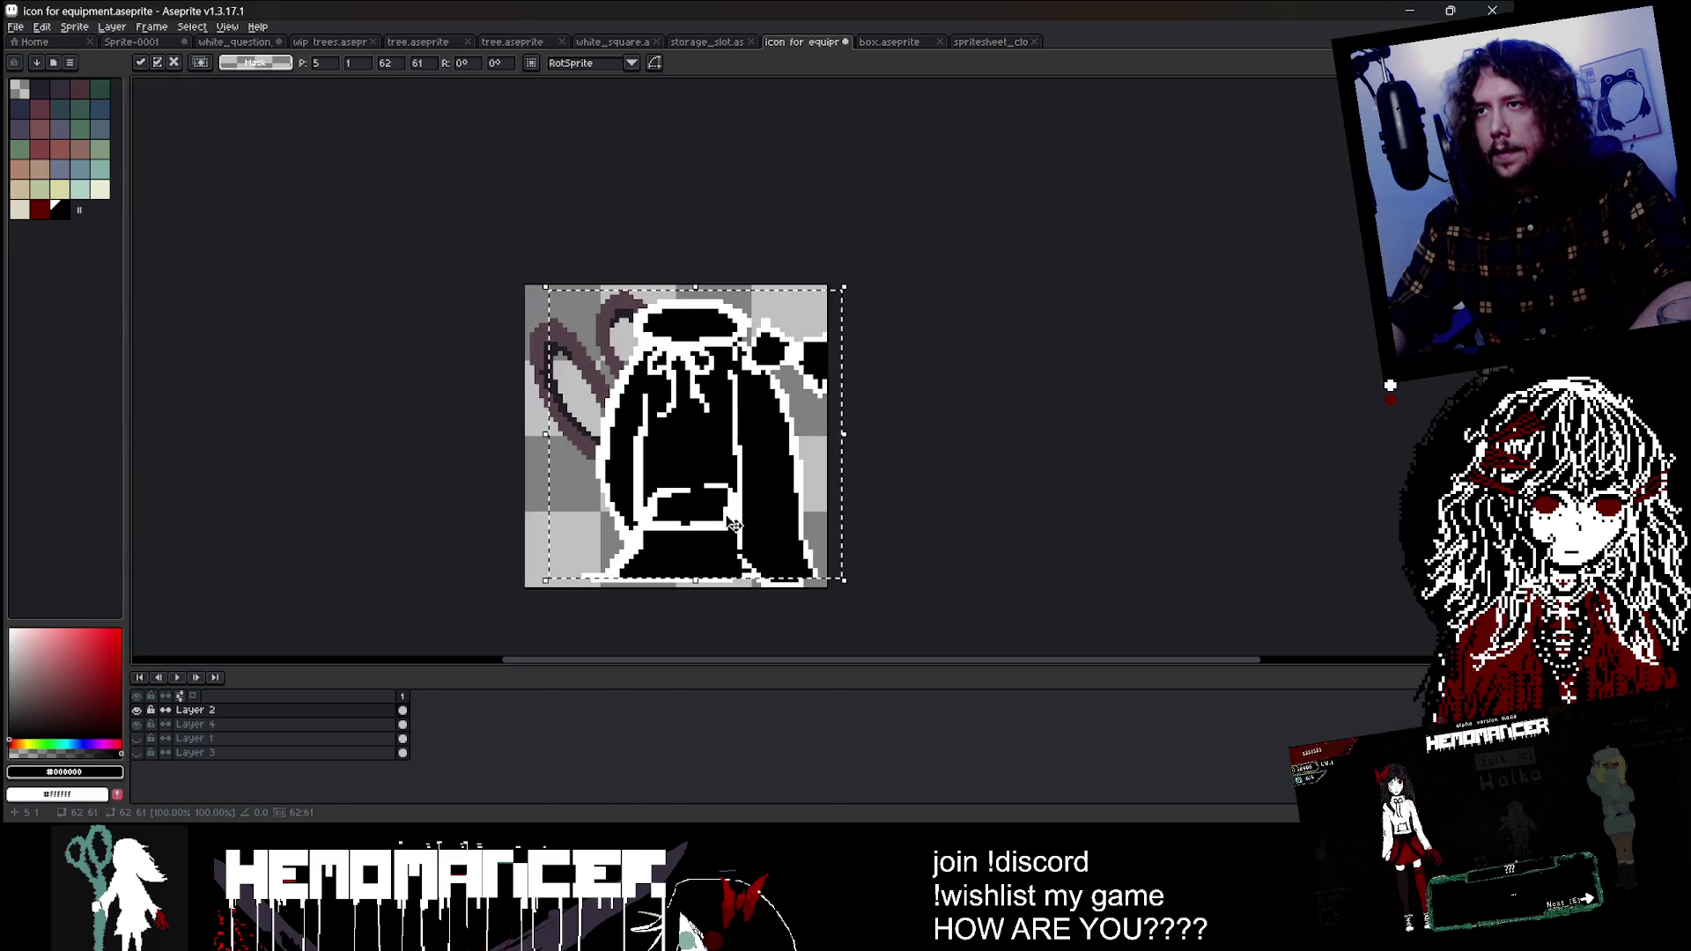
{"action": "left_click", "coordinate": [254, 729]}
{"action": "scroll", "coordinate": [608, 350], "scroll_direction": "up", "scroll_amount": 1}
Step: Bucket-fill the scissors white on Layer 4
{"action": "key", "text": "g"}
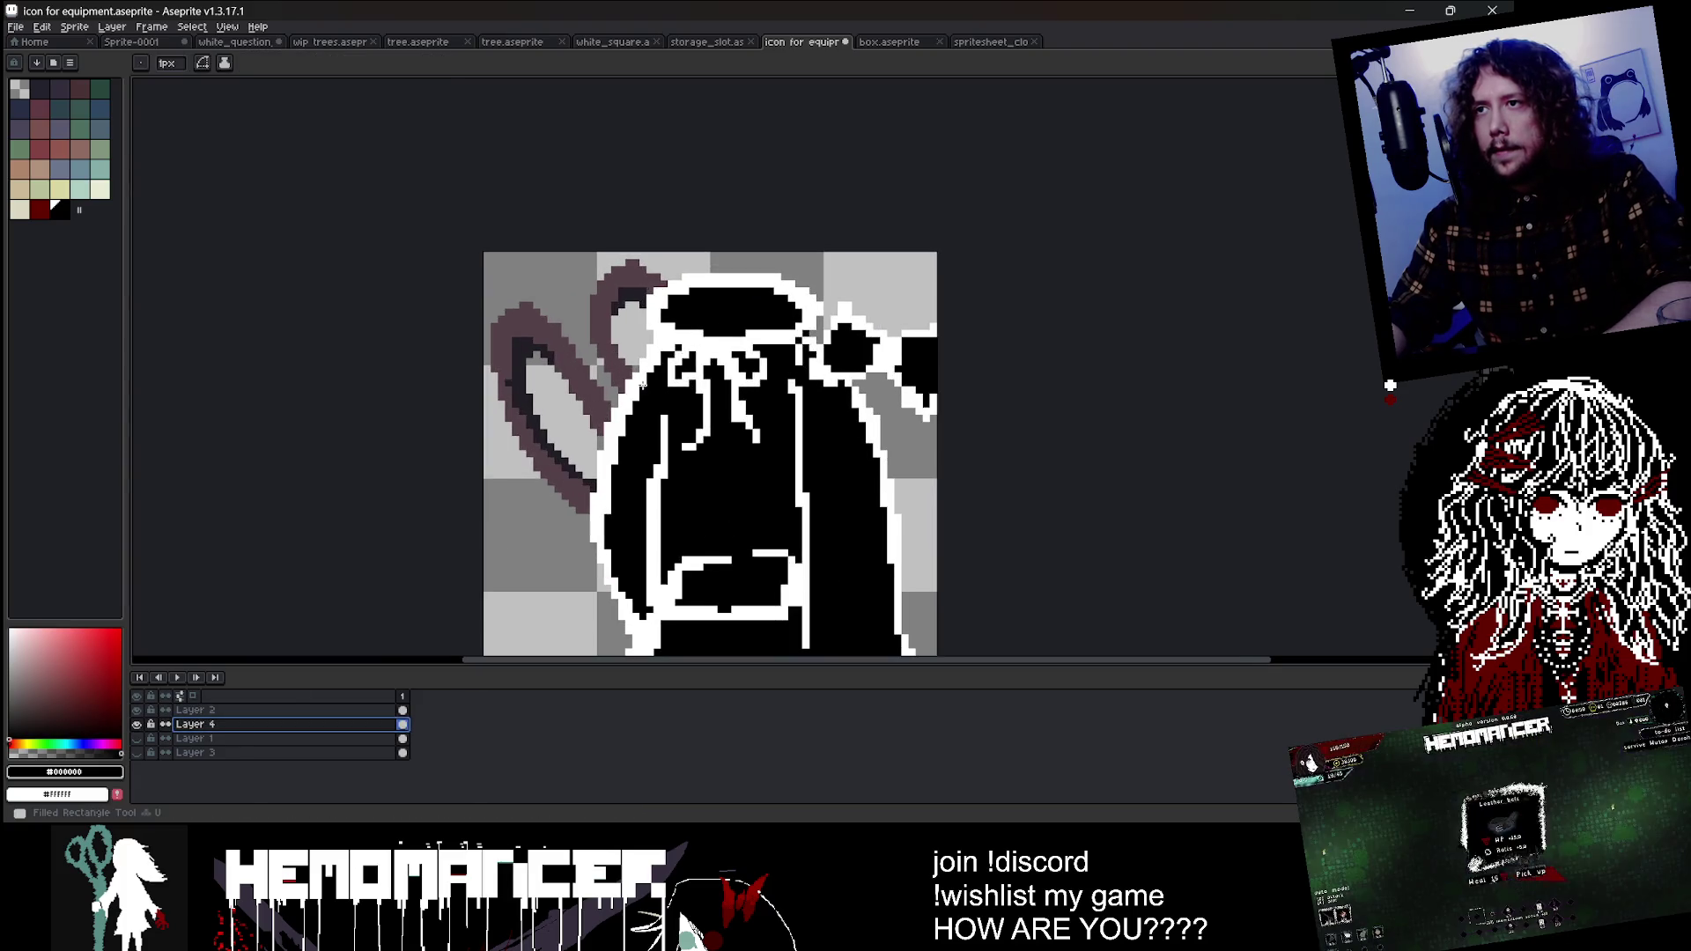
{"action": "left_click", "coordinate": [616, 353], "text": "alt"}
{"action": "left_click", "coordinate": [607, 342]}
{"action": "scroll", "coordinate": [606, 342], "scroll_direction": "down", "scroll_amount": 4}
{"action": "scroll", "coordinate": [762, 264], "scroll_direction": "down", "scroll_amount": 1}
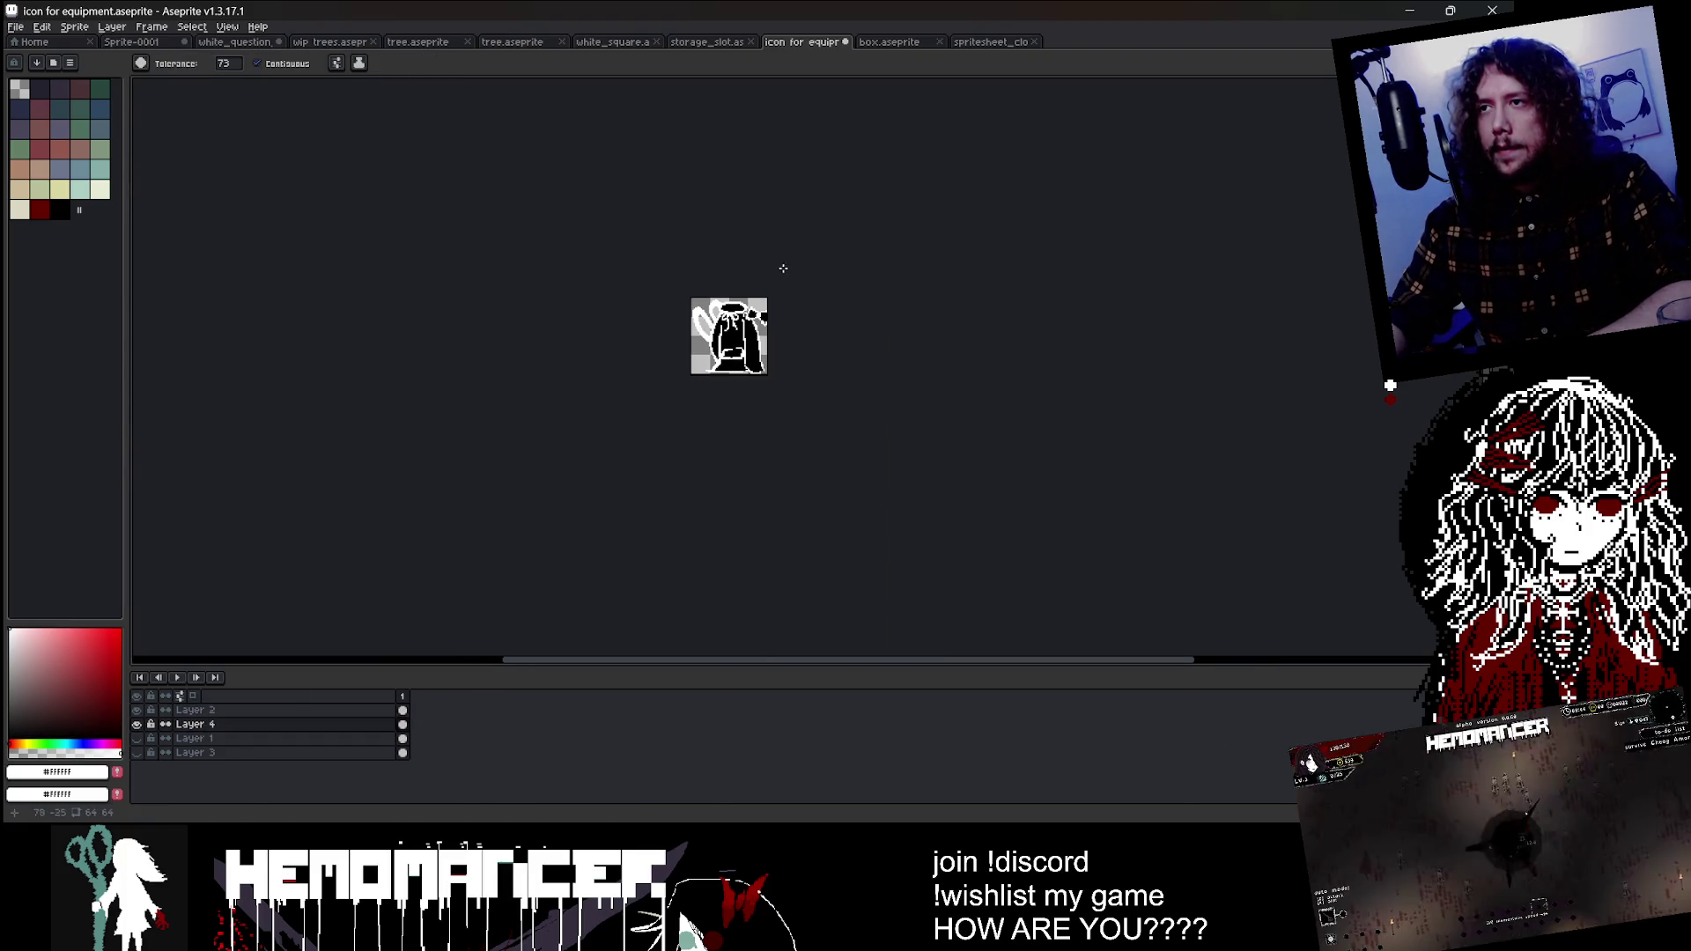
{"action": "scroll", "coordinate": [856, 298], "scroll_direction": "up", "scroll_amount": 2}
{"action": "scroll", "coordinate": [857, 302], "scroll_direction": "up", "scroll_amount": 1}
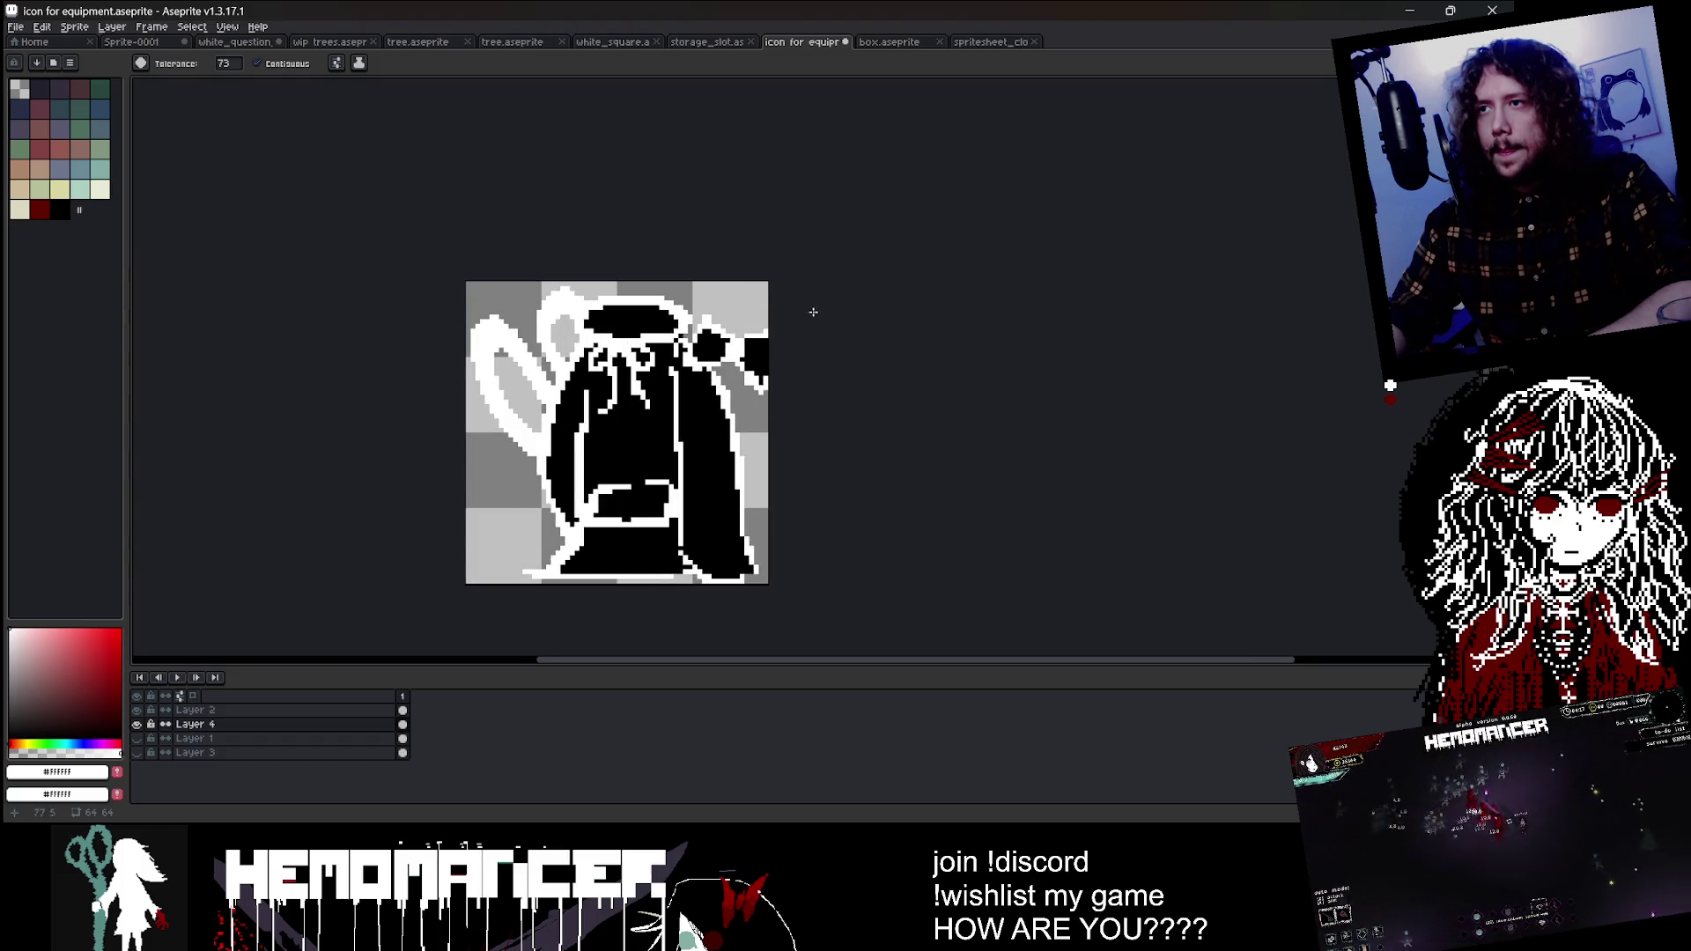
Step: Marquee the white scissors, shrink them slightly and commit
{"action": "key", "text": "m"}
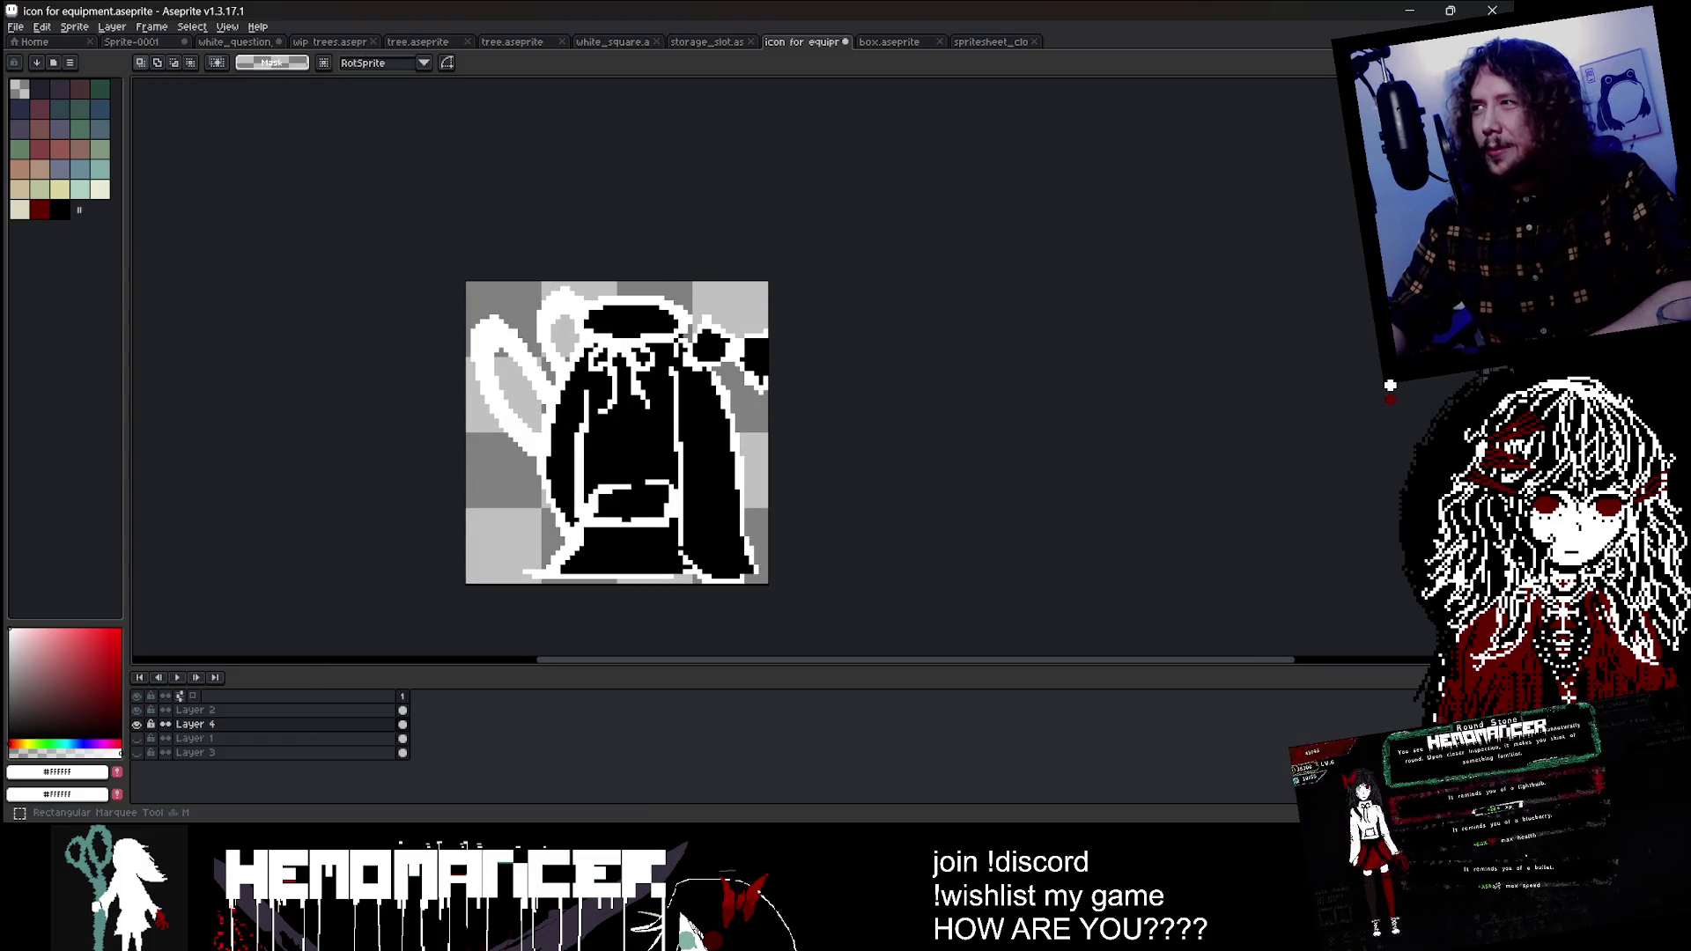
{"action": "key", "text": "ctrl+v"}
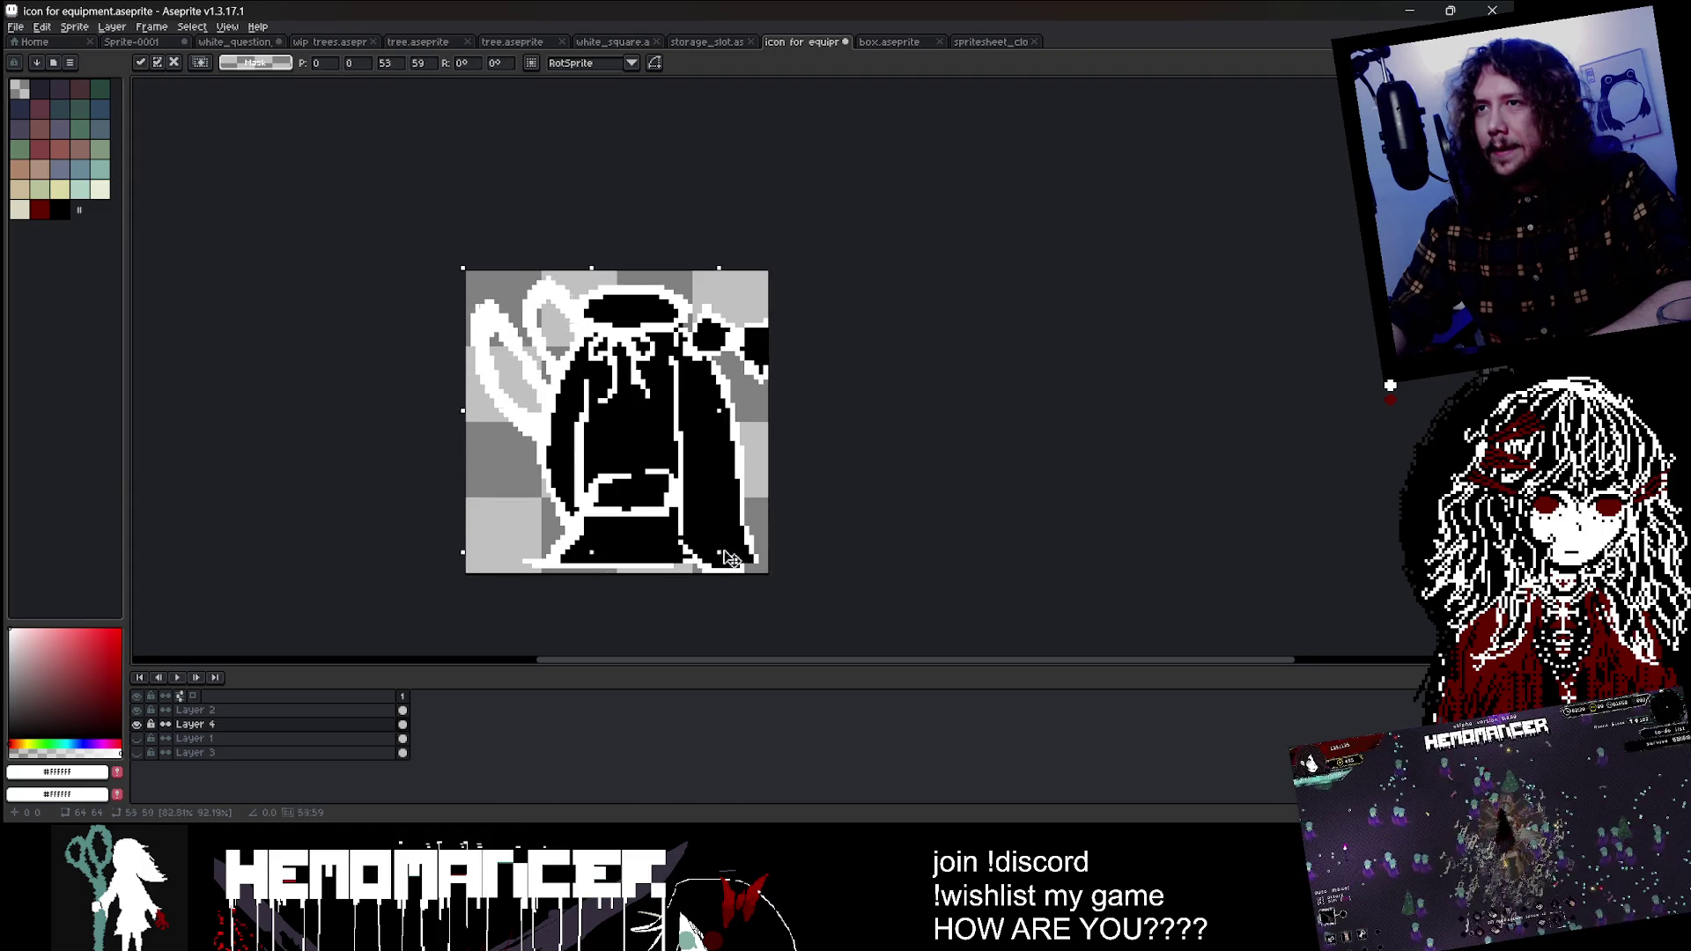
{"action": "left_click_drag", "start_coordinate": [676, 502], "coordinate": [666, 486]}
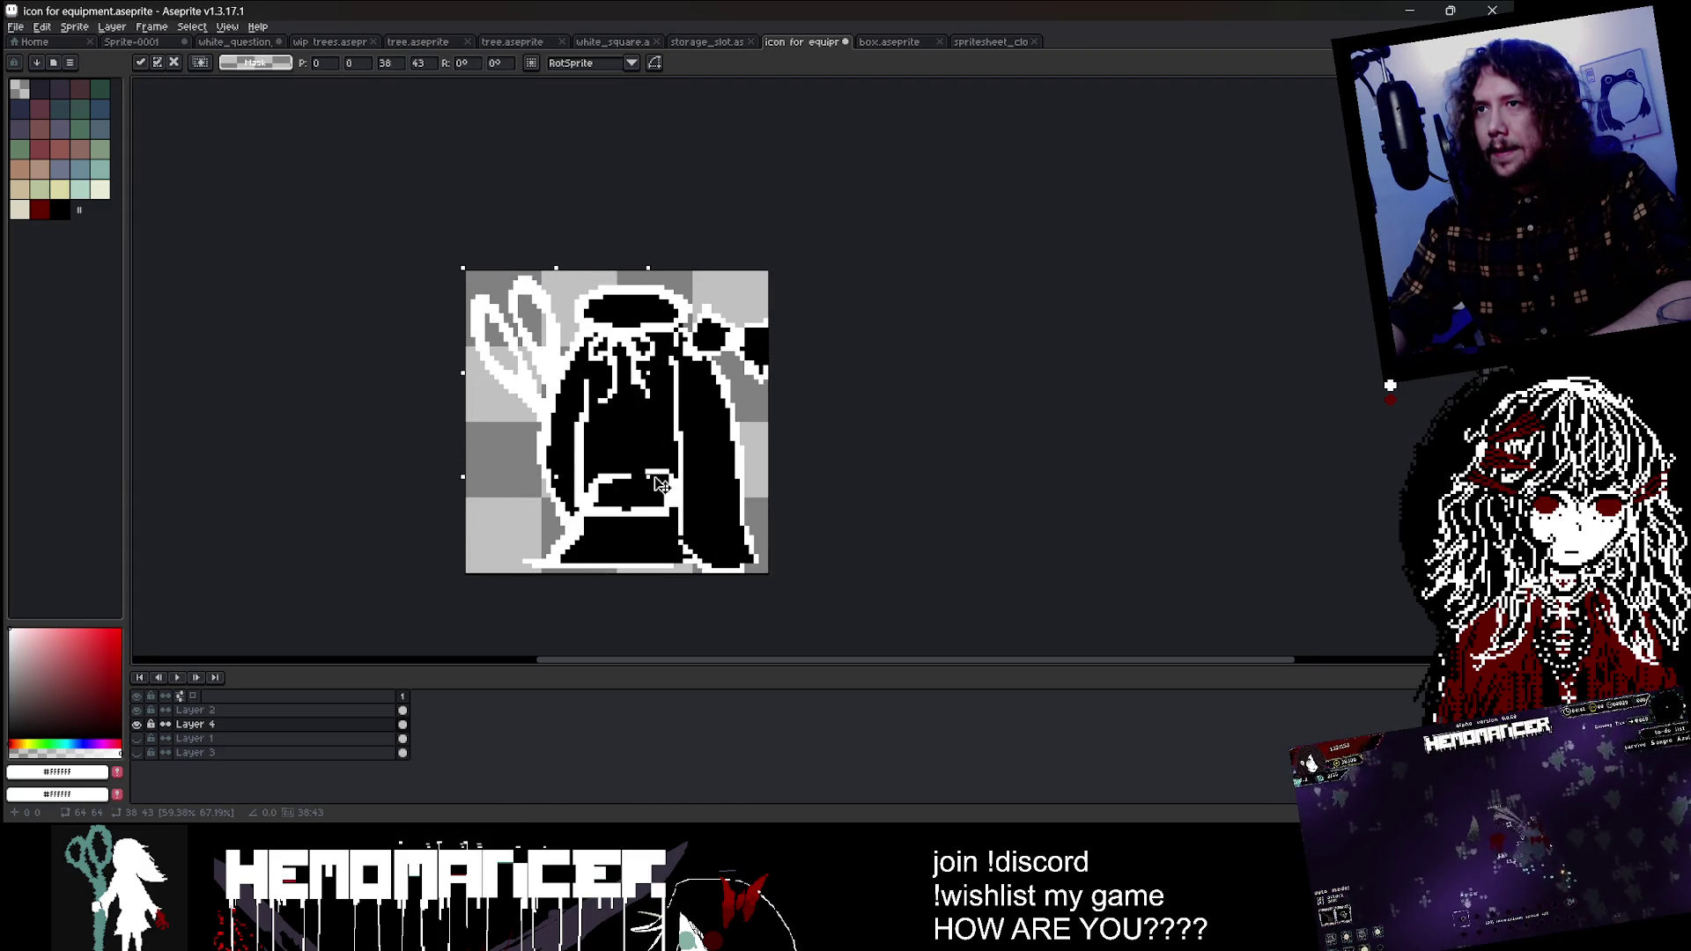
{"action": "key", "text": "Return"}
Step: On Layer 2, shift the cloak's top-right detail, then undo back to the earlier shape
{"action": "left_click", "coordinate": [196, 710]}
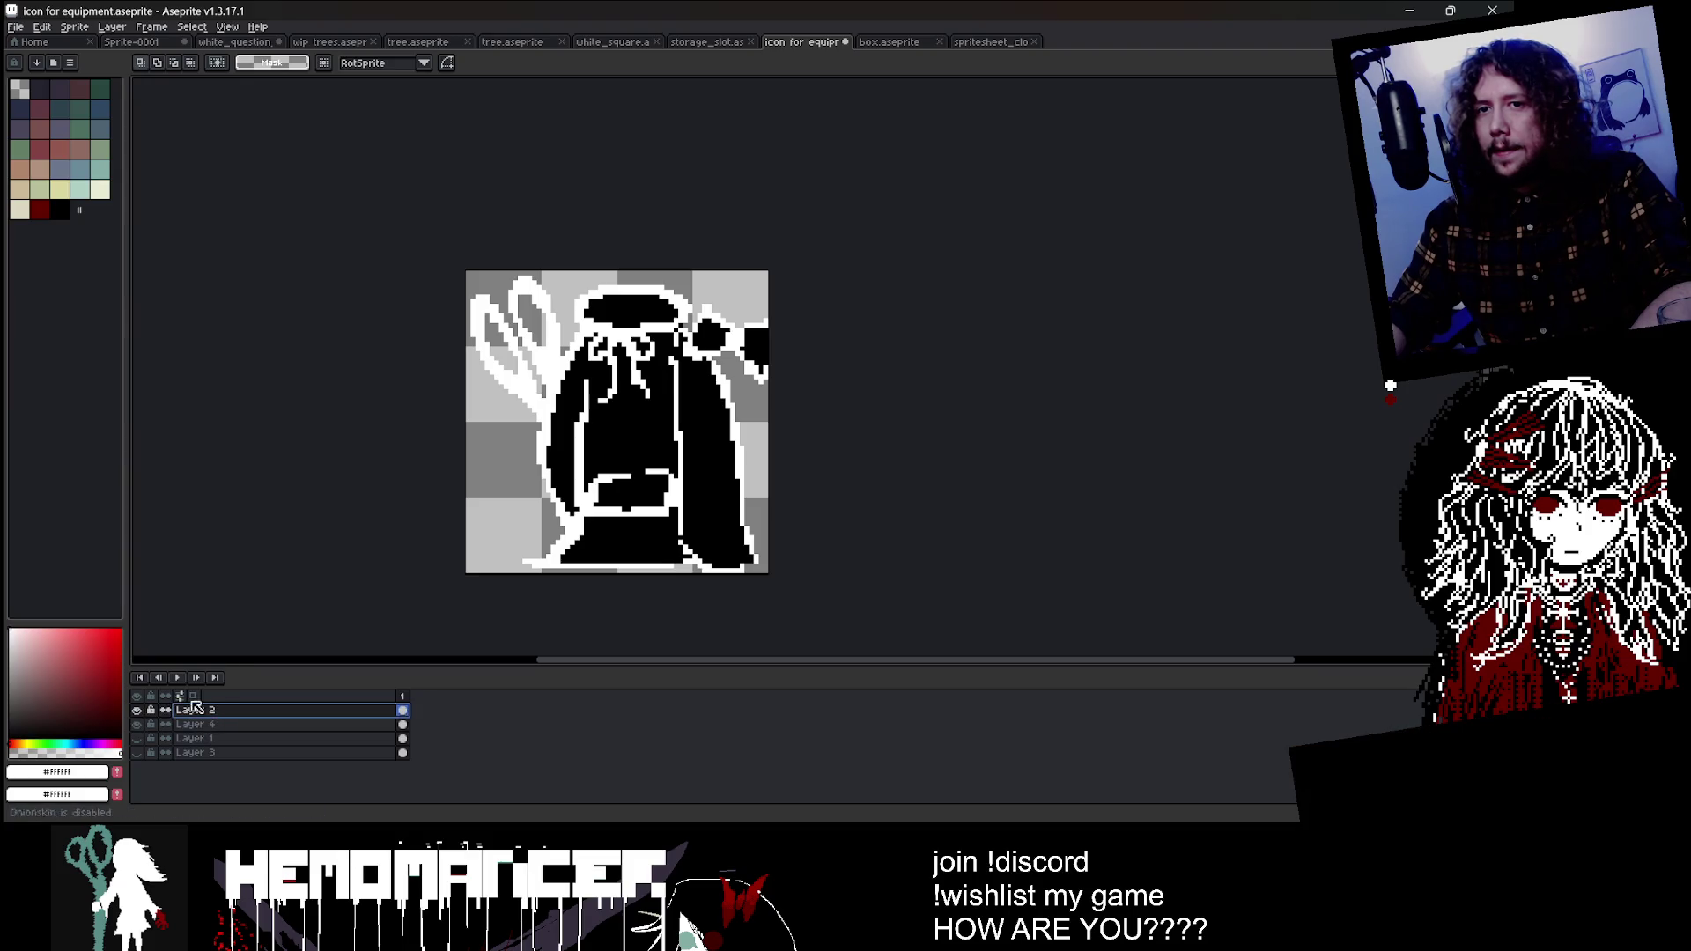
{"action": "mouse_move", "coordinate": [784, 380]}
{"action": "left_mouse_down"}
{"action": "mouse_move", "coordinate": [731, 409]}
{"action": "mouse_move", "coordinate": [741, 397]}
{"action": "left_mouse_up"}
{"action": "left_click", "coordinate": [550, 287]}
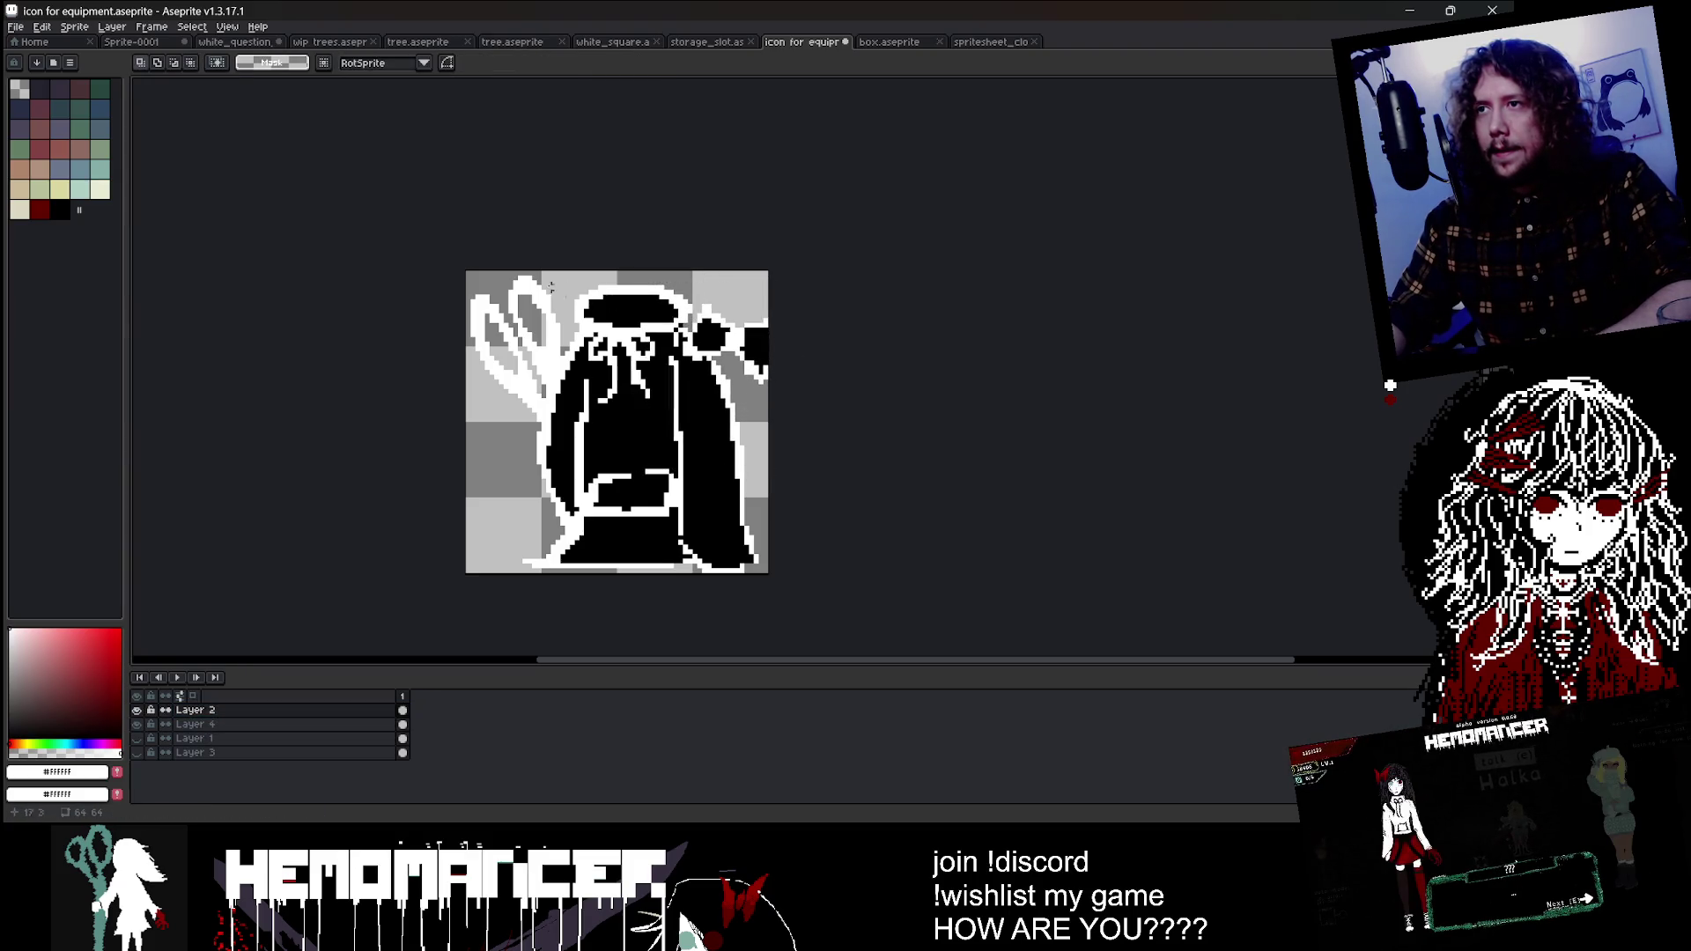
{"action": "key", "text": "ctrl+z"}
{"action": "key", "text": "ctrl+z"}
{"action": "key", "text": "ctrl+z"}
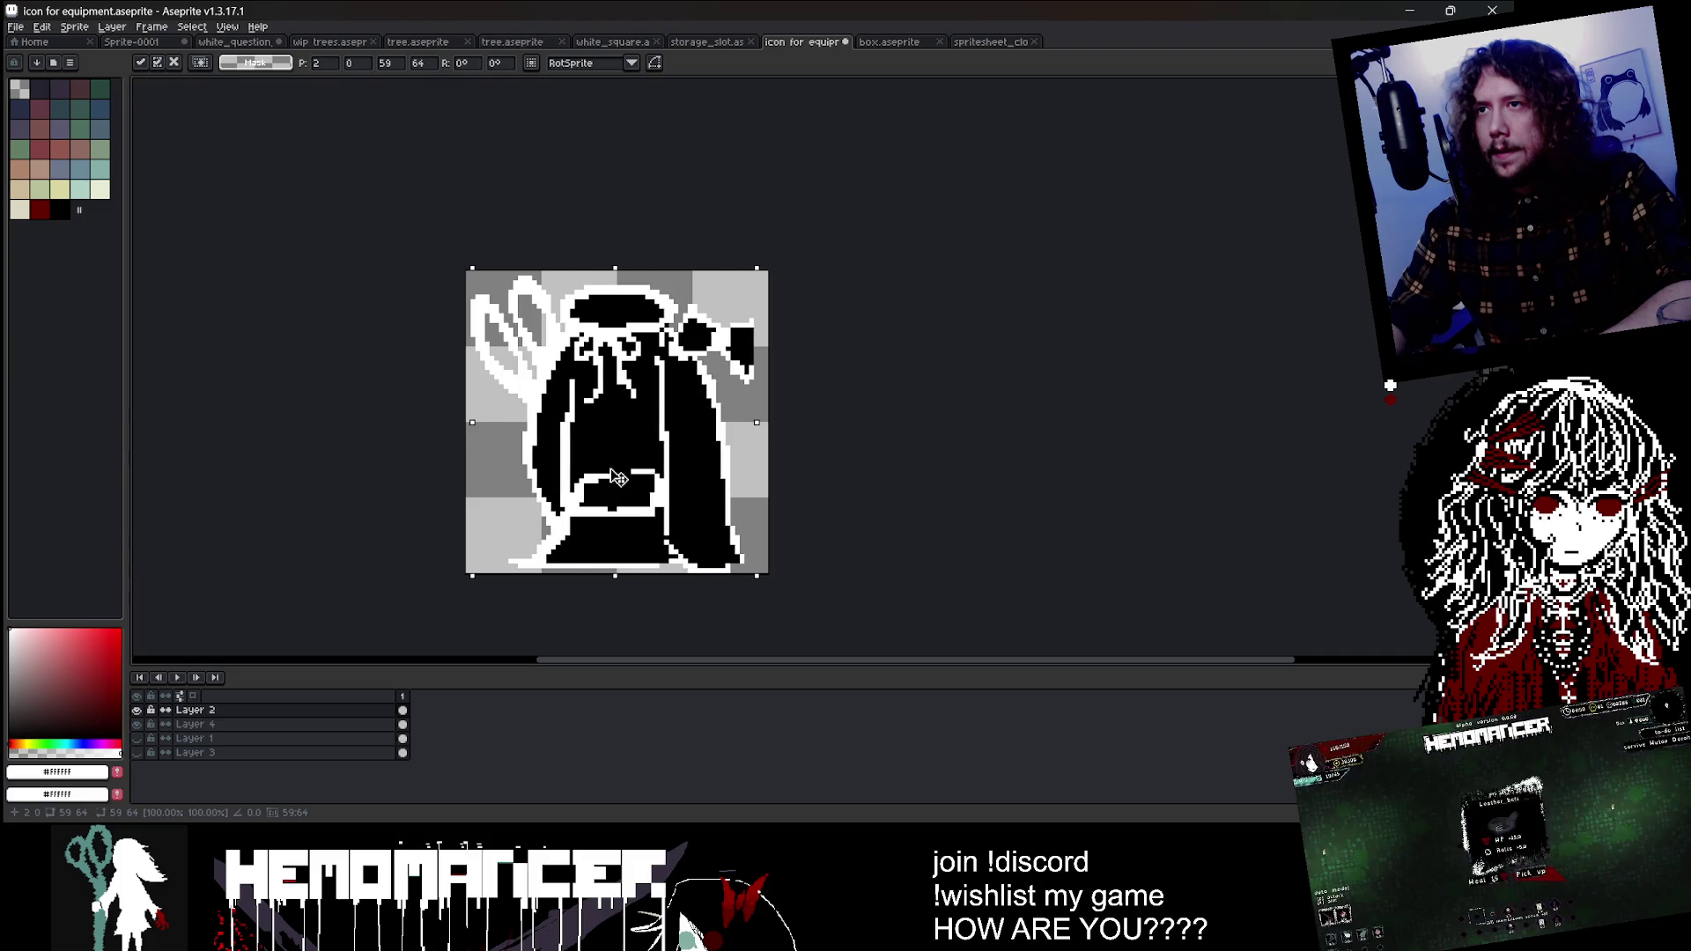
Step: With the pencil, try a white mark at the bow's top right, undo it, and eyedrop black
{"action": "scroll", "coordinate": [841, 392], "scroll_direction": "down", "scroll_amount": 1}
{"action": "scroll", "coordinate": [766, 317], "scroll_direction": "up", "scroll_amount": 2}
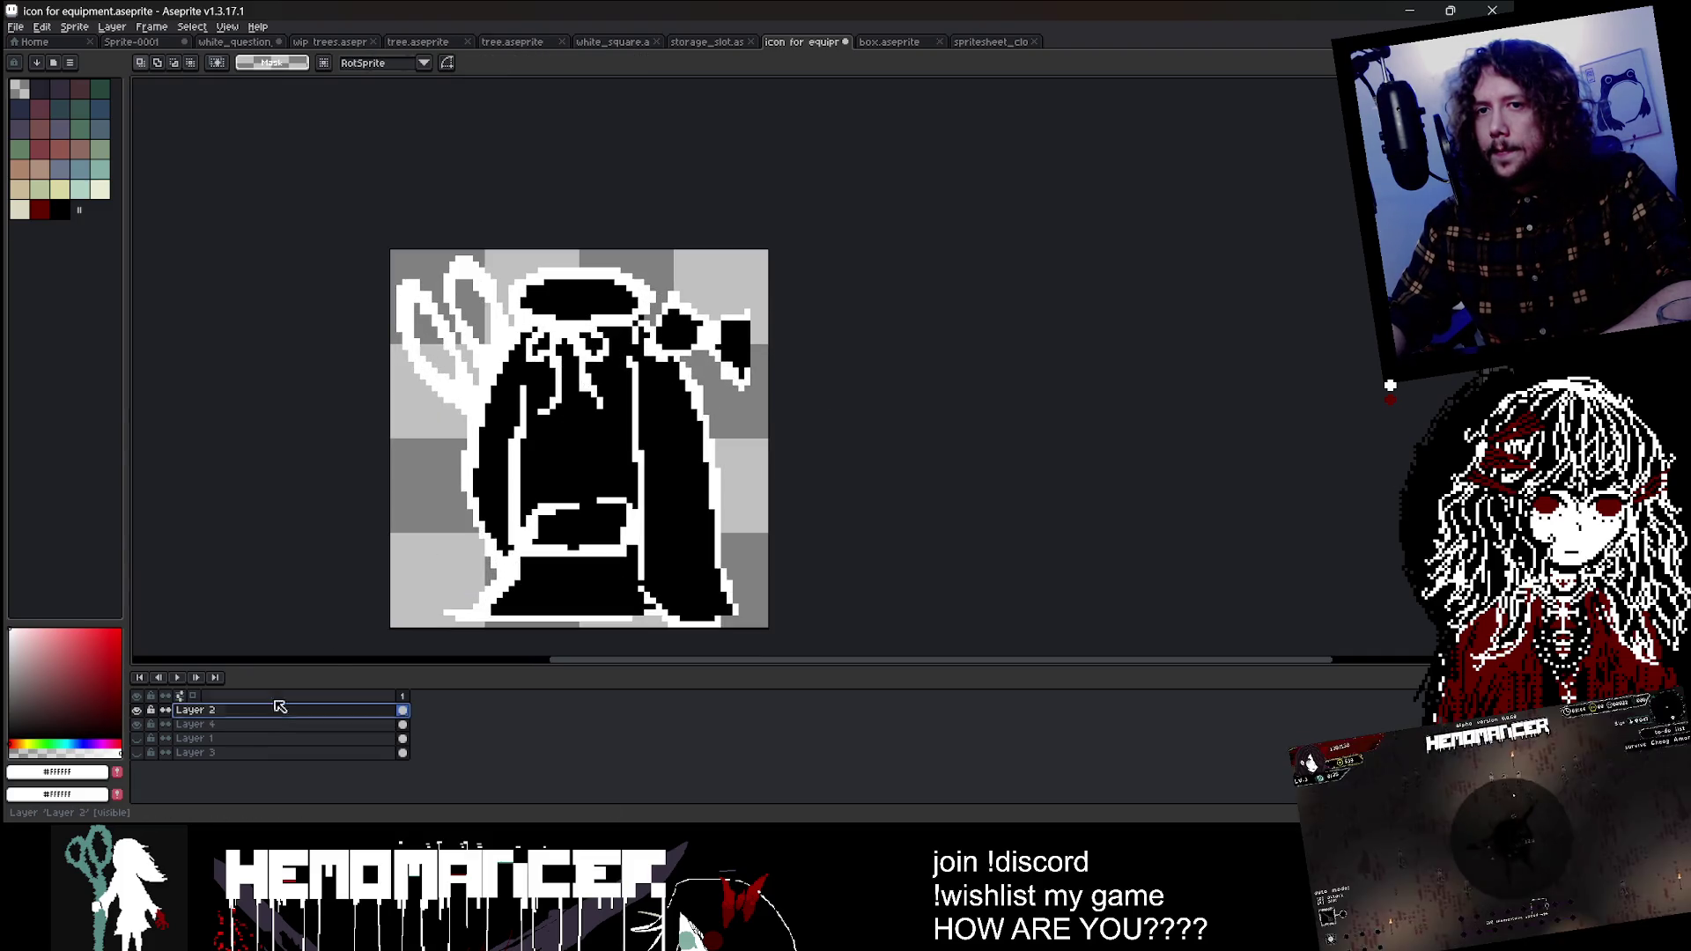
{"action": "scroll", "coordinate": [759, 319], "scroll_direction": "up", "scroll_amount": 2}
{"action": "key", "text": "b"}
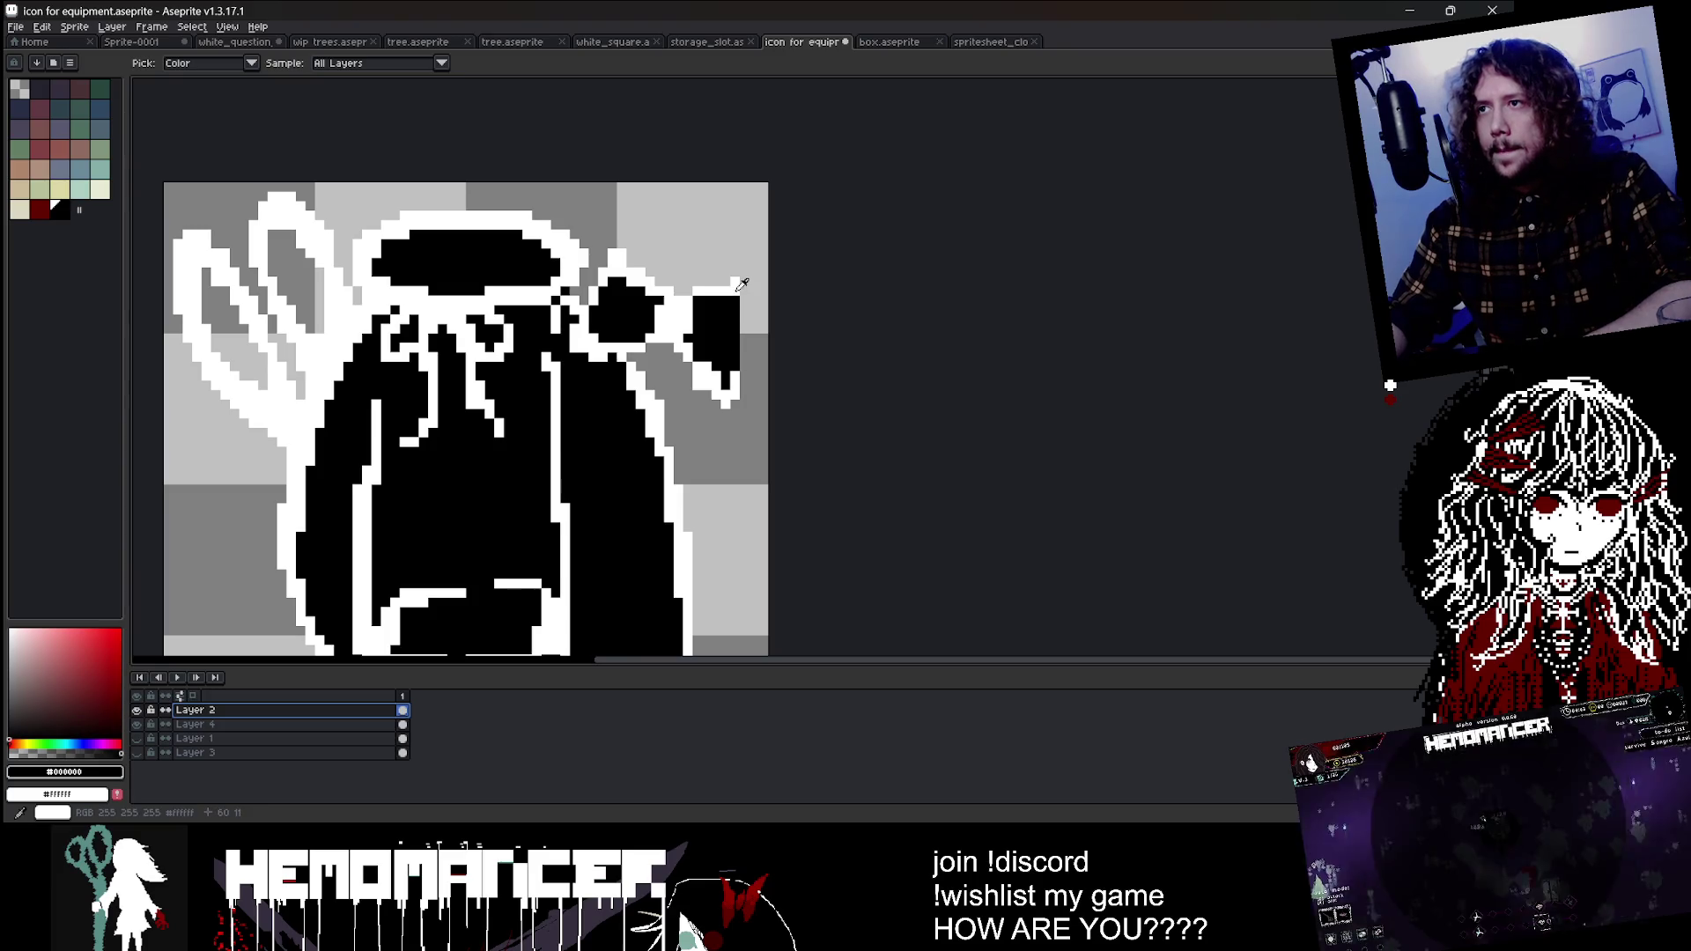
{"action": "left_click", "coordinate": [745, 290]}
{"action": "key", "text": "ctrl+z"}
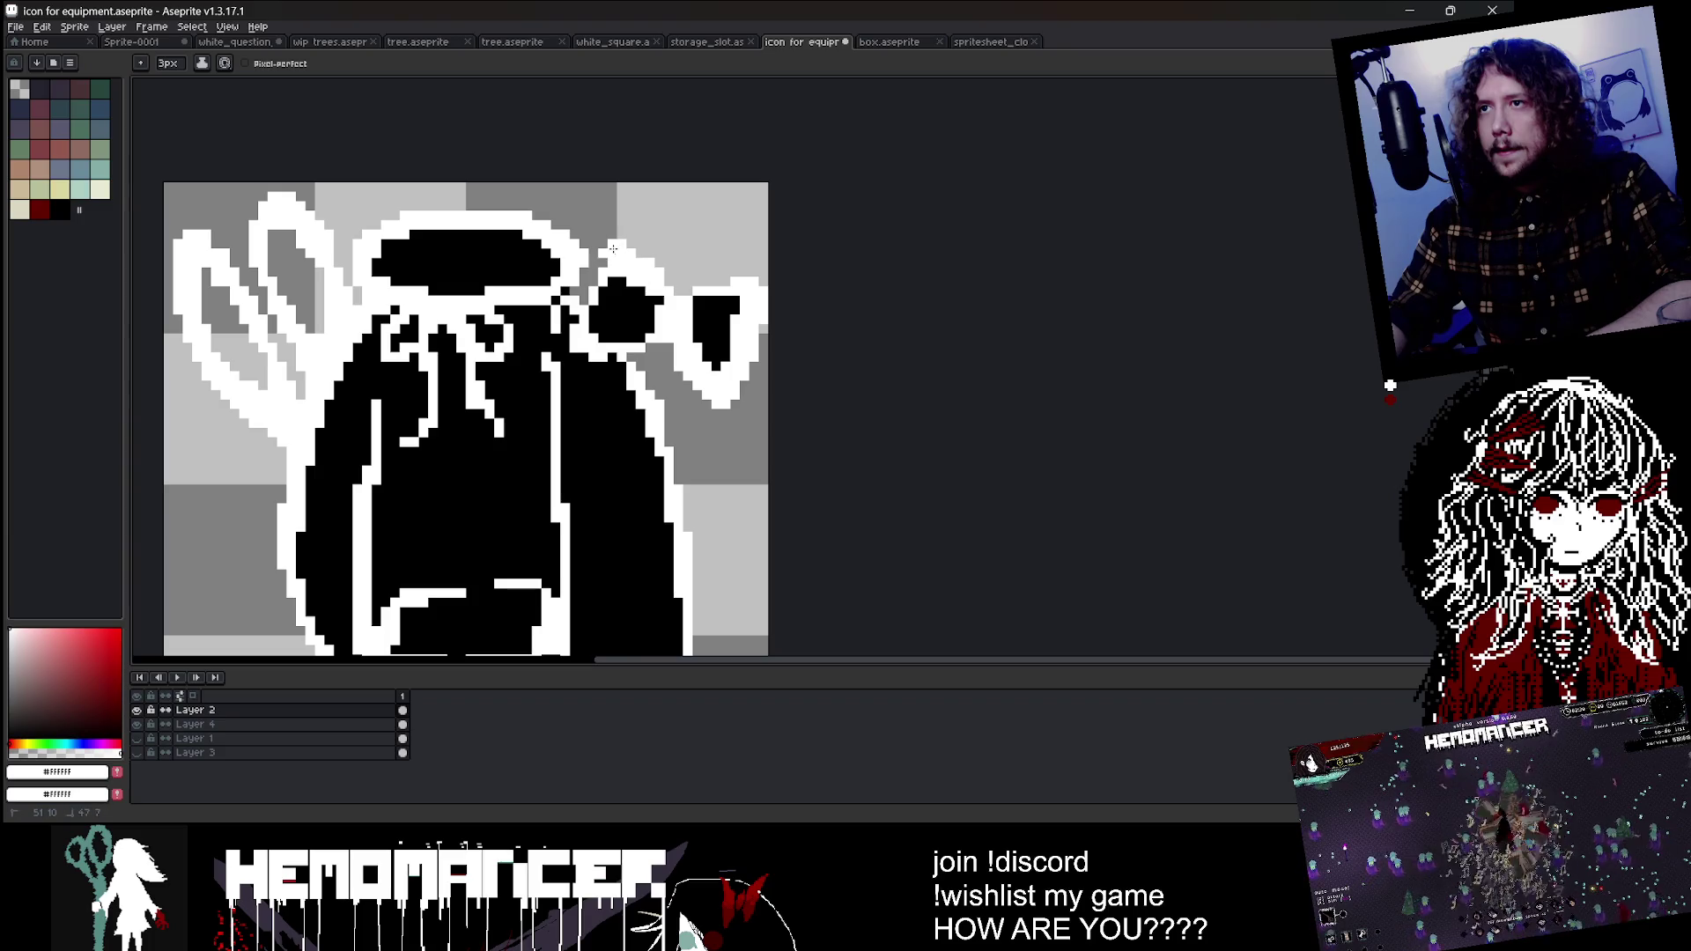
{"action": "scroll", "coordinate": [654, 343], "scroll_direction": "down", "scroll_amount": 2}
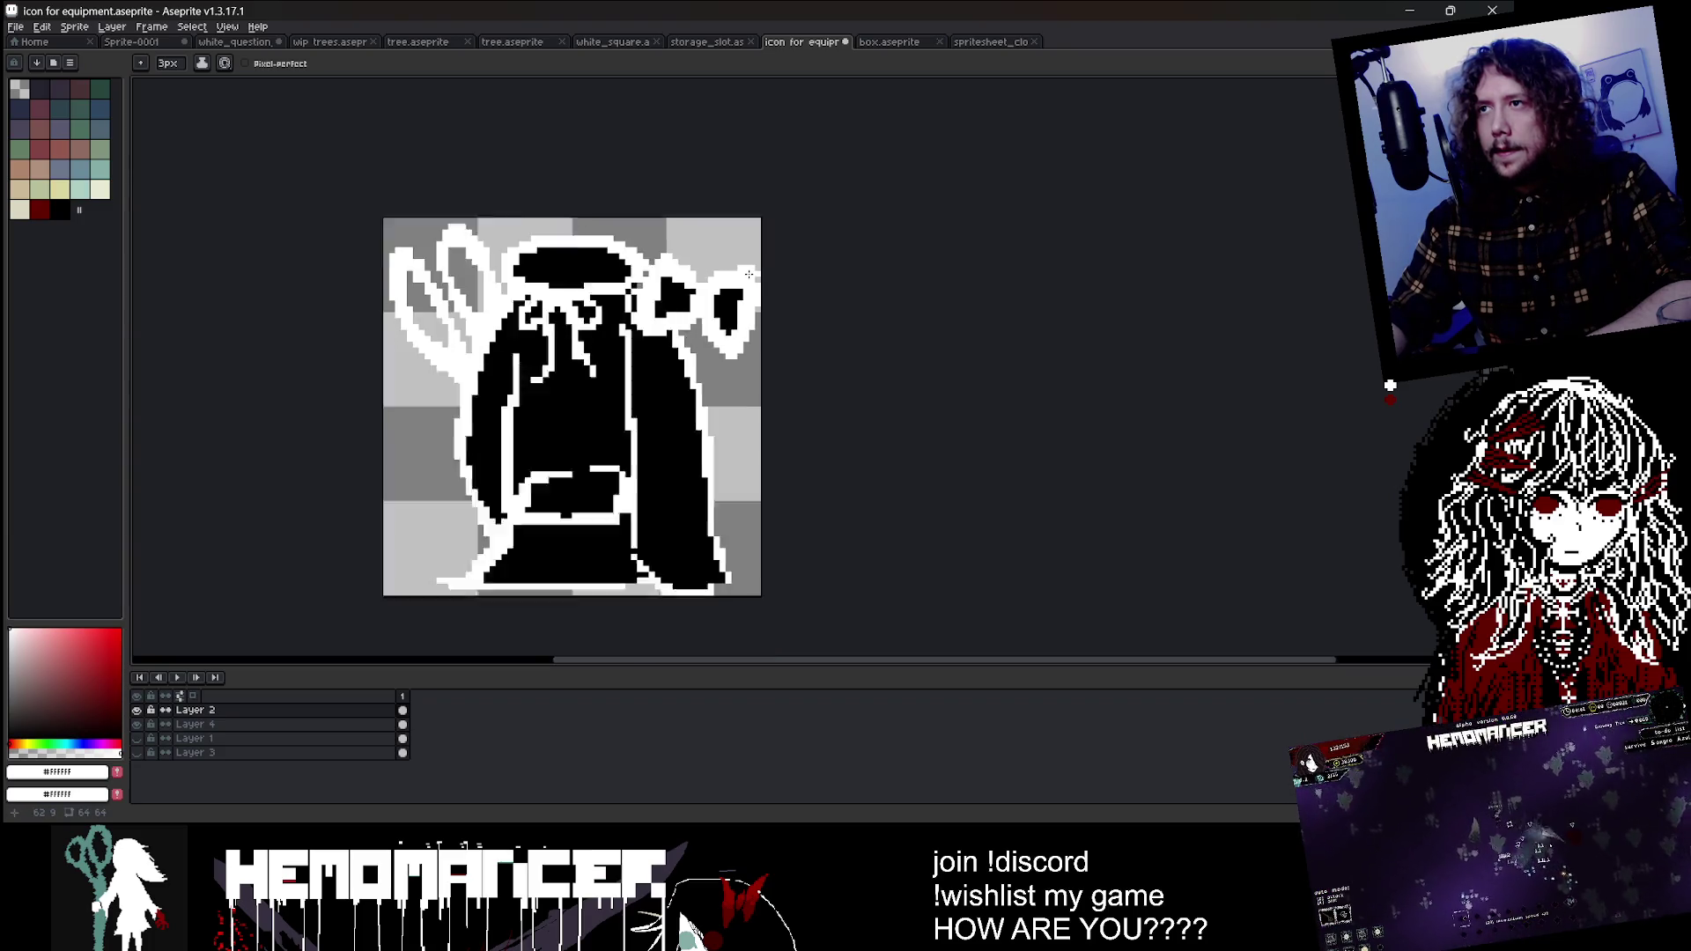
{"action": "scroll", "coordinate": [661, 345], "scroll_direction": "up", "scroll_amount": 4}
{"action": "left_click", "coordinate": [675, 351], "text": "alt"}
Step: Paint black into the bow, enlarging the right loop and extending the middle blob
{"action": "left_click", "coordinate": [663, 374]}
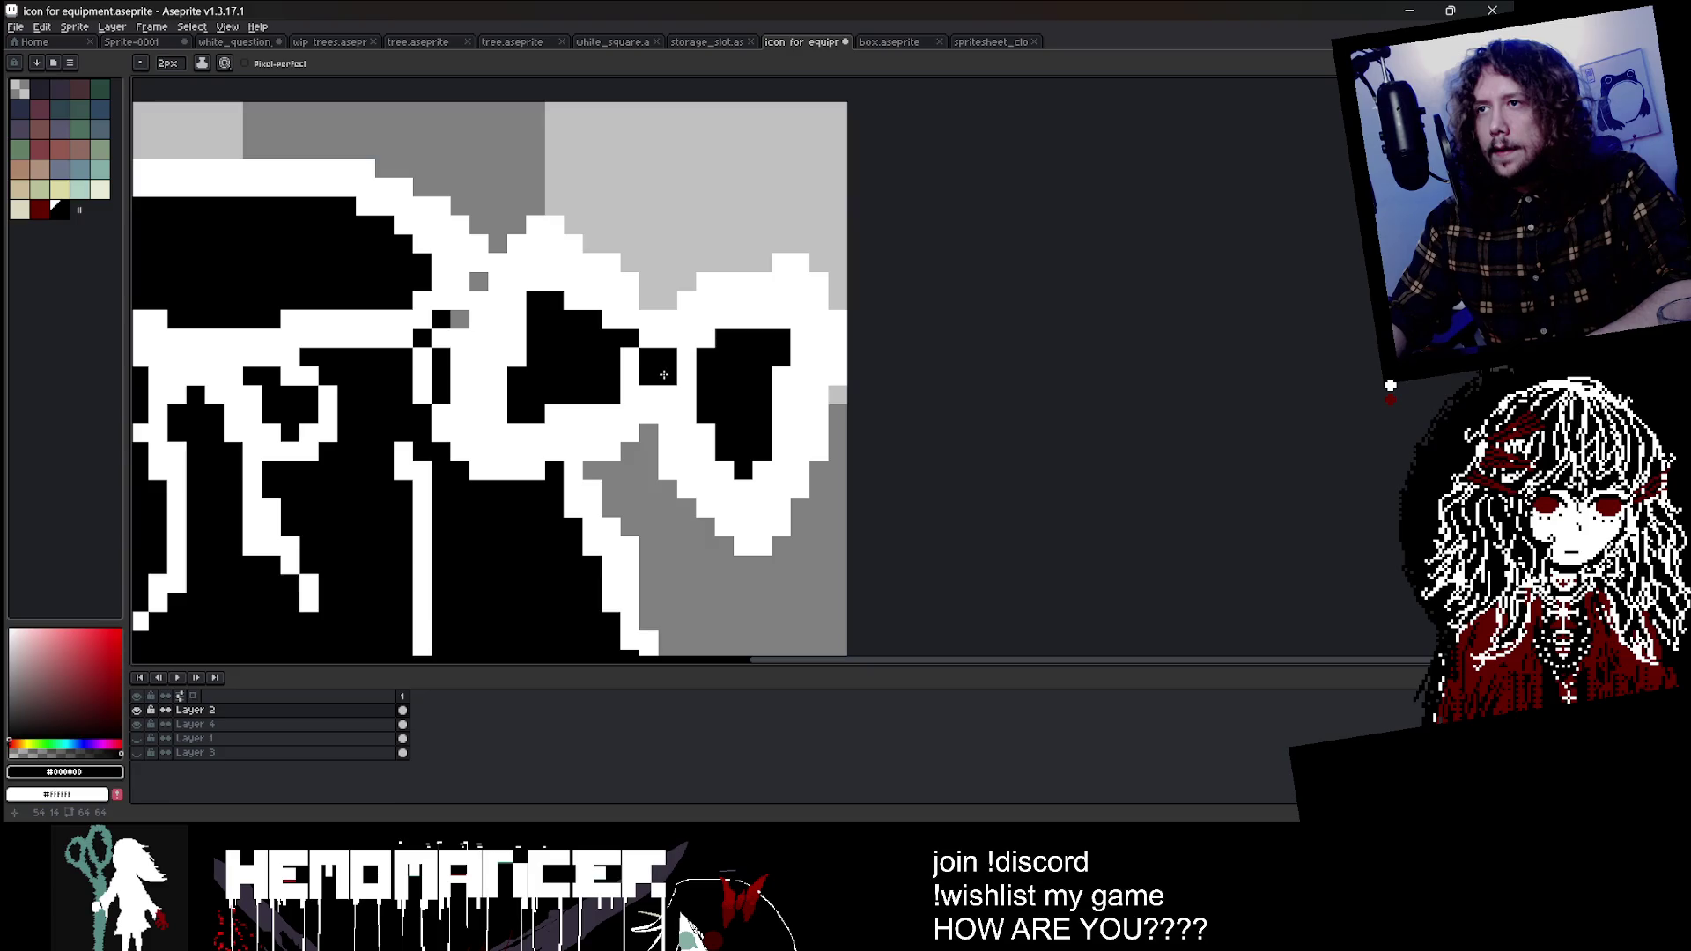
{"action": "scroll", "coordinate": [656, 361], "scroll_direction": "down", "scroll_amount": 3}
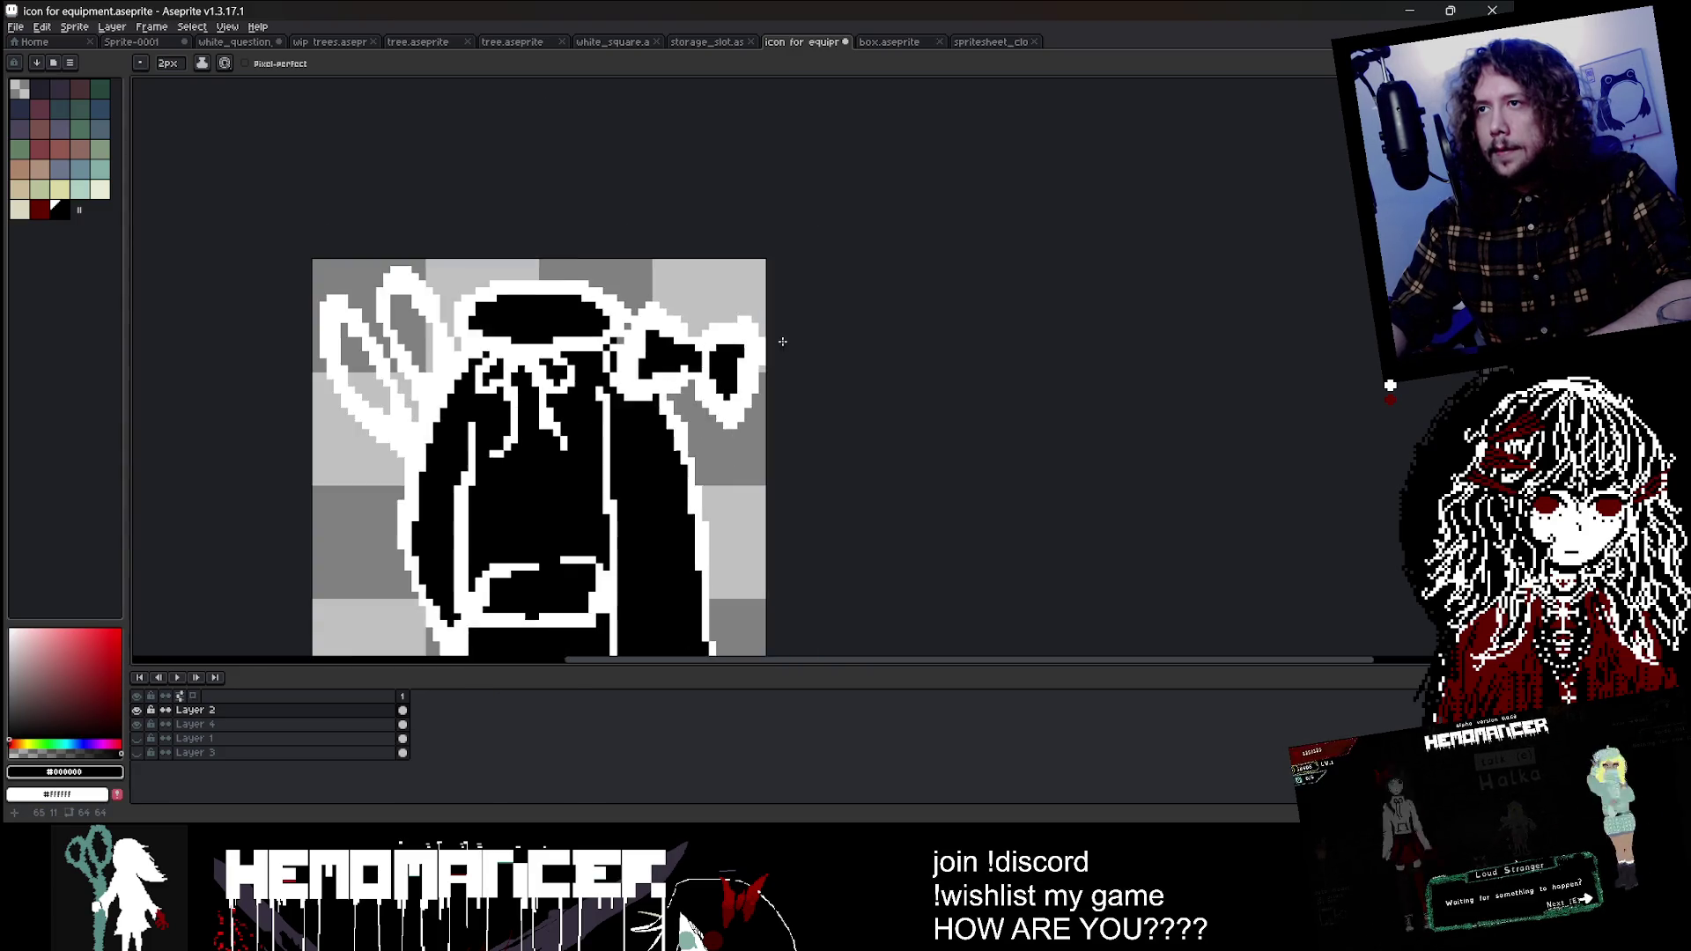
{"action": "scroll", "coordinate": [754, 355], "scroll_direction": "up", "scroll_amount": 2}
{"action": "left_click_drag", "start_coordinate": [773, 385], "coordinate": [763, 324]}
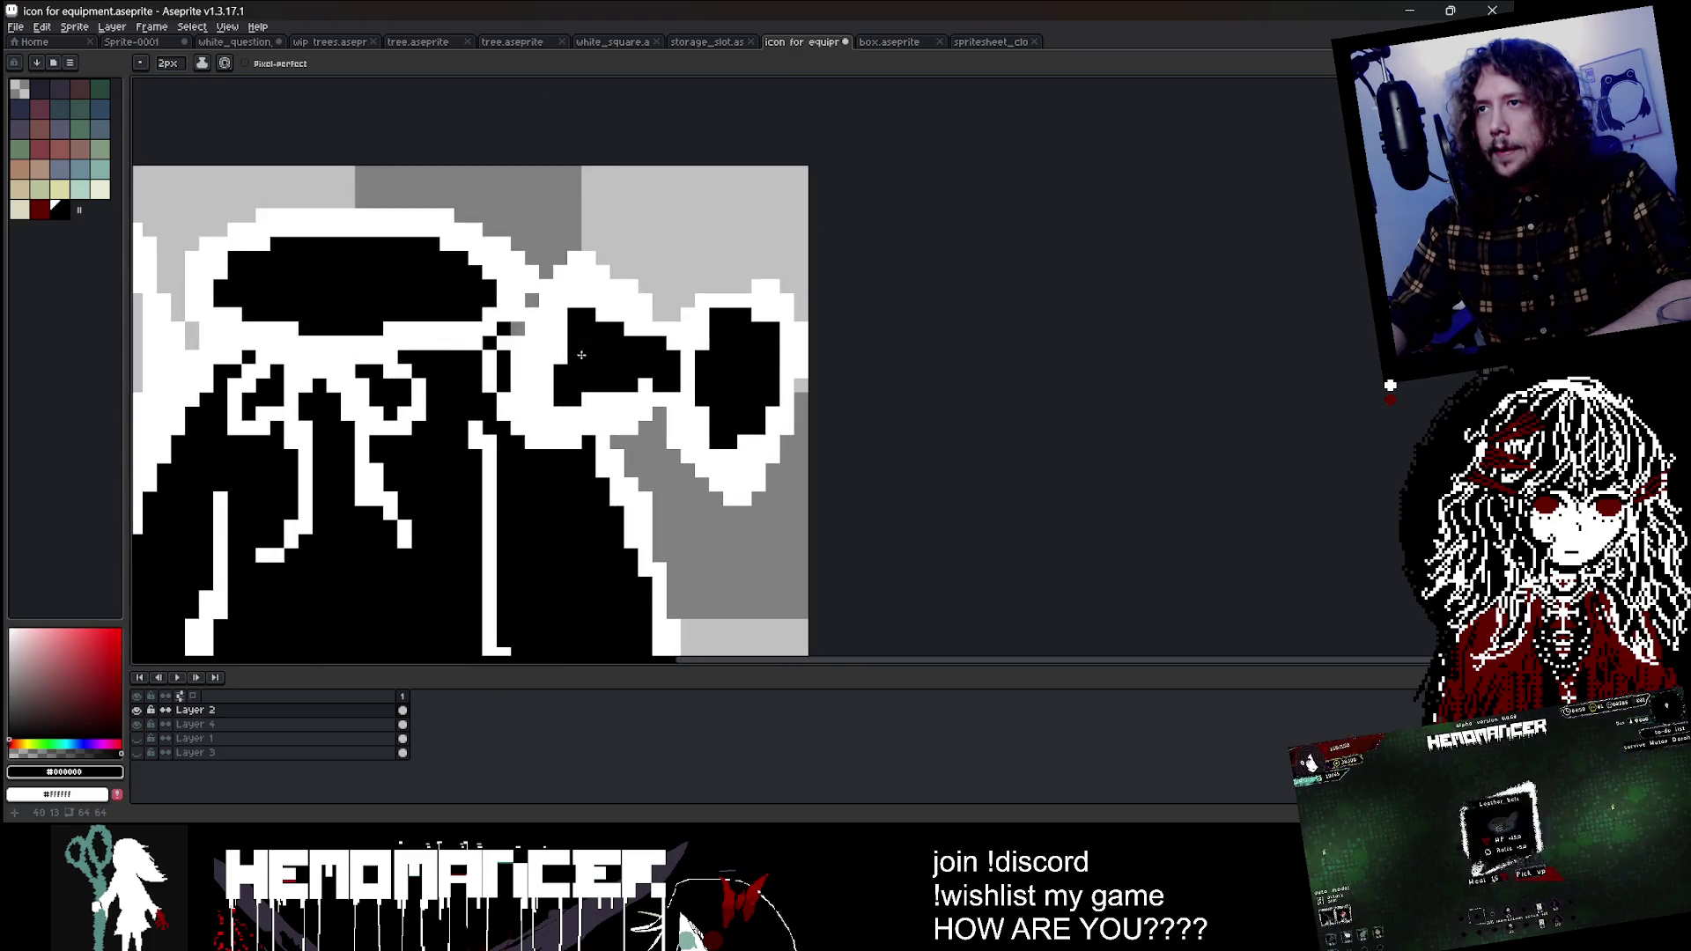
{"action": "left_click_drag", "start_coordinate": [529, 389], "coordinate": [563, 398]}
{"action": "scroll", "coordinate": [585, 314], "scroll_direction": "down", "scroll_amount": 3}
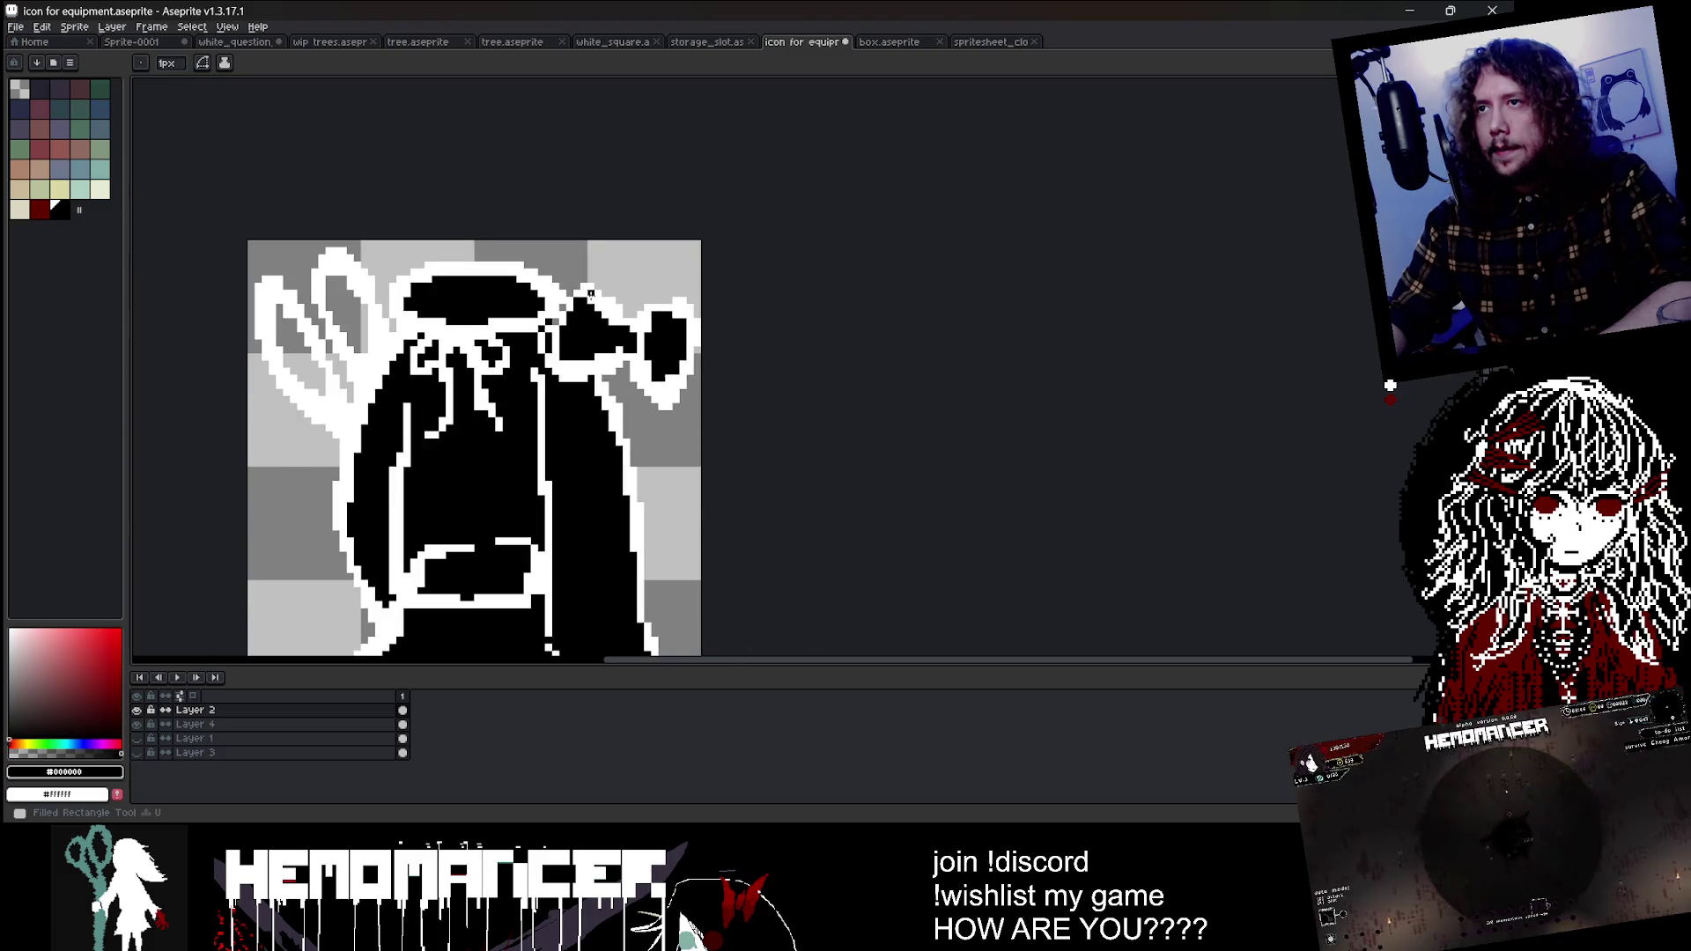
{"action": "scroll", "coordinate": [585, 315], "scroll_direction": "up", "scroll_amount": 4}
Step: Add a black bow knot and carve white gaps through the bow, then drop to a 1px brush
{"action": "key", "text": "minus"}
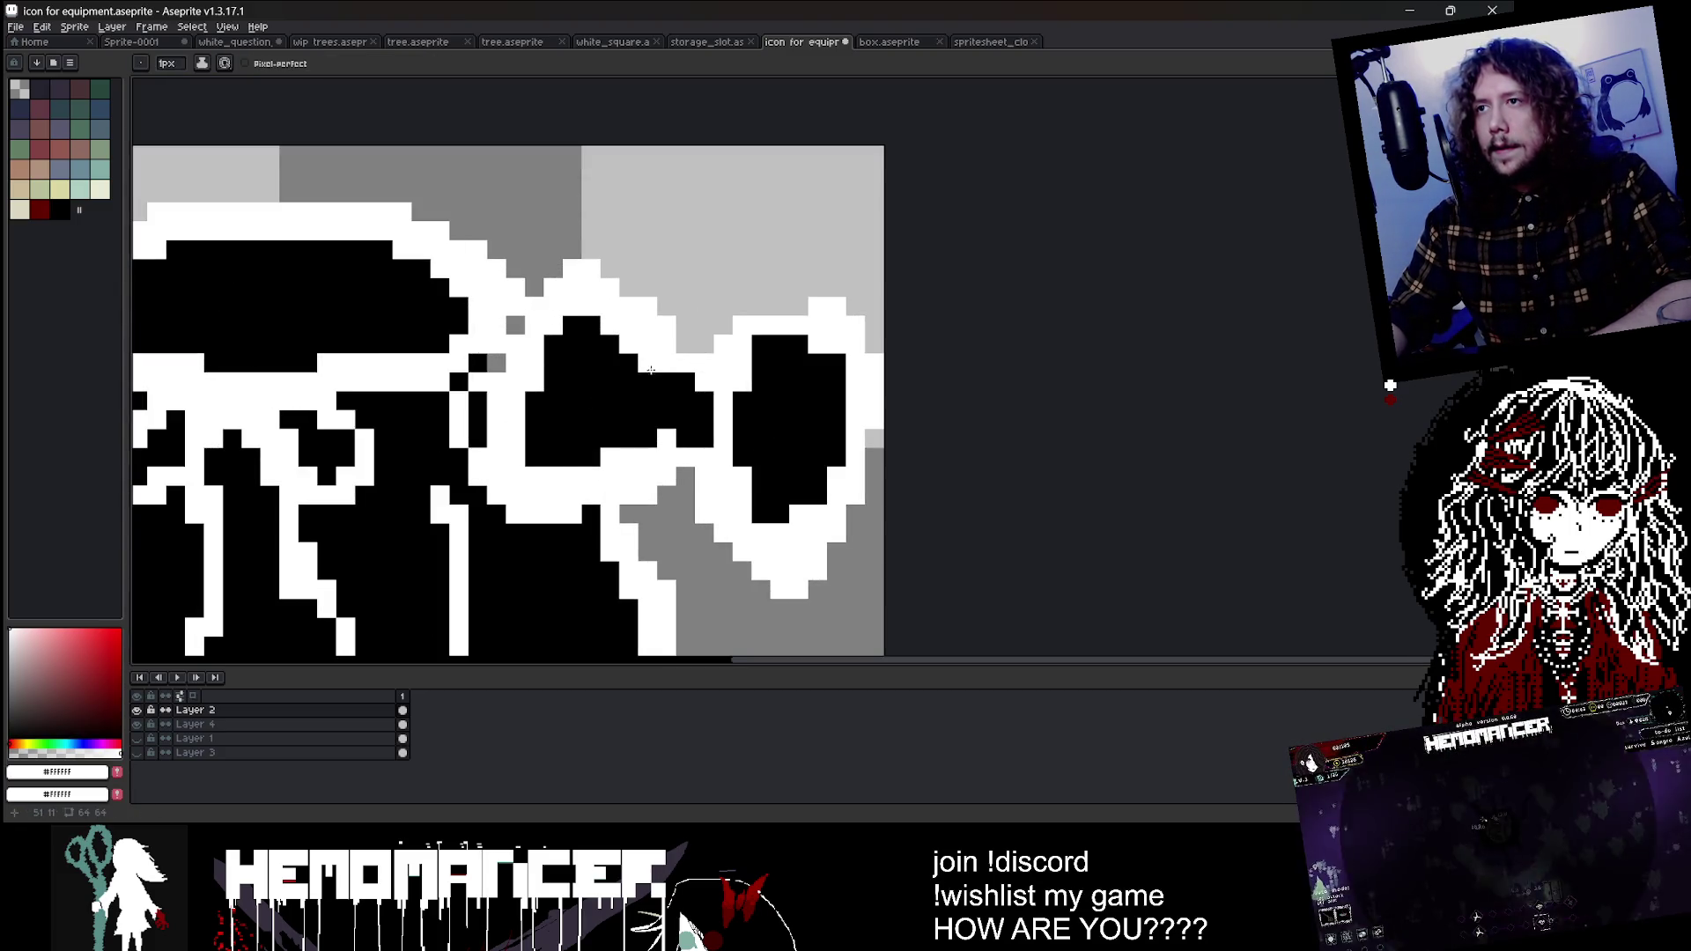
{"action": "left_click", "coordinate": [678, 418], "text": "alt"}
{"action": "left_click", "coordinate": [685, 400]}
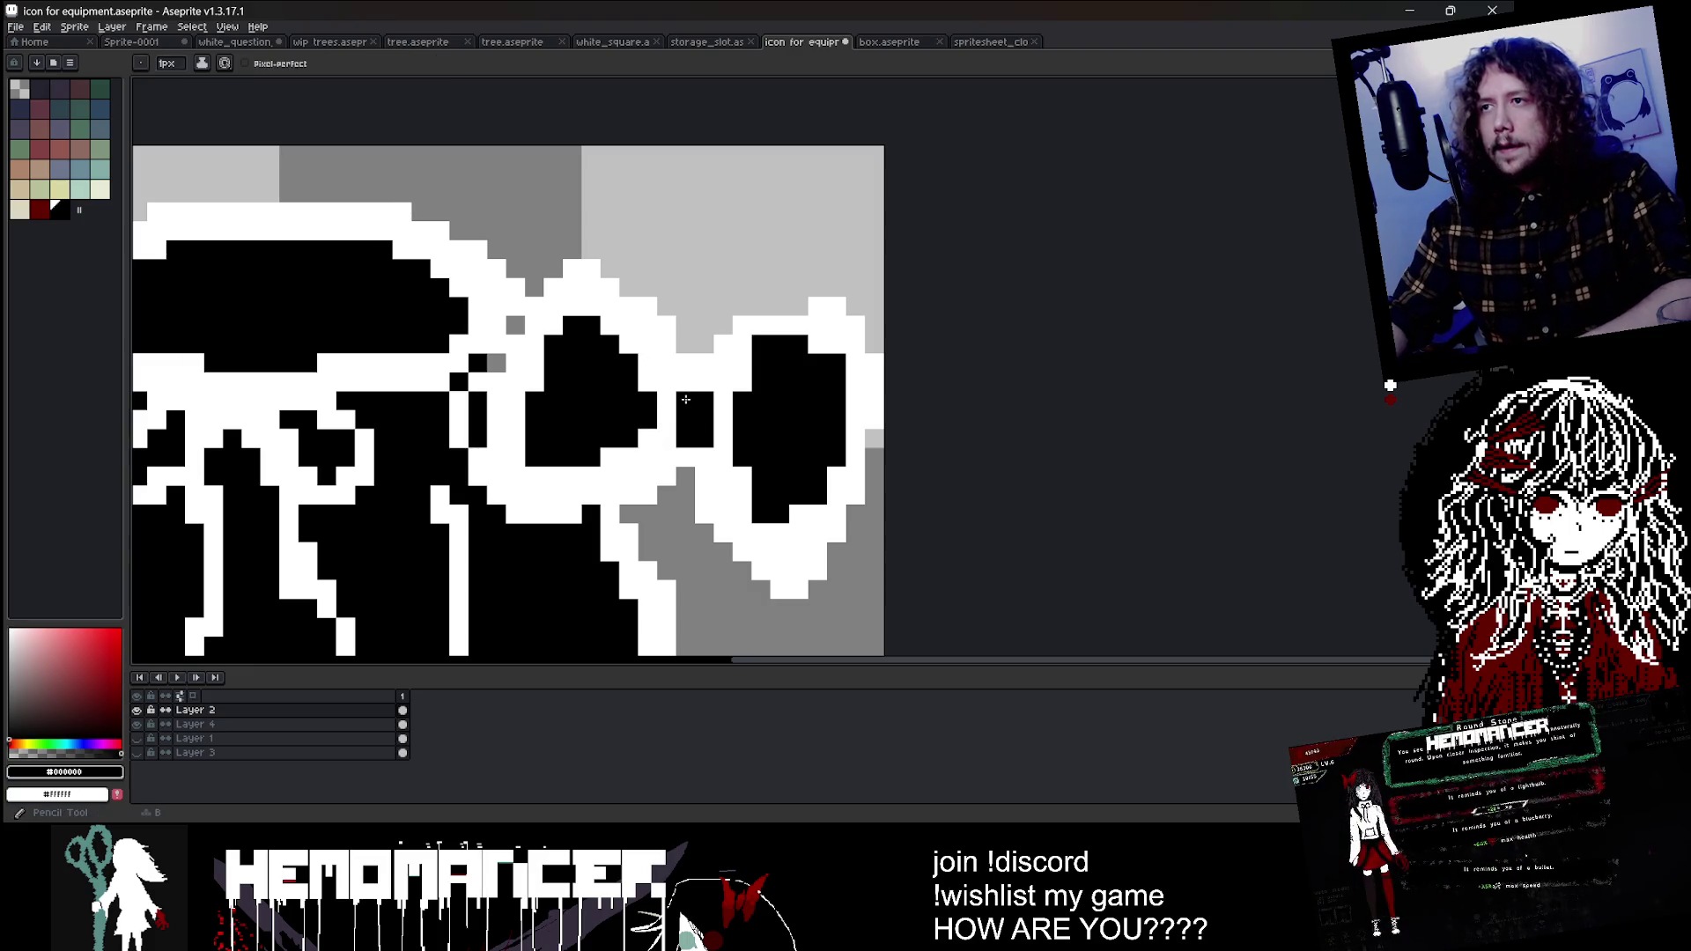
{"action": "left_click_drag", "start_coordinate": [698, 402], "coordinate": [695, 427]}
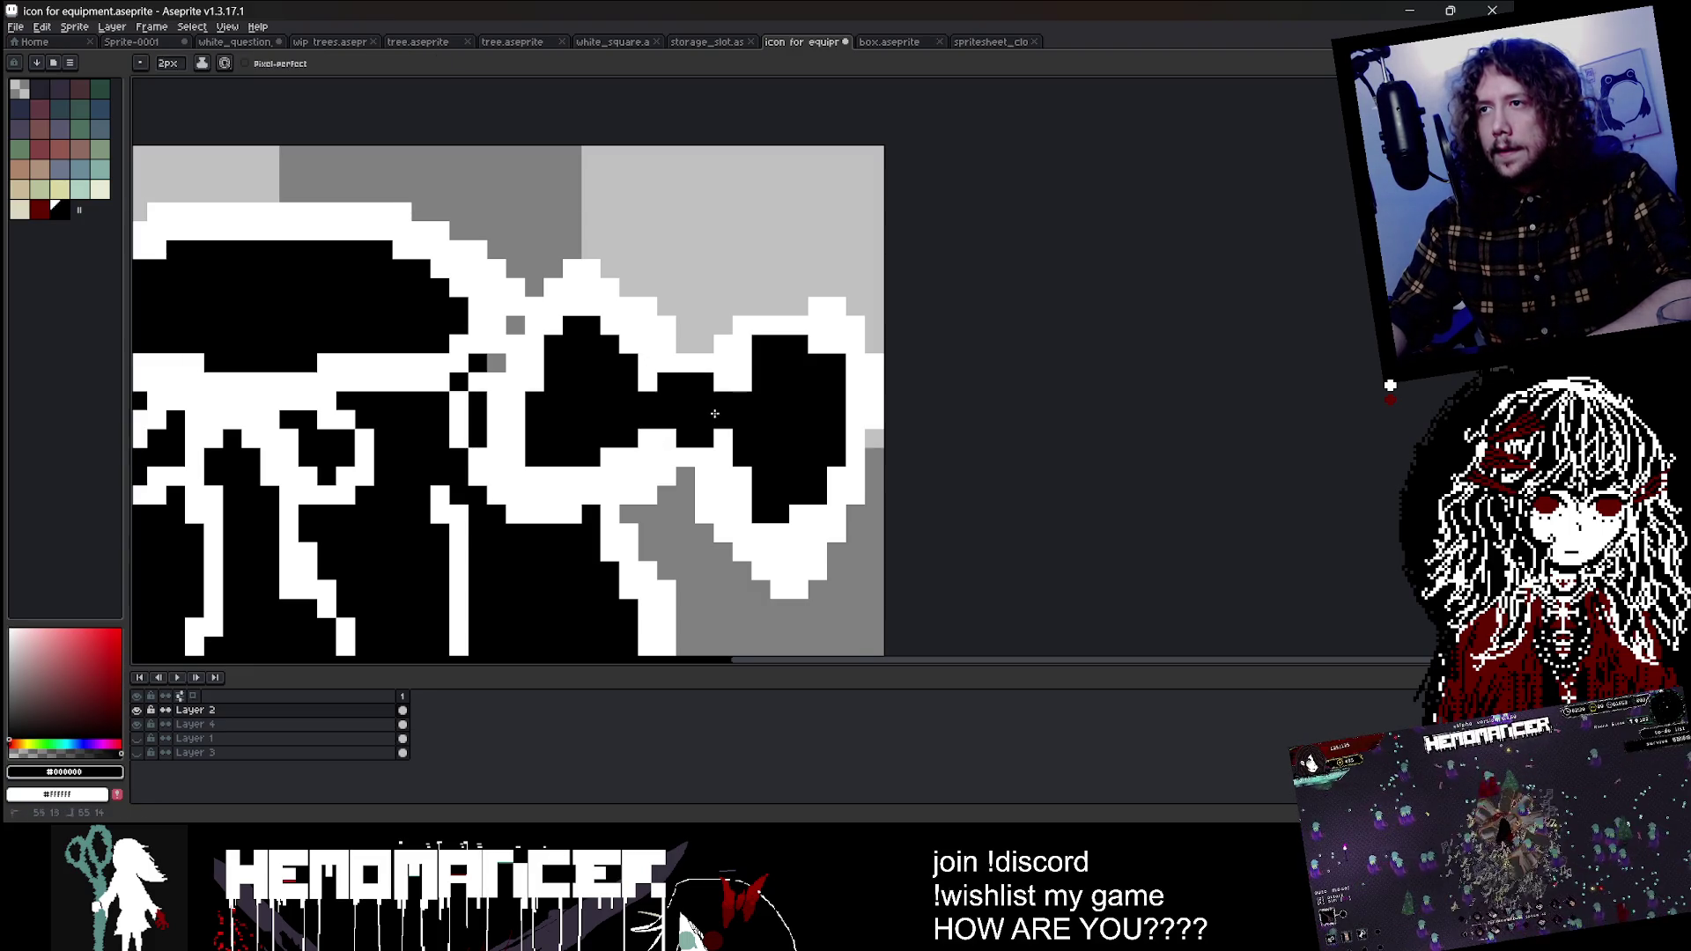
{"action": "scroll", "coordinate": [714, 413], "scroll_direction": "down", "scroll_amount": 3}
{"action": "scroll", "coordinate": [669, 408], "scroll_direction": "up", "scroll_amount": 2}
{"action": "left_click", "coordinate": [669, 408], "text": "alt"}
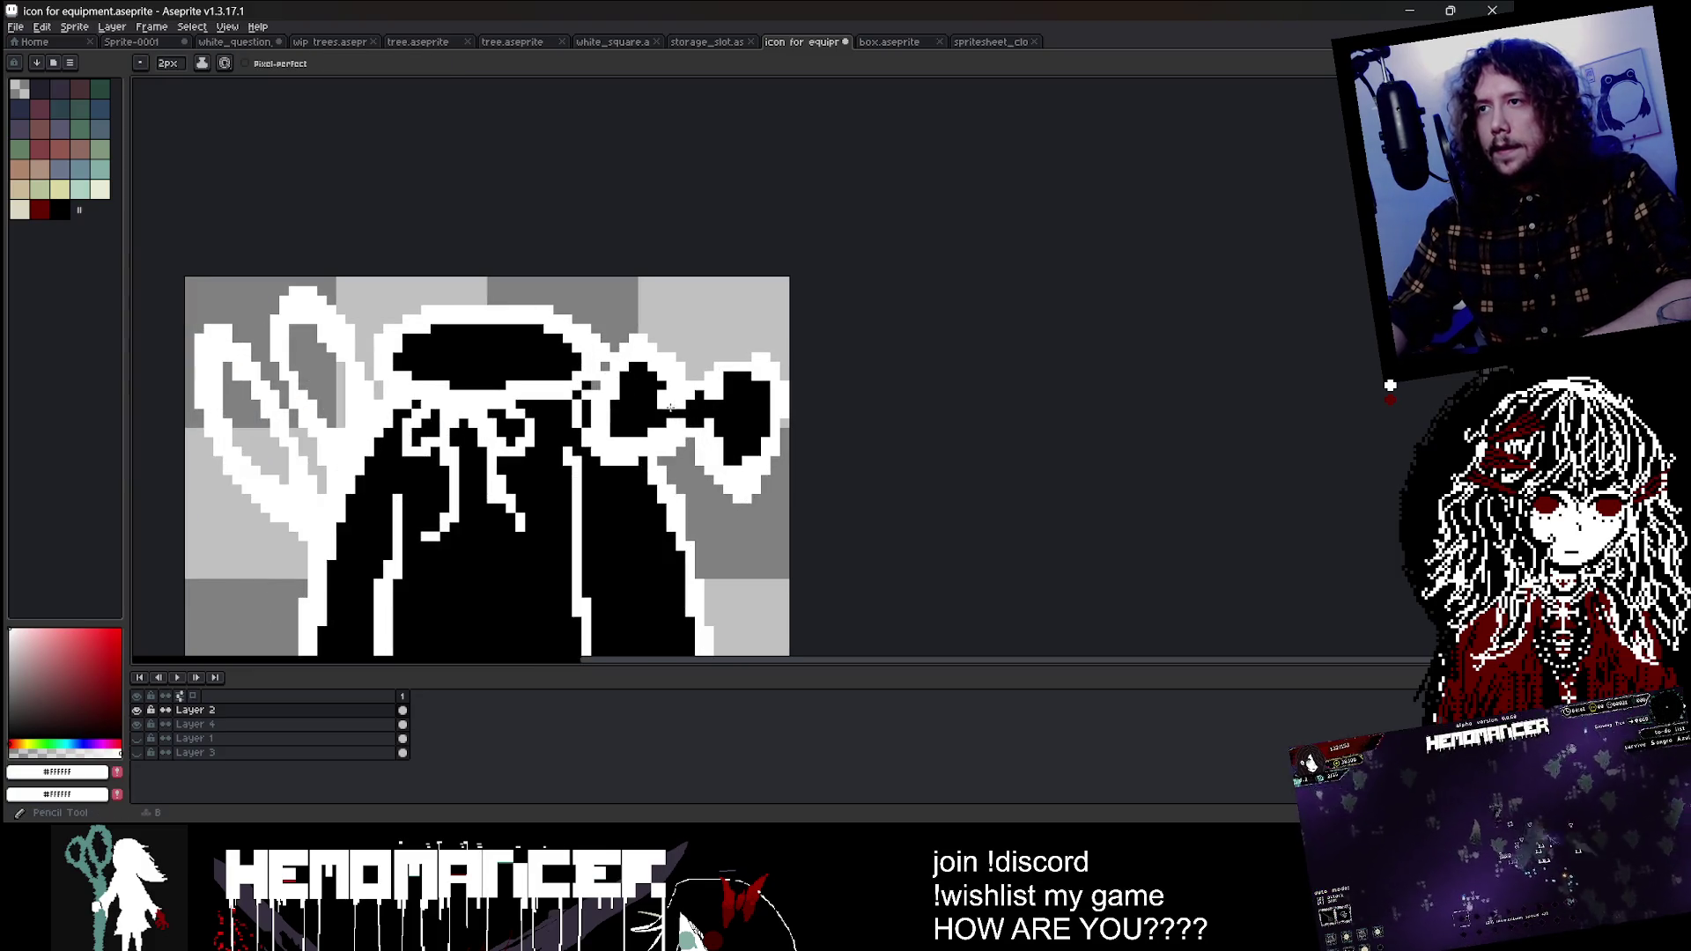
{"action": "mouse_move", "coordinate": [669, 408]}
{"action": "left_mouse_down"}
{"action": "mouse_move", "coordinate": [674, 425]}
{"action": "mouse_move", "coordinate": [710, 419]}
{"action": "left_mouse_up"}
{"action": "key", "text": "minus"}
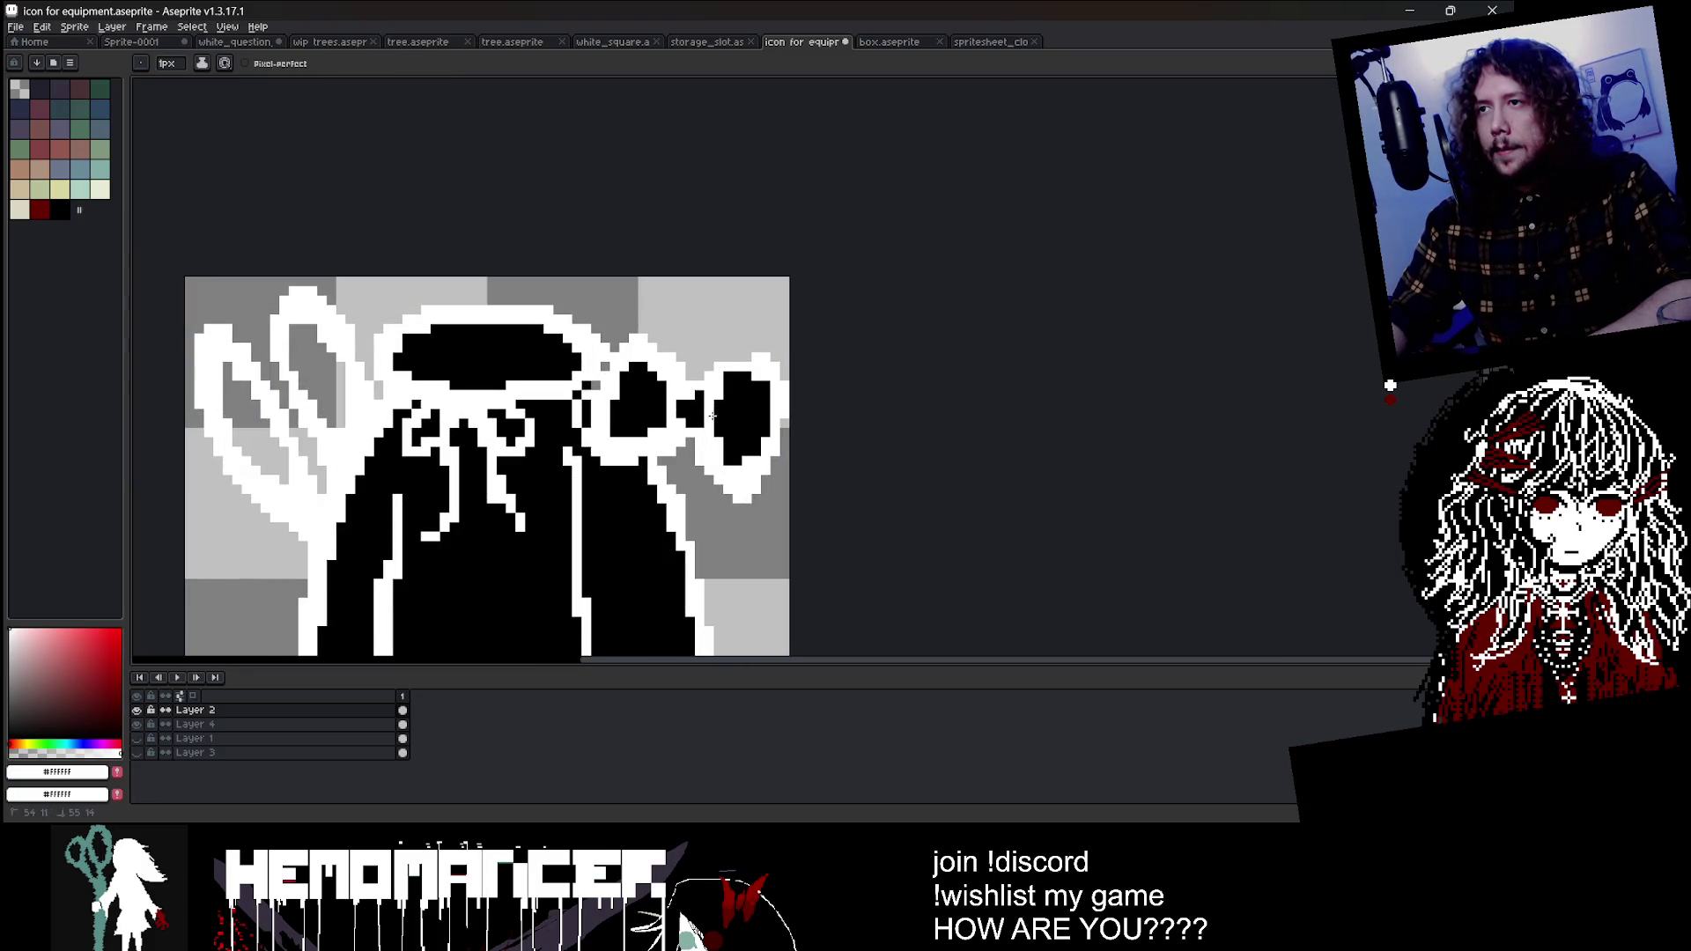
{"action": "left_click", "coordinate": [695, 404], "text": "alt"}
{"action": "scroll", "coordinate": [688, 387], "scroll_direction": "up", "scroll_amount": 1}
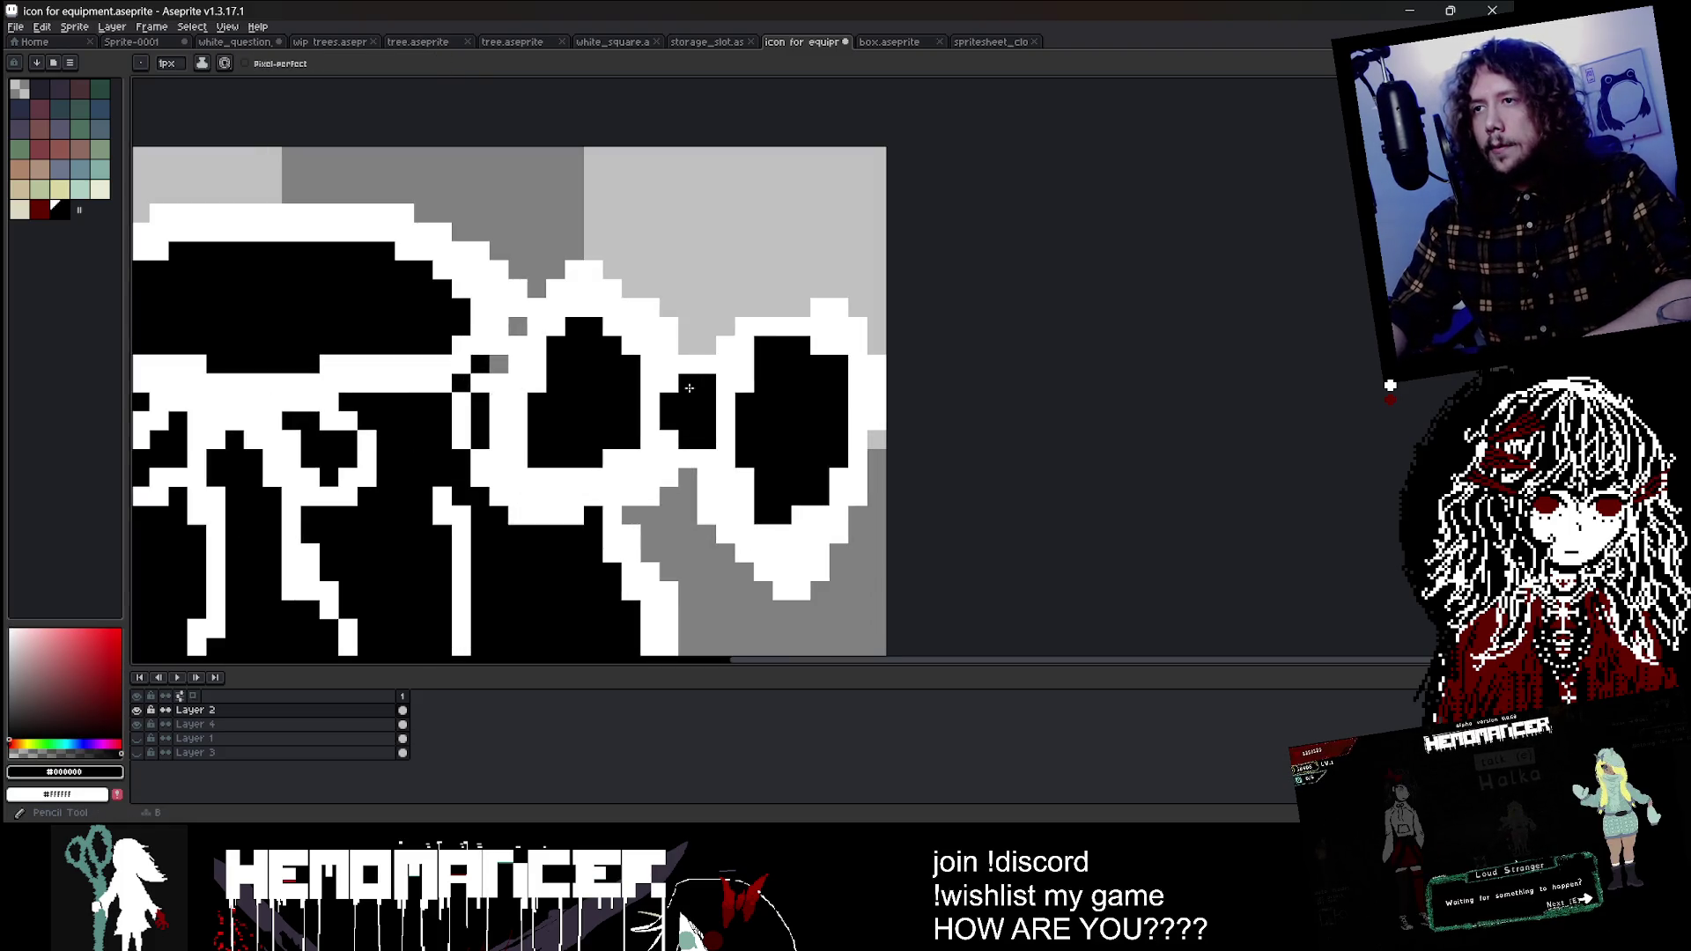
Step: Pencil white along the bow blob's right edge, then sample black again
{"action": "key", "text": "b"}
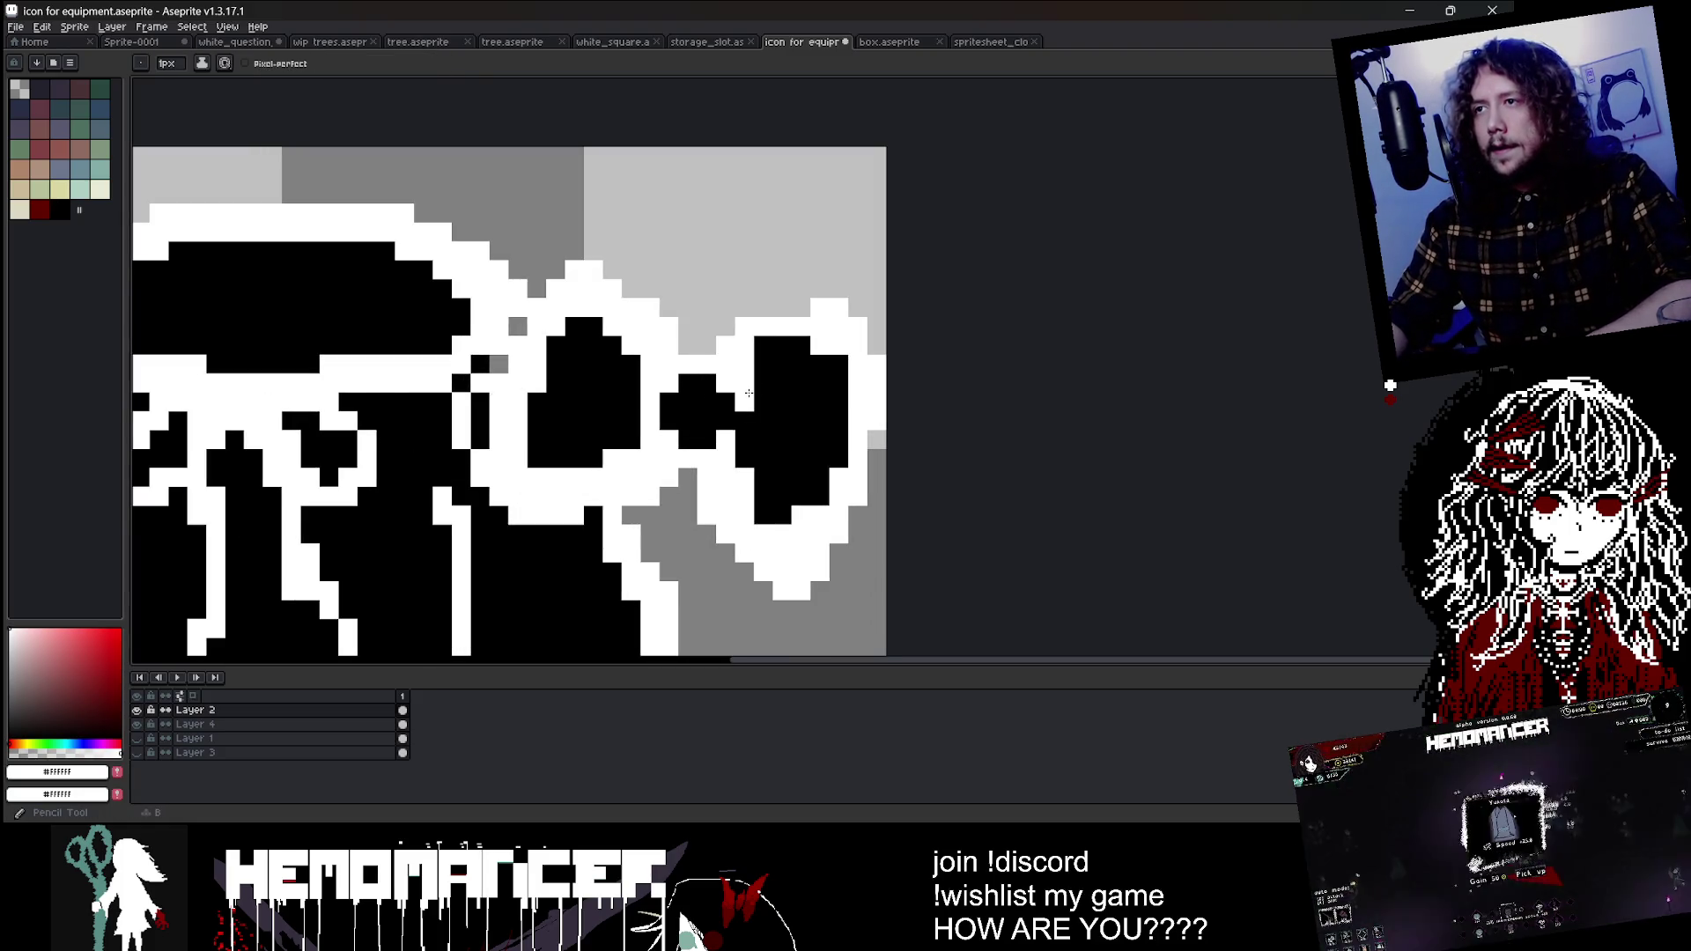
{"action": "scroll", "coordinate": [737, 393], "scroll_direction": "down", "scroll_amount": 2}
{"action": "scroll", "coordinate": [773, 425], "scroll_direction": "up", "scroll_amount": 2}
{"action": "left_click", "coordinate": [773, 425], "text": "alt"}
{"action": "left_click_drag", "start_coordinate": [773, 405], "coordinate": [773, 425]}
{"action": "left_click", "coordinate": [772, 438], "text": "alt"}
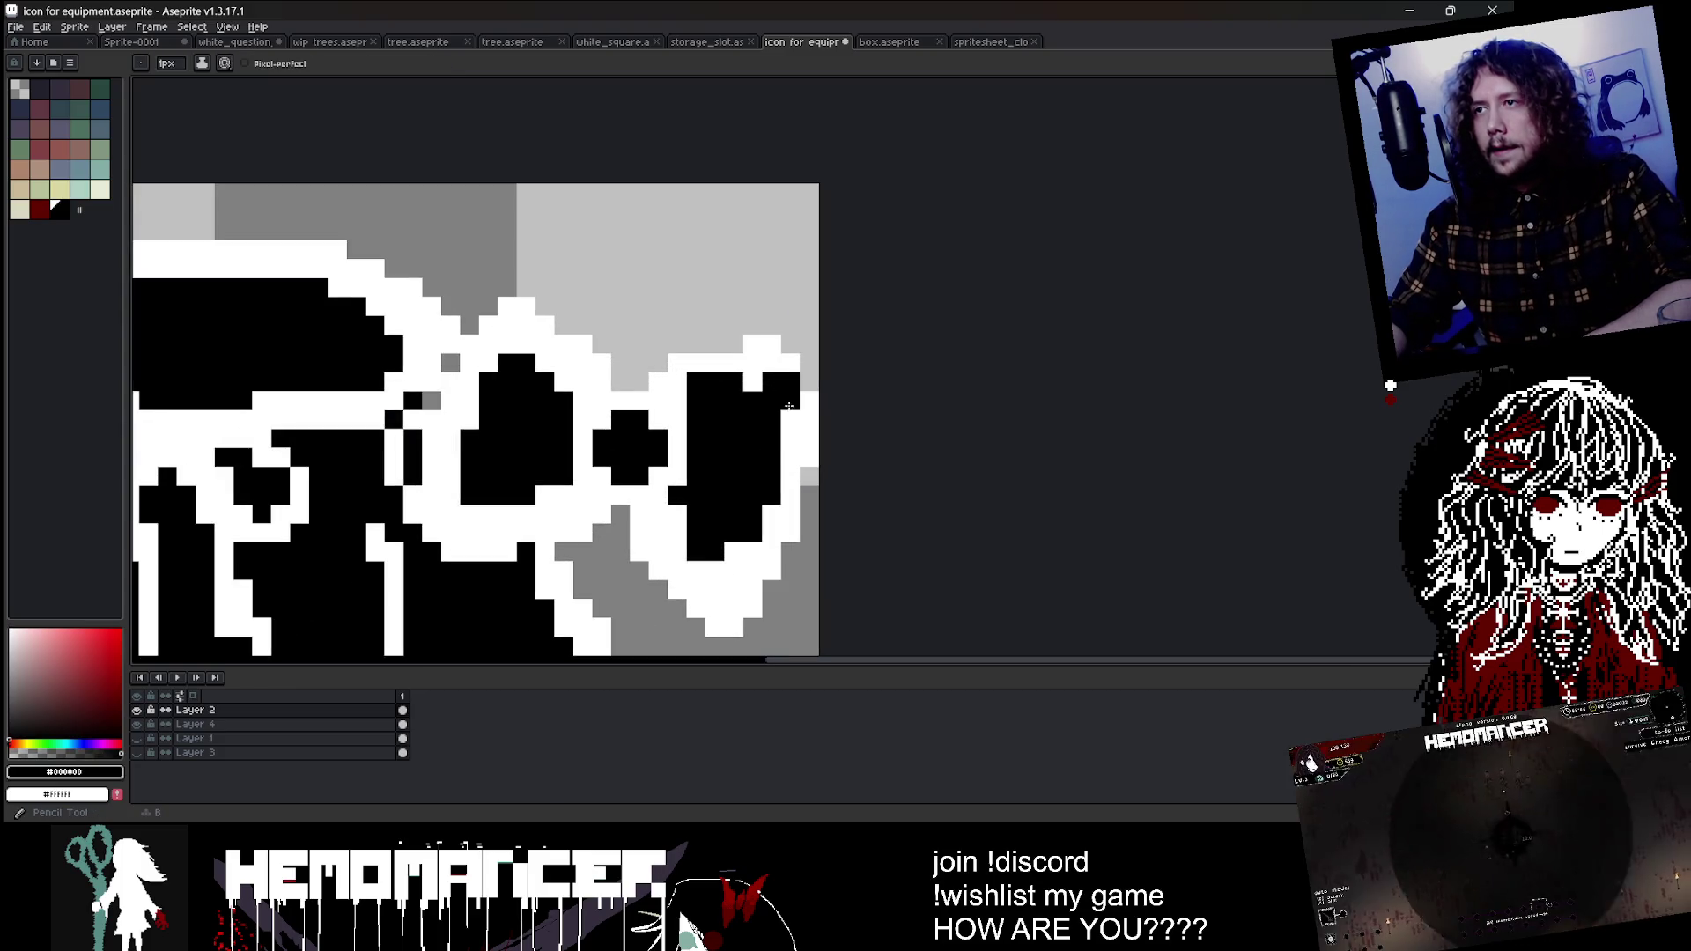
{"action": "scroll", "coordinate": [759, 391], "scroll_direction": "down", "scroll_amount": 3}
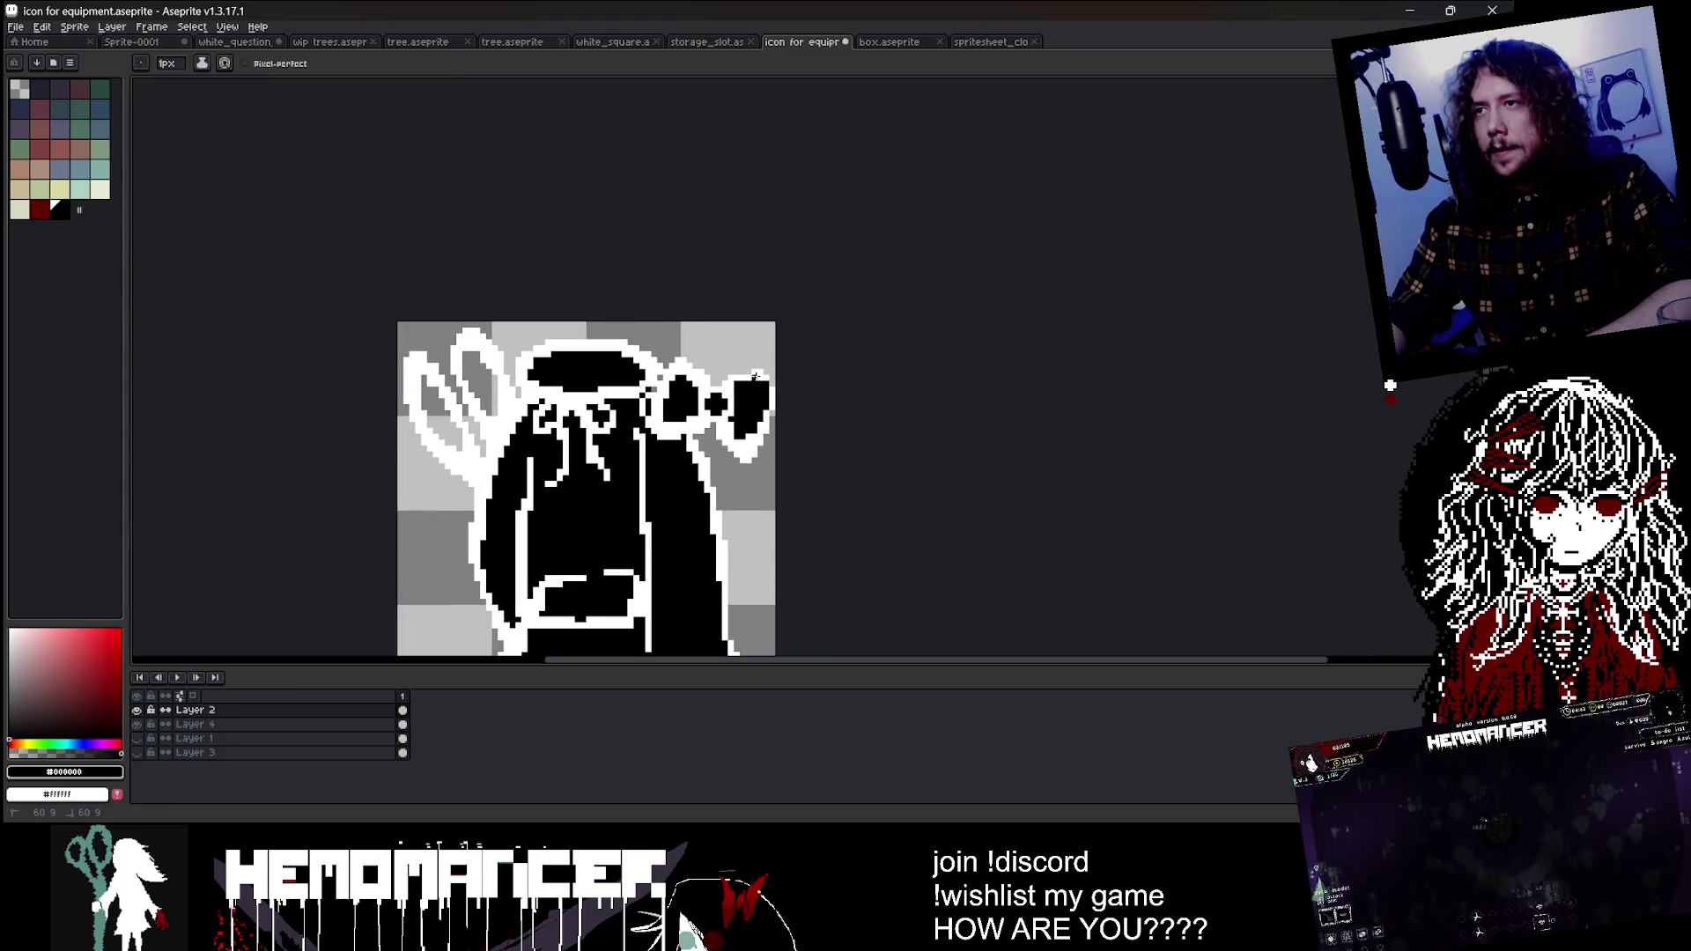
{"action": "scroll", "coordinate": [775, 389], "scroll_direction": "up", "scroll_amount": 2}
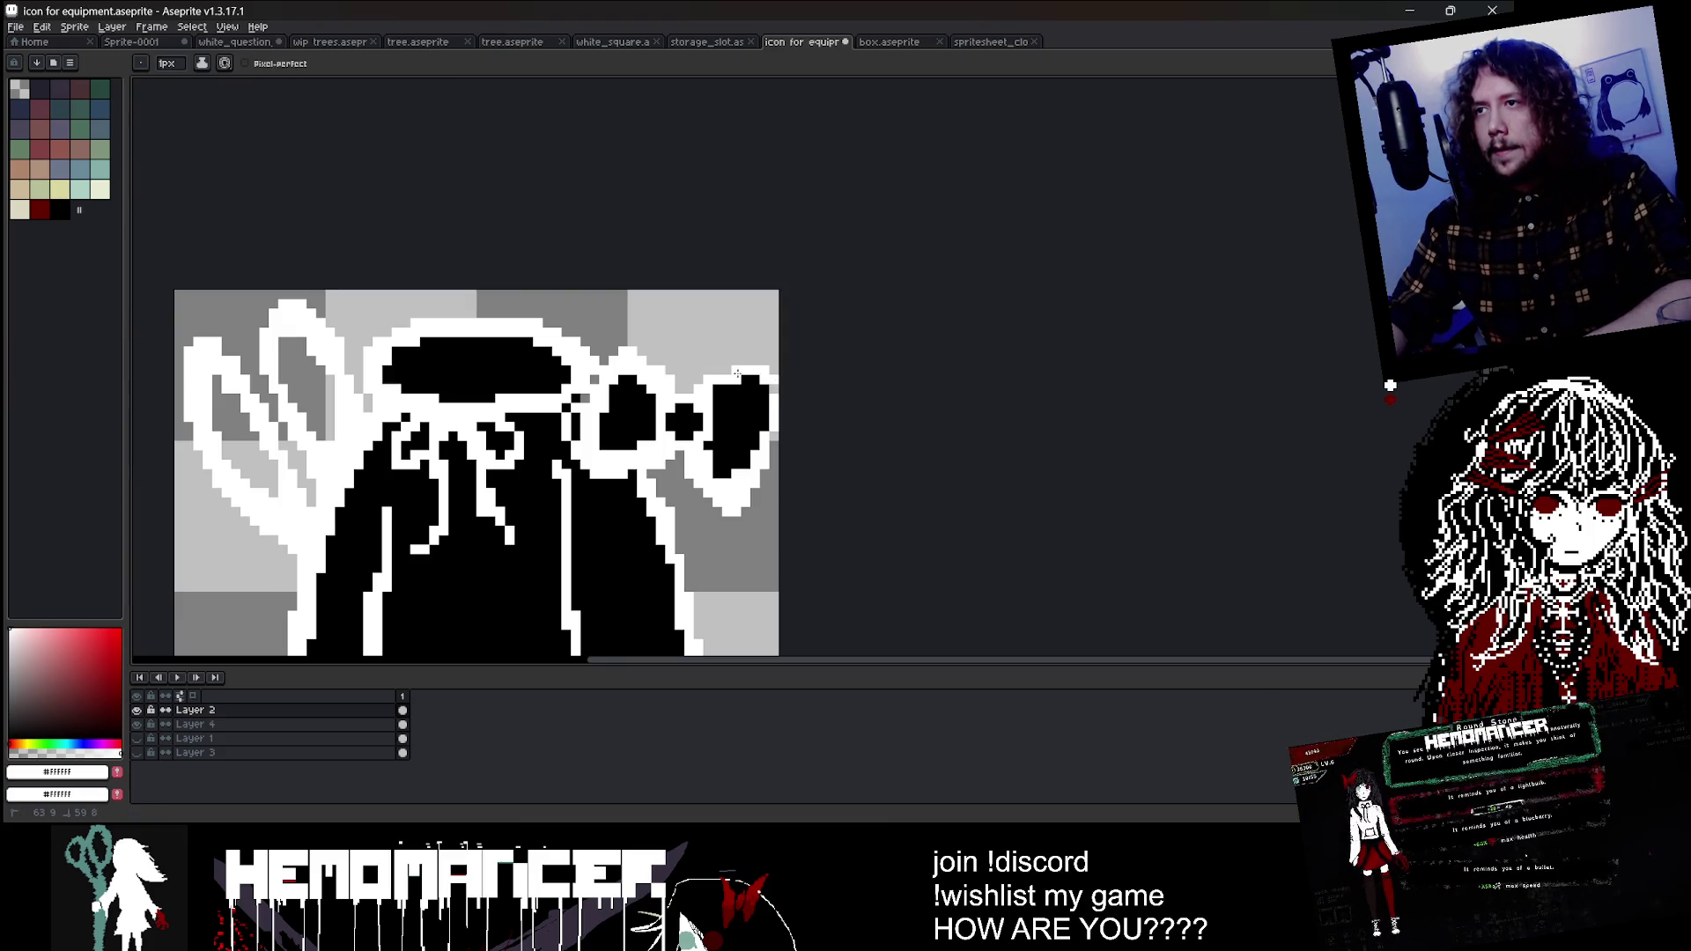
{"action": "scroll", "coordinate": [715, 396], "scroll_direction": "down", "scroll_amount": 4}
{"action": "scroll", "coordinate": [757, 366], "scroll_direction": "up", "scroll_amount": 3}
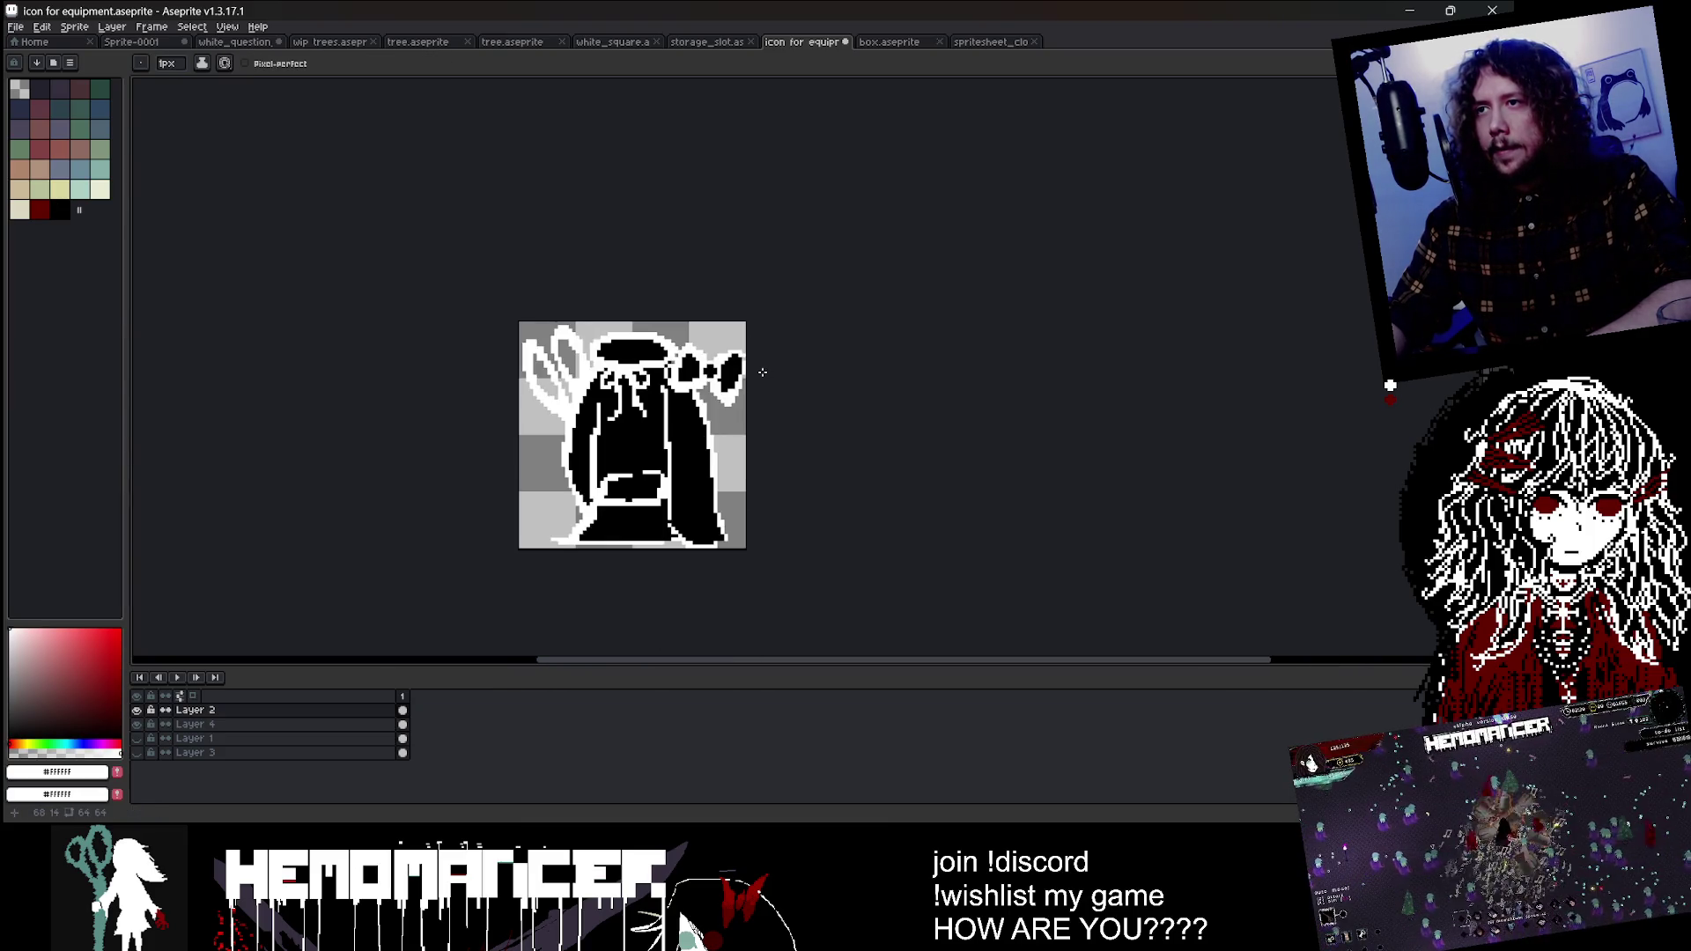
{"action": "scroll", "coordinate": [758, 363], "scroll_direction": "up", "scroll_amount": 1}
{"action": "left_click", "coordinate": [693, 357], "text": "alt"}
{"action": "scroll", "coordinate": [473, 359], "scroll_direction": "up", "scroll_amount": 1}
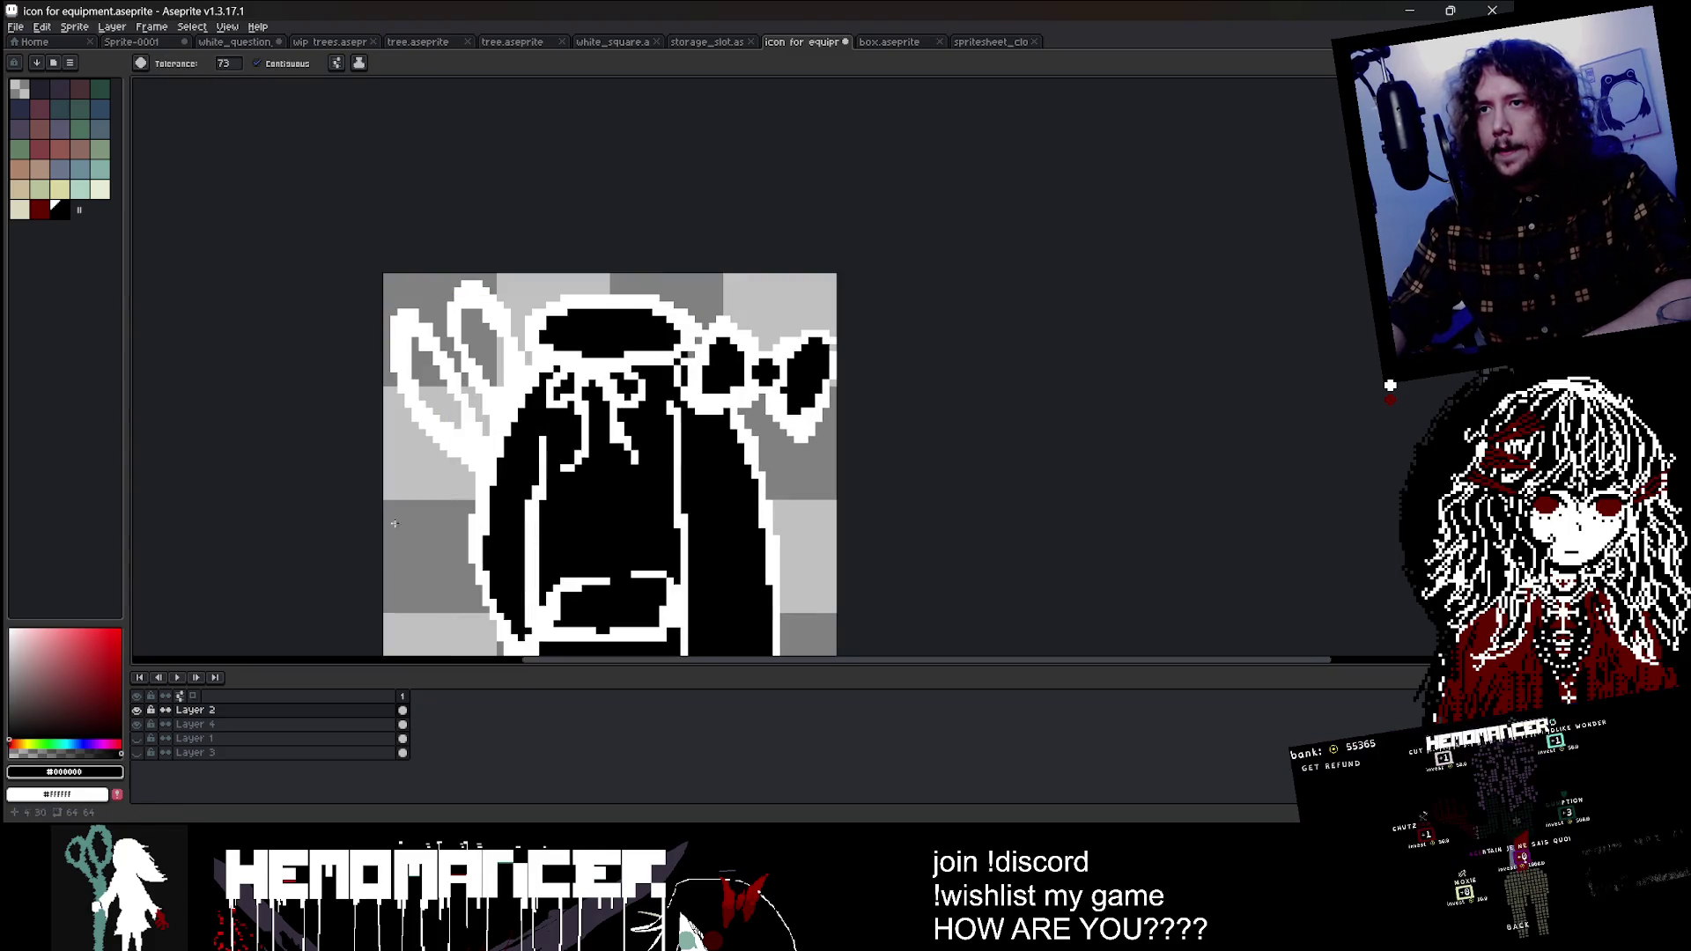
Step: On Layer 4, fill both scissor loops with black
{"action": "left_click", "coordinate": [302, 731]}
{"action": "left_click", "coordinate": [436, 388]}
{"action": "left_click", "coordinate": [480, 344]}
{"action": "scroll", "coordinate": [490, 333], "scroll_direction": "down", "scroll_amount": 4}
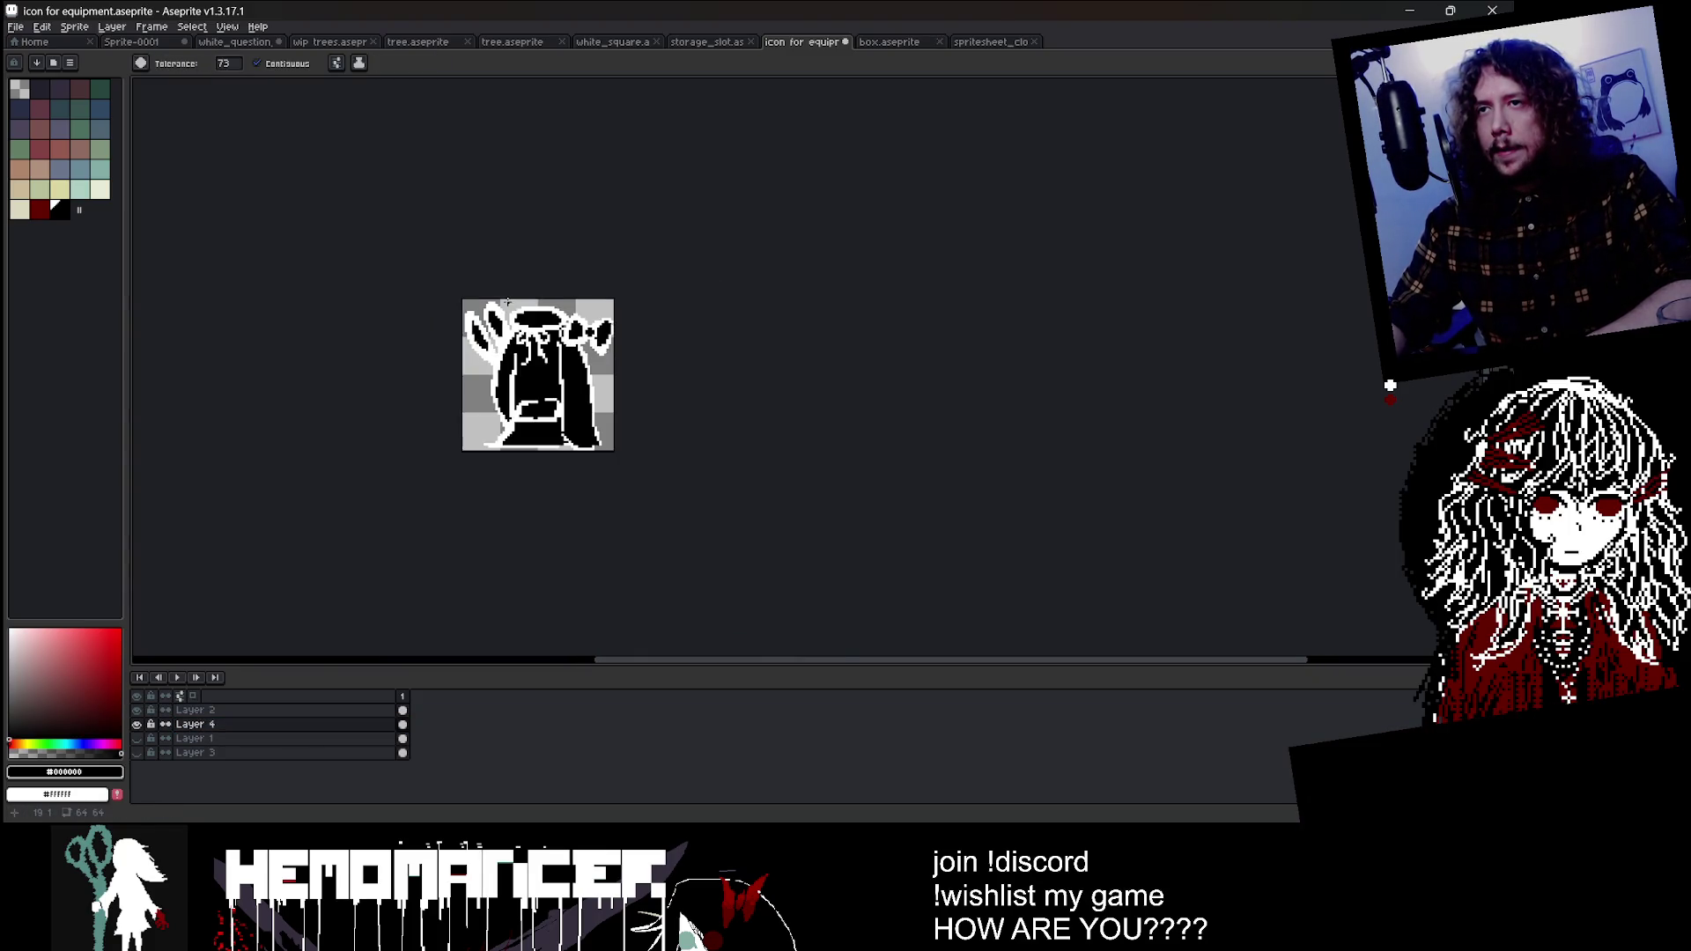
{"action": "scroll", "coordinate": [490, 333], "scroll_direction": "up", "scroll_amount": 5}
{"action": "scroll", "coordinate": [491, 332], "scroll_direction": "down", "scroll_amount": 2}
{"action": "scroll", "coordinate": [519, 319], "scroll_direction": "up", "scroll_amount": 1}
{"action": "left_click", "coordinate": [526, 314], "text": "alt"}
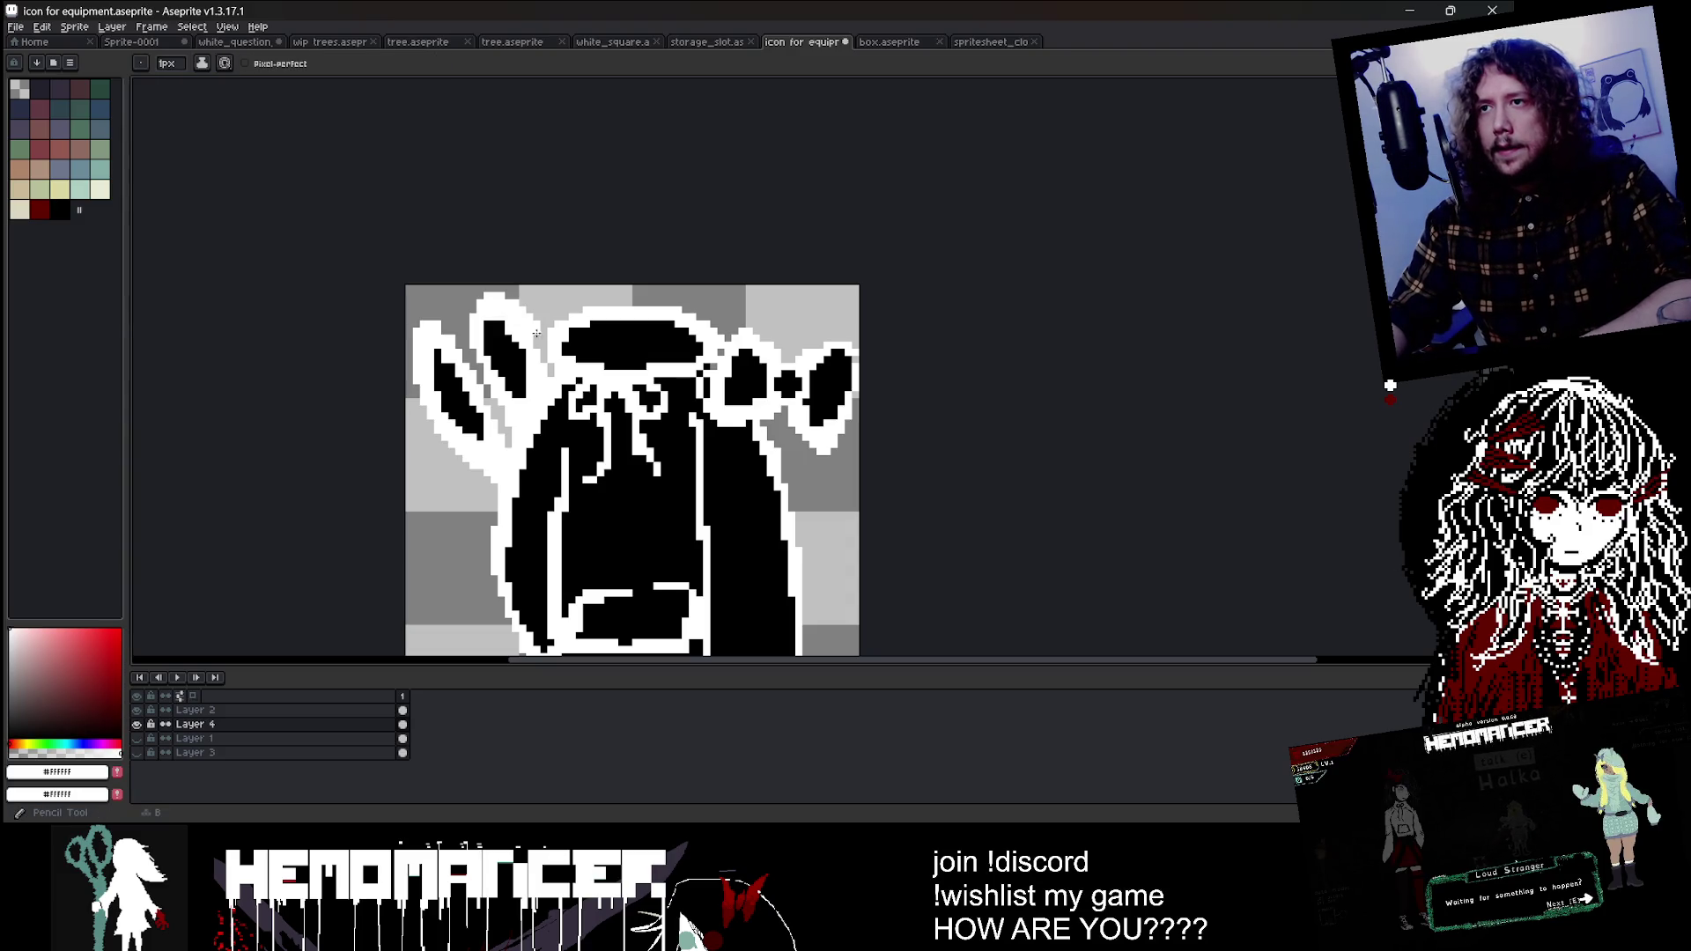
{"action": "left_click", "coordinate": [500, 324], "text": "alt"}
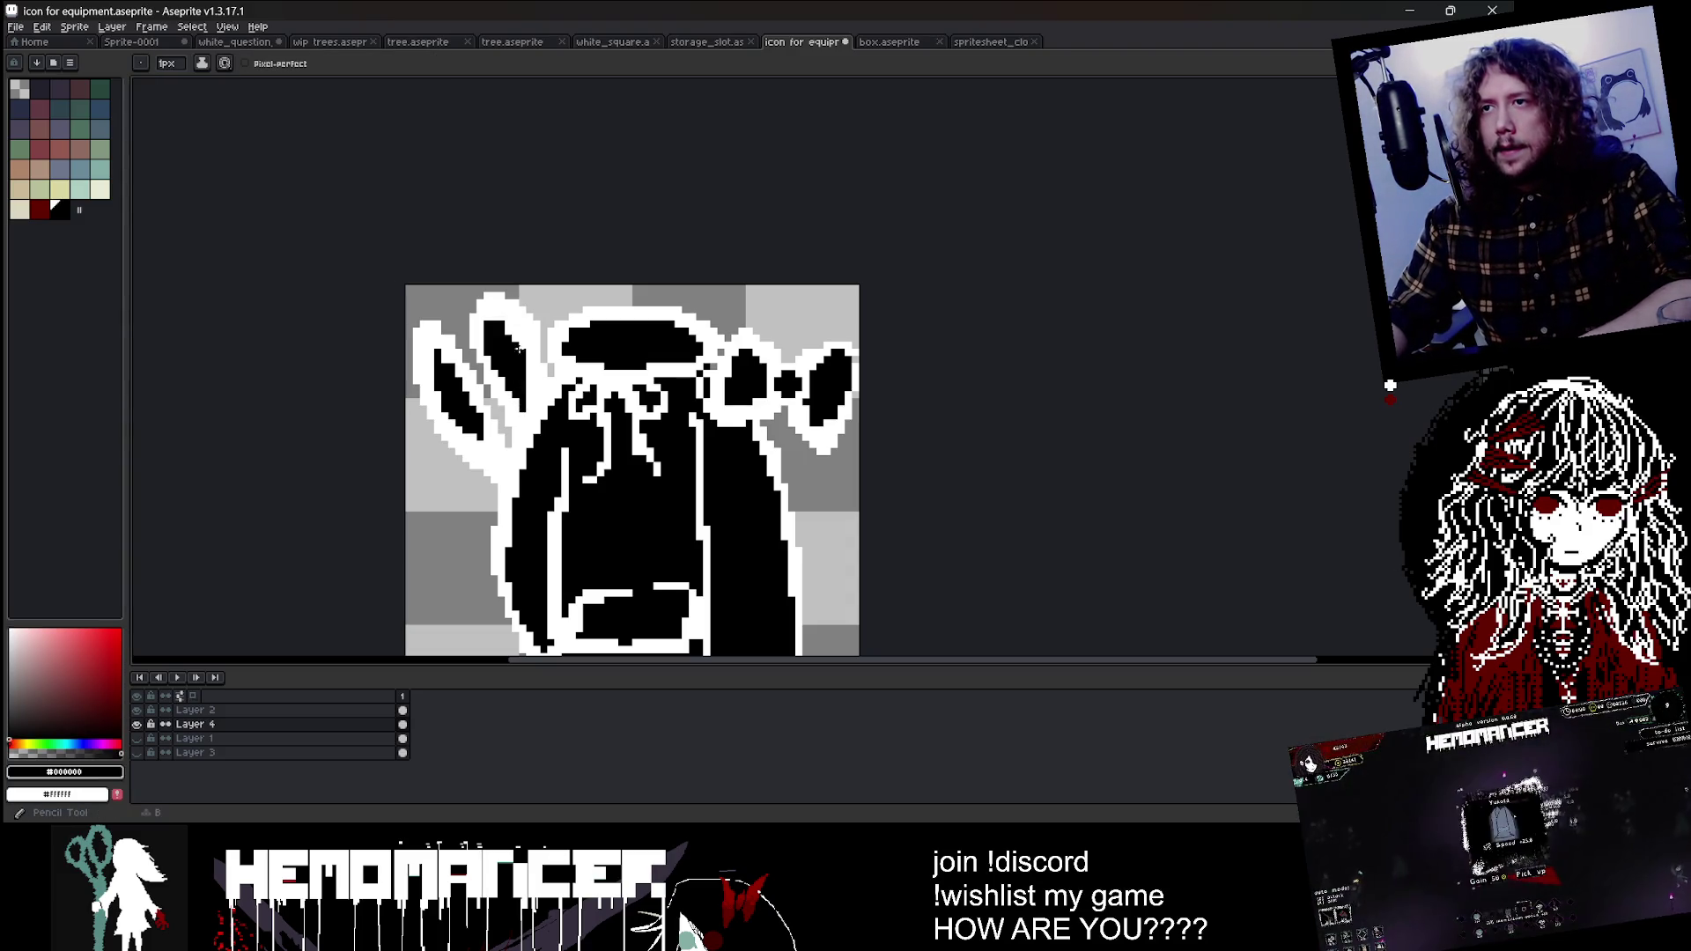
{"action": "scroll", "coordinate": [500, 325], "scroll_direction": "down", "scroll_amount": 3}
{"action": "scroll", "coordinate": [705, 308], "scroll_direction": "down", "scroll_amount": 3}
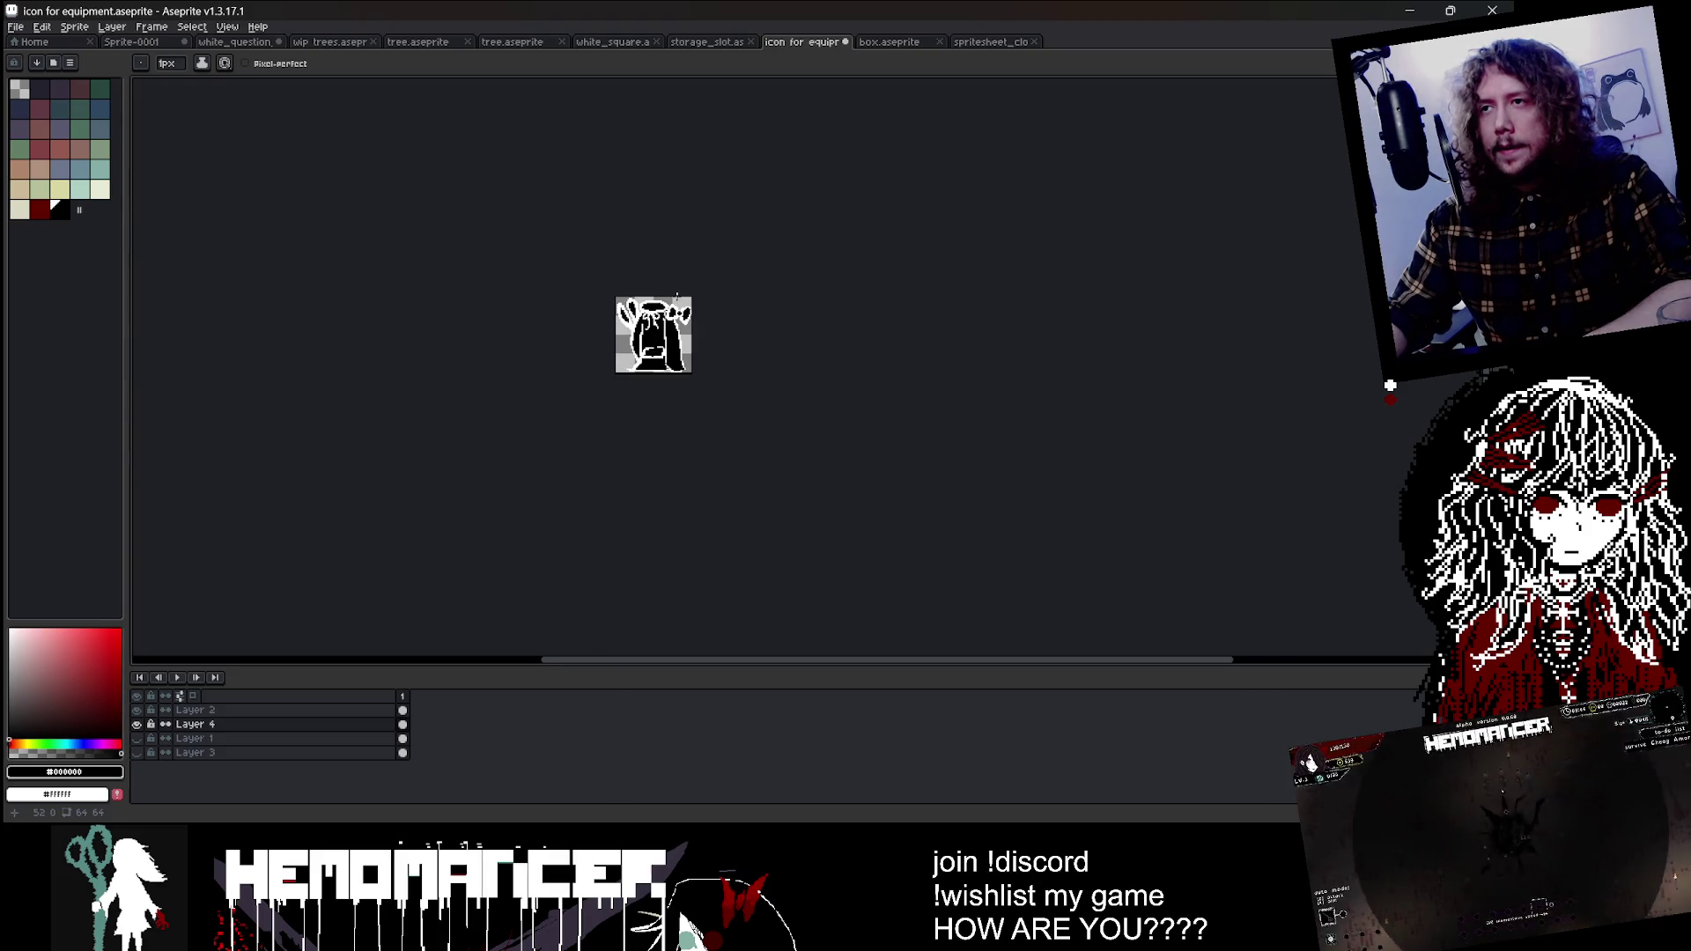
{"action": "scroll", "coordinate": [738, 316], "scroll_direction": "up", "scroll_amount": 3}
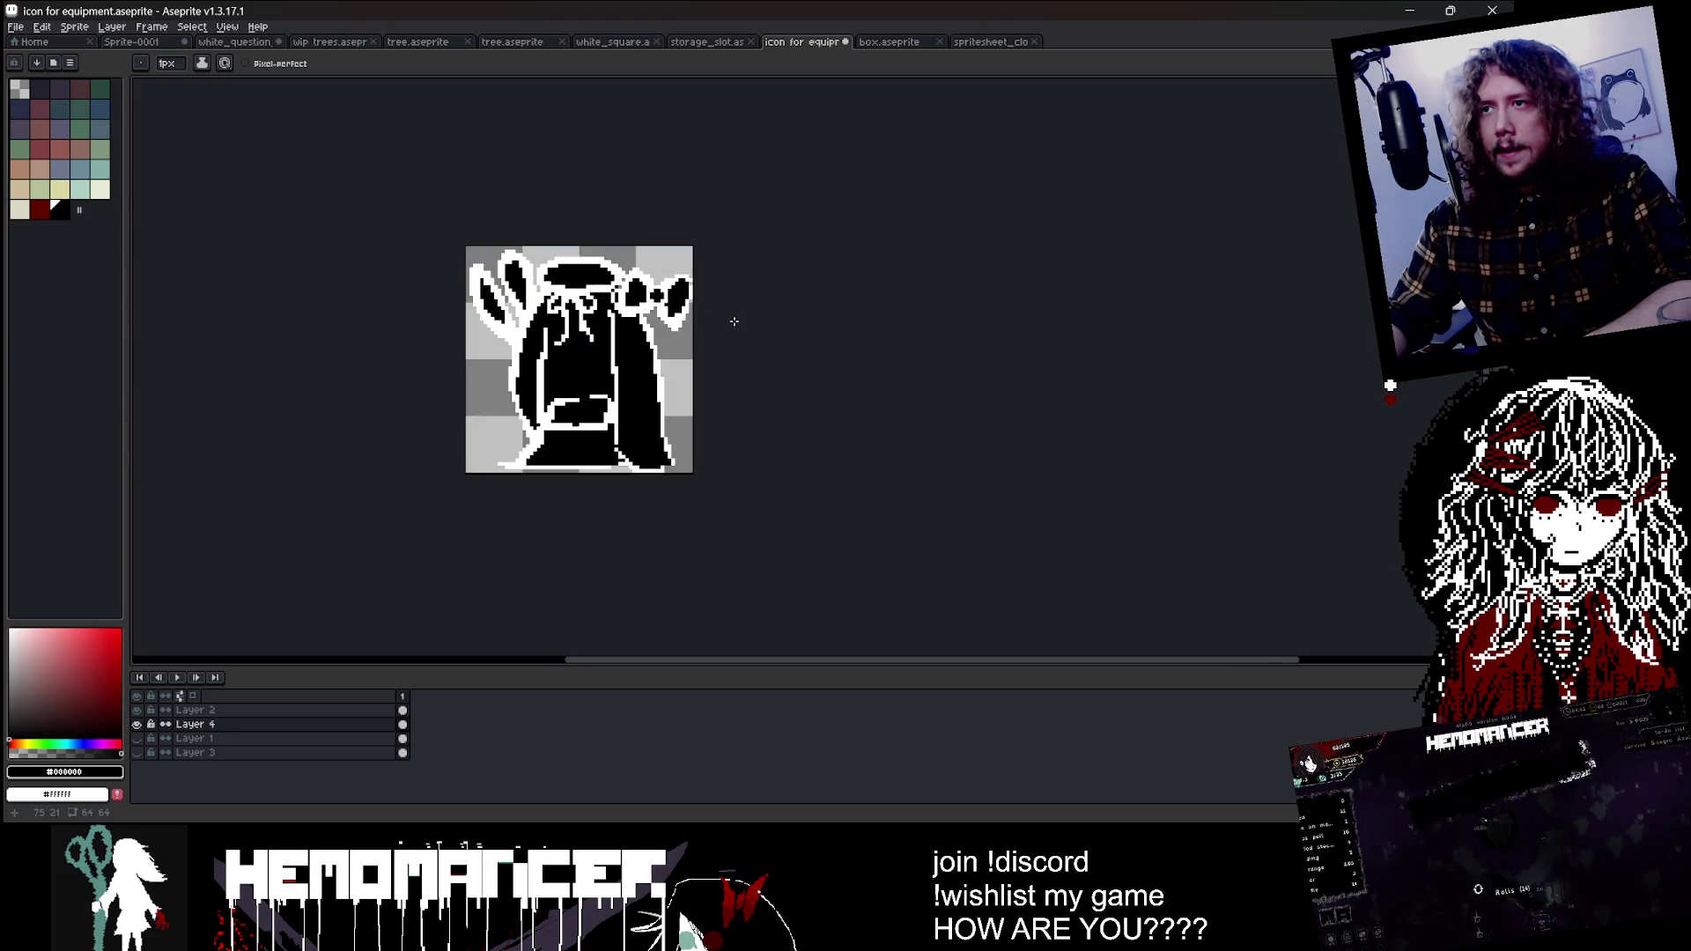
{"action": "scroll", "coordinate": [731, 326], "scroll_direction": "up", "scroll_amount": 1}
Step: Paint a white stroke in the lower-left corner with a larger brush, then switch to the clothes spritesheet
{"action": "key", "text": "alt"}
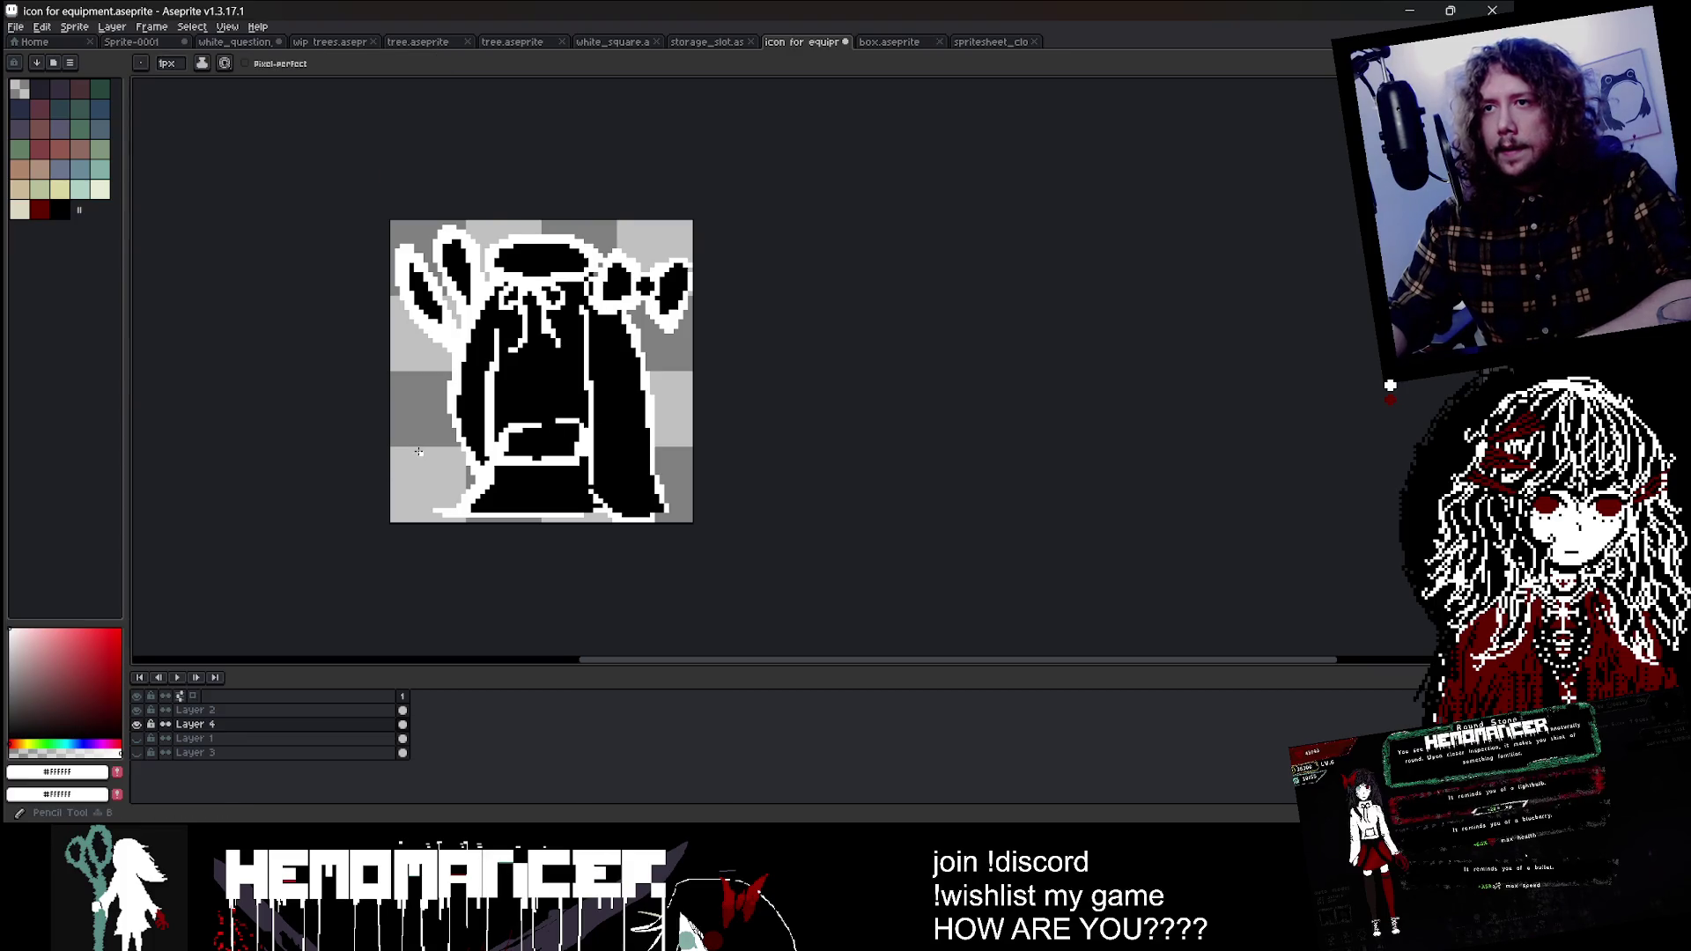
{"action": "scroll", "coordinate": [419, 451], "scroll_direction": "up", "scroll_amount": 1}
{"action": "key", "text": "plus"}
{"action": "key", "text": "plus"}
{"action": "key", "text": "plus"}
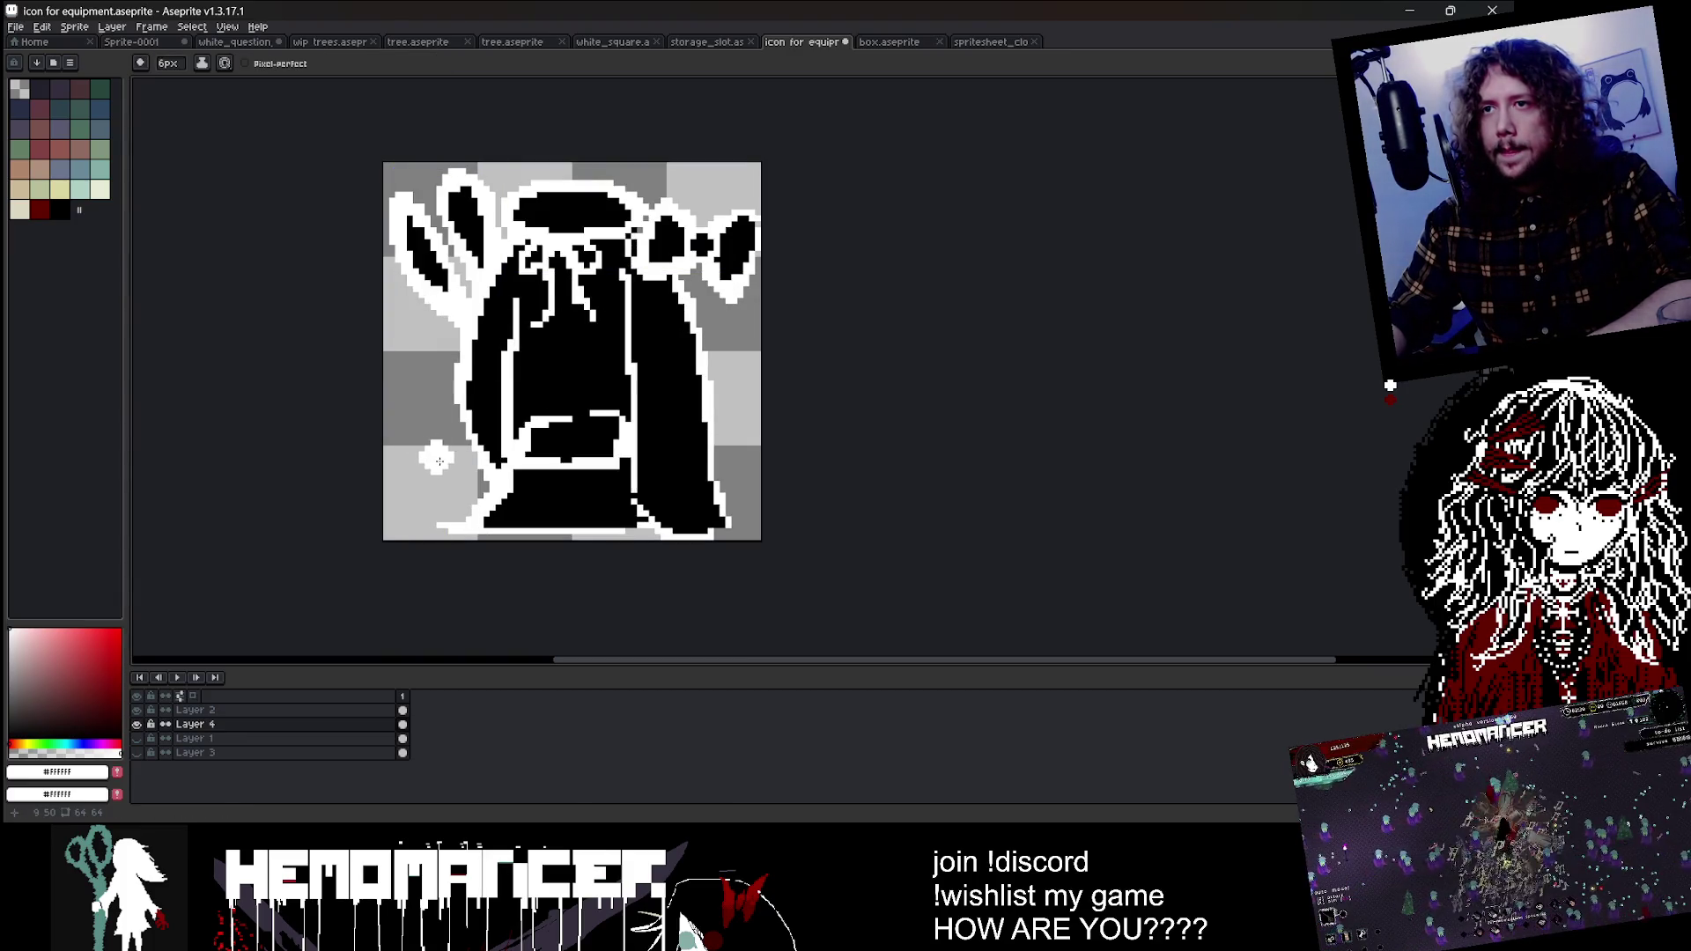
{"action": "left_click_drag", "start_coordinate": [455, 482], "coordinate": [429, 497]}
{"action": "mouse_move", "coordinate": [420, 430]}
{"action": "left_mouse_down"}
{"action": "mouse_move", "coordinate": [423, 397]}
{"action": "mouse_move", "coordinate": [442, 494]}
{"action": "left_mouse_up"}
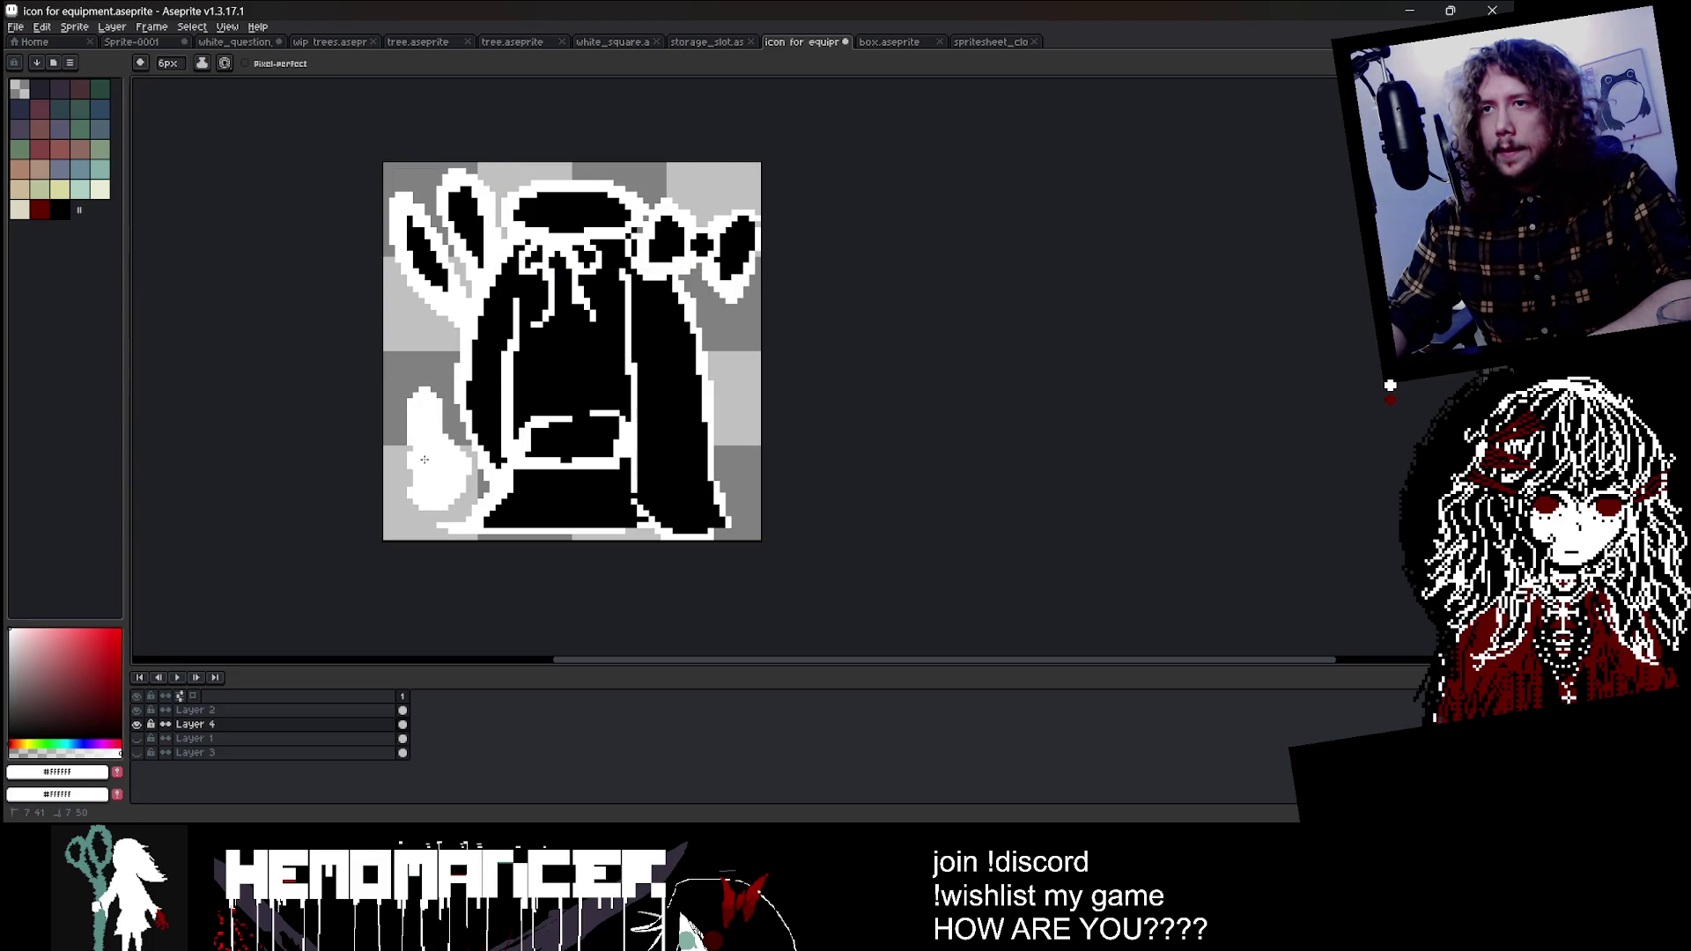
{"action": "key", "text": "ctrl+Tab"}
{"action": "key", "text": "ctrl+Tab"}
{"action": "scroll", "coordinate": [941, 154], "scroll_direction": "down", "scroll_amount": 3}
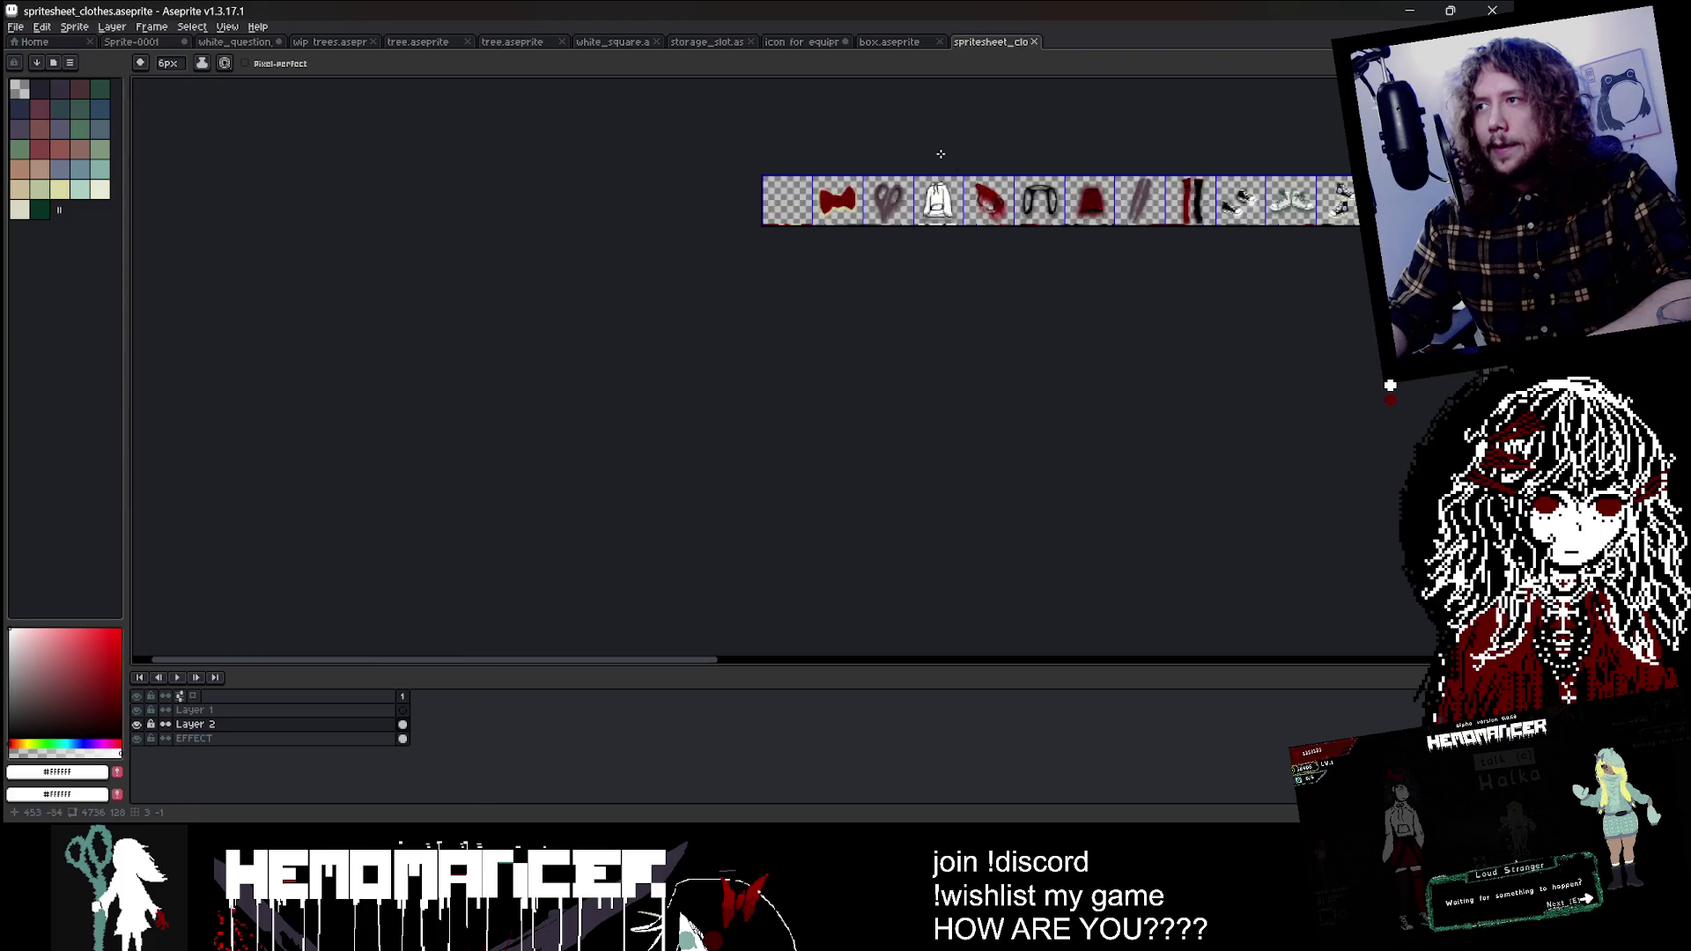
Step: Marquee the top black sneaker on the spritesheet and return to the equipment icon's layers
{"action": "scroll", "coordinate": [399, 328], "scroll_direction": "up", "scroll_amount": 5}
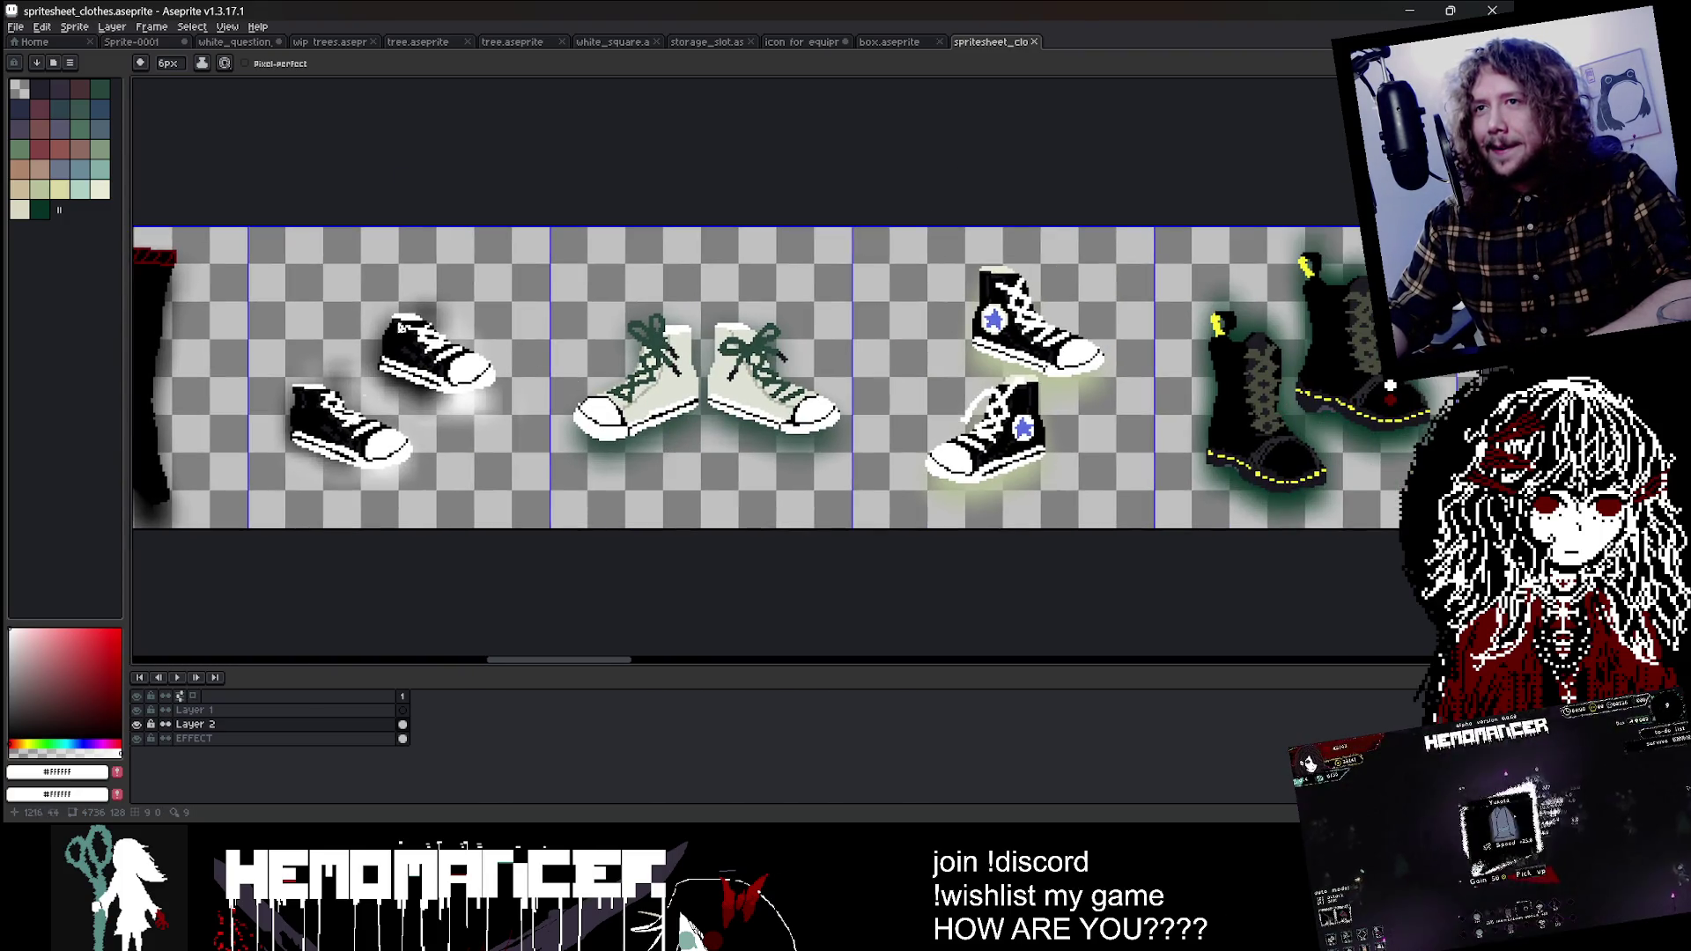
{"action": "key", "text": "m"}
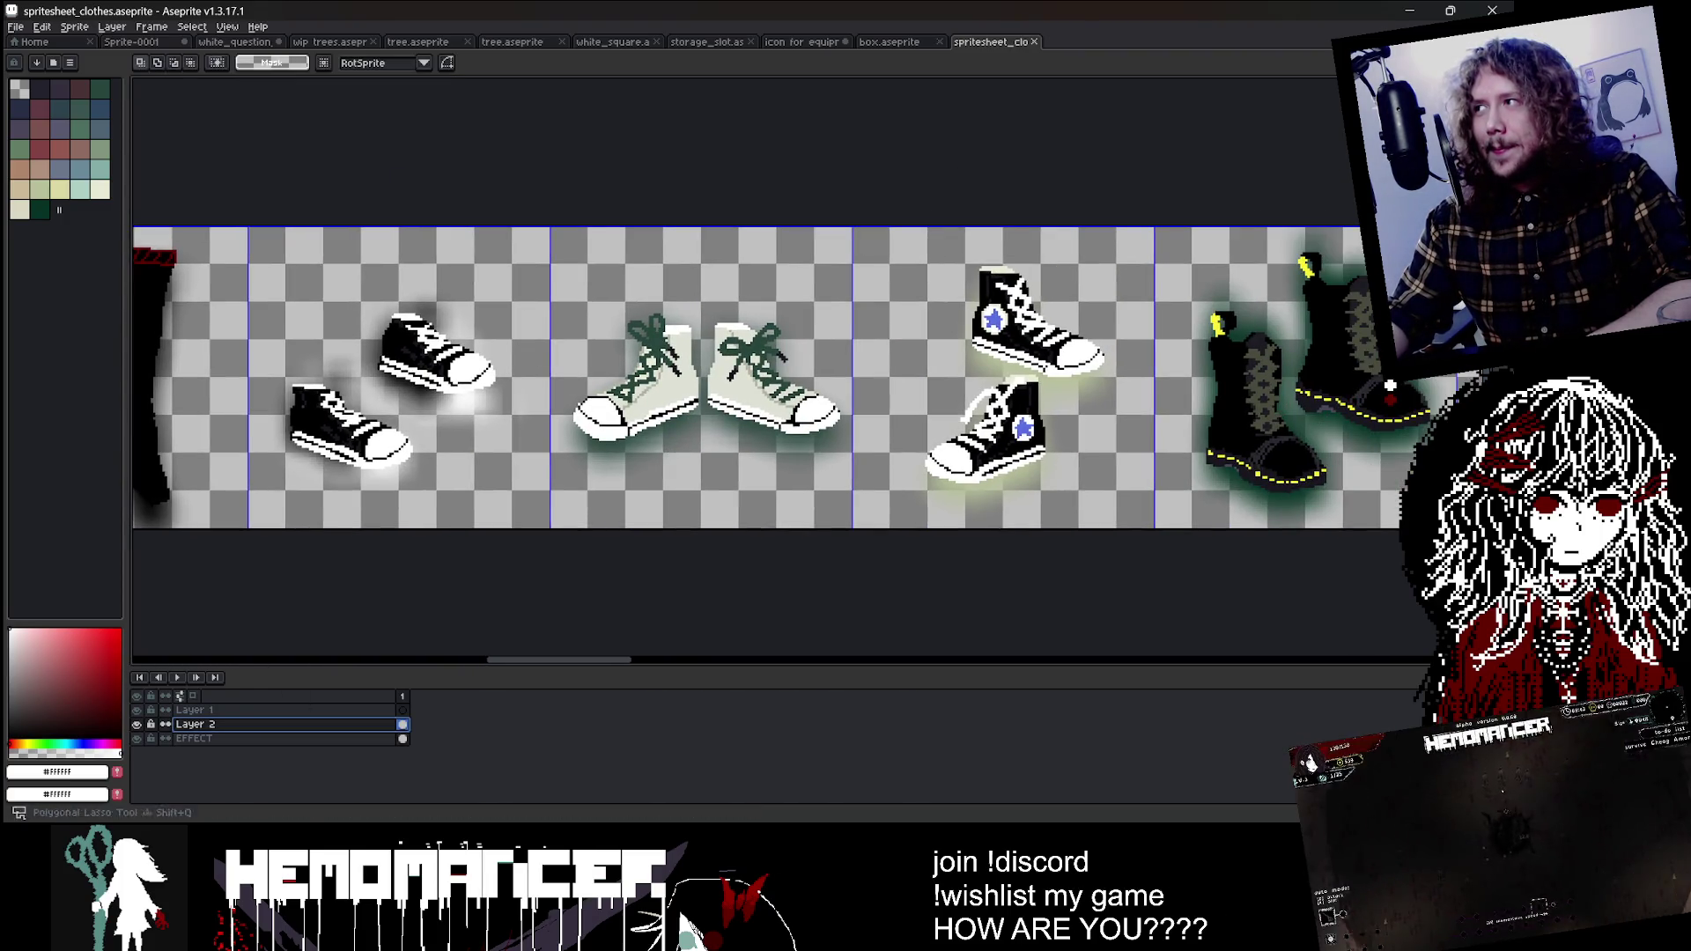
{"action": "scroll", "coordinate": [349, 380], "scroll_direction": "up", "scroll_amount": 1}
{"action": "left_click_drag", "start_coordinate": [405, 184], "coordinate": [685, 433]}
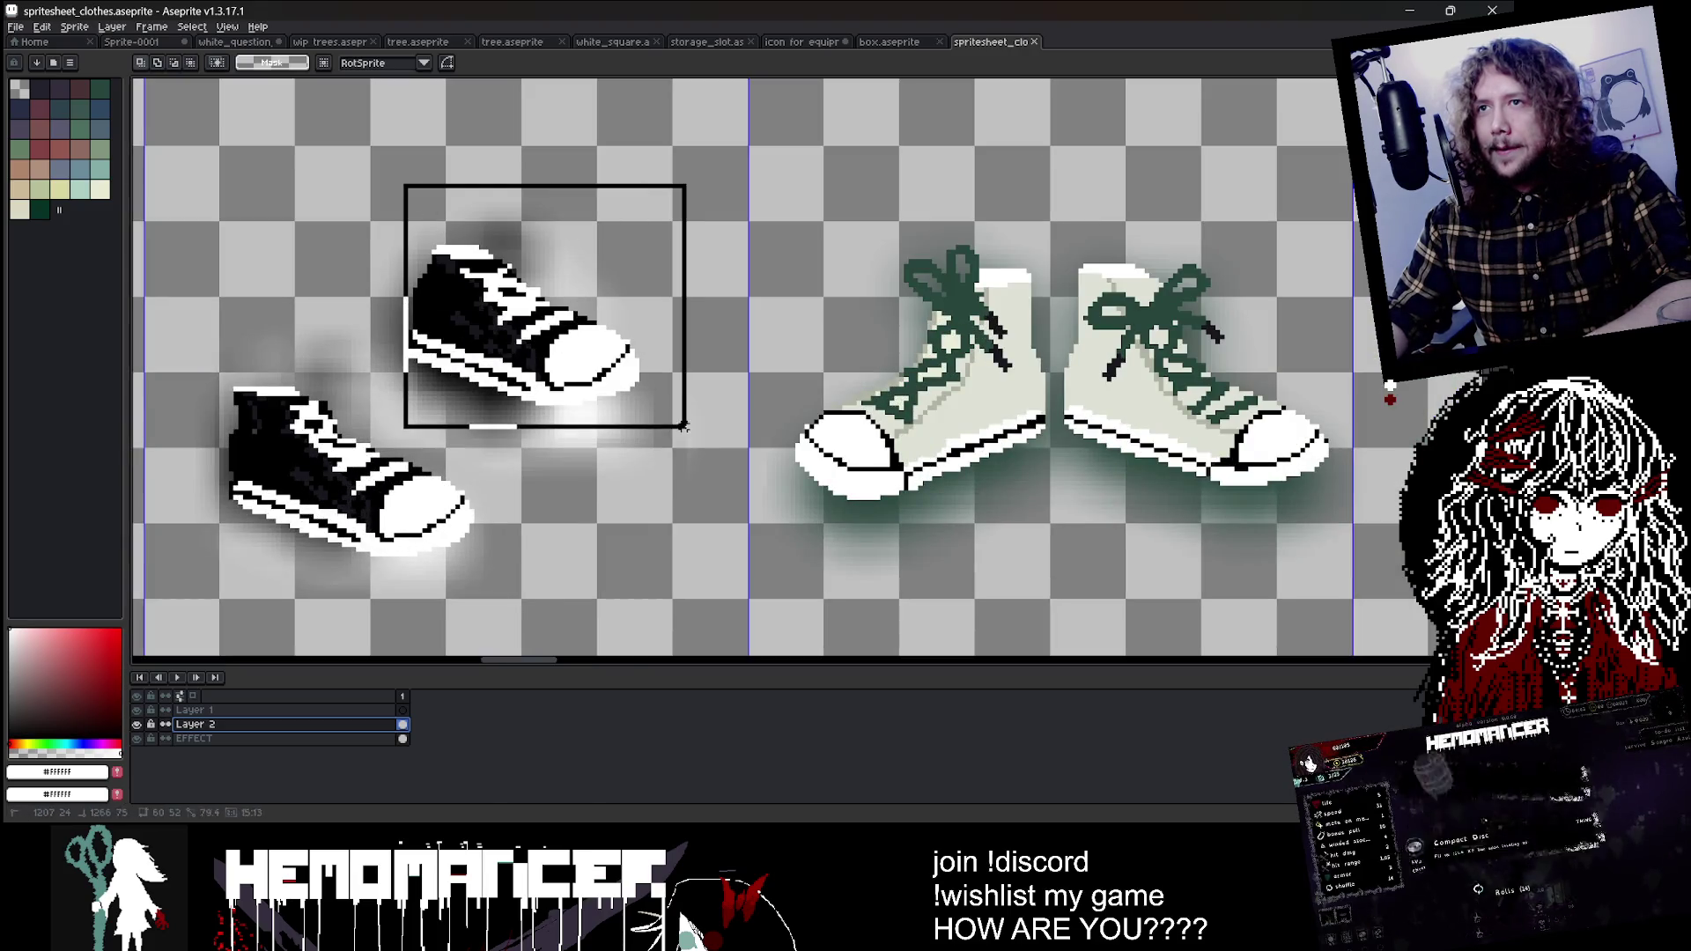
{"action": "left_click", "coordinate": [931, 41]}
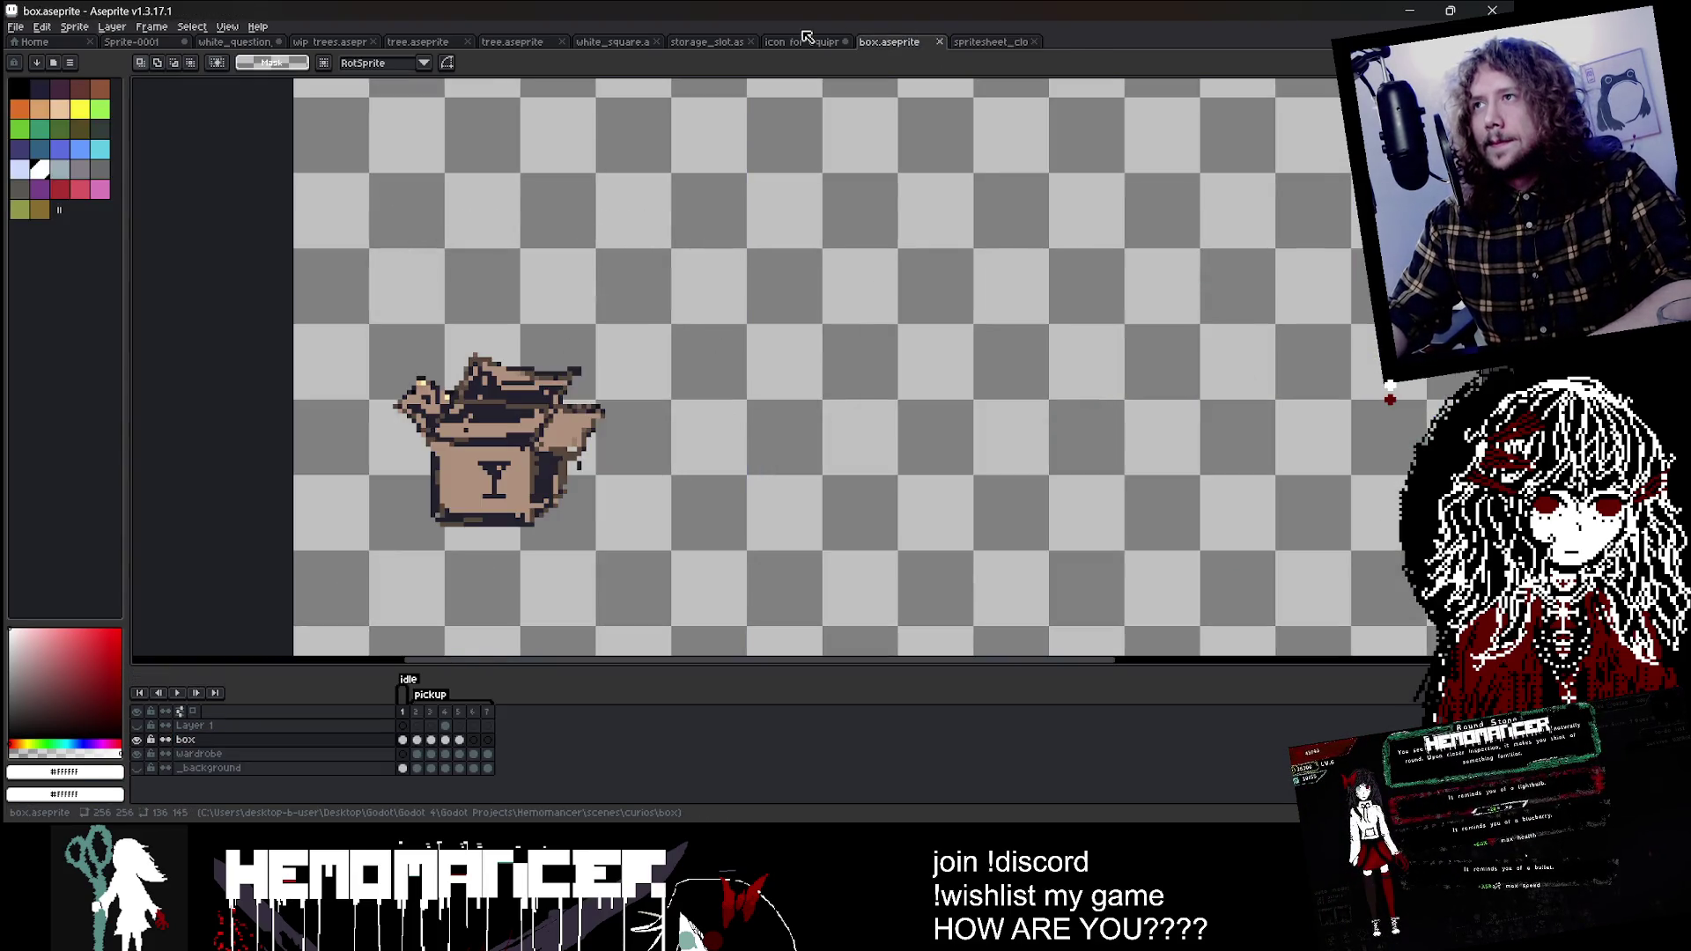
{"action": "left_click", "coordinate": [807, 44]}
{"action": "right_click", "coordinate": [321, 709]}
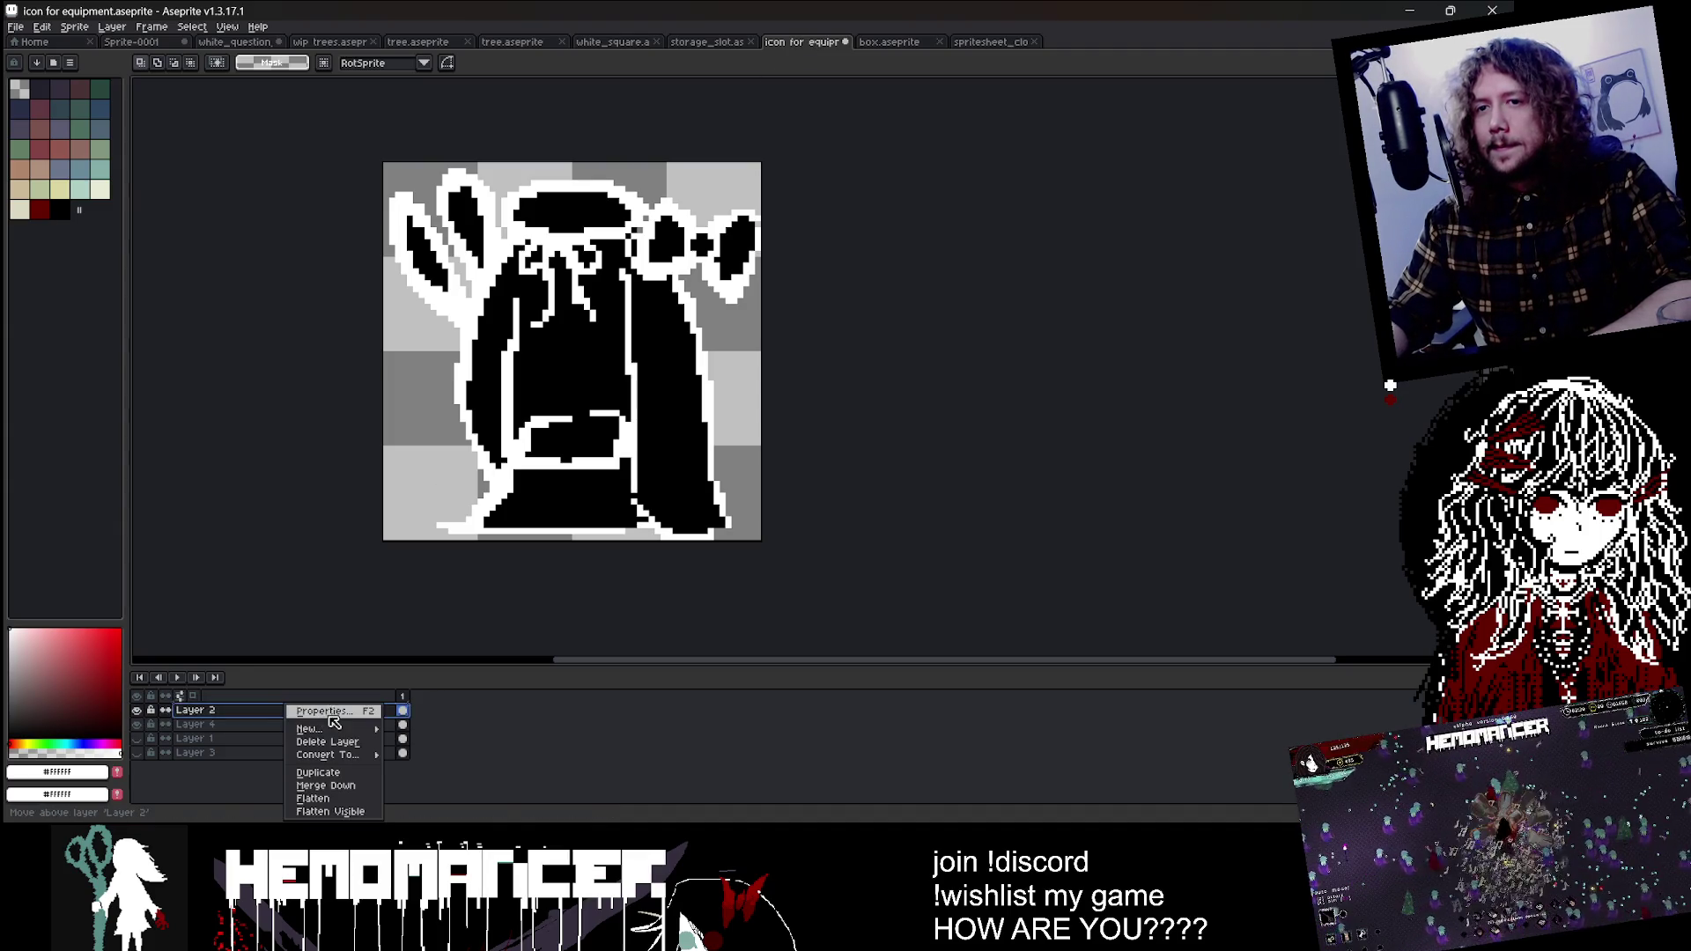
Step: Add a new top layer and paste the sneaker into it
{"action": "left_click", "coordinate": [328, 718]}
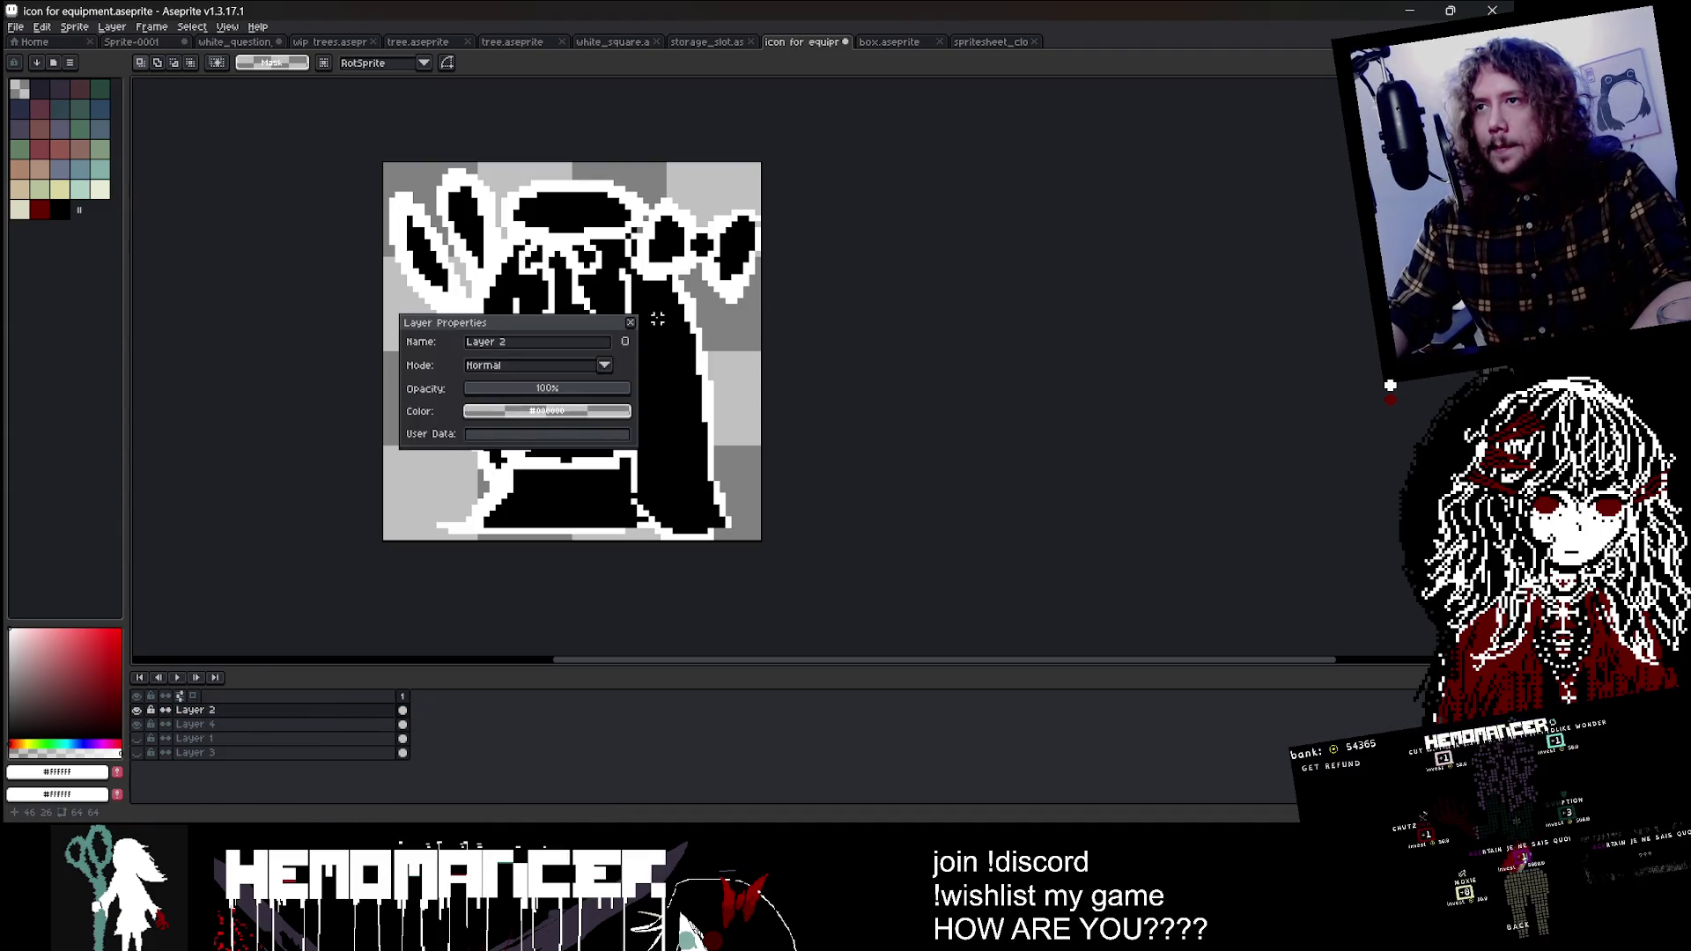
{"action": "key", "text": "Escape"}
{"action": "right_click", "coordinate": [201, 710]}
{"action": "key", "text": "Escape"}
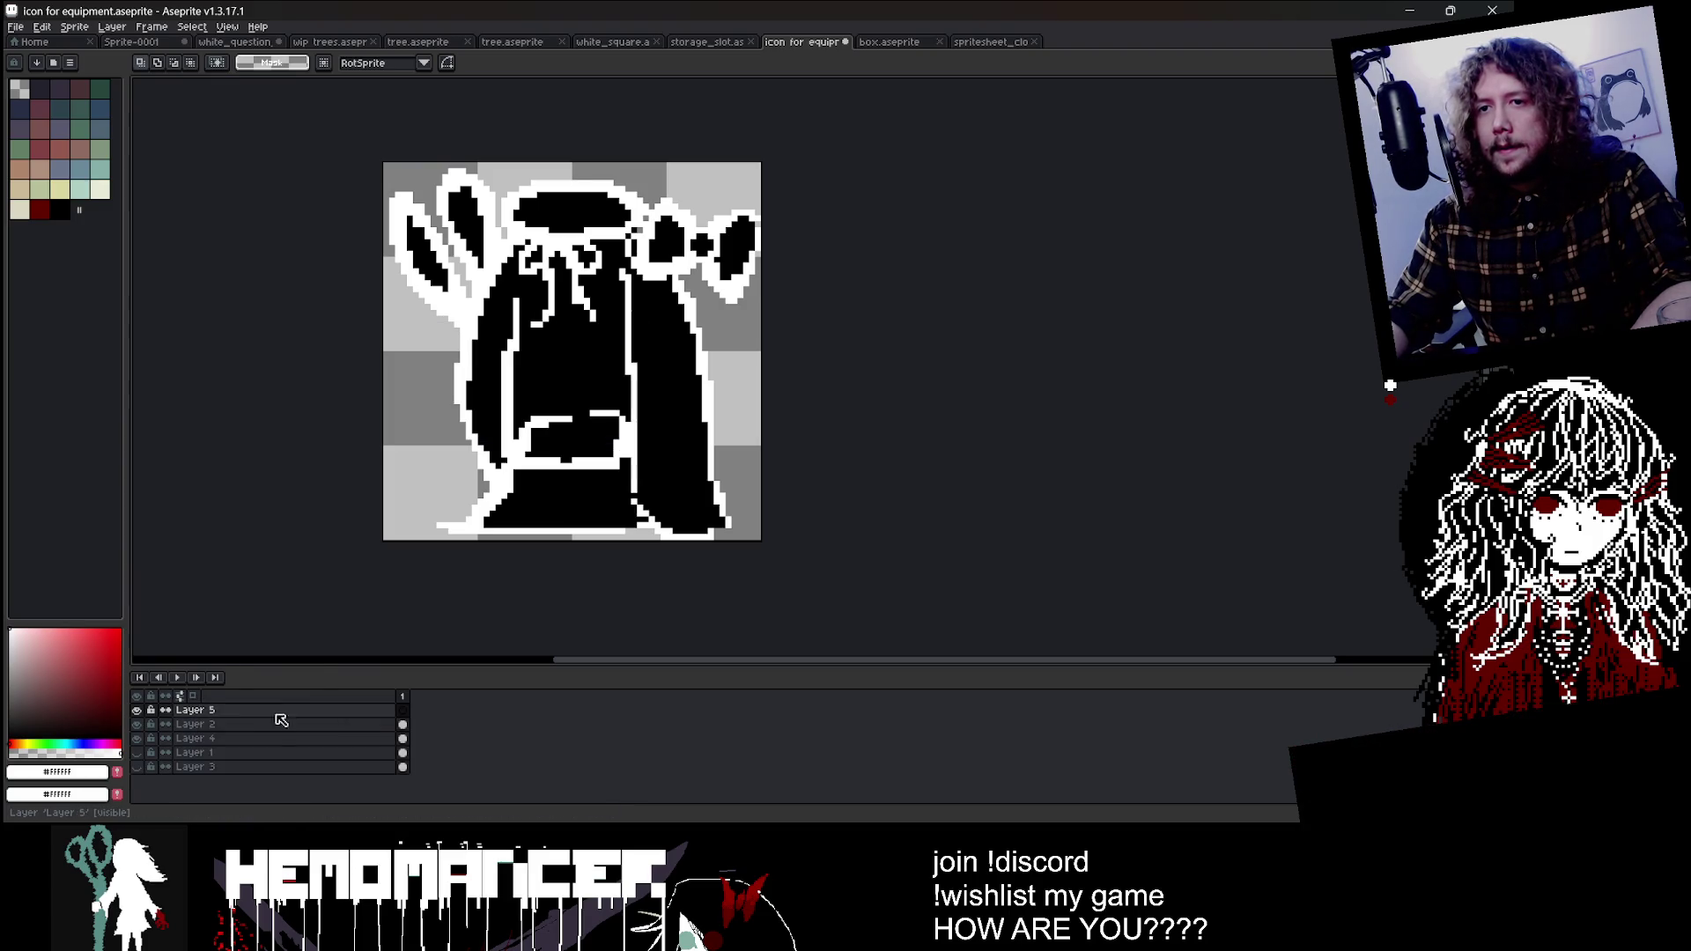
{"action": "key", "text": "shift+n"}
{"action": "key", "text": "ctrl+v"}
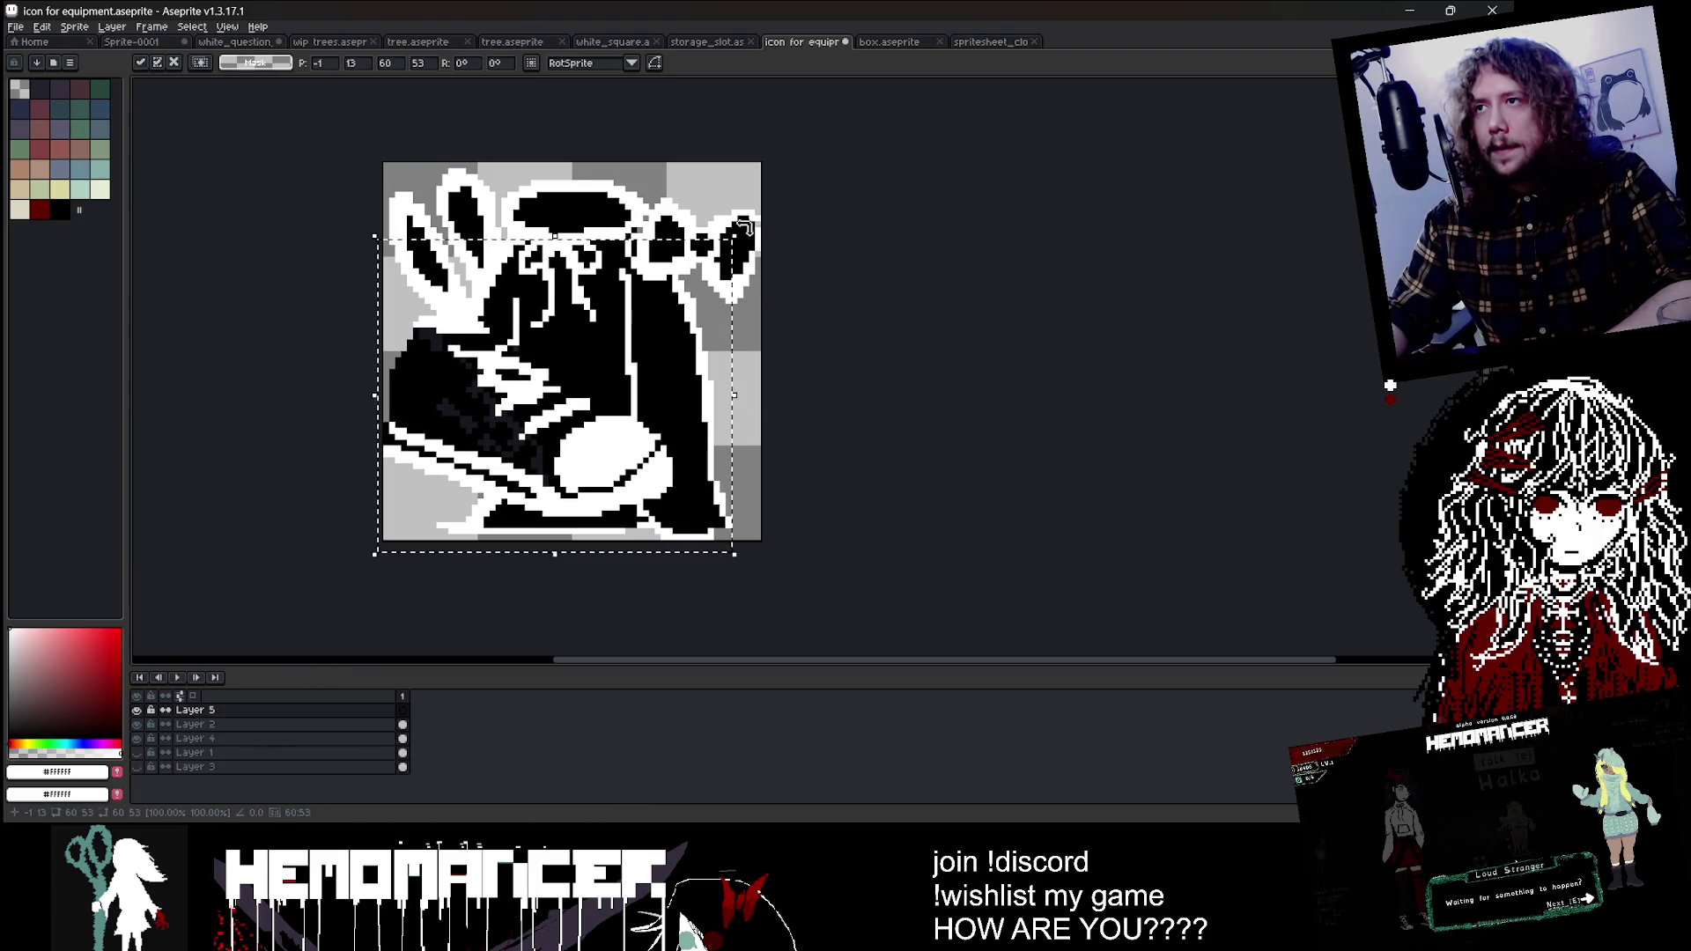
Step: Scale the sneaker to about 25x26, rotate it -31.8° and place it at the cloak's lower left
{"action": "left_click_drag", "start_coordinate": [742, 227], "coordinate": [478, 424]}
{"action": "left_click_drag", "start_coordinate": [549, 349], "coordinate": [449, 473]}
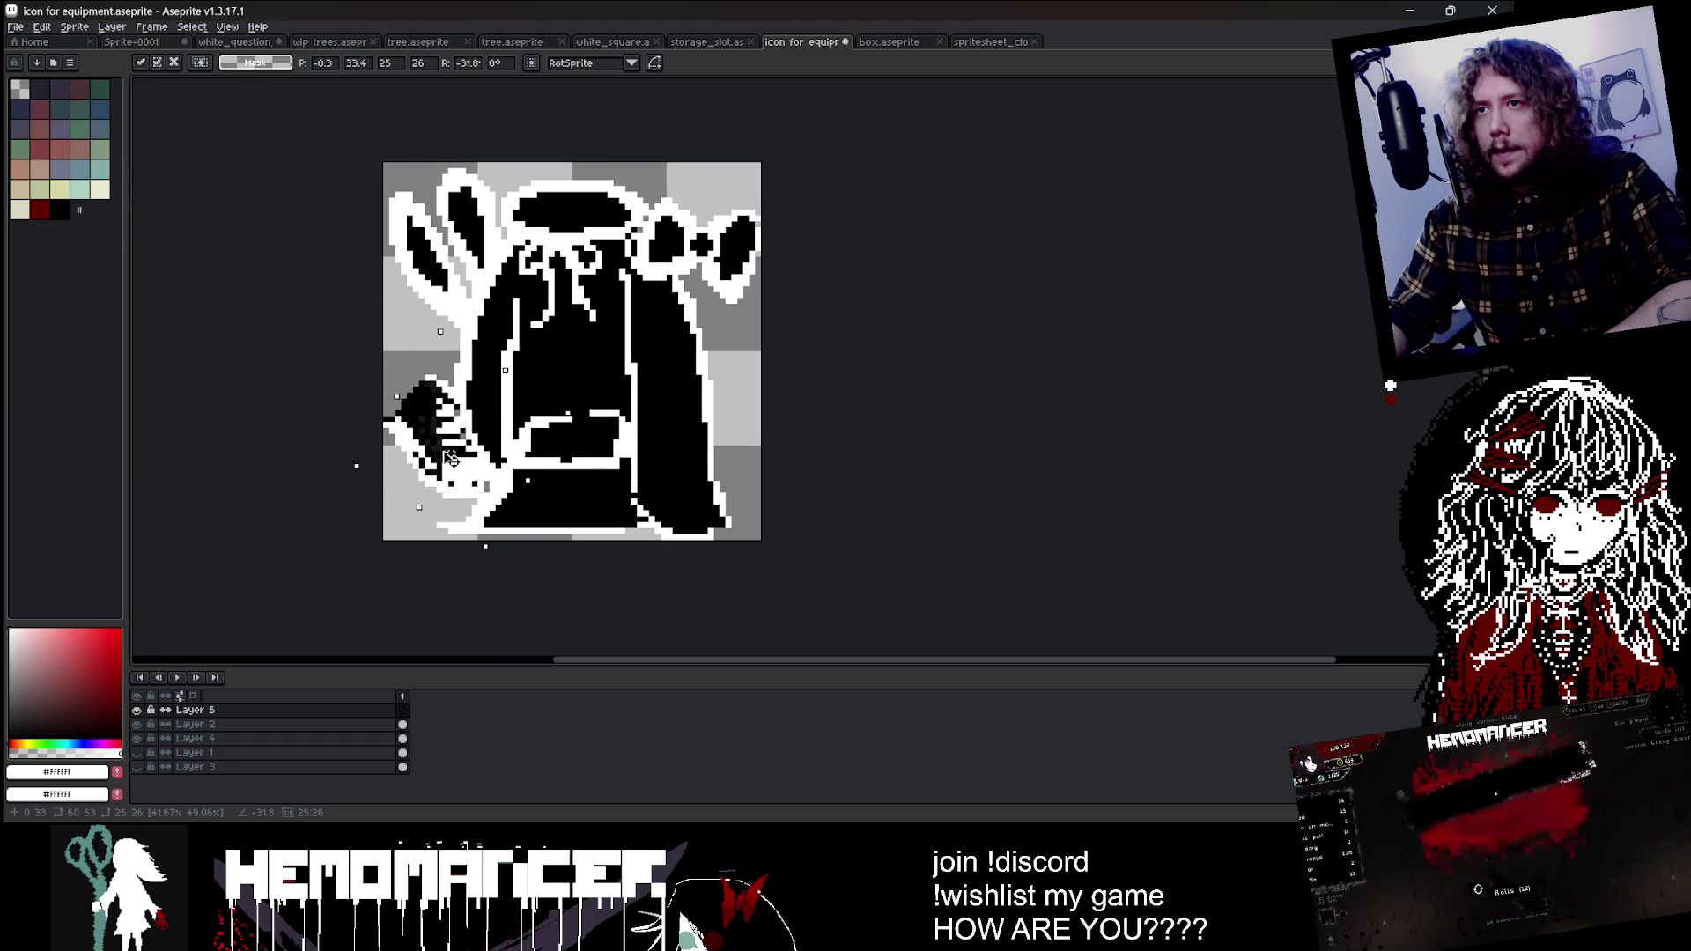
{"action": "left_click_drag", "start_coordinate": [568, 407], "coordinate": [544, 424]}
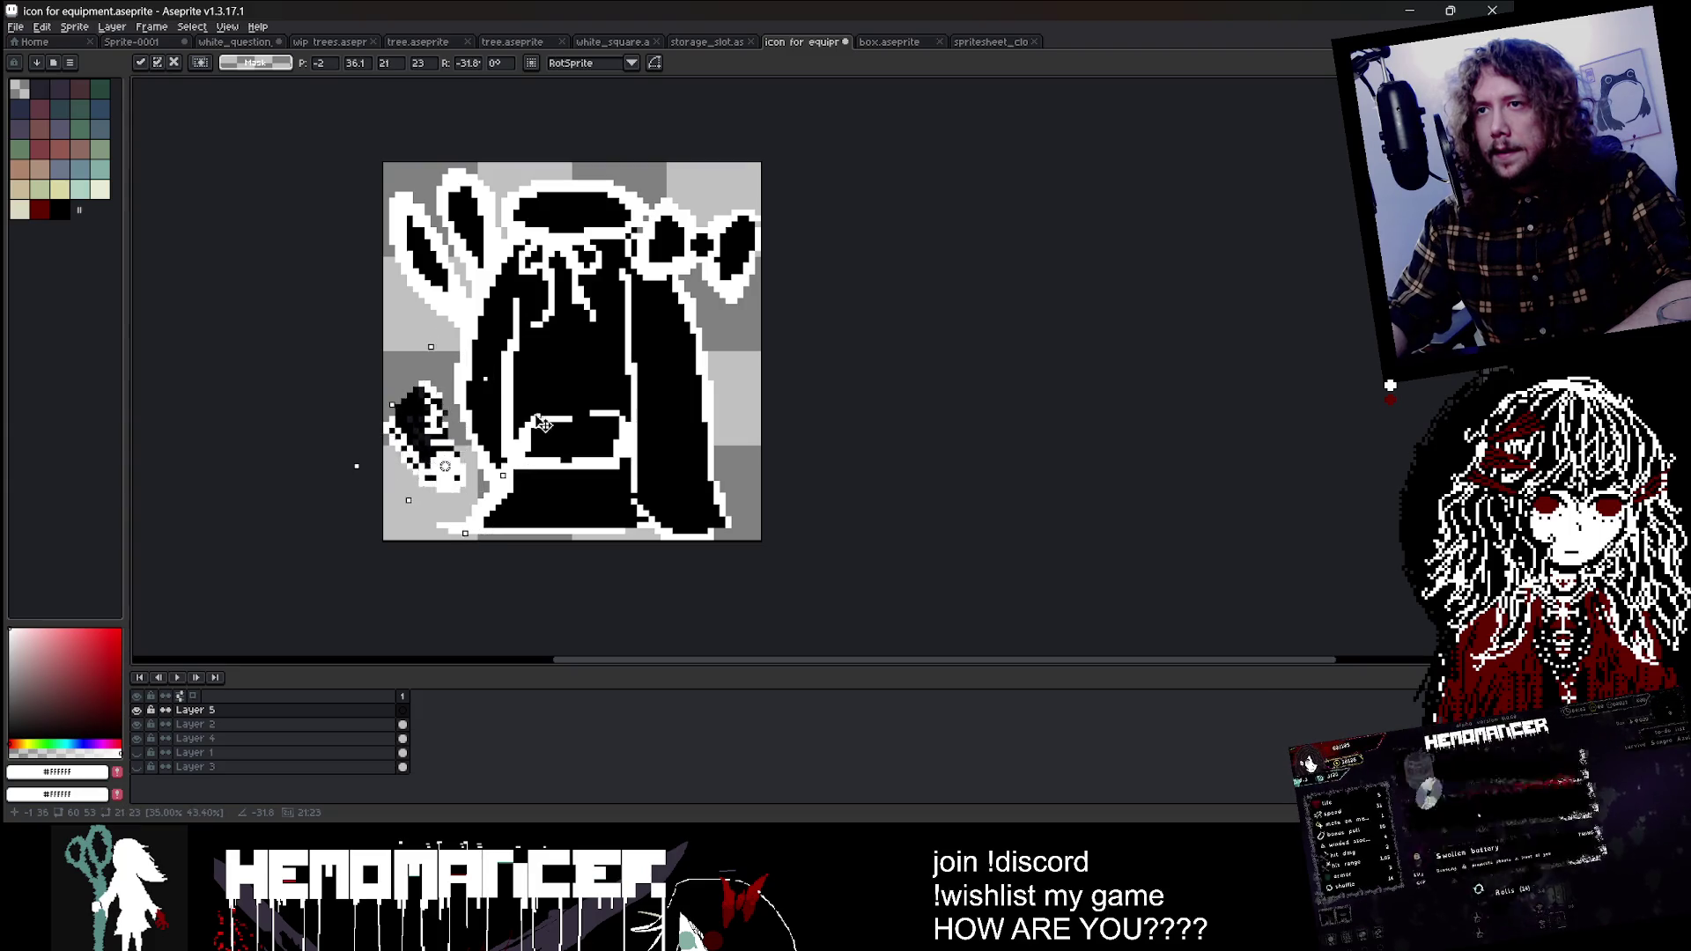
{"action": "left_click_drag", "start_coordinate": [460, 469], "coordinate": [456, 473]}
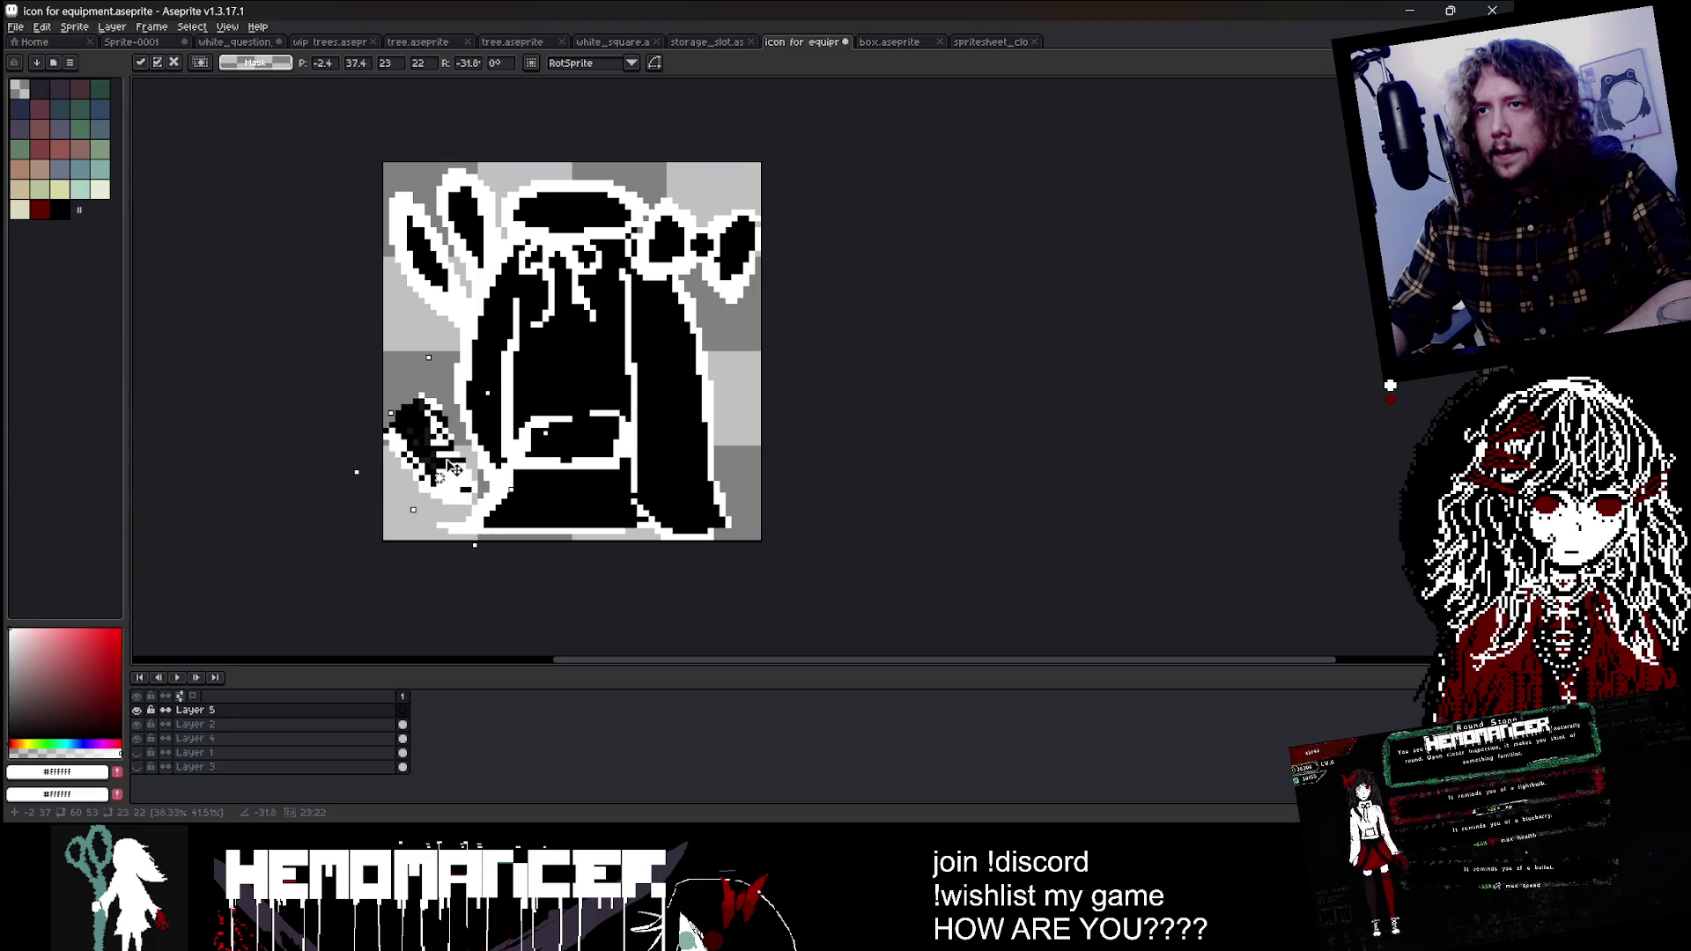
{"action": "scroll", "coordinate": [543, 433], "scroll_direction": "up", "scroll_amount": 1}
{"action": "scroll", "coordinate": [543, 433], "scroll_direction": "up", "scroll_amount": 2}
{"action": "key", "text": "Return"}
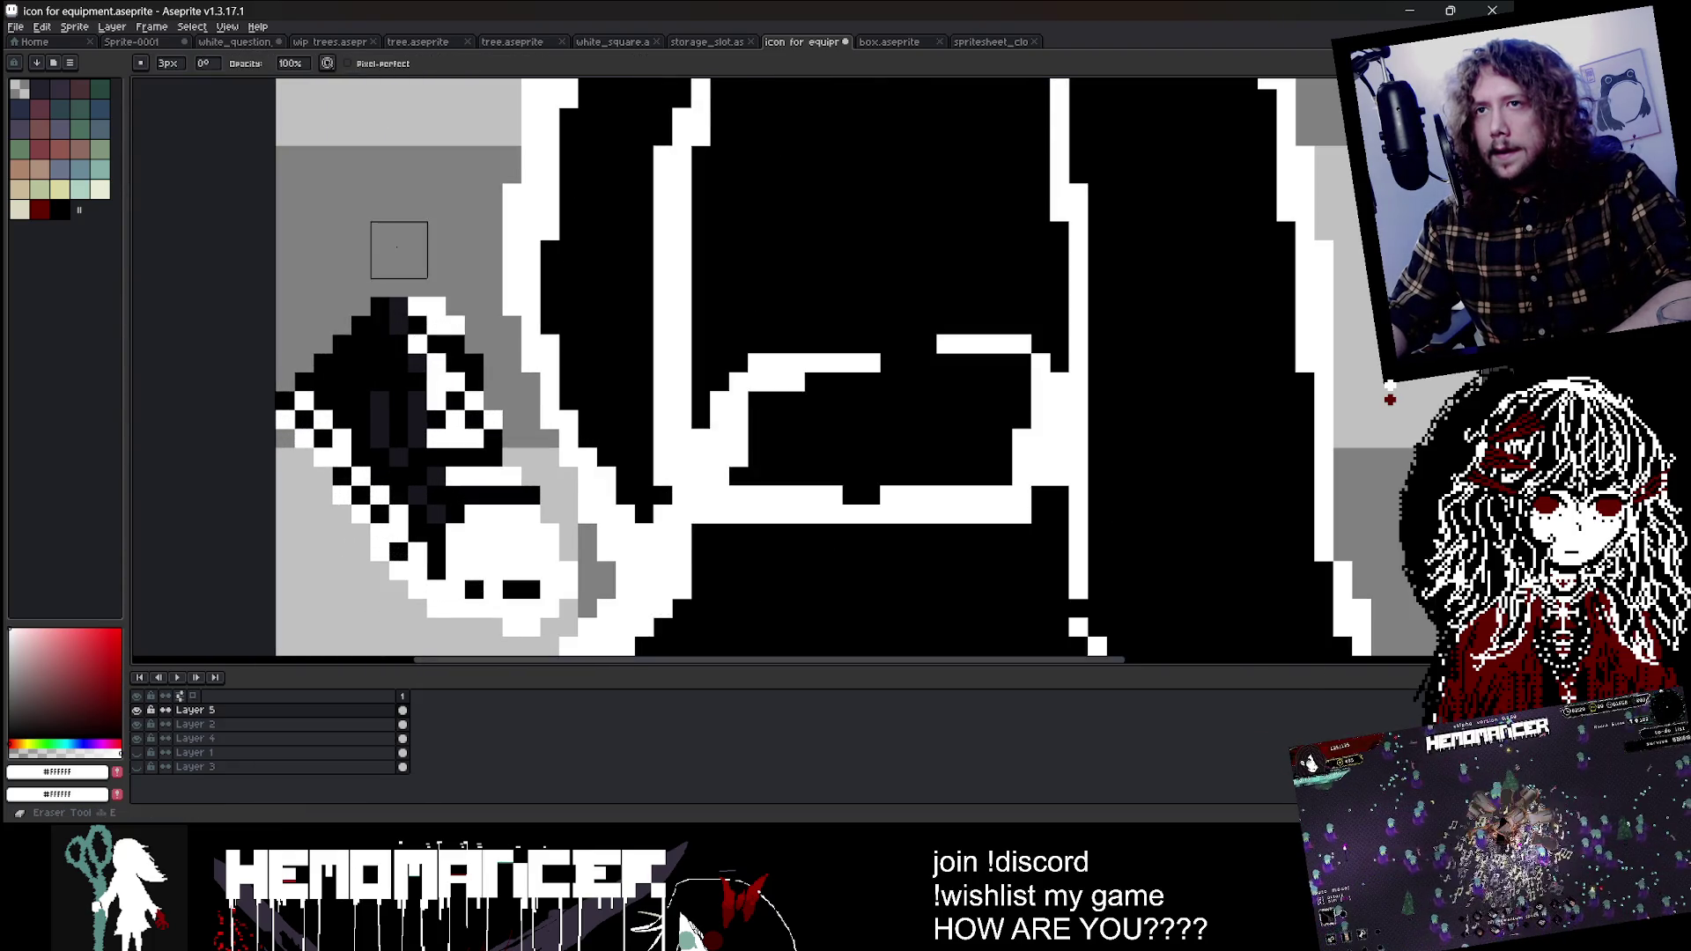
Step: Paint white over the black specks on the sneaker's sole with the wide Pencil
{"action": "scroll", "coordinate": [210, 457], "scroll_direction": "down", "scroll_amount": 2}
{"action": "scroll", "coordinate": [404, 482], "scroll_direction": "up", "scroll_amount": 2}
{"action": "key", "text": "b"}
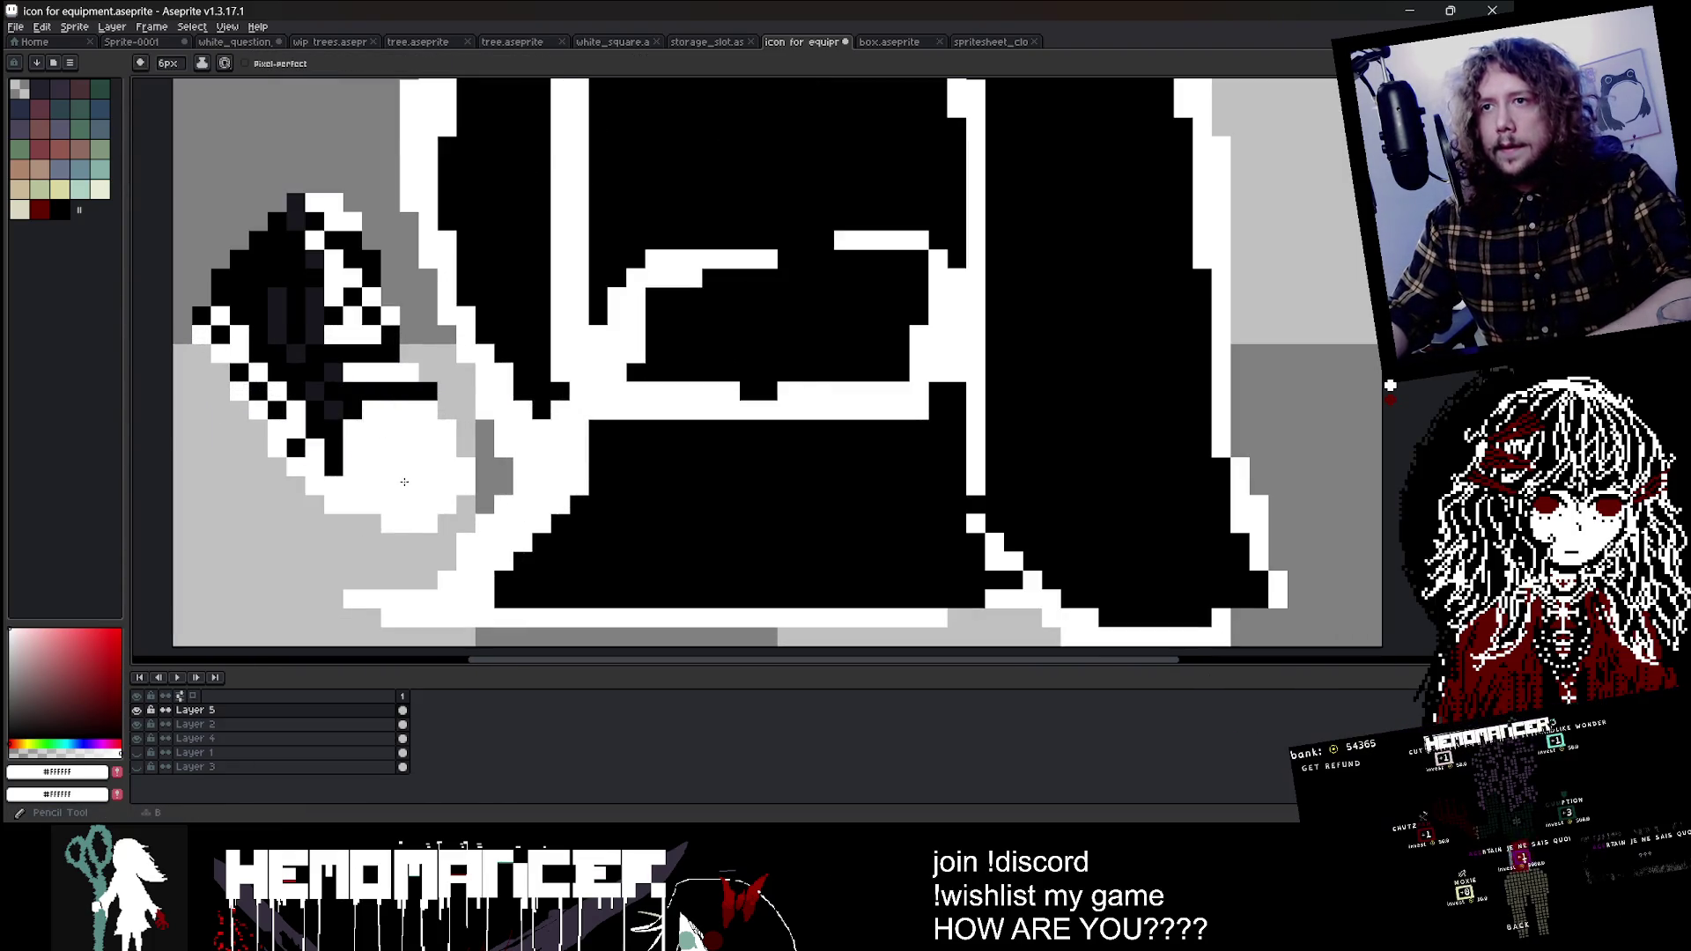
{"action": "left_click_drag", "start_coordinate": [397, 470], "coordinate": [333, 455]}
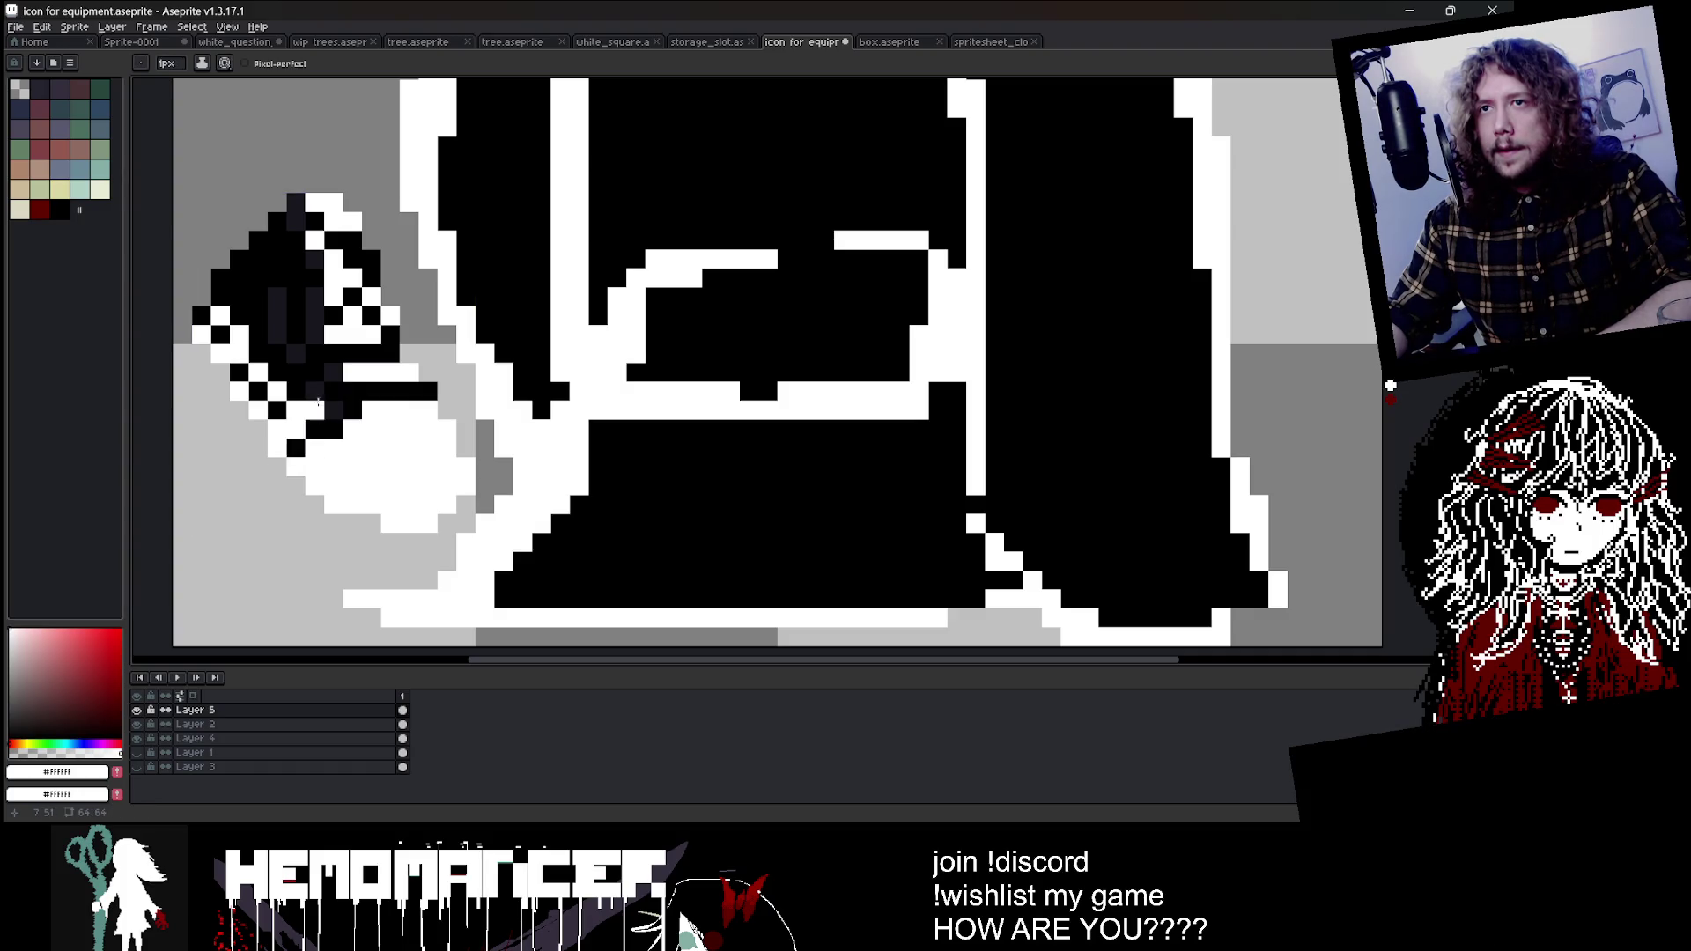
Step: Flood-fill the sneaker's dark area with pure black #000000
{"action": "key", "text": "g"}
{"action": "left_click", "coordinate": [290, 334], "text": "alt"}
{"action": "left_click", "coordinate": [257, 356]}
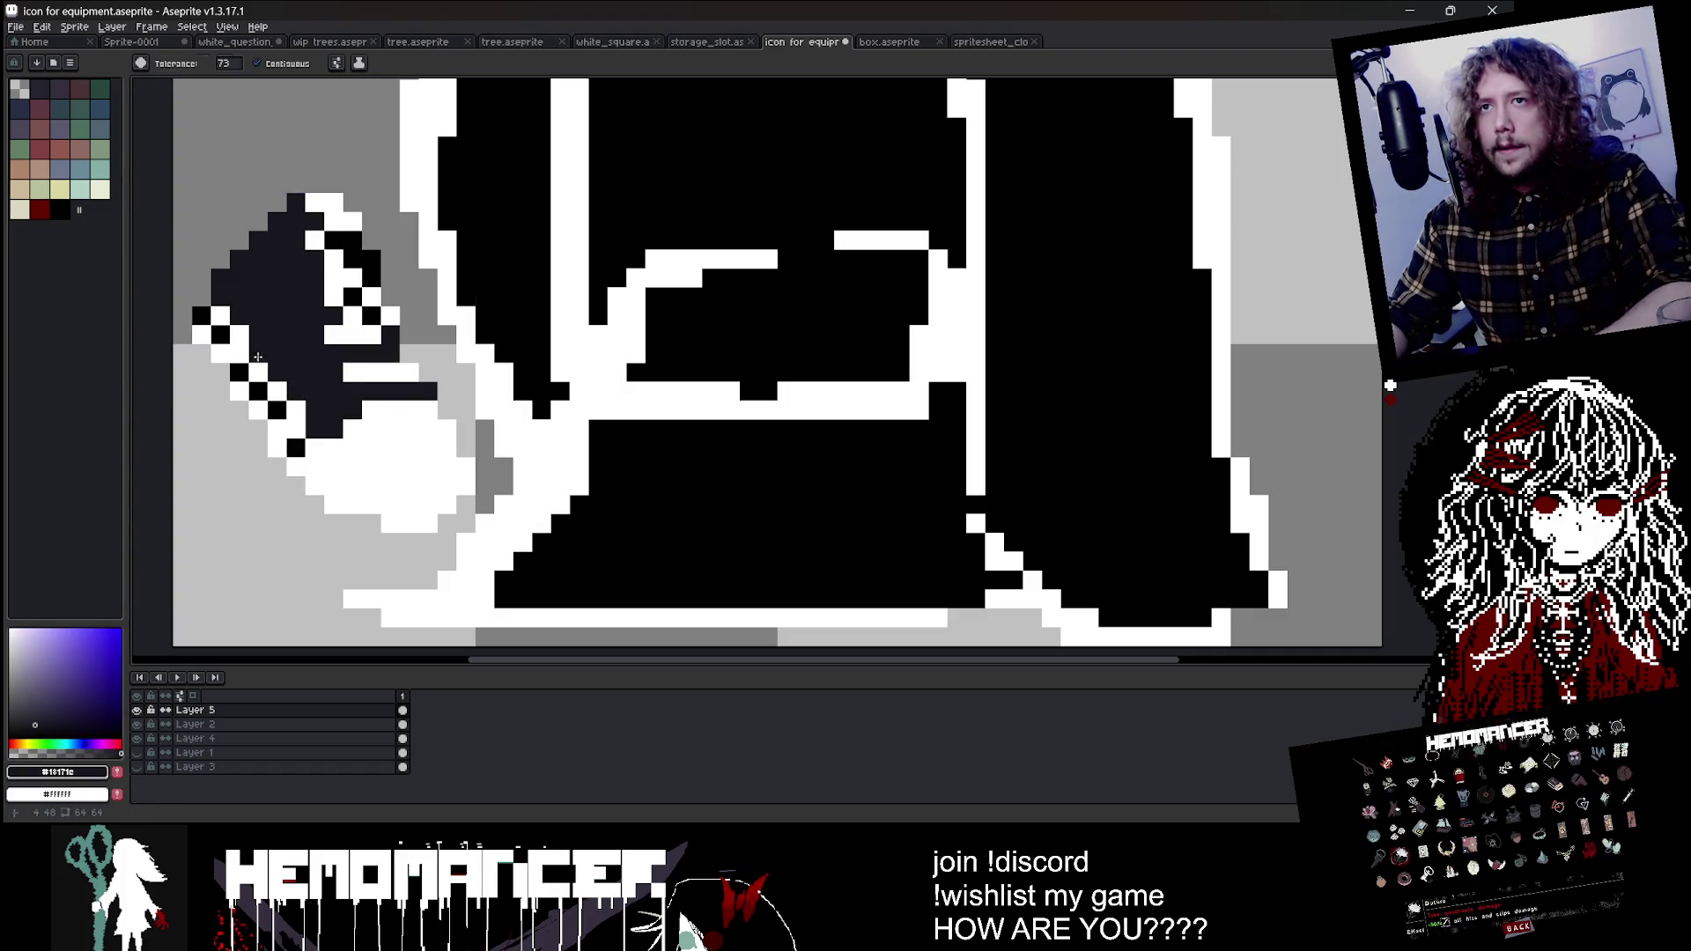
{"action": "left_click", "coordinate": [220, 333], "text": "alt"}
{"action": "left_click", "coordinate": [290, 352]}
Step: Pick white from the artwork and paint the last stray black pixel white
{"action": "scroll", "coordinate": [291, 335], "scroll_direction": "down", "scroll_amount": 2}
{"action": "scroll", "coordinate": [323, 193], "scroll_direction": "down", "scroll_amount": 1}
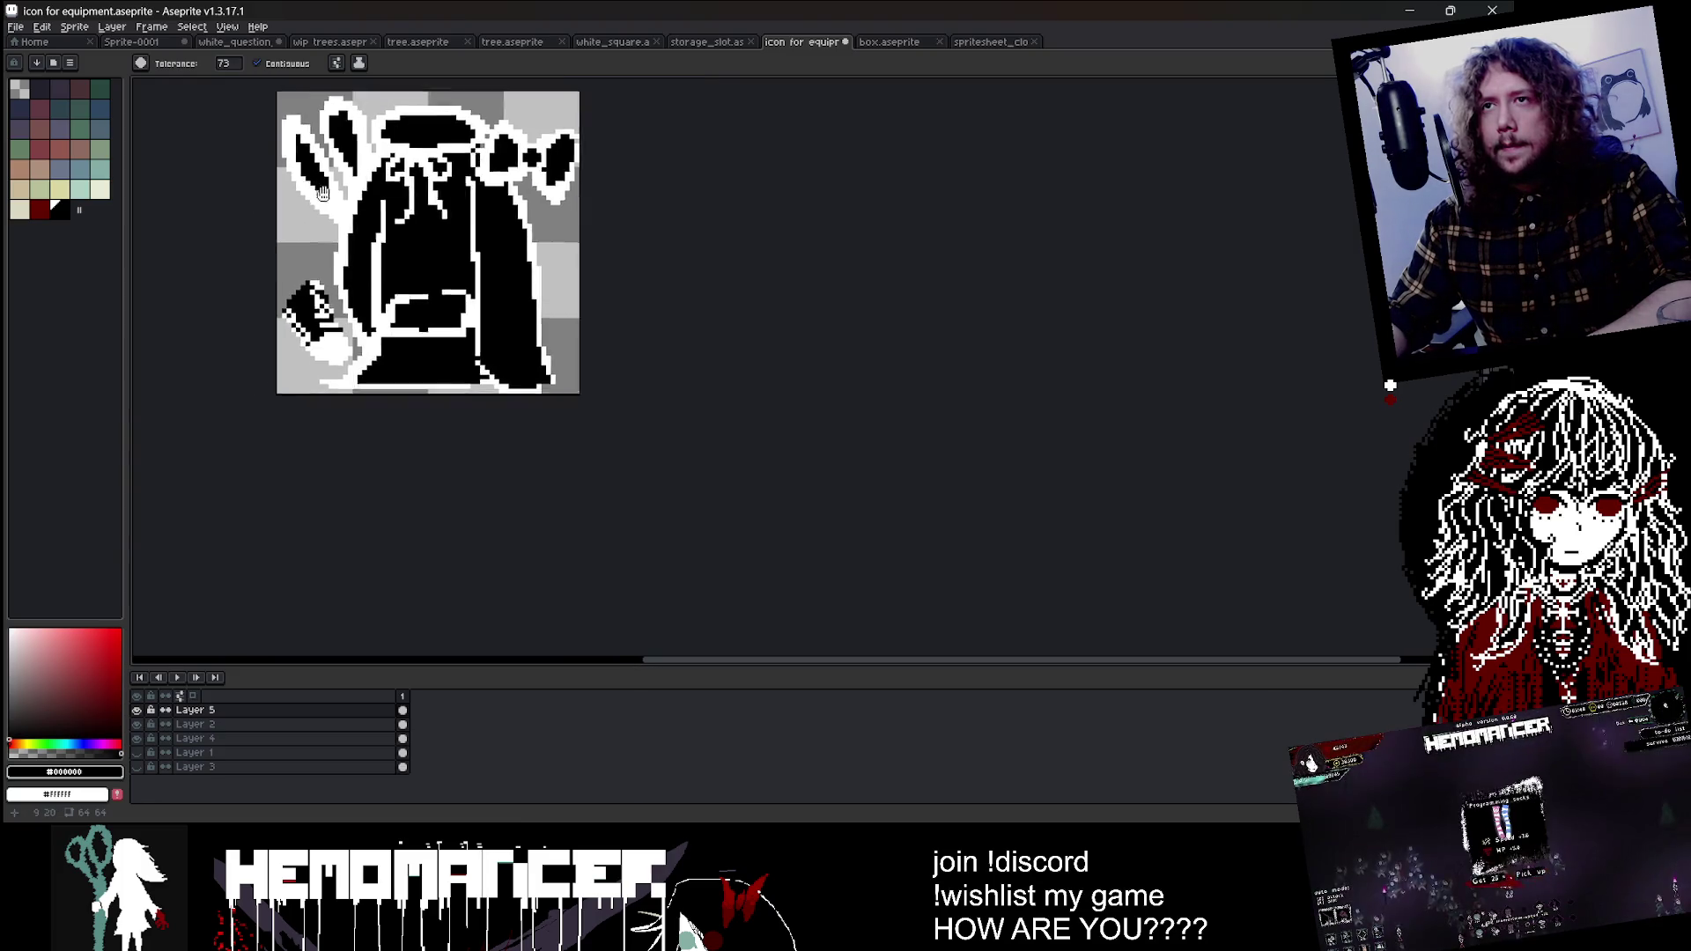
{"action": "scroll", "coordinate": [323, 193], "scroll_direction": "down", "scroll_amount": 1}
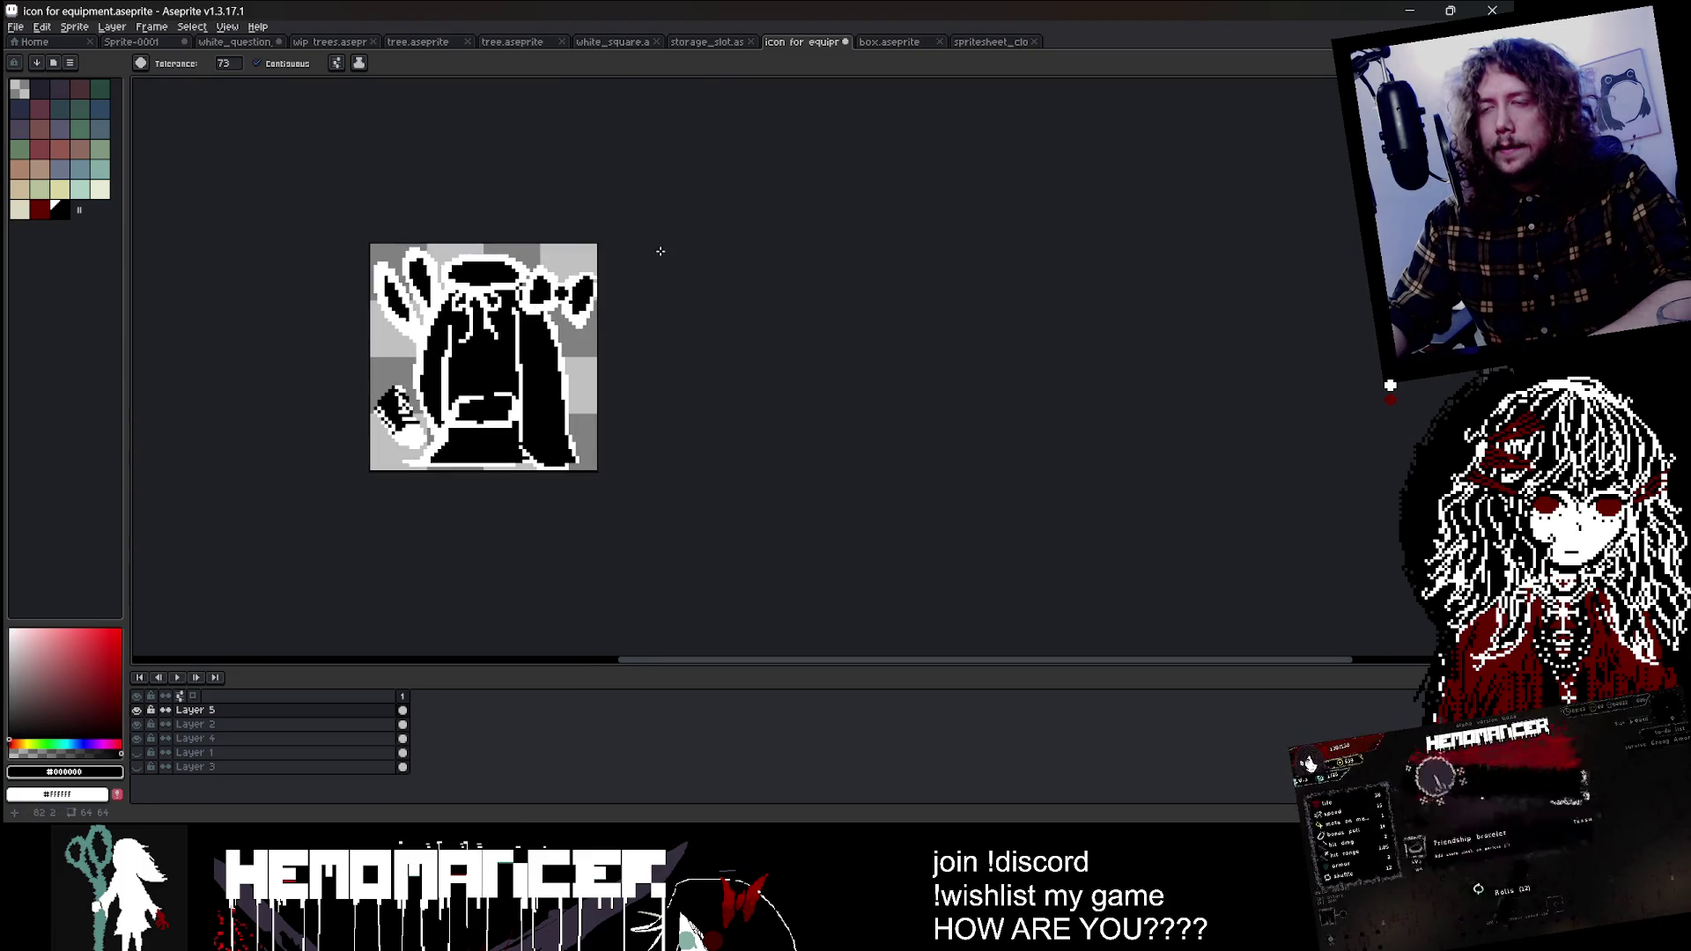
{"action": "scroll", "coordinate": [586, 282], "scroll_direction": "up", "scroll_amount": 1}
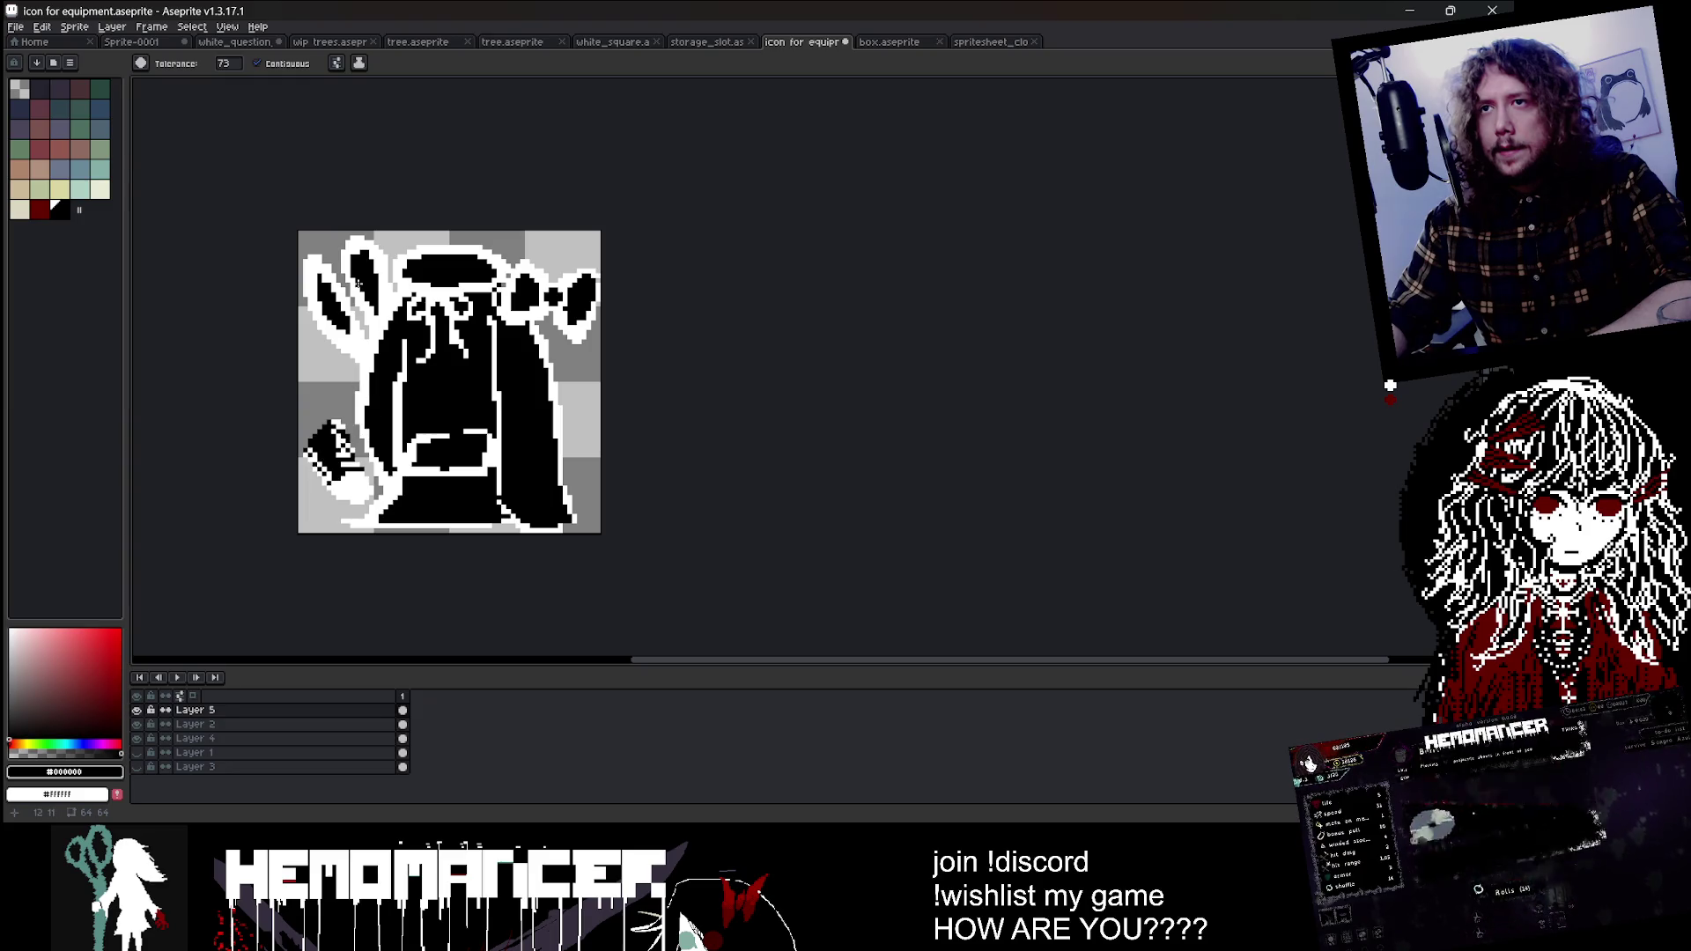
{"action": "scroll", "coordinate": [352, 423], "scroll_direction": "up", "scroll_amount": 2}
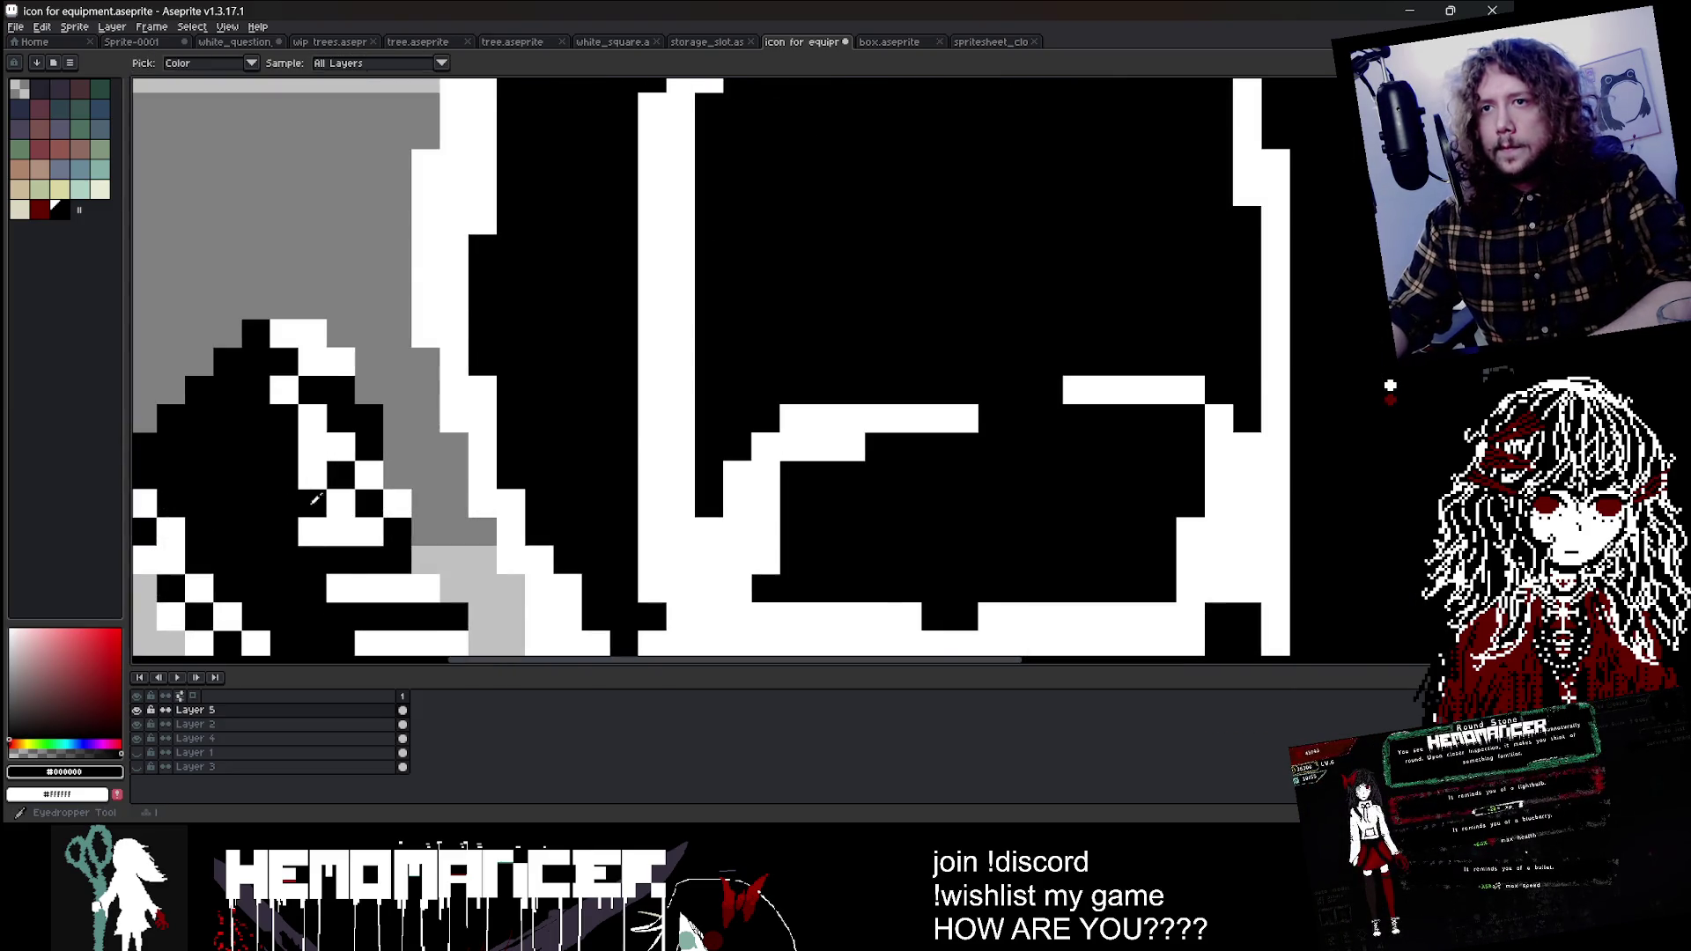
{"action": "left_click", "coordinate": [290, 561], "text": "alt"}
{"action": "left_click", "coordinate": [283, 596]}
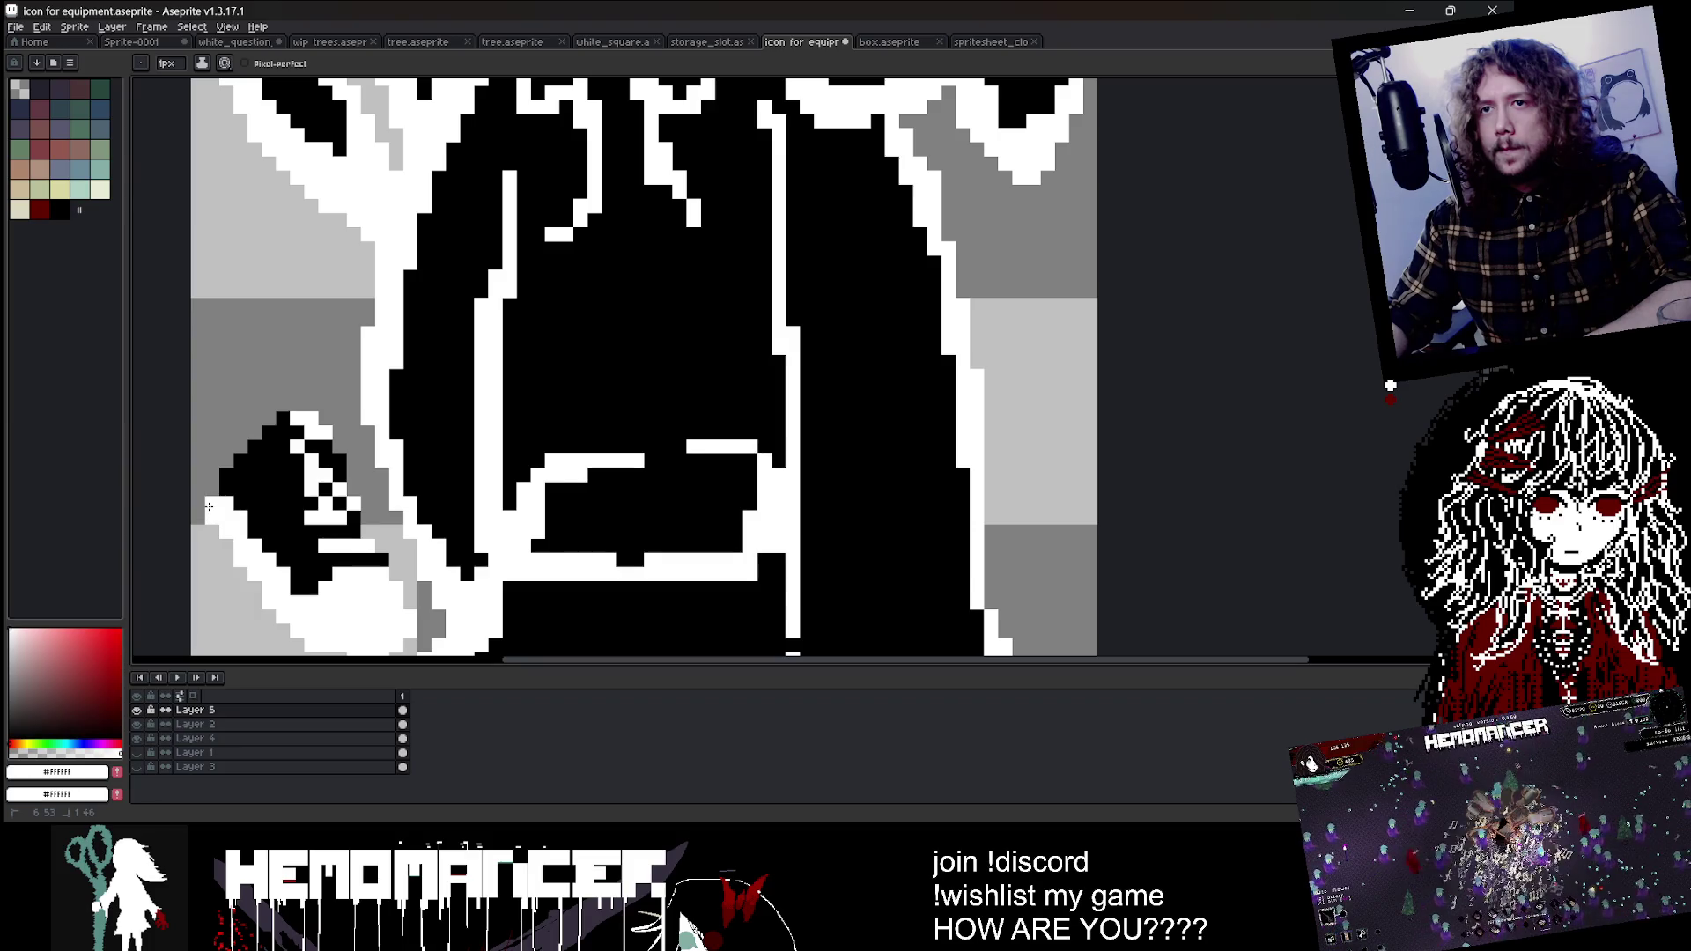
{"action": "scroll", "coordinate": [369, 423], "scroll_direction": "down", "scroll_amount": 5}
{"action": "scroll", "coordinate": [557, 301], "scroll_direction": "down", "scroll_amount": 4}
{"action": "scroll", "coordinate": [608, 330], "scroll_direction": "down", "scroll_amount": 3}
{"action": "scroll", "coordinate": [599, 339], "scroll_direction": "up", "scroll_amount": 1}
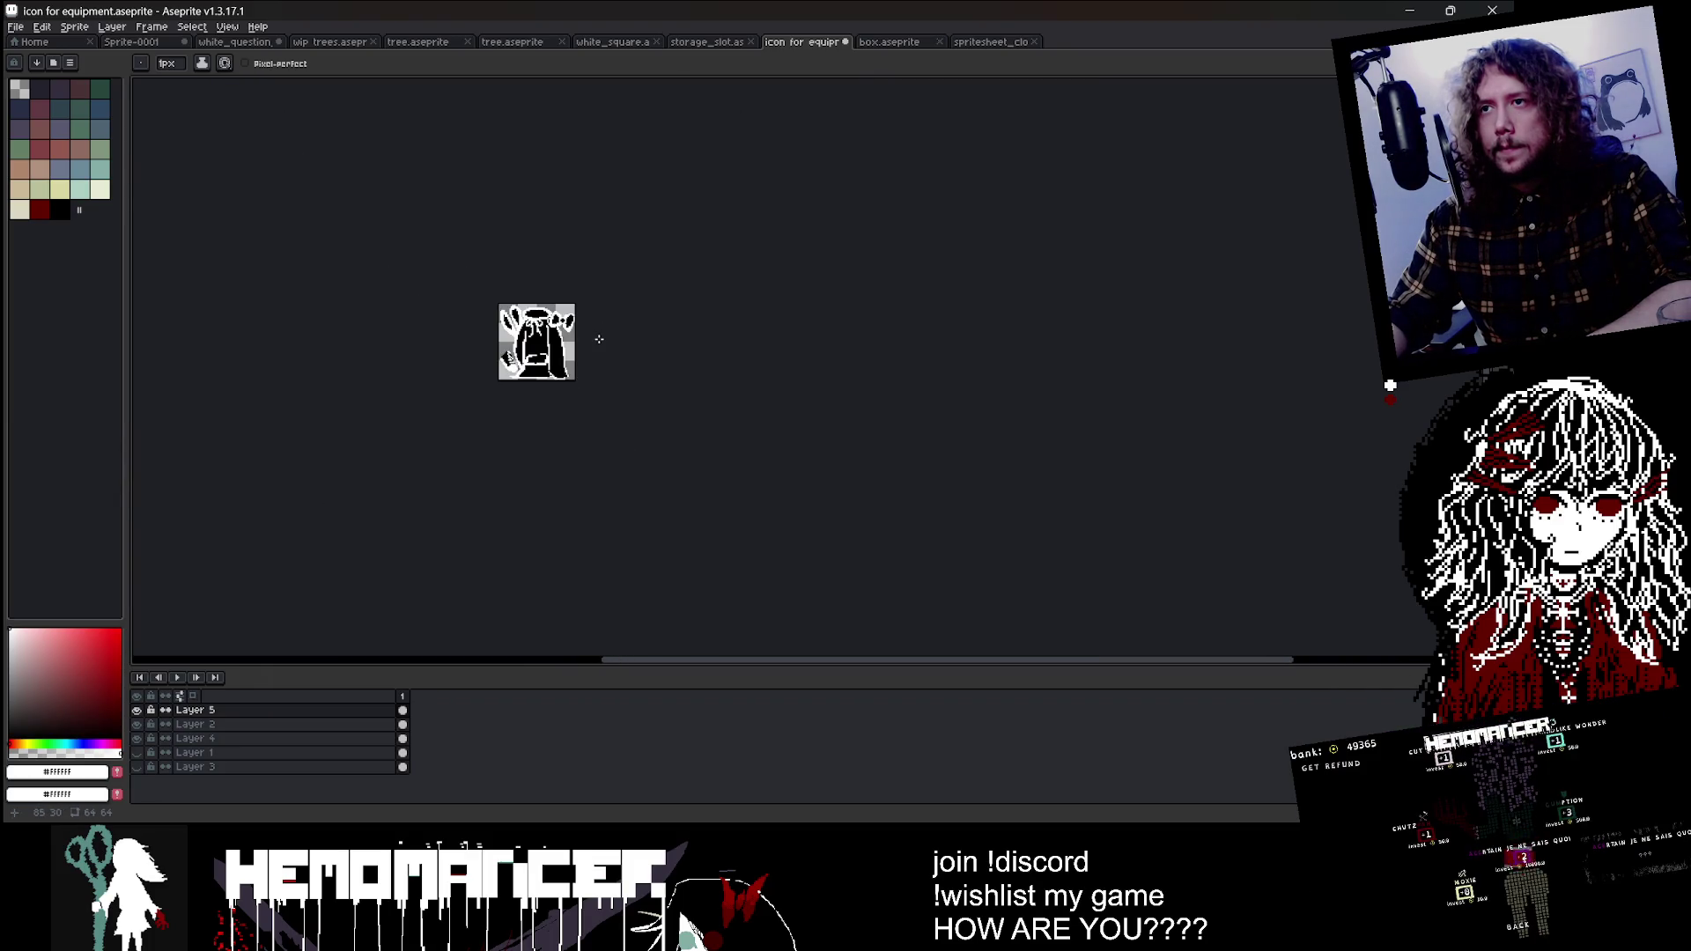
Step: On Layer 2, select the bow's right lobe and shift it left and up
{"action": "scroll", "coordinate": [784, 353], "scroll_direction": "up", "scroll_amount": 1}
{"action": "scroll", "coordinate": [793, 352], "scroll_direction": "up", "scroll_amount": 1}
{"action": "scroll", "coordinate": [789, 351], "scroll_direction": "up", "scroll_amount": 1}
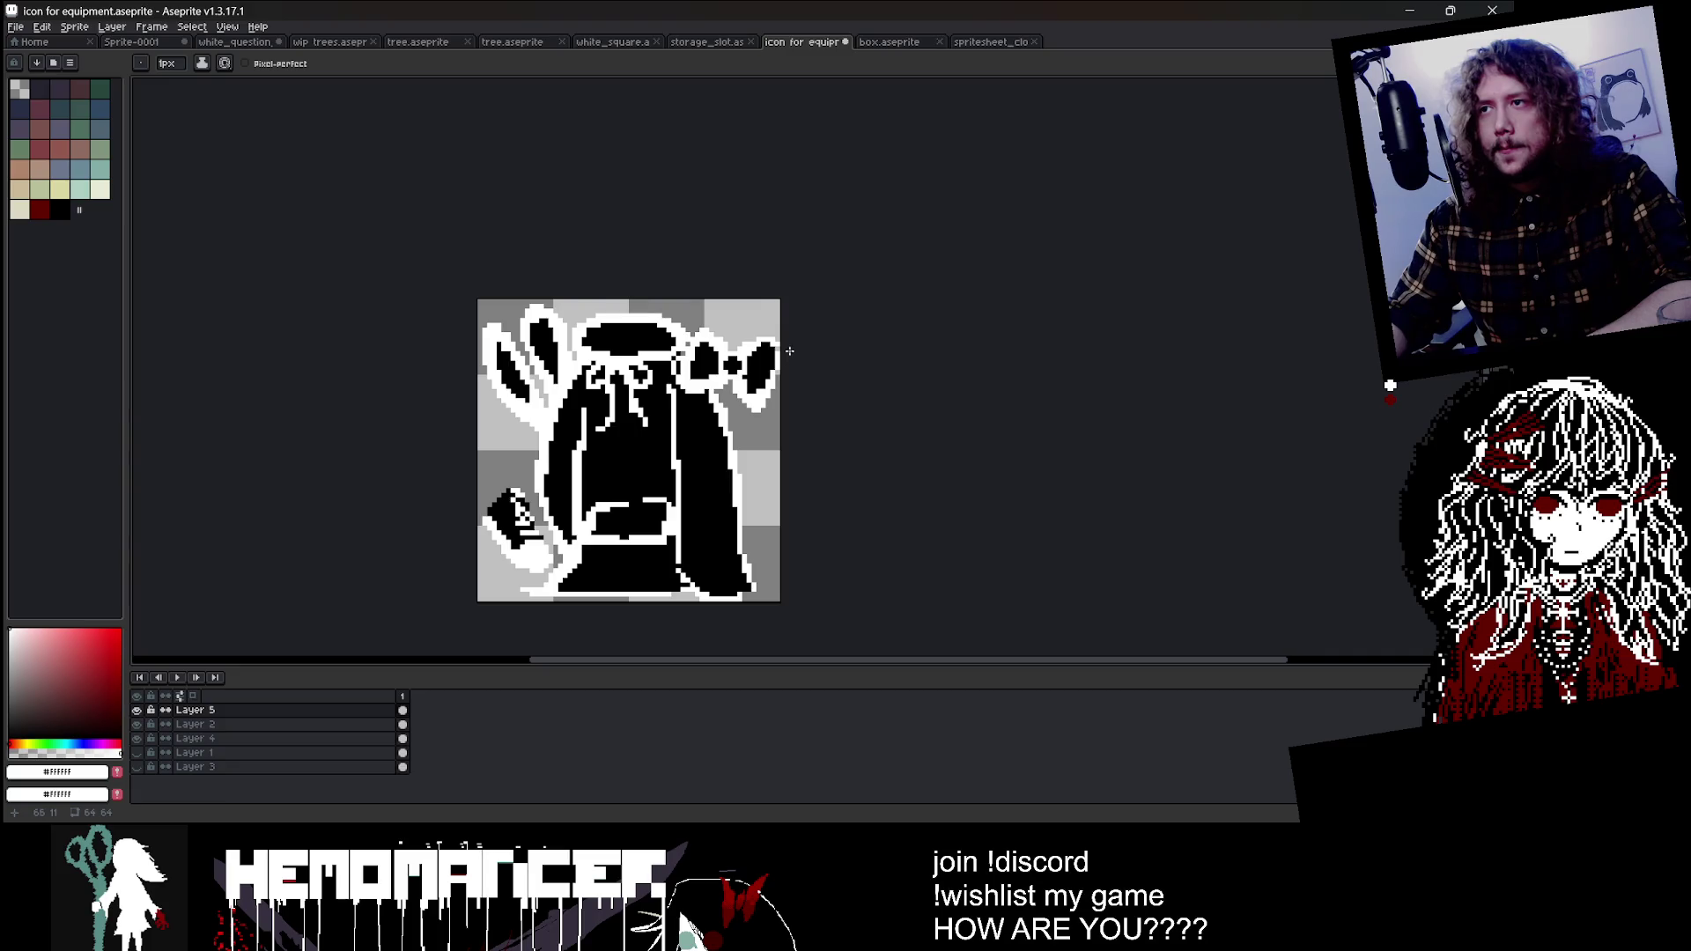
{"action": "key", "text": "shift+m"}
{"action": "scroll", "coordinate": [665, 361], "scroll_direction": "up", "scroll_amount": 1}
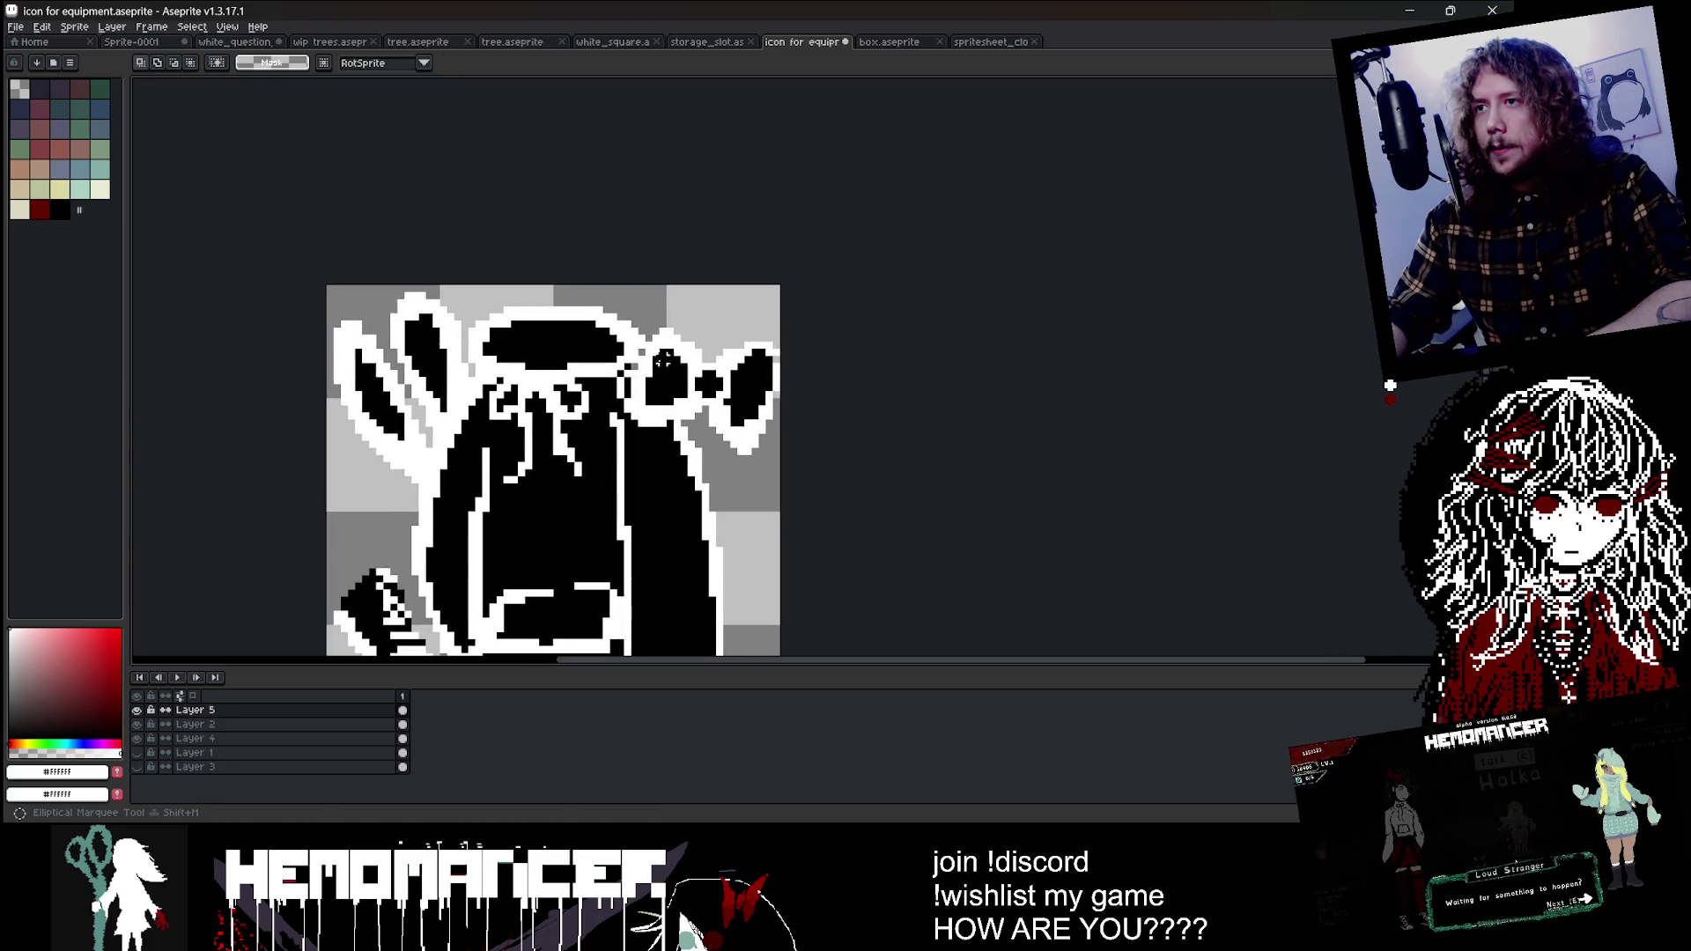
{"action": "left_click", "coordinate": [217, 724]}
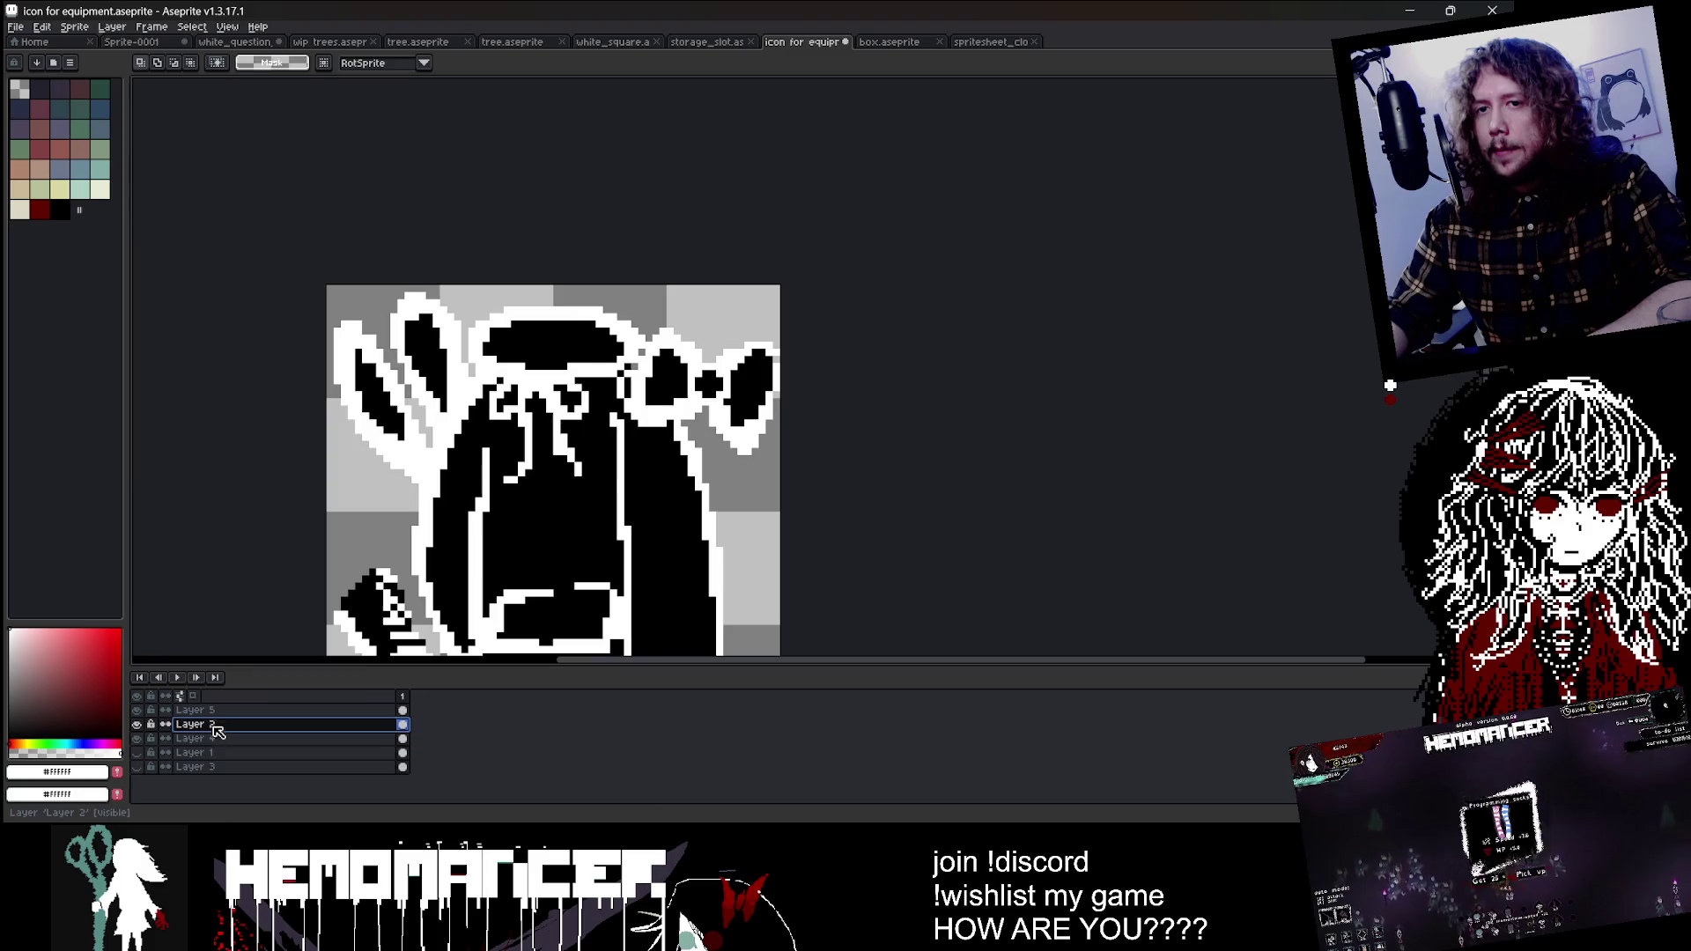
{"action": "scroll", "coordinate": [714, 346], "scroll_direction": "up", "scroll_amount": 2}
{"action": "left_click_drag", "start_coordinate": [634, 291], "coordinate": [797, 529]}
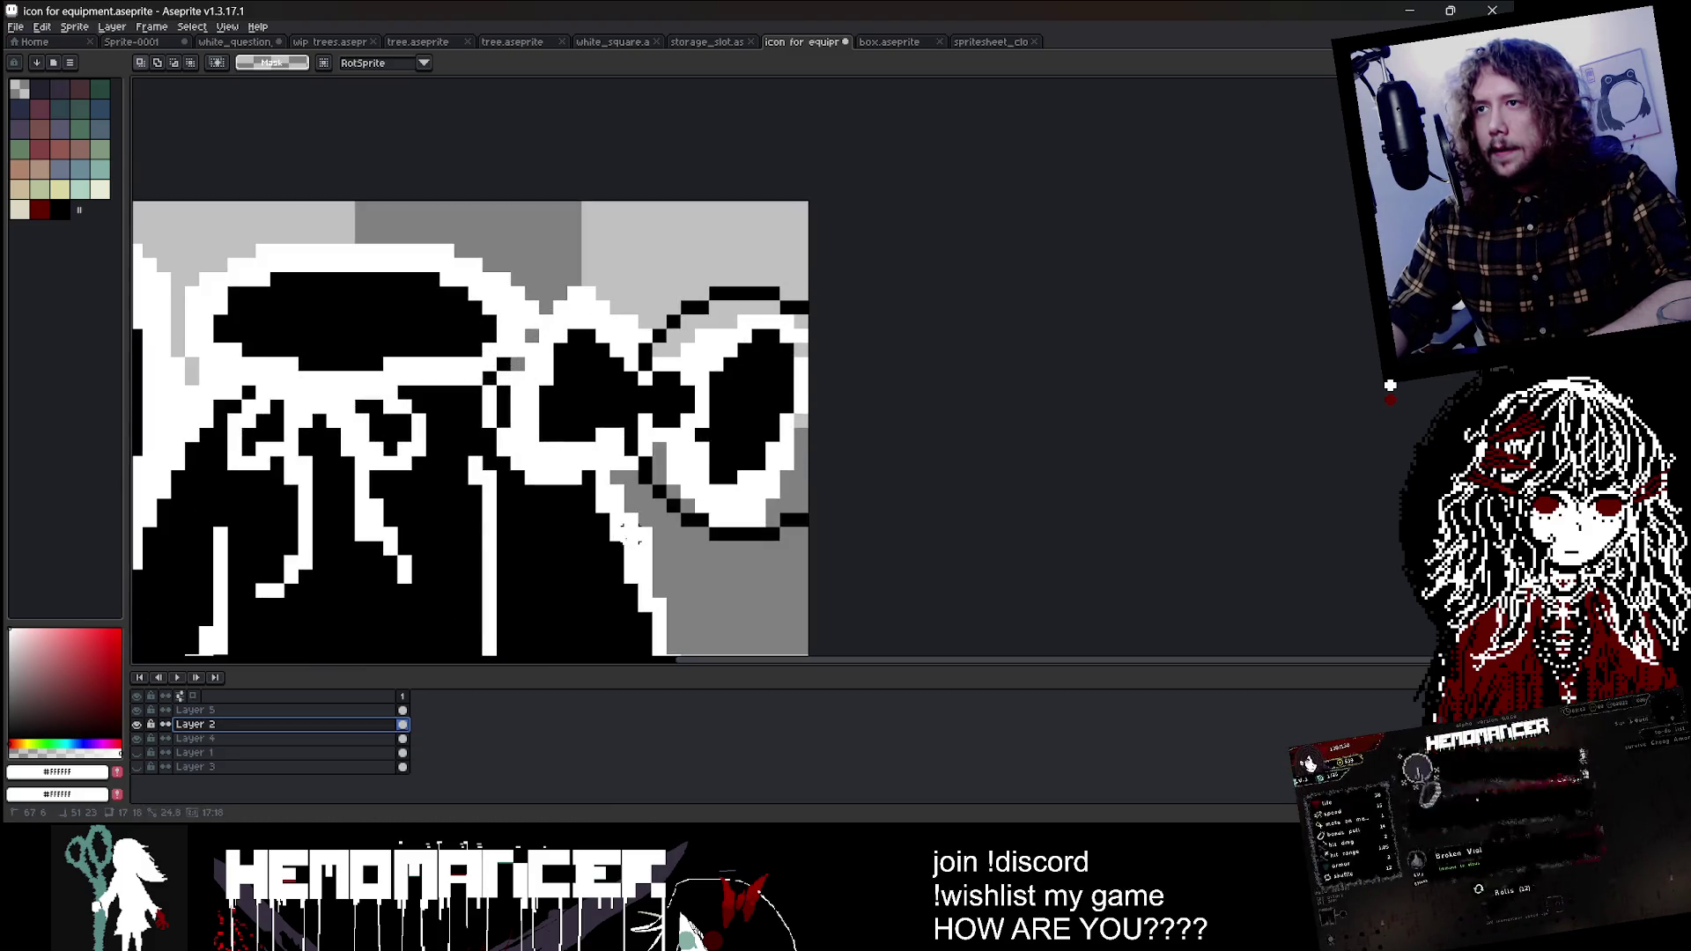
{"action": "left_click", "coordinate": [758, 307]}
{"action": "left_click_drag", "start_coordinate": [811, 283], "coordinate": [608, 571]}
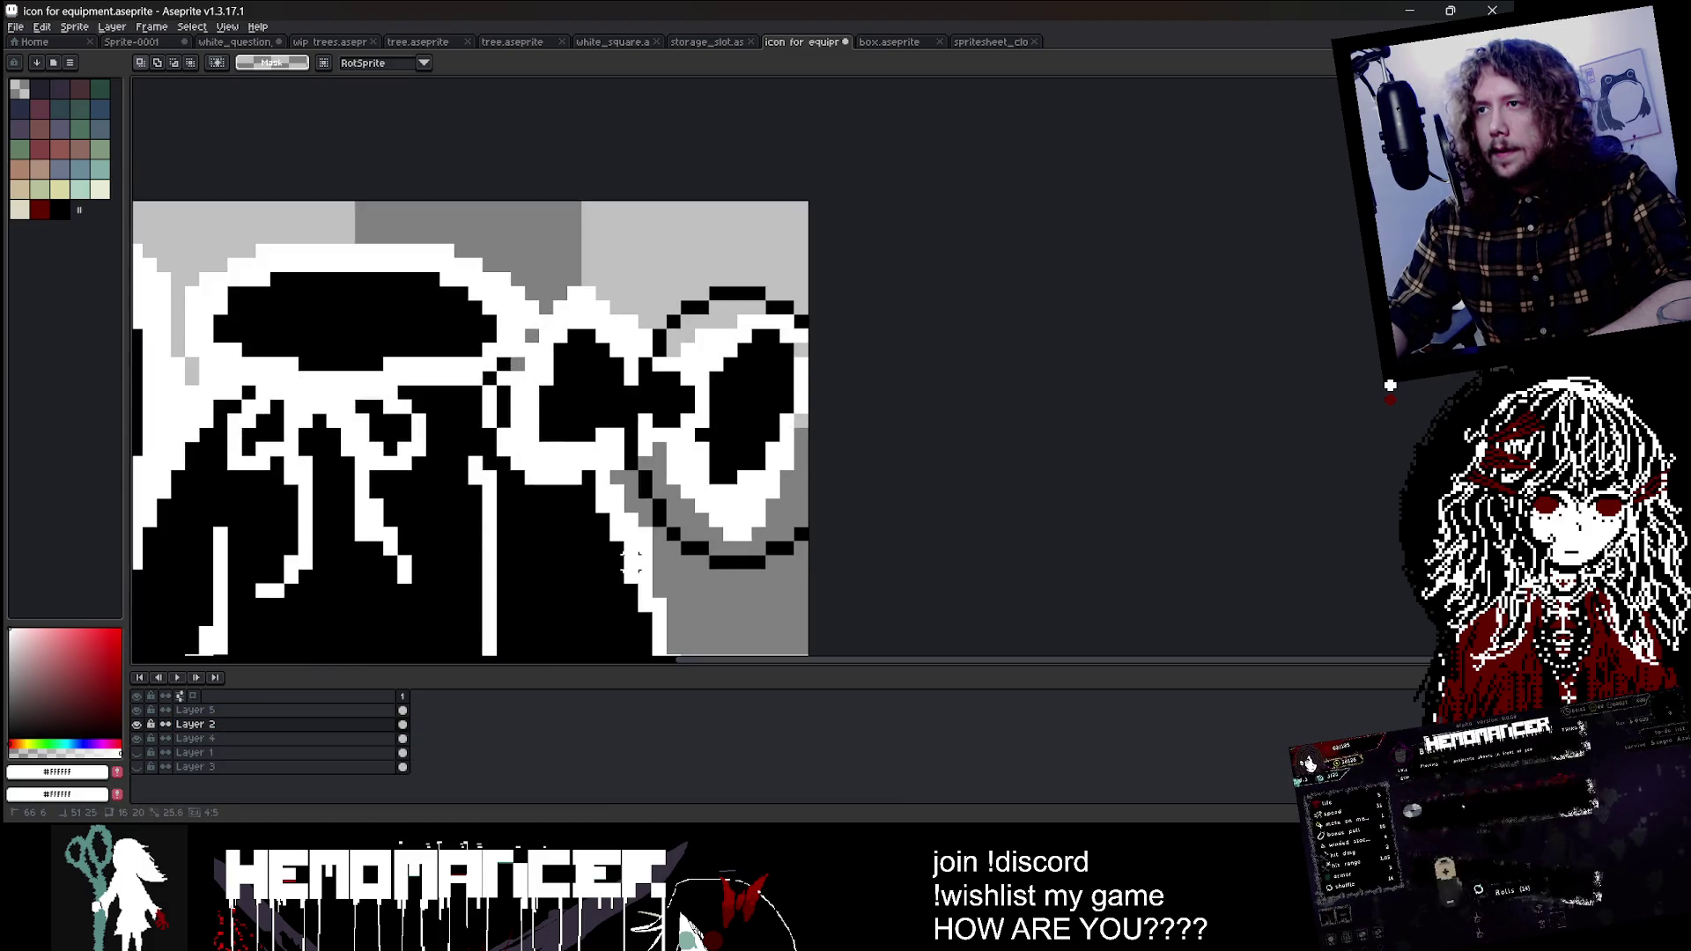
{"action": "left_click_drag", "start_coordinate": [718, 501], "coordinate": [690, 487]}
Step: Adjust the bow's right edge and lower tip, then deselect
{"action": "scroll", "coordinate": [757, 458], "scroll_direction": "down", "scroll_amount": 3}
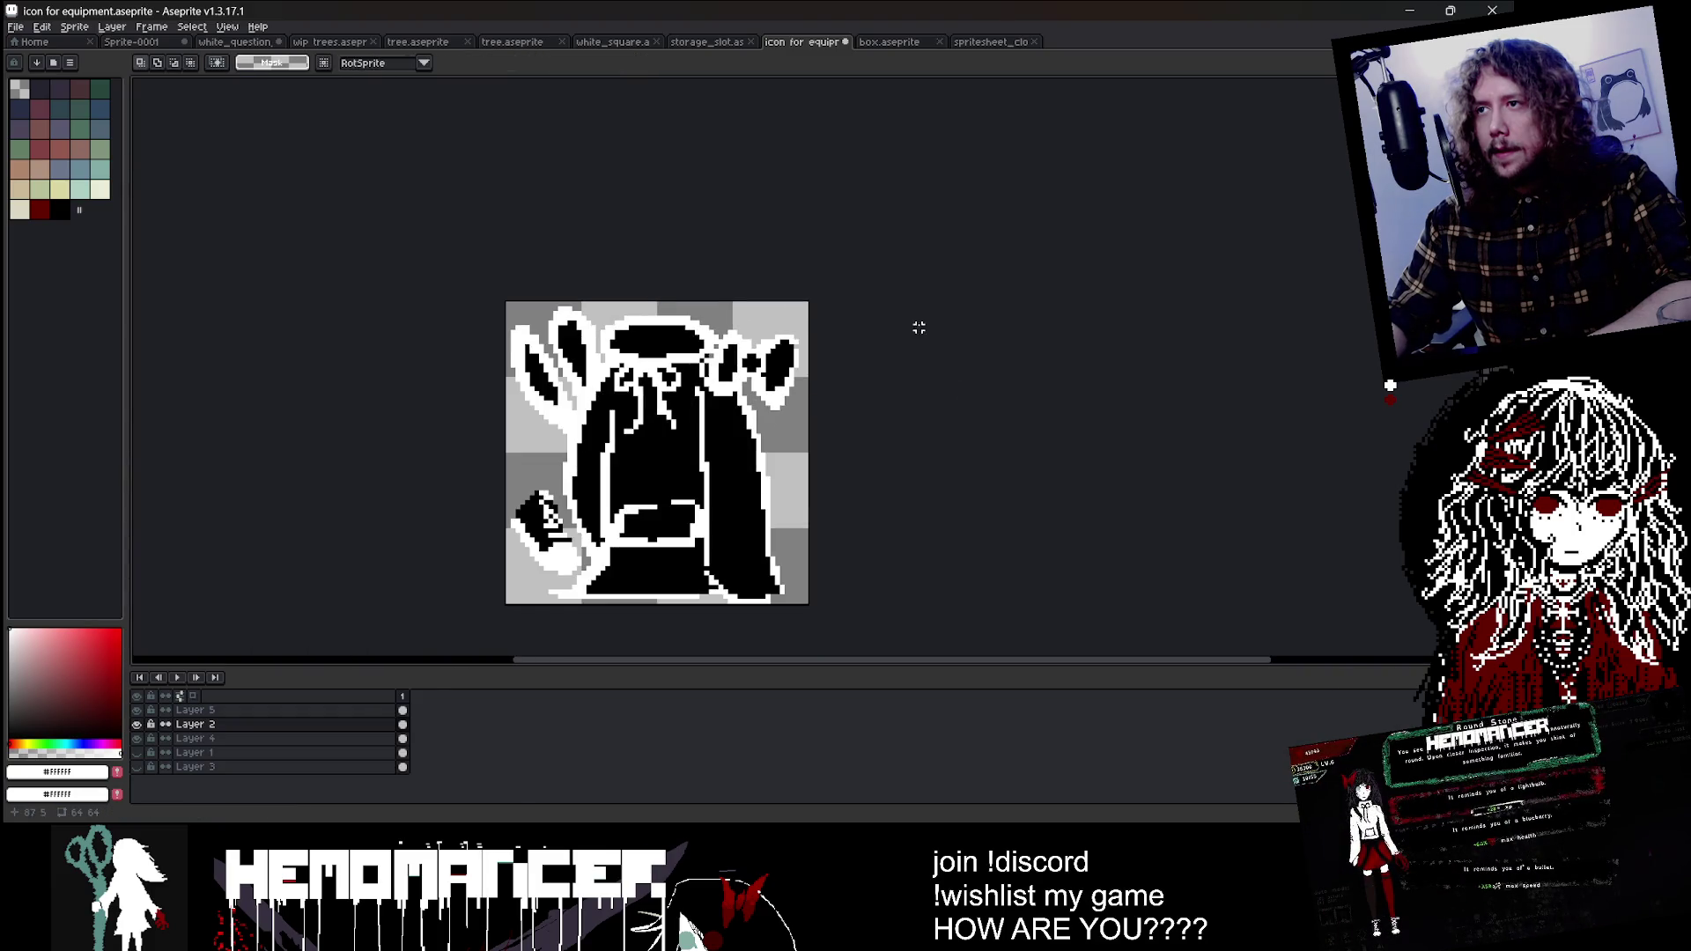
{"action": "scroll", "coordinate": [804, 351], "scroll_direction": "up", "scroll_amount": 2}
{"action": "left_click_drag", "start_coordinate": [797, 378], "coordinate": [779, 452]}
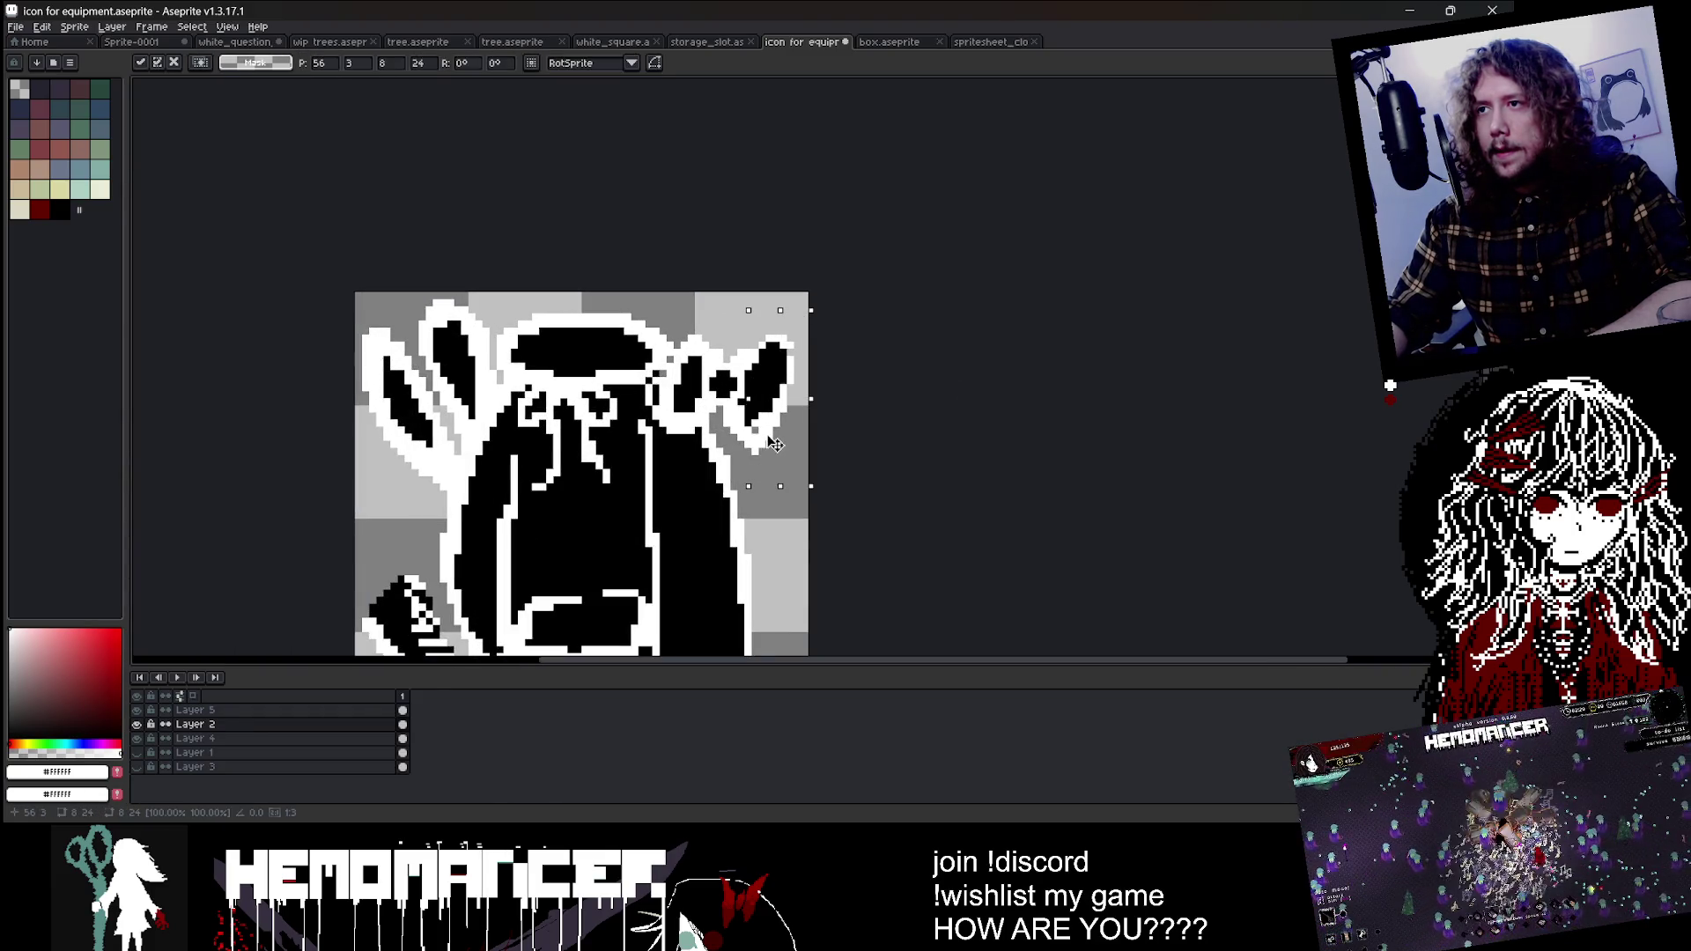
{"action": "scroll", "coordinate": [771, 452], "scroll_direction": "up", "scroll_amount": 2}
{"action": "left_click_drag", "start_coordinate": [811, 364], "coordinate": [663, 469]}
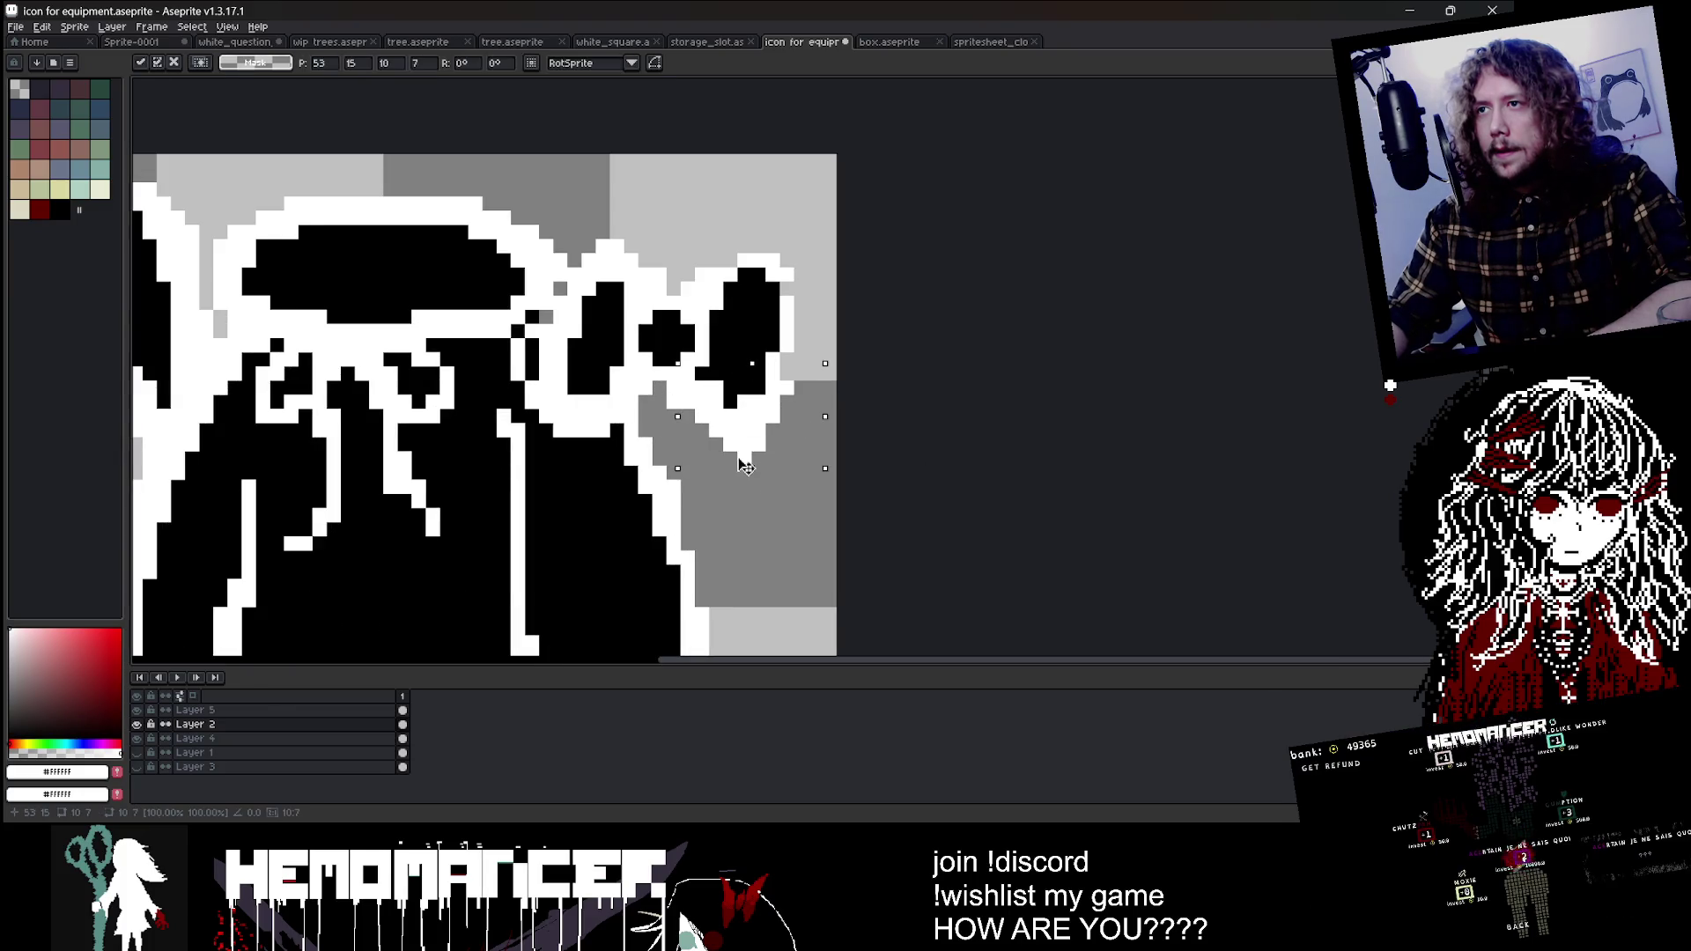
{"action": "key", "text": "ctrl+d"}
{"action": "key", "text": "b"}
{"action": "scroll", "coordinate": [742, 464], "scroll_direction": "down", "scroll_amount": 1}
{"action": "scroll", "coordinate": [604, 433], "scroll_direction": "up", "scroll_amount": 2}
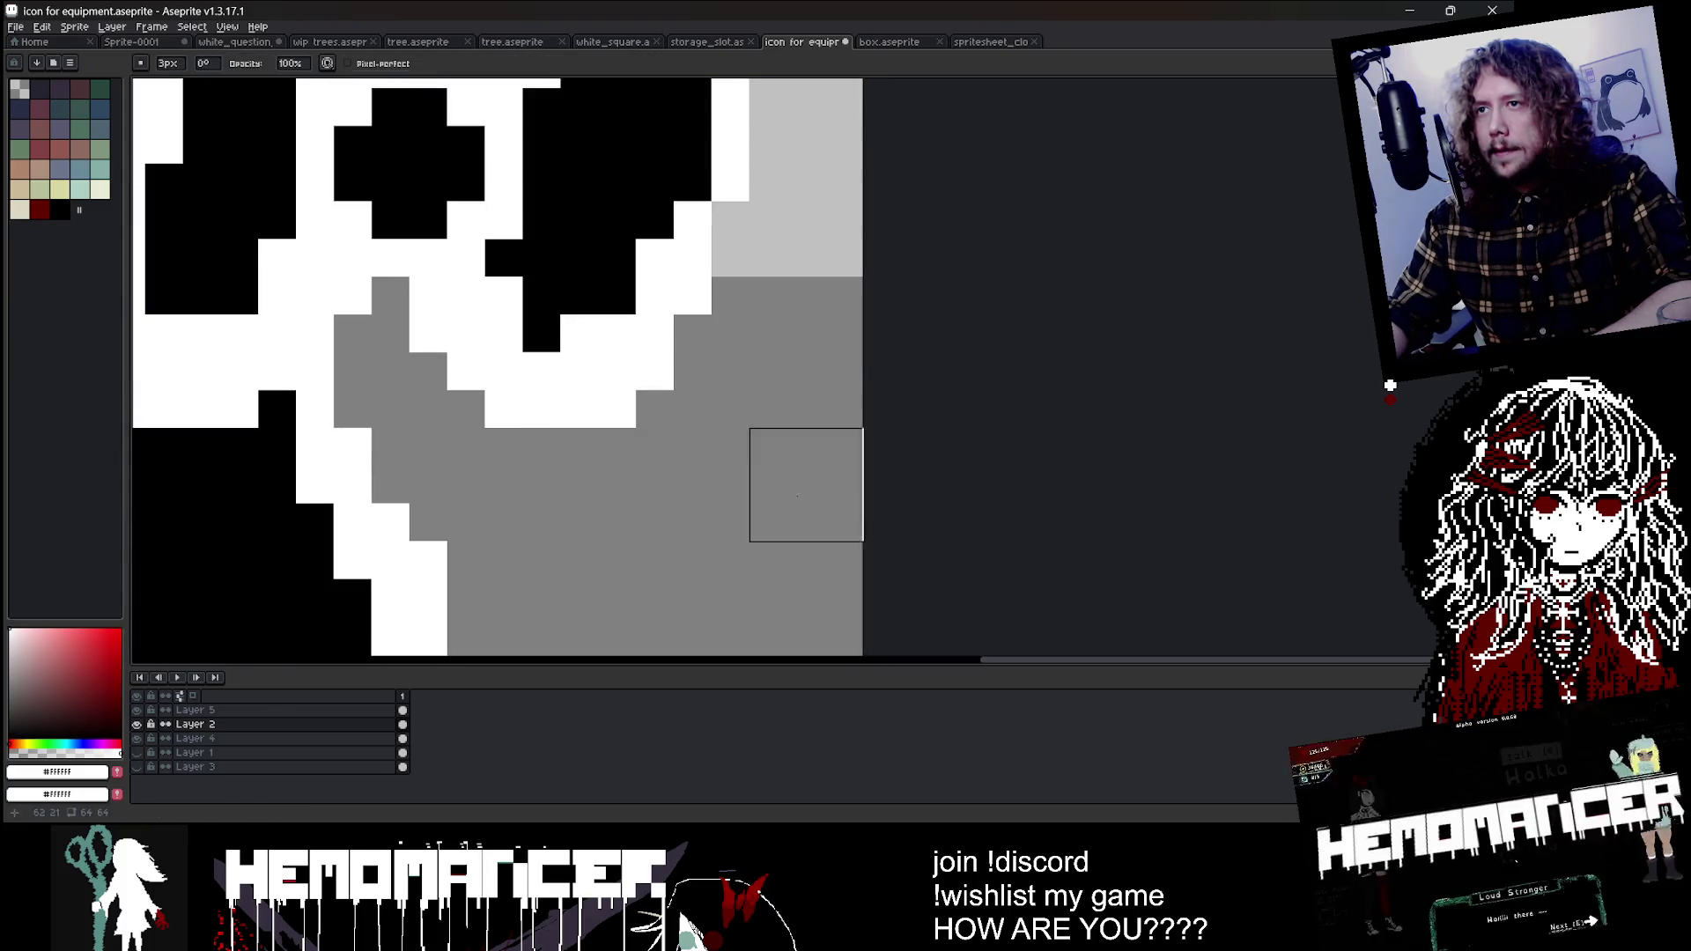
{"action": "scroll", "coordinate": [881, 467], "scroll_direction": "down", "scroll_amount": 3}
{"action": "scroll", "coordinate": [951, 453], "scroll_direction": "down", "scroll_amount": 3}
{"action": "scroll", "coordinate": [878, 365], "scroll_direction": "up", "scroll_amount": 1}
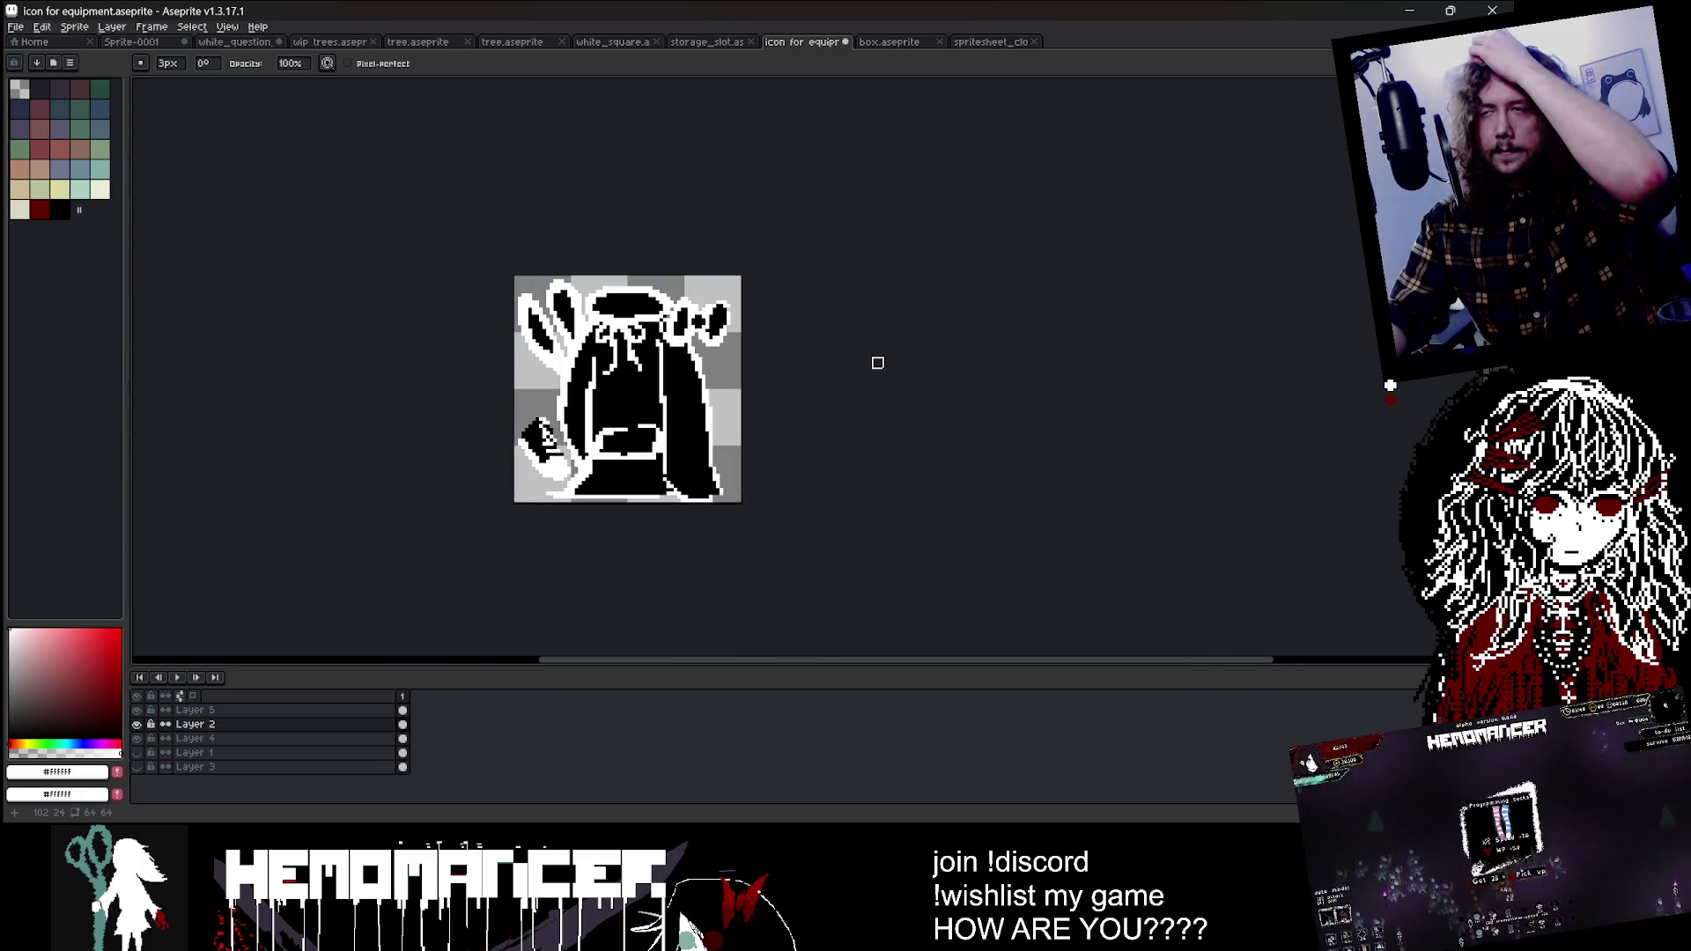
{"action": "left_click", "coordinate": [991, 42]}
{"action": "scroll", "coordinate": [1003, 340], "scroll_direction": "down", "scroll_amount": 5}
{"action": "scroll", "coordinate": [1003, 341], "scroll_direction": "down", "scroll_amount": 1}
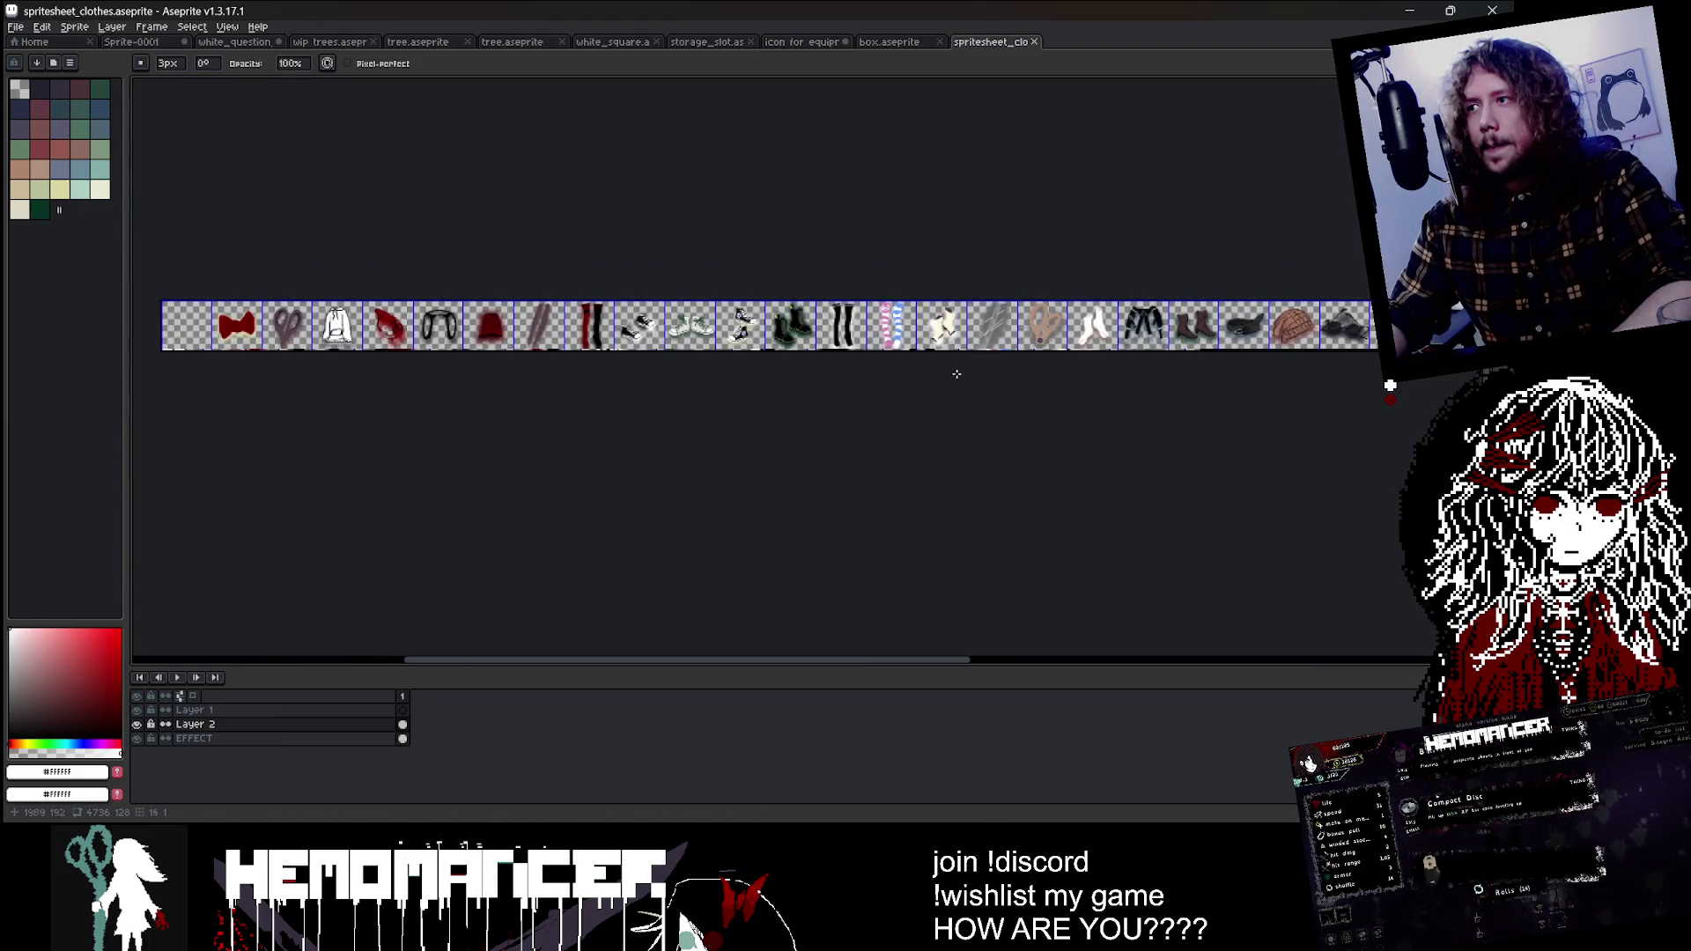
{"action": "scroll", "coordinate": [956, 370], "scroll_direction": "up", "scroll_amount": 1}
{"action": "left_click_drag", "start_coordinate": [955, 370], "coordinate": [596, 395]}
{"action": "left_click_drag", "start_coordinate": [1031, 407], "coordinate": [714, 411]}
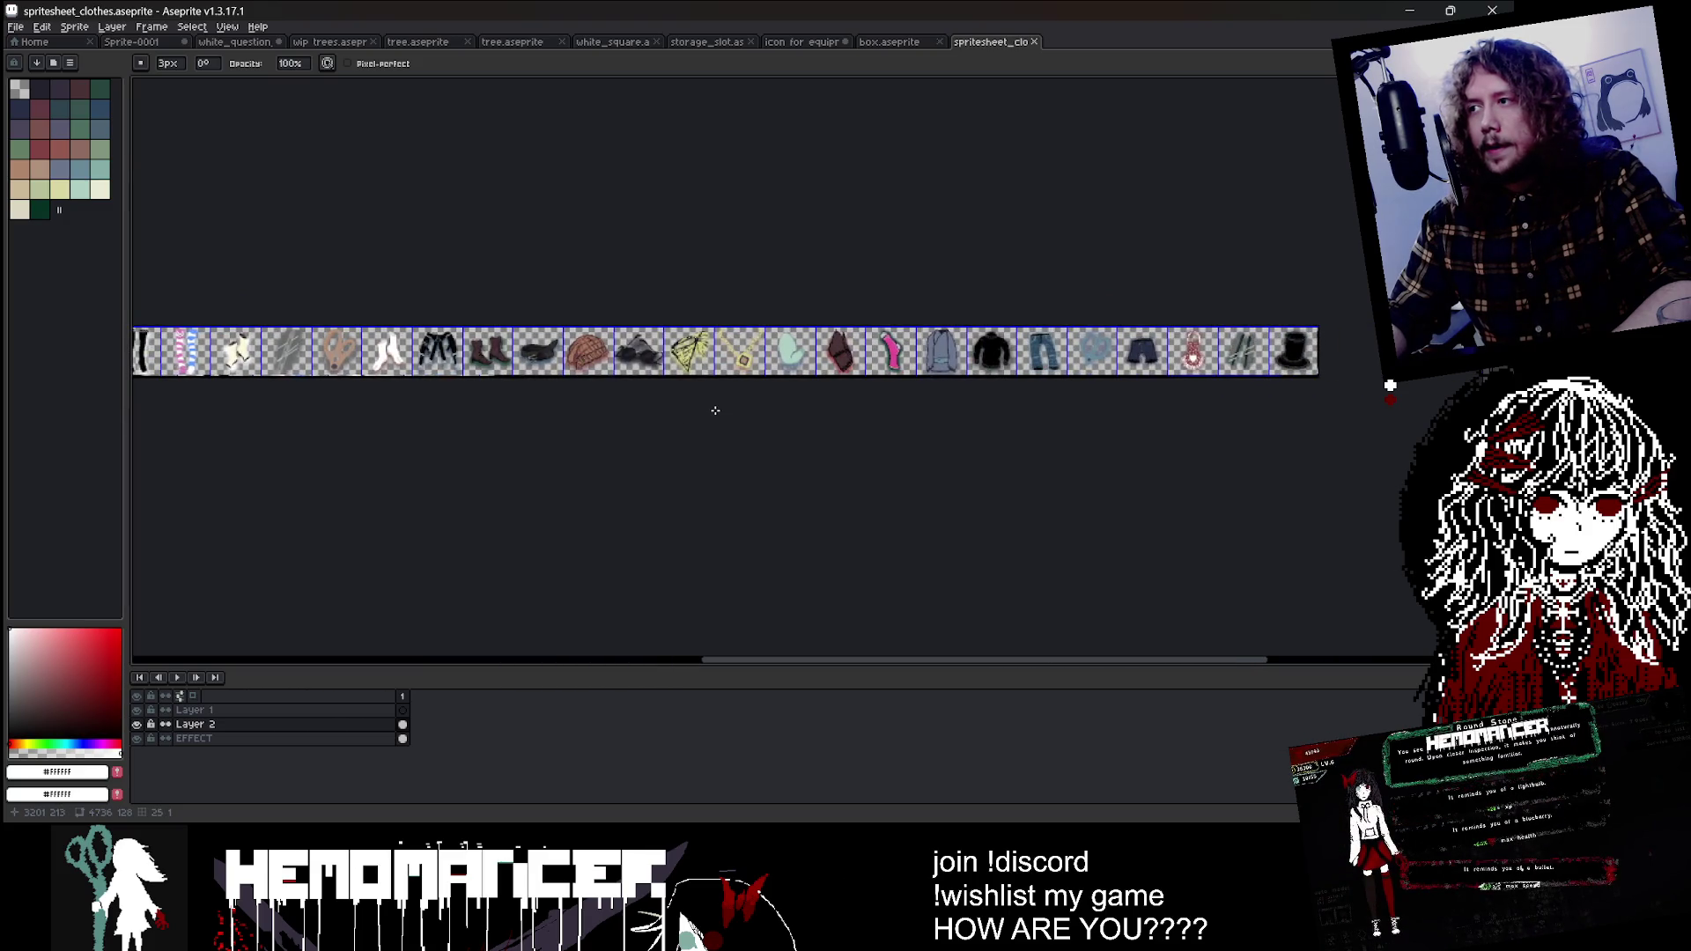
{"action": "scroll", "coordinate": [716, 410], "scroll_direction": "down", "scroll_amount": 2}
{"action": "scroll", "coordinate": [740, 404], "scroll_direction": "down", "scroll_amount": 2}
{"action": "left_click", "coordinate": [900, 42]}
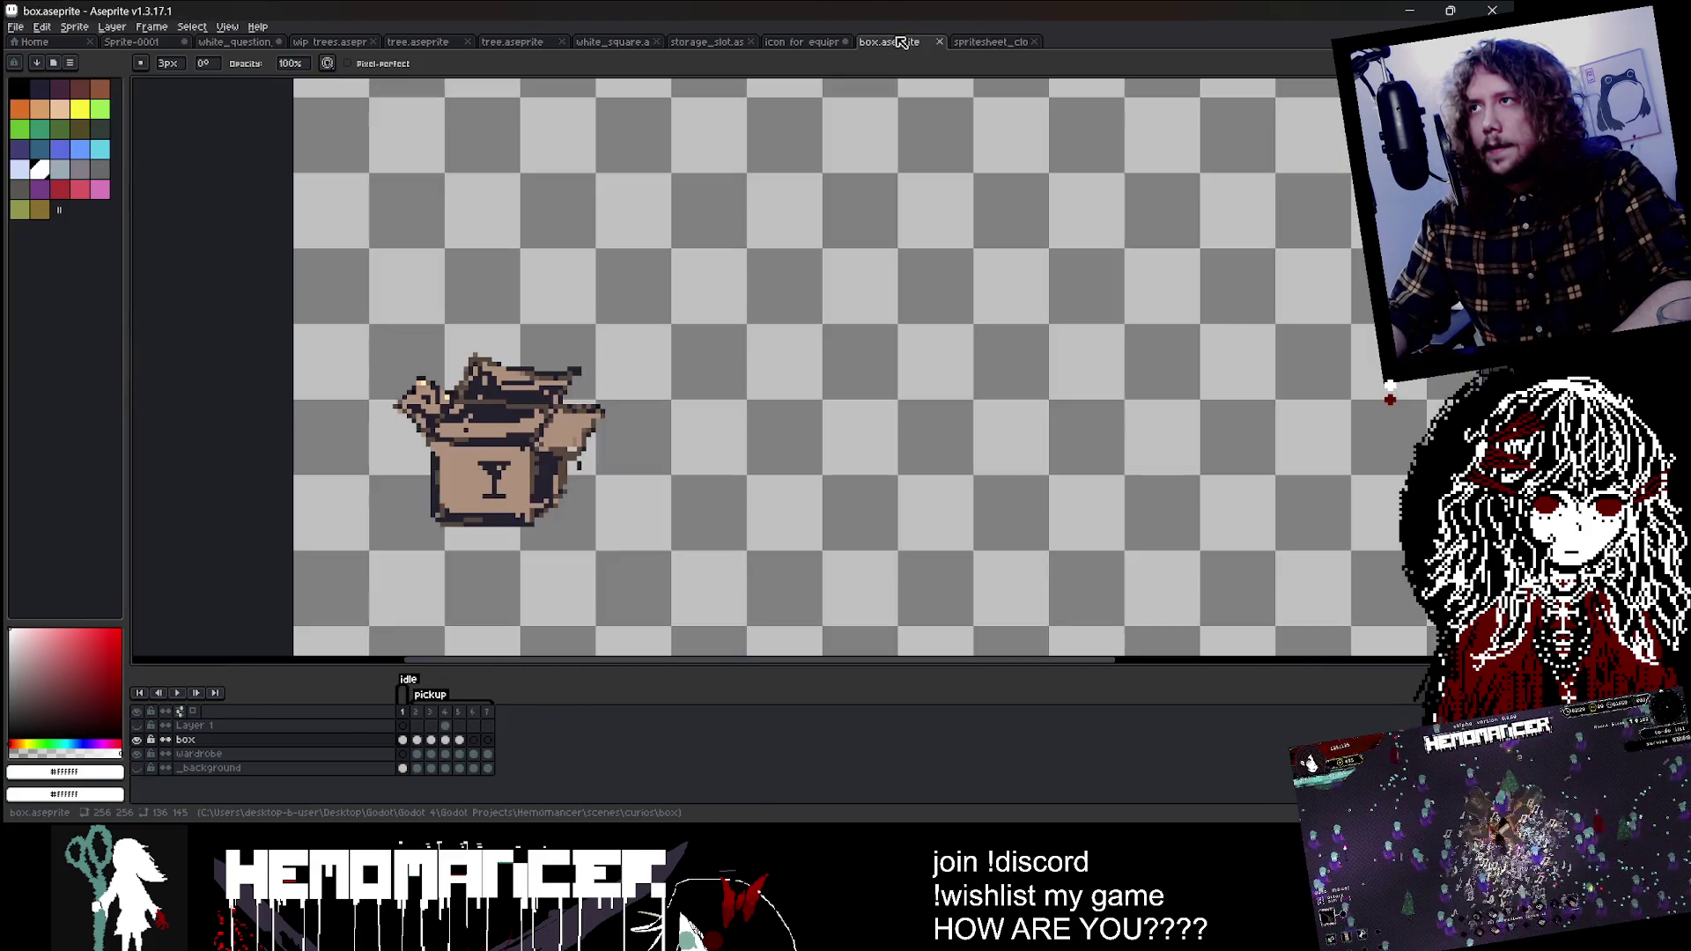
{"action": "left_click", "coordinate": [802, 41]}
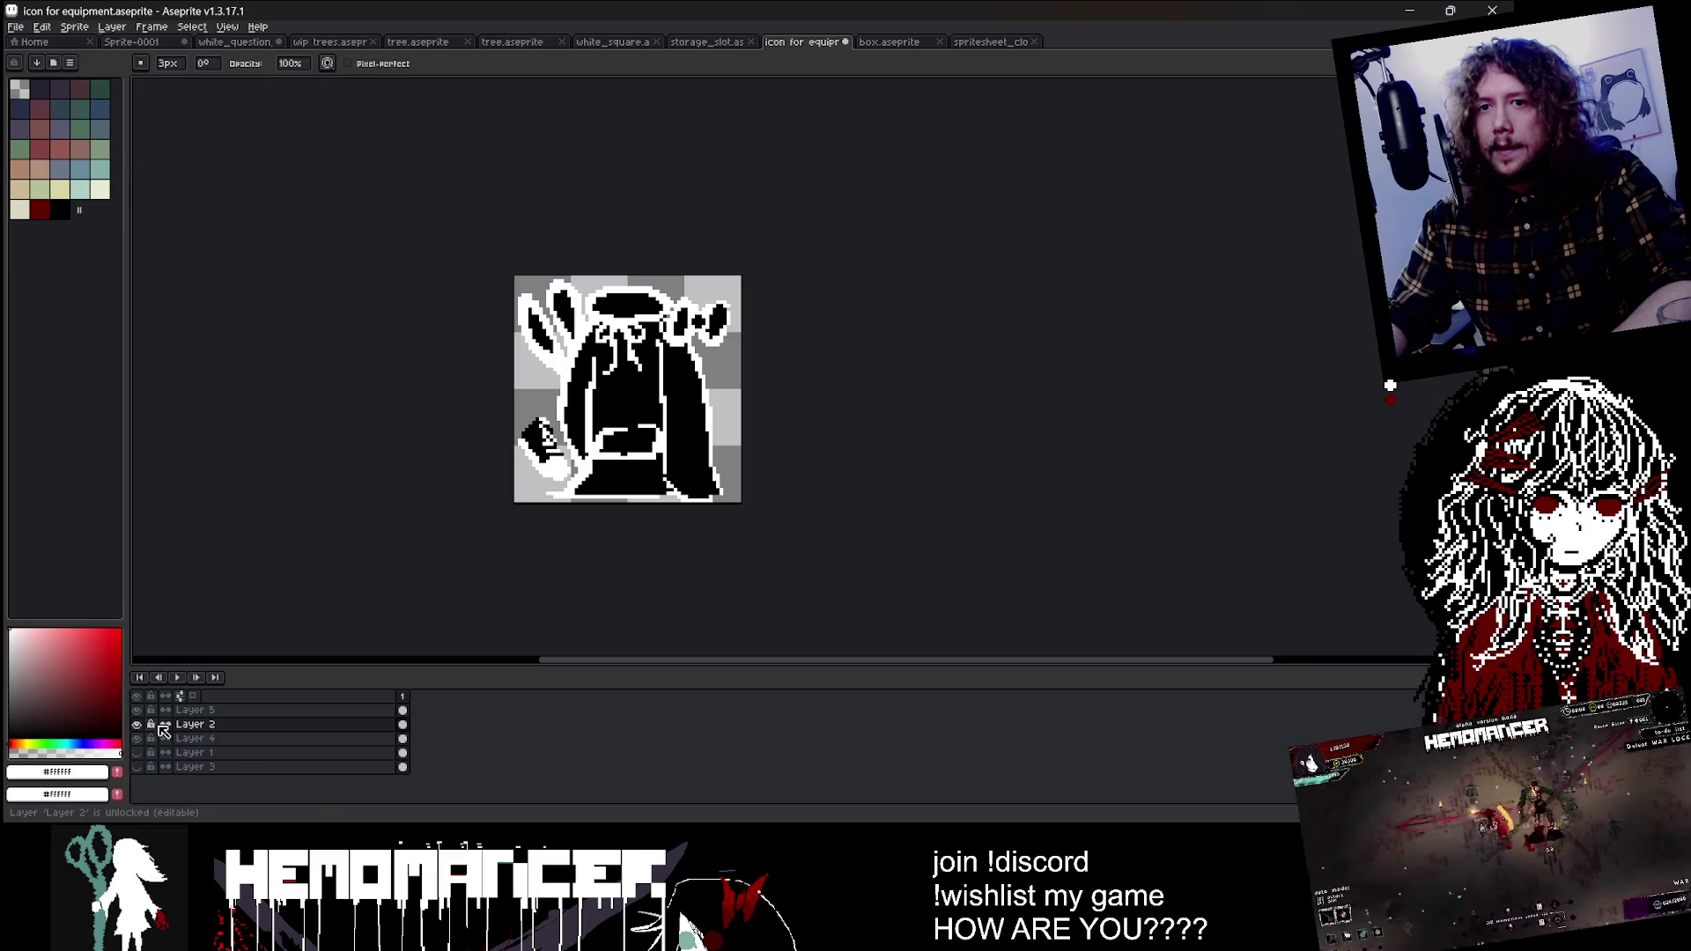
Step: Toggle Layer 2 and Layer 4 visibility to inspect them, and make Layer 4 active
{"action": "left_click", "coordinate": [135, 725]}
{"action": "left_click", "coordinate": [136, 724]}
{"action": "left_click", "coordinate": [136, 737]}
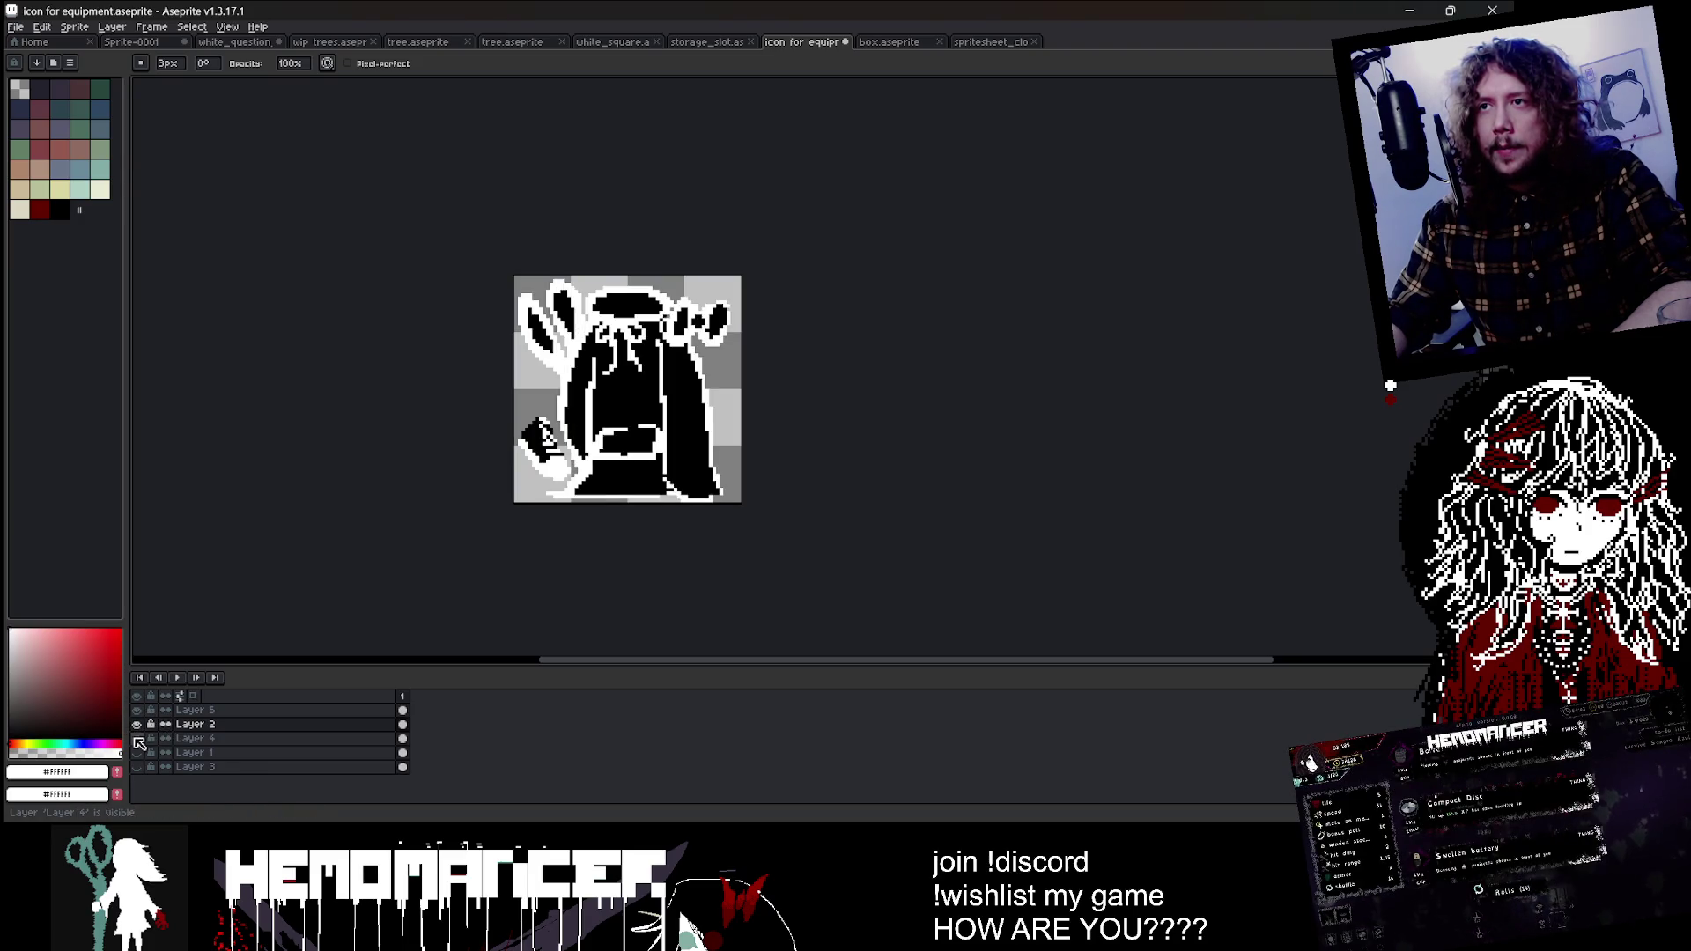
{"action": "left_click", "coordinate": [205, 740]}
{"action": "scroll", "coordinate": [512, 329], "scroll_direction": "up", "scroll_amount": 1}
{"action": "scroll", "coordinate": [559, 234], "scroll_direction": "up", "scroll_amount": 1}
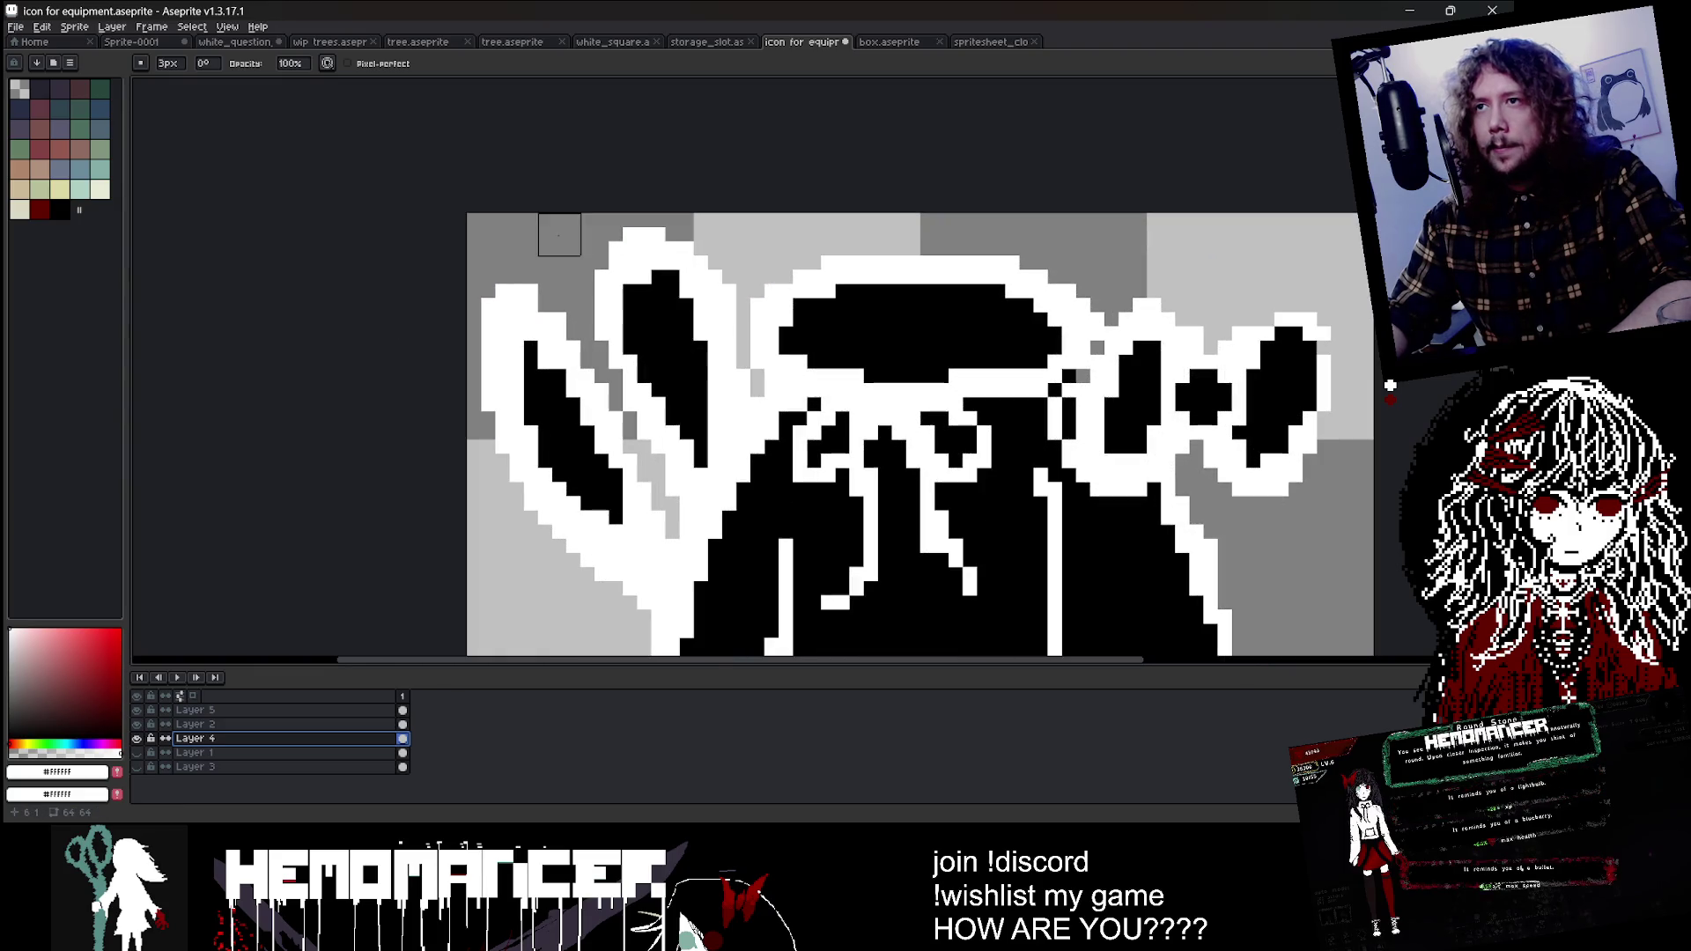
Step: Erase the white pixels along the upper-left outline on Layer 4
{"action": "mouse_move", "coordinate": [517, 277]}
{"action": "left_mouse_down"}
{"action": "mouse_move", "coordinate": [474, 377]}
{"action": "mouse_move", "coordinate": [491, 379]}
{"action": "left_mouse_up"}
{"action": "scroll", "coordinate": [519, 326], "scroll_direction": "down", "scroll_amount": 1}
{"action": "scroll", "coordinate": [520, 326], "scroll_direction": "up", "scroll_amount": 1}
{"action": "key", "text": "b"}
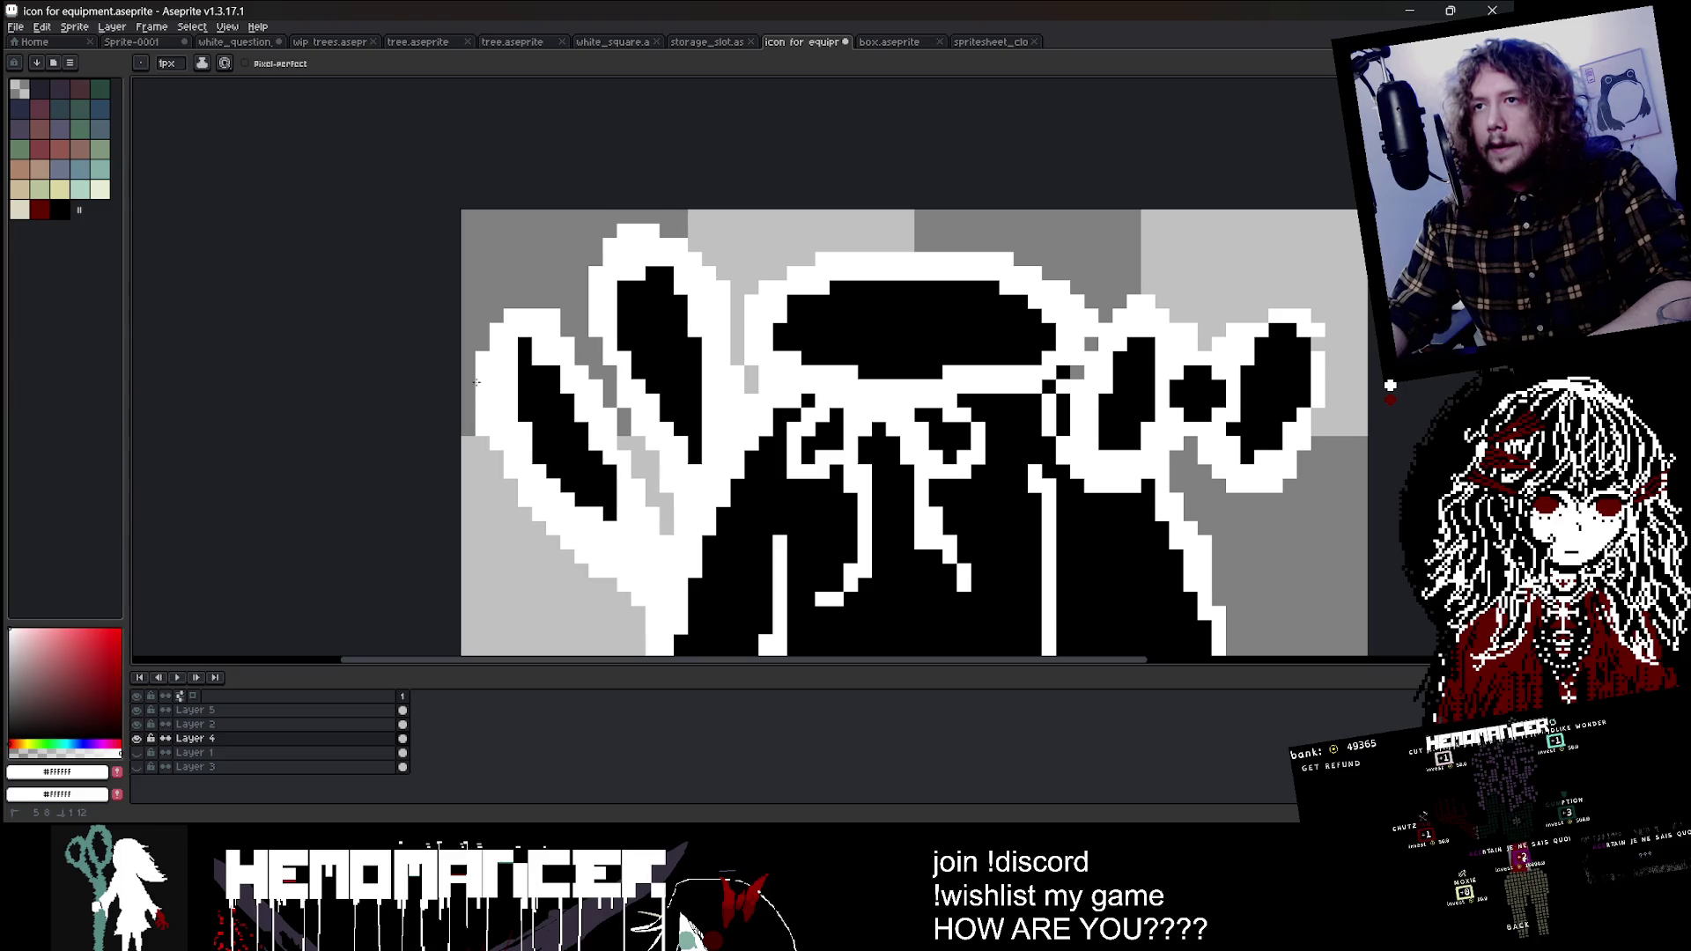
{"action": "scroll", "coordinate": [514, 410], "scroll_direction": "down", "scroll_amount": 3}
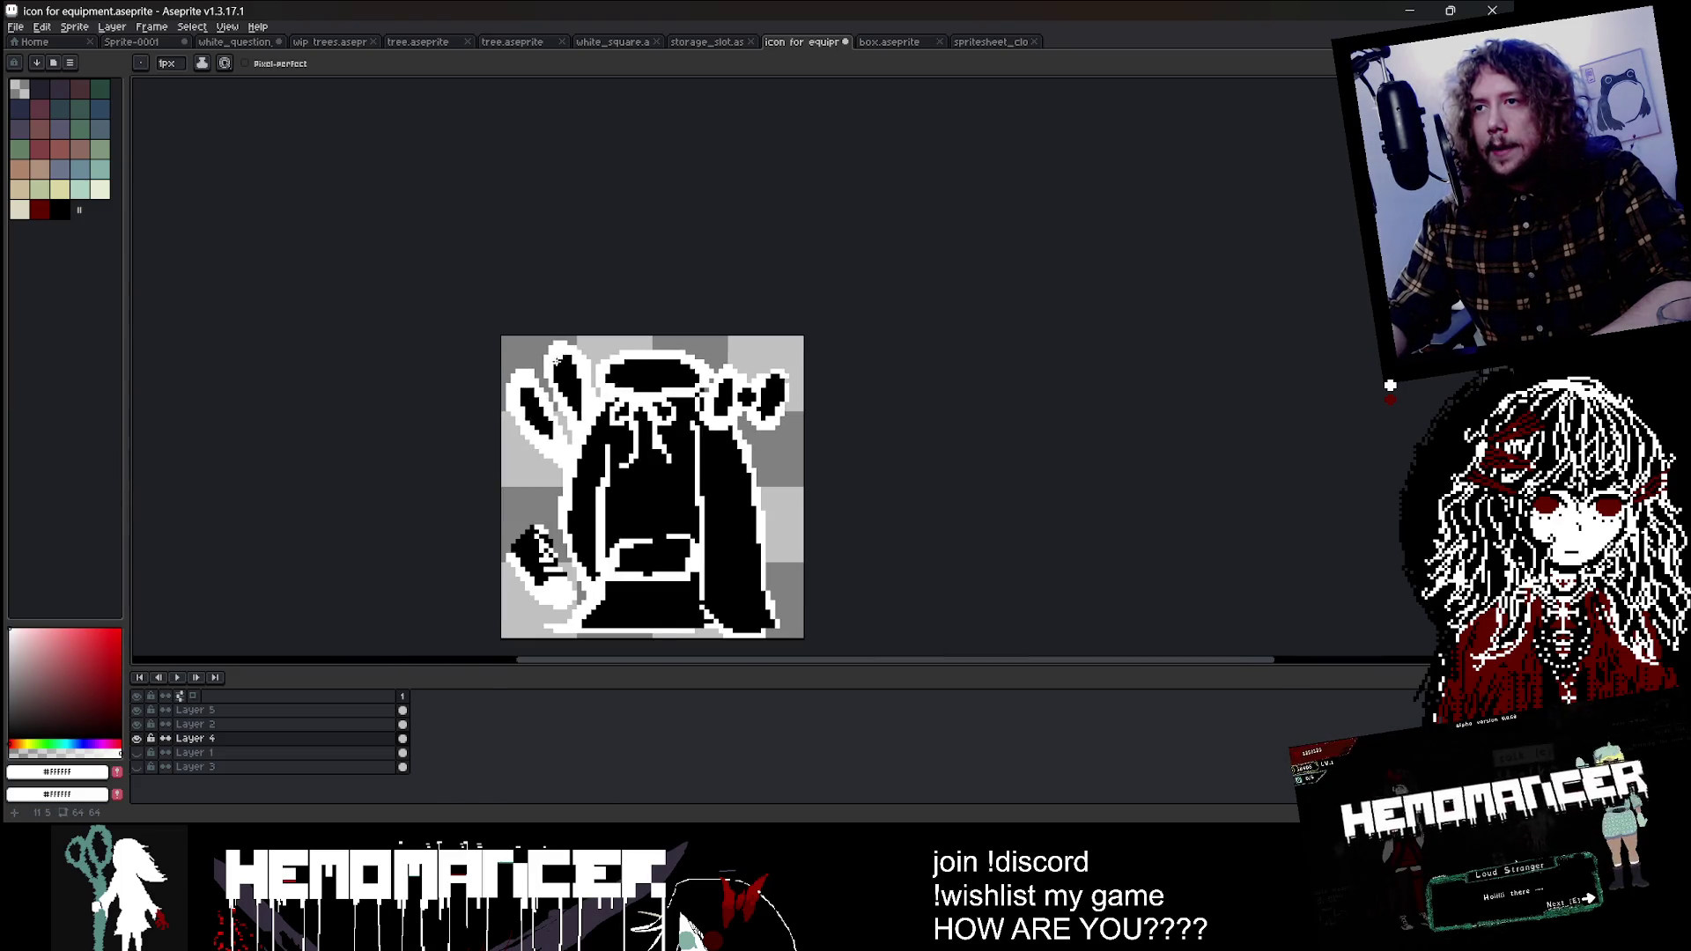
{"action": "scroll", "coordinate": [616, 327], "scroll_direction": "down", "scroll_amount": 1}
{"action": "scroll", "coordinate": [627, 319], "scroll_direction": "up", "scroll_amount": 1}
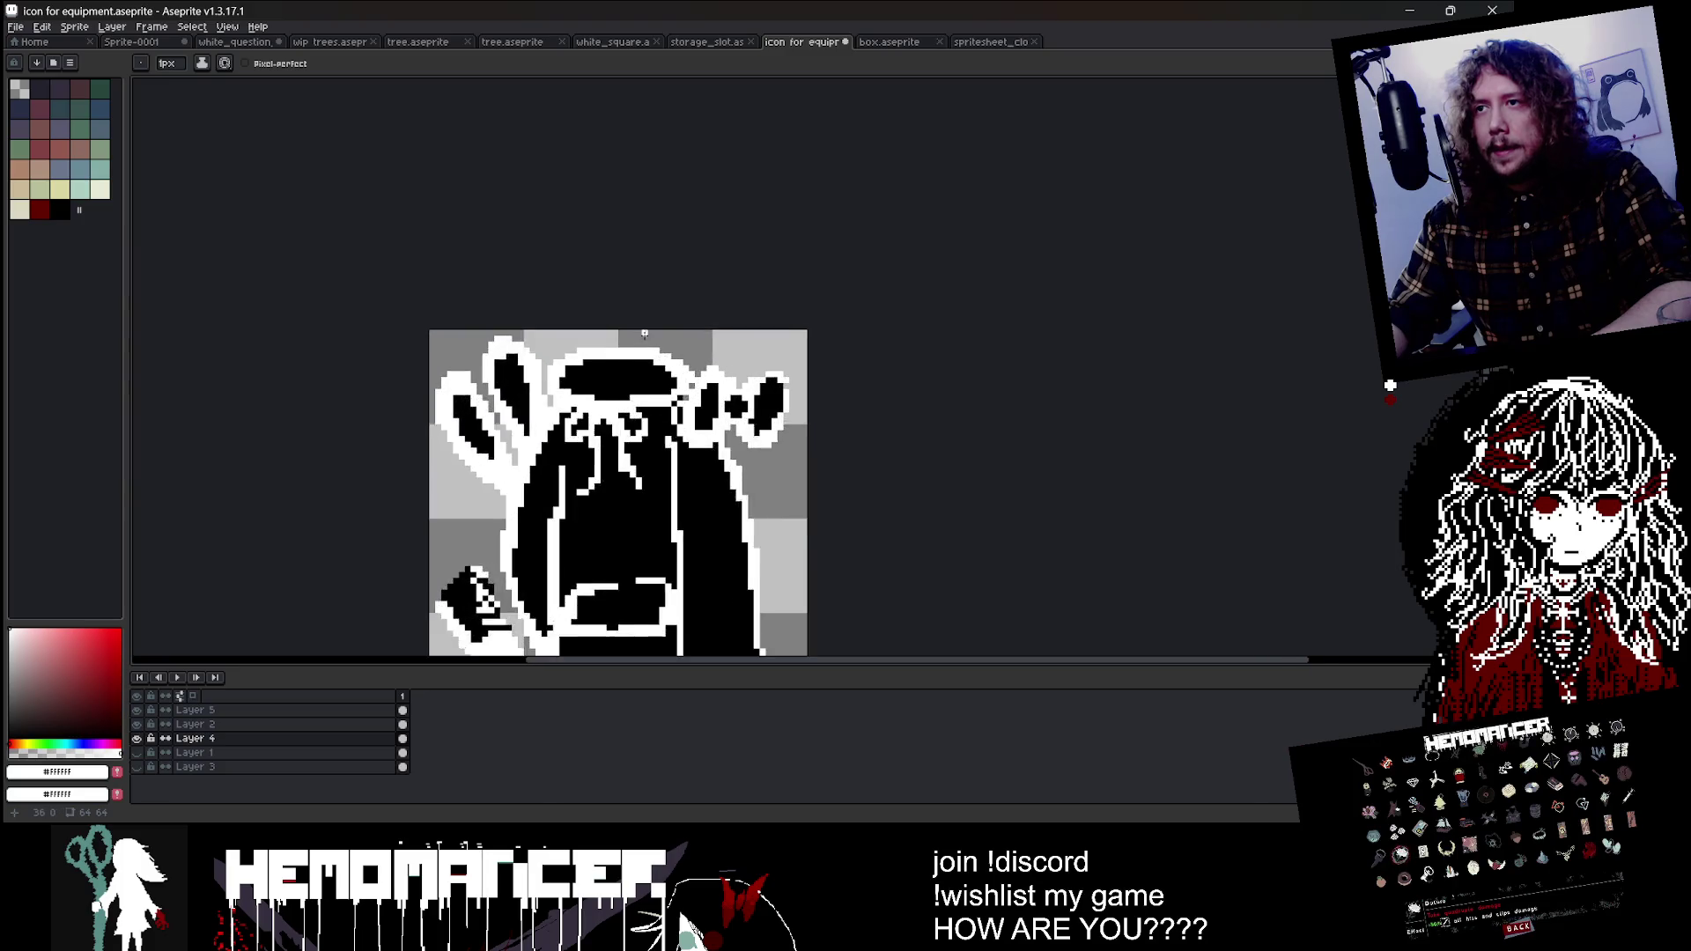
{"action": "scroll", "coordinate": [627, 319], "scroll_direction": "up", "scroll_amount": 1}
{"action": "key", "text": "e"}
Step: On Layer 2, erase the stray pixels at the top-left of the black hood bar
{"action": "left_click", "coordinate": [281, 724]}
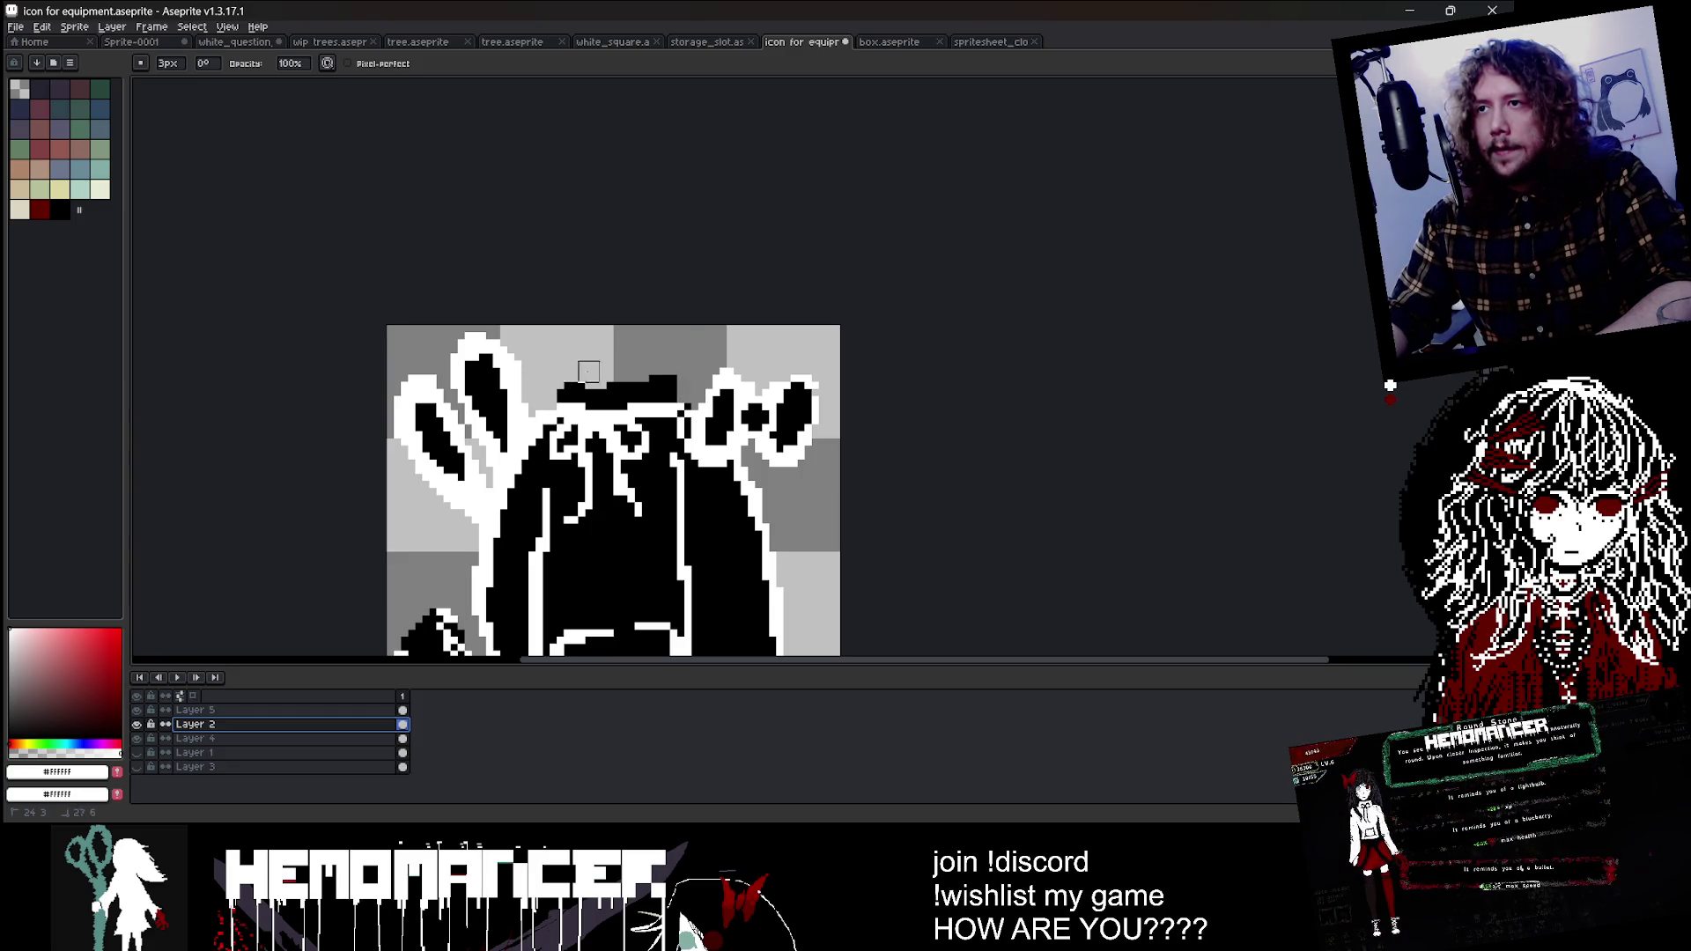
{"action": "left_click_drag", "start_coordinate": [625, 385], "coordinate": [568, 387]}
{"action": "scroll", "coordinate": [572, 392], "scroll_direction": "down", "scroll_amount": 1}
{"action": "scroll", "coordinate": [572, 392], "scroll_direction": "up", "scroll_amount": 1}
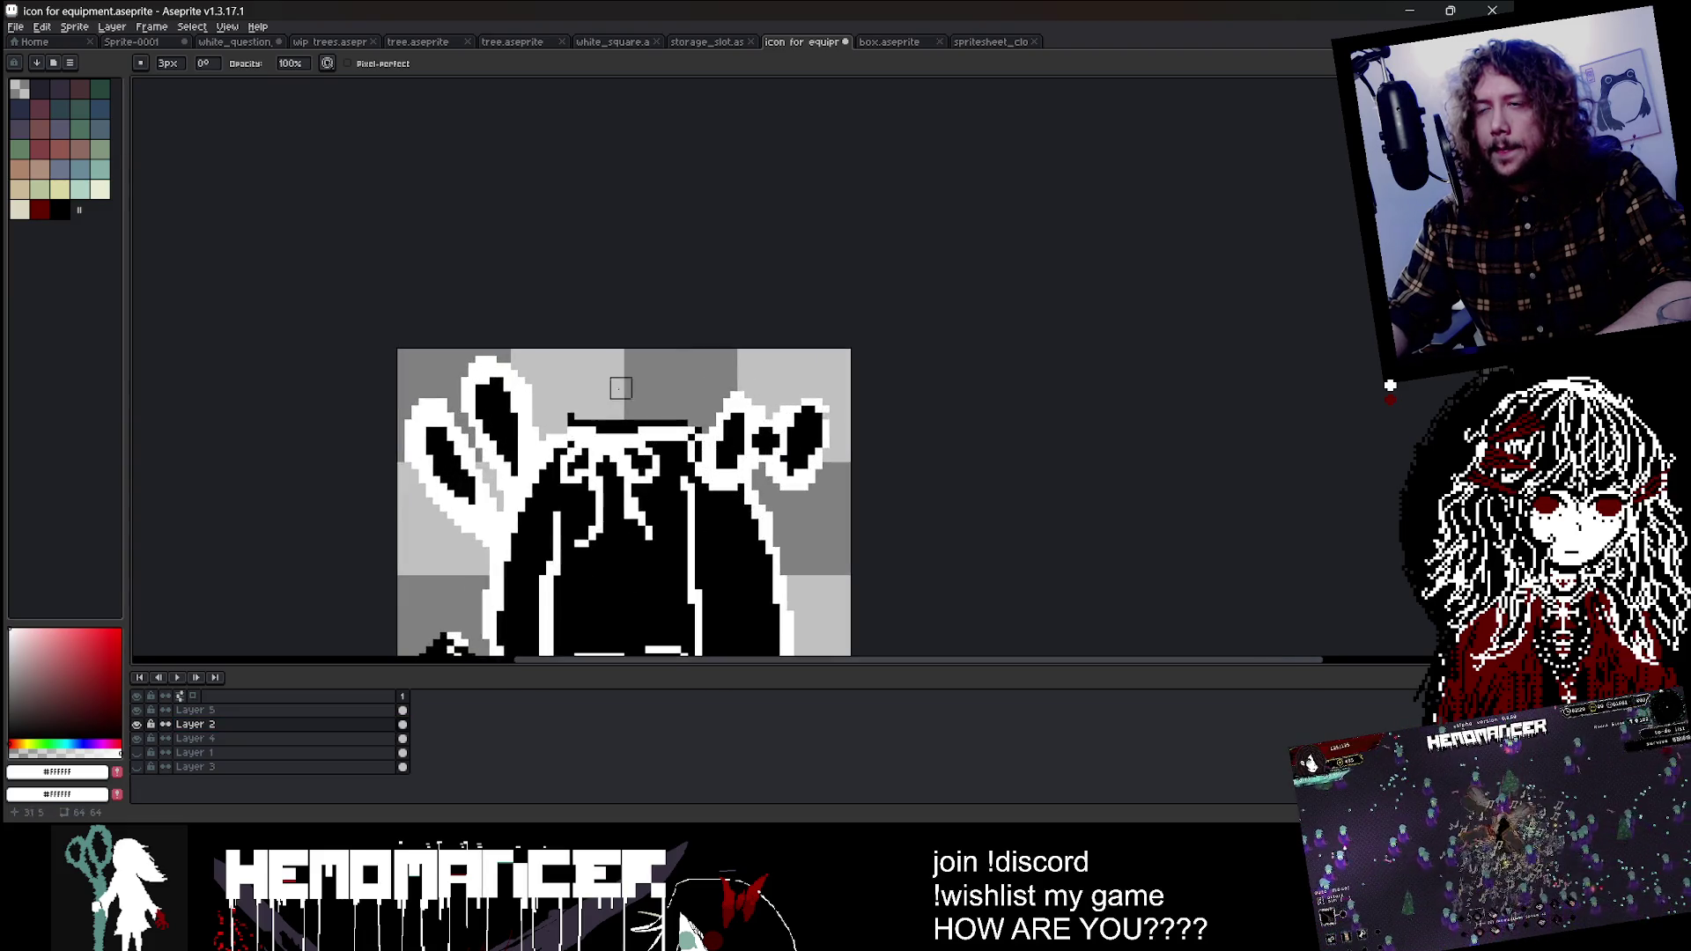
{"action": "scroll", "coordinate": [649, 414], "scroll_direction": "down", "scroll_amount": 3}
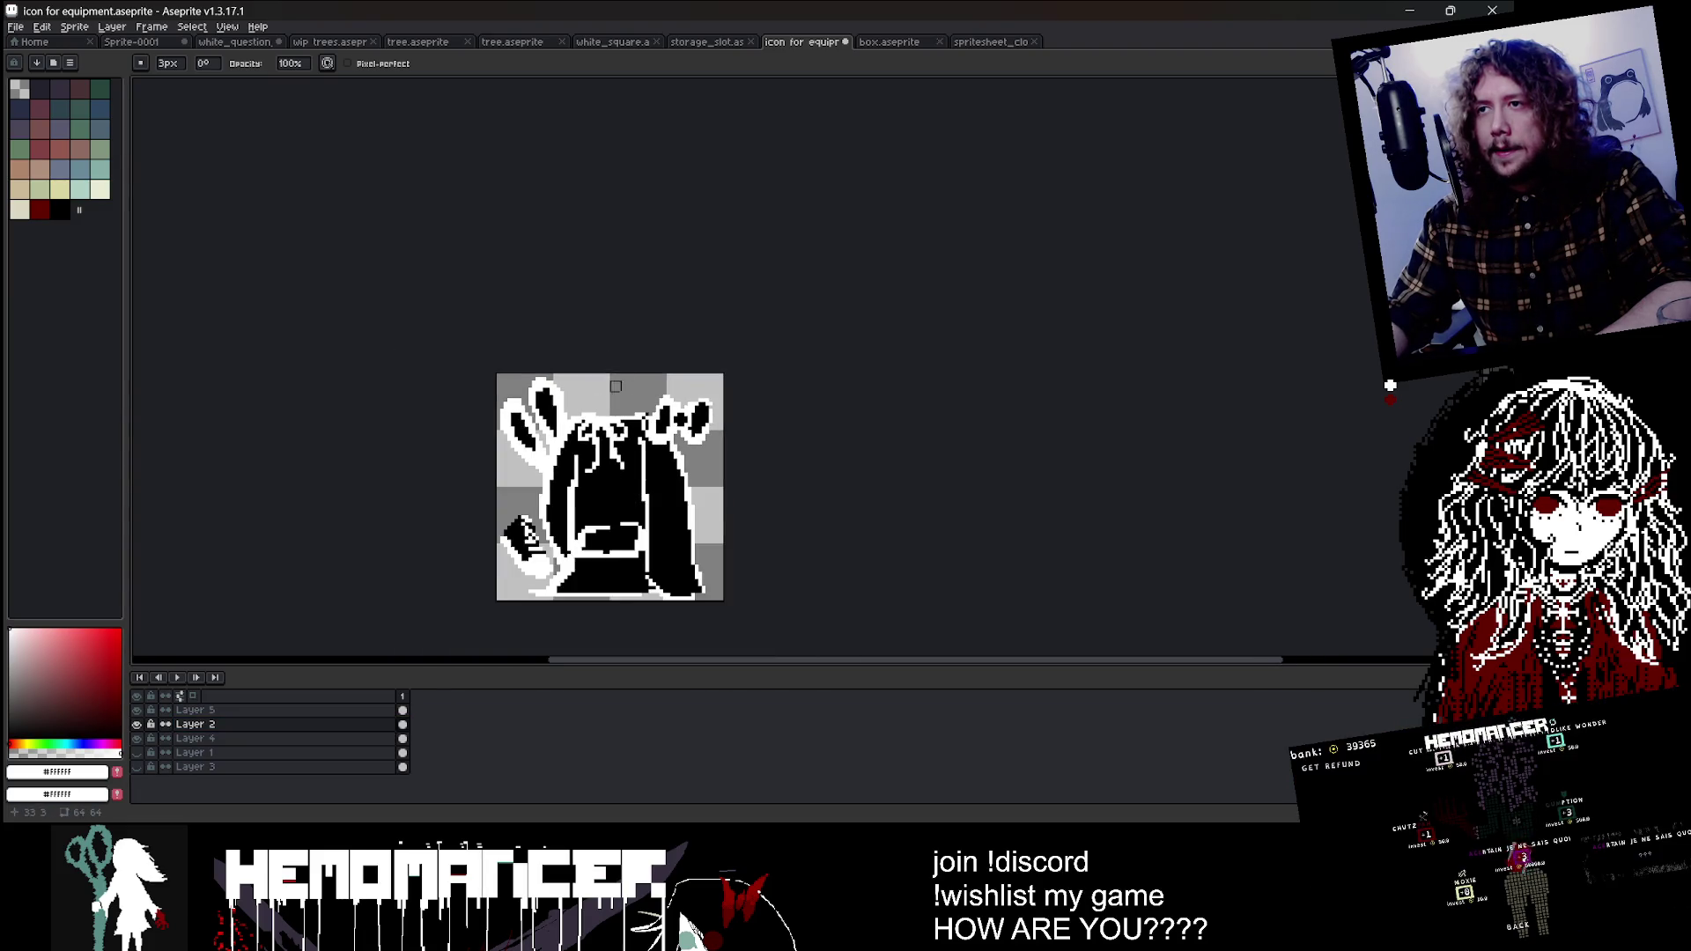
{"action": "scroll", "coordinate": [647, 415], "scroll_direction": "up", "scroll_amount": 1}
{"action": "scroll", "coordinate": [643, 417], "scroll_direction": "up", "scroll_amount": 1}
{"action": "scroll", "coordinate": [643, 417], "scroll_direction": "down", "scroll_amount": 4}
{"action": "scroll", "coordinate": [616, 412], "scroll_direction": "up", "scroll_amount": 1}
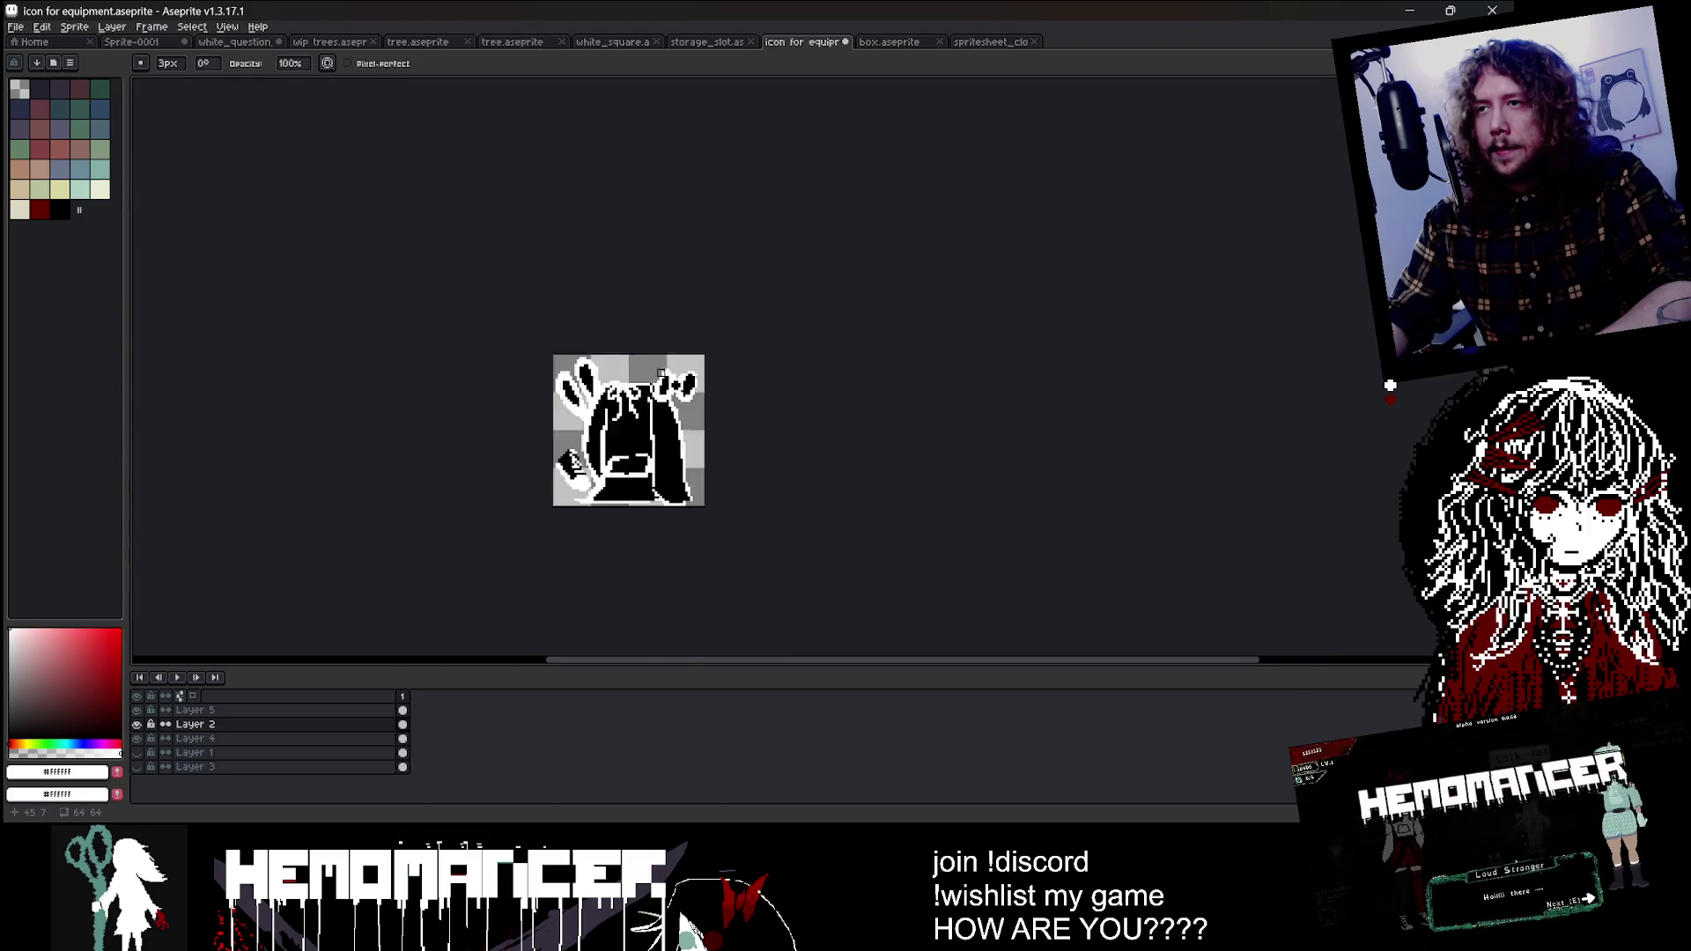
{"action": "scroll", "coordinate": [546, 405], "scroll_direction": "up", "scroll_amount": 3}
{"action": "scroll", "coordinate": [499, 402], "scroll_direction": "down", "scroll_amount": 2}
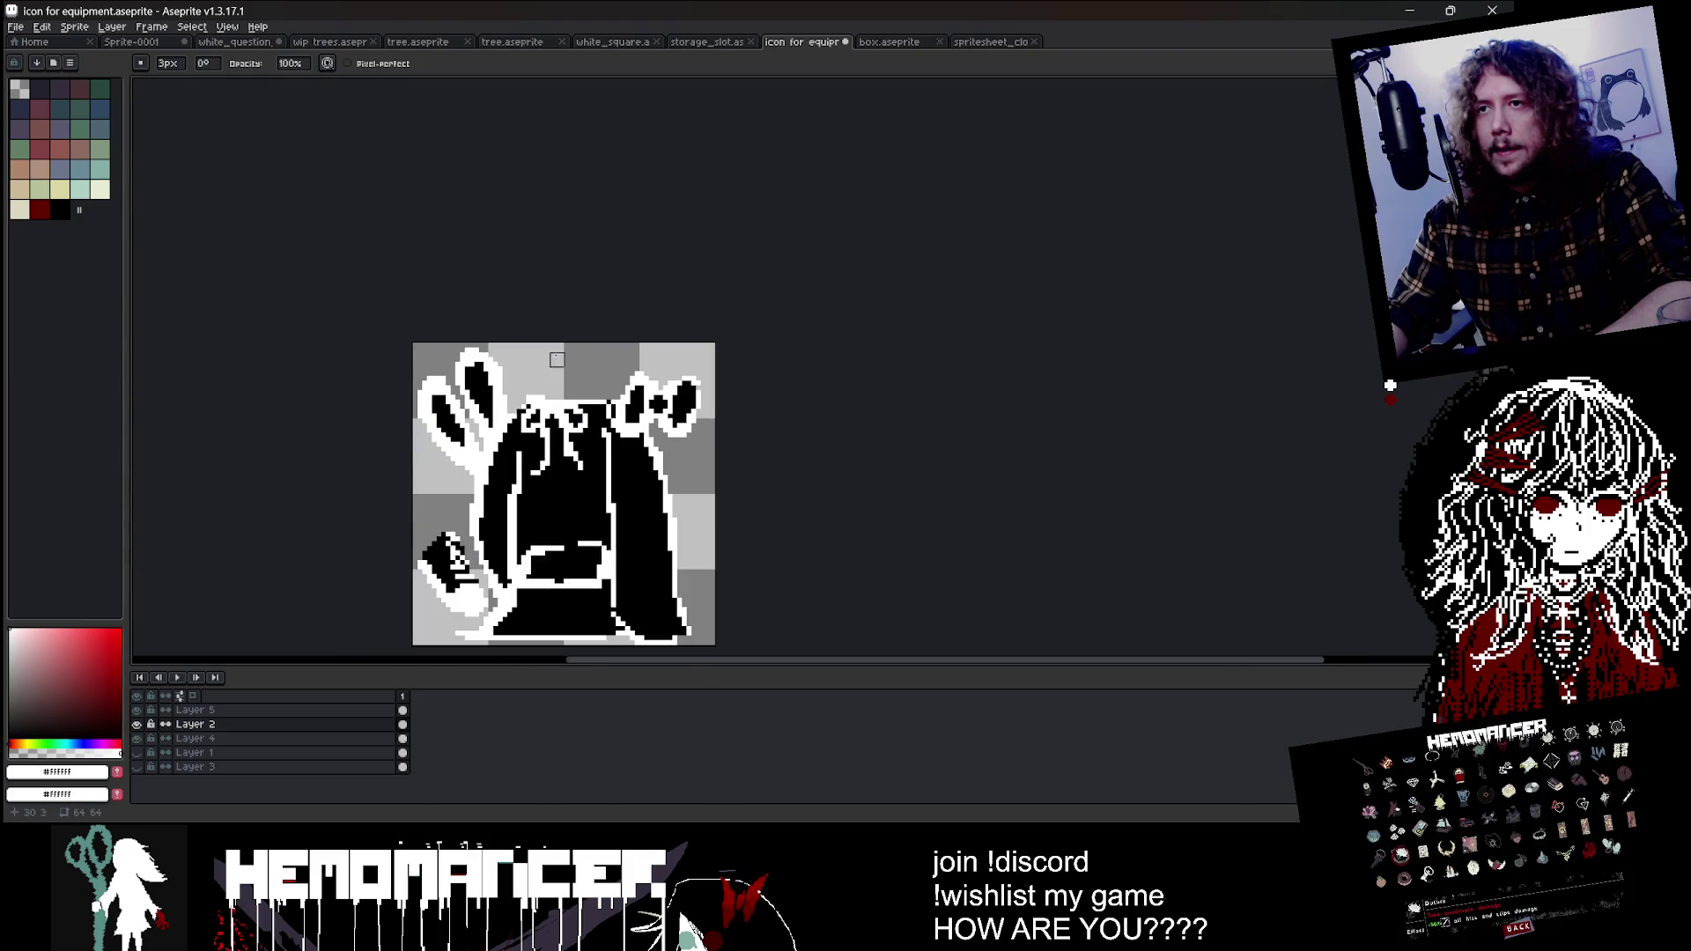
{"action": "scroll", "coordinate": [557, 359], "scroll_direction": "down", "scroll_amount": 2}
{"action": "scroll", "coordinate": [568, 343], "scroll_direction": "up", "scroll_amount": 3}
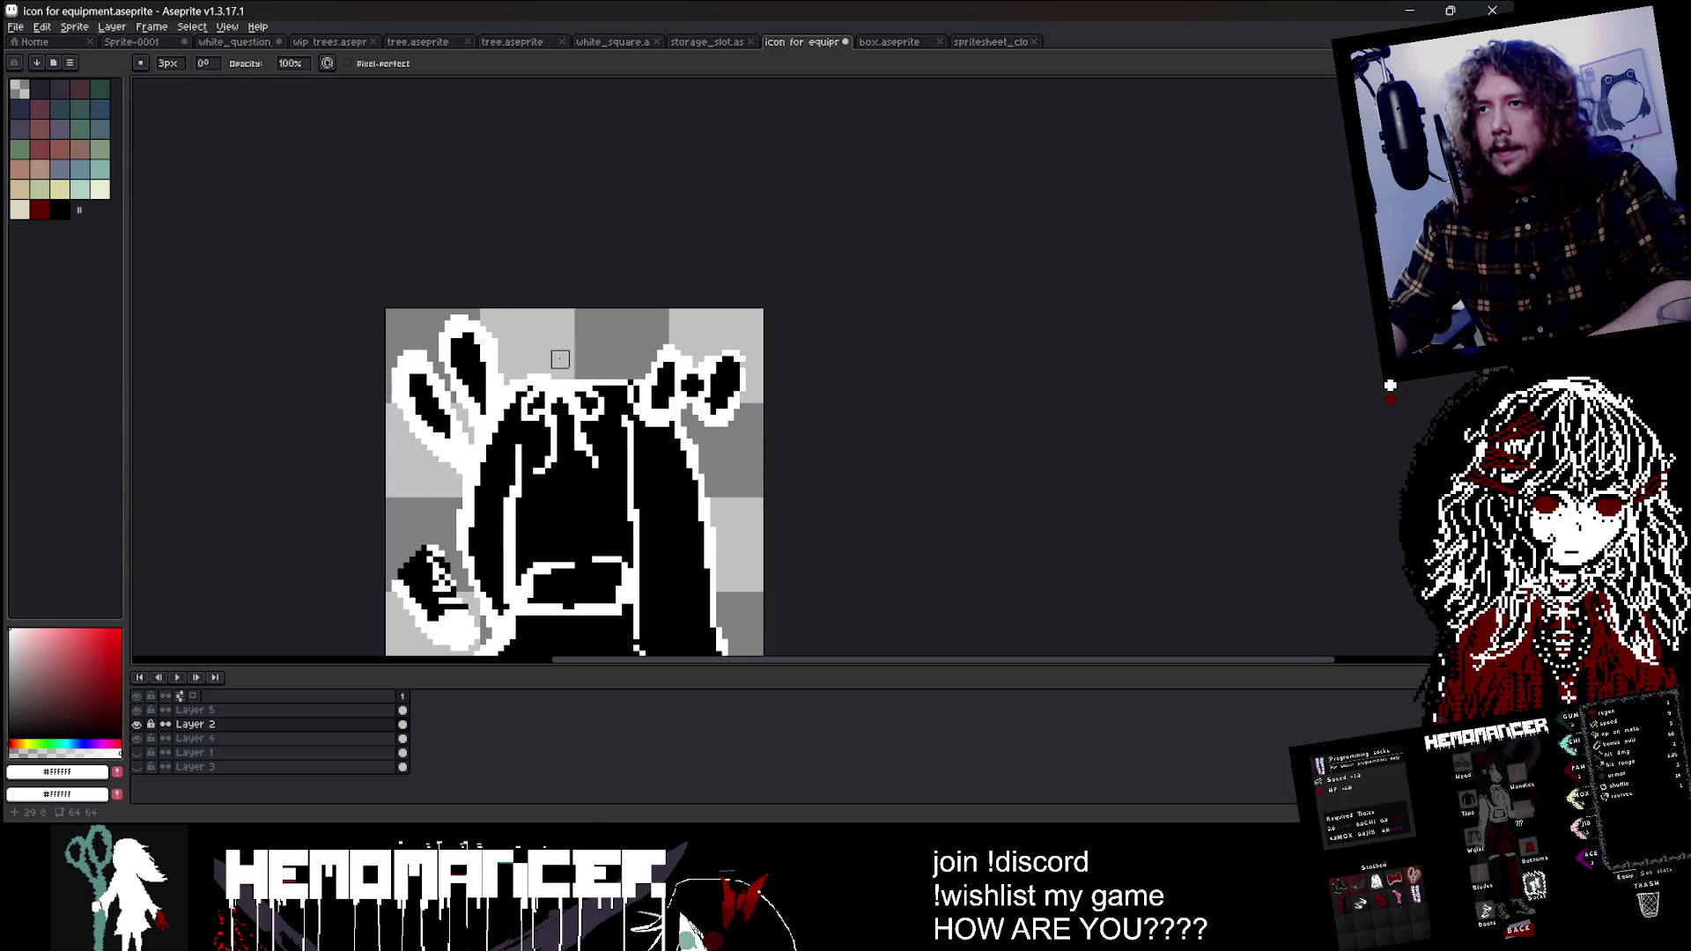
{"action": "scroll", "coordinate": [560, 359], "scroll_direction": "up", "scroll_amount": 2}
{"action": "left_click", "coordinate": [572, 510], "text": "alt"}
Step: Paint a black cap above the hood with the Pencil
{"action": "left_click", "coordinate": [562, 380]}
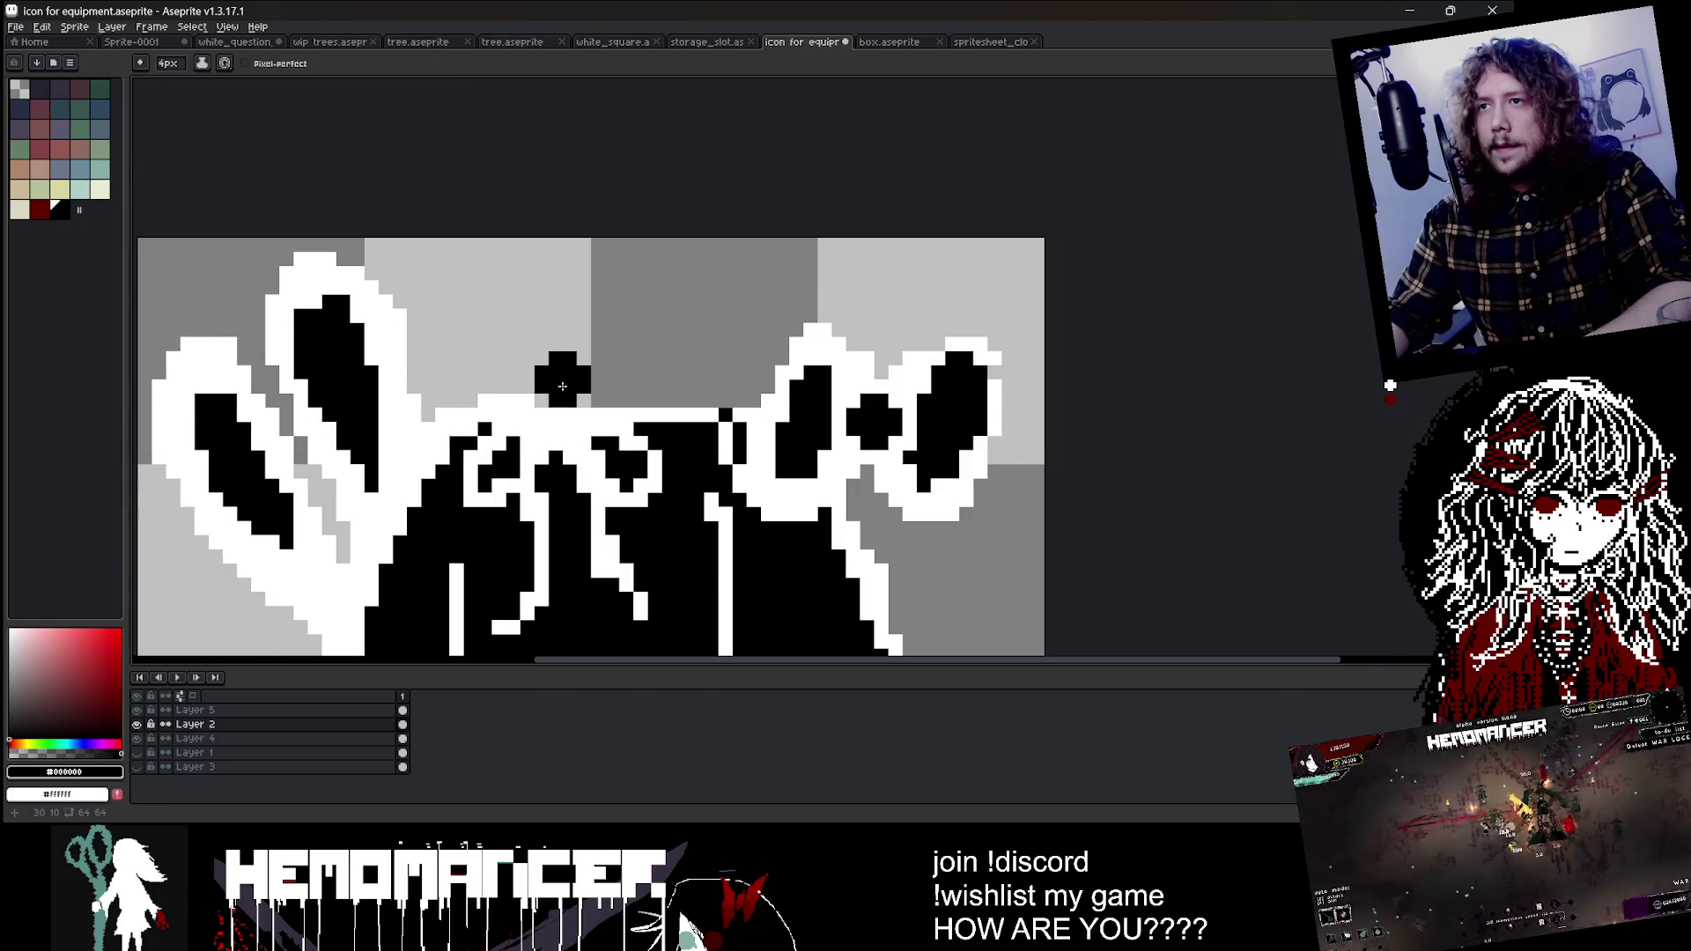
{"action": "left_click_drag", "start_coordinate": [562, 386], "coordinate": [584, 384]}
{"action": "key", "text": "ctrl+z"}
{"action": "left_click", "coordinate": [674, 389]}
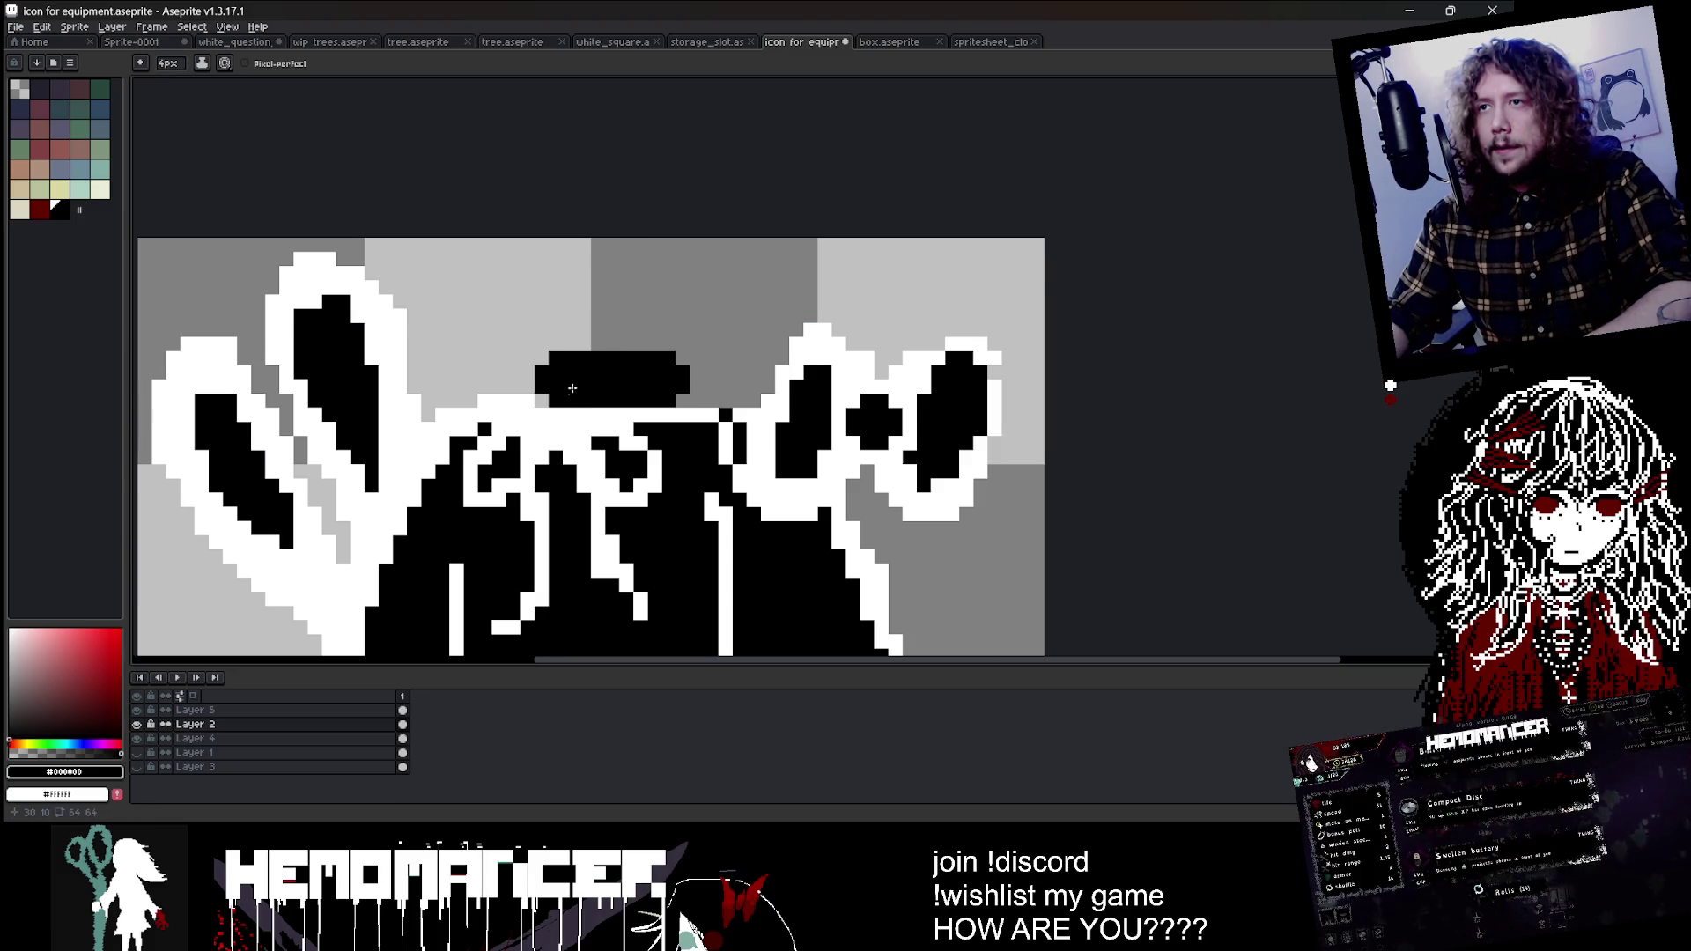
{"action": "scroll", "coordinate": [572, 388], "scroll_direction": "down", "scroll_amount": 3}
{"action": "scroll", "coordinate": [617, 396], "scroll_direction": "up", "scroll_amount": 1}
Step: With a 1px white brush, outline the cap's right side and top edge
{"action": "key", "text": "minus"}
{"action": "key", "text": "minus"}
{"action": "key", "text": "minus"}
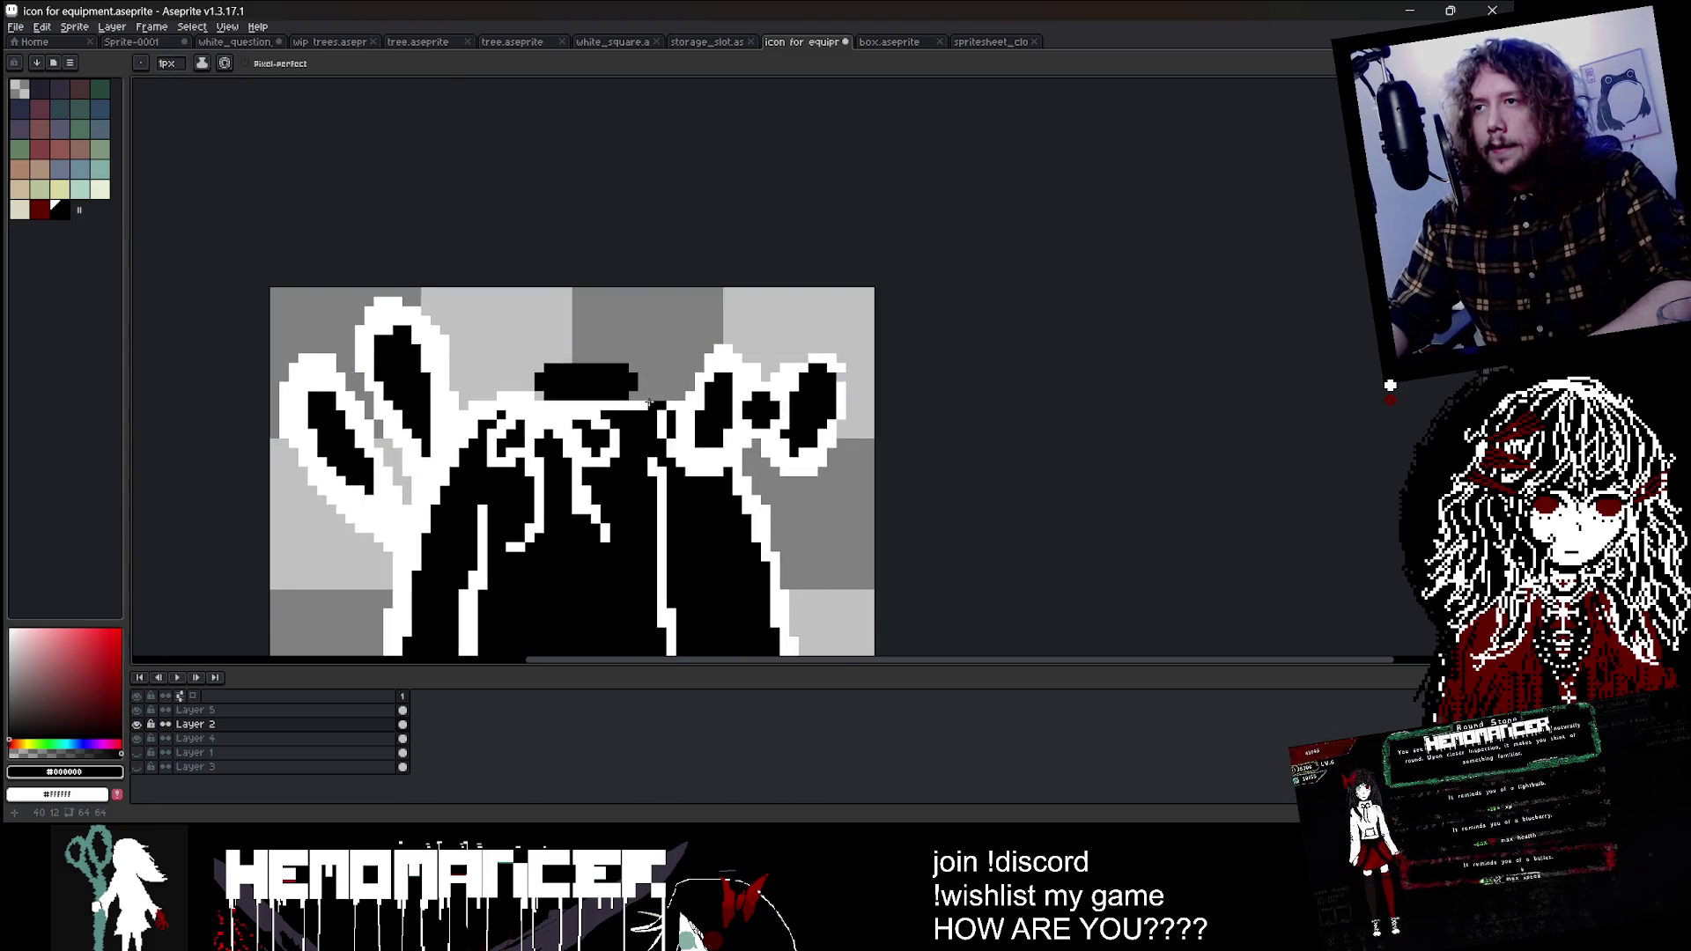
{"action": "left_click", "coordinate": [649, 401], "text": "alt"}
{"action": "left_click", "coordinate": [628, 356], "text": "shift"}
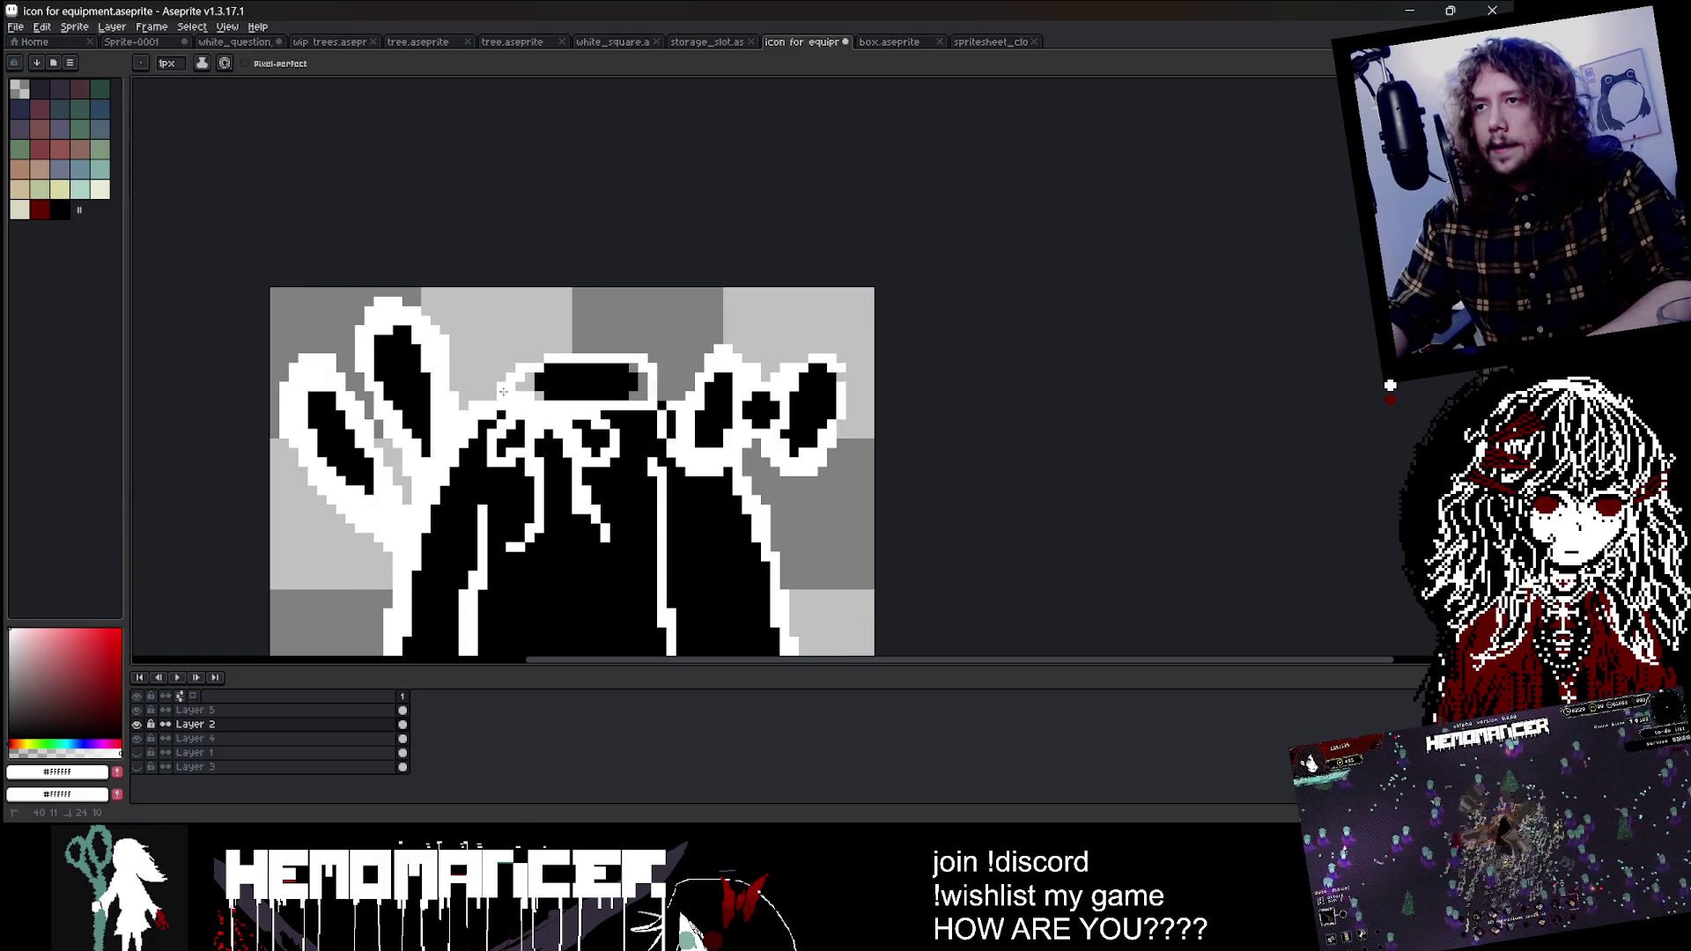
{"action": "mouse_move", "coordinate": [583, 368]}
{"action": "left_mouse_down"}
{"action": "mouse_move", "coordinate": [612, 366]}
{"action": "mouse_move", "coordinate": [642, 399]}
{"action": "left_mouse_up"}
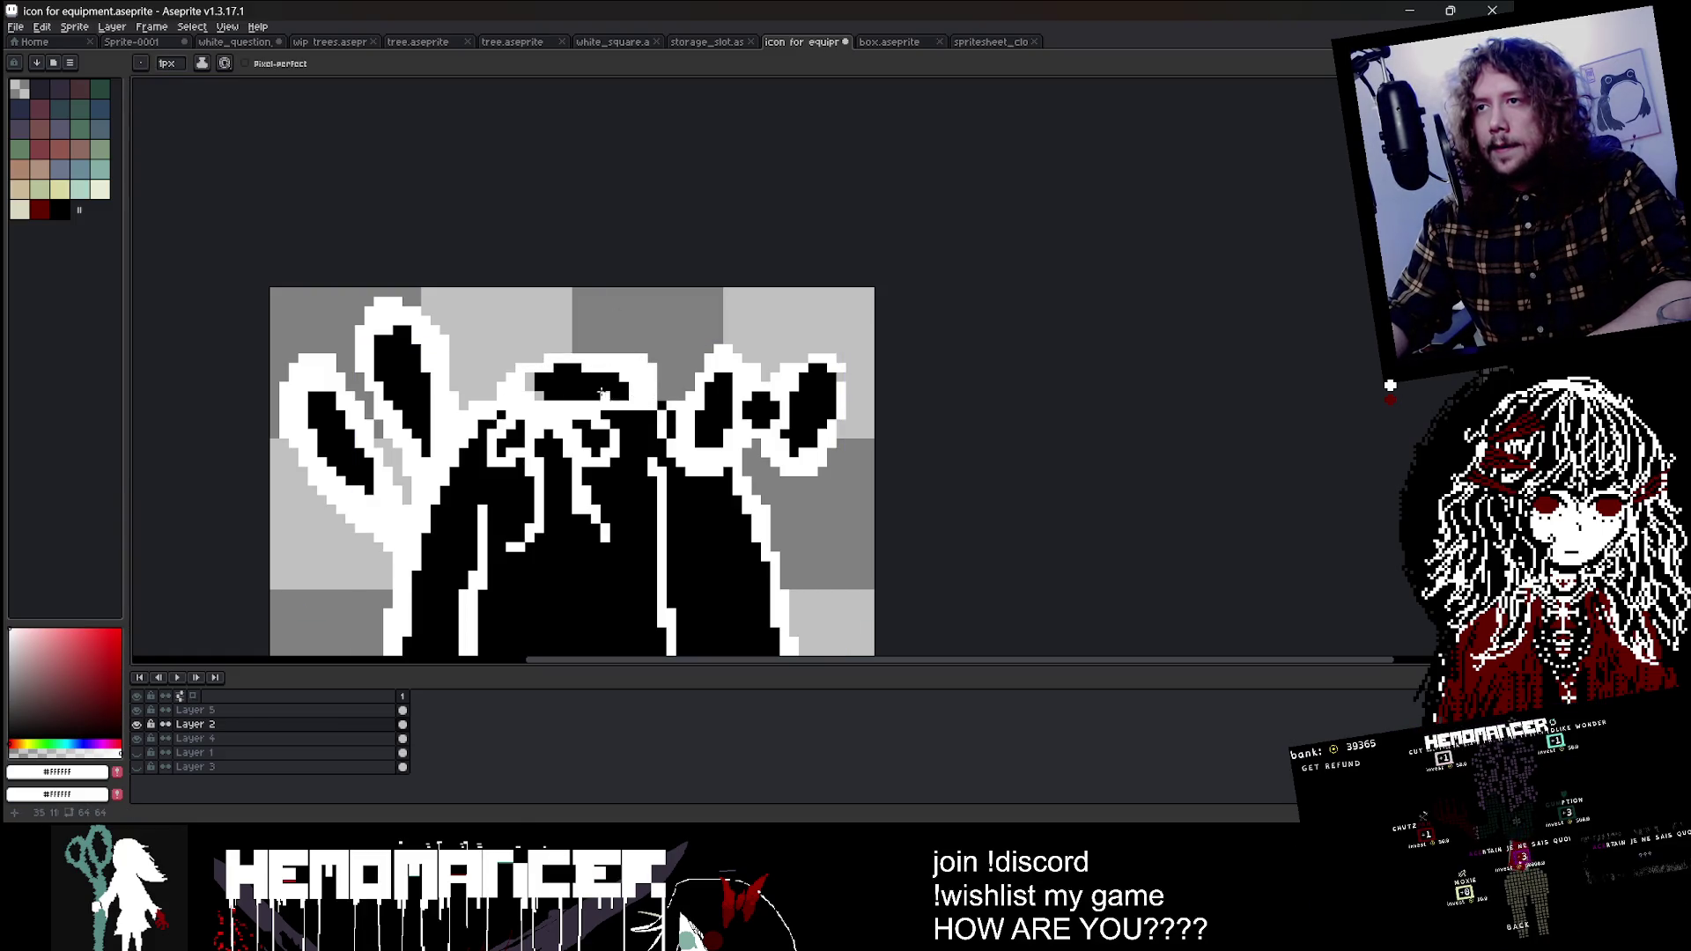
{"action": "scroll", "coordinate": [522, 377], "scroll_direction": "down", "scroll_amount": 3}
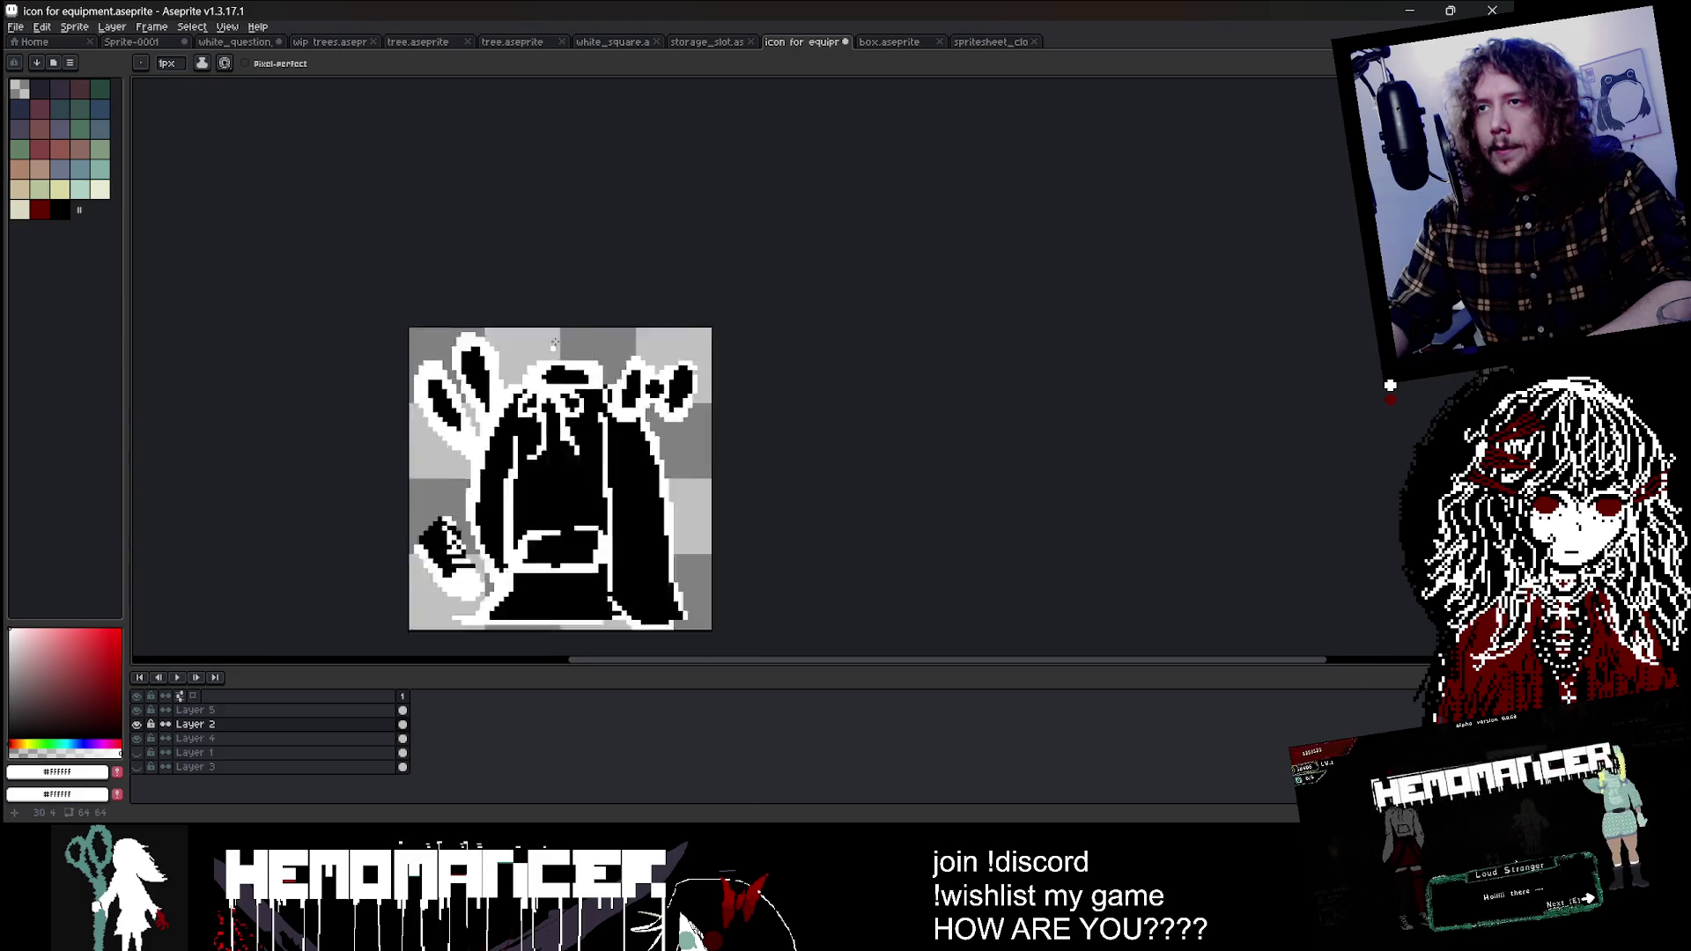
{"action": "scroll", "coordinate": [493, 405], "scroll_direction": "up", "scroll_amount": 1}
{"action": "scroll", "coordinate": [457, 437], "scroll_direction": "up", "scroll_amount": 4}
Step: Widen and extend the black cap shape, then save the icon file
{"action": "left_click", "coordinate": [457, 437], "text": "alt"}
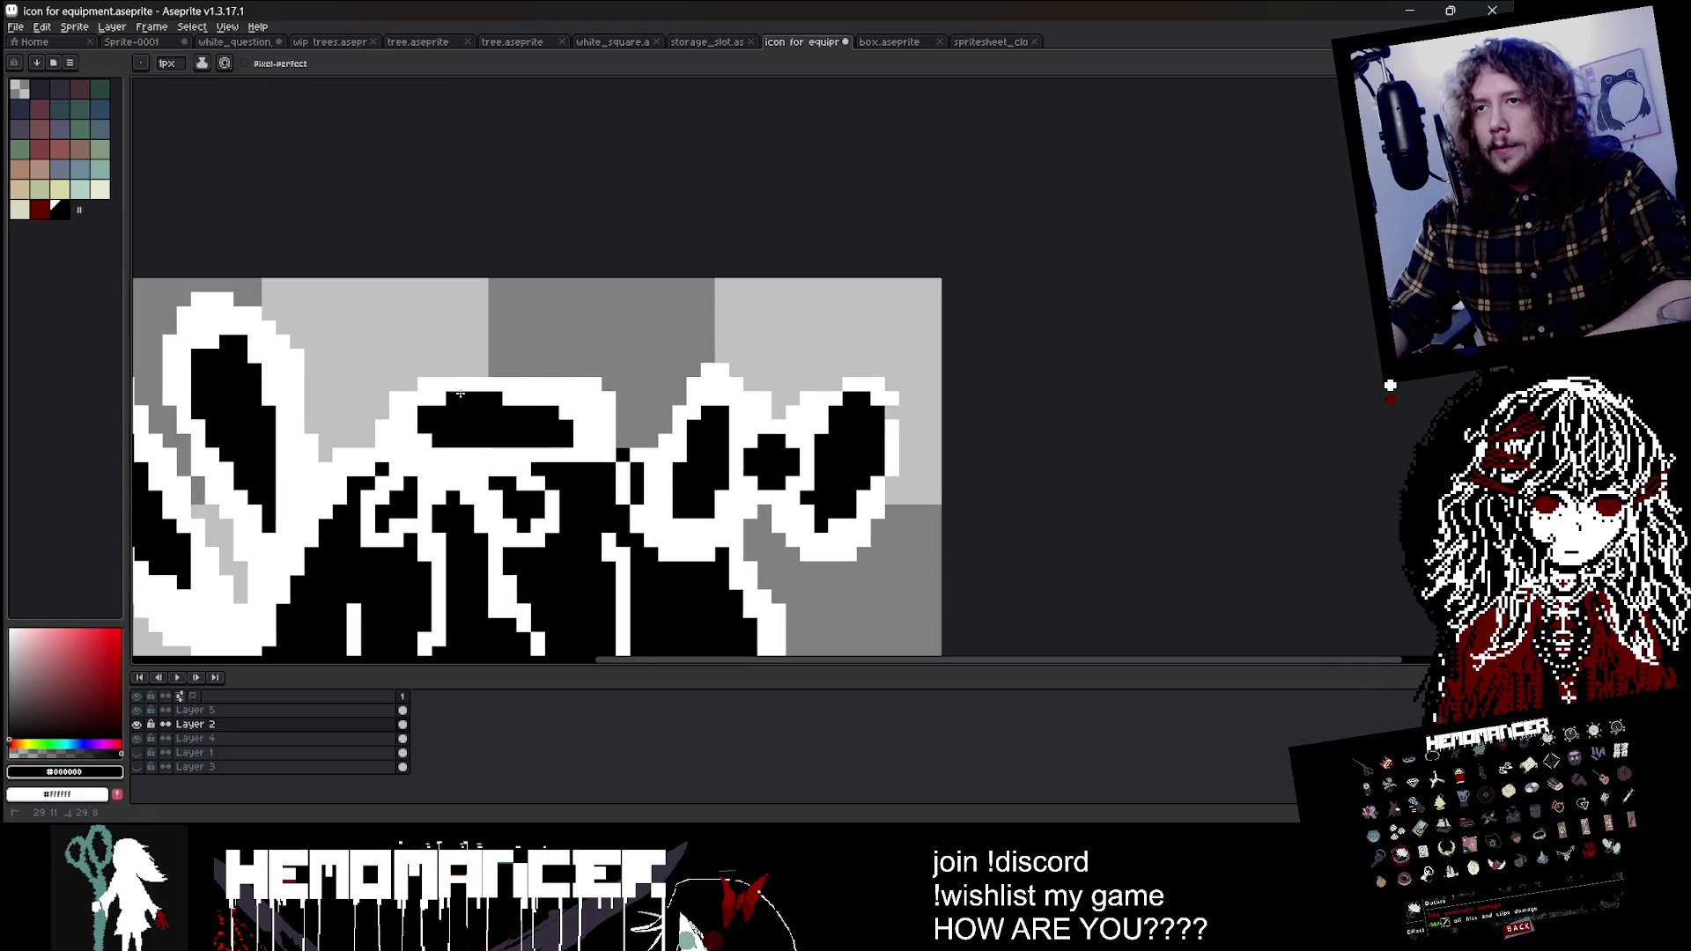
{"action": "mouse_move", "coordinate": [459, 393]}
{"action": "left_mouse_down"}
{"action": "mouse_move", "coordinate": [407, 414]}
{"action": "mouse_move", "coordinate": [455, 450]}
{"action": "left_mouse_up"}
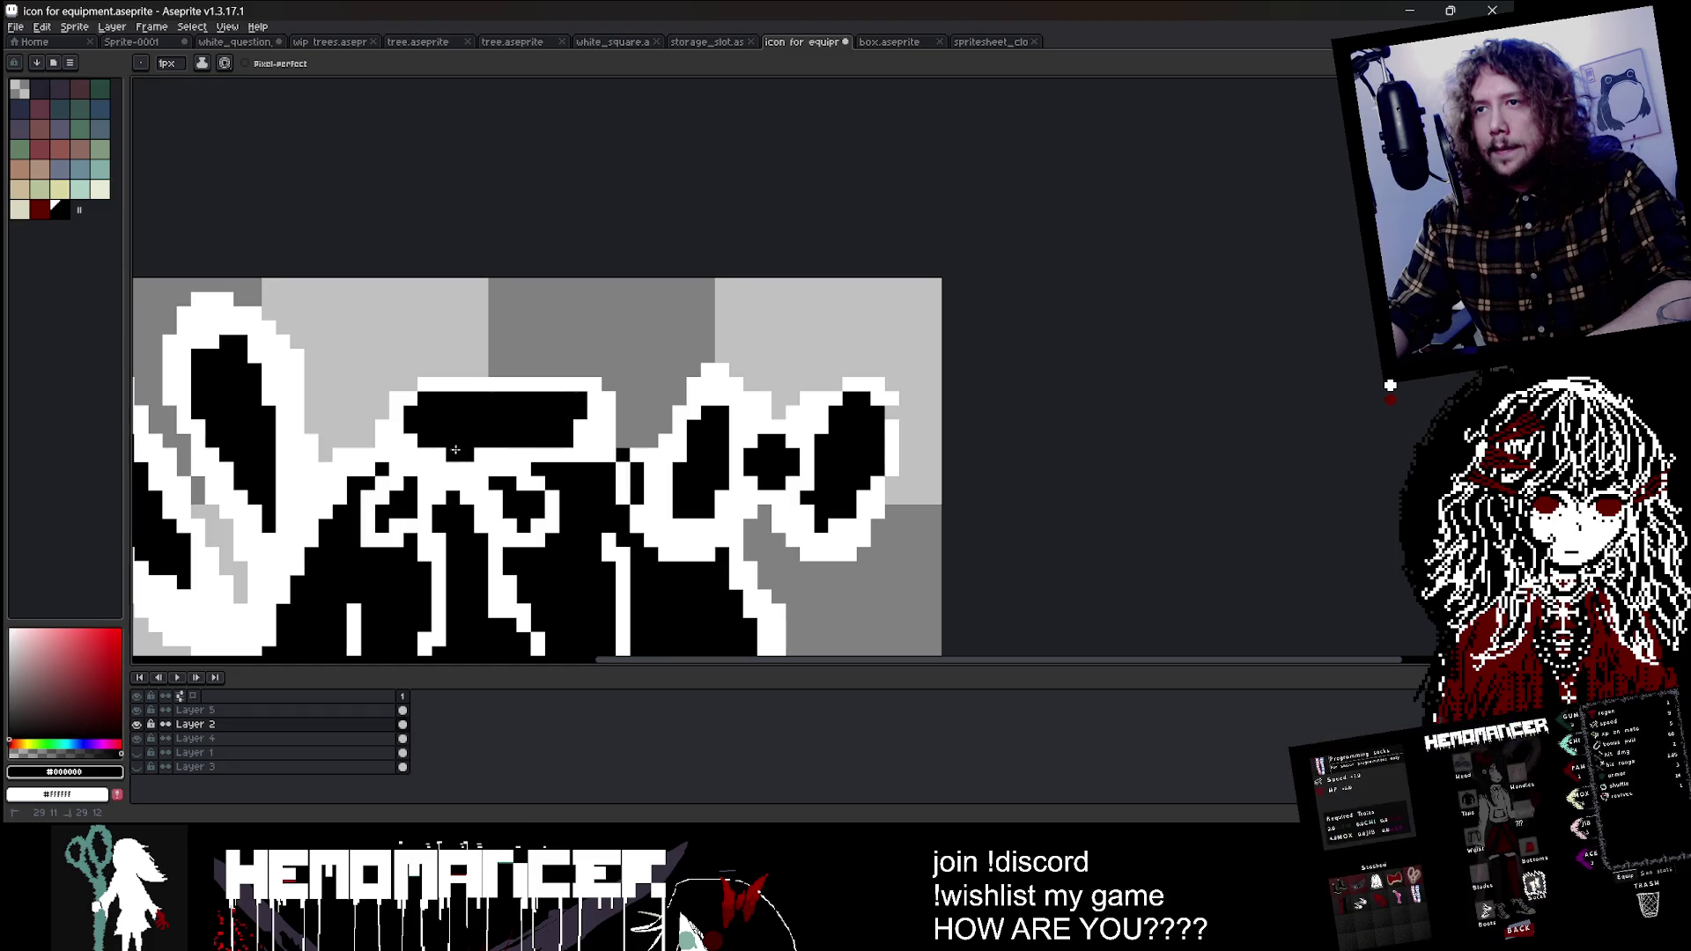
{"action": "scroll", "coordinate": [508, 449], "scroll_direction": "down", "scroll_amount": 5}
{"action": "scroll", "coordinate": [598, 423], "scroll_direction": "down", "scroll_amount": 2}
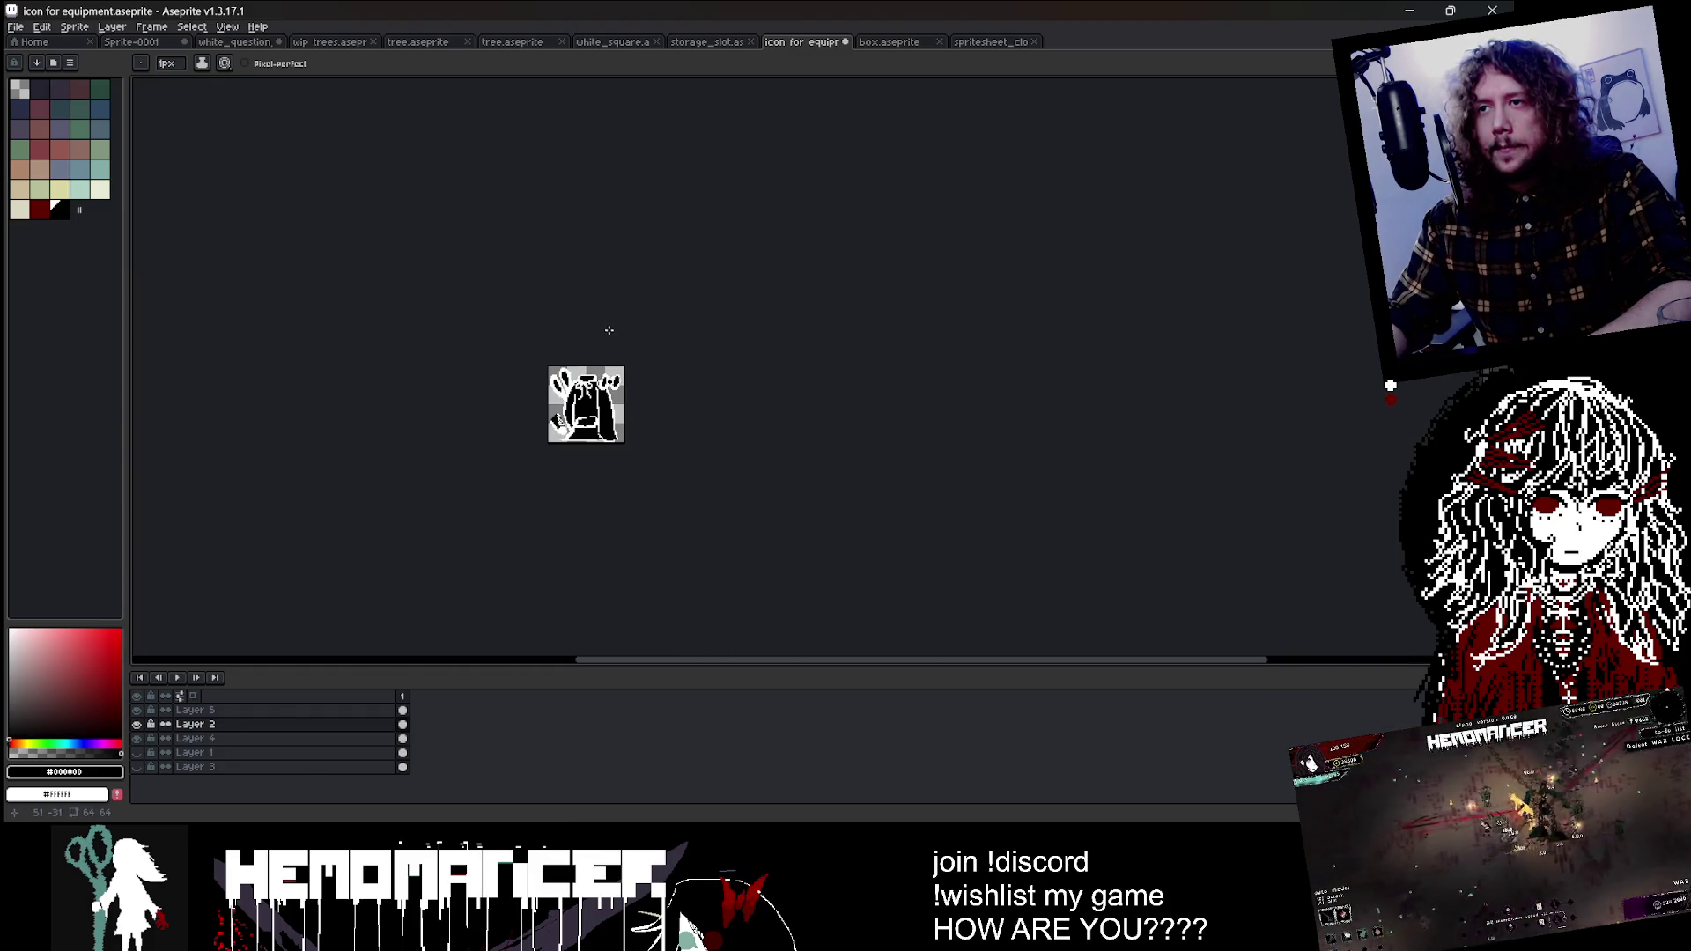
{"action": "scroll", "coordinate": [617, 434], "scroll_direction": "up", "scroll_amount": 3}
{"action": "scroll", "coordinate": [616, 434], "scroll_direction": "down", "scroll_amount": 2}
{"action": "scroll", "coordinate": [650, 397], "scroll_direction": "up", "scroll_amount": 2}
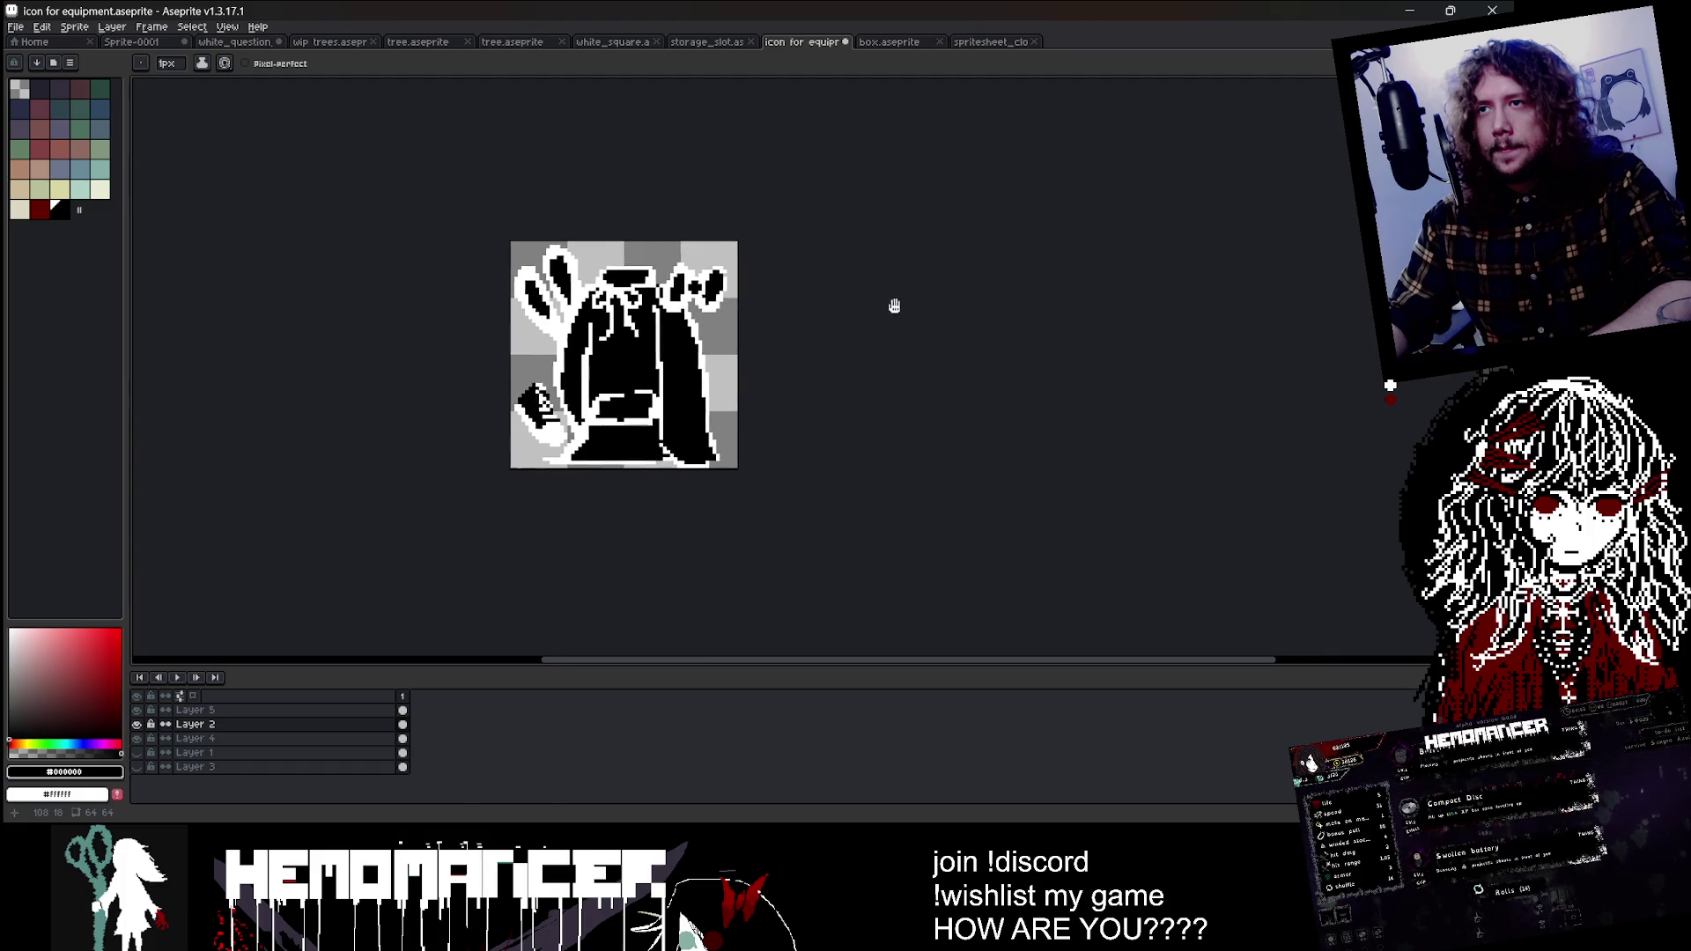
{"action": "key", "text": "v"}
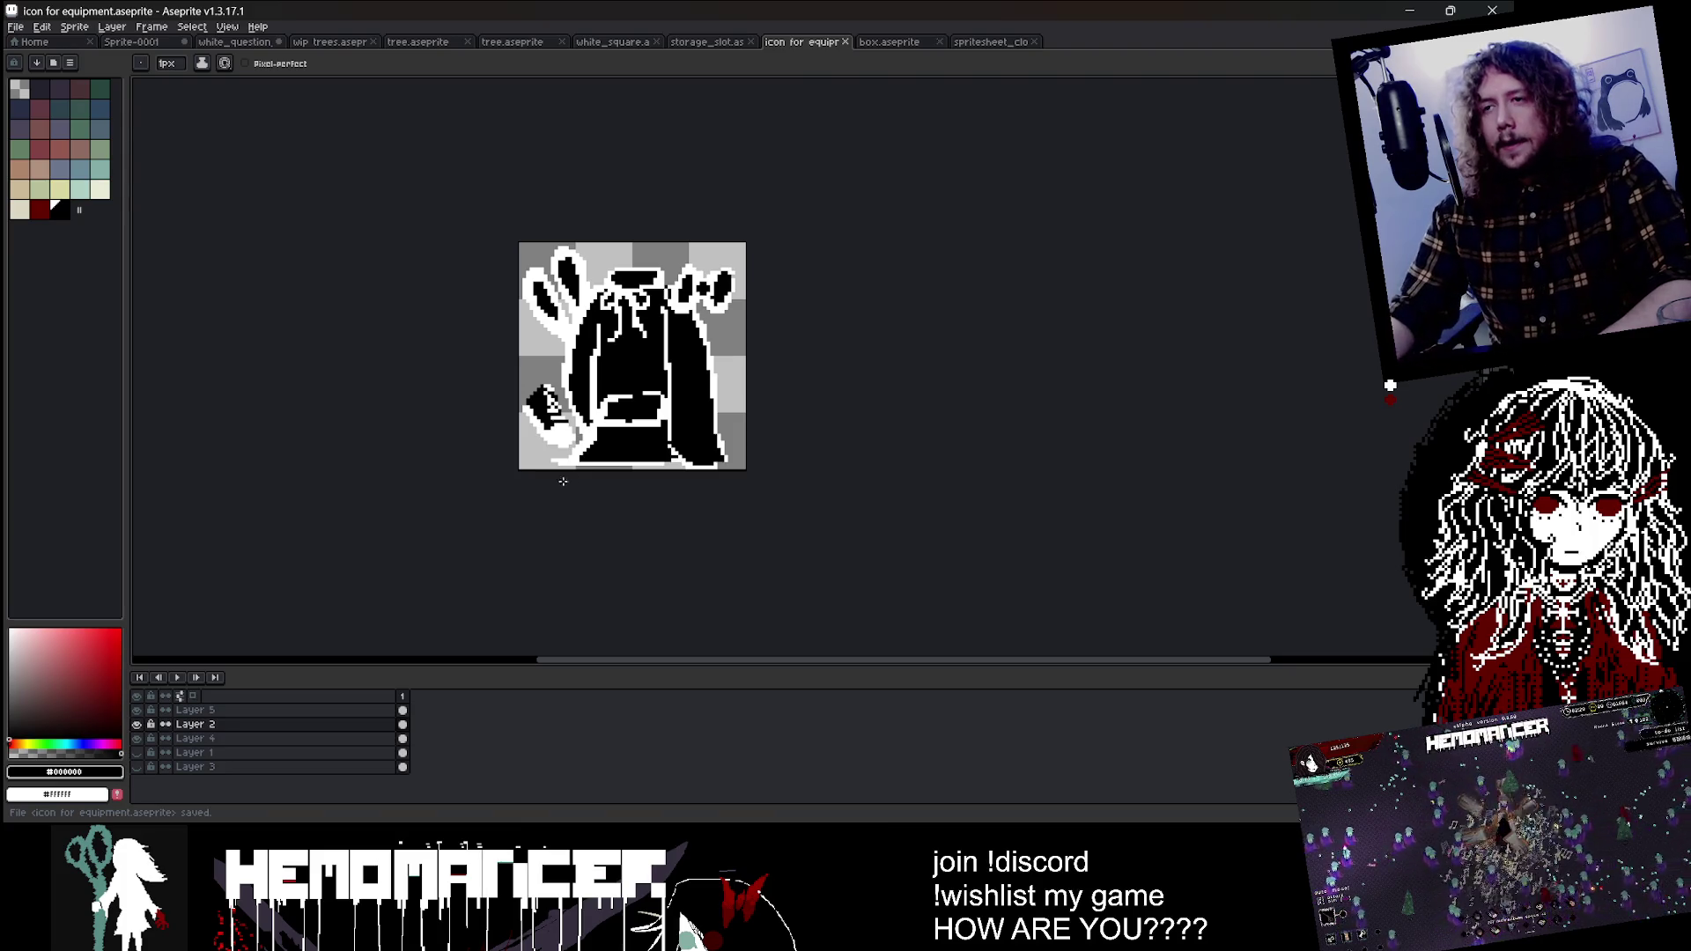
{"action": "scroll", "coordinate": [539, 457], "scroll_direction": "up", "scroll_amount": 1}
{"action": "scroll", "coordinate": [539, 457], "scroll_direction": "up", "scroll_amount": 2}
Step: Erase the stray pixels near the sneaker with a 3px eraser and pick white
{"action": "key", "text": "e"}
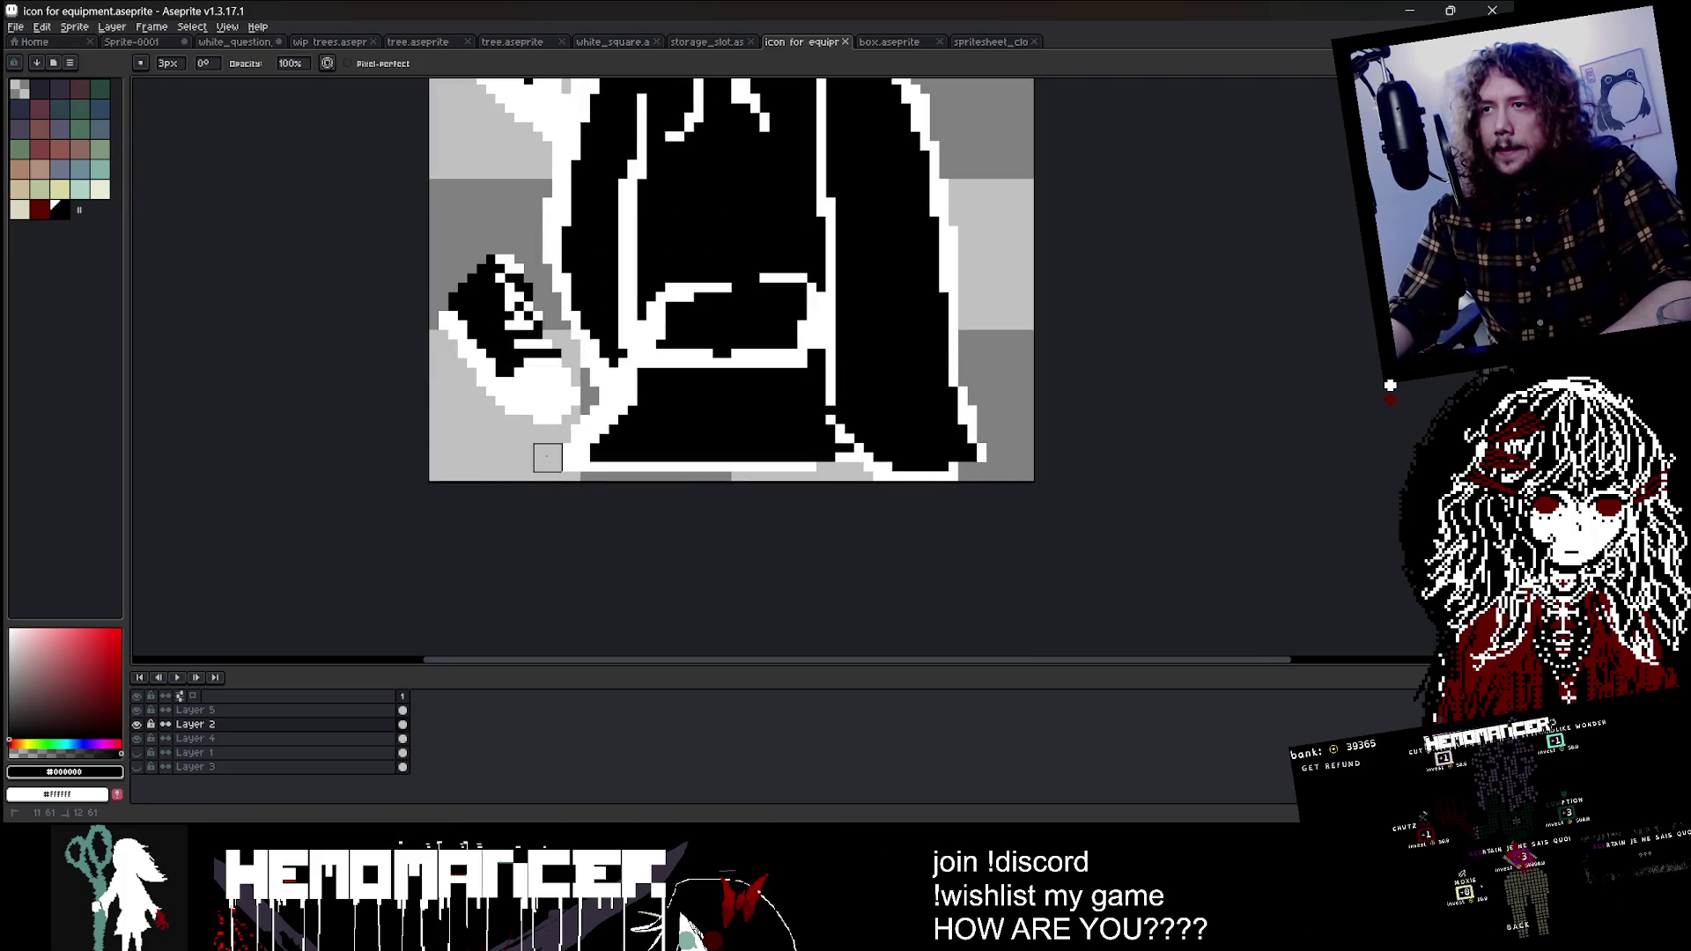
{"action": "left_click_drag", "start_coordinate": [547, 456], "coordinate": [591, 429]}
{"action": "left_click", "coordinate": [627, 387], "text": "alt"}
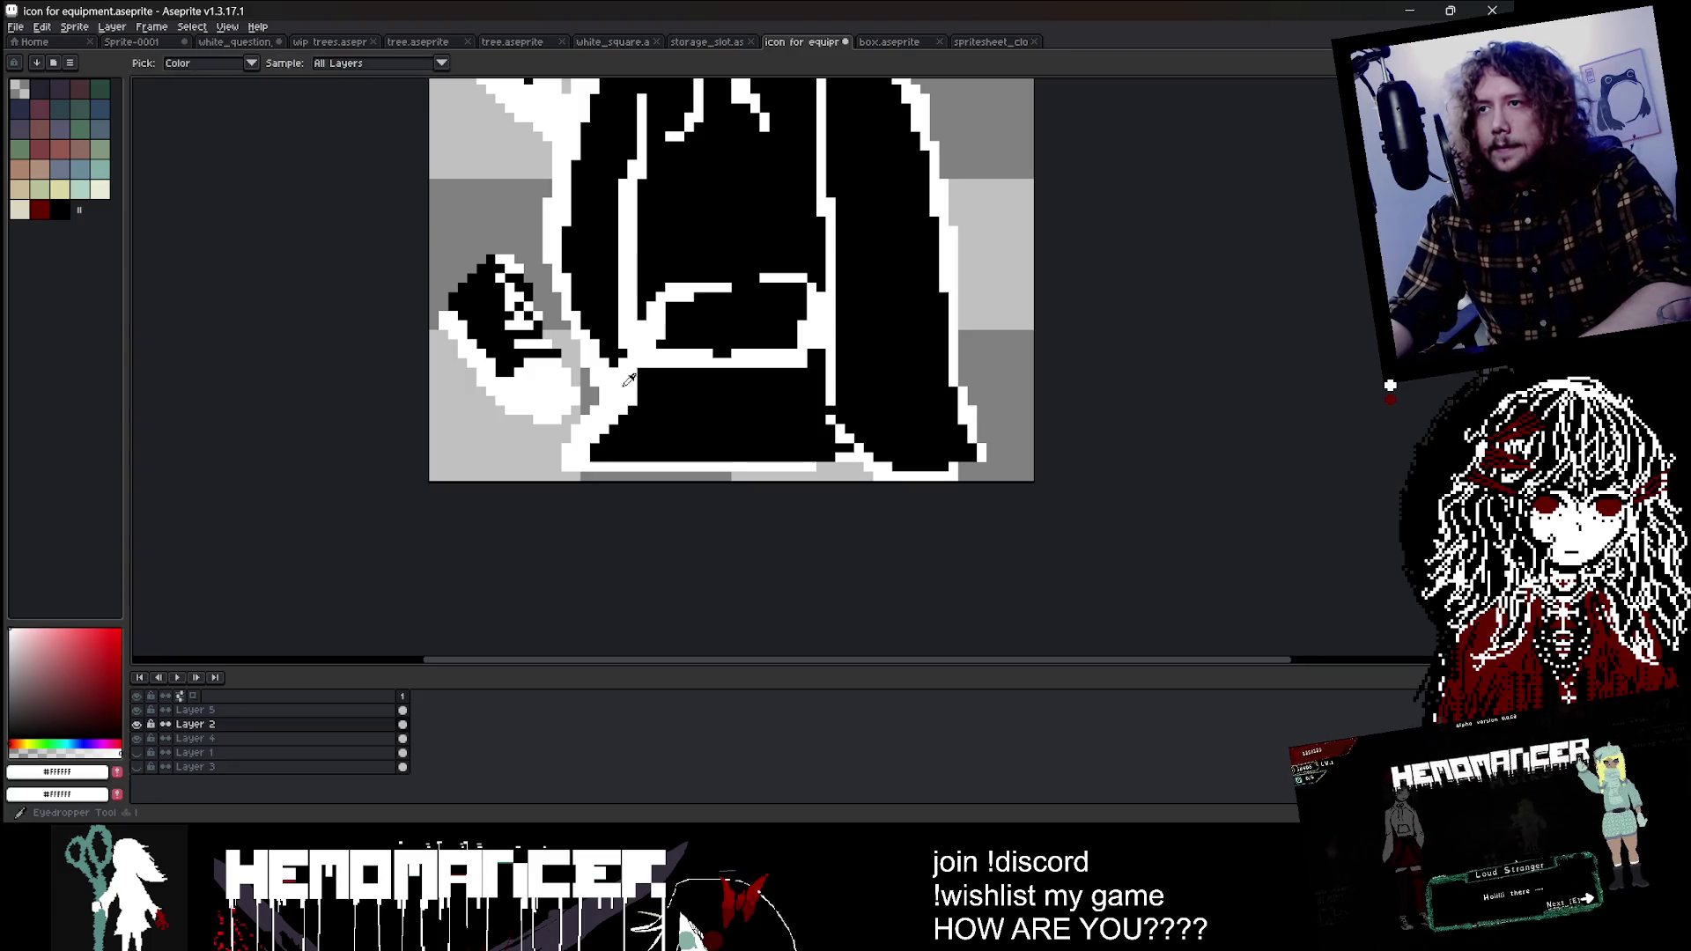
{"action": "key", "text": "b"}
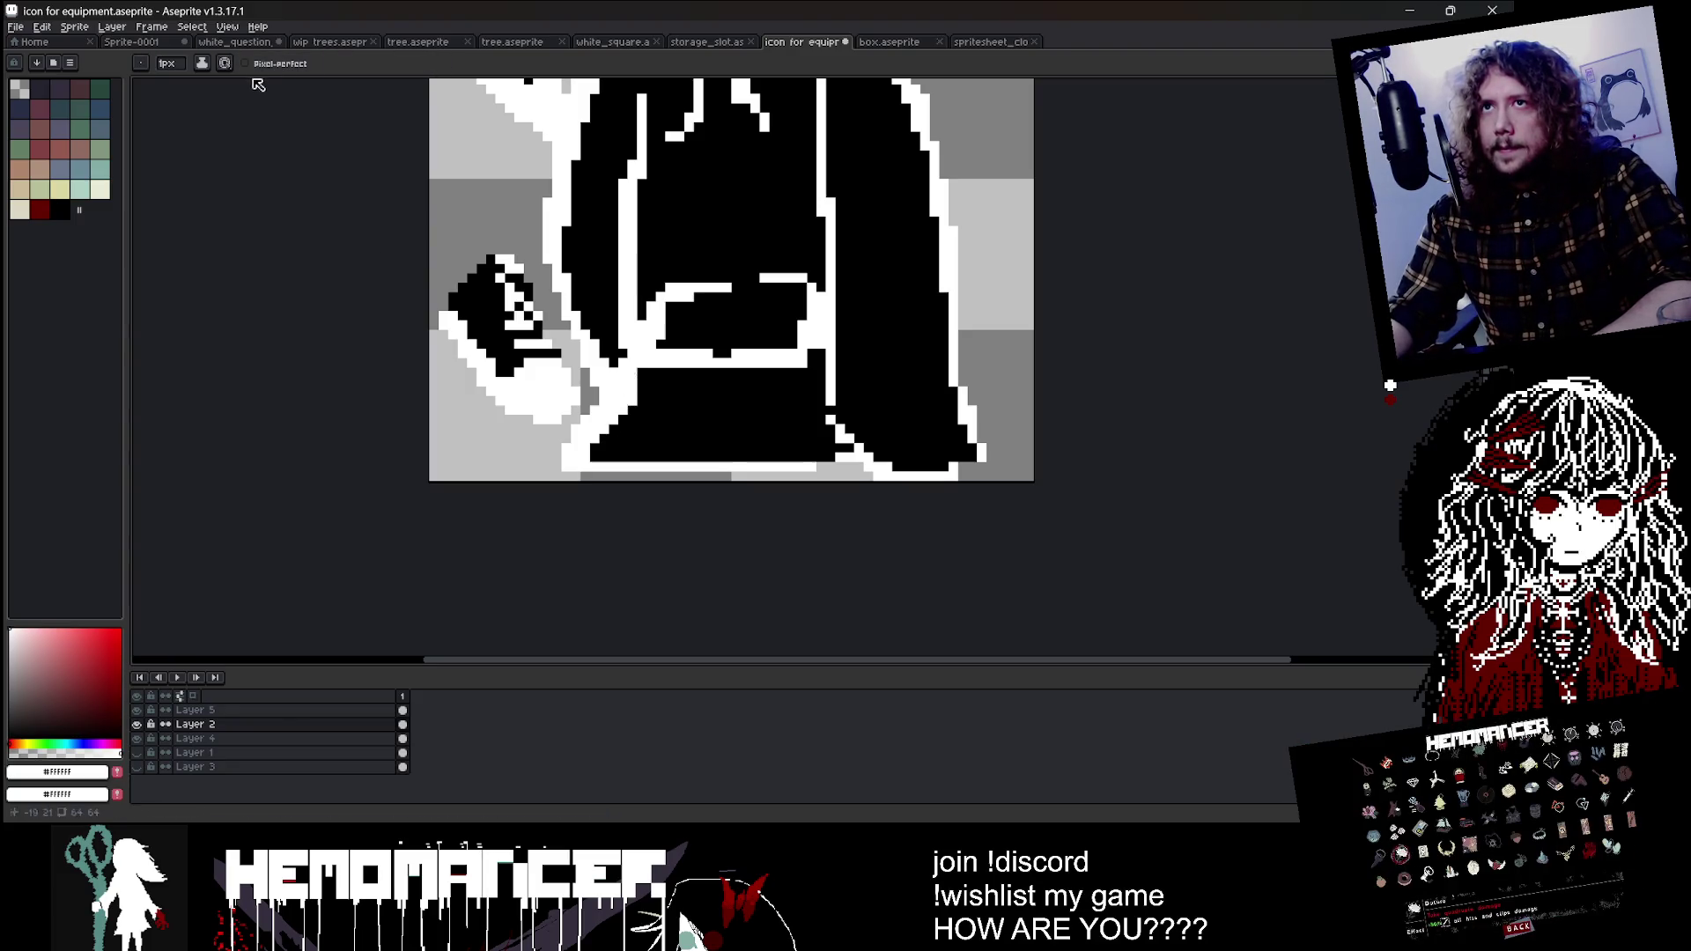
Step: Place six white pixels in a checker arrangement left of the cloak
{"action": "scroll", "coordinate": [519, 166], "scroll_direction": "up", "scroll_amount": 1}
{"action": "left_click", "coordinate": [384, 182]}
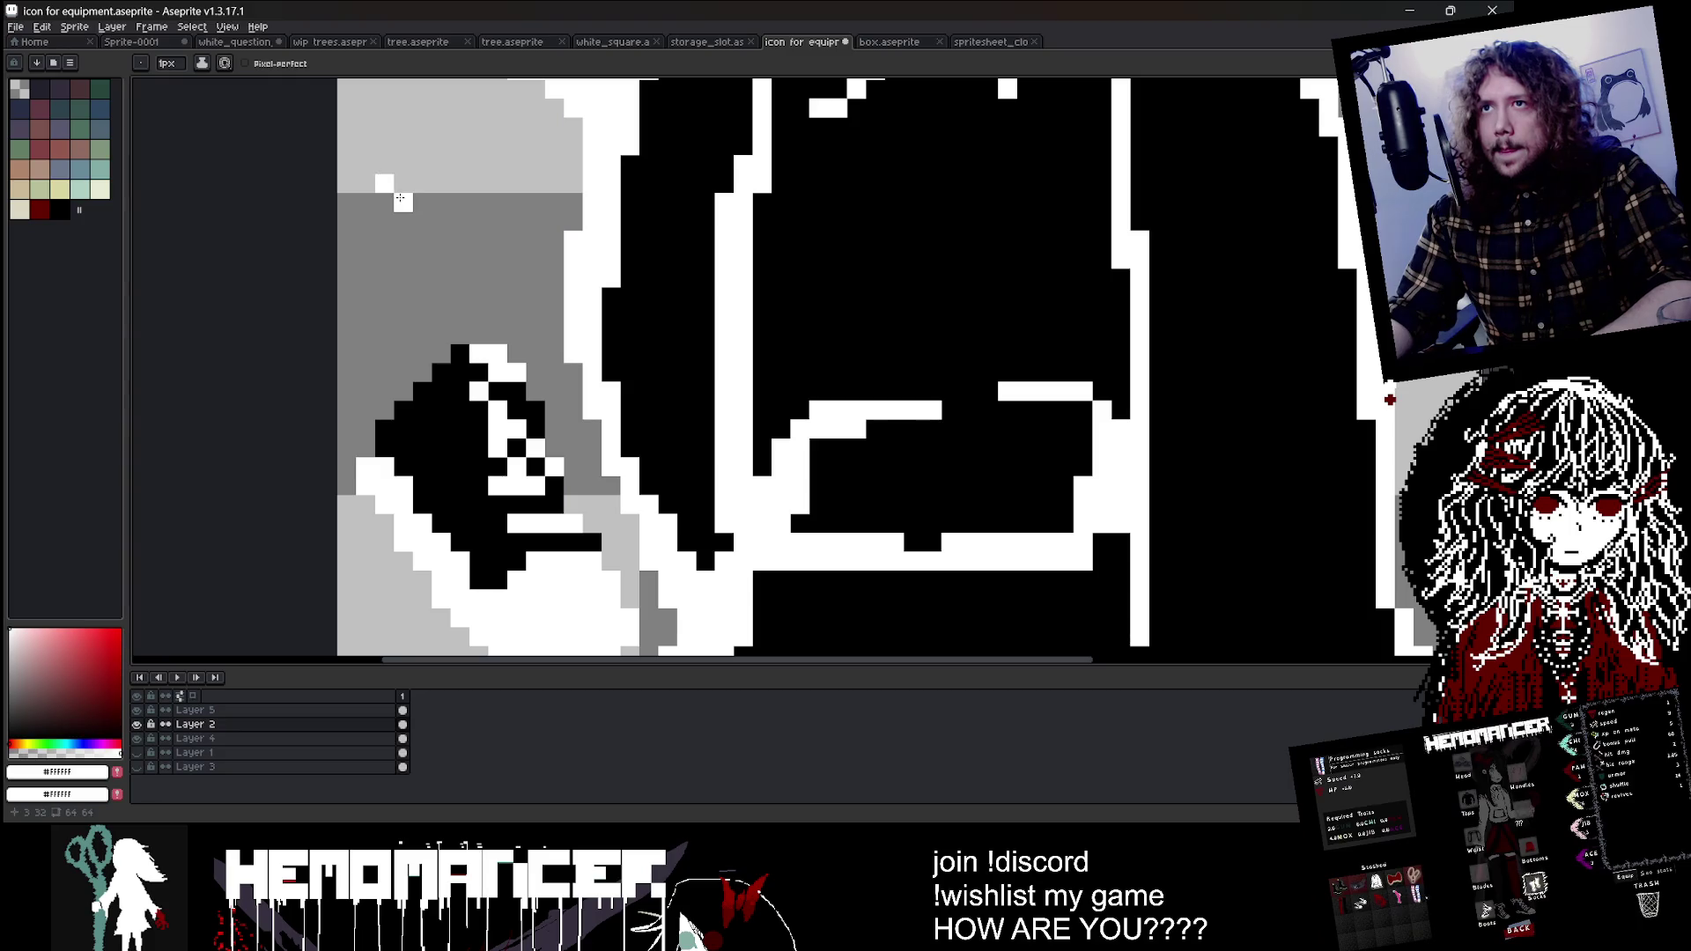
{"action": "left_click", "coordinate": [422, 220]}
{"action": "left_click", "coordinate": [440, 201]}
{"action": "left_click", "coordinate": [459, 220]}
{"action": "left_click", "coordinate": [421, 183]}
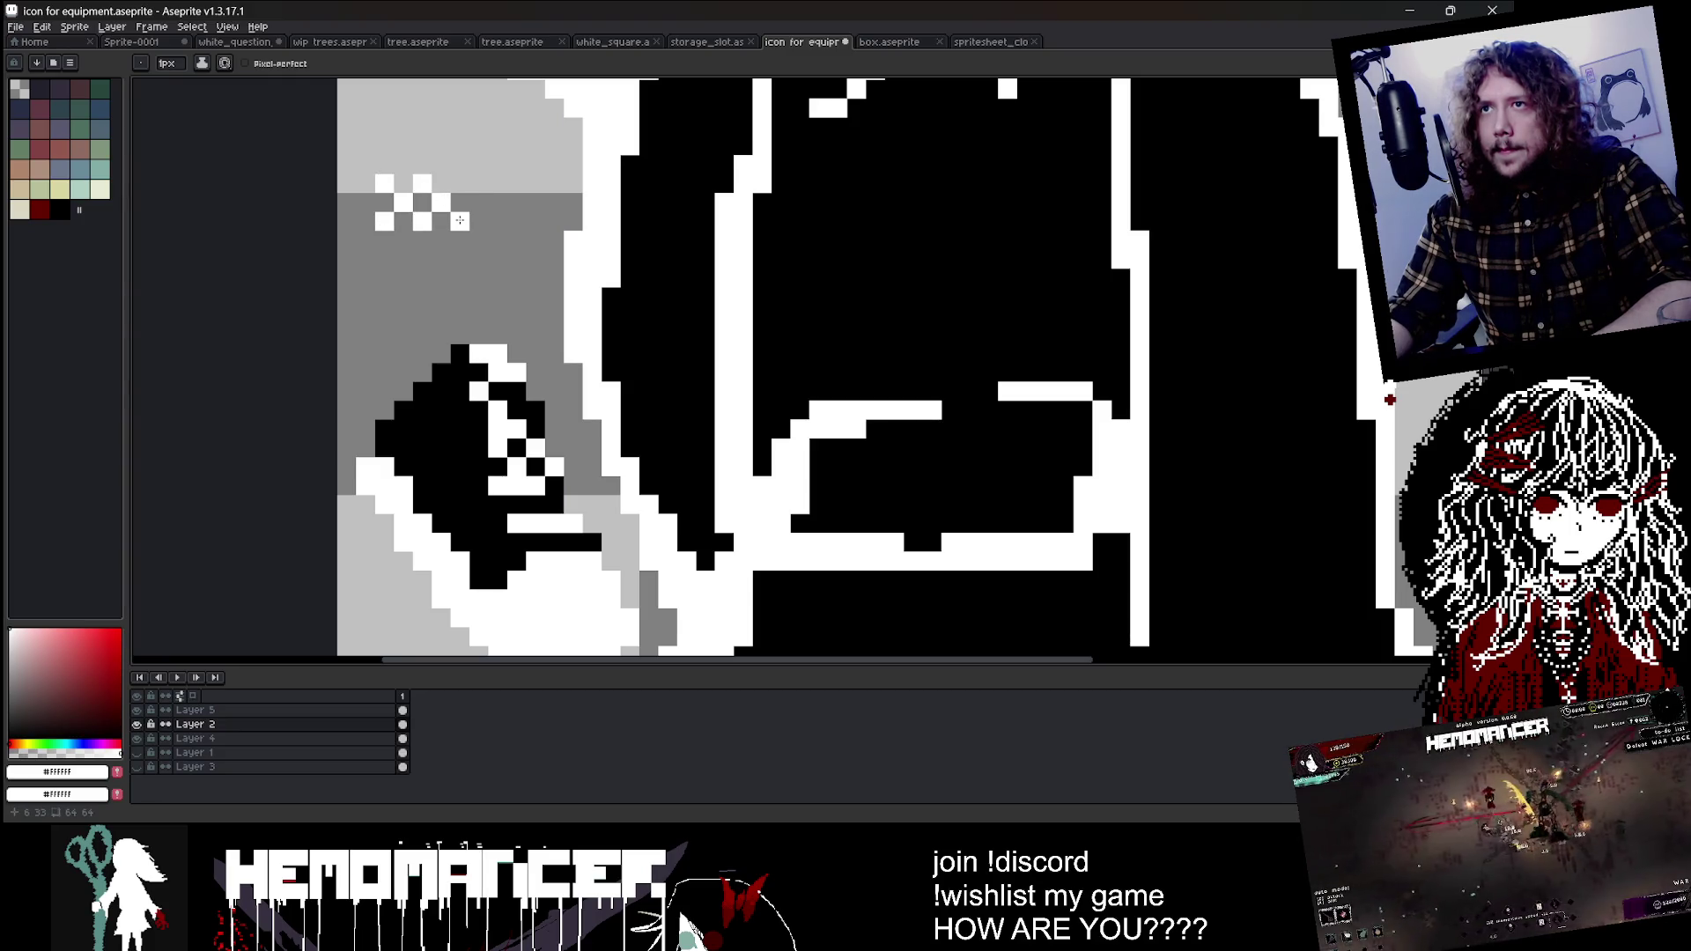
{"action": "left_click", "coordinate": [460, 182]}
Step: Select the checker pixels and turn them into a custom pattern brush
{"action": "key", "text": "m"}
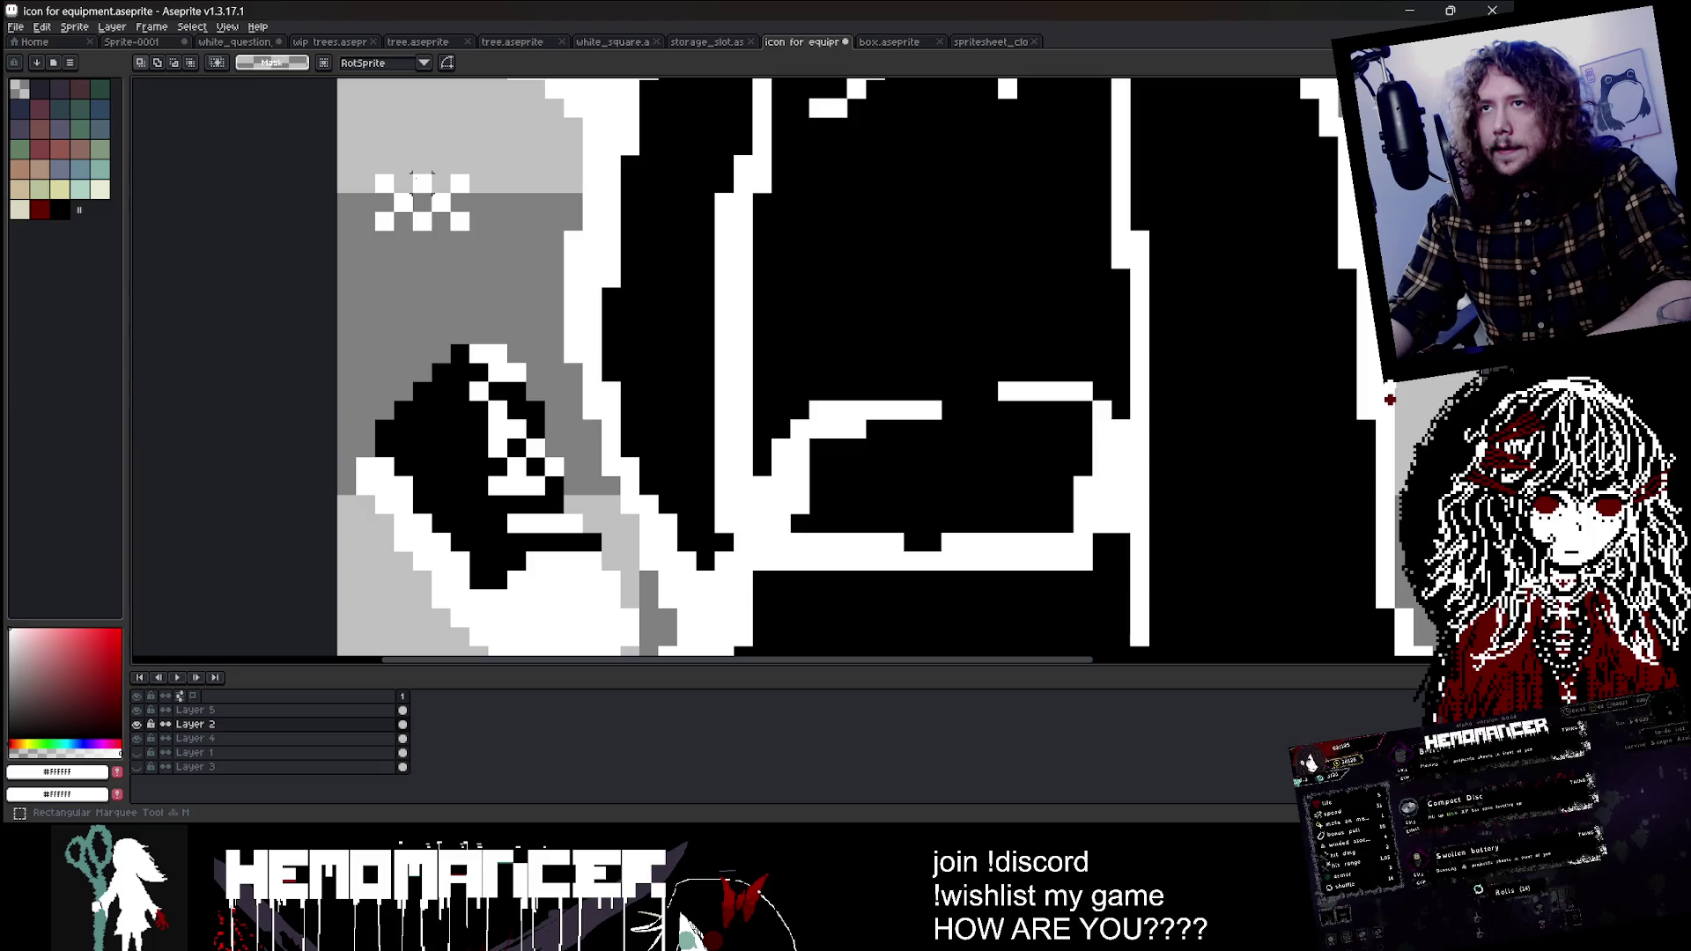
{"action": "left_click", "coordinate": [466, 229]}
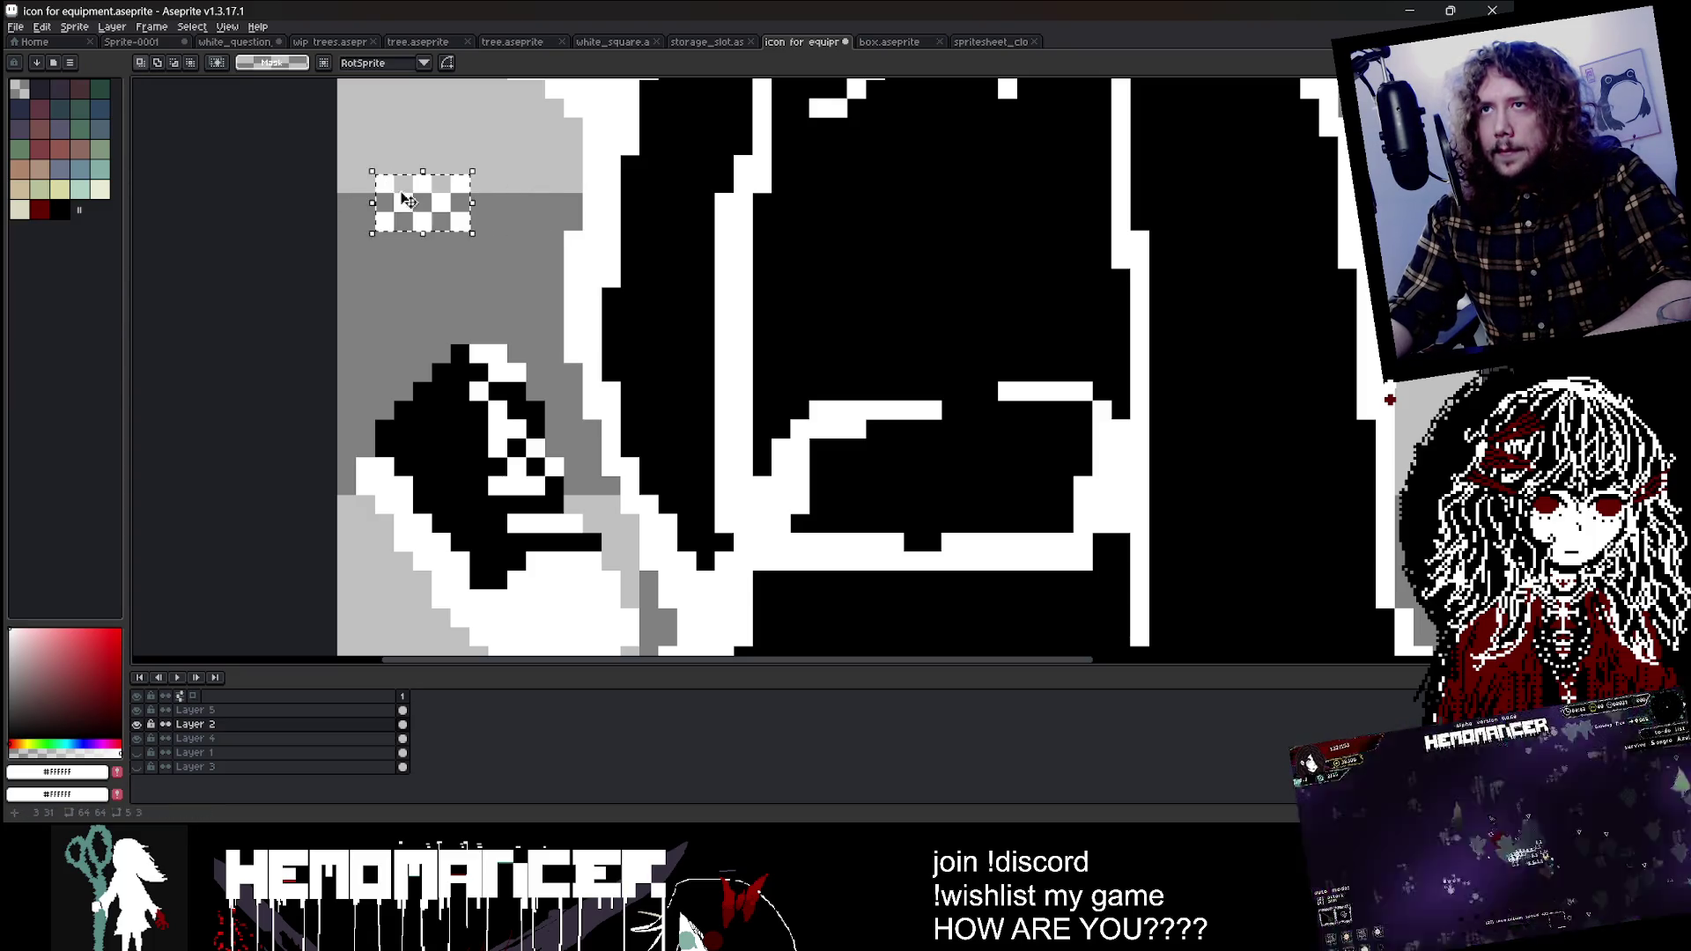
{"action": "key", "text": "b"}
{"action": "scroll", "coordinate": [543, 398], "scroll_direction": "down", "scroll_amount": 3}
{"action": "scroll", "coordinate": [543, 398], "scroll_direction": "up", "scroll_amount": 2}
Step: Paint the white checker pattern along the cloak's bottom and extend it right
{"action": "left_click_drag", "start_coordinate": [544, 398], "coordinate": [561, 388]}
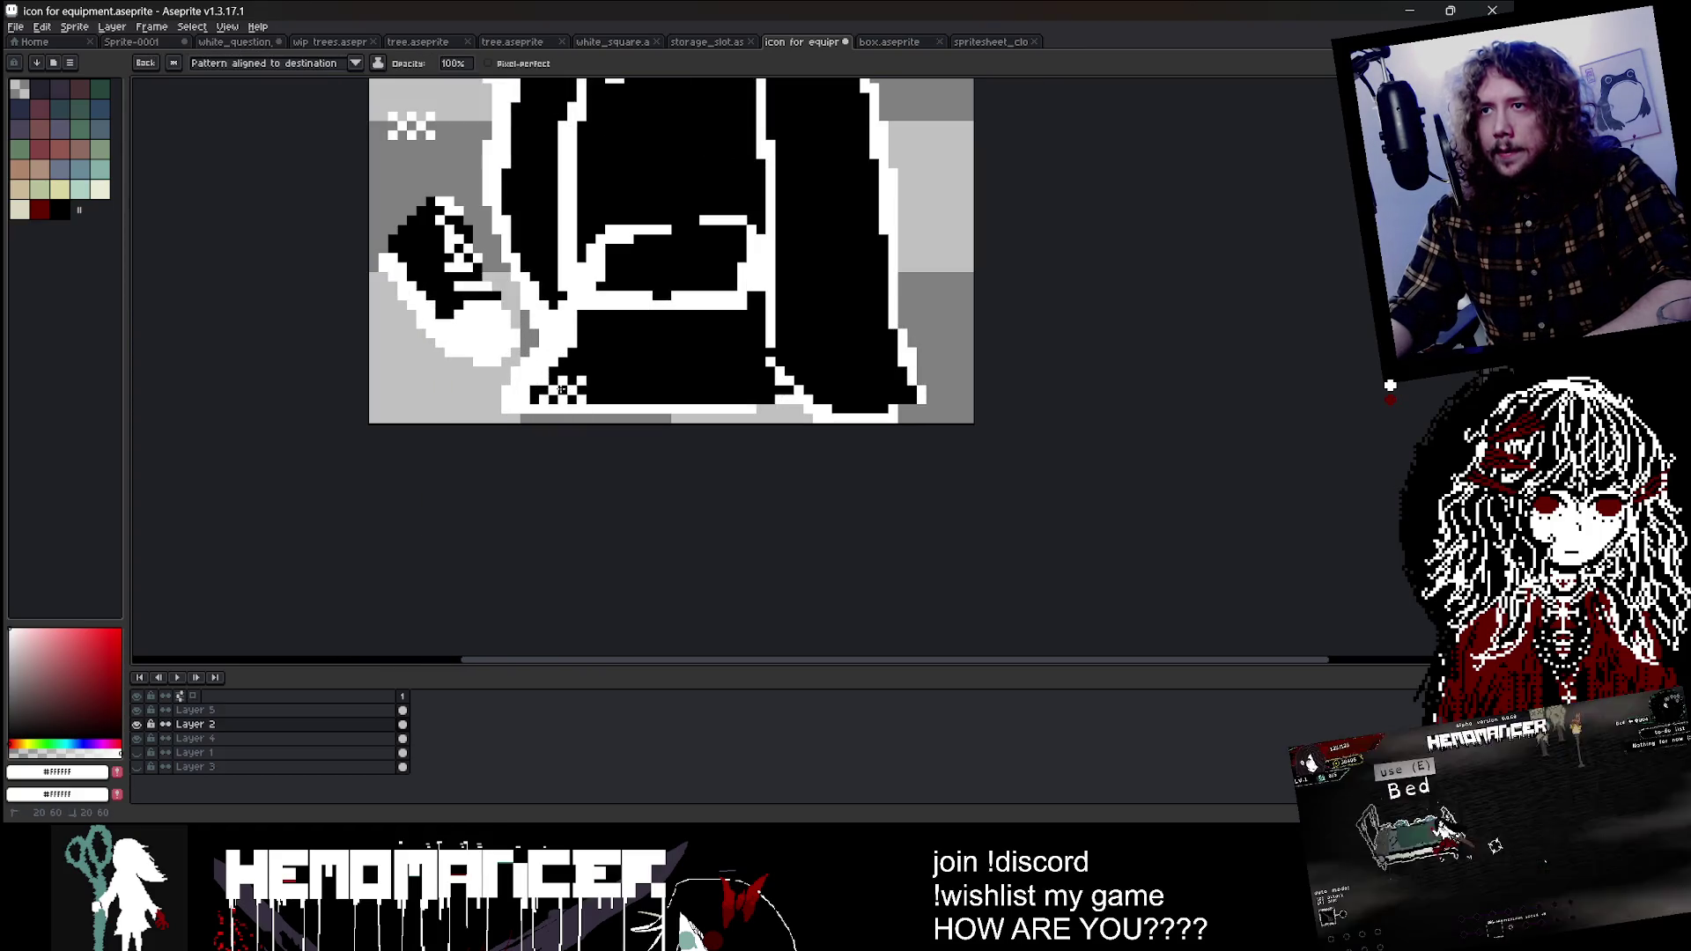
{"action": "left_click_drag", "start_coordinate": [695, 392], "coordinate": [753, 392]}
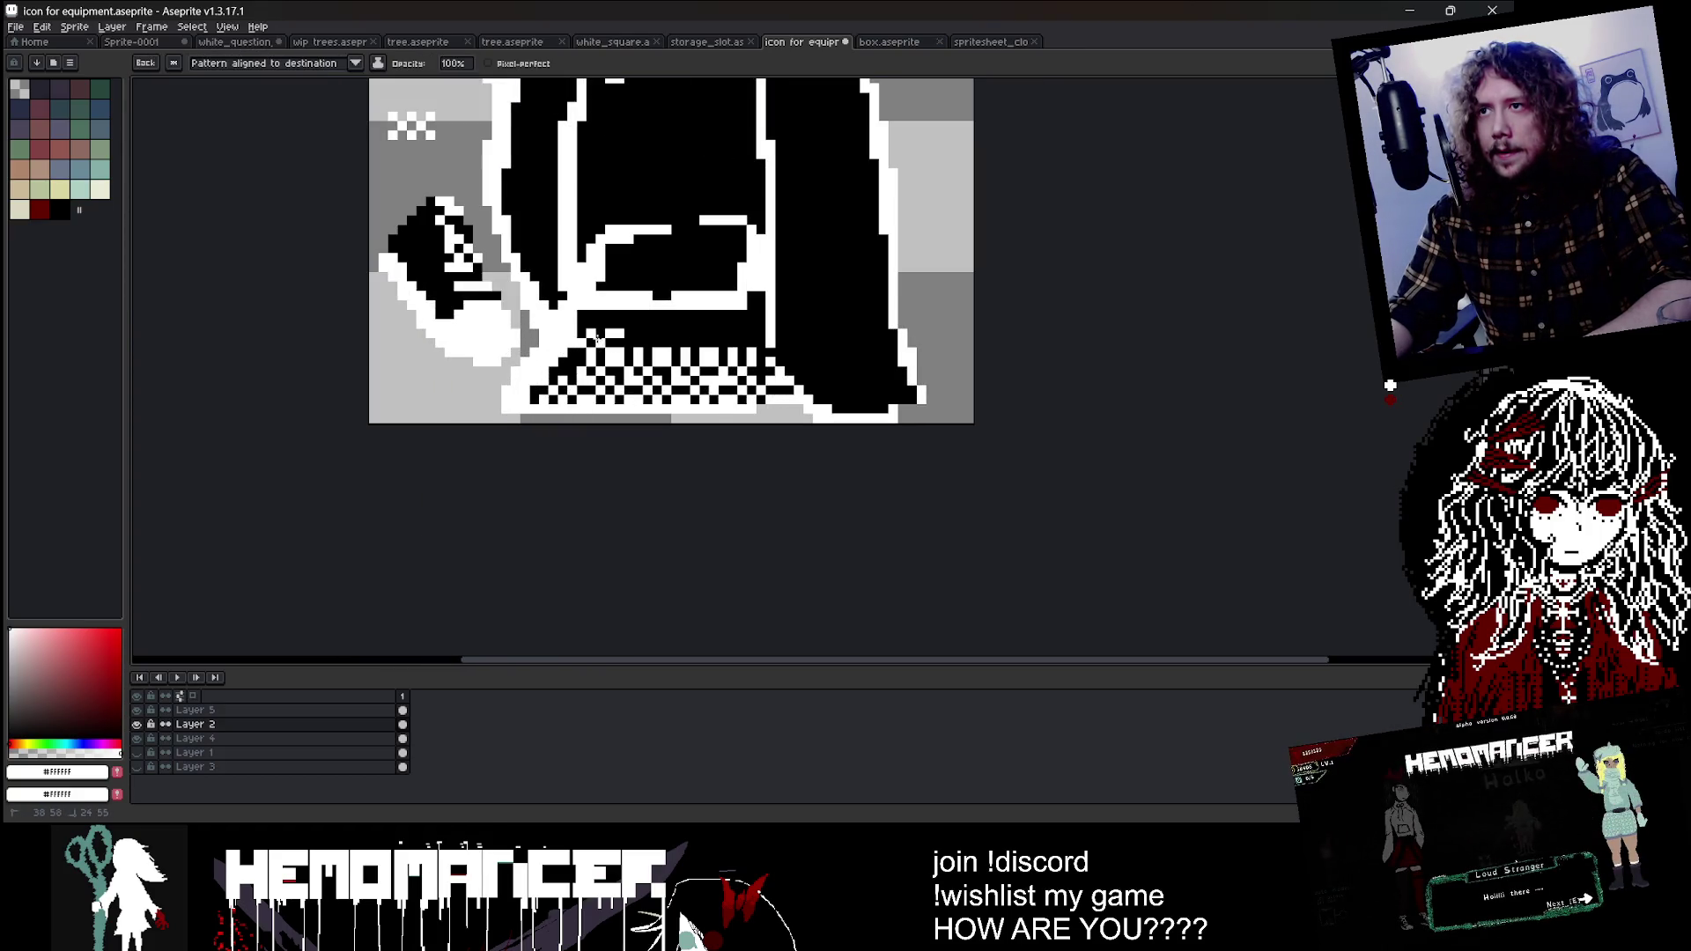
{"action": "scroll", "coordinate": [690, 264], "scroll_direction": "down", "scroll_amount": 2}
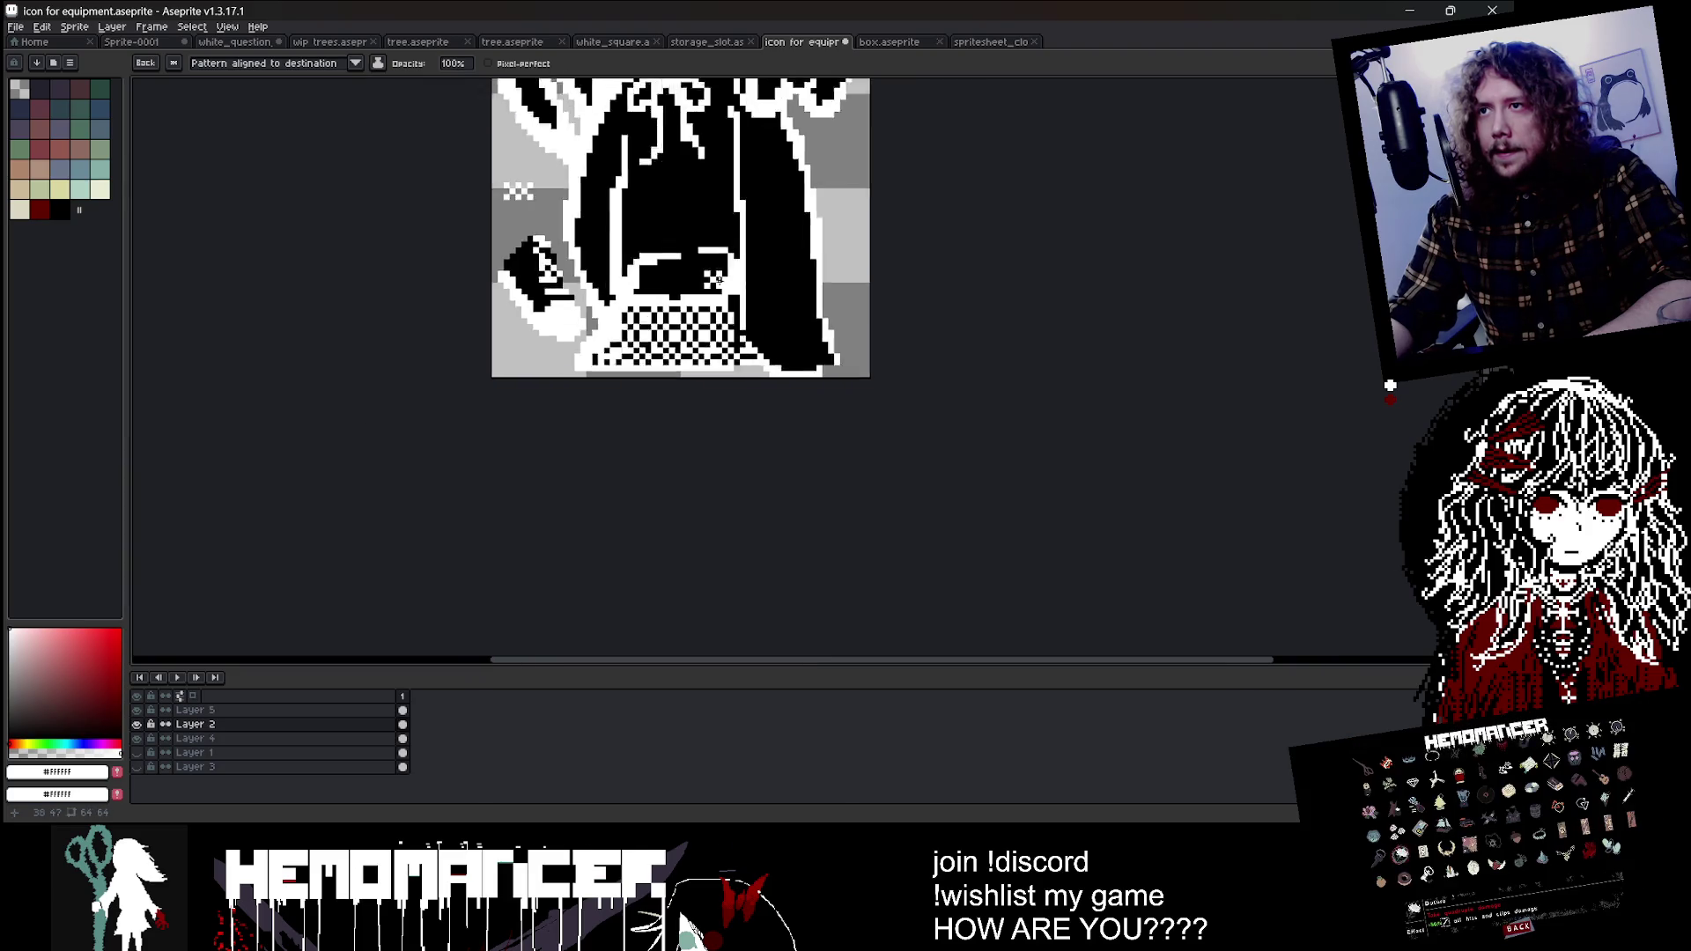
{"action": "scroll", "coordinate": [766, 220], "scroll_direction": "down", "scroll_amount": 2}
{"action": "left_click_drag", "start_coordinate": [861, 211], "coordinate": [763, 276]}
{"action": "scroll", "coordinate": [607, 375], "scroll_direction": "up", "scroll_amount": 1}
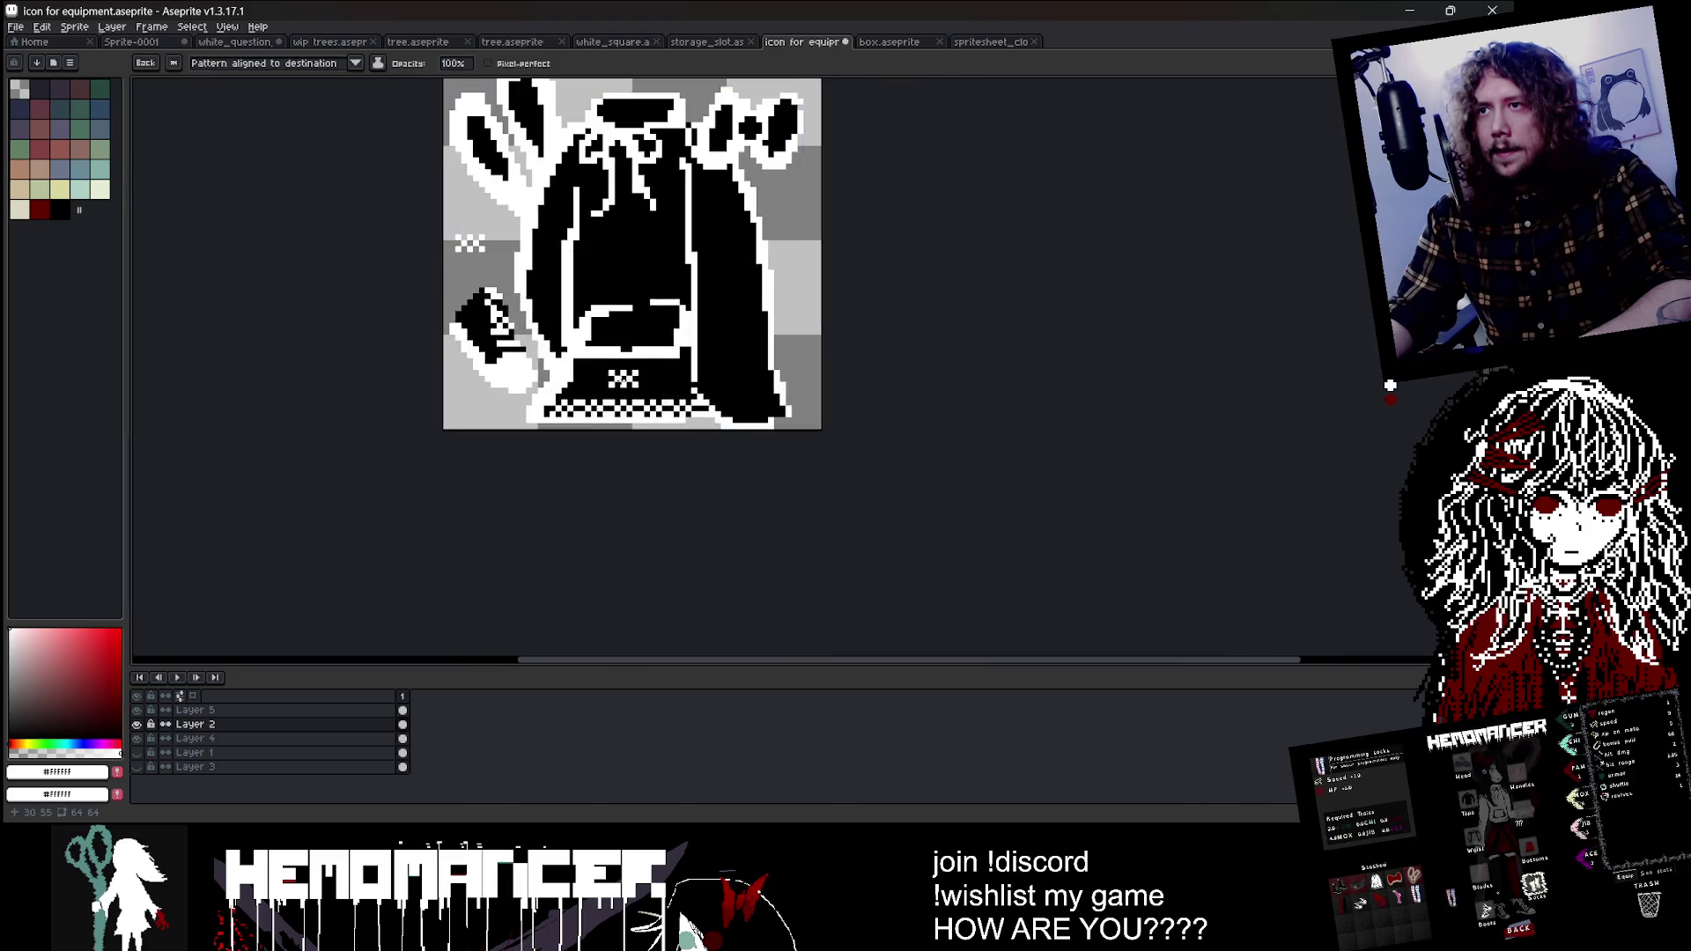
{"action": "scroll", "coordinate": [608, 375], "scroll_direction": "up", "scroll_amount": 1}
Step: Add diagonal checker pixels near the bottom, undoing the unwanted marks
{"action": "left_click_drag", "start_coordinate": [546, 418], "coordinate": [660, 361]}
{"action": "key", "text": "v"}
{"action": "key", "text": "ctrl+z"}
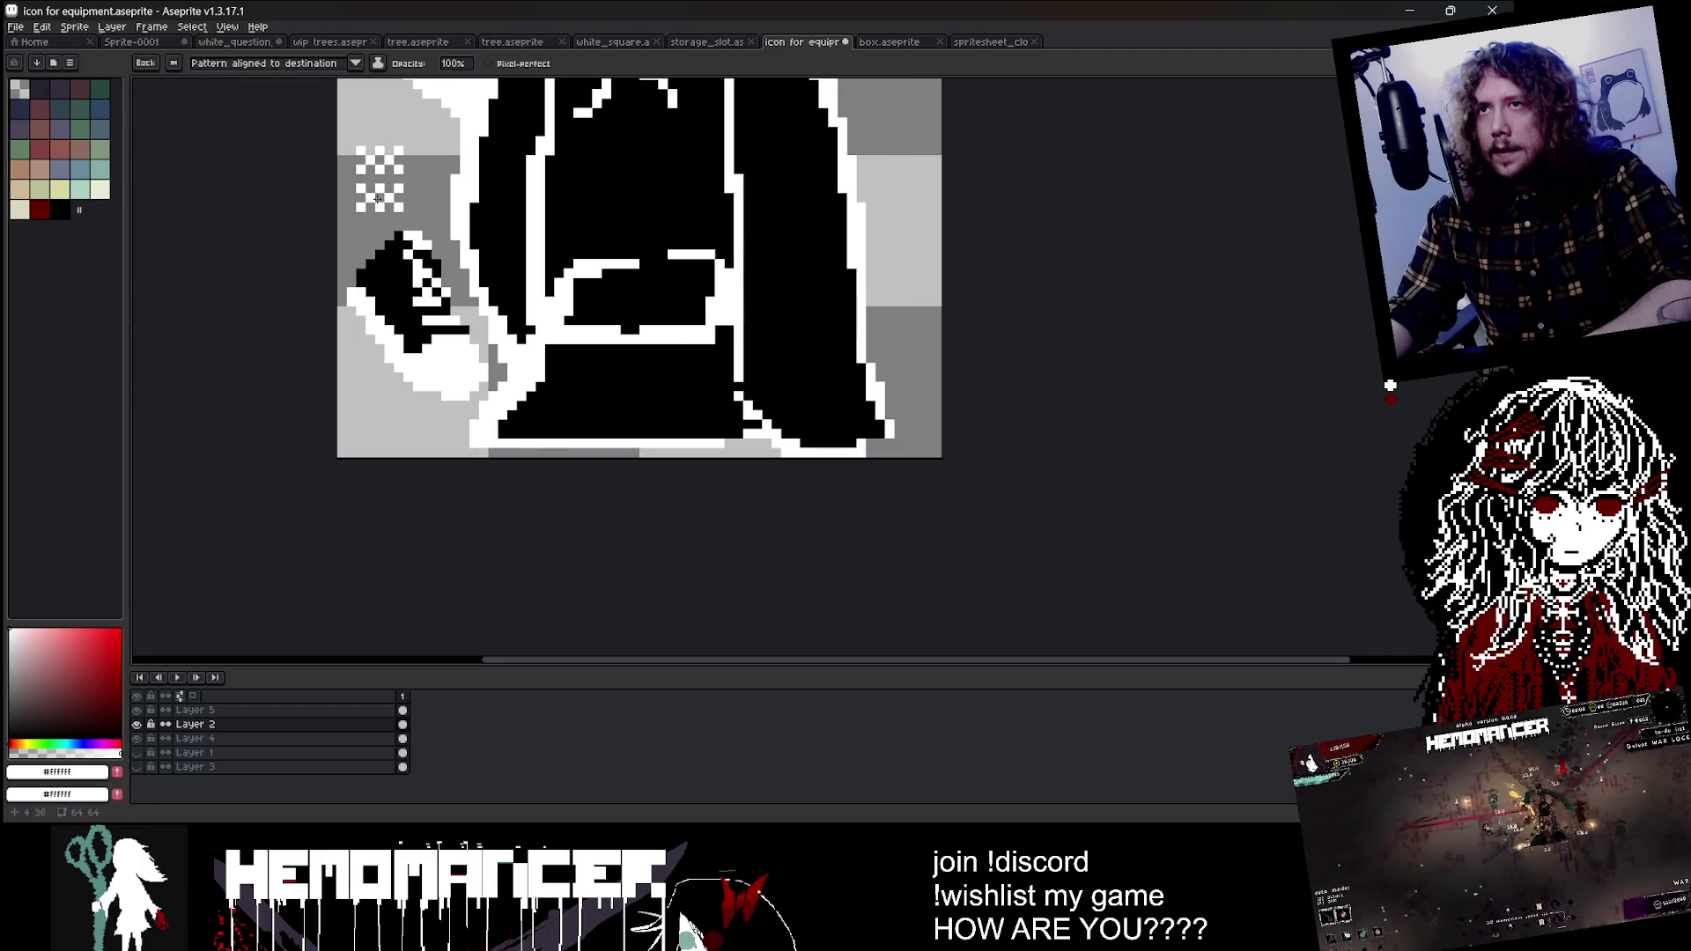
{"action": "left_click_drag", "start_coordinate": [606, 385], "coordinate": [632, 415]}
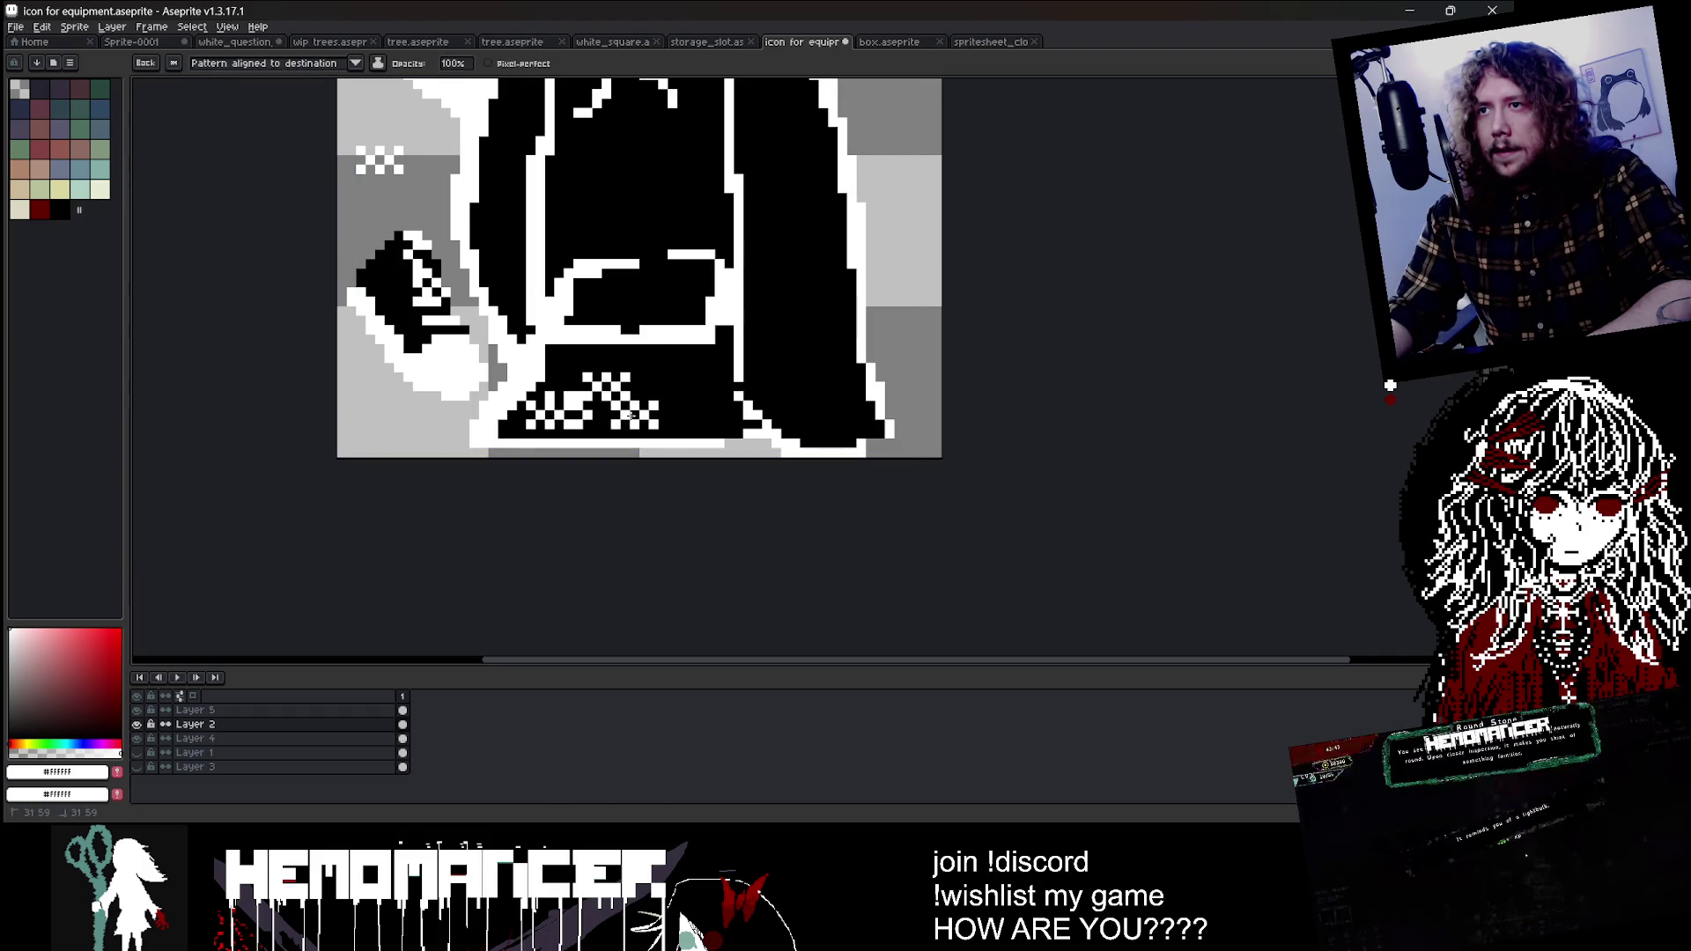
{"action": "scroll", "coordinate": [615, 365], "scroll_direction": "down", "scroll_amount": 1}
{"action": "scroll", "coordinate": [742, 266], "scroll_direction": "down", "scroll_amount": 1}
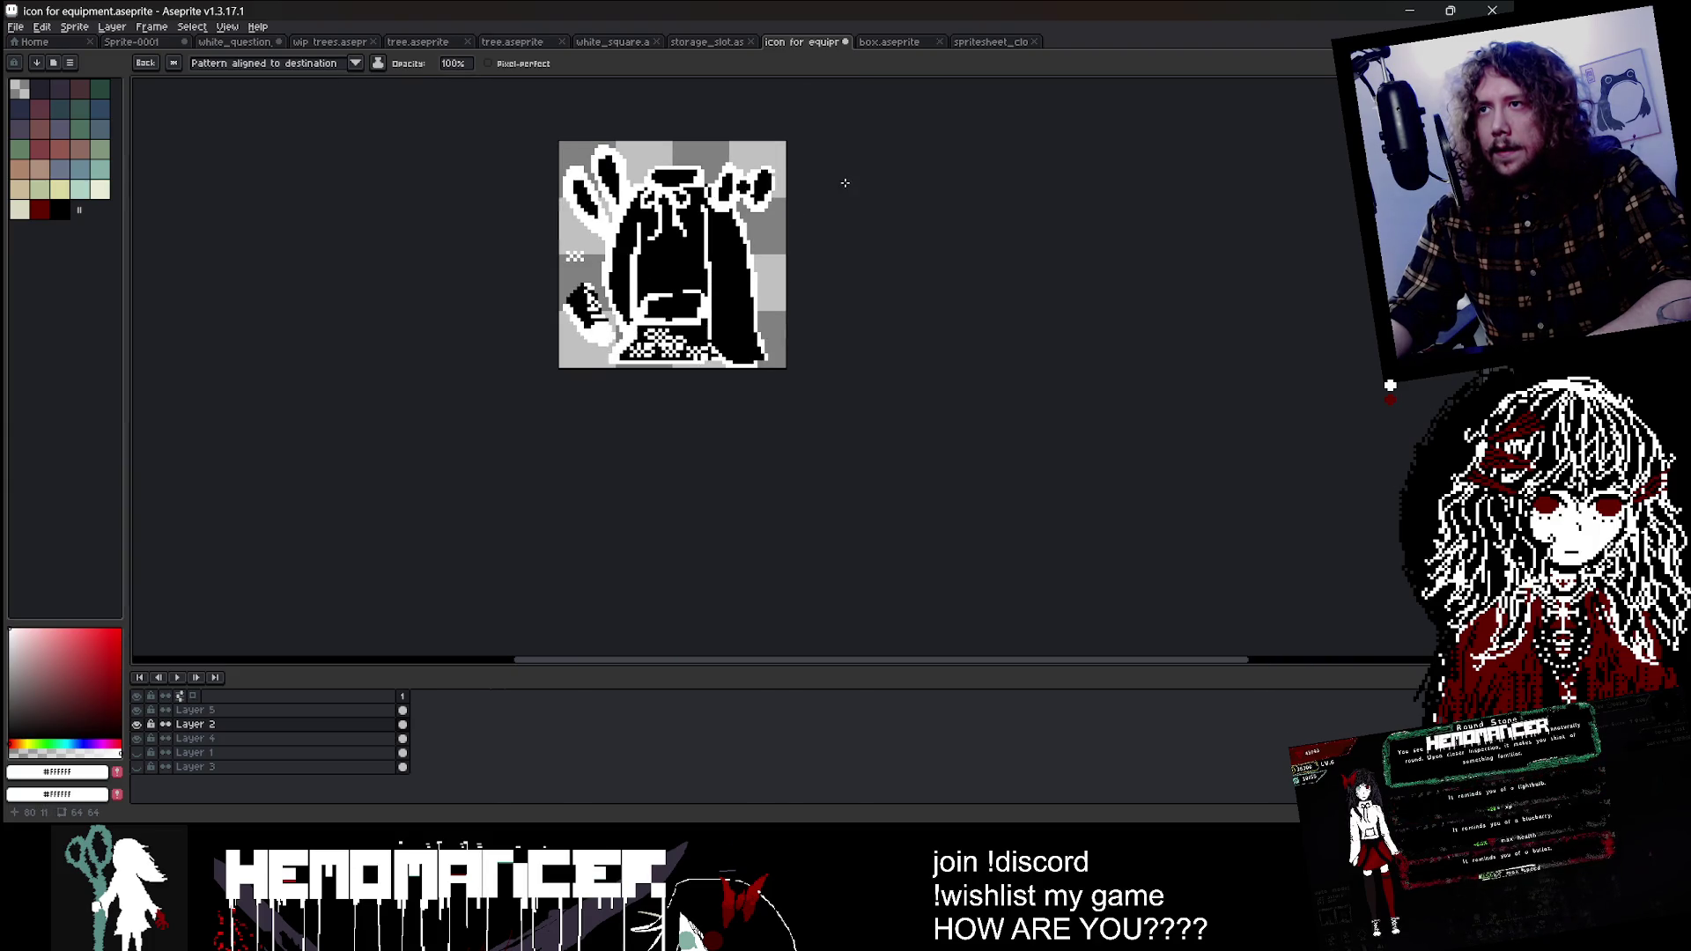
{"action": "left_click_drag", "start_coordinate": [743, 212], "coordinate": [677, 307]}
{"action": "scroll", "coordinate": [621, 433], "scroll_direction": "up", "scroll_amount": 1}
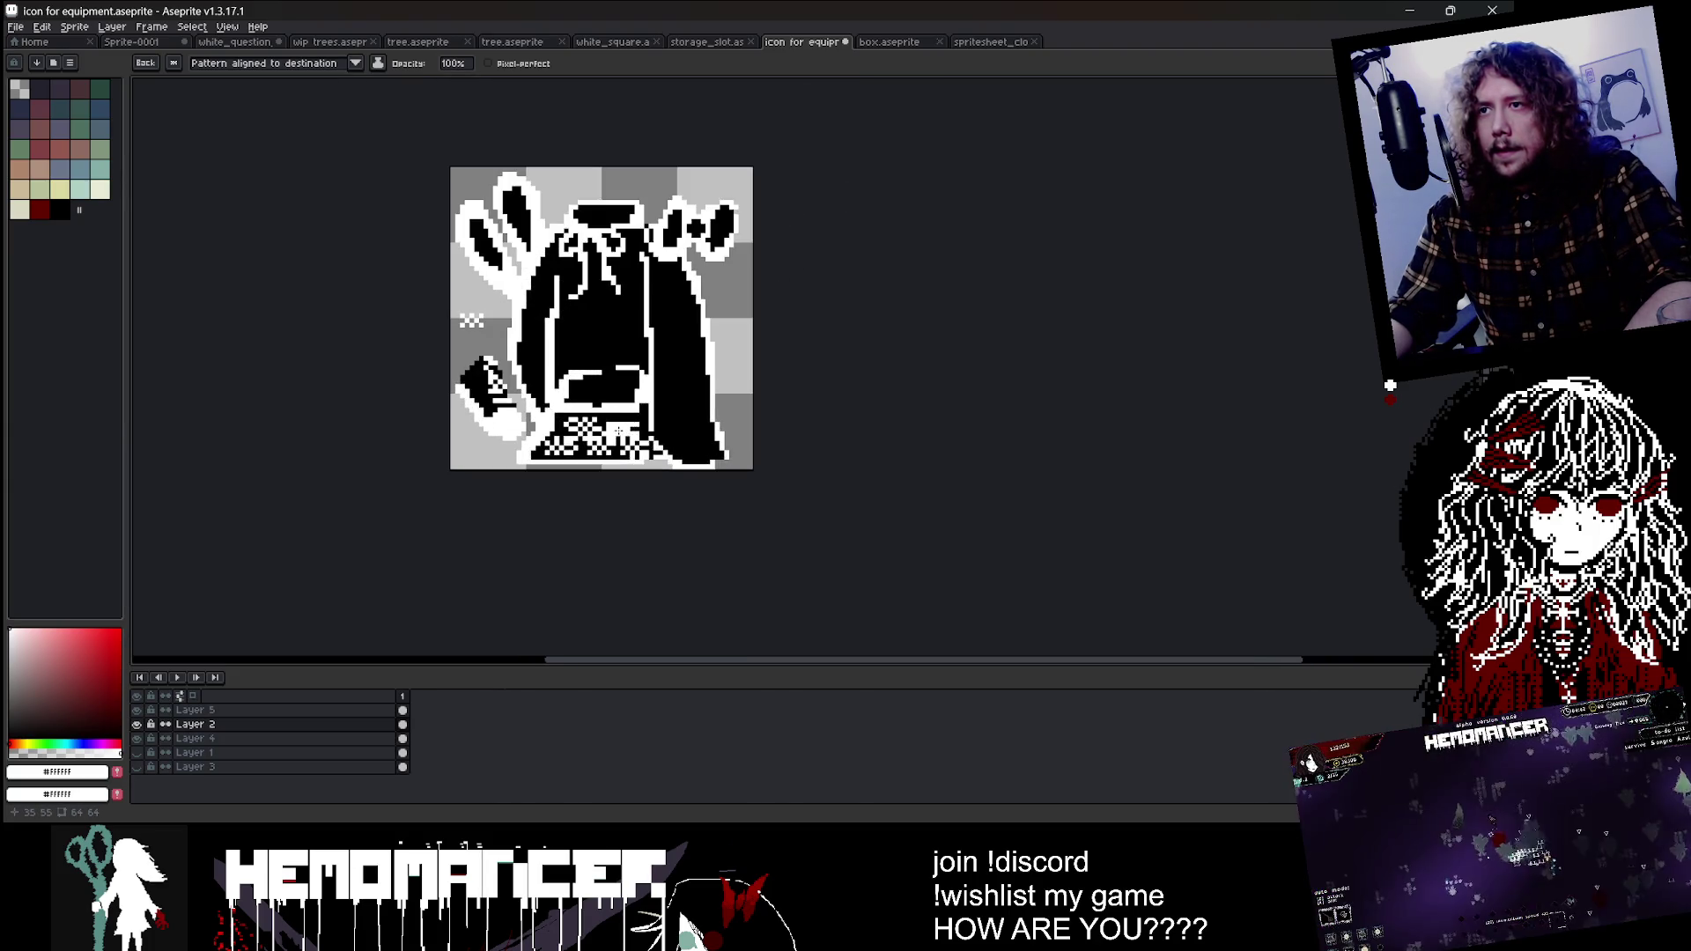
{"action": "key", "text": "ctrl+z"}
{"action": "scroll", "coordinate": [643, 425], "scroll_direction": "up", "scroll_amount": 1}
Step: Paint a final checkered stroke along the sprite's bottom edge
{"action": "key", "text": "v"}
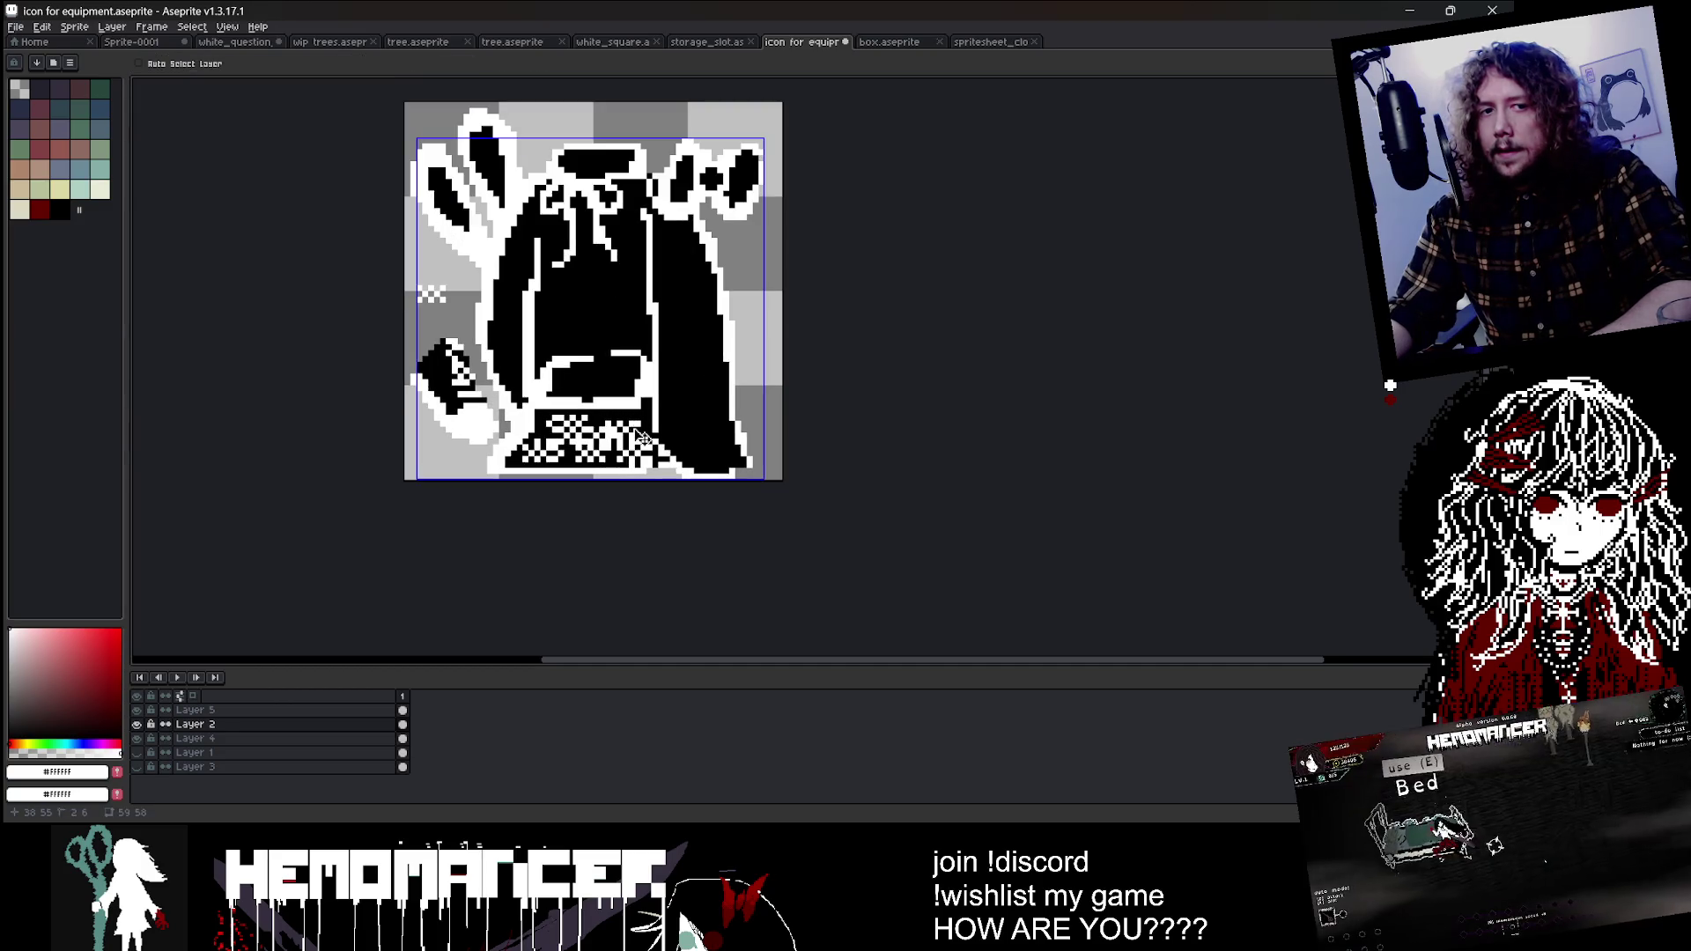
{"action": "key", "text": "b"}
{"action": "left_click_drag", "start_coordinate": [543, 462], "coordinate": [564, 458]}
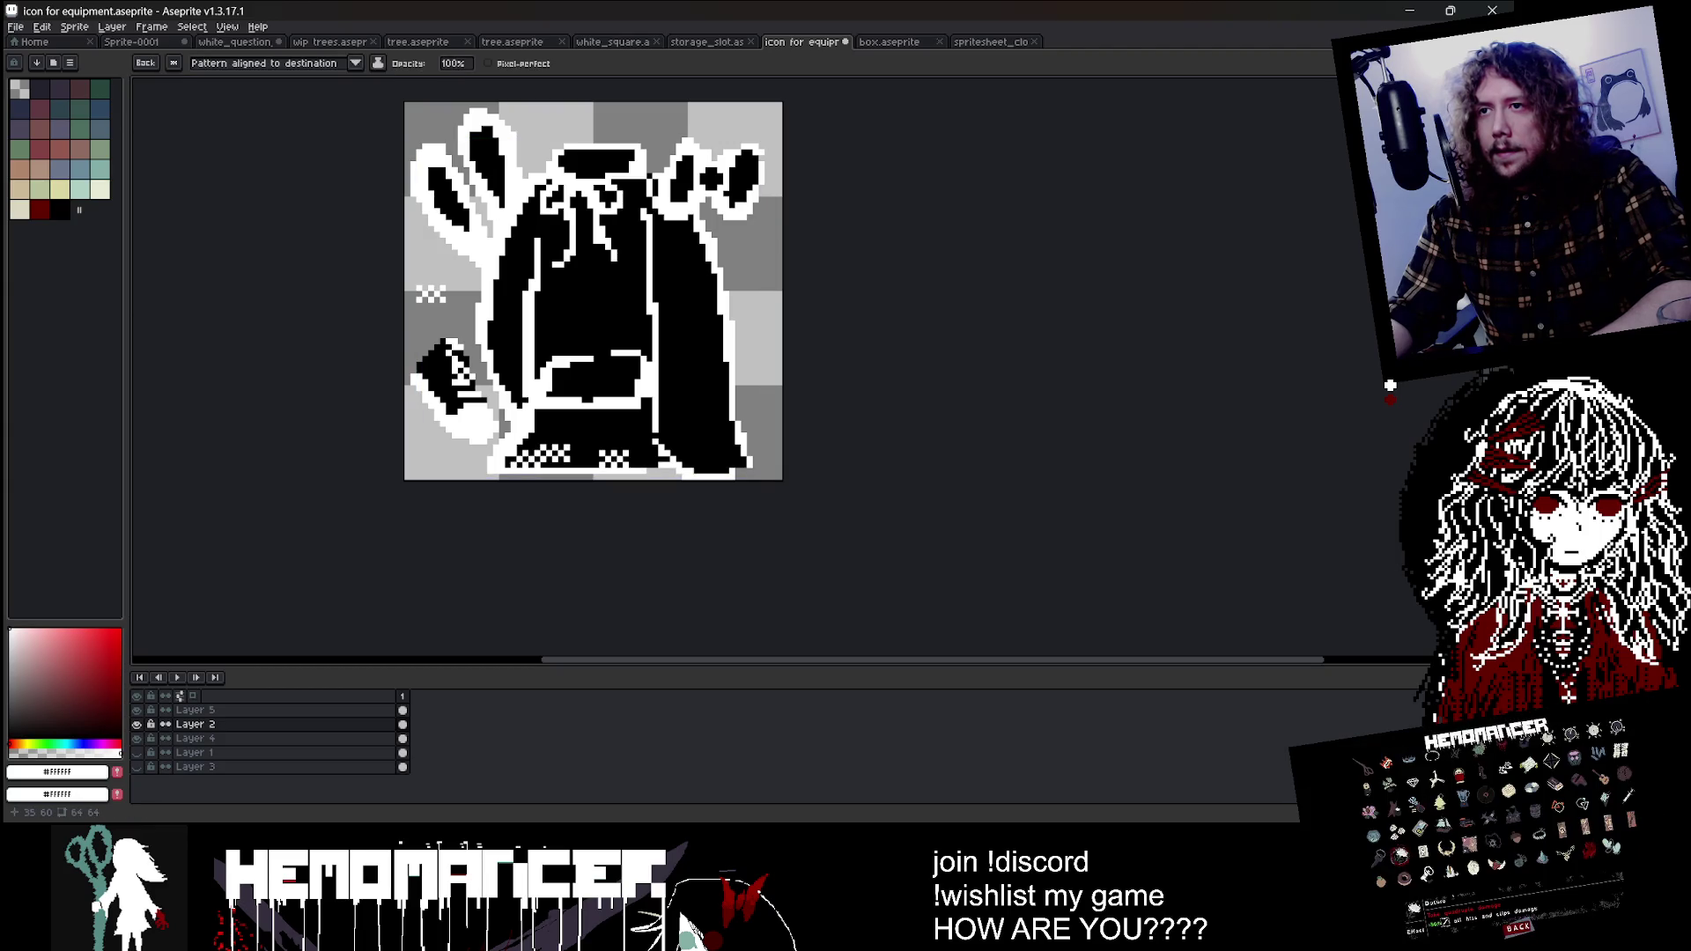
{"action": "scroll", "coordinate": [838, 287], "scroll_direction": "down", "scroll_amount": 4}
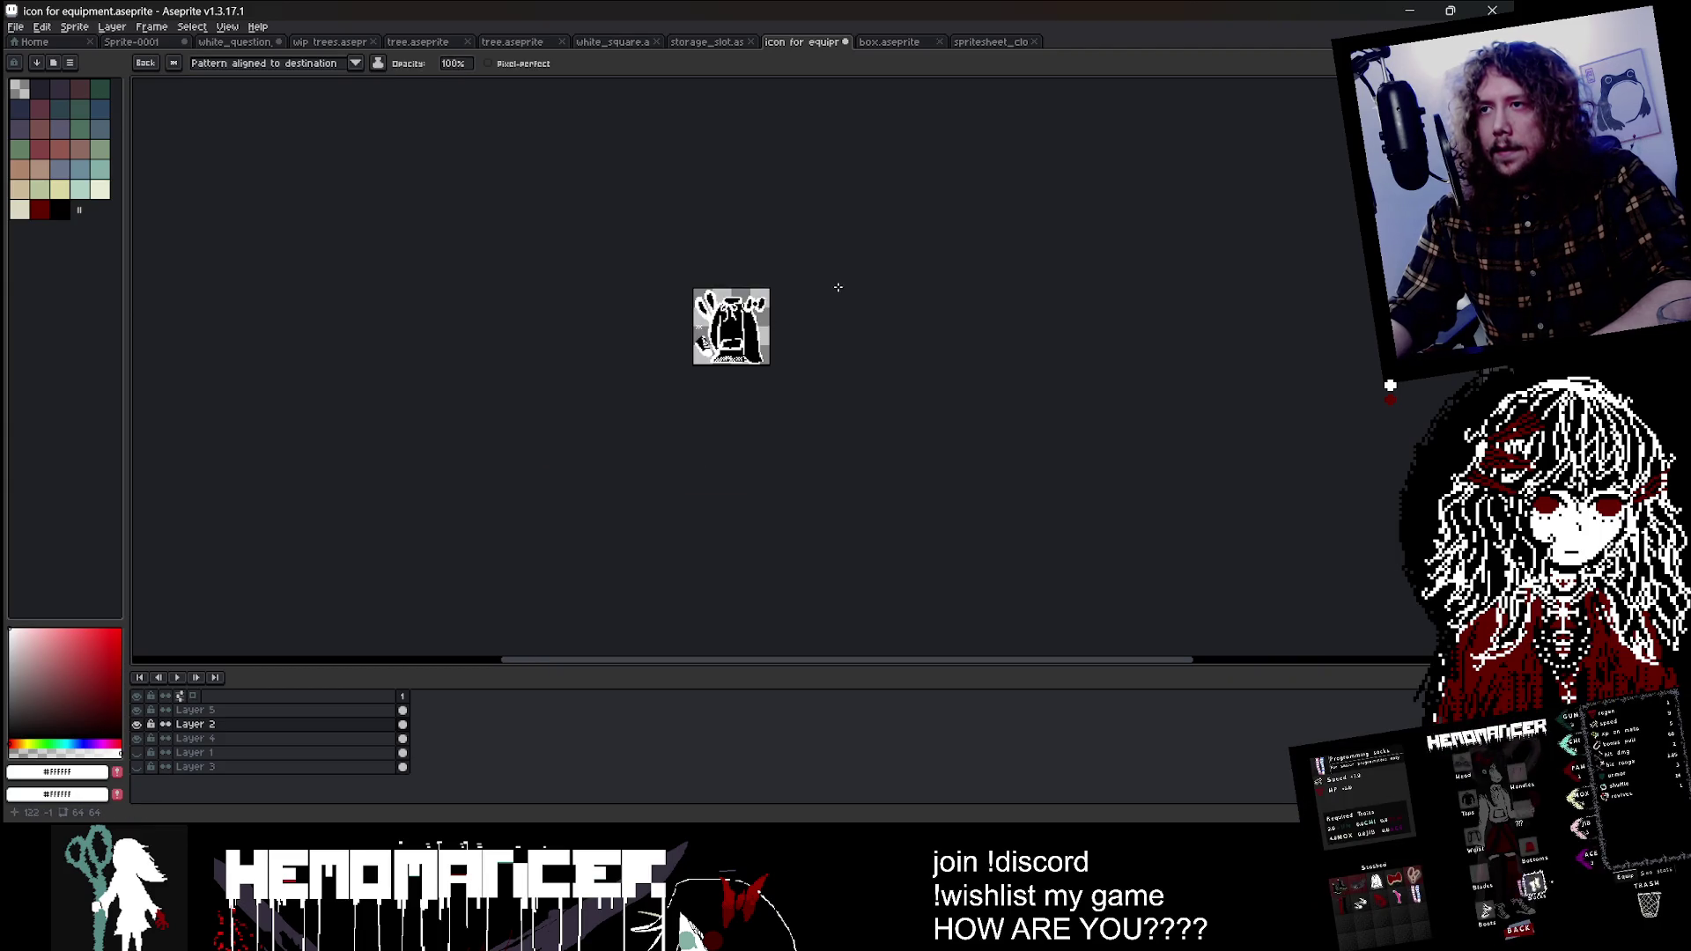
Step: On Layer 2, draw a 1px white pencil line along the cloak's right edge
{"action": "scroll", "coordinate": [842, 300], "scroll_direction": "up", "scroll_amount": 4}
{"action": "left_click", "coordinate": [195, 724]}
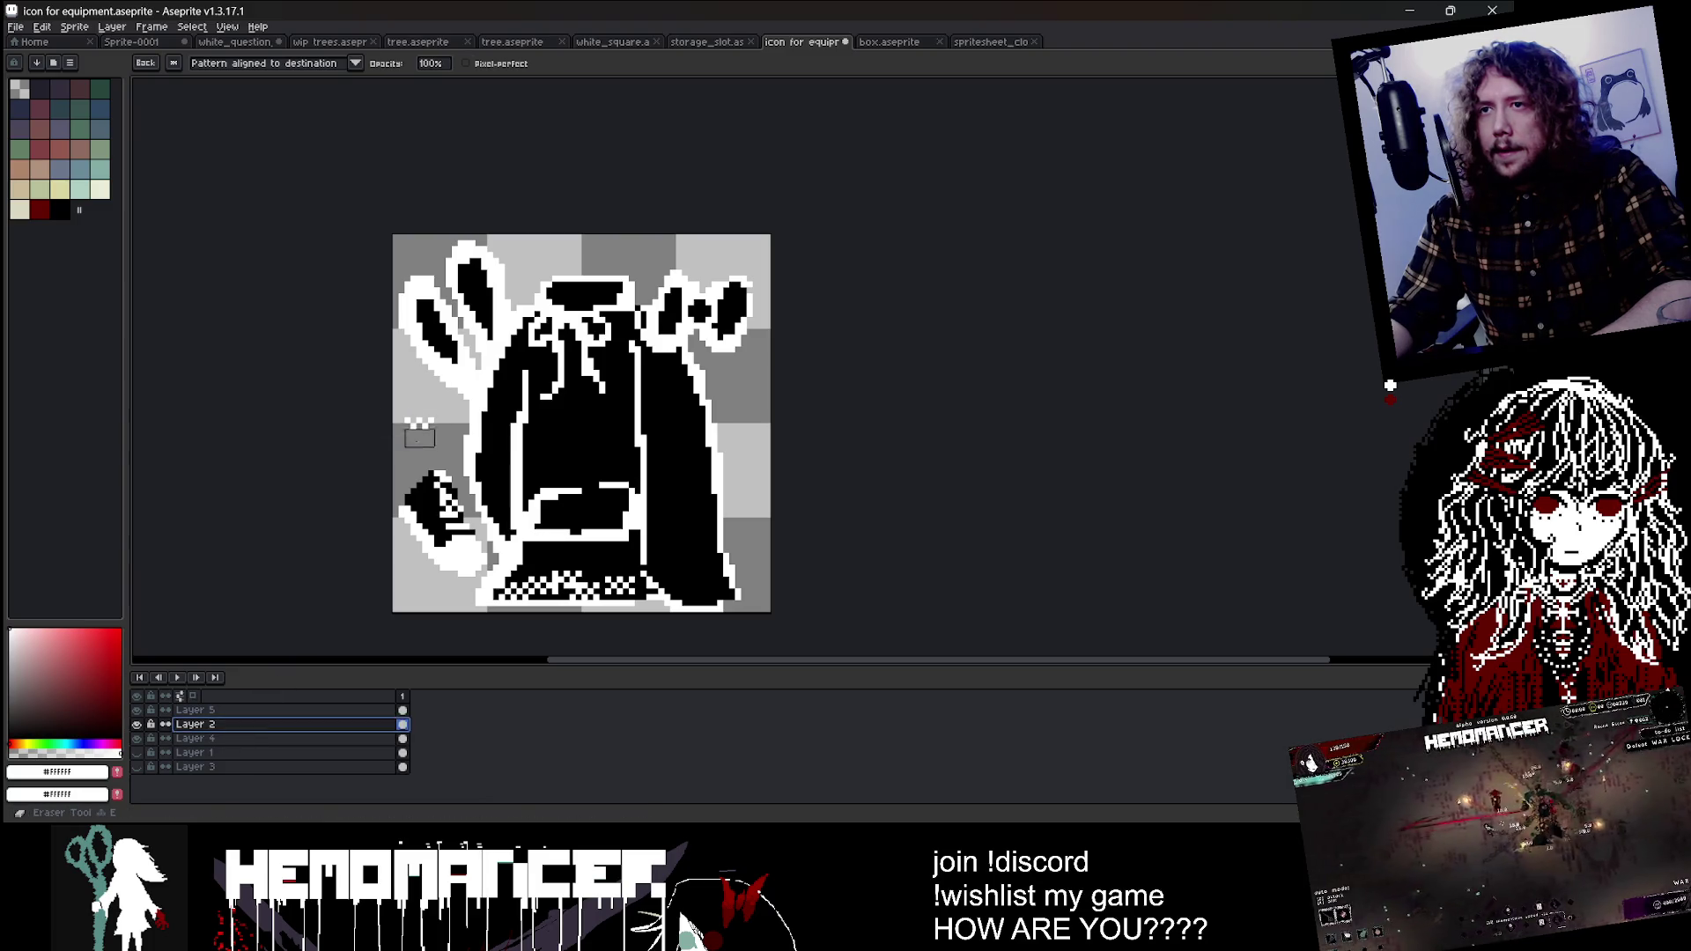
{"action": "scroll", "coordinate": [461, 374], "scroll_direction": "down", "scroll_amount": 2}
{"action": "key", "text": "Escape"}
{"action": "scroll", "coordinate": [629, 441], "scroll_direction": "up", "scroll_amount": 3}
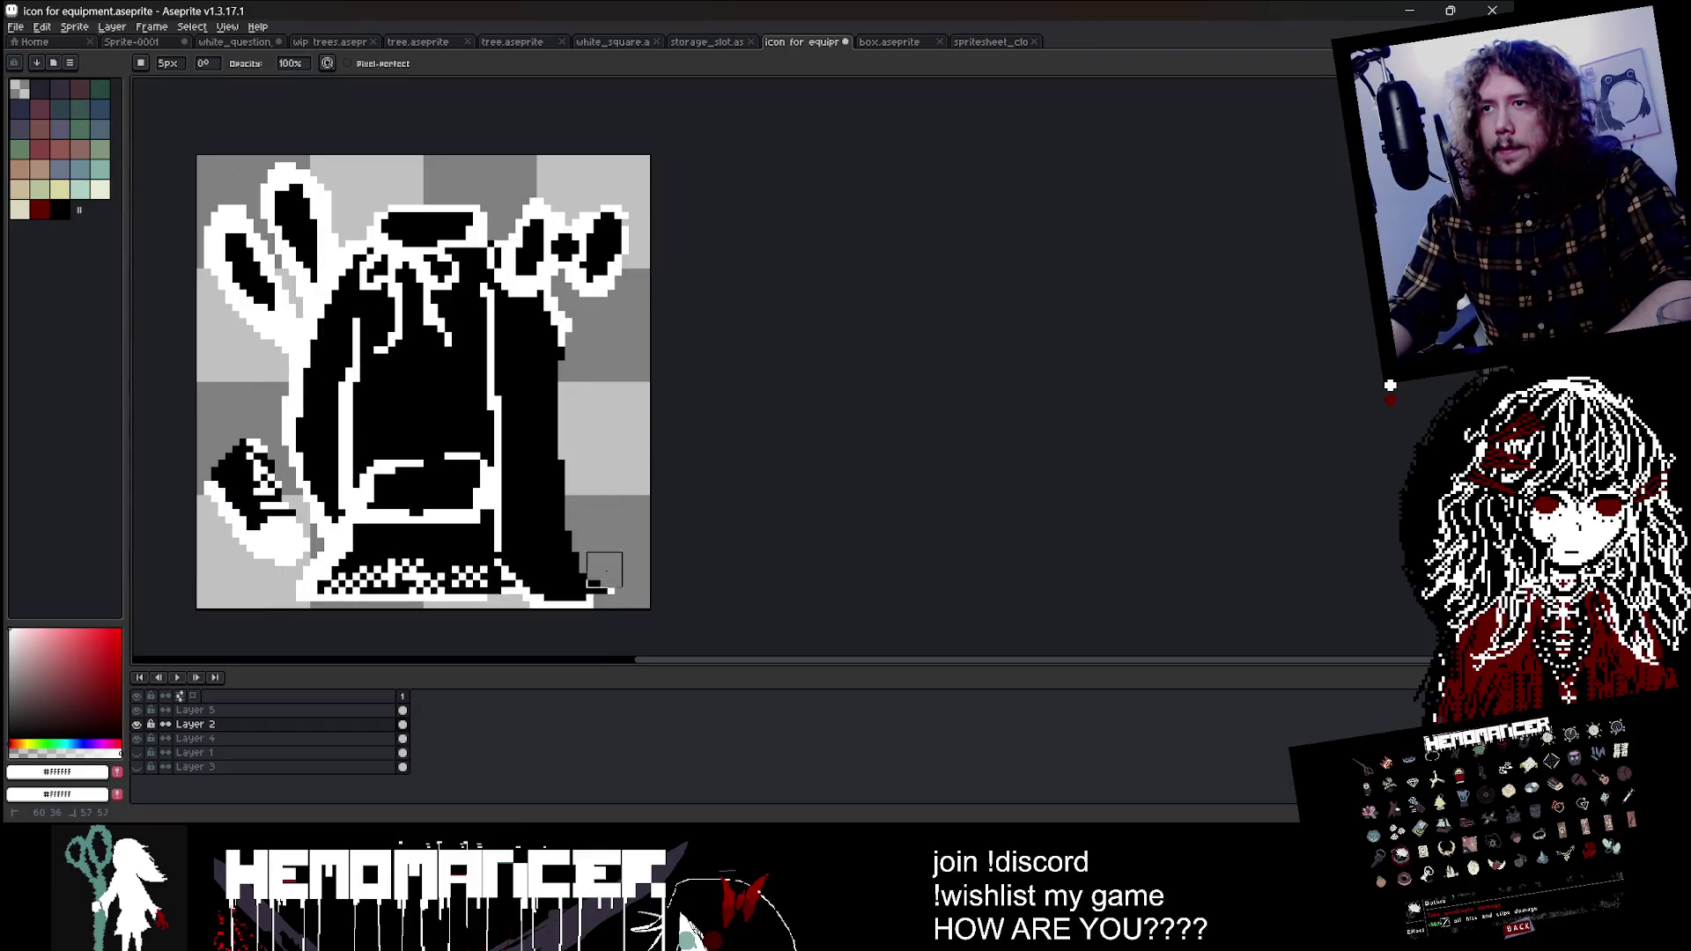
{"action": "scroll", "coordinate": [614, 580], "scroll_direction": "down", "scroll_amount": 3}
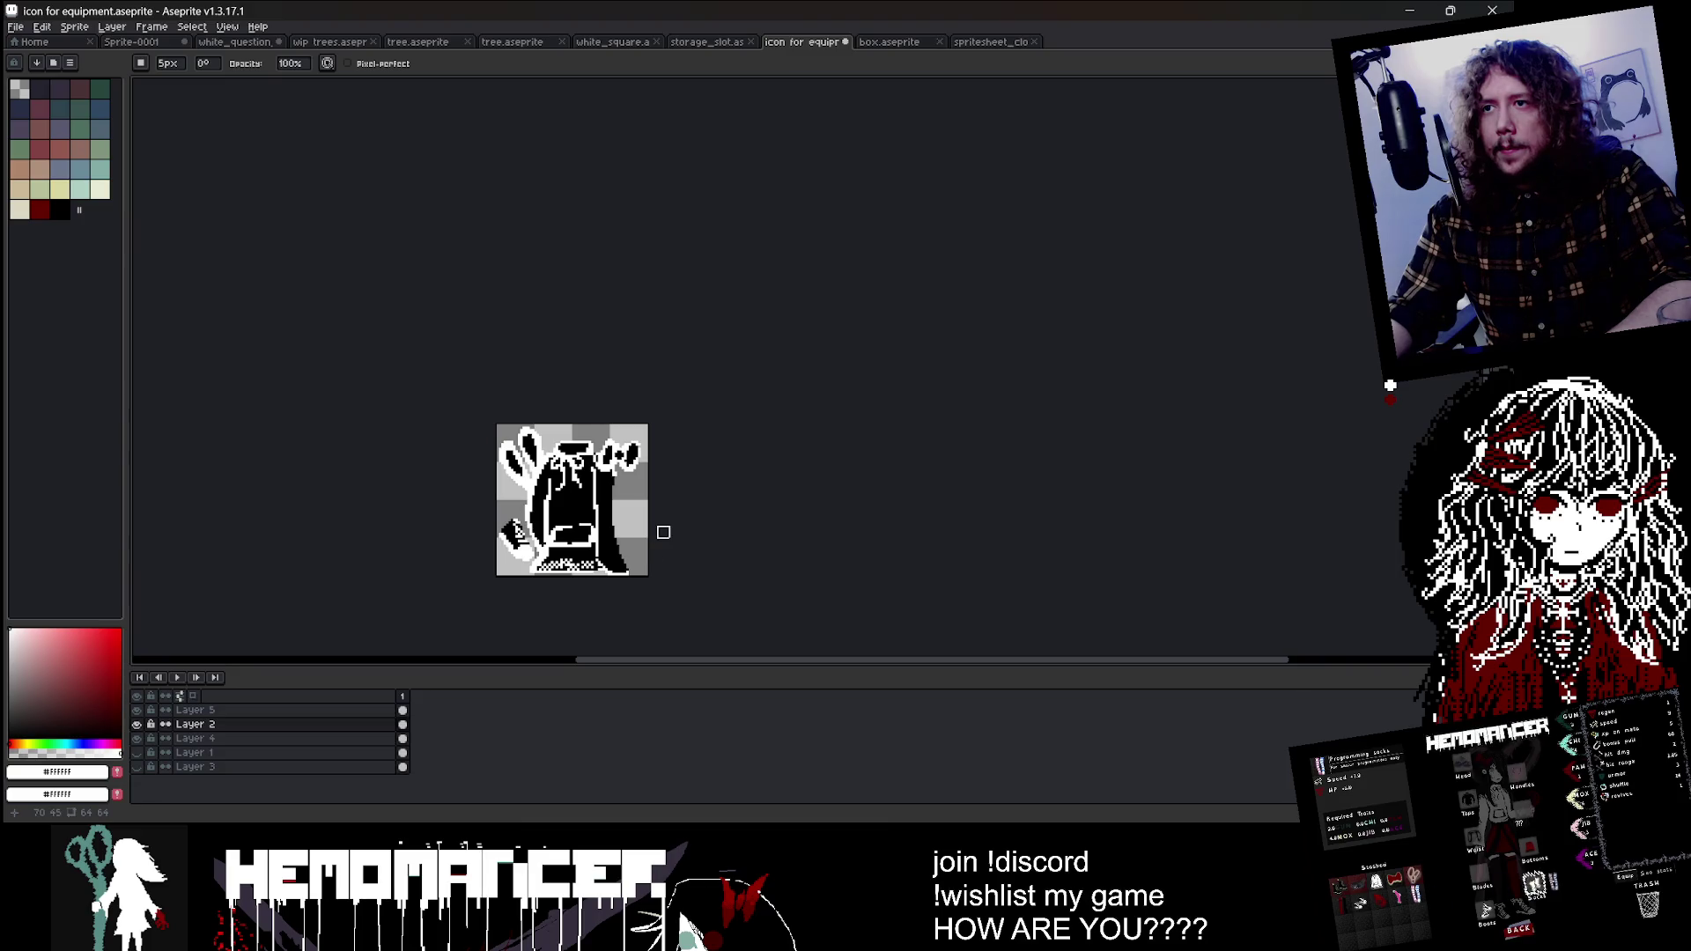
{"action": "scroll", "coordinate": [663, 532], "scroll_direction": "up", "scroll_amount": 3}
{"action": "key", "text": "b"}
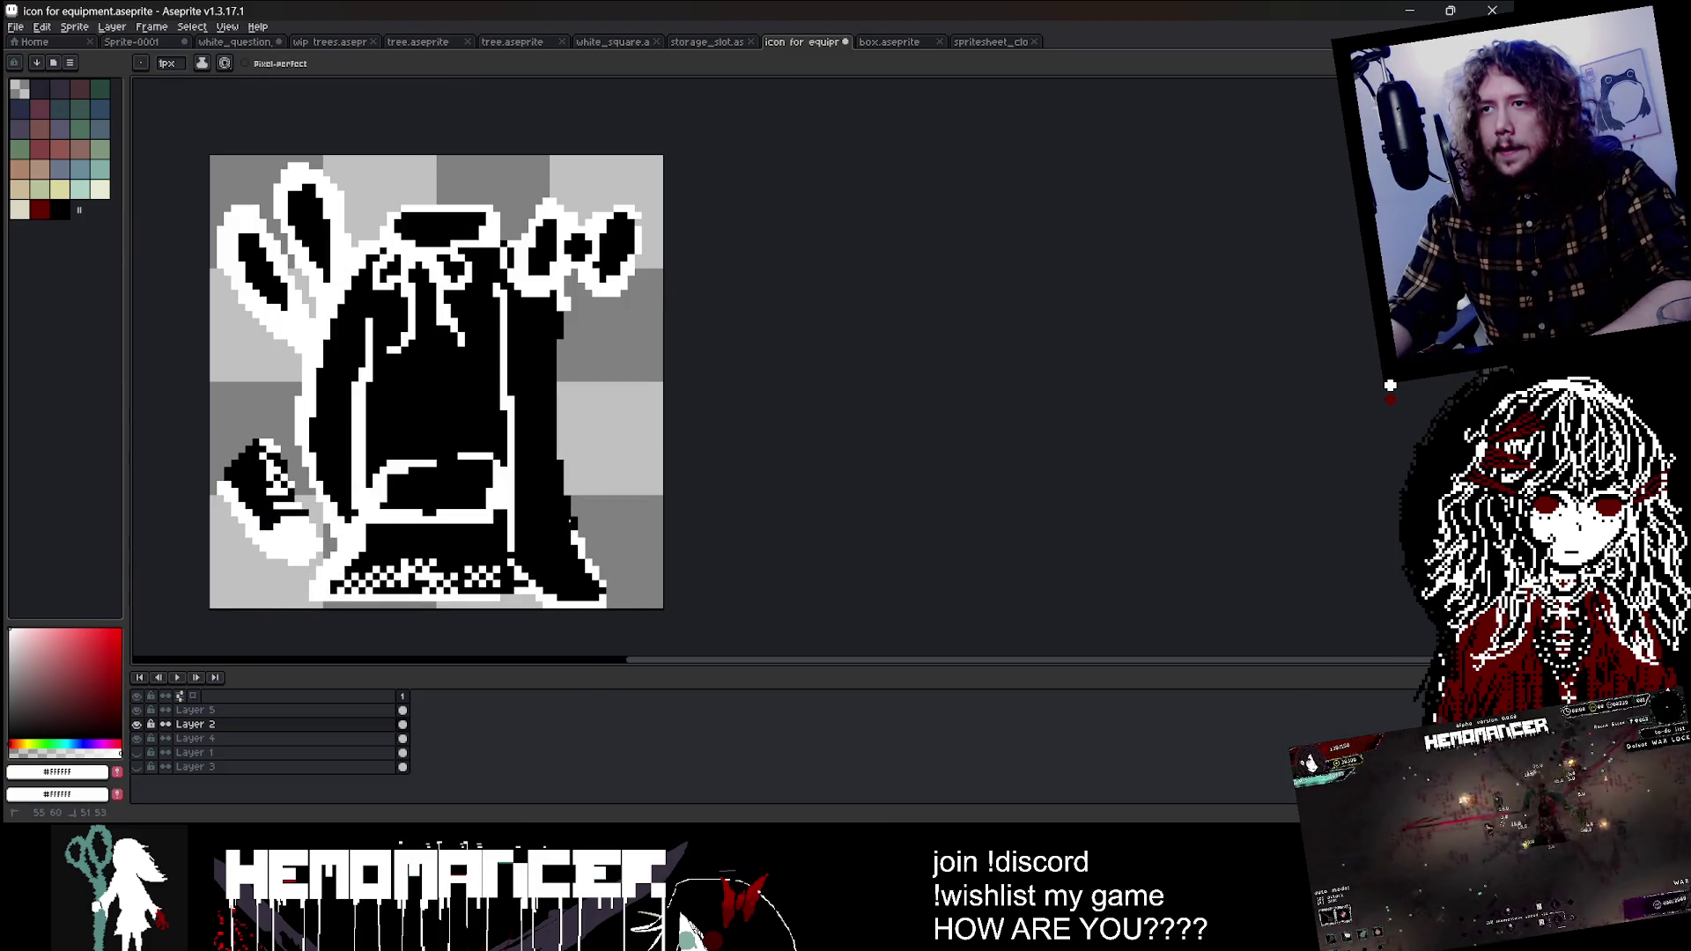
{"action": "left_click_drag", "start_coordinate": [558, 461], "coordinate": [552, 321]}
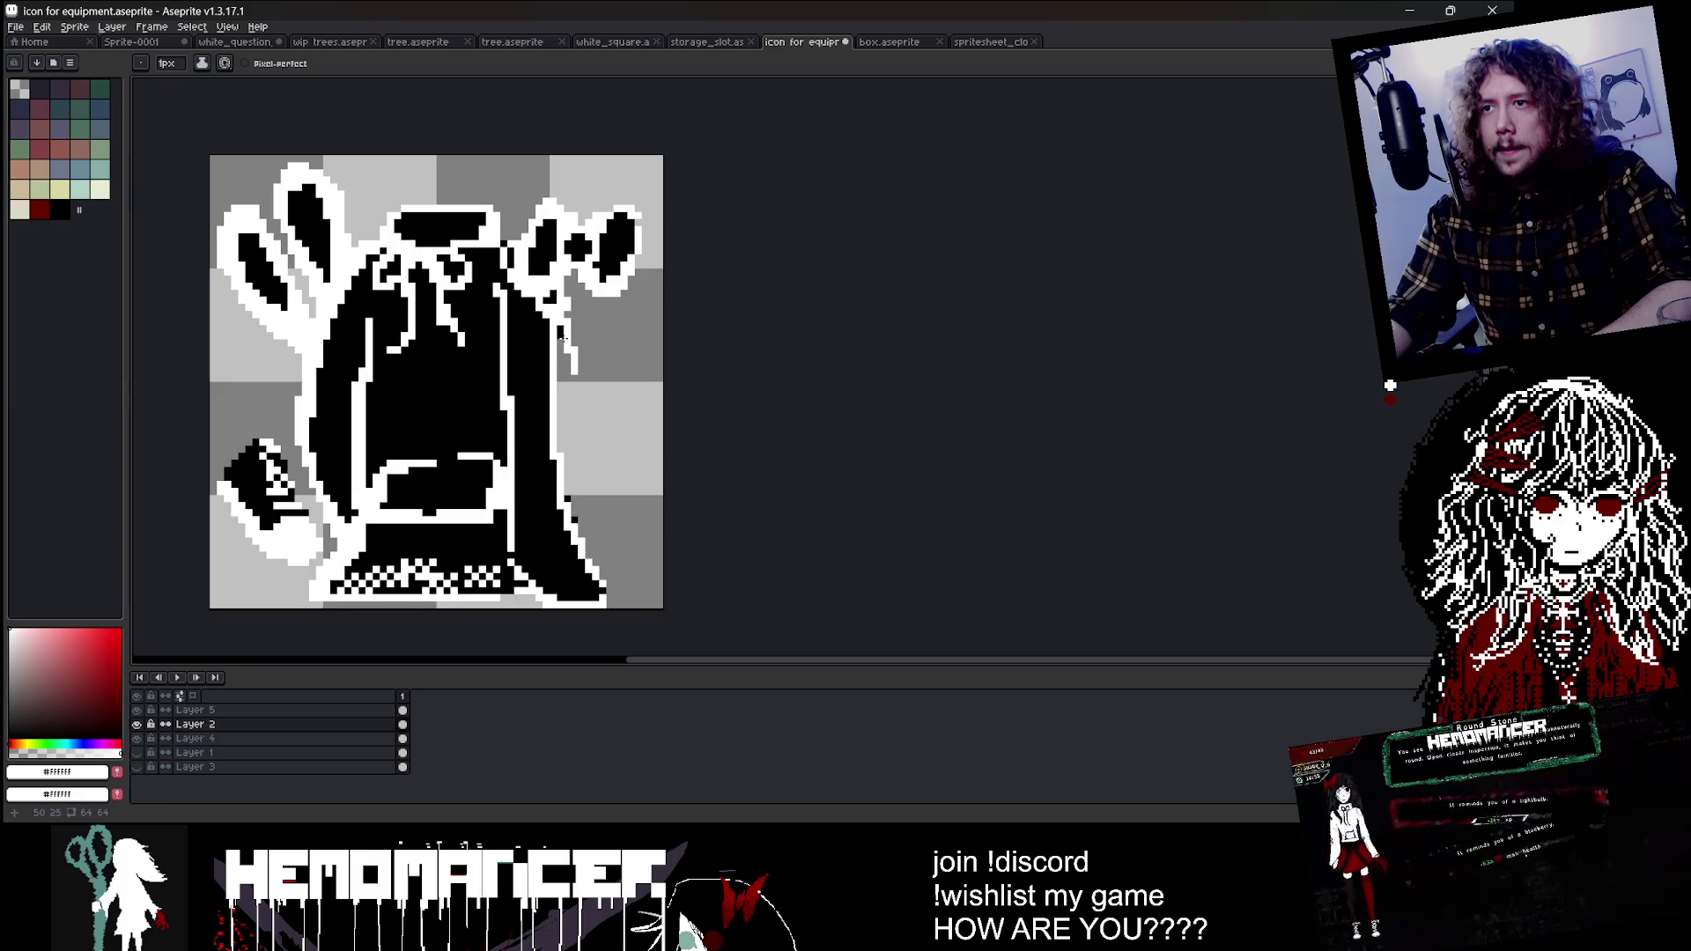
{"action": "scroll", "coordinate": [564, 337], "scroll_direction": "down", "scroll_amount": 1}
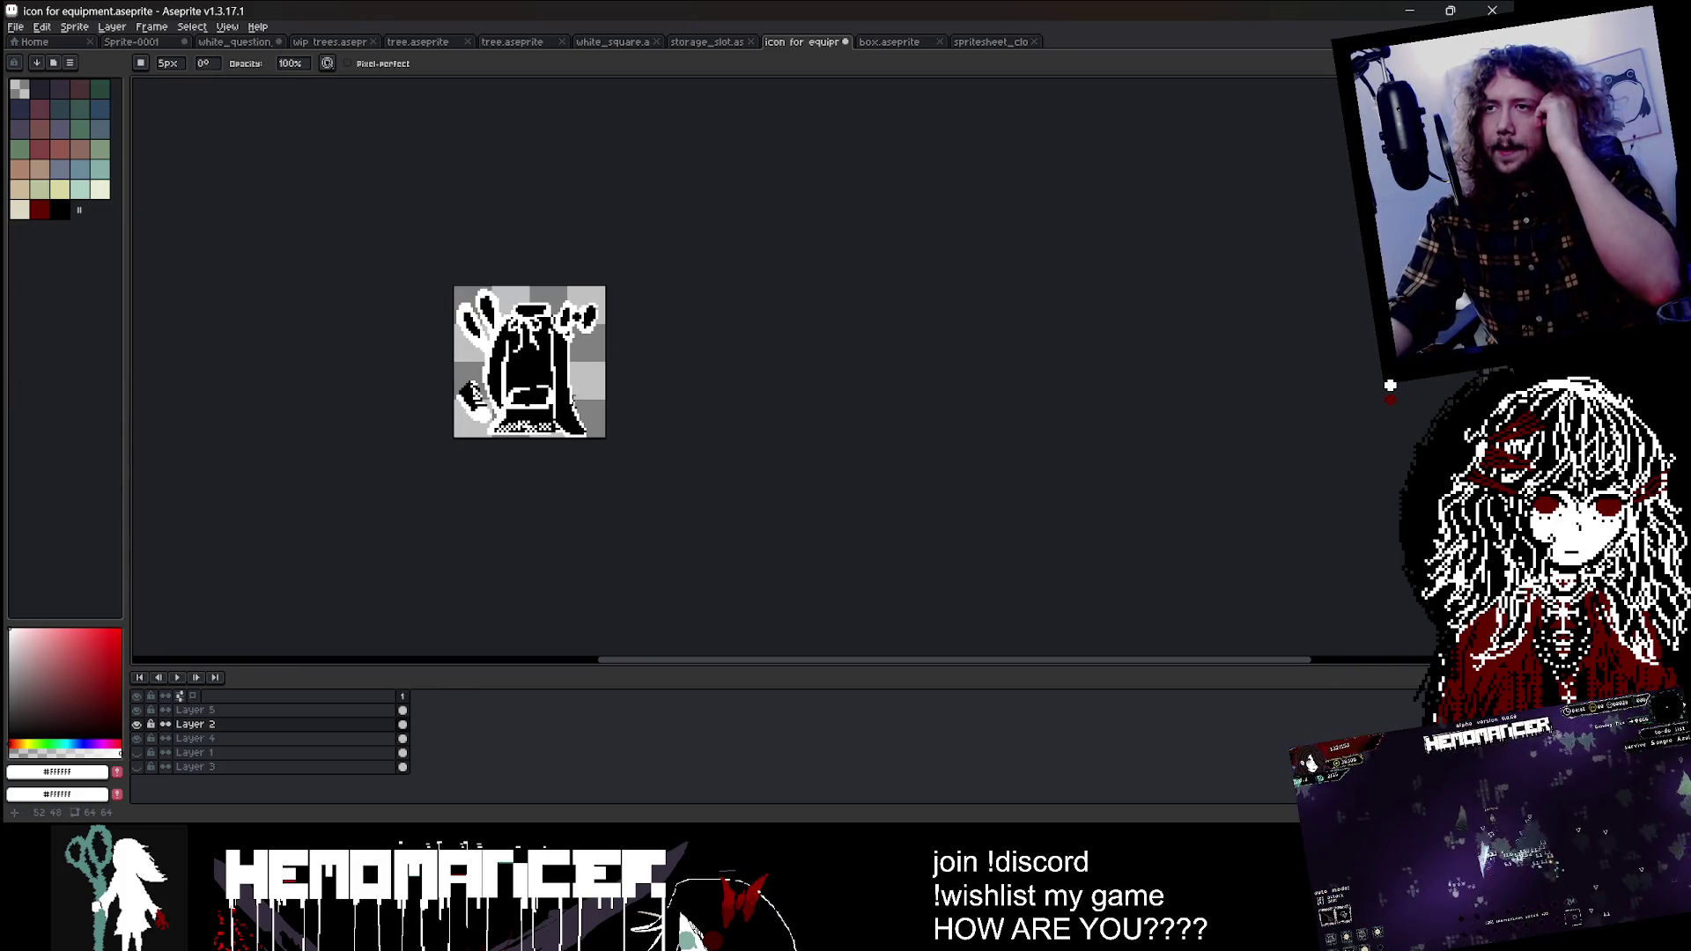
Step: Bring the running Hemomancer game window to the front
{"action": "key", "text": "alt+Tab"}
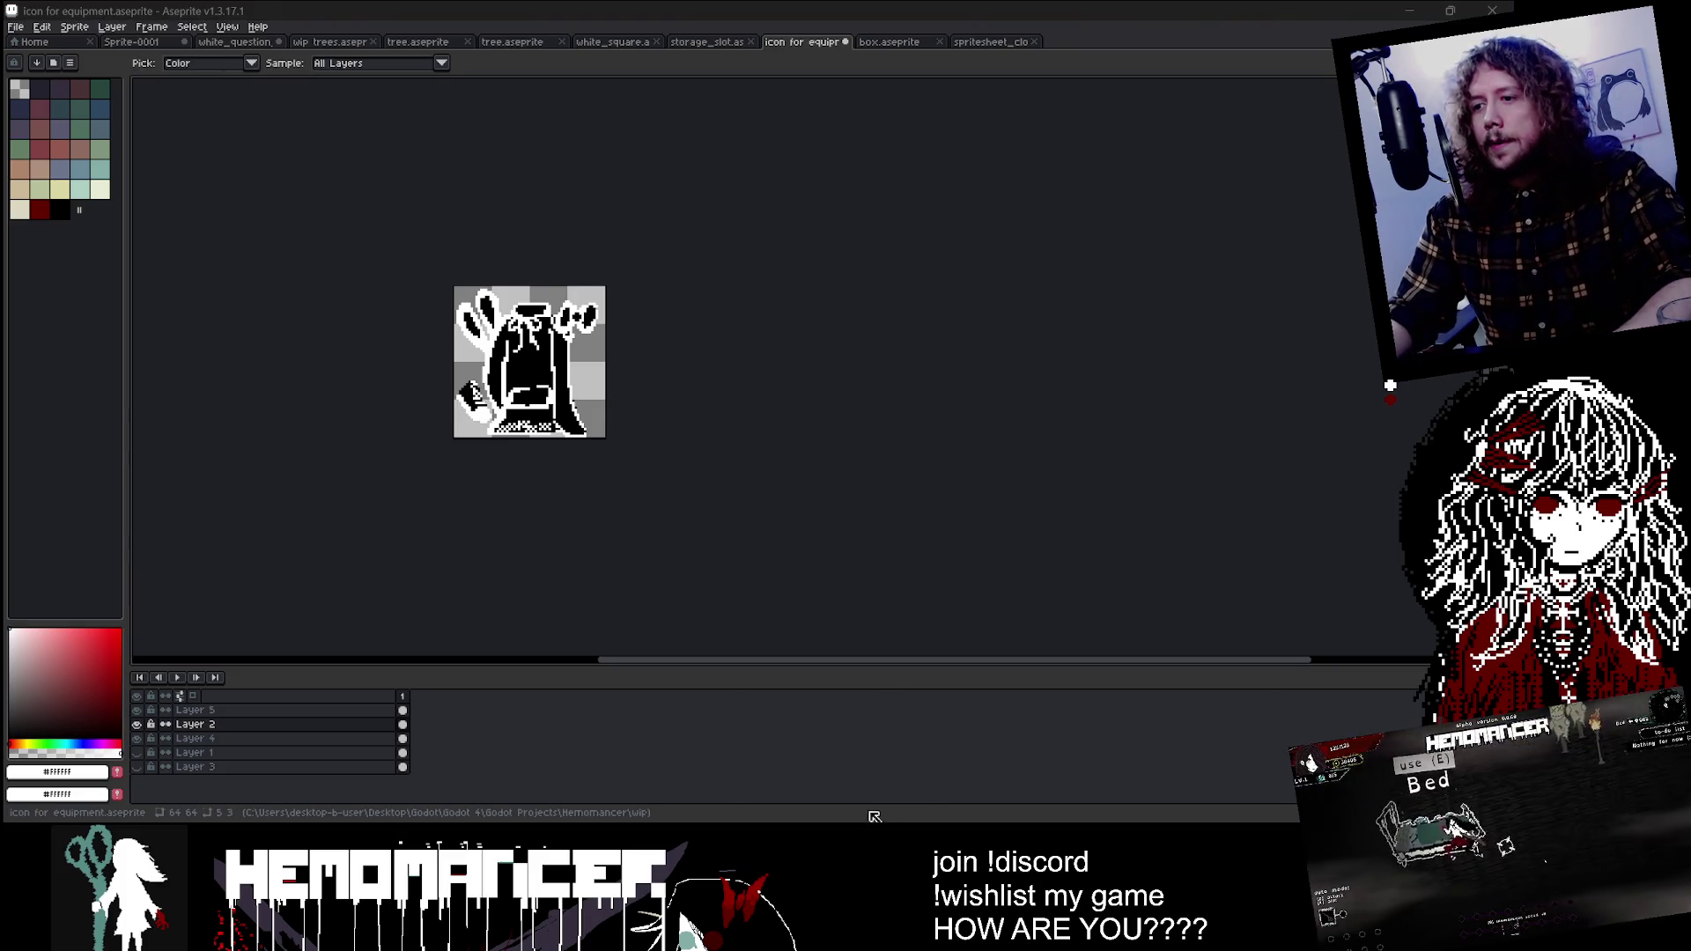
{"action": "mouse_move", "coordinate": [812, 935]}
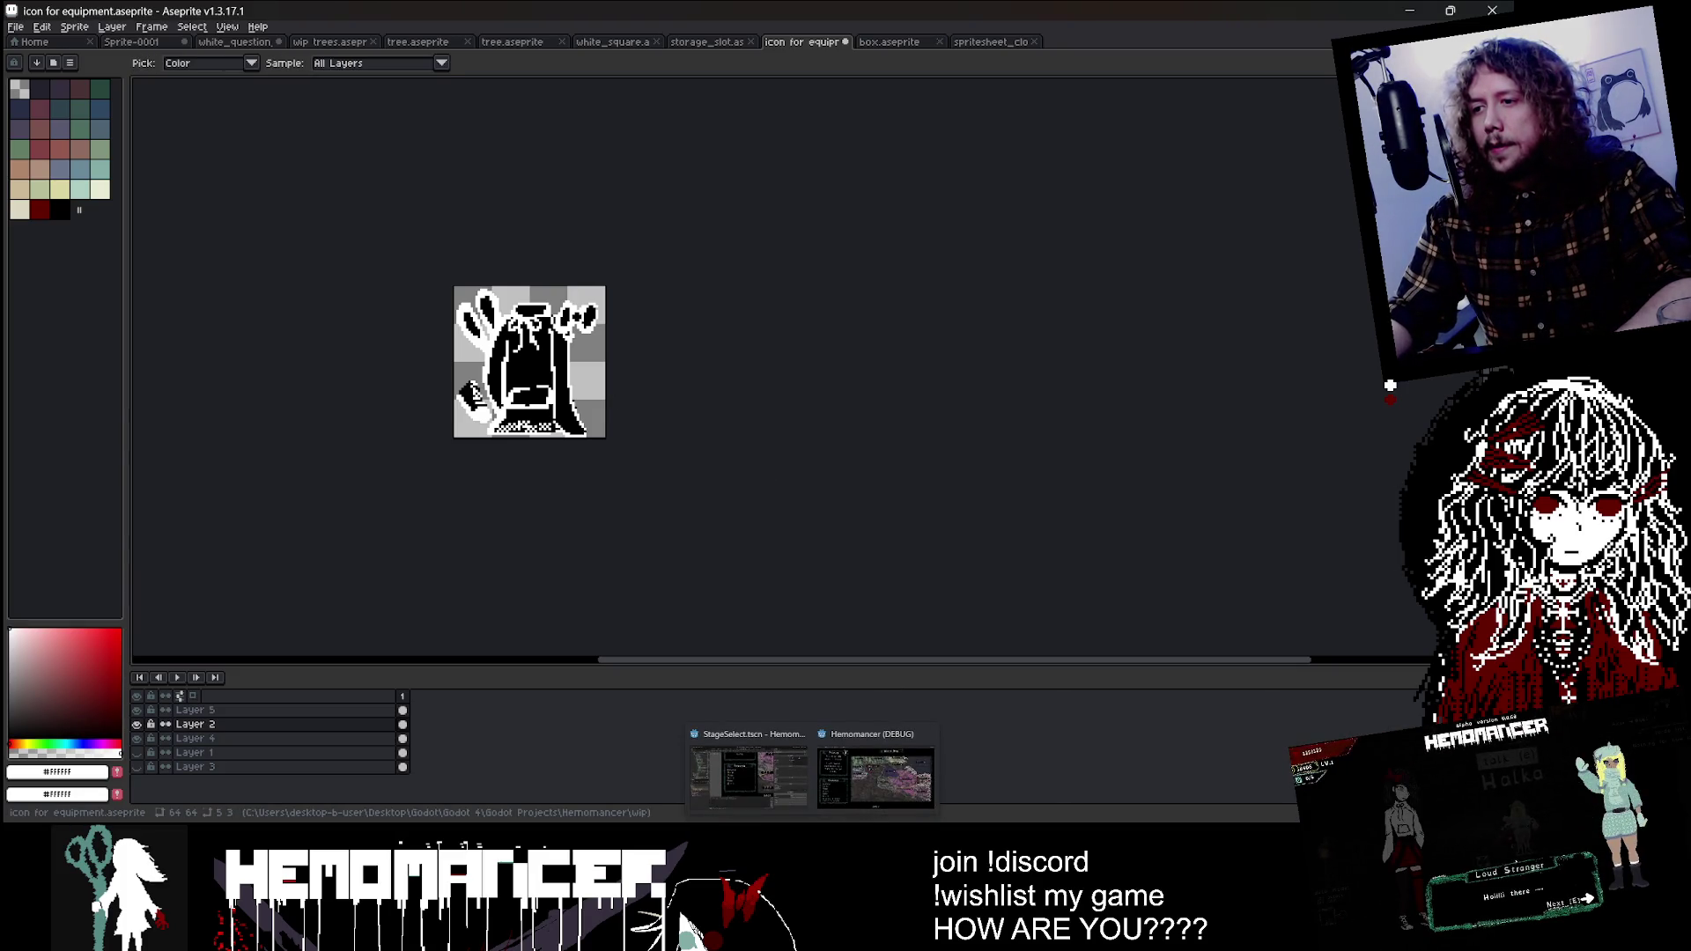
{"action": "left_click", "coordinate": [872, 779]}
Step: Leave the world map, walk left through camp, and open the wardrobe equipment menu
{"action": "key", "text": "Escape"}
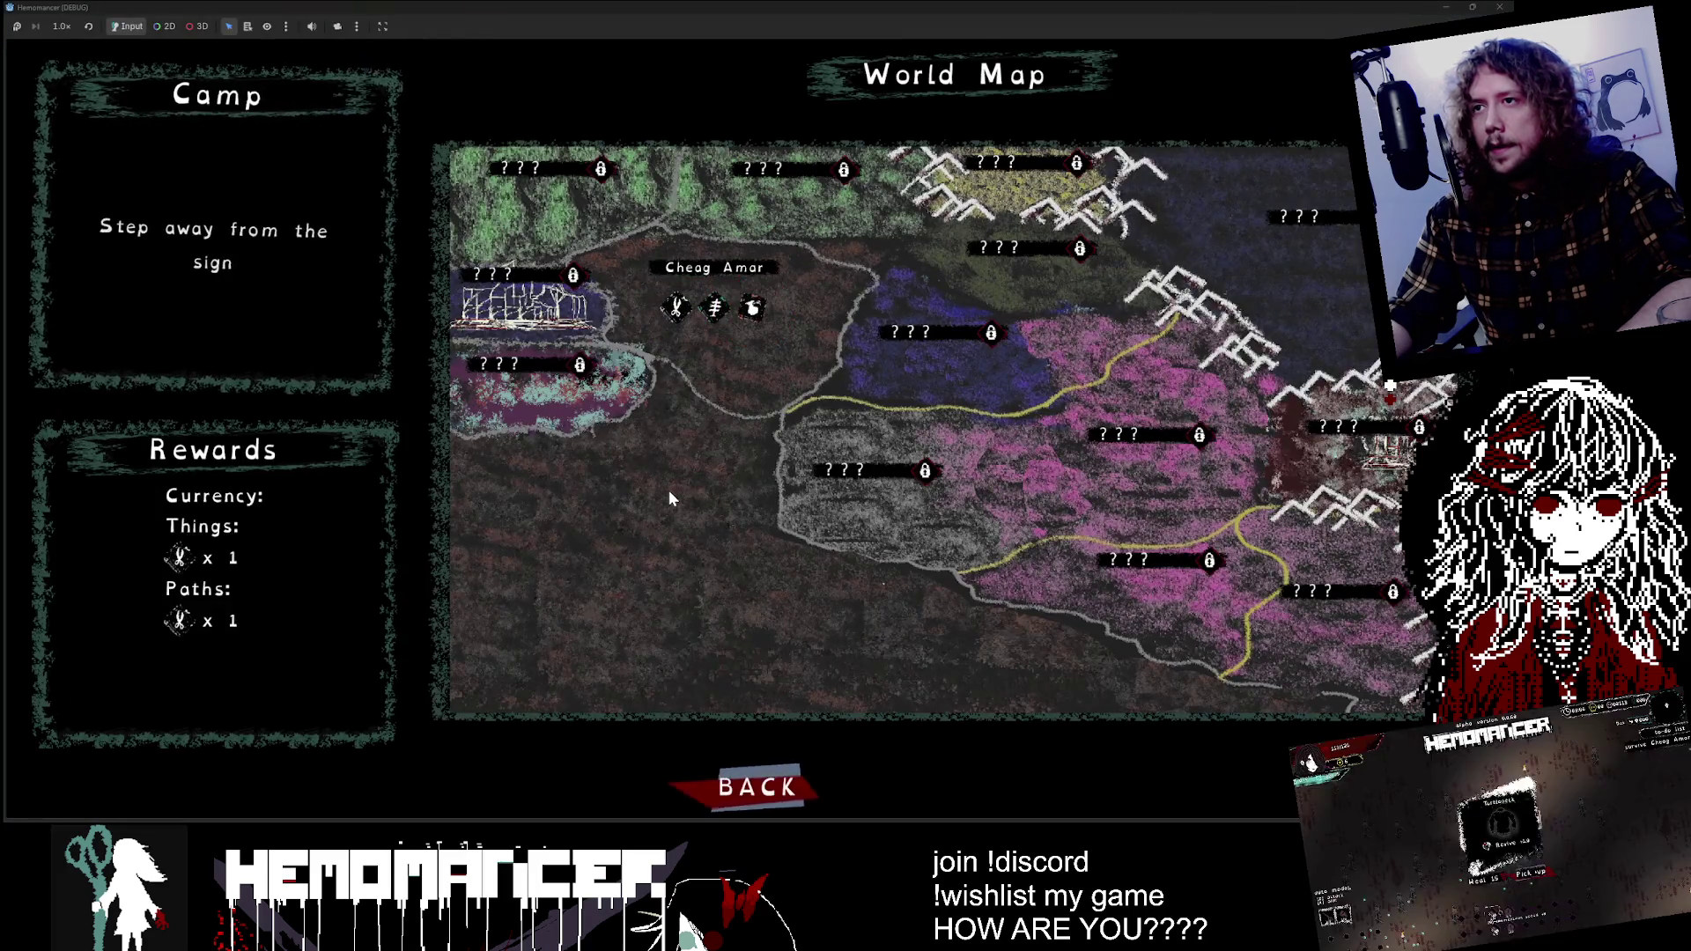
{"action": "key", "text": "a"}
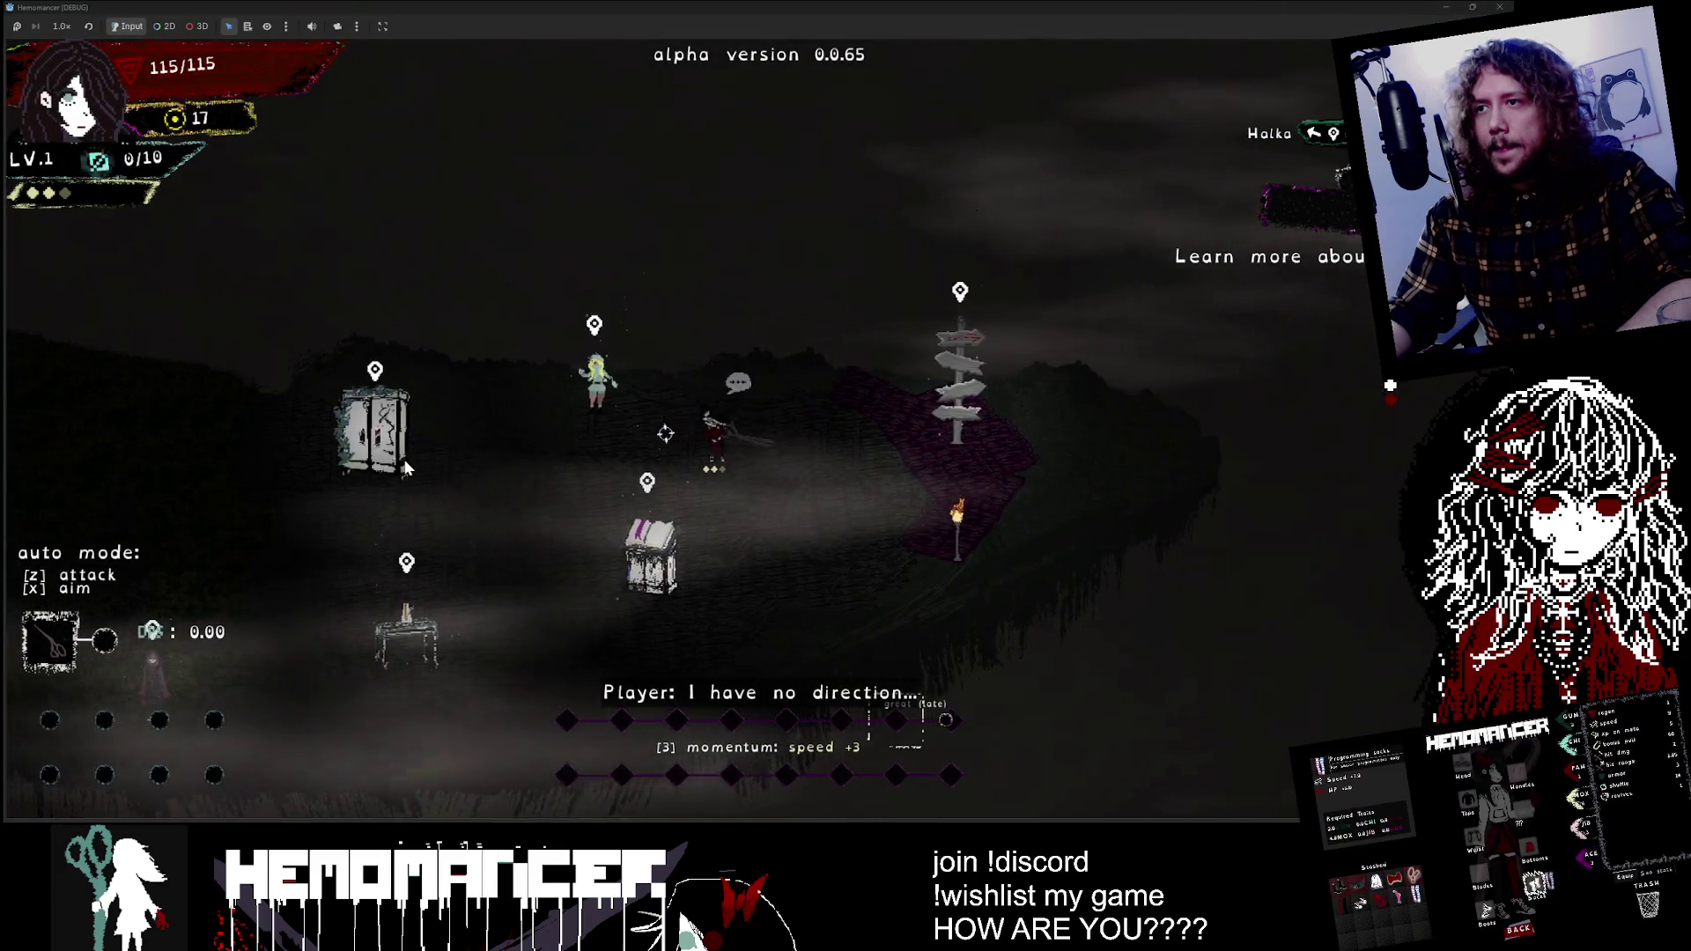
{"action": "key", "text": "e"}
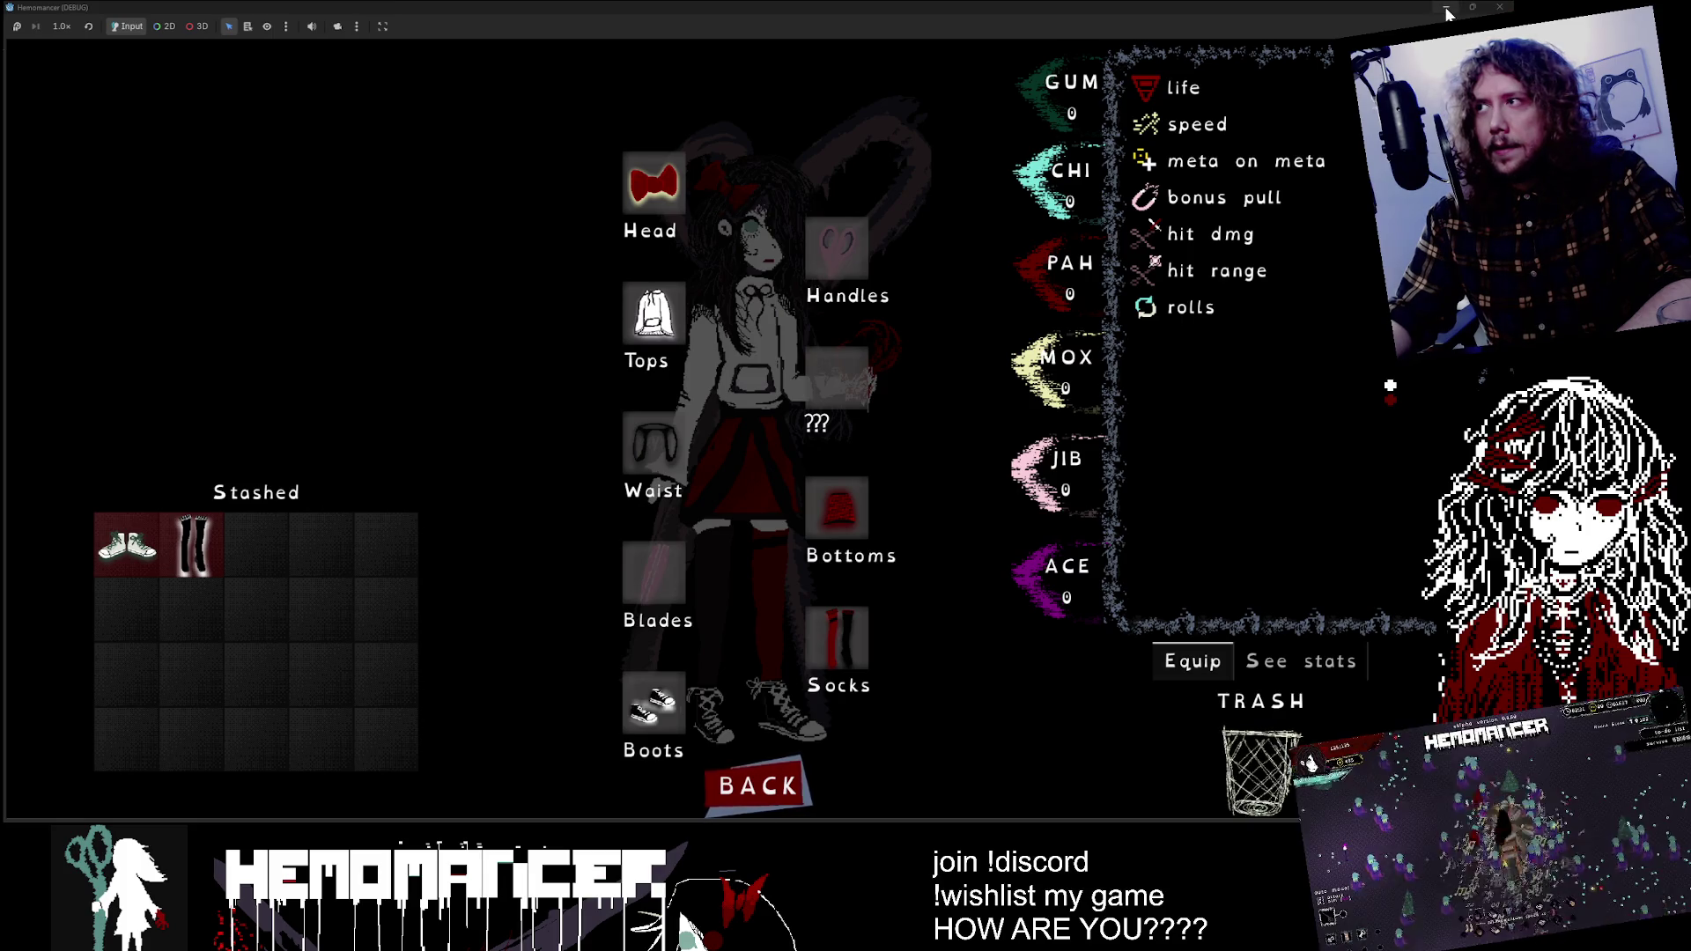
Step: Return to Aseprite and shift the view of the icon canvas
{"action": "key", "text": "alt+Tab"}
{"action": "scroll", "coordinate": [623, 295], "scroll_direction": "up", "scroll_amount": 3}
{"action": "scroll", "coordinate": [624, 295], "scroll_direction": "down", "scroll_amount": 1}
{"action": "left_click_drag", "start_coordinate": [623, 295], "coordinate": [636, 364]}
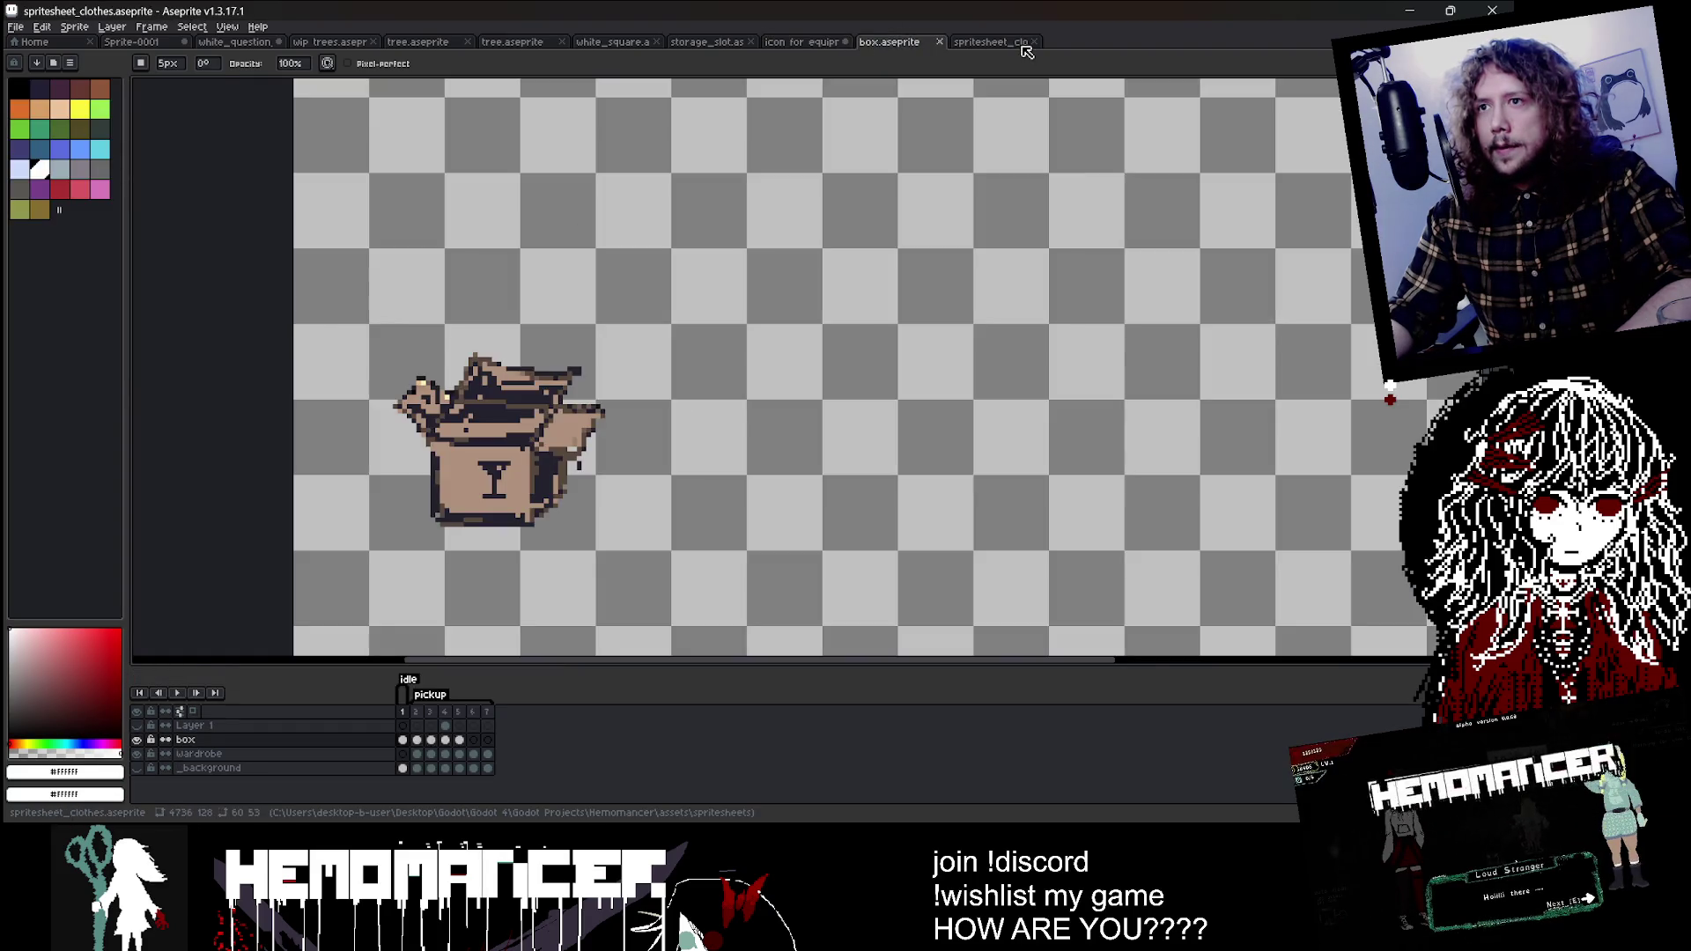
Step: Open the spritesheet_clothes document and navigate to the black pants sprite
{"action": "left_click", "coordinate": [990, 41]}
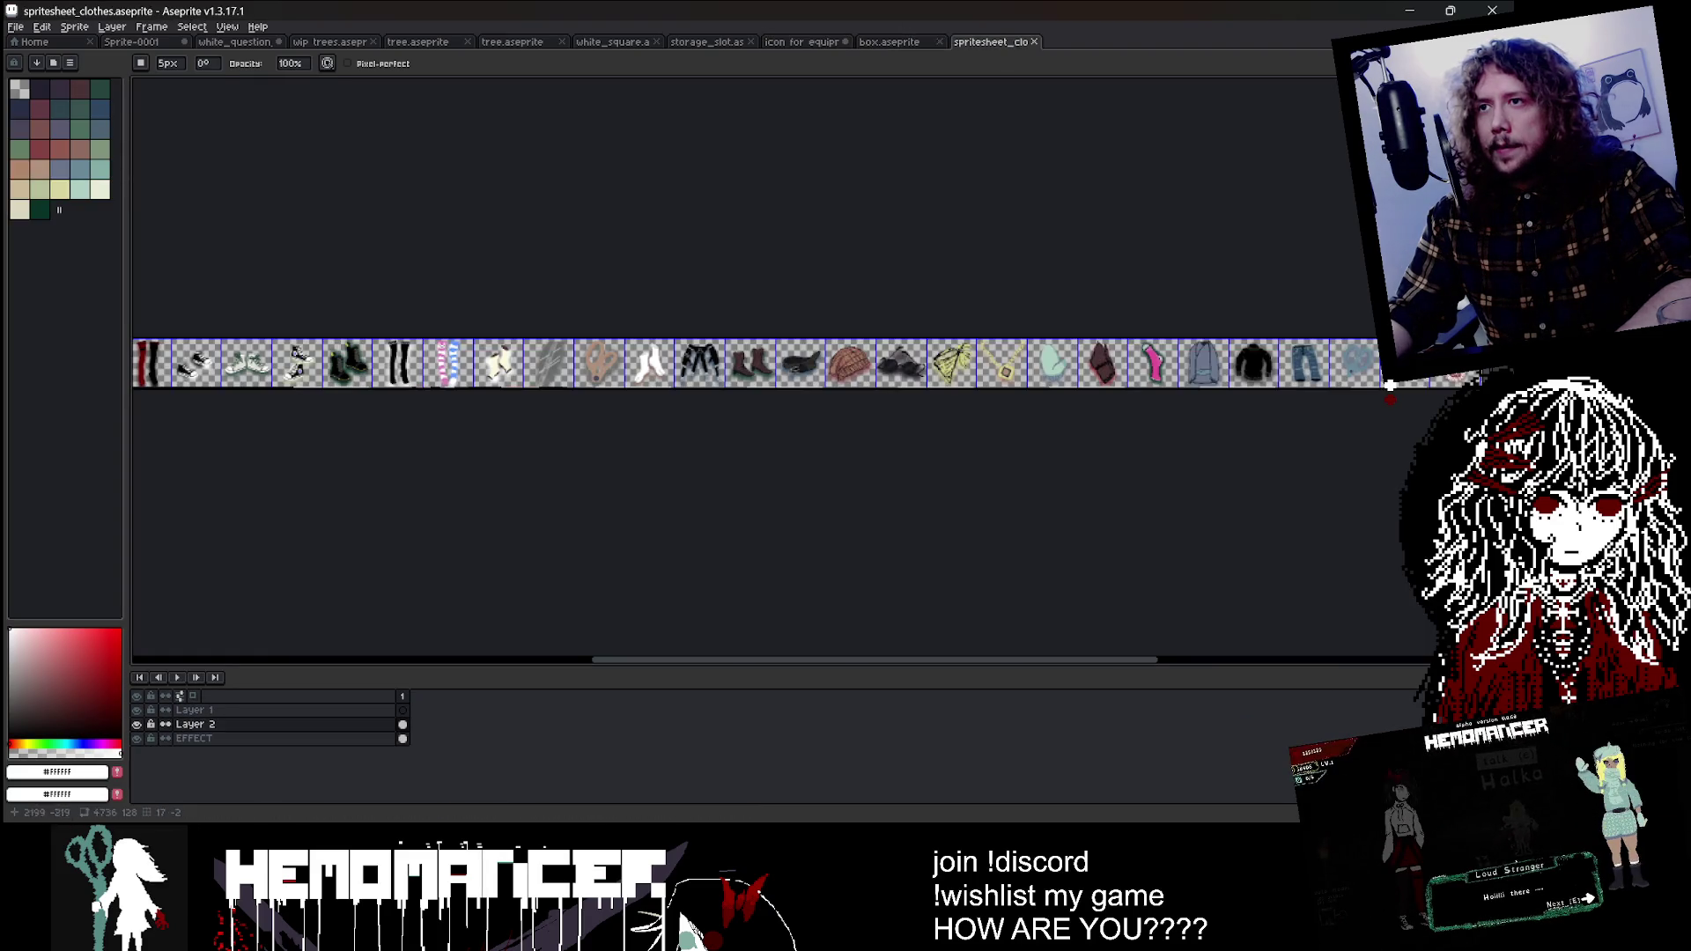
{"action": "scroll", "coordinate": [426, 253], "scroll_direction": "up", "scroll_amount": 3}
{"action": "scroll", "coordinate": [484, 298], "scroll_direction": "left", "scroll_amount": 5}
{"action": "scroll", "coordinate": [484, 297], "scroll_direction": "left", "scroll_amount": 10}
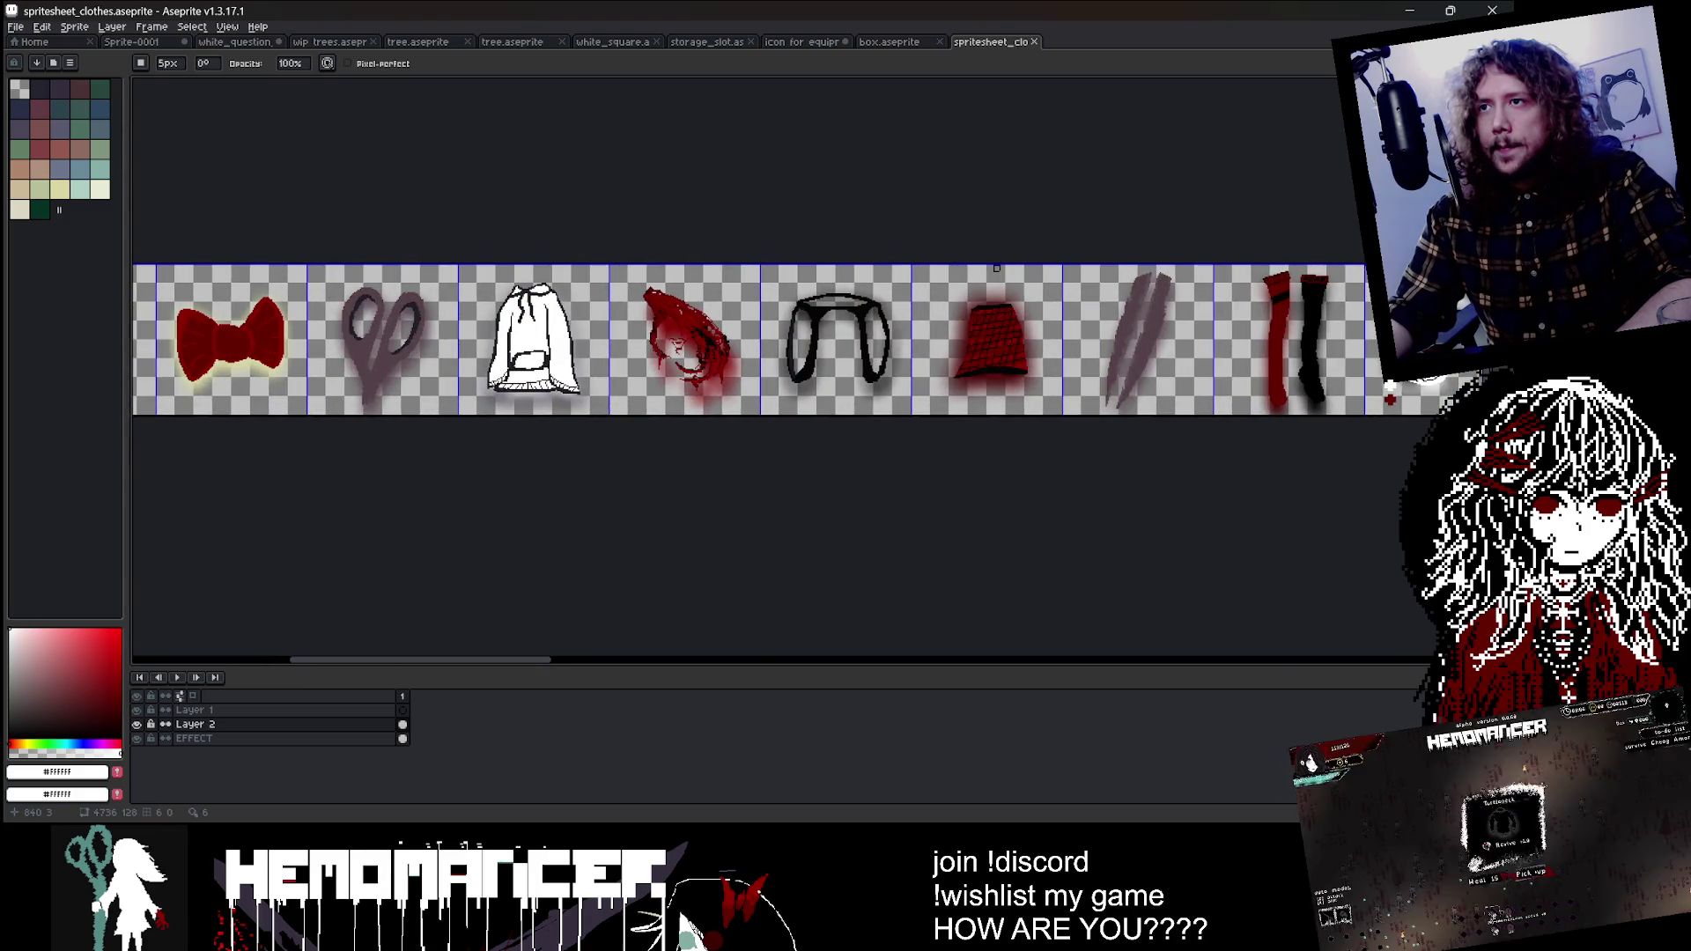
{"action": "scroll", "coordinate": [207, 302], "scroll_direction": "down", "scroll_amount": 3}
{"action": "scroll", "coordinate": [788, 310], "scroll_direction": "right", "scroll_amount": 5}
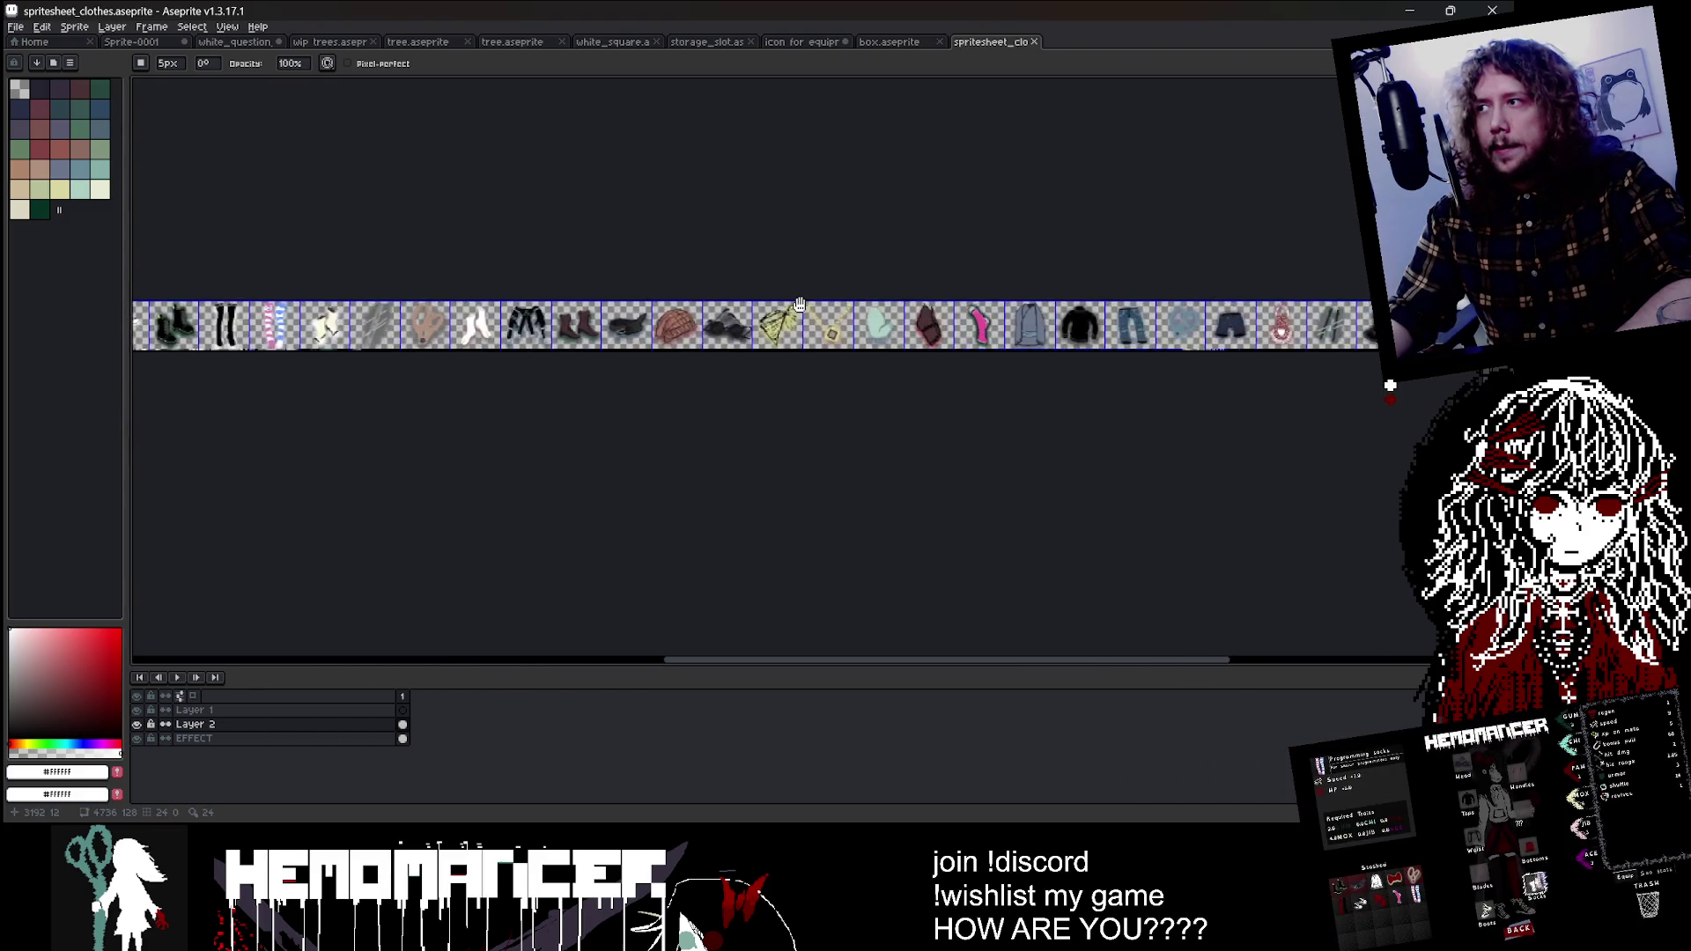
{"action": "scroll", "coordinate": [789, 222], "scroll_direction": "up", "scroll_amount": 3}
{"action": "scroll", "coordinate": [788, 222], "scroll_direction": "right", "scroll_amount": 5}
{"action": "scroll", "coordinate": [749, 255], "scroll_direction": "down", "scroll_amount": 1}
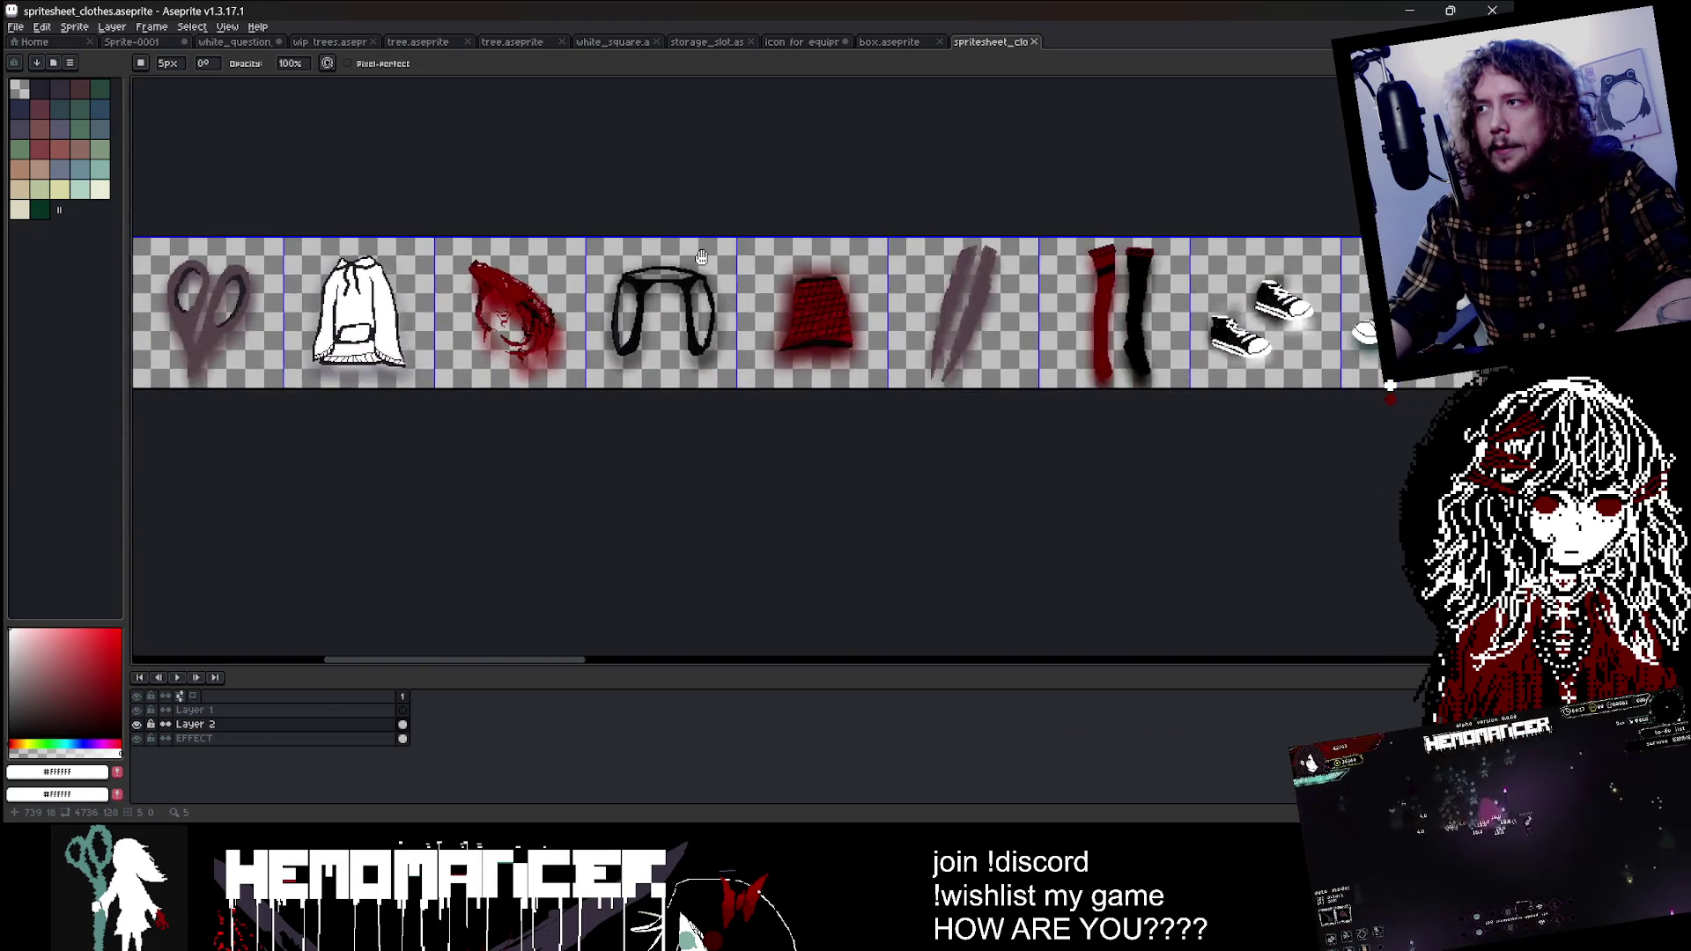
{"action": "scroll", "coordinate": [748, 255], "scroll_direction": "up", "scroll_amount": 1}
{"action": "scroll", "coordinate": [682, 261], "scroll_direction": "up", "scroll_amount": 1}
Step: Marquee-select the black pants sprite on Layer 2
{"action": "left_click", "coordinate": [195, 724]}
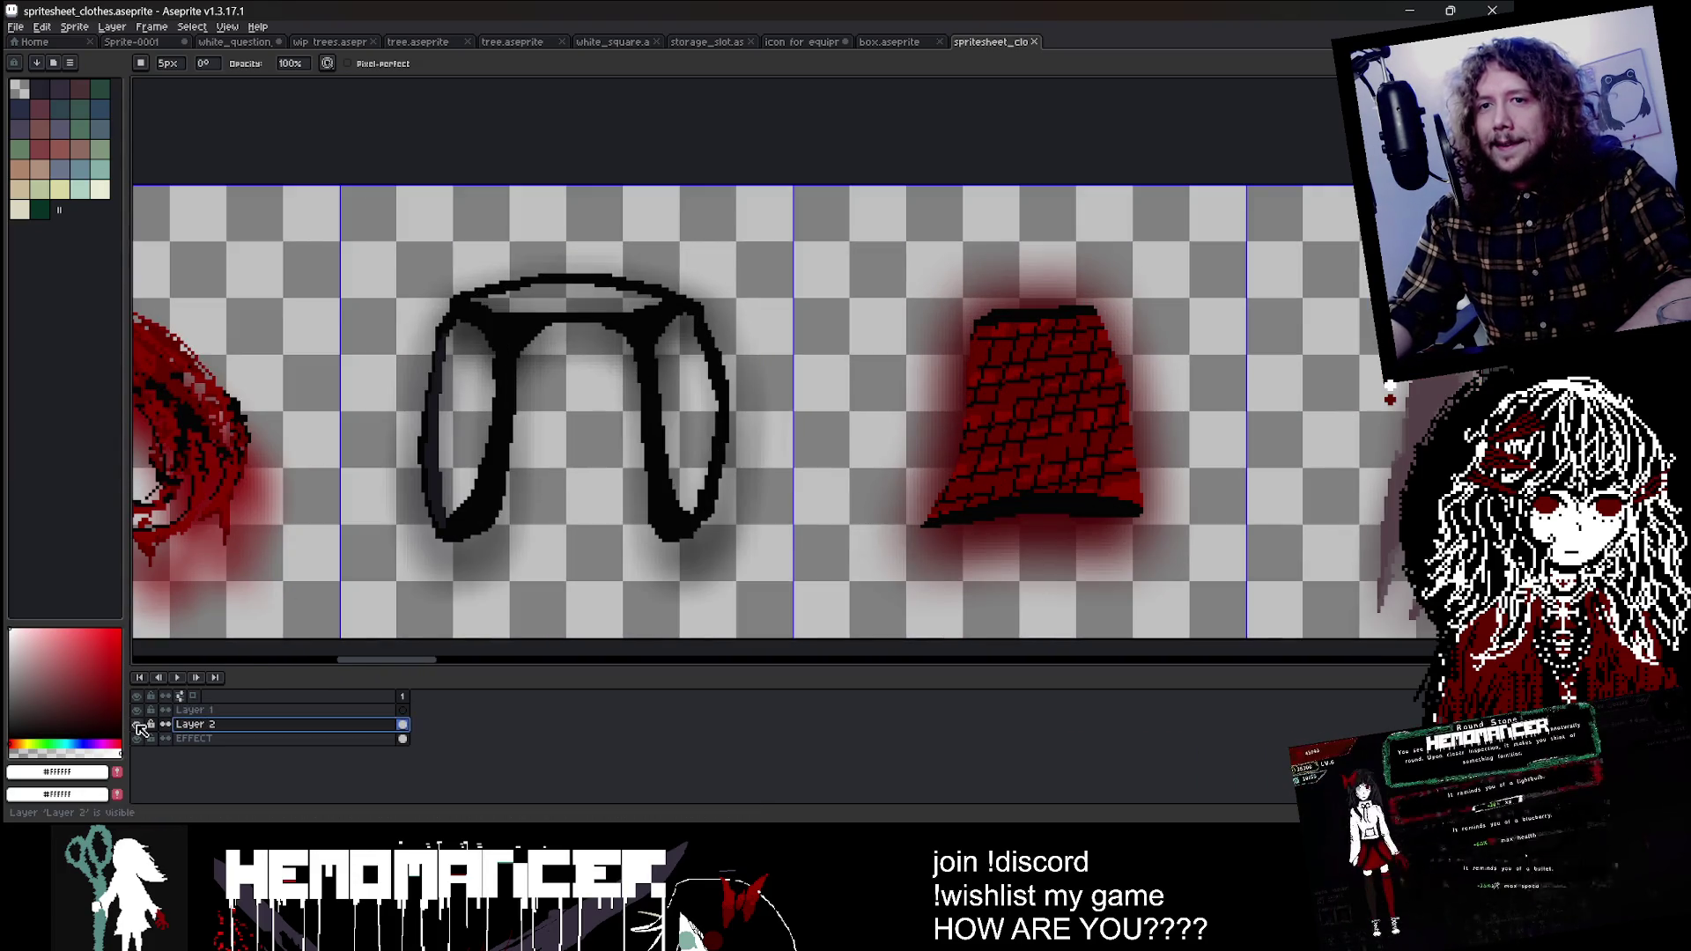
{"action": "key", "text": "m"}
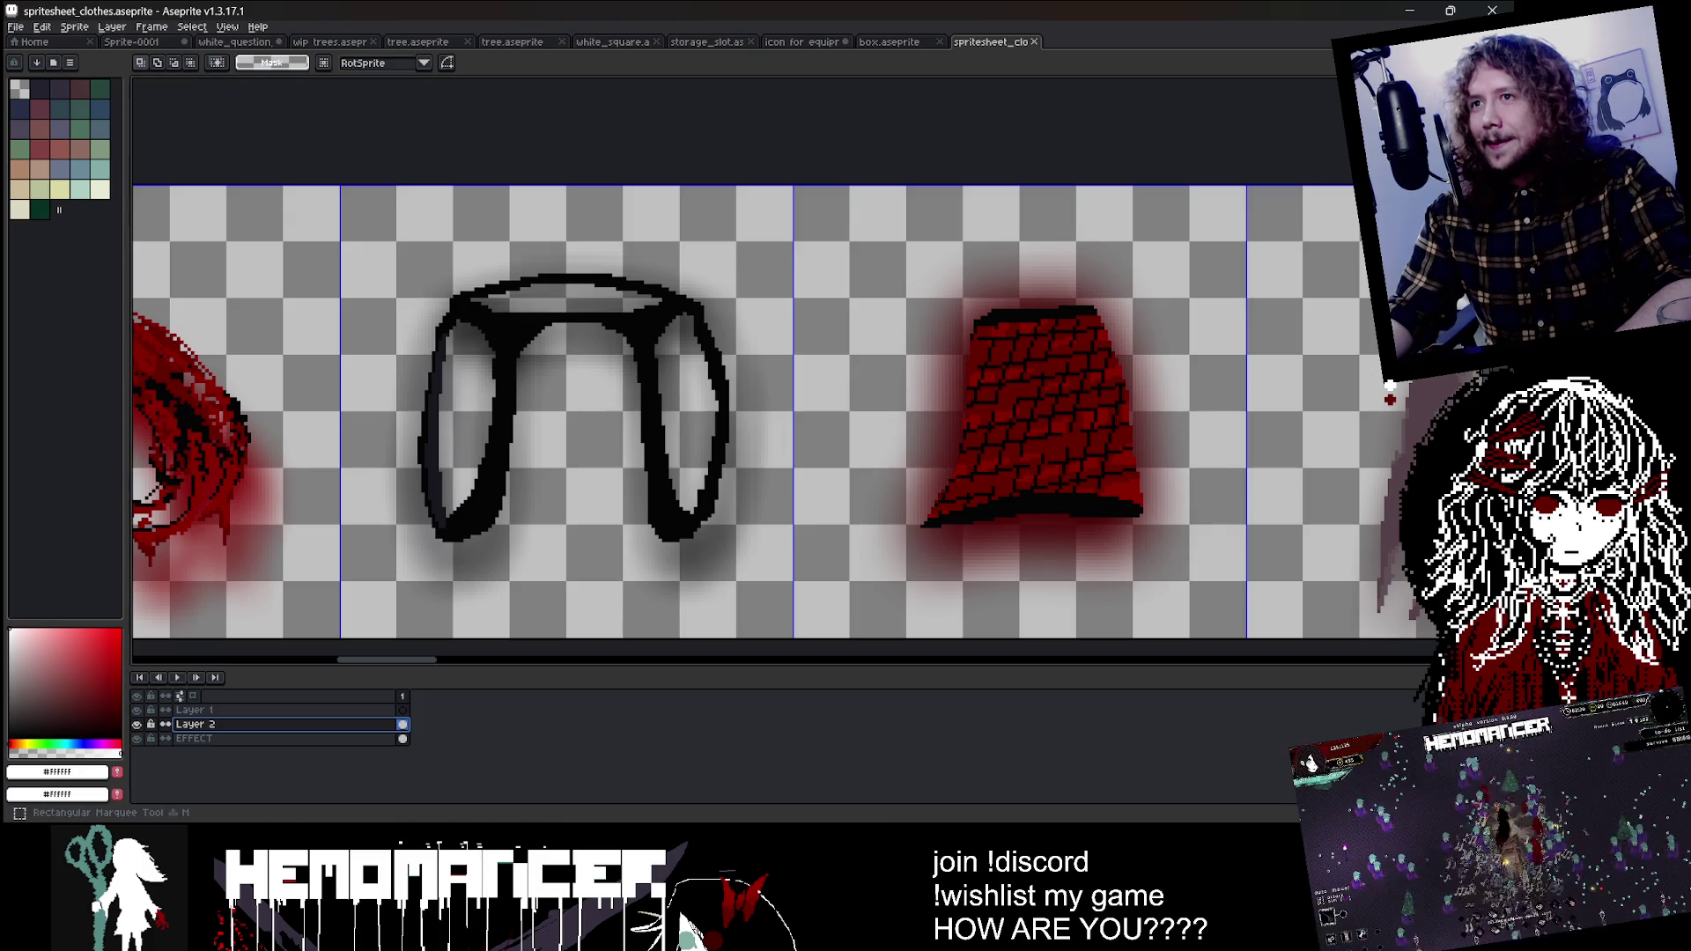
{"action": "left_click_drag", "start_coordinate": [390, 226], "coordinate": [740, 573]}
{"action": "left_click", "coordinate": [889, 41]}
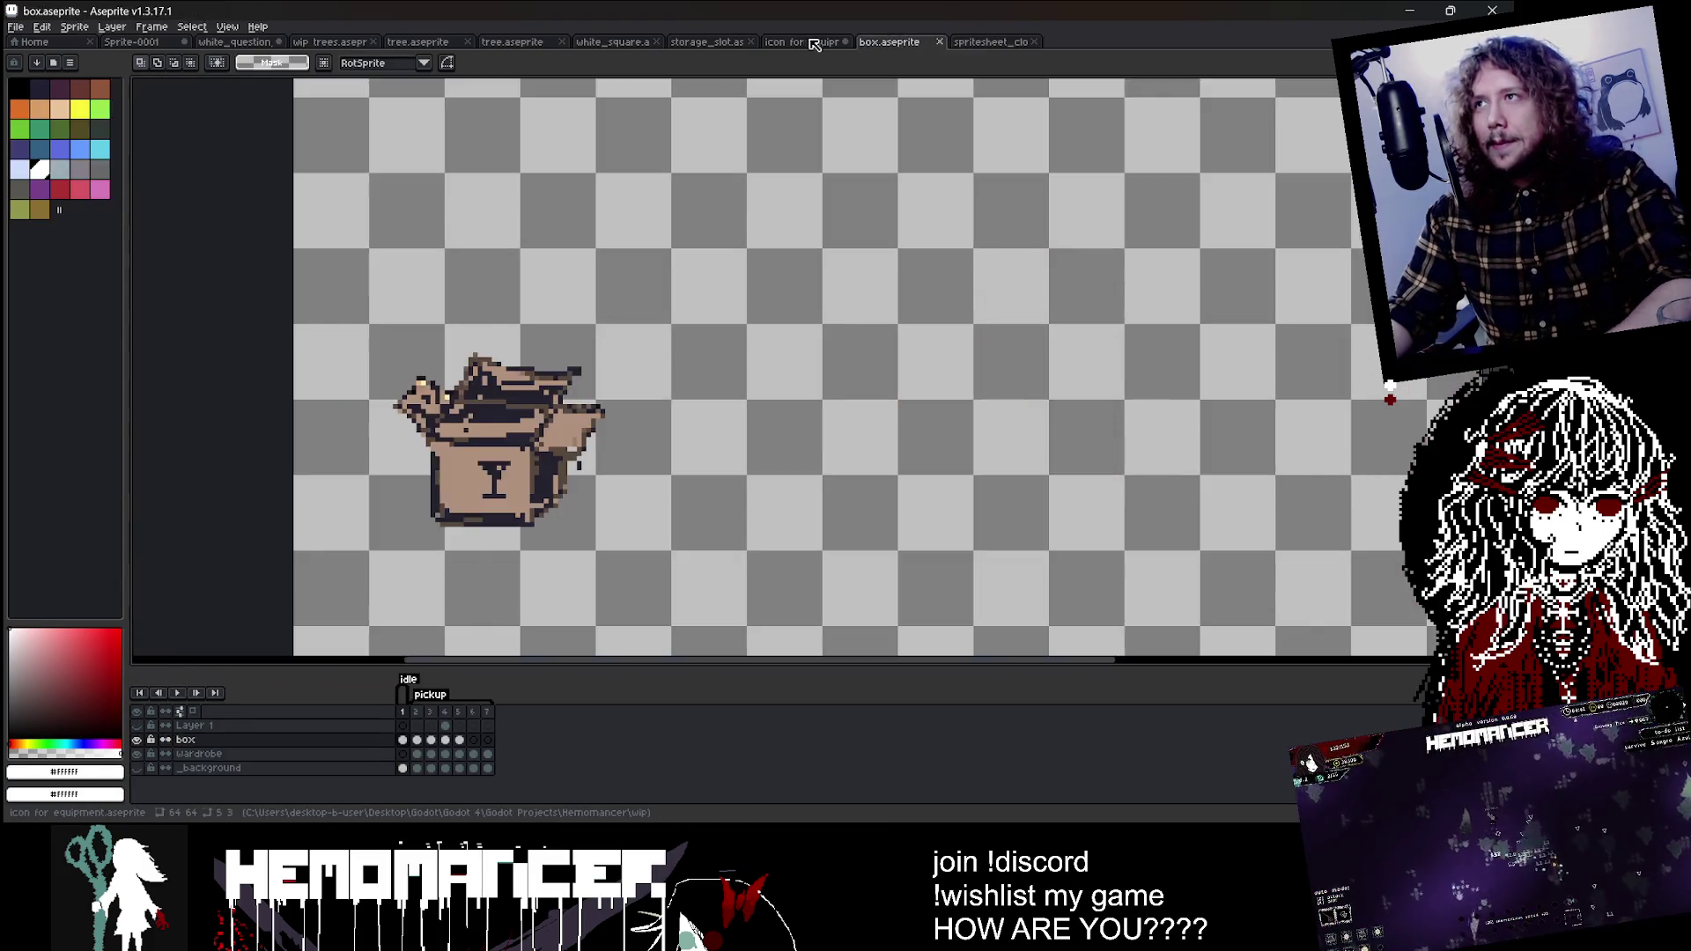
Step: In the equipment icon, add a new layer and move it below Layer 4
{"action": "left_click", "coordinate": [801, 42]}
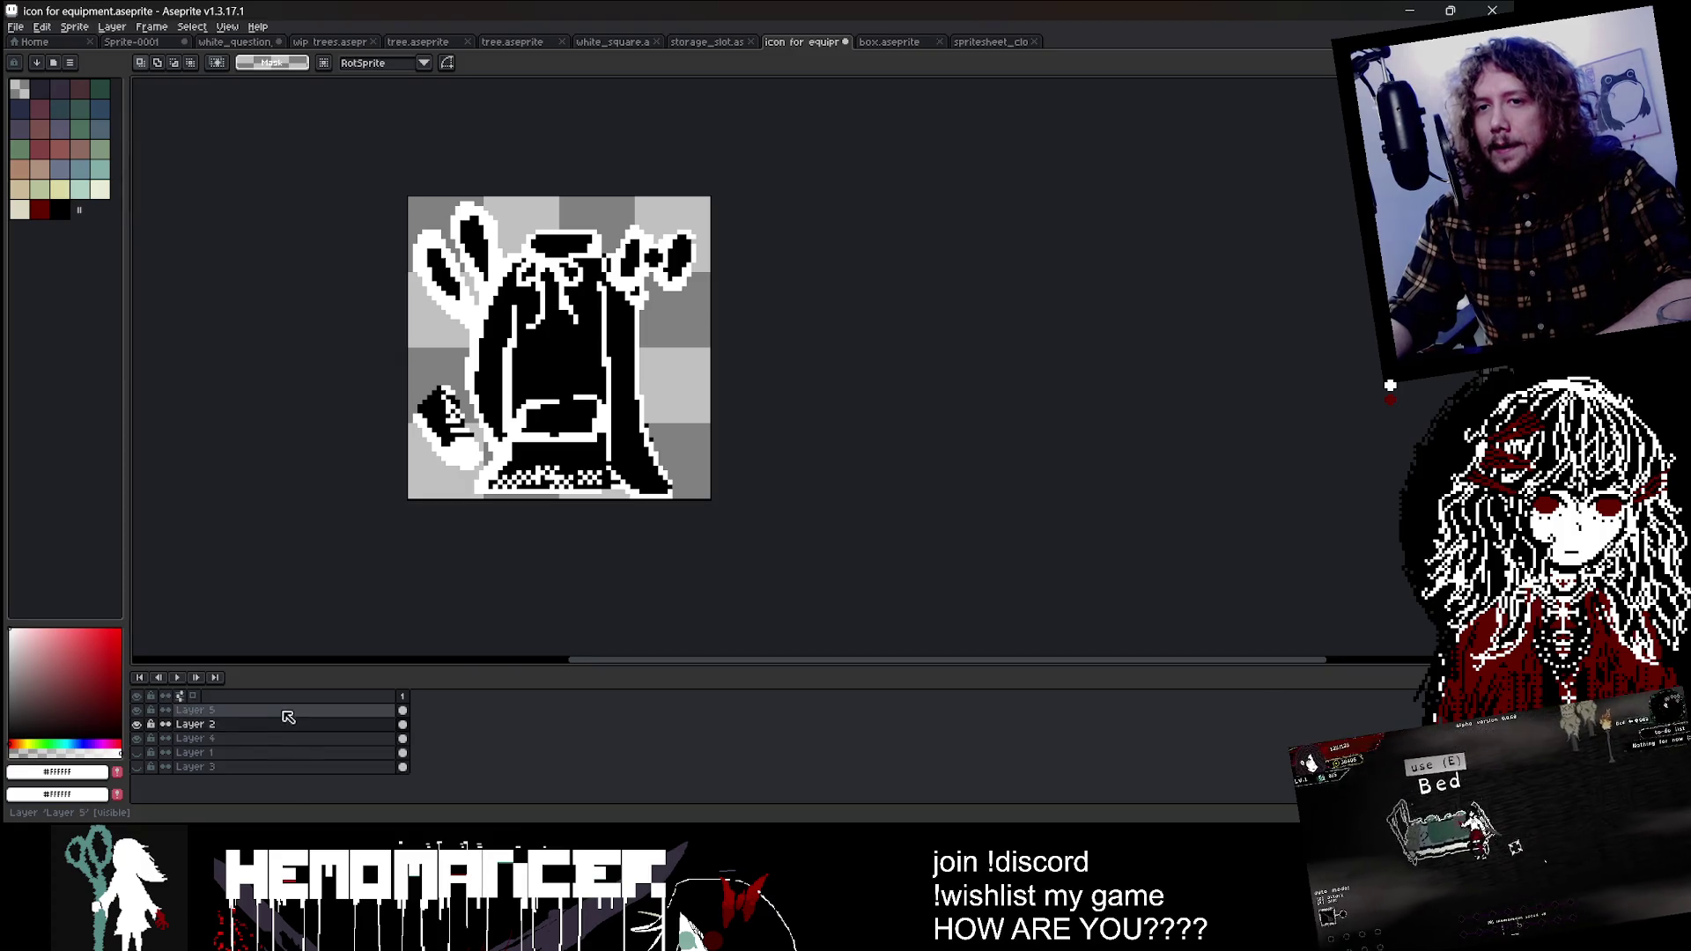
{"action": "right_click", "coordinate": [275, 744]}
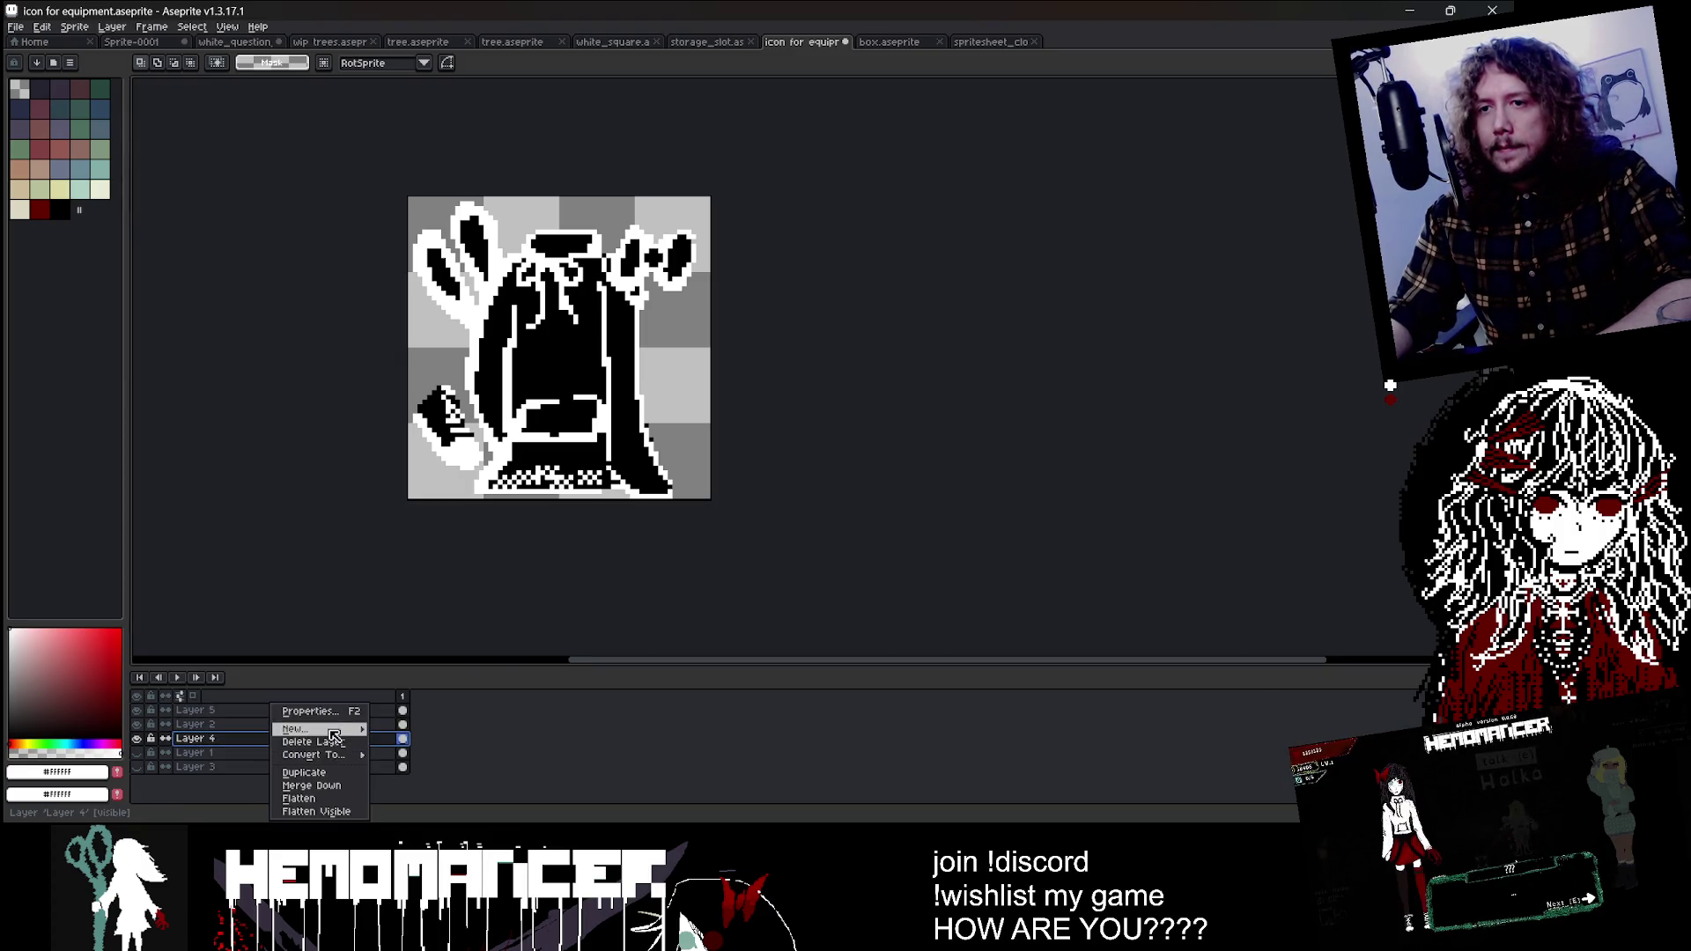
{"action": "left_click", "coordinate": [295, 747]}
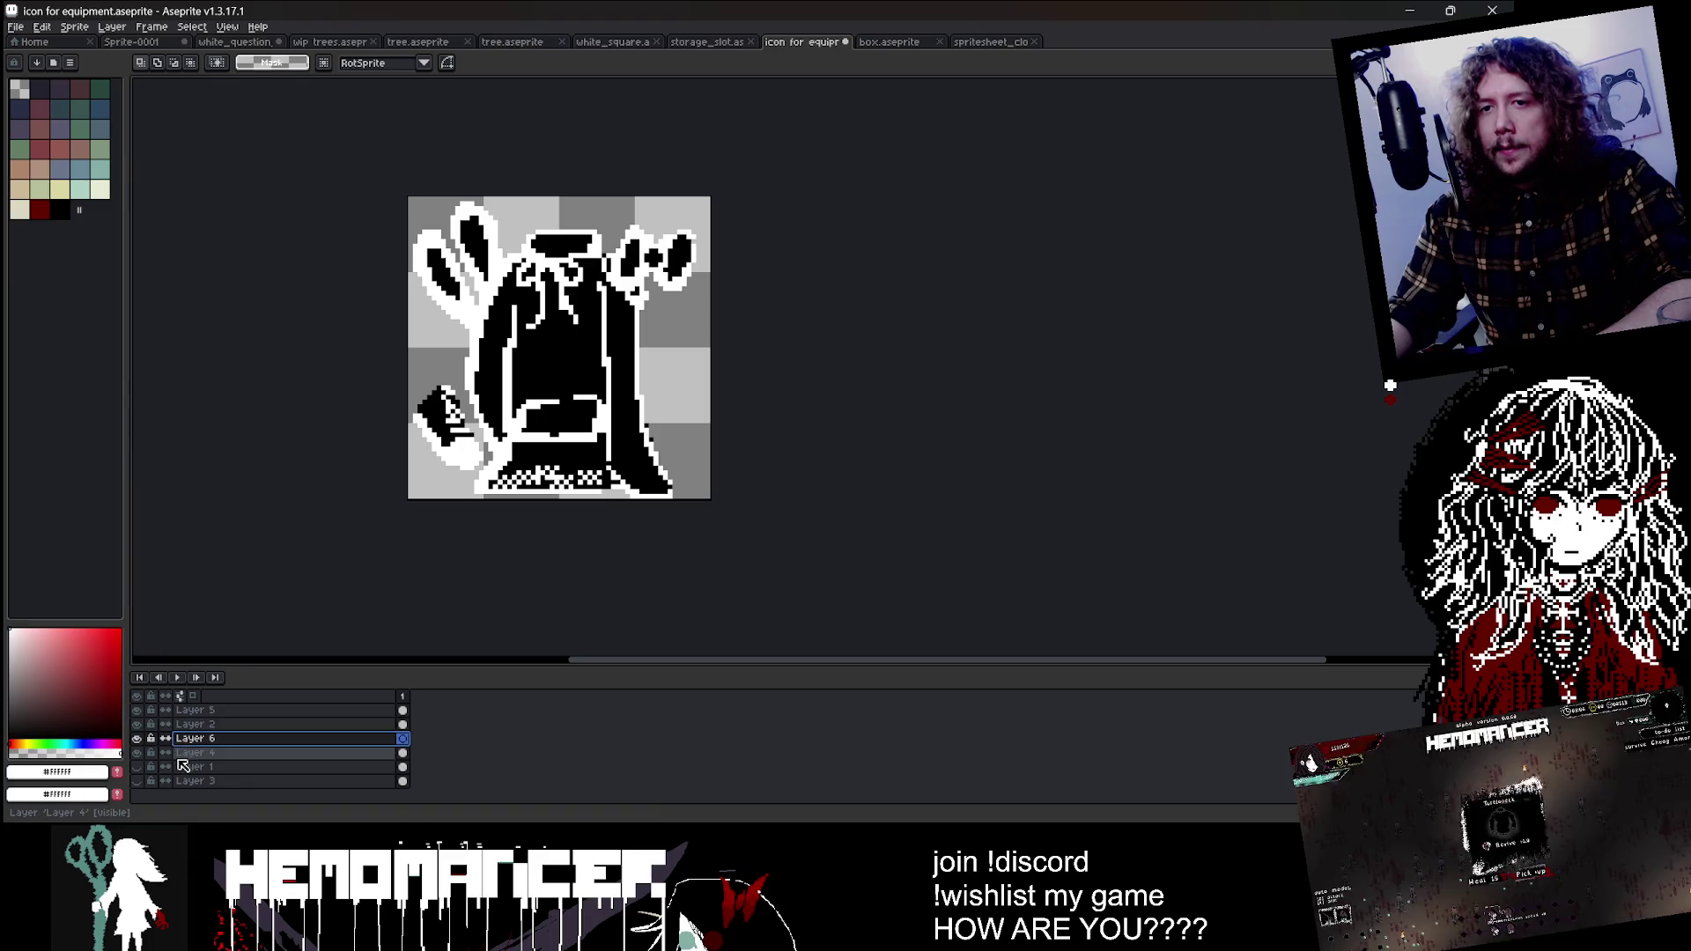
{"action": "left_click_drag", "start_coordinate": [179, 744], "coordinate": [180, 759]}
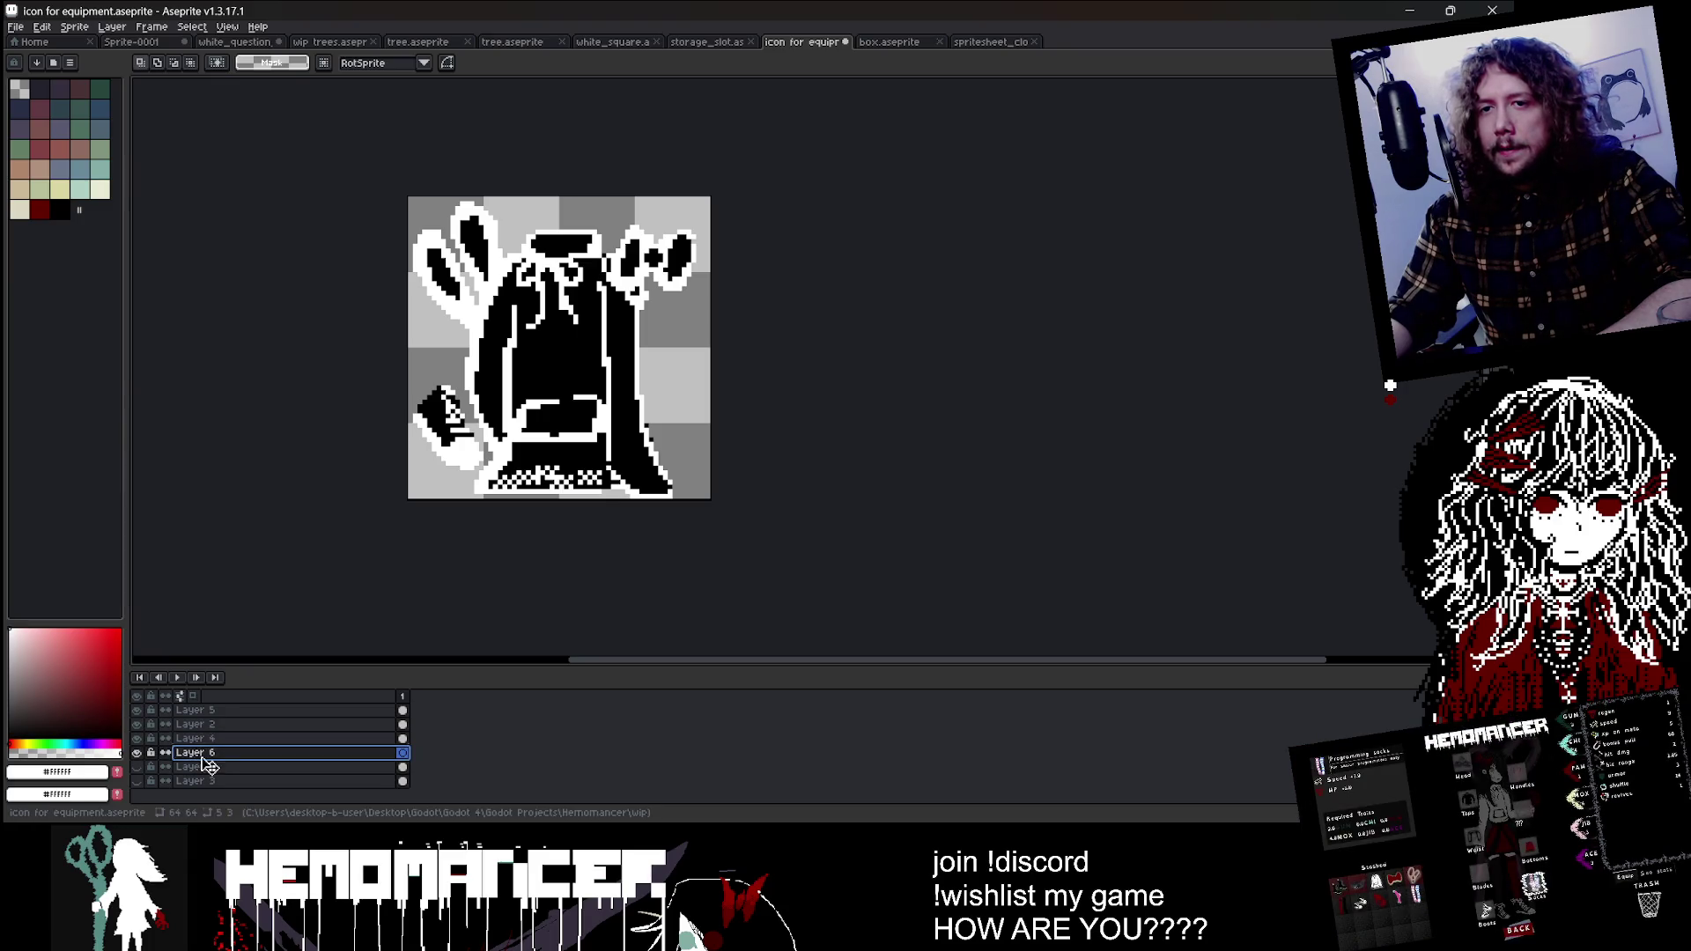
Step: Paste the pants, shrink them to about half size and rotate them to about 86°
{"action": "key", "text": "ctrl+v"}
{"action": "mouse_move", "coordinate": [881, 195]}
{"action": "left_mouse_down"}
{"action": "mouse_move", "coordinate": [746, 301]}
{"action": "mouse_move", "coordinate": [701, 287]}
{"action": "left_mouse_up"}
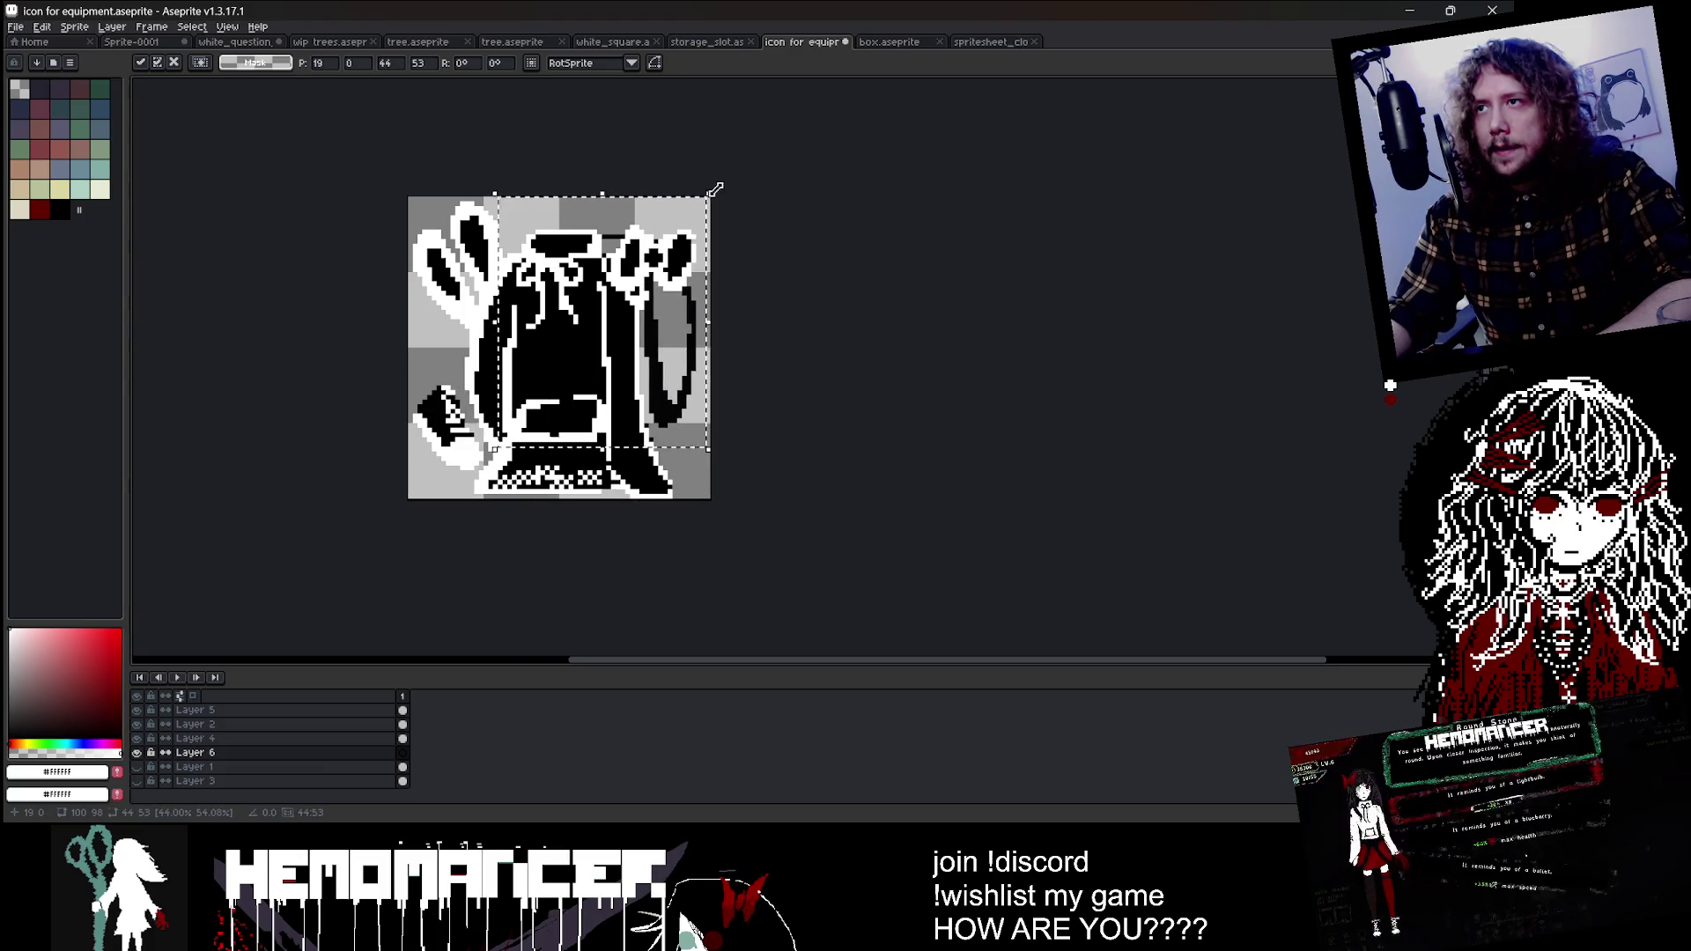
{"action": "mouse_move", "coordinate": [741, 259]}
{"action": "left_mouse_down"}
{"action": "mouse_move", "coordinate": [646, 354]}
{"action": "mouse_move", "coordinate": [660, 354]}
{"action": "left_mouse_up"}
{"action": "left_click_drag", "start_coordinate": [647, 262], "coordinate": [792, 354]}
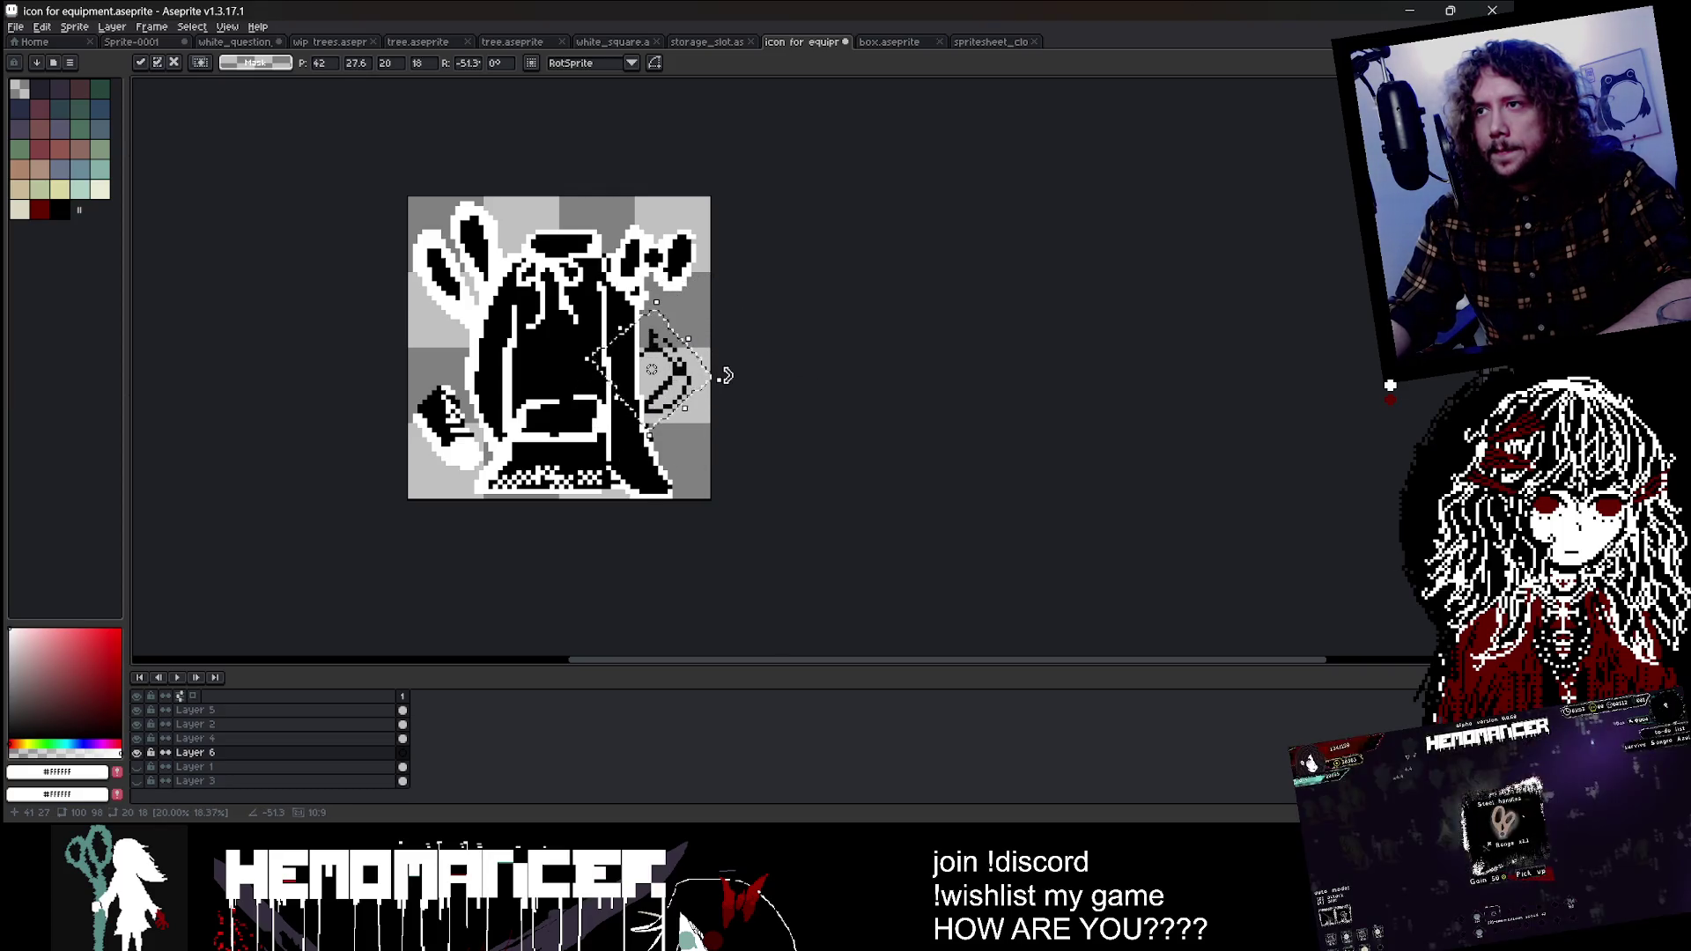
{"action": "mouse_move", "coordinate": [722, 370]}
{"action": "left_mouse_down"}
{"action": "mouse_move", "coordinate": [625, 364]}
{"action": "mouse_move", "coordinate": [746, 356]}
{"action": "left_mouse_up"}
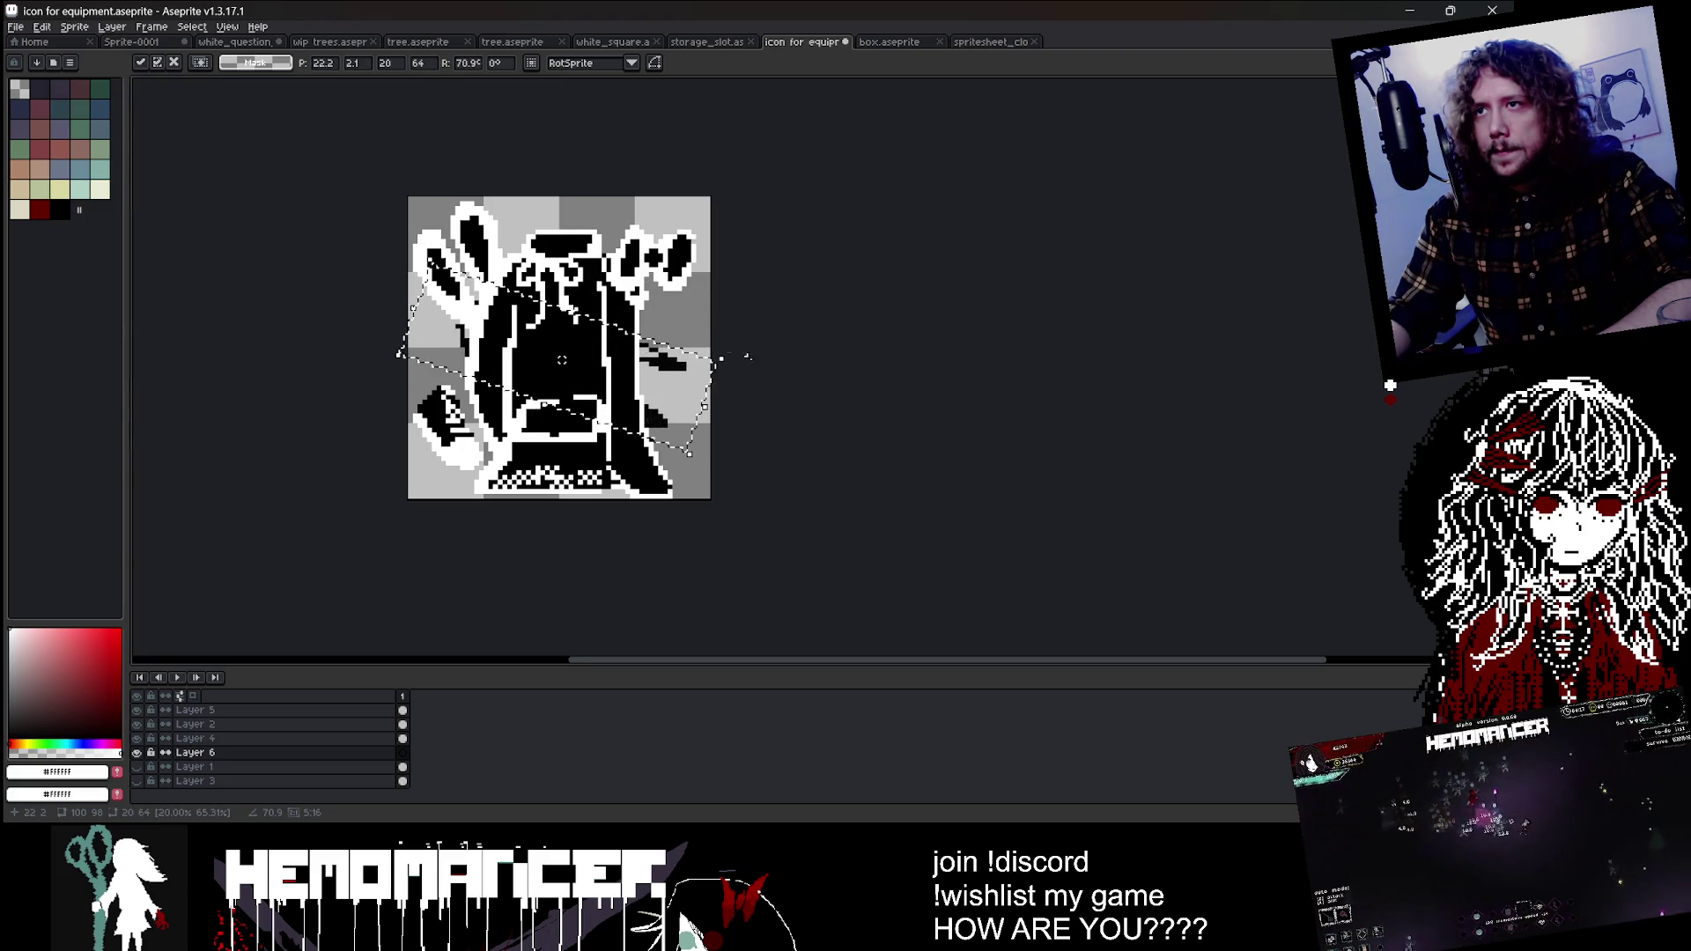
{"action": "left_click_drag", "start_coordinate": [746, 356], "coordinate": [716, 315]}
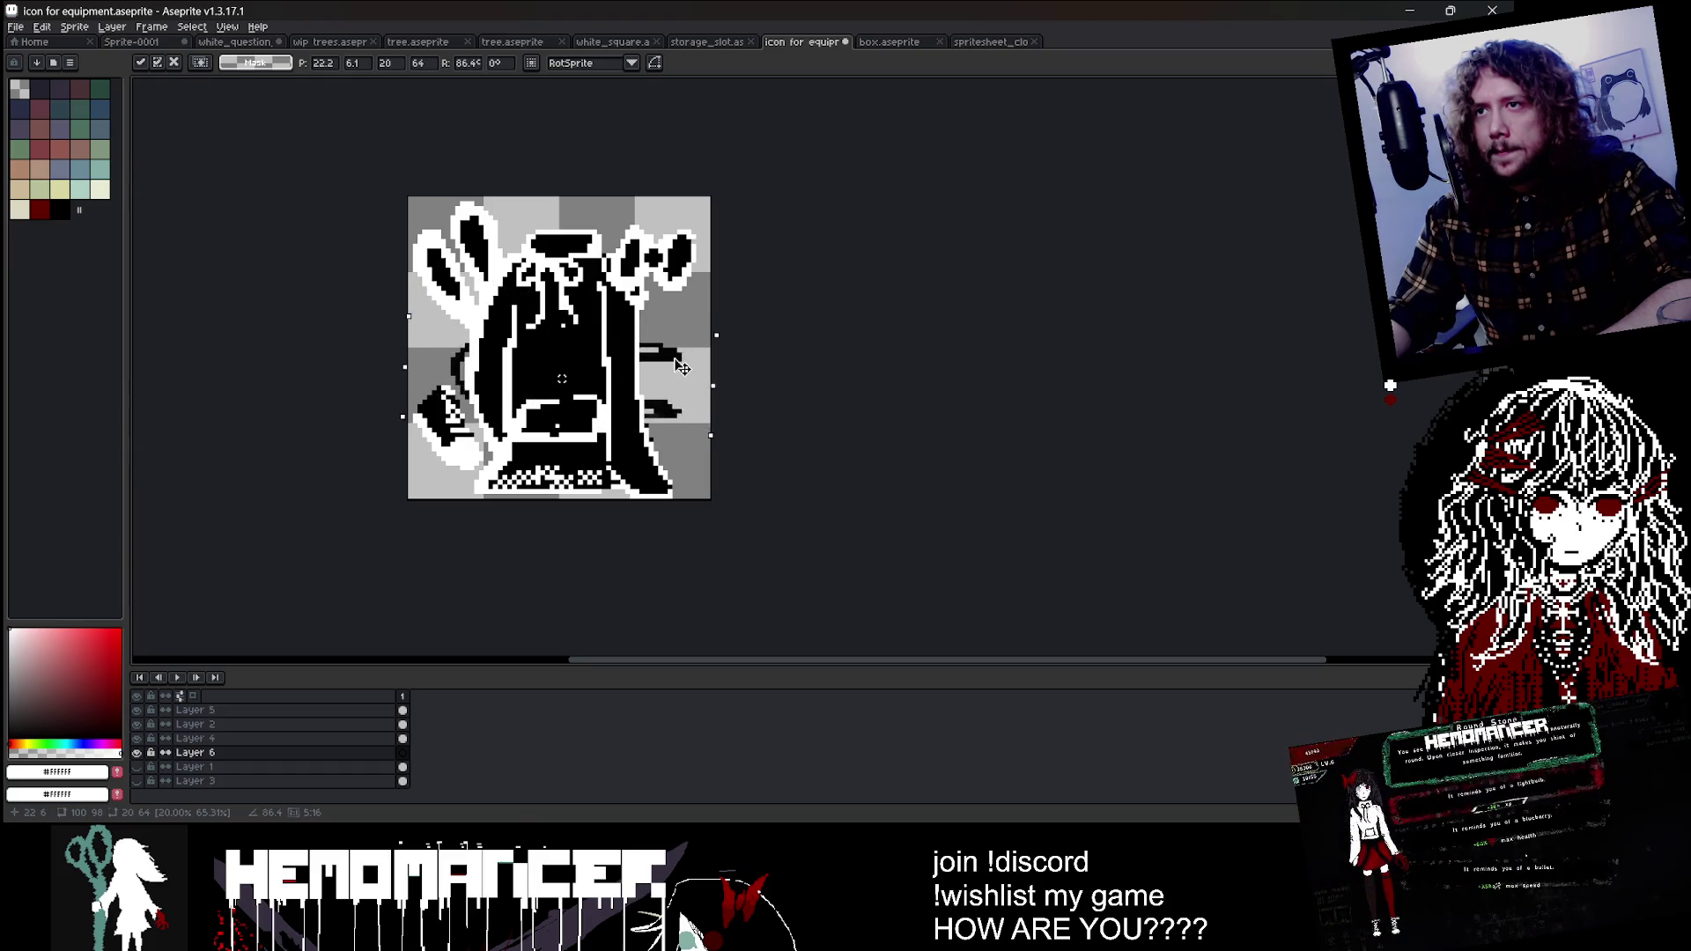
Step: Apply the pasted pants' scale and rotation, then switch to the pencil
{"action": "key", "text": "u"}
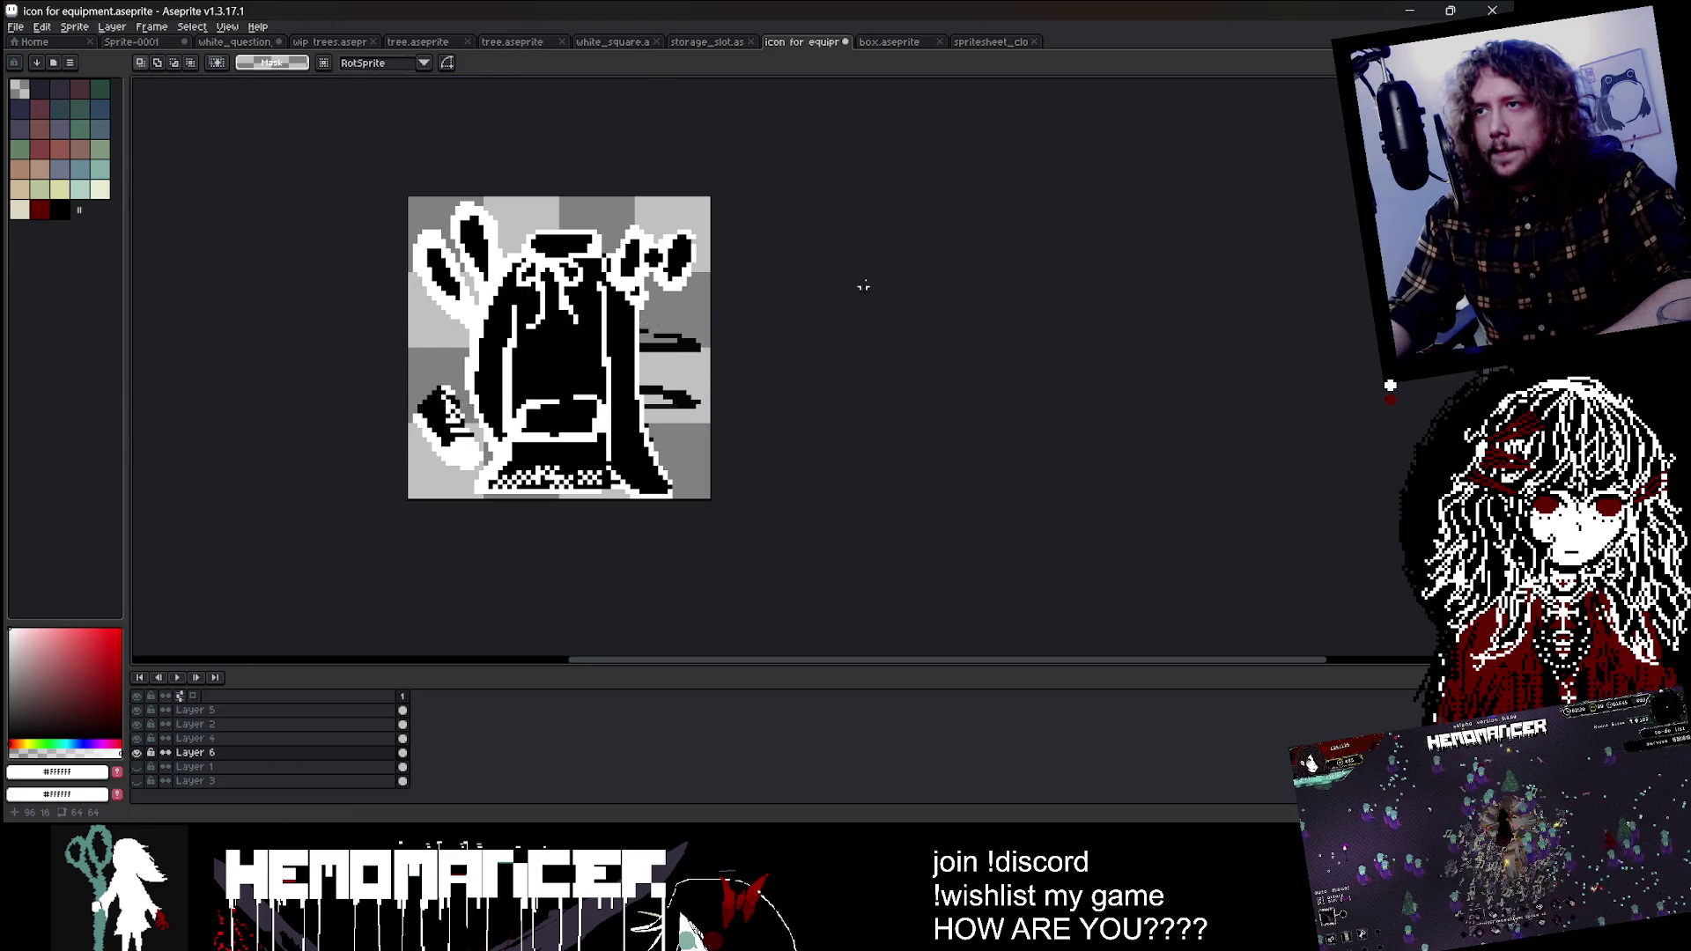
{"action": "scroll", "coordinate": [860, 283], "scroll_direction": "down", "scroll_amount": 5}
{"action": "scroll", "coordinate": [717, 376], "scroll_direction": "up", "scroll_amount": 5}
{"action": "scroll", "coordinate": [629, 377], "scroll_direction": "up", "scroll_amount": 1}
{"action": "key", "text": "b"}
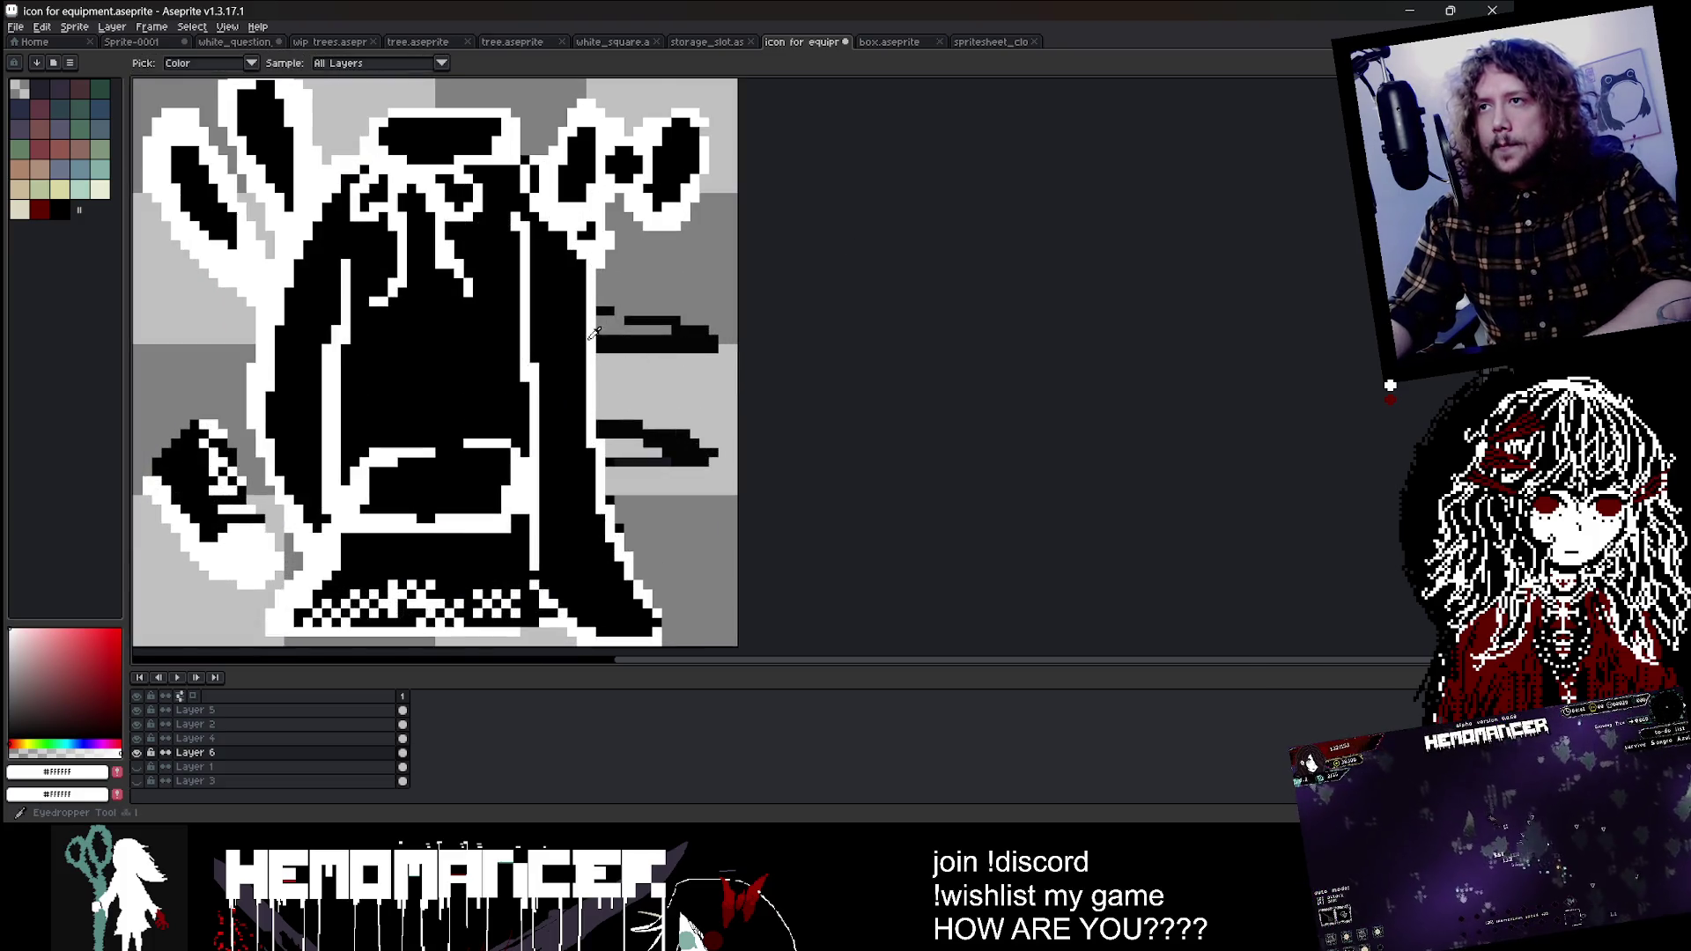
{"action": "scroll", "coordinate": [606, 335], "scroll_direction": "up", "scroll_amount": 2}
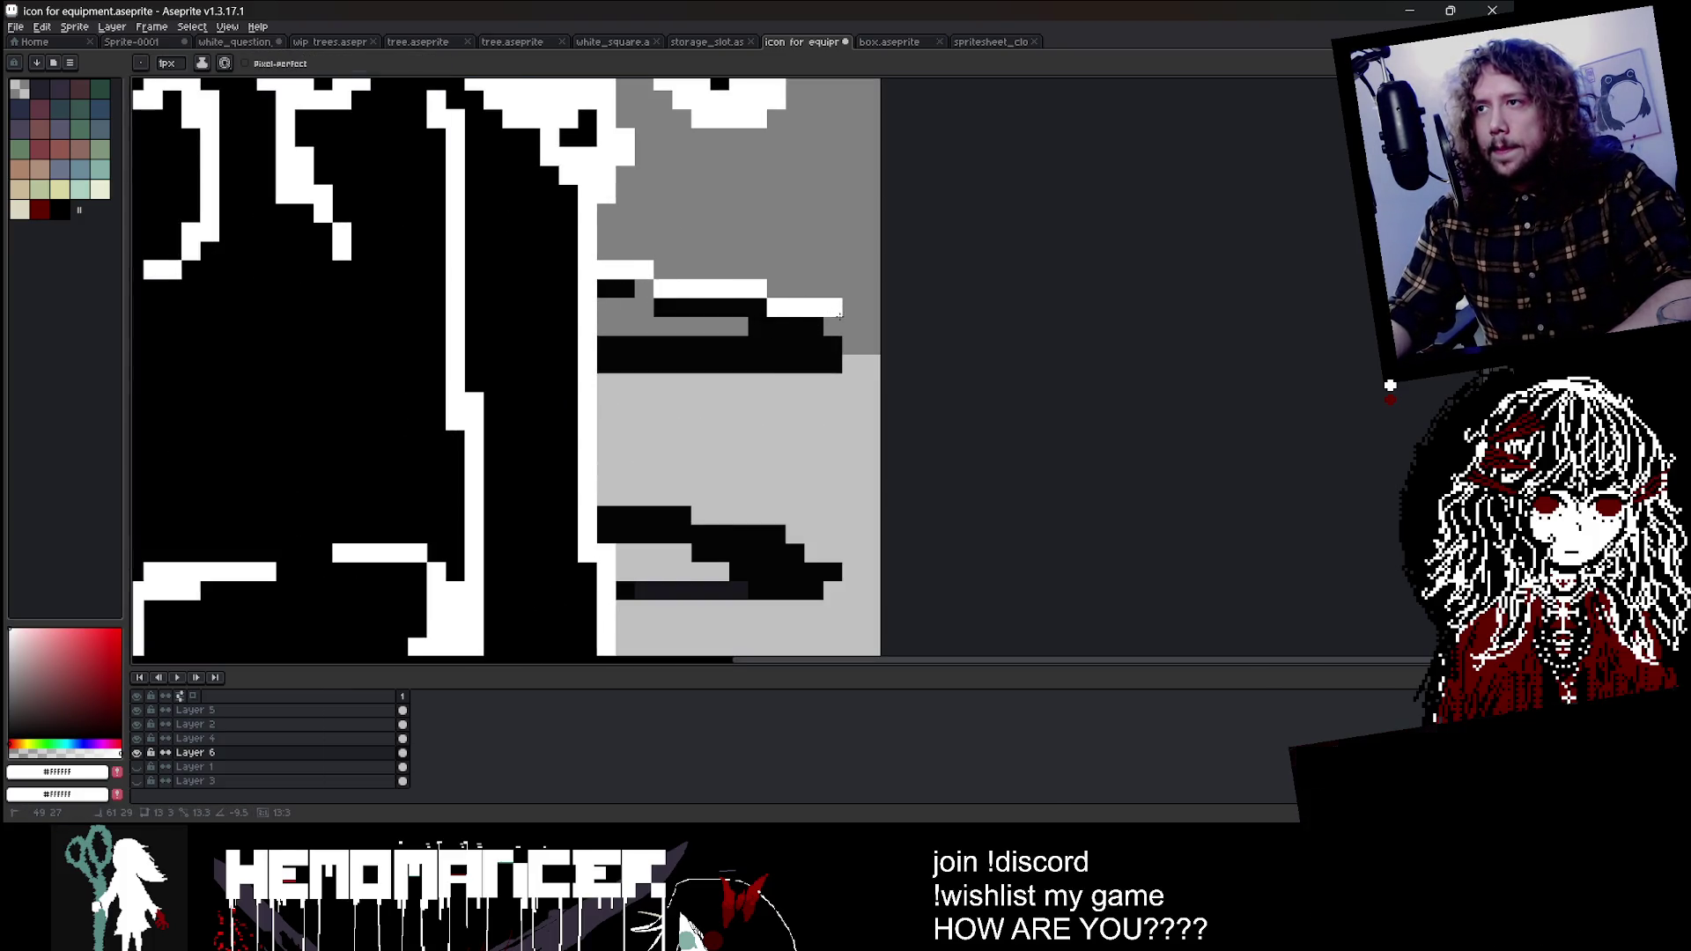
{"action": "scroll", "coordinate": [818, 370], "scroll_direction": "down", "scroll_amount": 5}
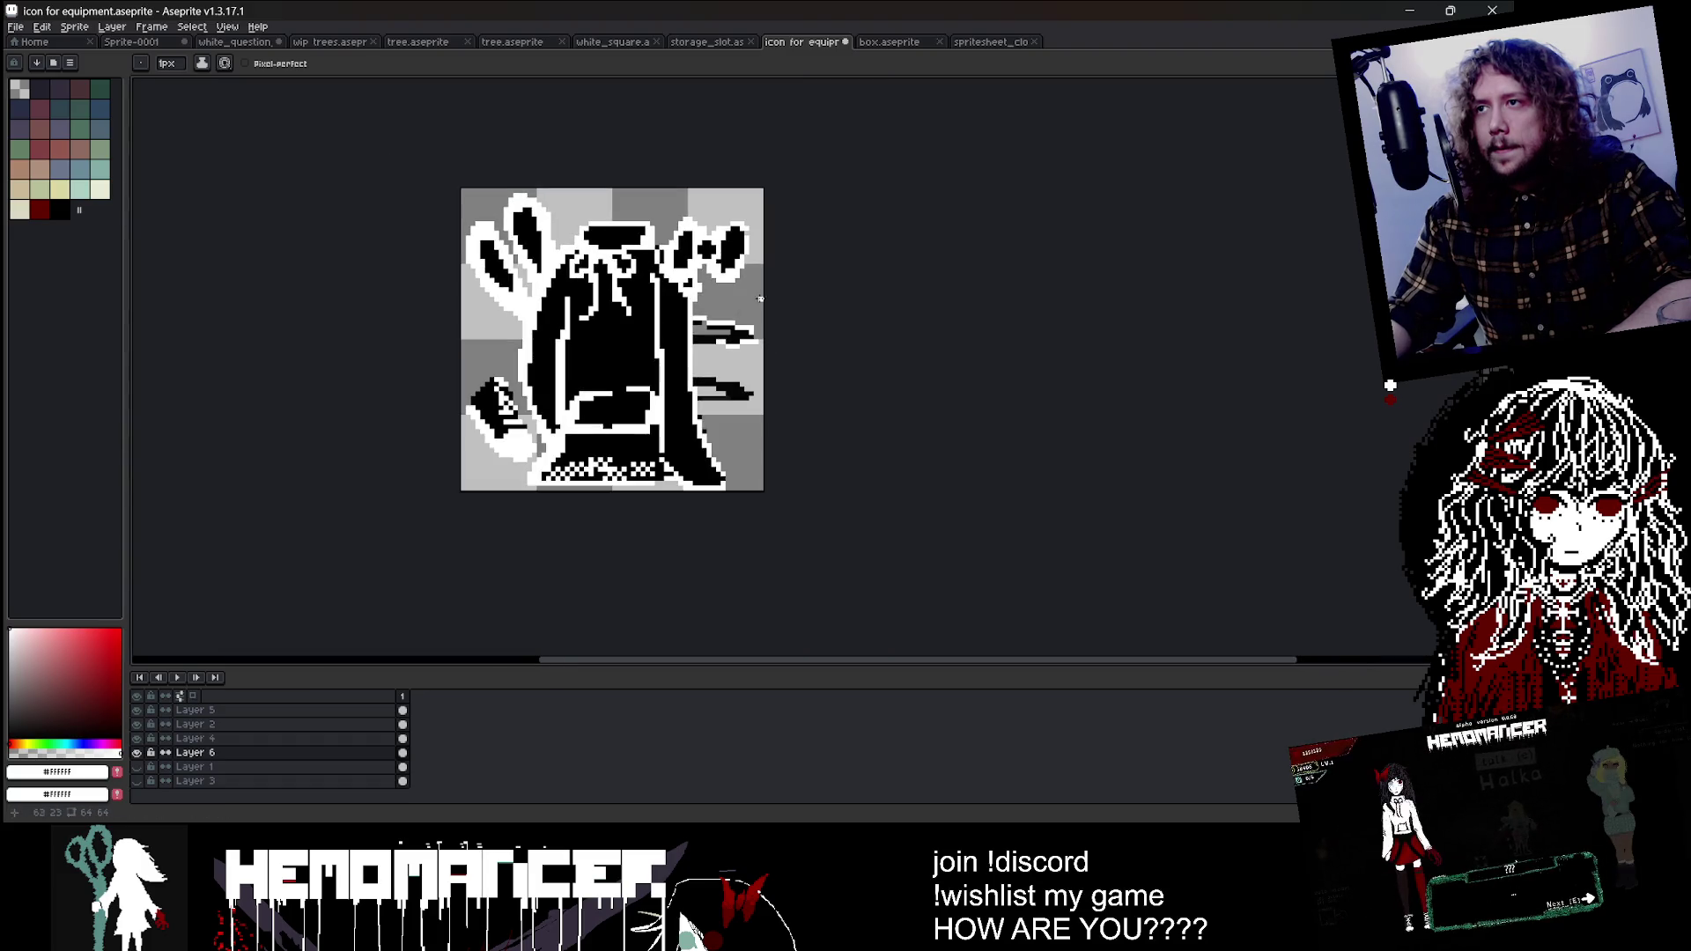
{"action": "scroll", "coordinate": [691, 358], "scroll_direction": "up", "scroll_amount": 1}
{"action": "scroll", "coordinate": [679, 350], "scroll_direction": "down", "scroll_amount": 3}
{"action": "scroll", "coordinate": [705, 395], "scroll_direction": "up", "scroll_amount": 3}
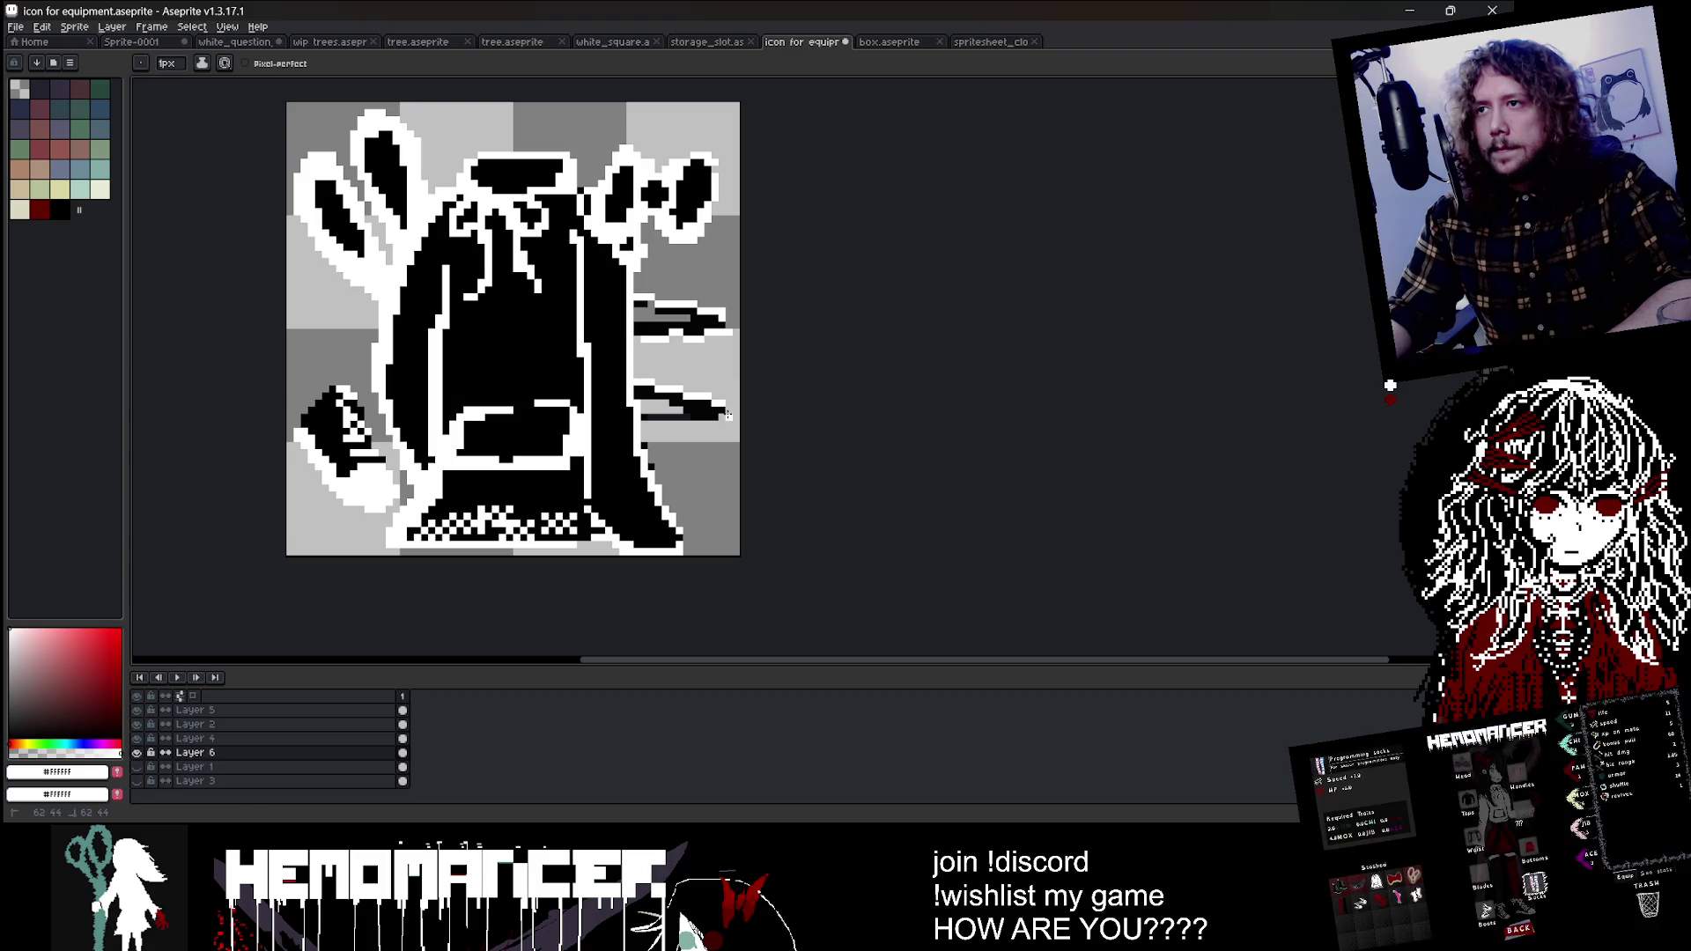
{"action": "scroll", "coordinate": [734, 344], "scroll_direction": "down", "scroll_amount": 2}
{"action": "scroll", "coordinate": [810, 273], "scroll_direction": "down", "scroll_amount": 2}
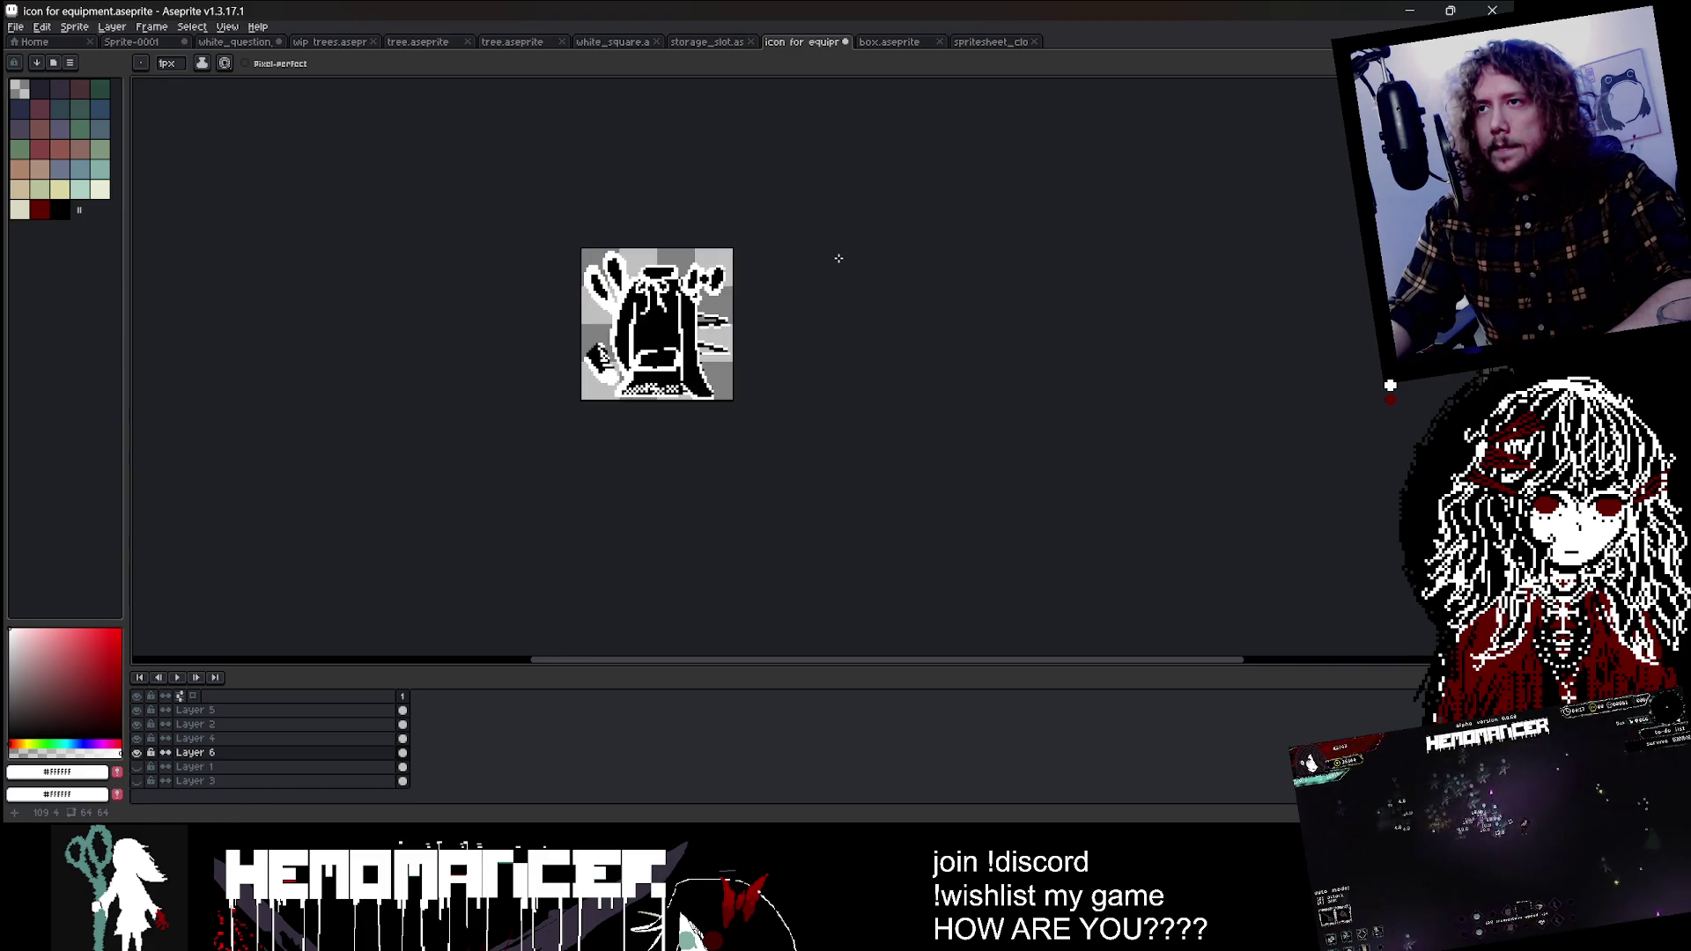
{"action": "scroll", "coordinate": [683, 278], "scroll_direction": "up", "scroll_amount": 3}
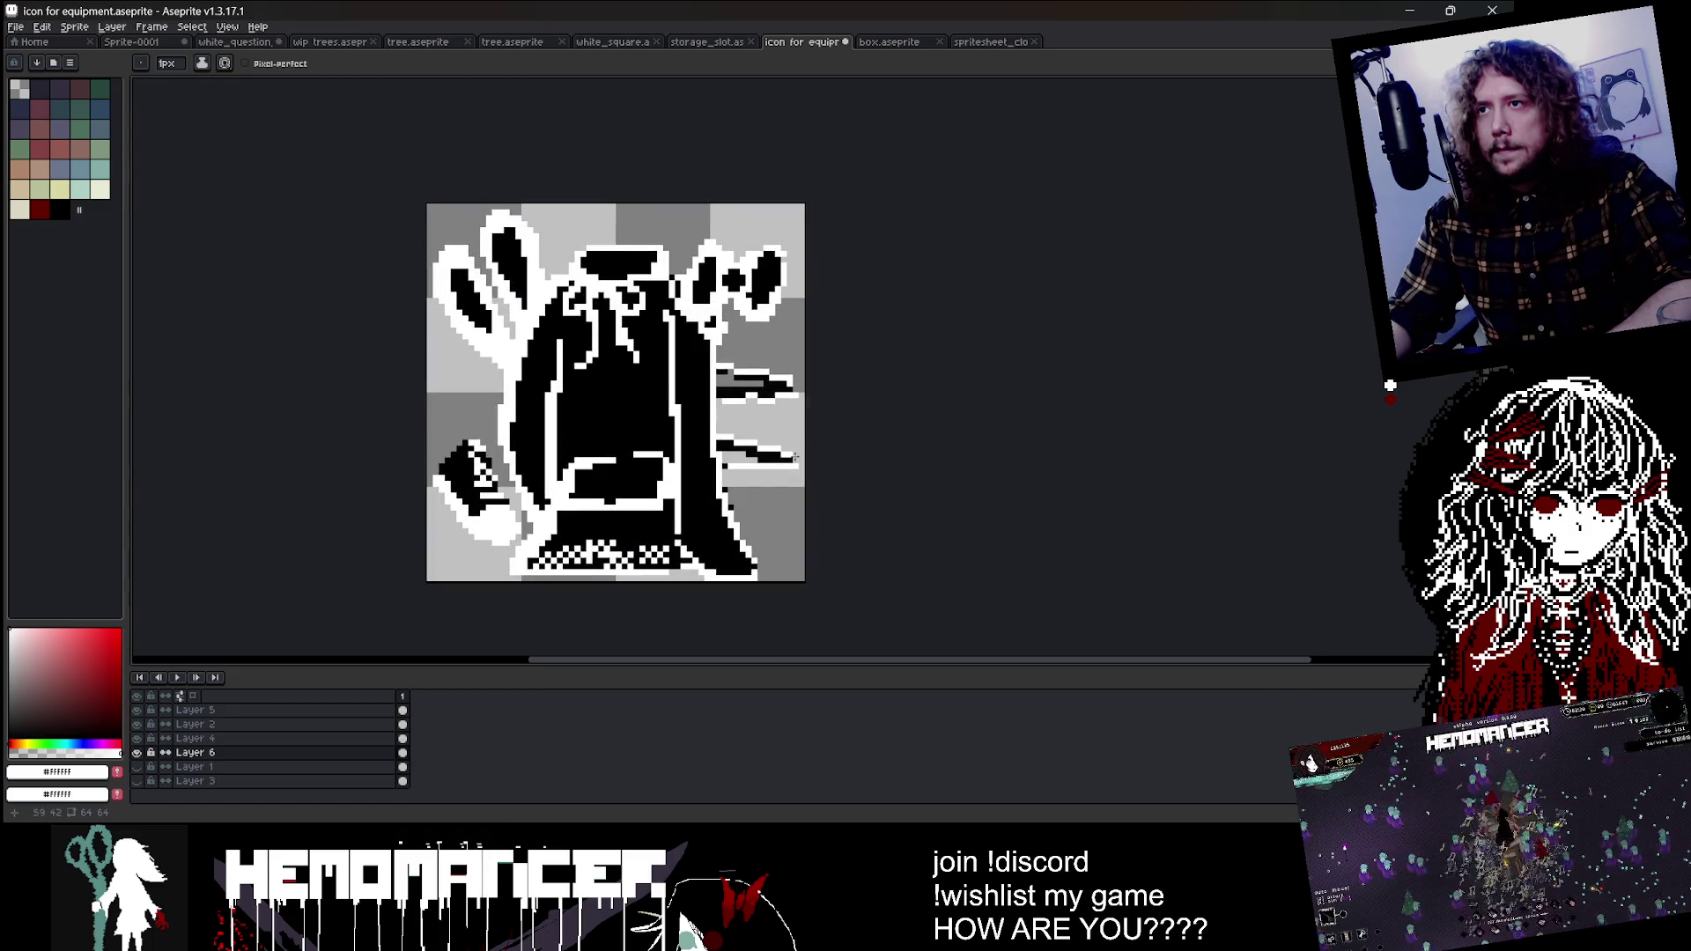
Step: Undo the side strokes and draw a white diagonal out from the cloak
{"action": "key", "text": "ctrl+z"}
{"action": "key", "text": "ctrl+z"}
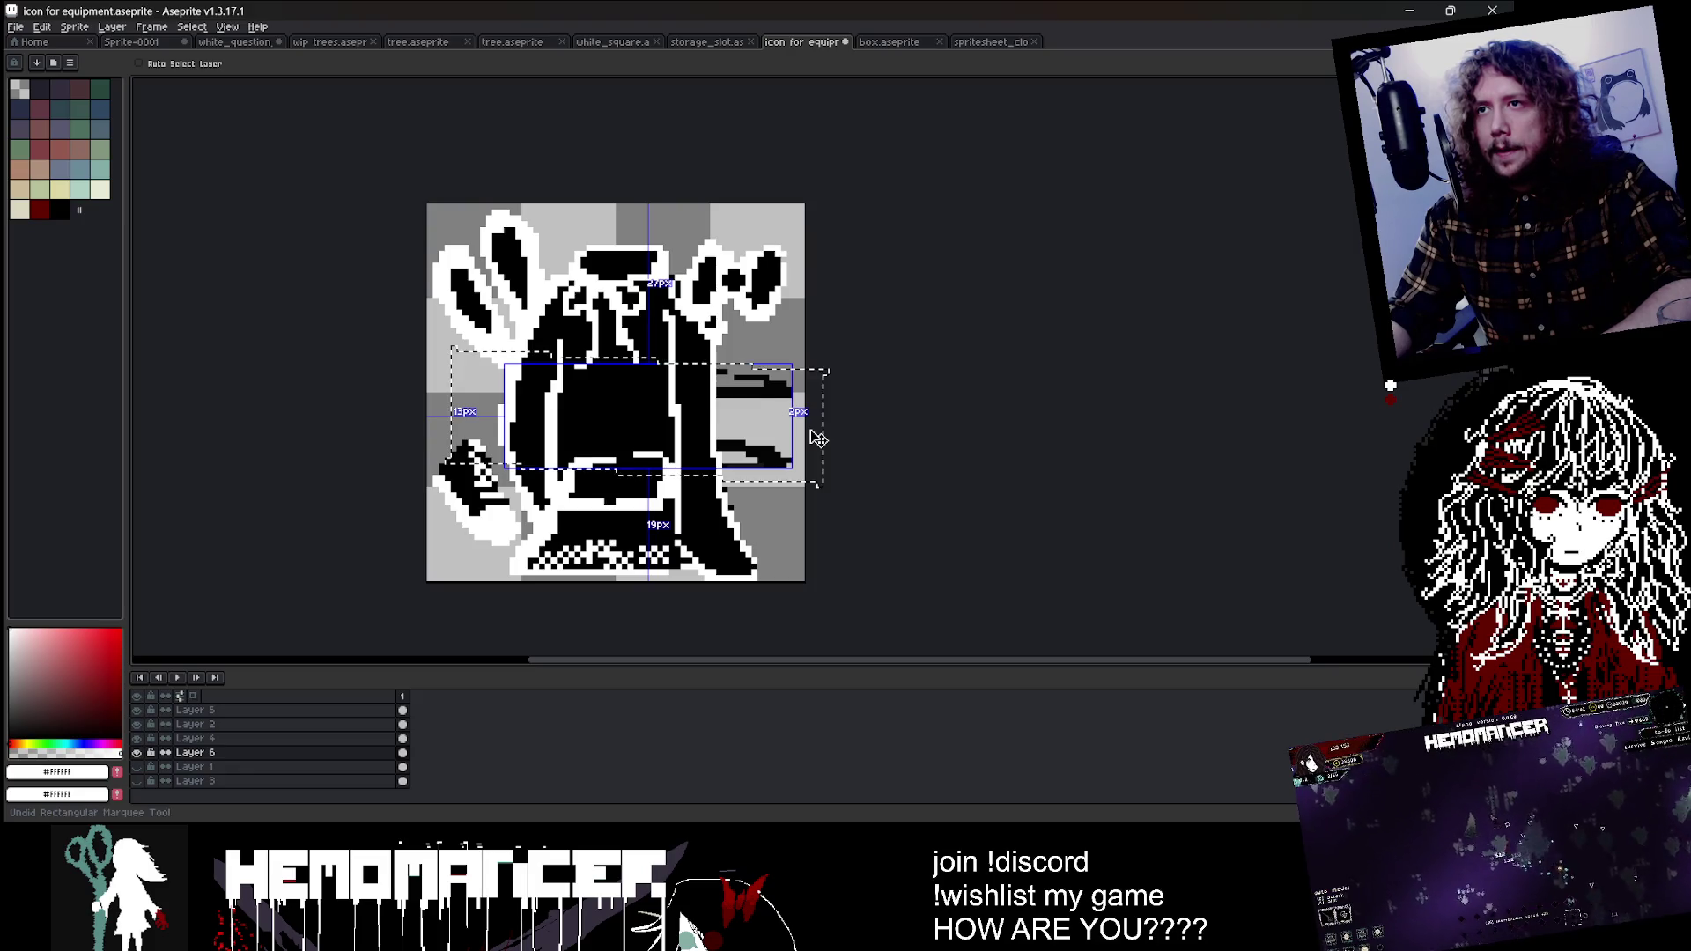
{"action": "key", "text": "ctrl+z"}
{"action": "left_click_drag", "start_coordinate": [715, 423], "coordinate": [788, 483]}
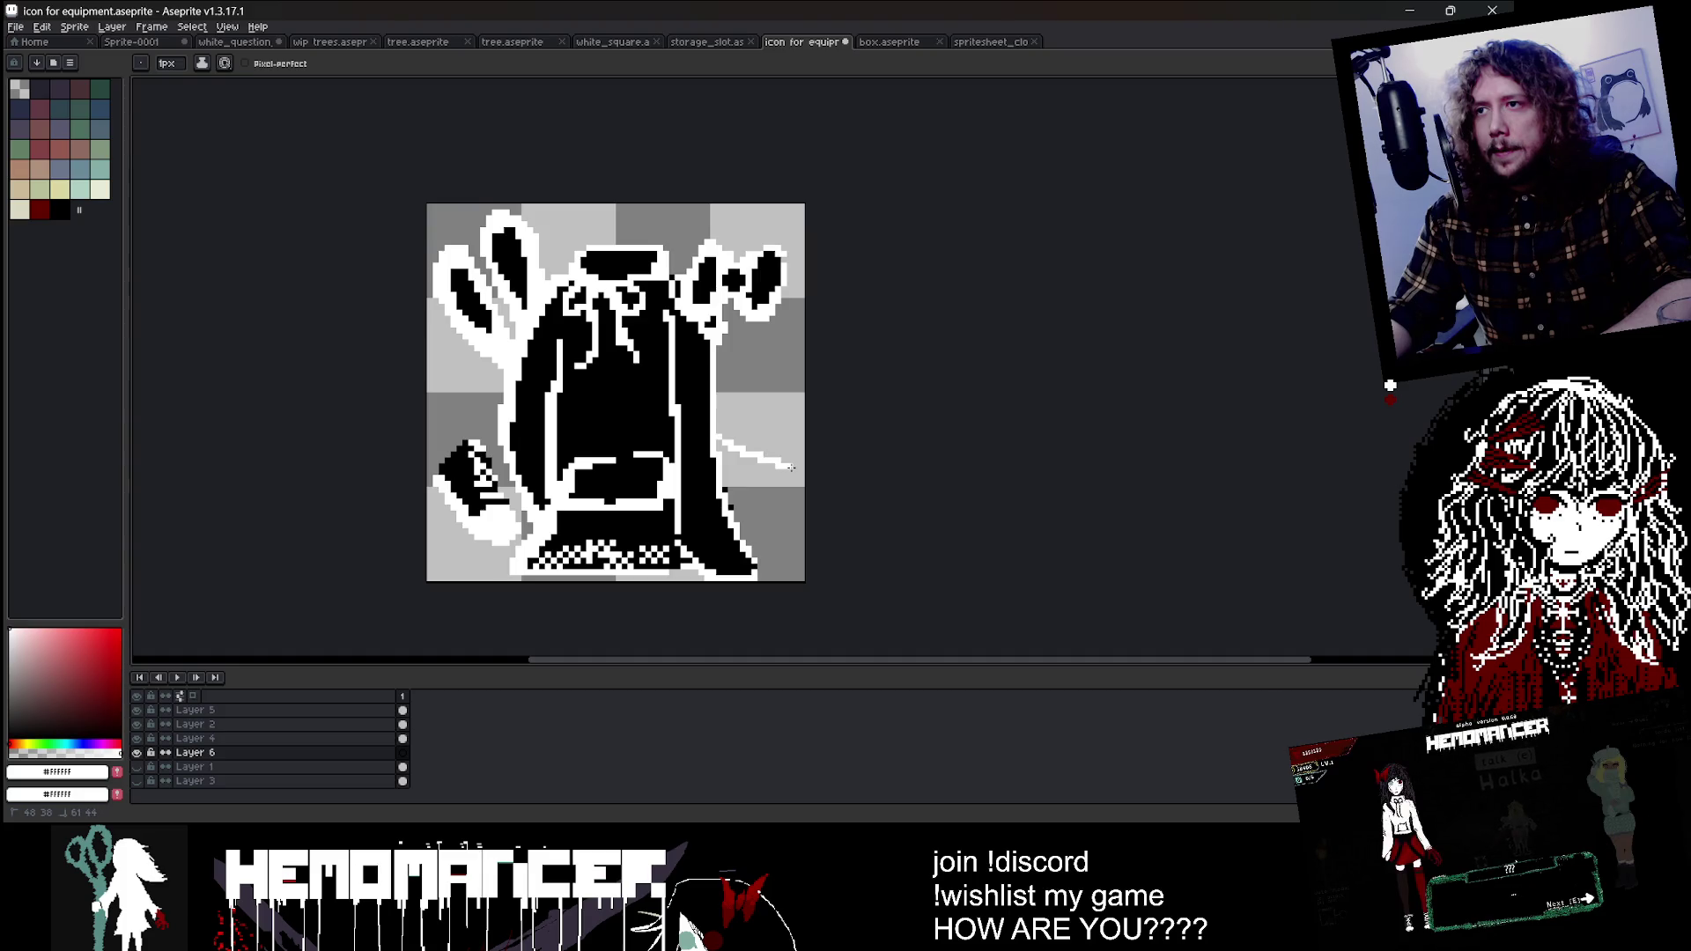
Step: Pencil a black stroke along the white diagonal, undoing a stray fill
{"action": "left_click", "coordinate": [715, 475], "text": "alt"}
{"action": "key", "text": "g"}
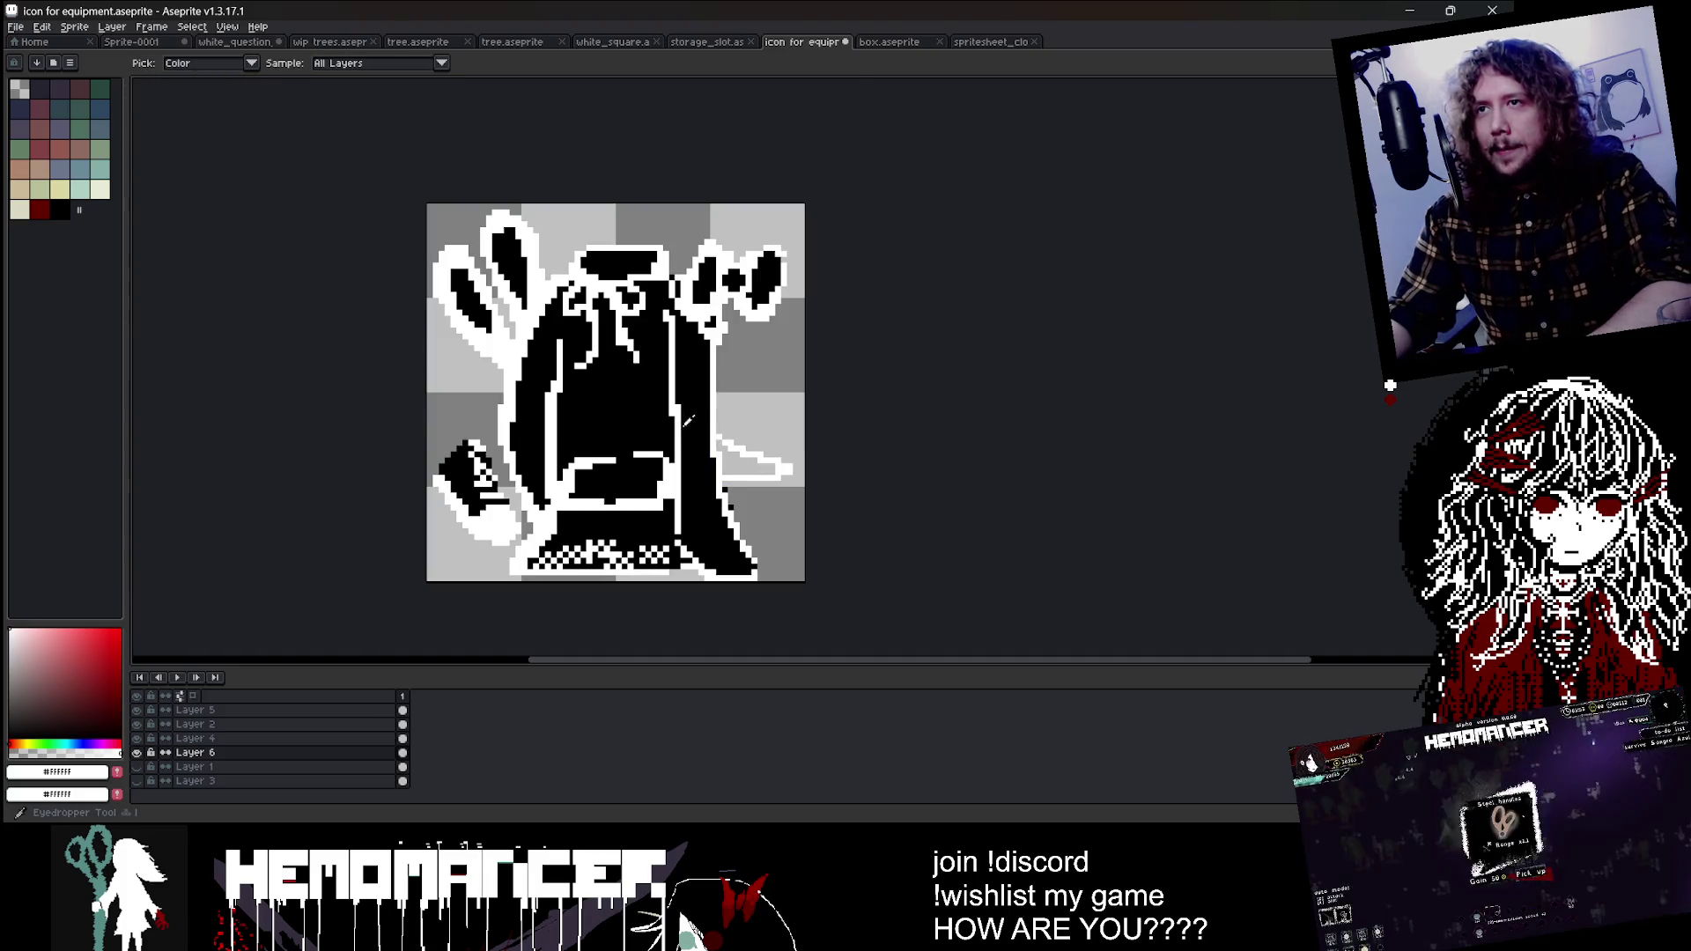
{"action": "scroll", "coordinate": [750, 458], "scroll_direction": "up", "scroll_amount": 1}
{"action": "left_click", "coordinate": [749, 457]}
{"action": "key", "text": "ctrl+z"}
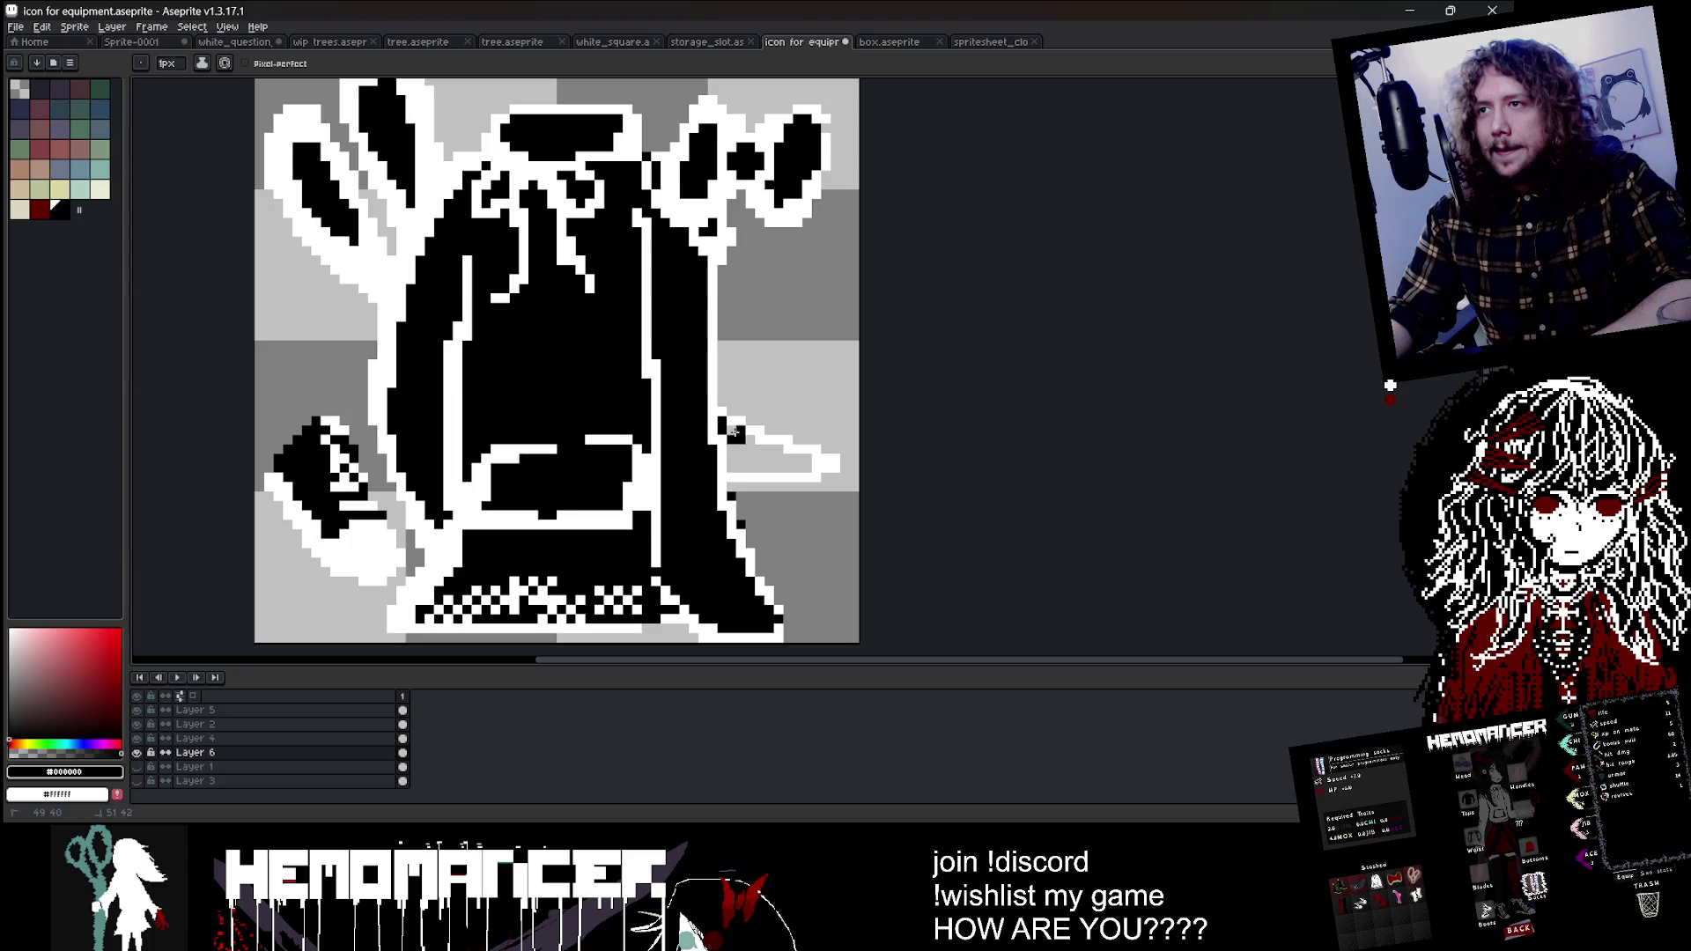
{"action": "mouse_move", "coordinate": [734, 431]}
{"action": "left_mouse_down"}
{"action": "mouse_move", "coordinate": [807, 463]}
{"action": "mouse_move", "coordinate": [741, 450]}
{"action": "left_mouse_up"}
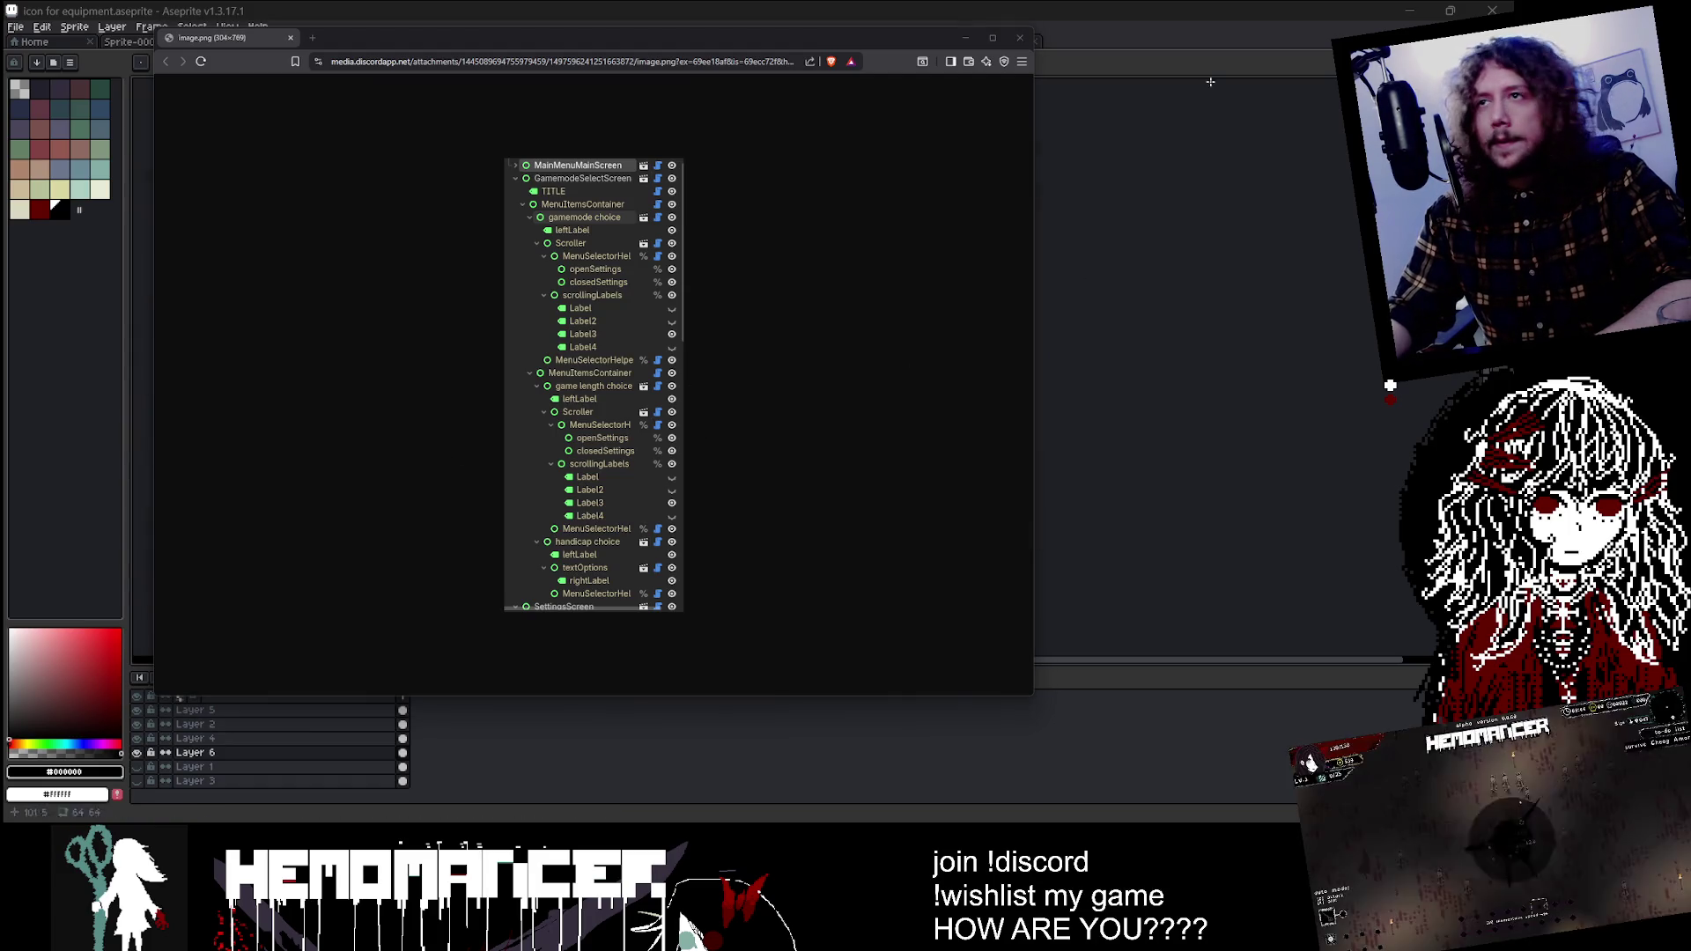
{"action": "left_click", "coordinate": [1020, 37]}
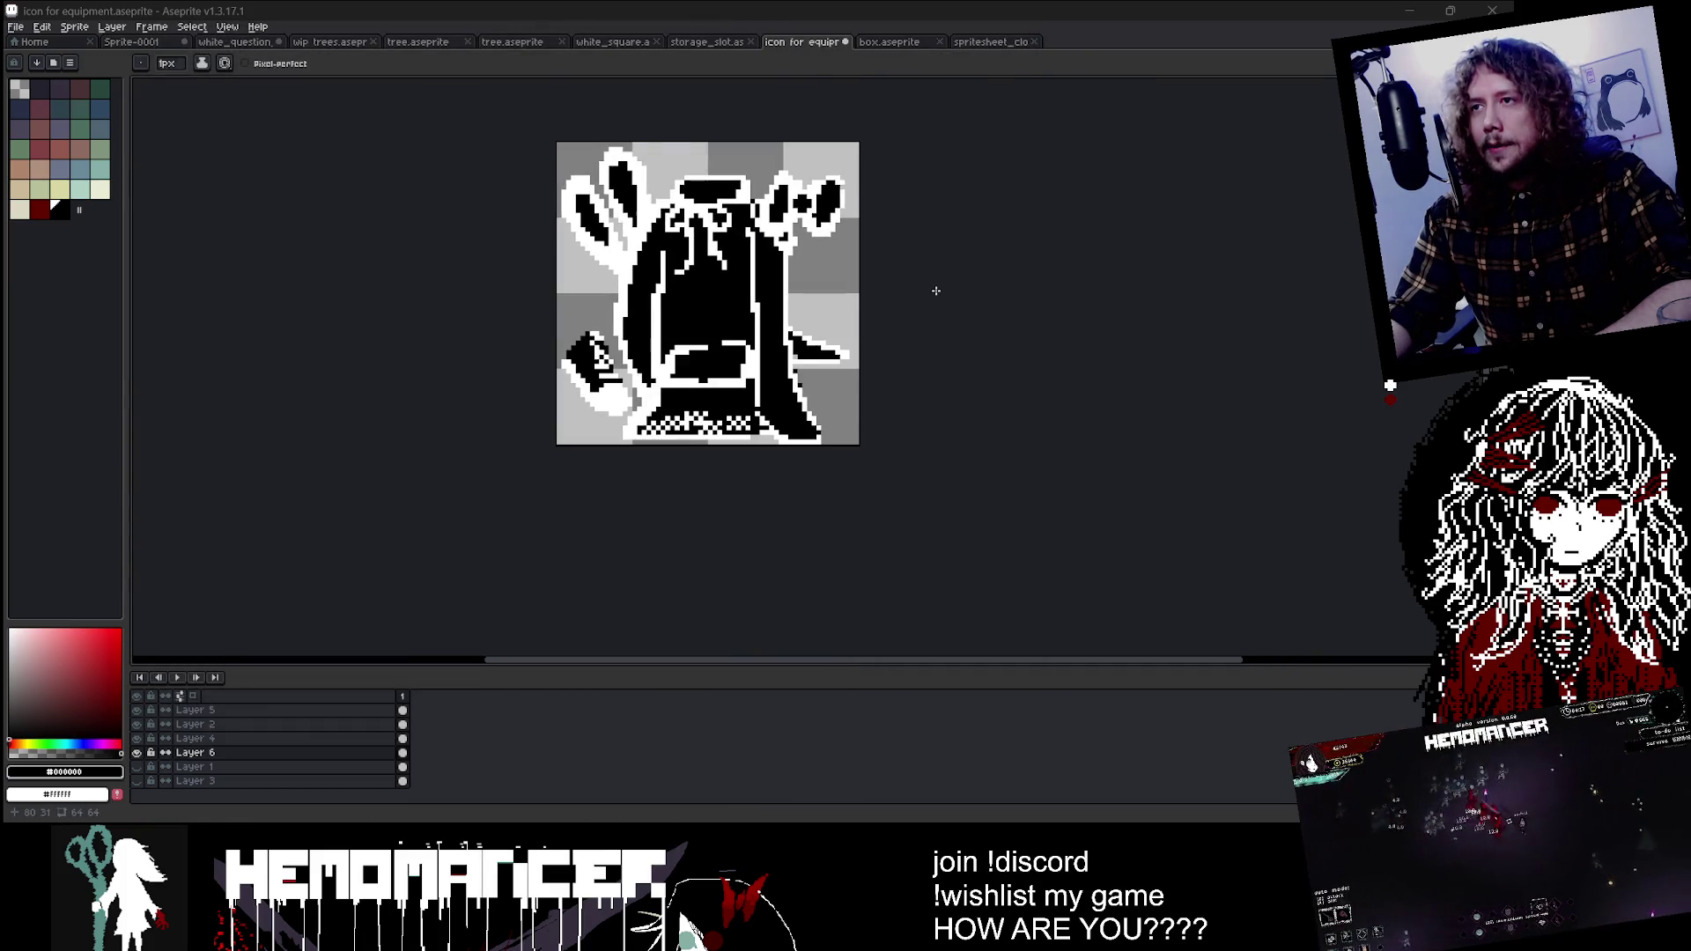
Step: Blacken a stray white pixel, add a short white edge, and paint black over the lower-right lines
{"action": "scroll", "coordinate": [936, 290], "scroll_direction": "up", "scroll_amount": 4}
{"action": "left_click", "coordinate": [652, 468]}
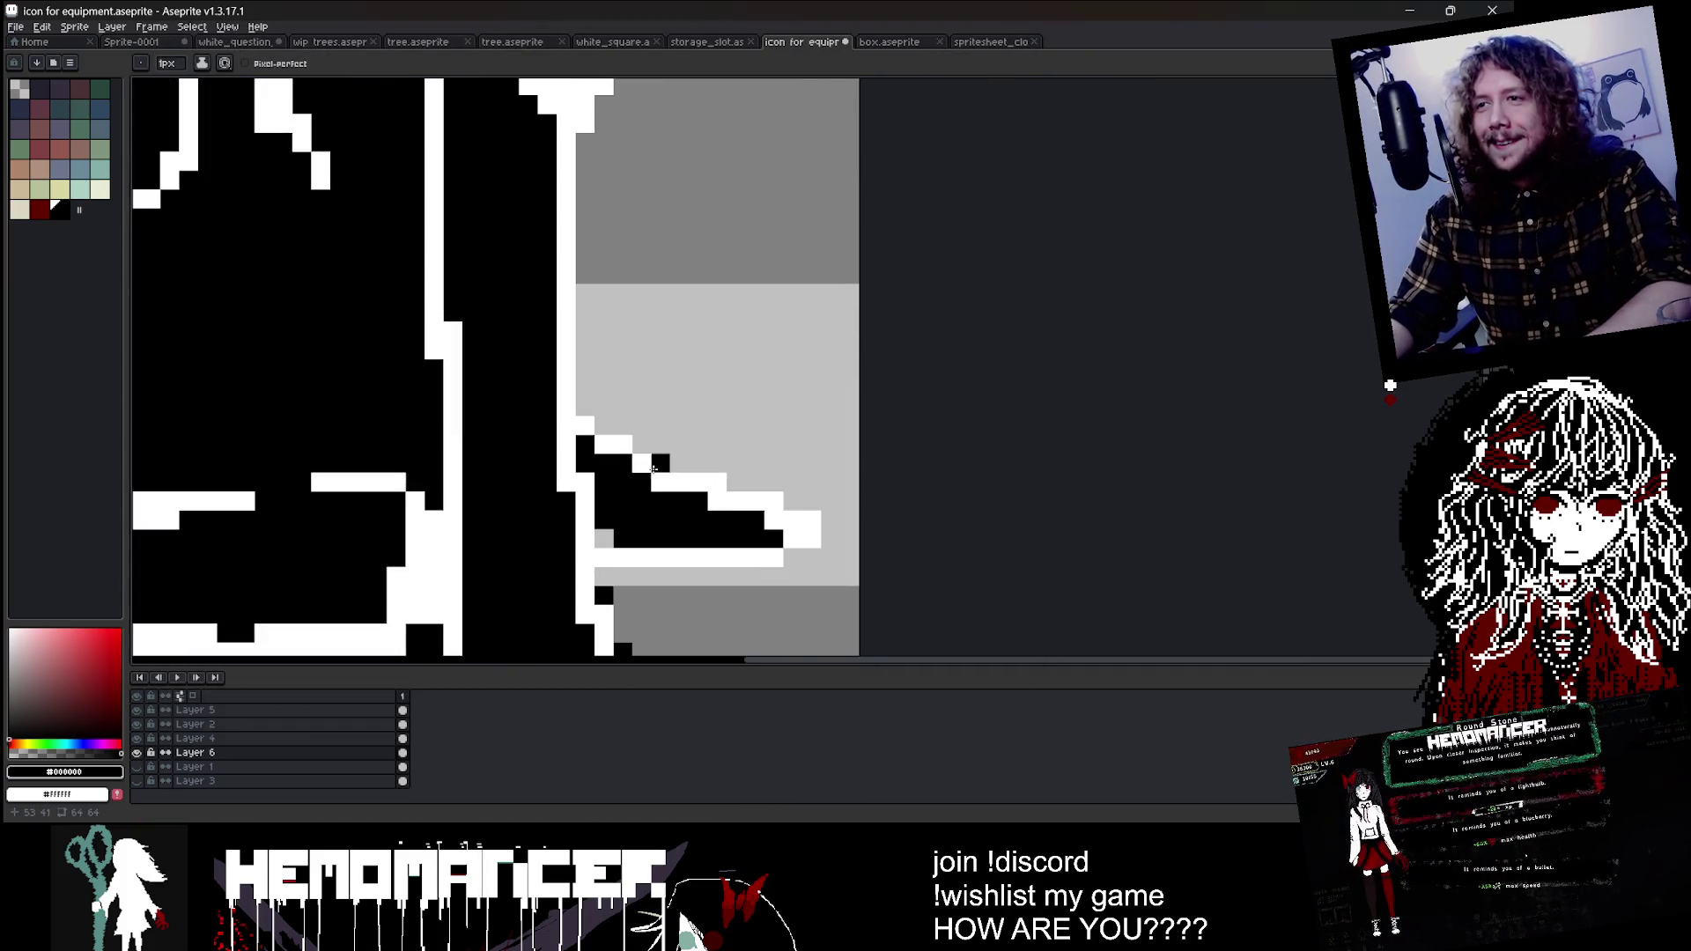
{"action": "left_click", "coordinate": [668, 469], "text": "alt"}
{"action": "left_click_drag", "start_coordinate": [642, 520], "coordinate": [680, 526]}
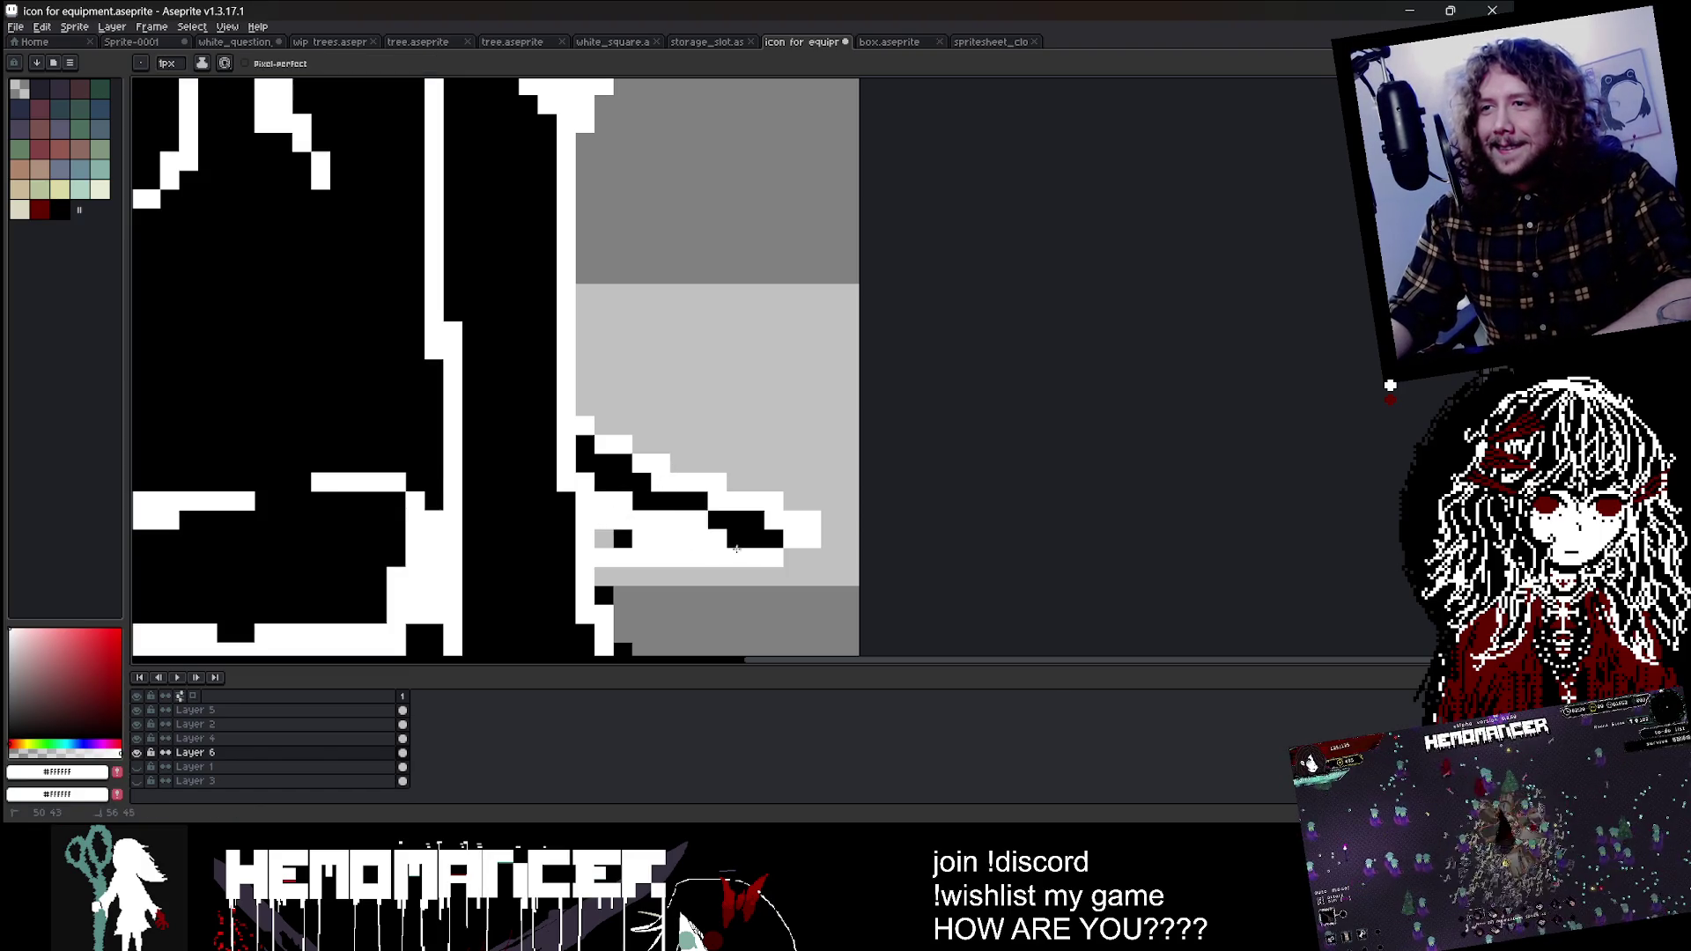
{"action": "scroll", "coordinate": [735, 548], "scroll_direction": "down", "scroll_amount": 3}
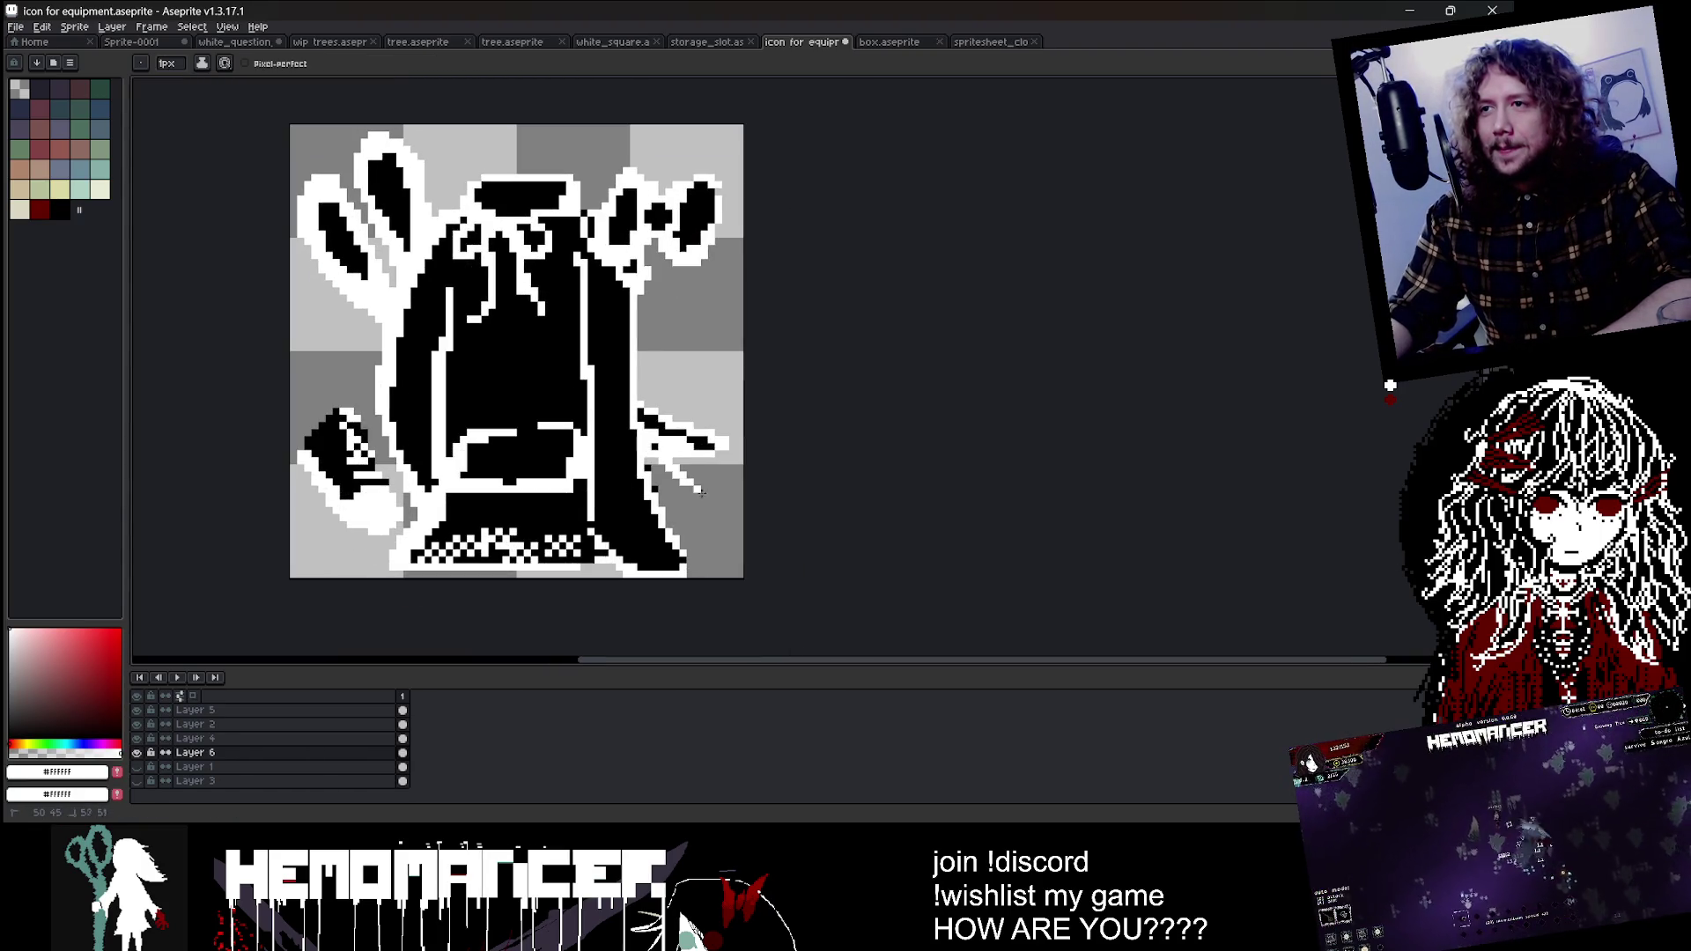
{"action": "left_click", "coordinate": [652, 465], "text": "alt"}
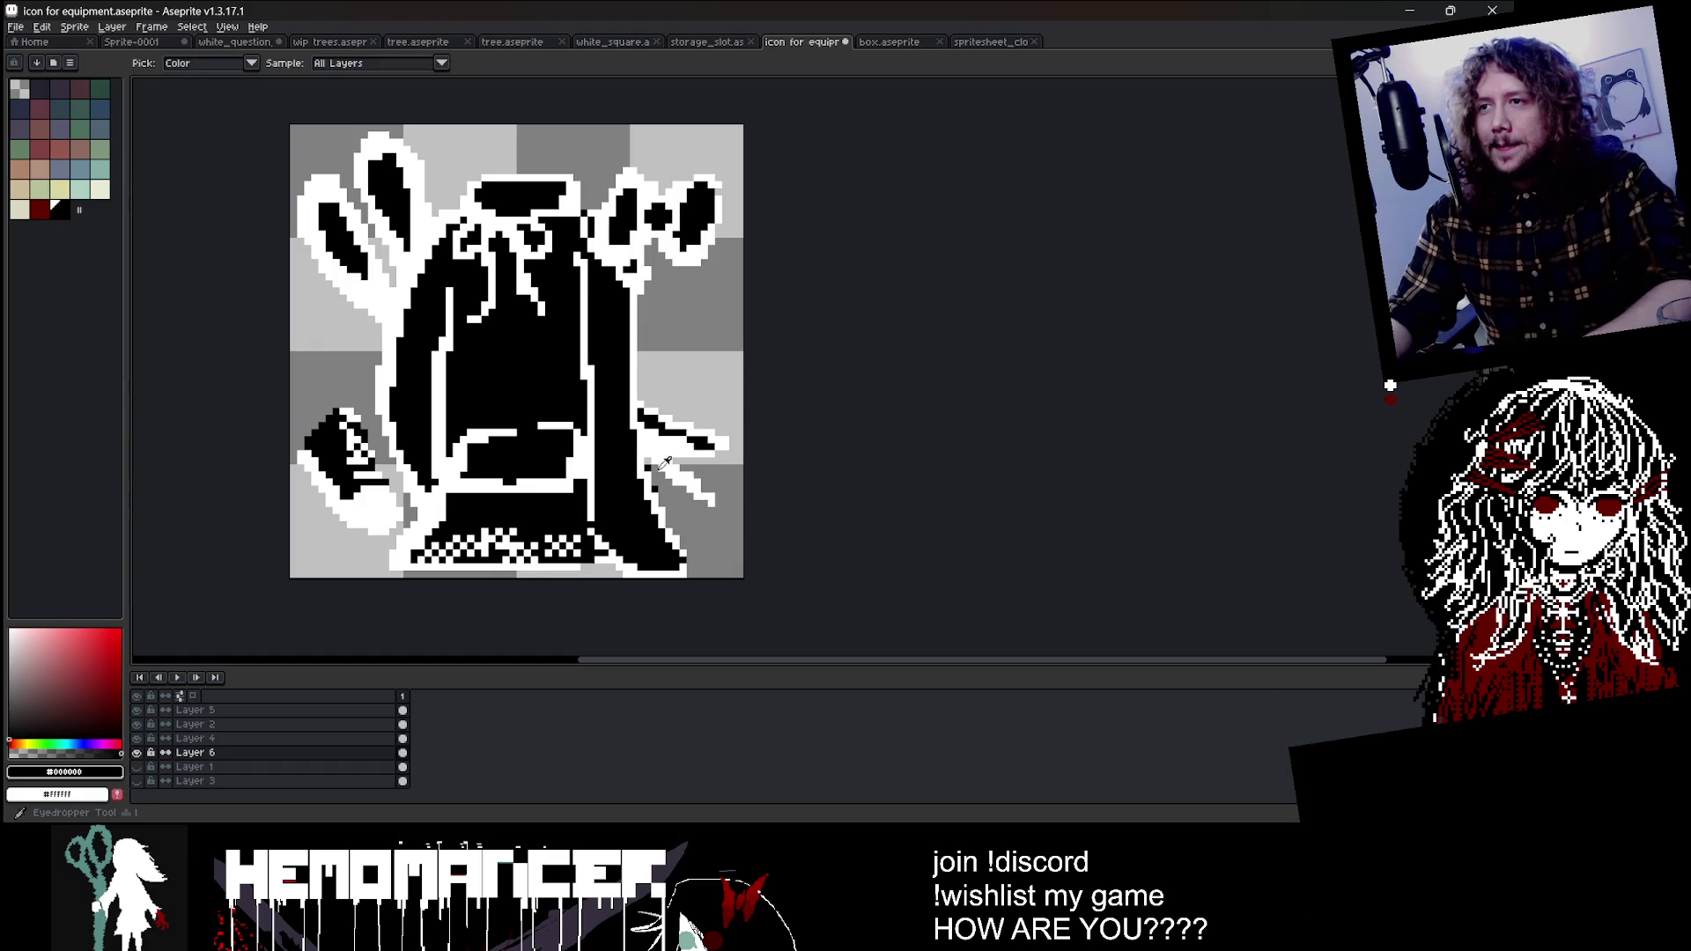
{"action": "left_click_drag", "start_coordinate": [651, 473], "coordinate": [709, 502]}
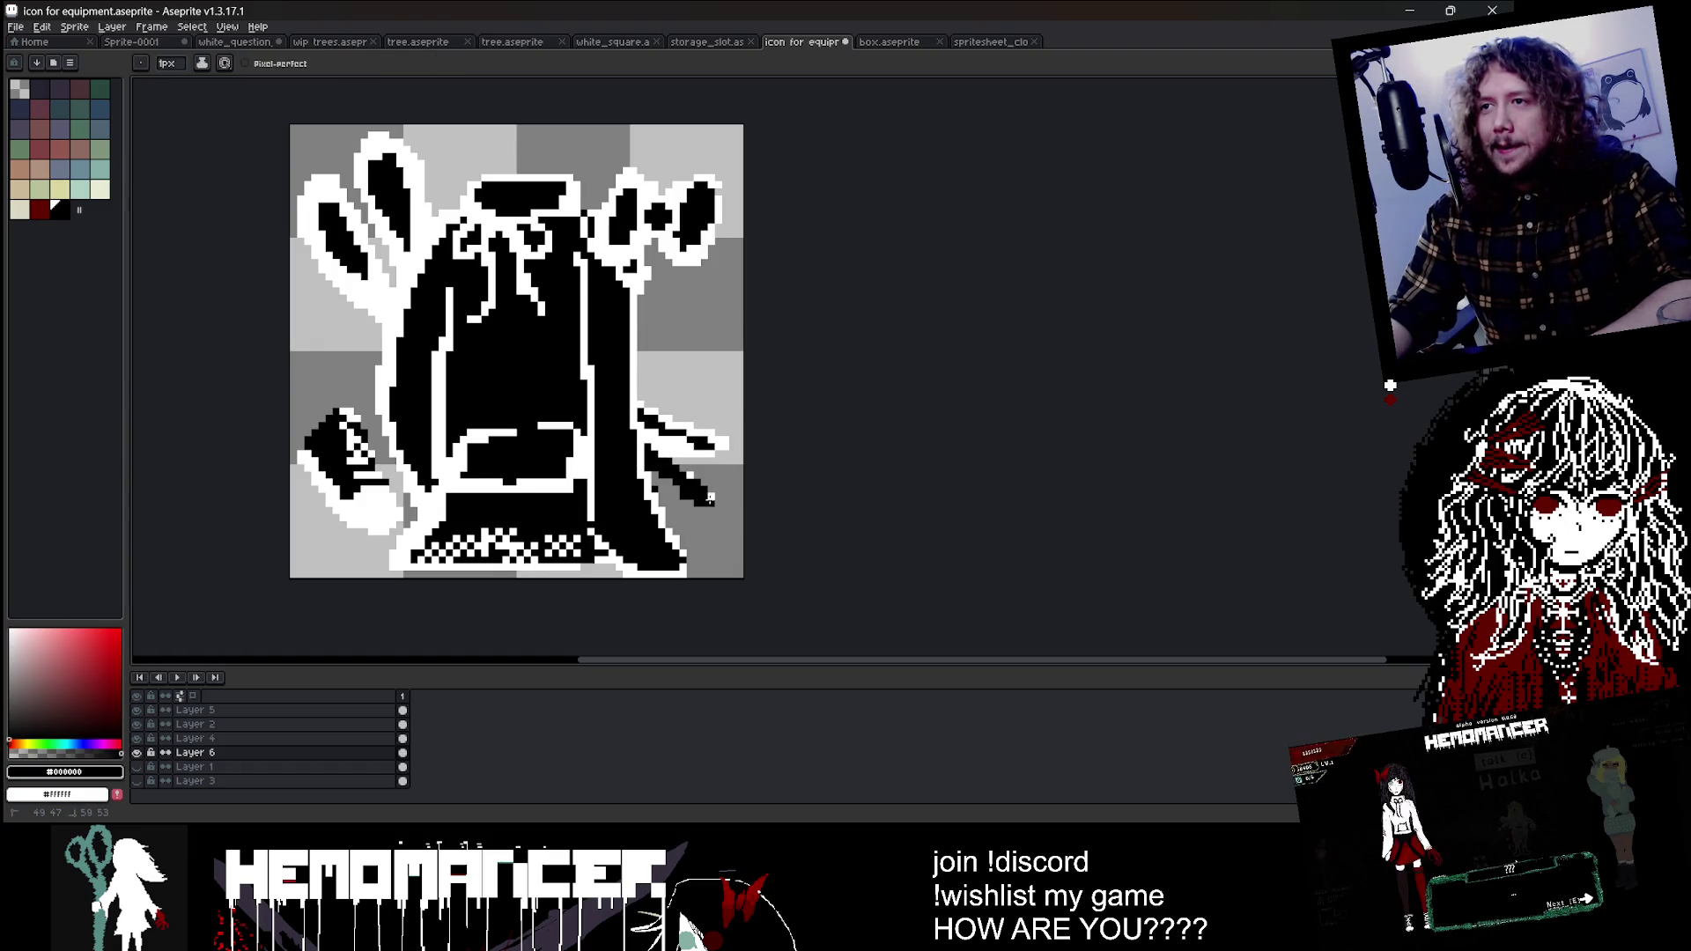
Step: Outline the lower-right strokes and shard with white edges
{"action": "scroll", "coordinate": [703, 459], "scroll_direction": "up", "scroll_amount": 2}
{"action": "left_click", "coordinate": [634, 489], "text": "alt"}
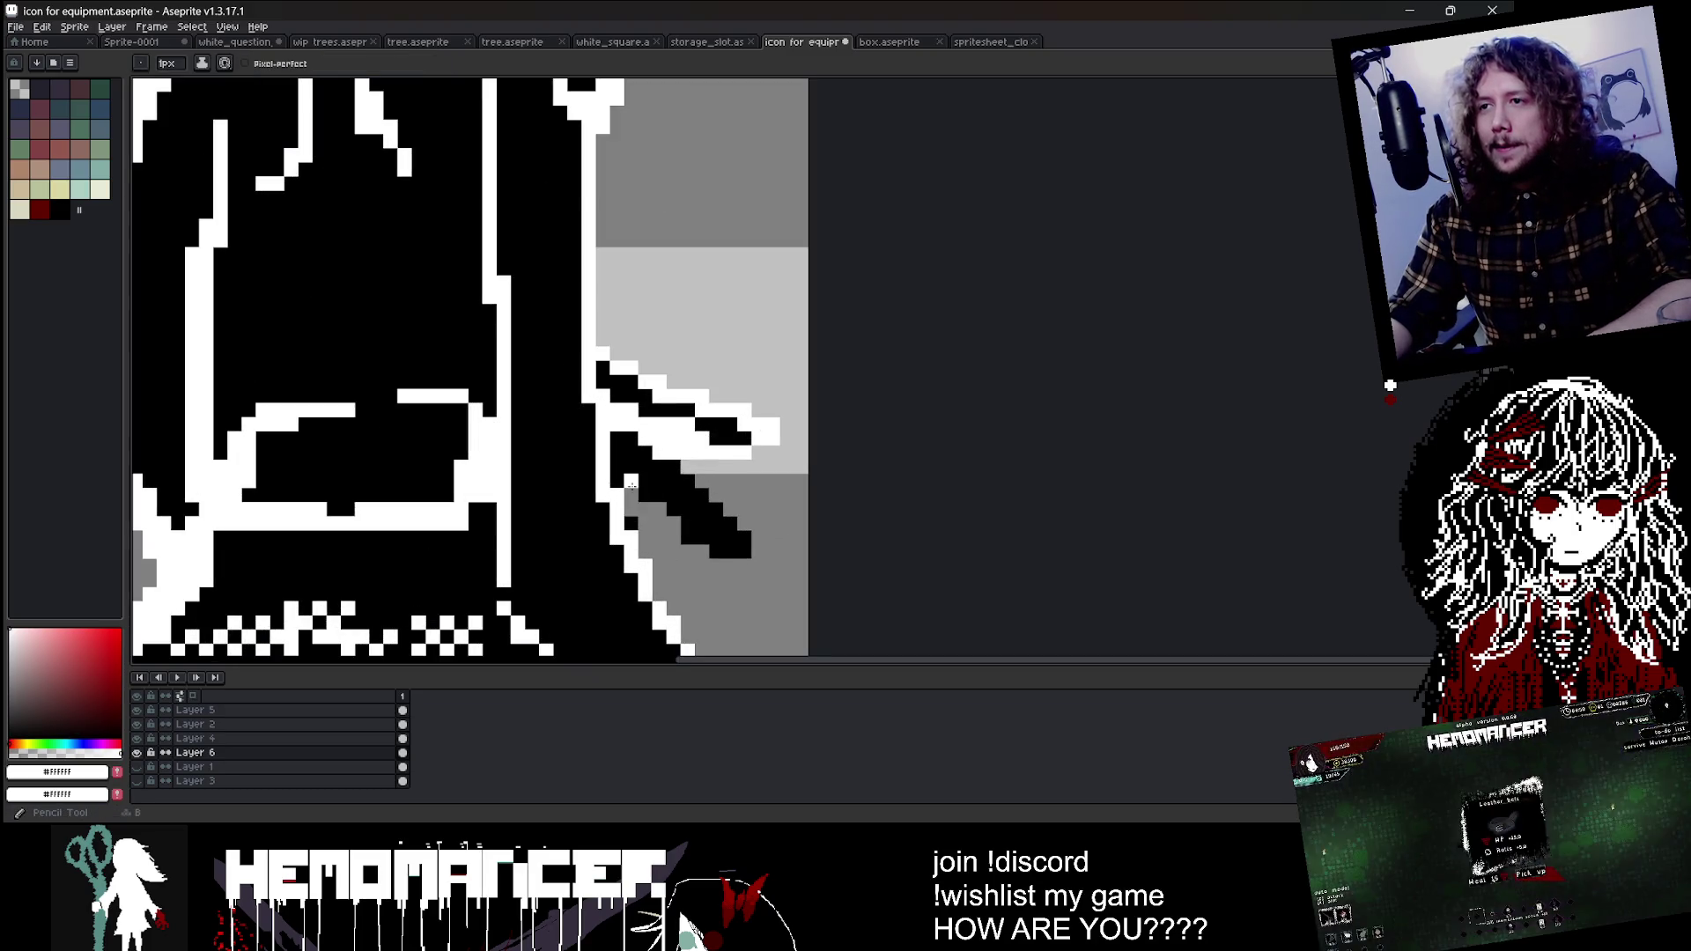
{"action": "left_click_drag", "start_coordinate": [627, 502], "coordinate": [753, 564]}
{"action": "scroll", "coordinate": [684, 453], "scroll_direction": "down", "scroll_amount": 3}
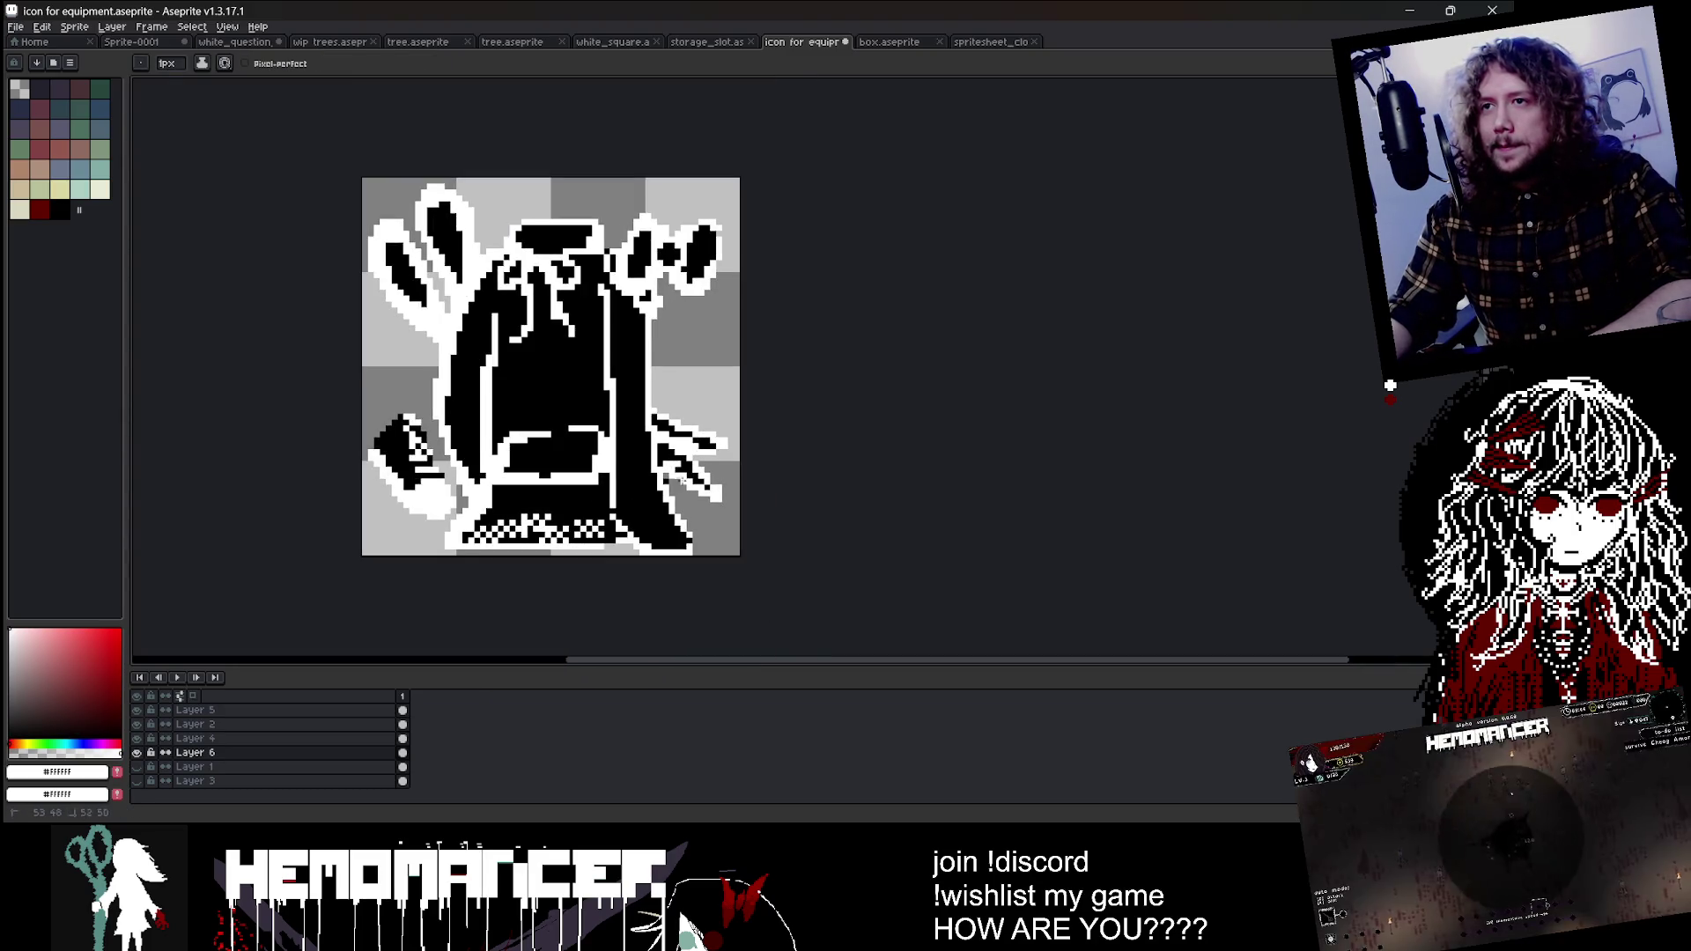
{"action": "scroll", "coordinate": [784, 361], "scroll_direction": "down", "scroll_amount": 2}
{"action": "scroll", "coordinate": [828, 352], "scroll_direction": "up", "scroll_amount": 3}
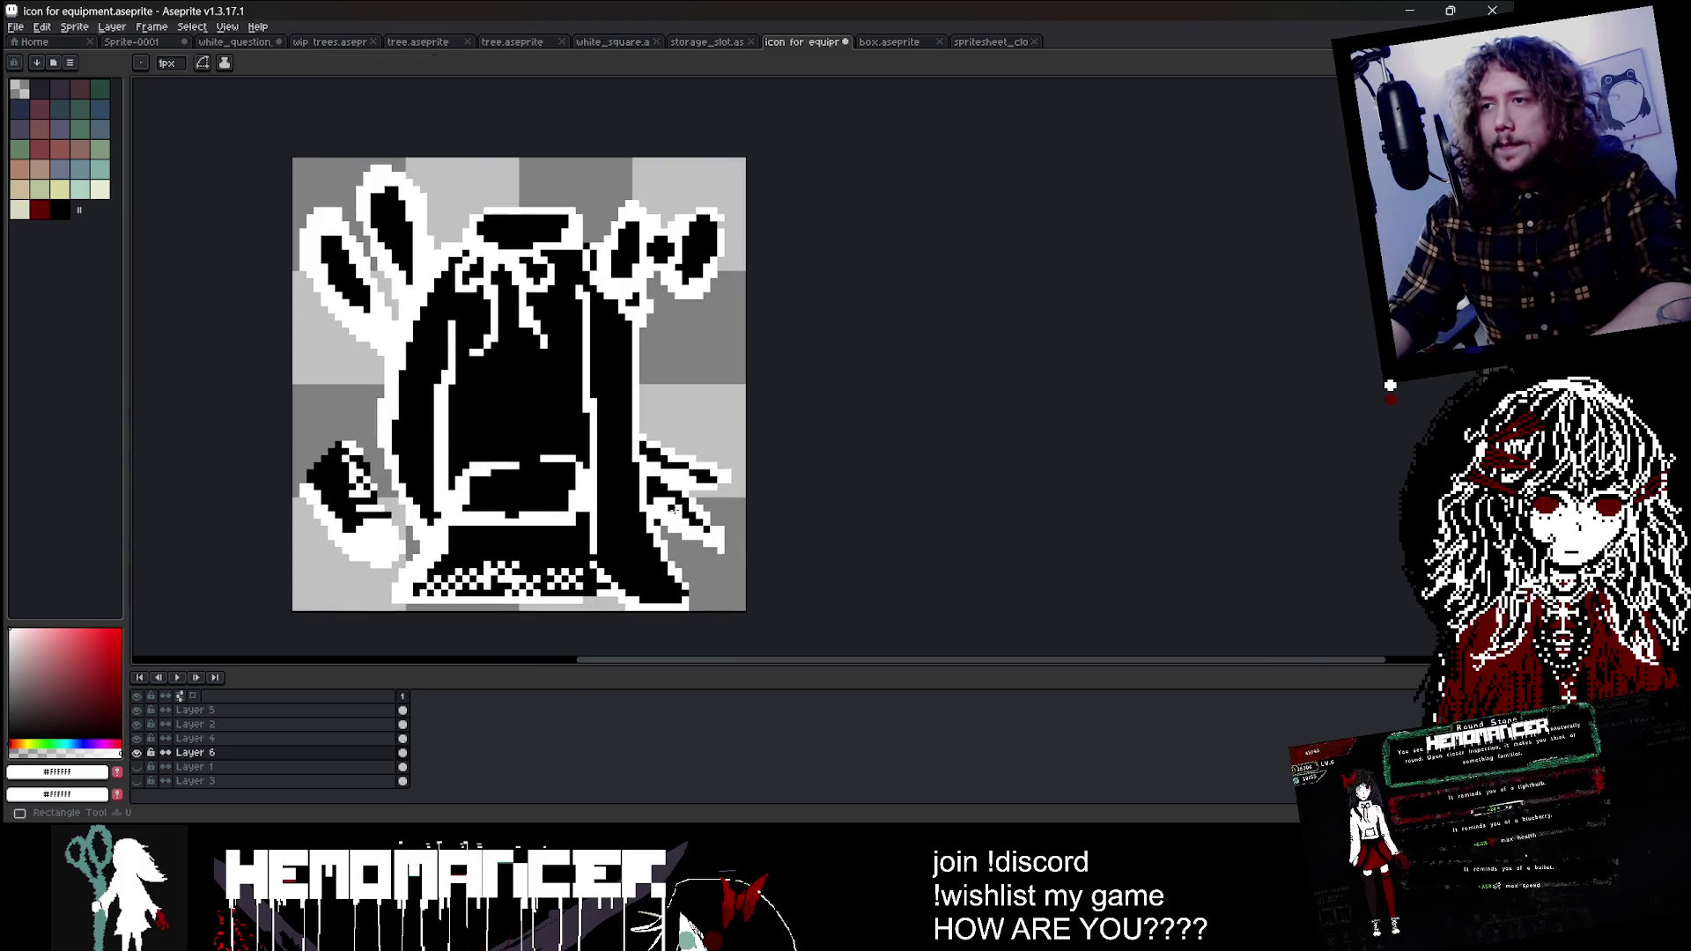
{"action": "left_click", "coordinate": [656, 499], "text": "alt"}
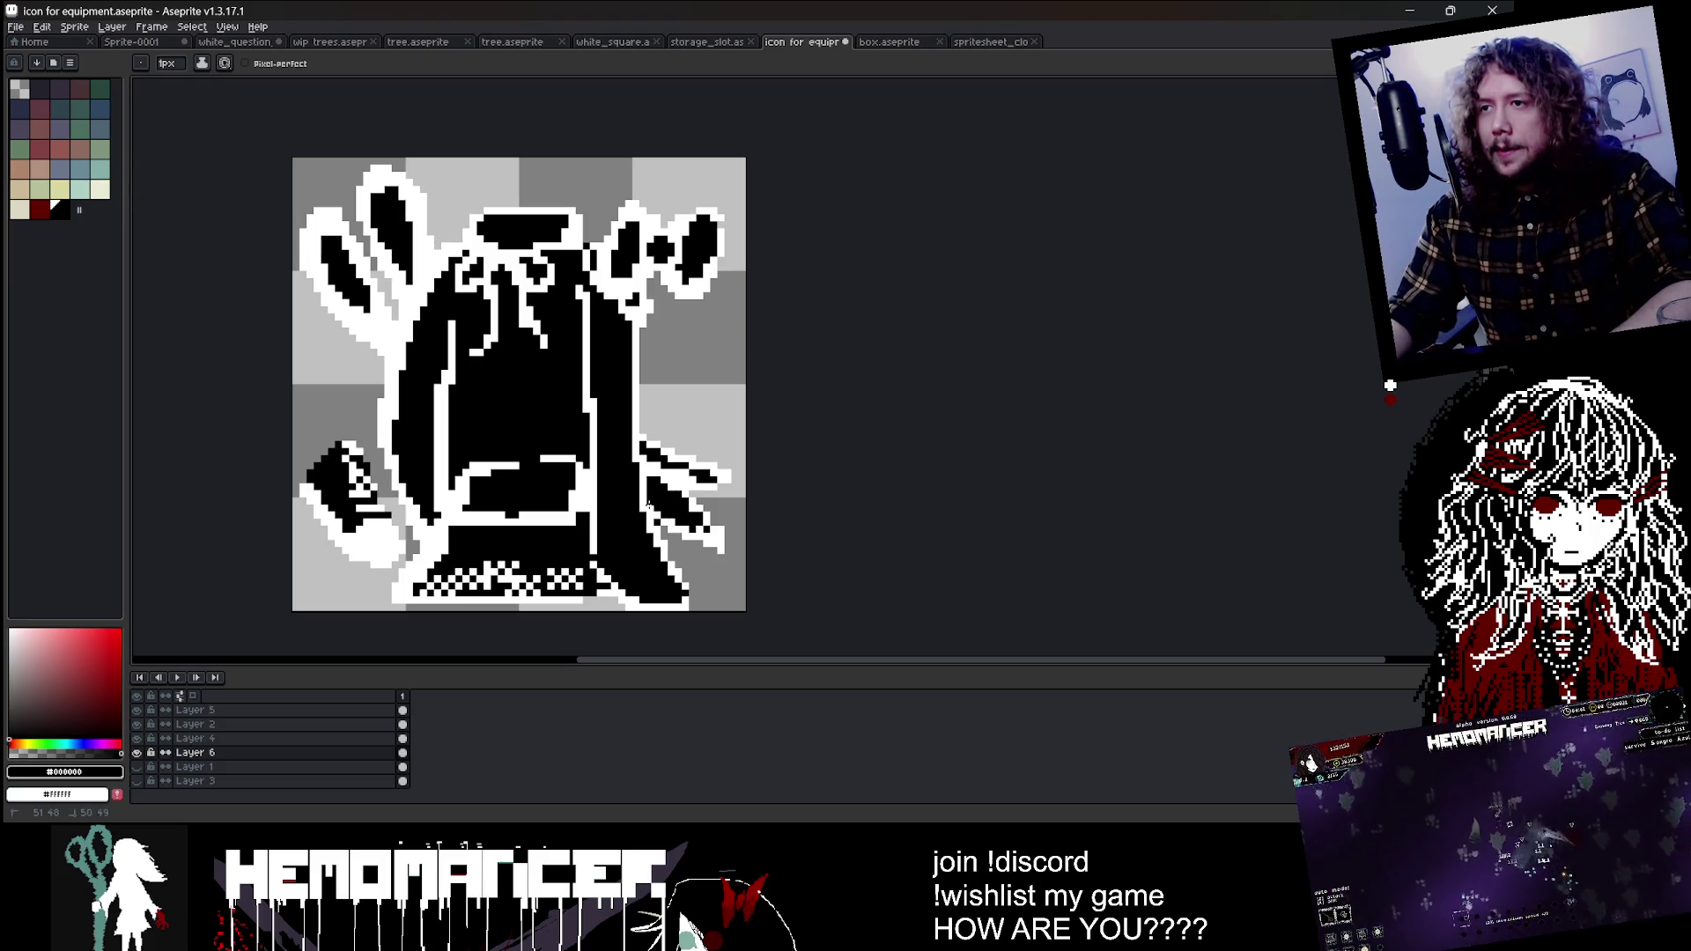
{"action": "scroll", "coordinate": [690, 519], "scroll_direction": "up", "scroll_amount": 2}
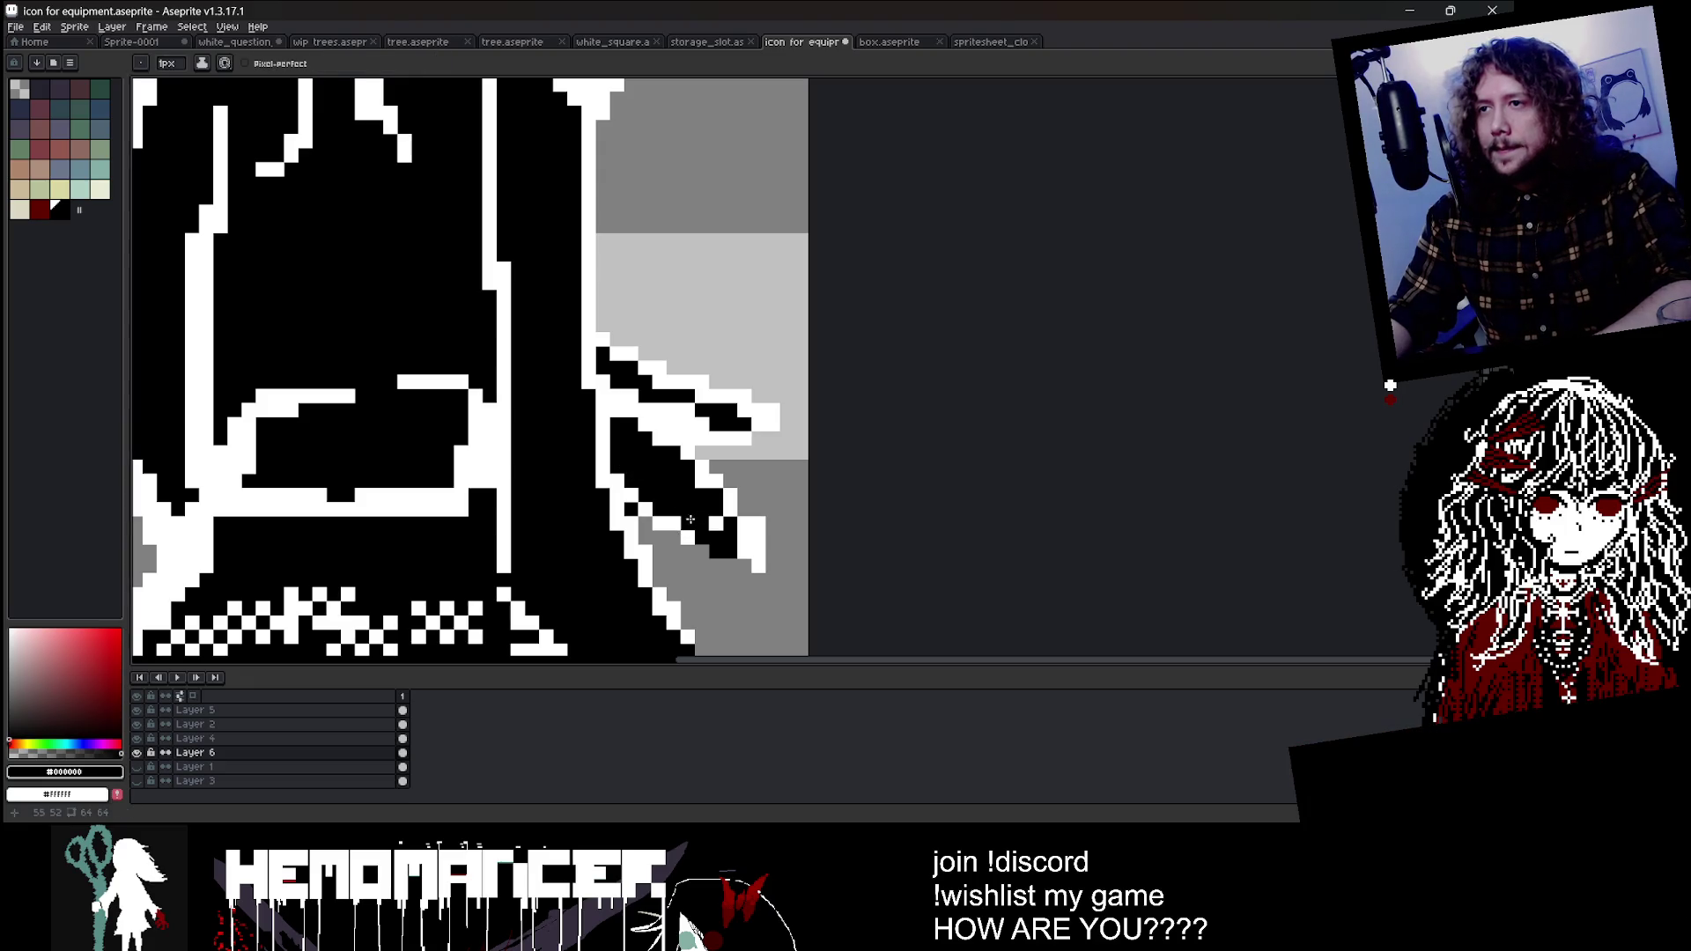
{"action": "left_click", "coordinate": [690, 519], "text": "alt"}
{"action": "left_click_drag", "start_coordinate": [627, 465], "coordinate": [715, 535]}
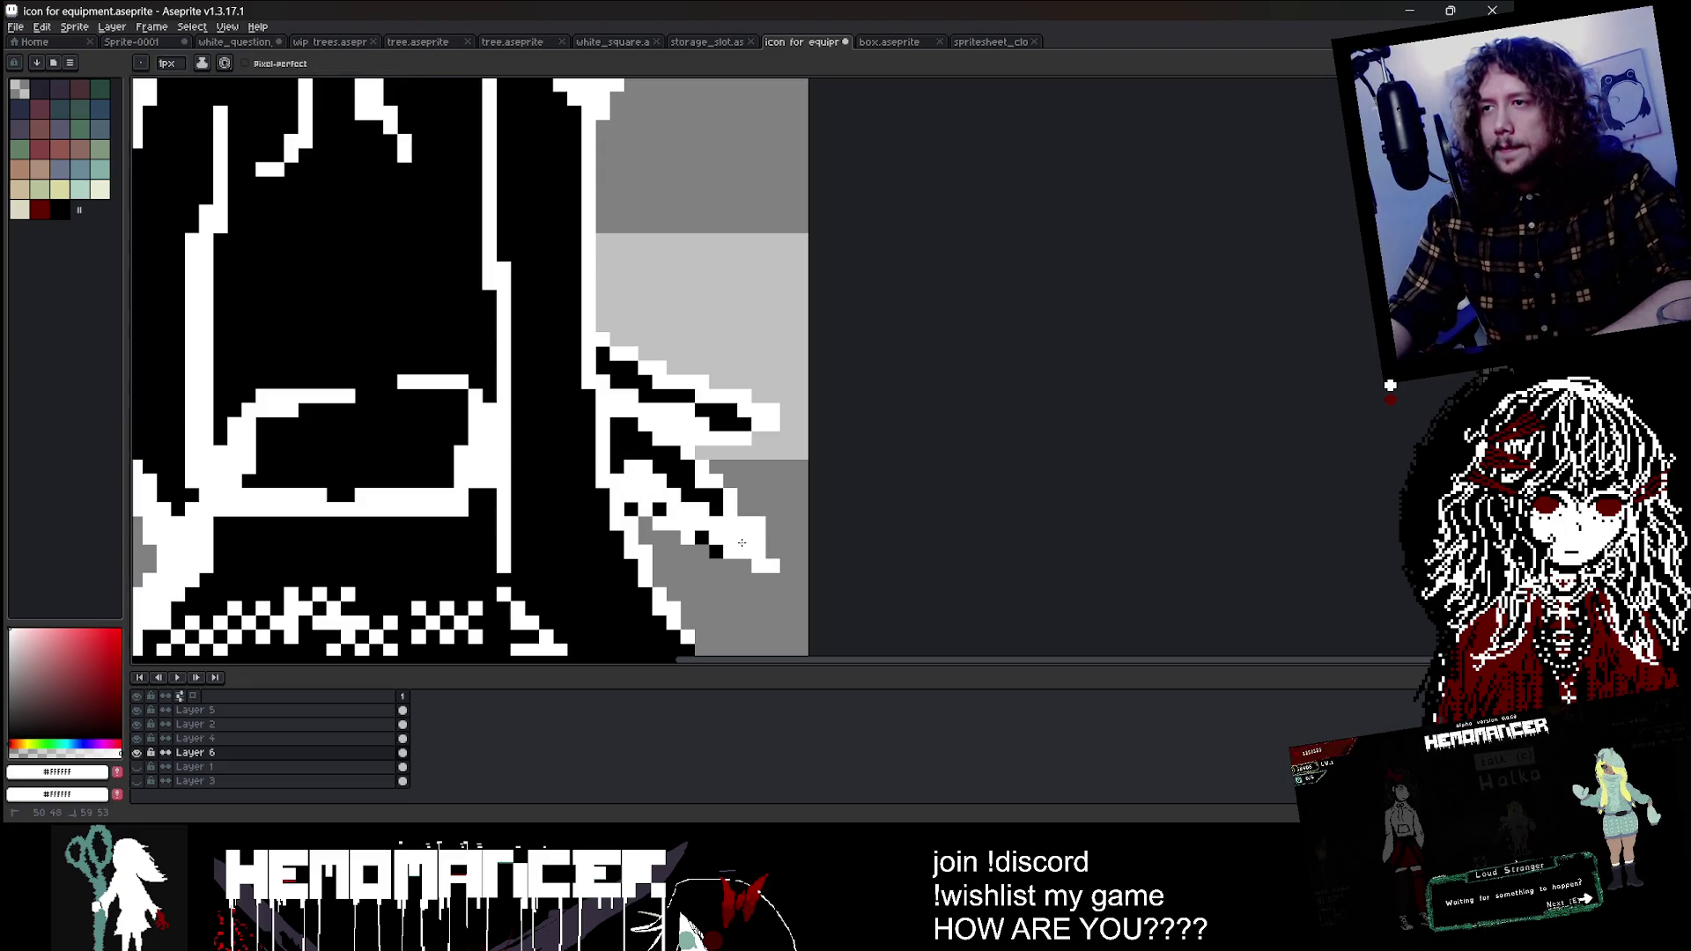
{"action": "scroll", "coordinate": [741, 543], "scroll_direction": "down", "scroll_amount": 3}
{"action": "scroll", "coordinate": [731, 542], "scroll_direction": "up", "scroll_amount": 1}
{"action": "scroll", "coordinate": [727, 543], "scroll_direction": "up", "scroll_amount": 1}
{"action": "scroll", "coordinate": [718, 544], "scroll_direction": "up", "scroll_amount": 1}
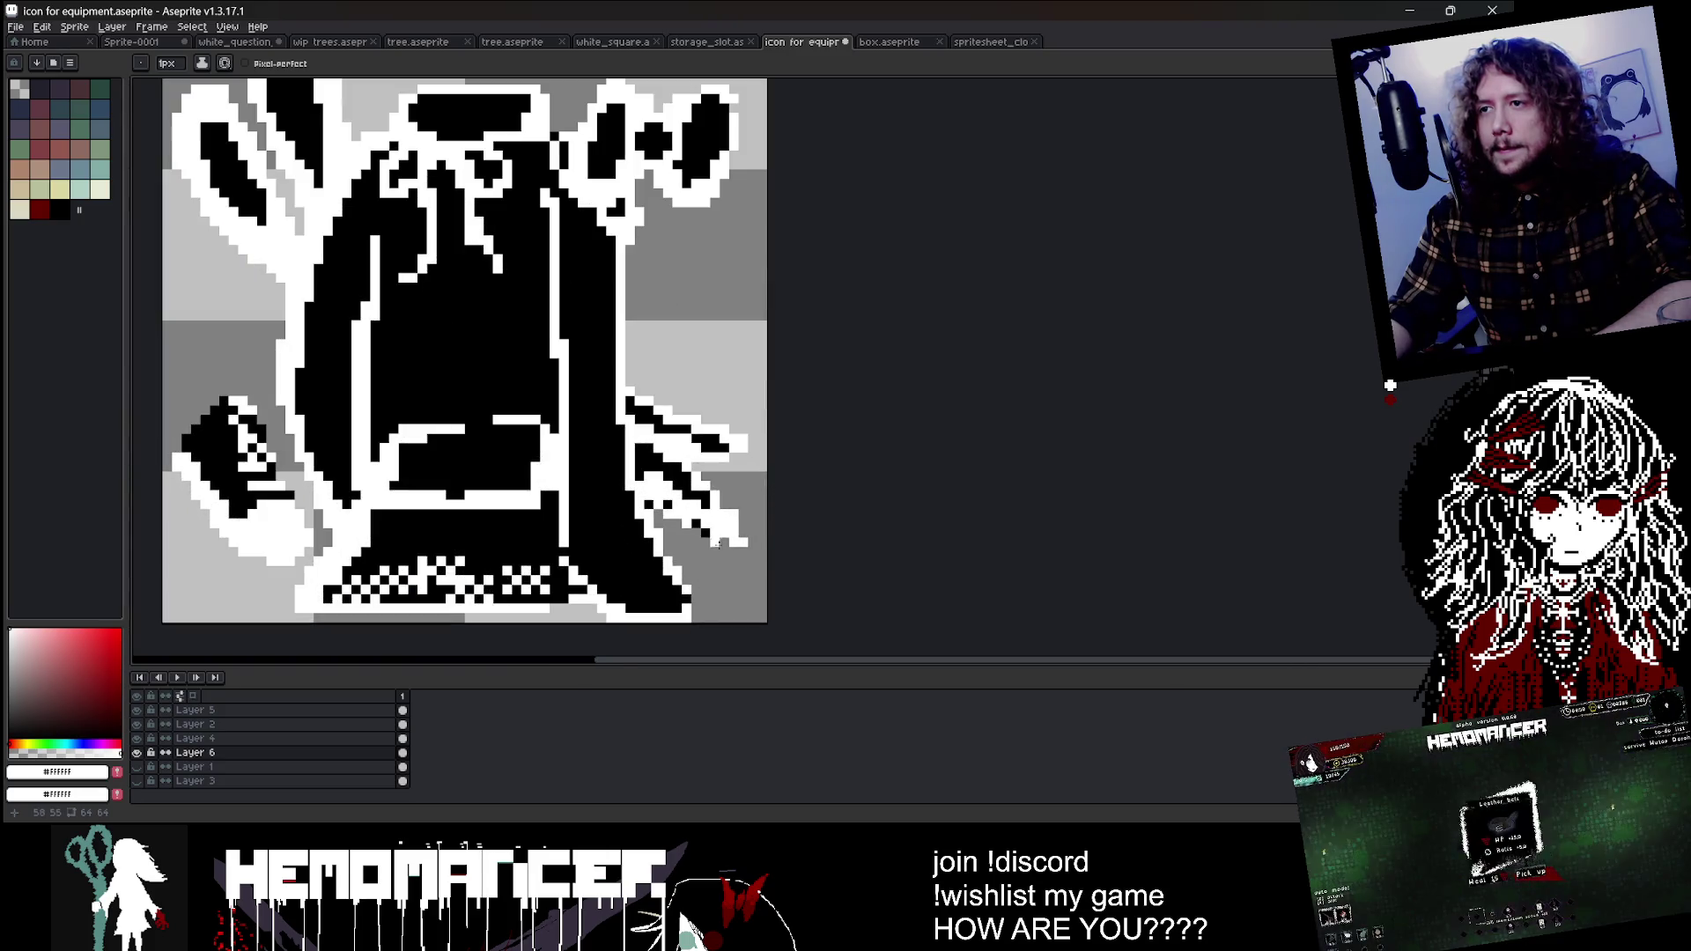
Step: Try a larger eraser, then undo the last edit to the lower-right shape
{"action": "key", "text": "b"}
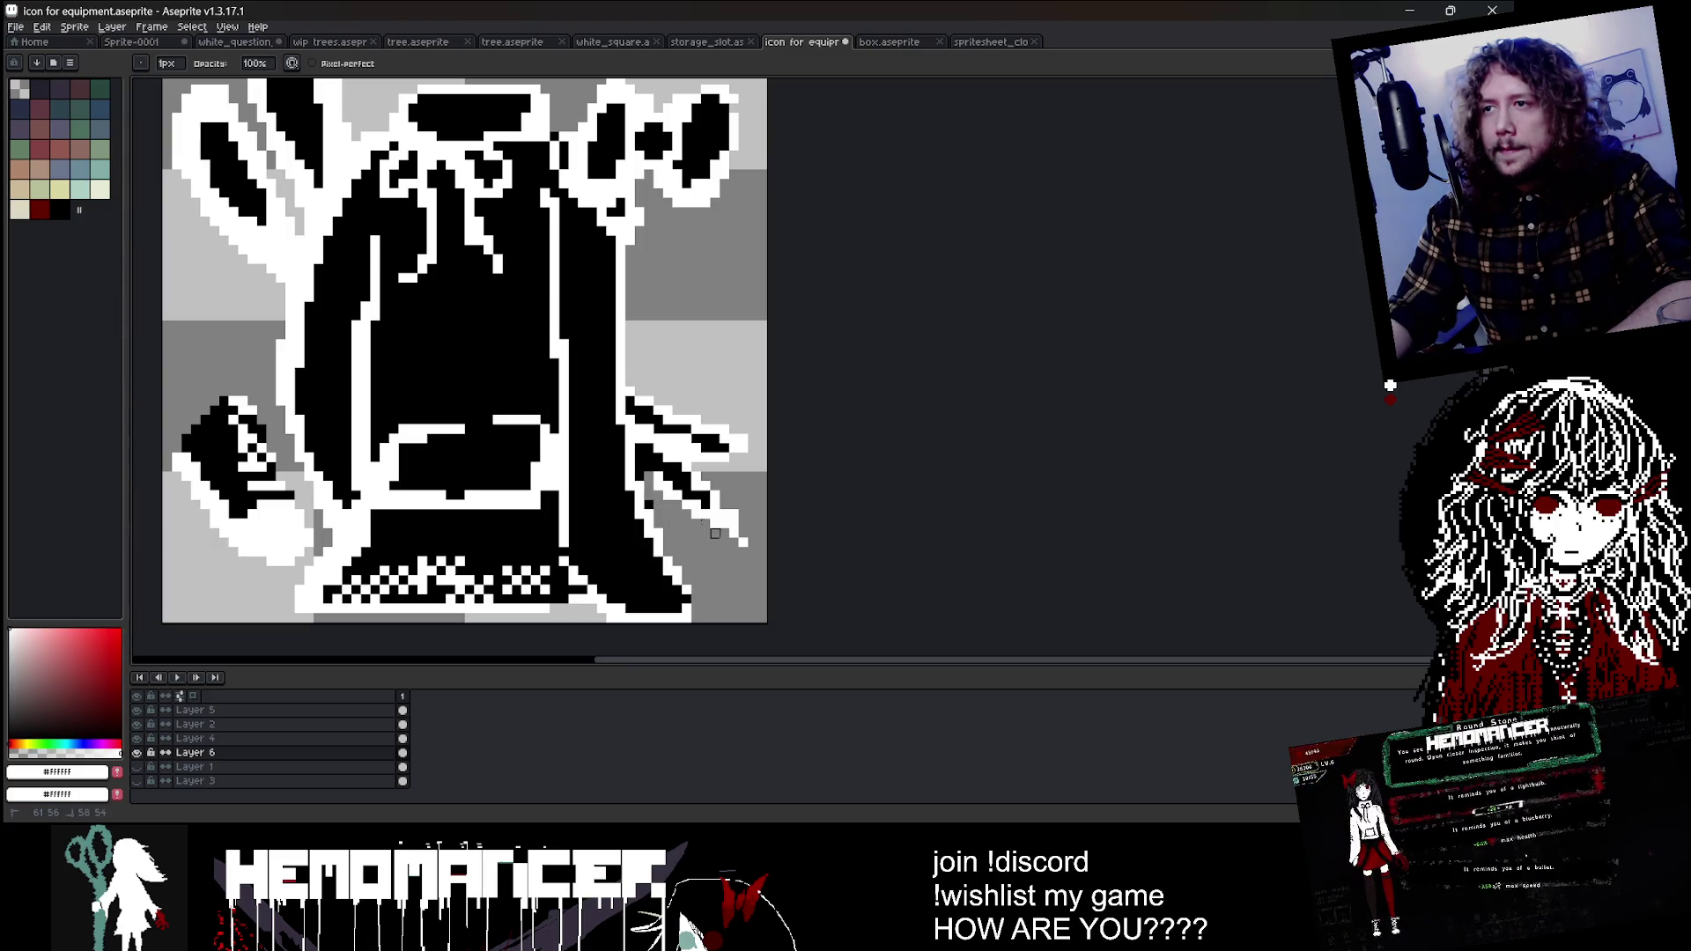
{"action": "scroll", "coordinate": [771, 542], "scroll_direction": "down", "scroll_amount": 1}
{"action": "scroll", "coordinate": [772, 537], "scroll_direction": "down", "scroll_amount": 1}
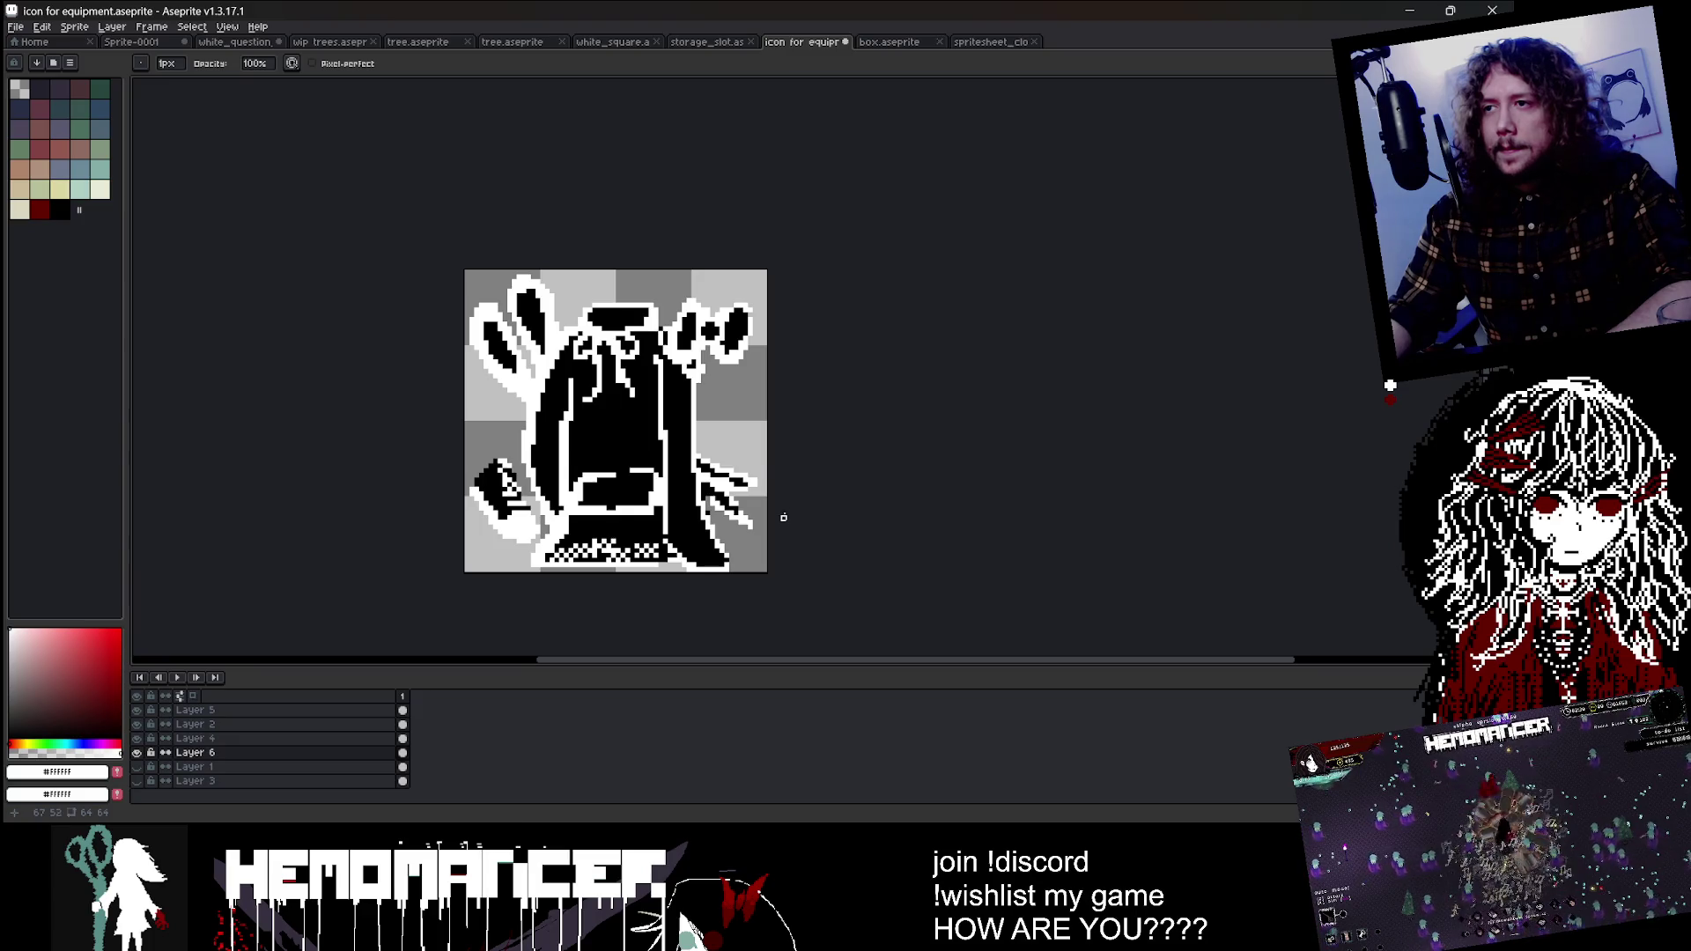
{"action": "scroll", "coordinate": [768, 519], "scroll_direction": "down", "scroll_amount": 1}
{"action": "scroll", "coordinate": [766, 505], "scroll_direction": "up", "scroll_amount": 3}
{"action": "scroll", "coordinate": [731, 498], "scroll_direction": "down", "scroll_amount": 2}
{"action": "key", "text": "e"}
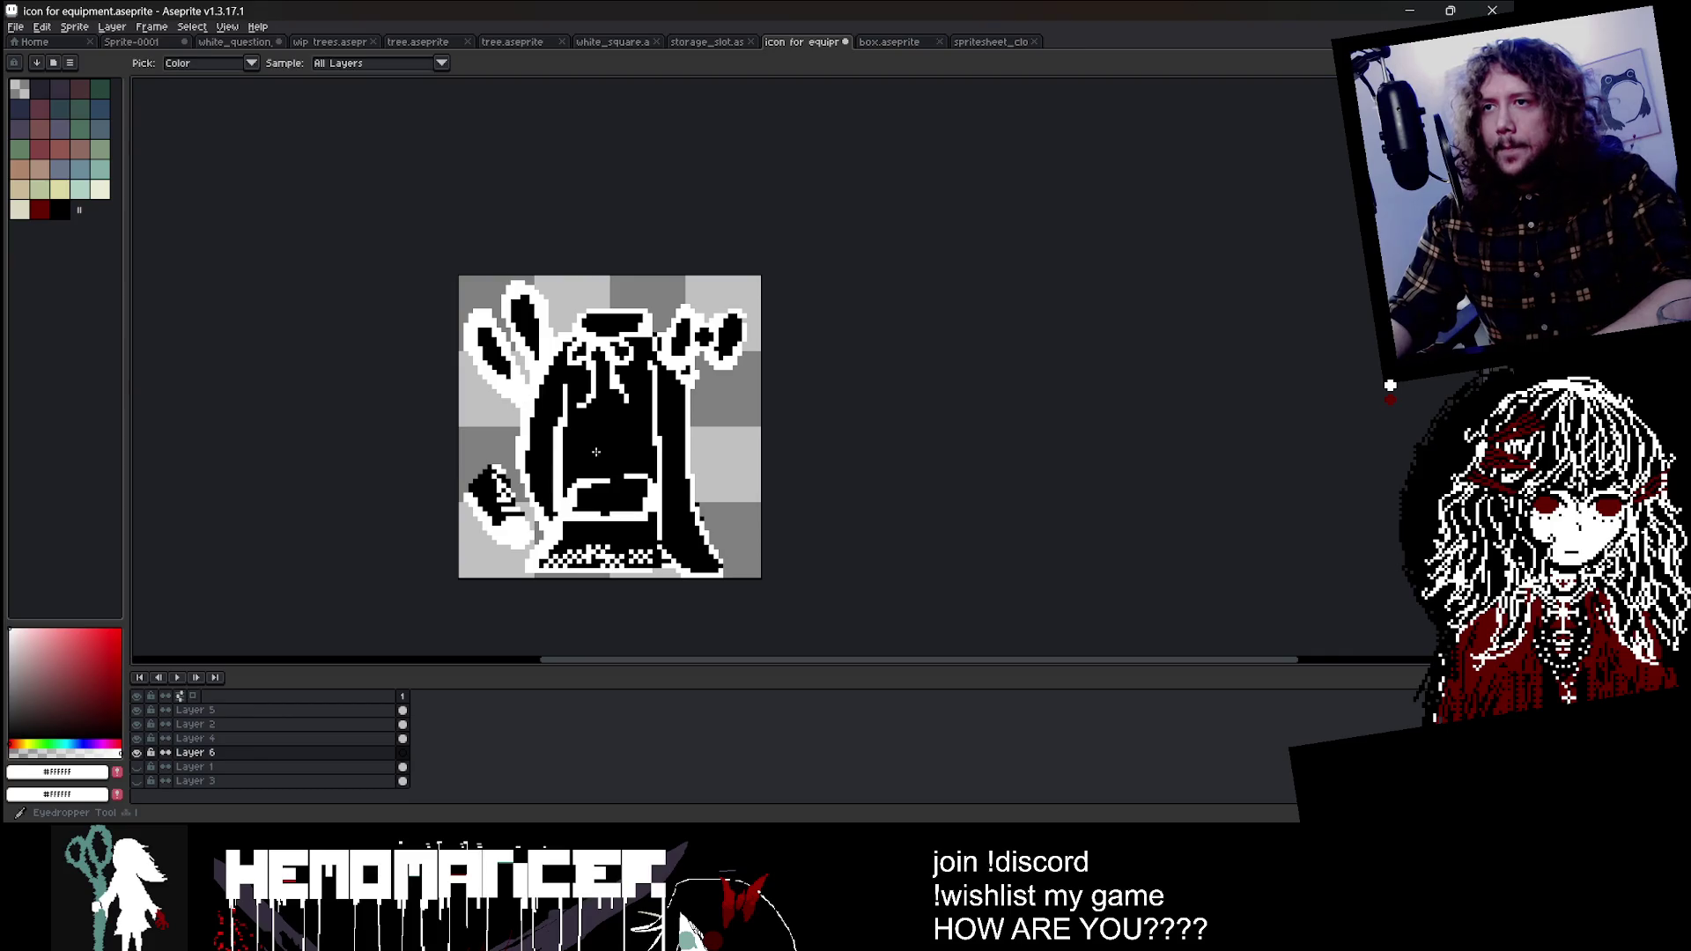
{"action": "key", "text": "b"}
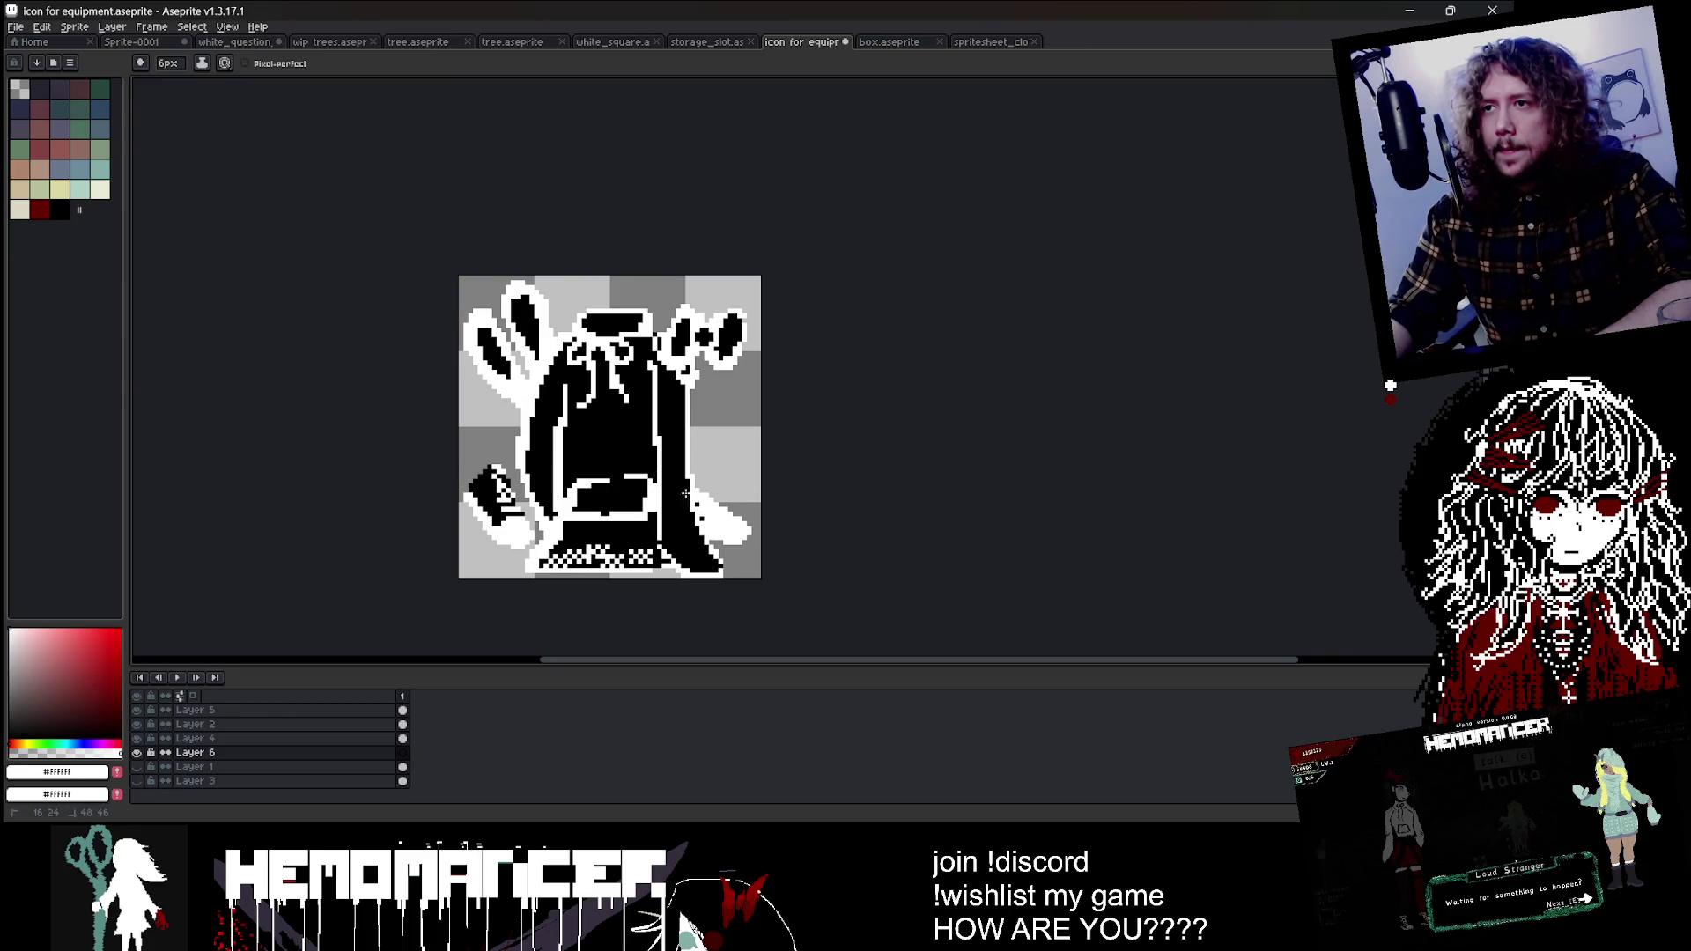
{"action": "key", "text": "ctrl+z"}
{"action": "key", "text": "ctrl+z"}
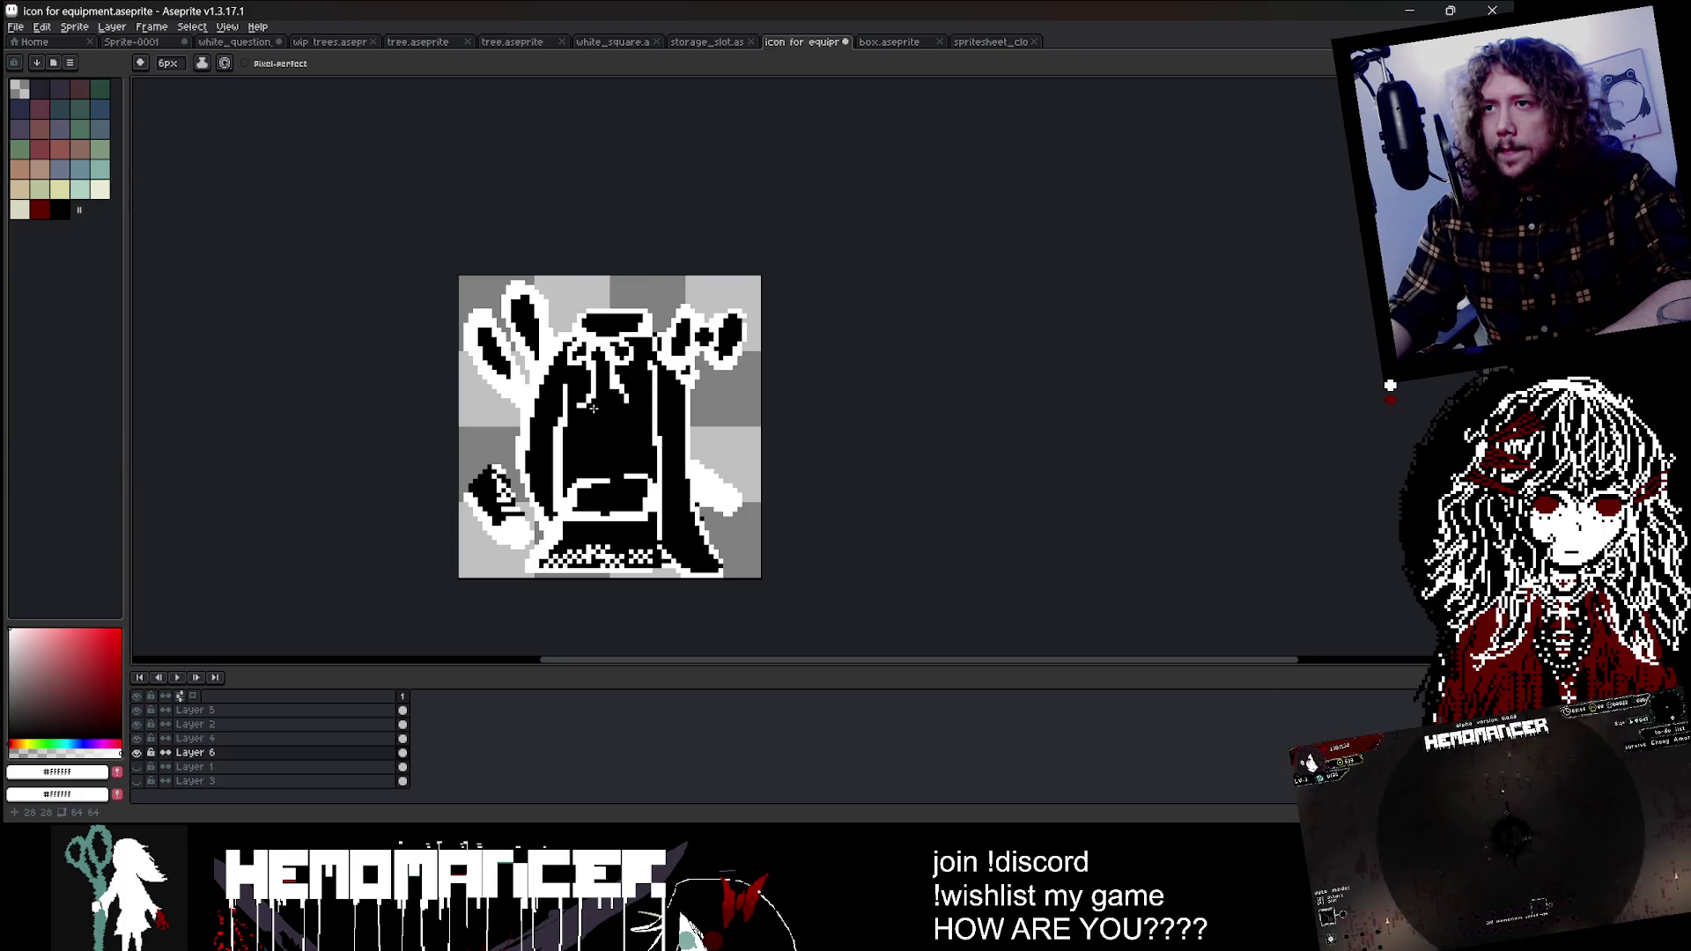
Step: Shrink the brush to 1px and extend the white diagonal stroke toward the lower right
{"action": "scroll", "coordinate": [727, 465], "scroll_direction": "up", "scroll_amount": 1}
{"action": "key", "text": "e"}
{"action": "key", "text": "minus"}
{"action": "key", "text": "minus"}
{"action": "key", "text": "minus"}
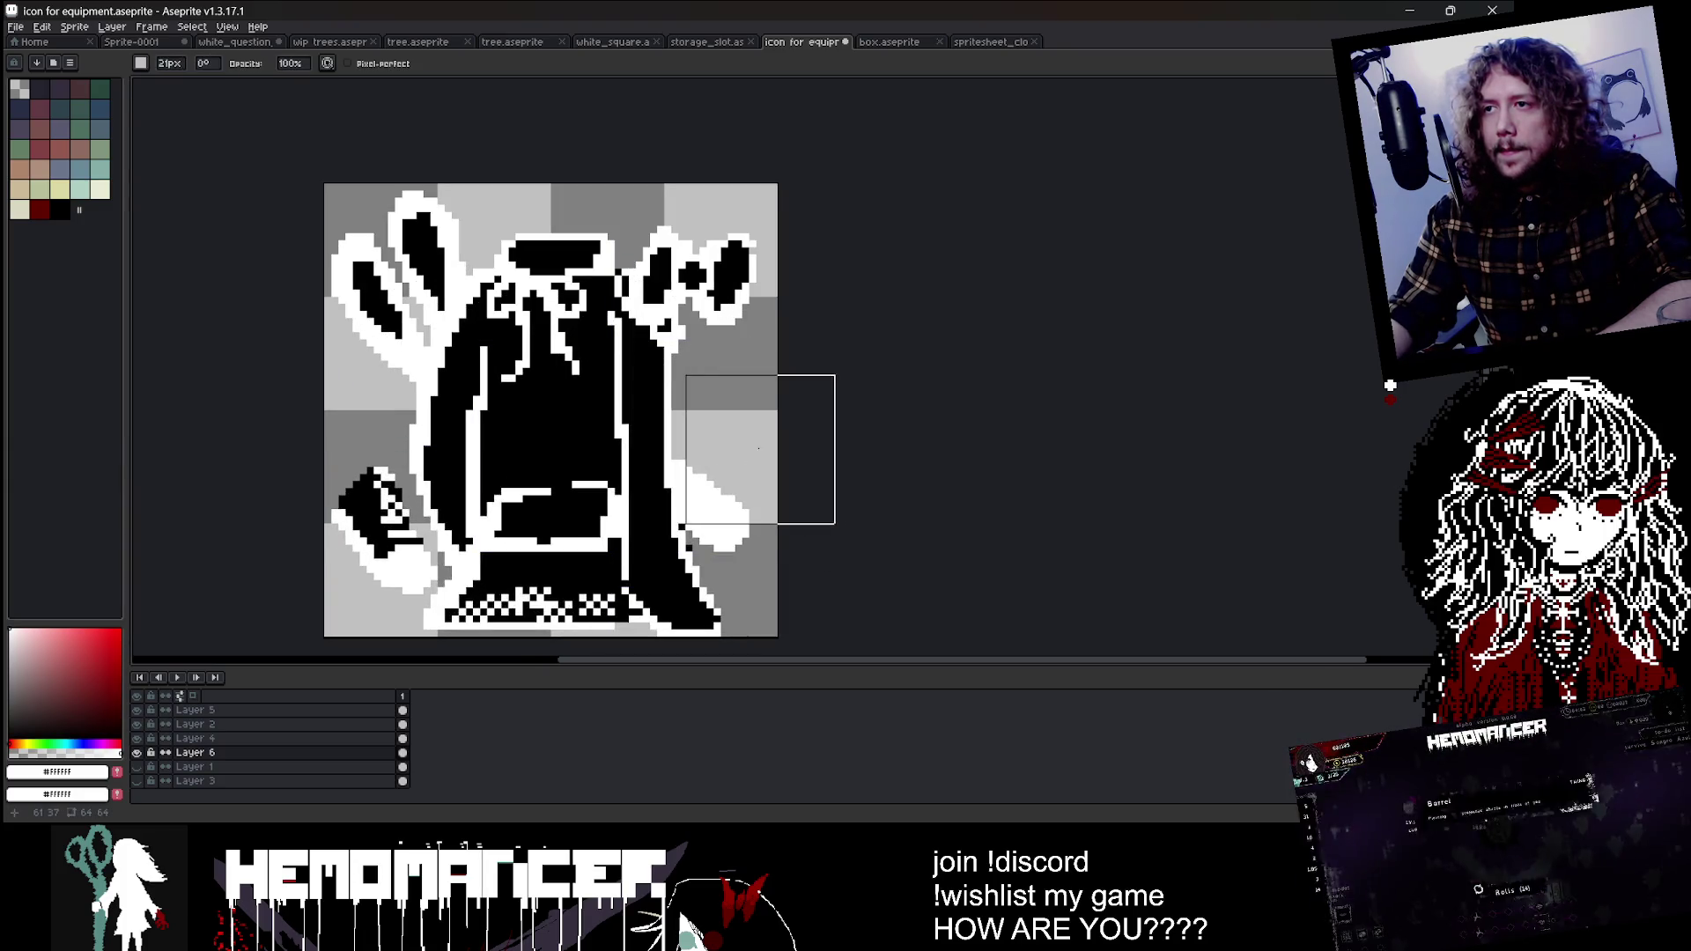
{"action": "key", "text": "minus"}
{"action": "key", "text": "minus"}
{"action": "key", "text": "minus"}
{"action": "key", "text": "minus"}
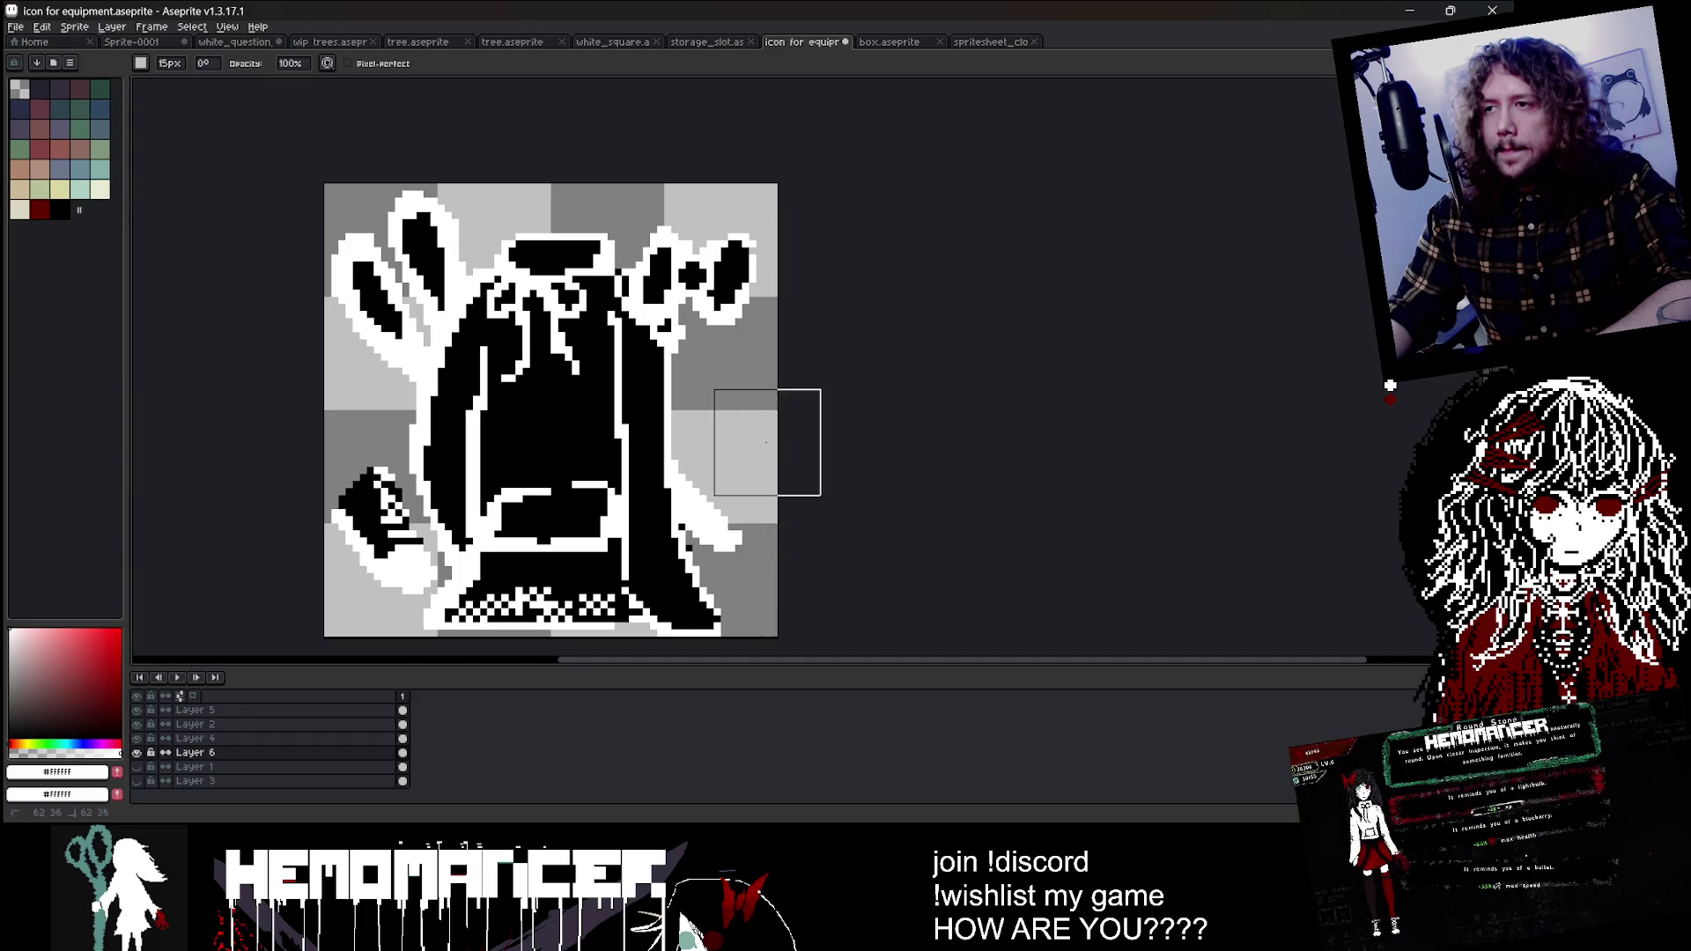
{"action": "scroll", "coordinate": [776, 537], "scroll_direction": "down", "scroll_amount": 1}
{"action": "scroll", "coordinate": [757, 468], "scroll_direction": "up", "scroll_amount": 1}
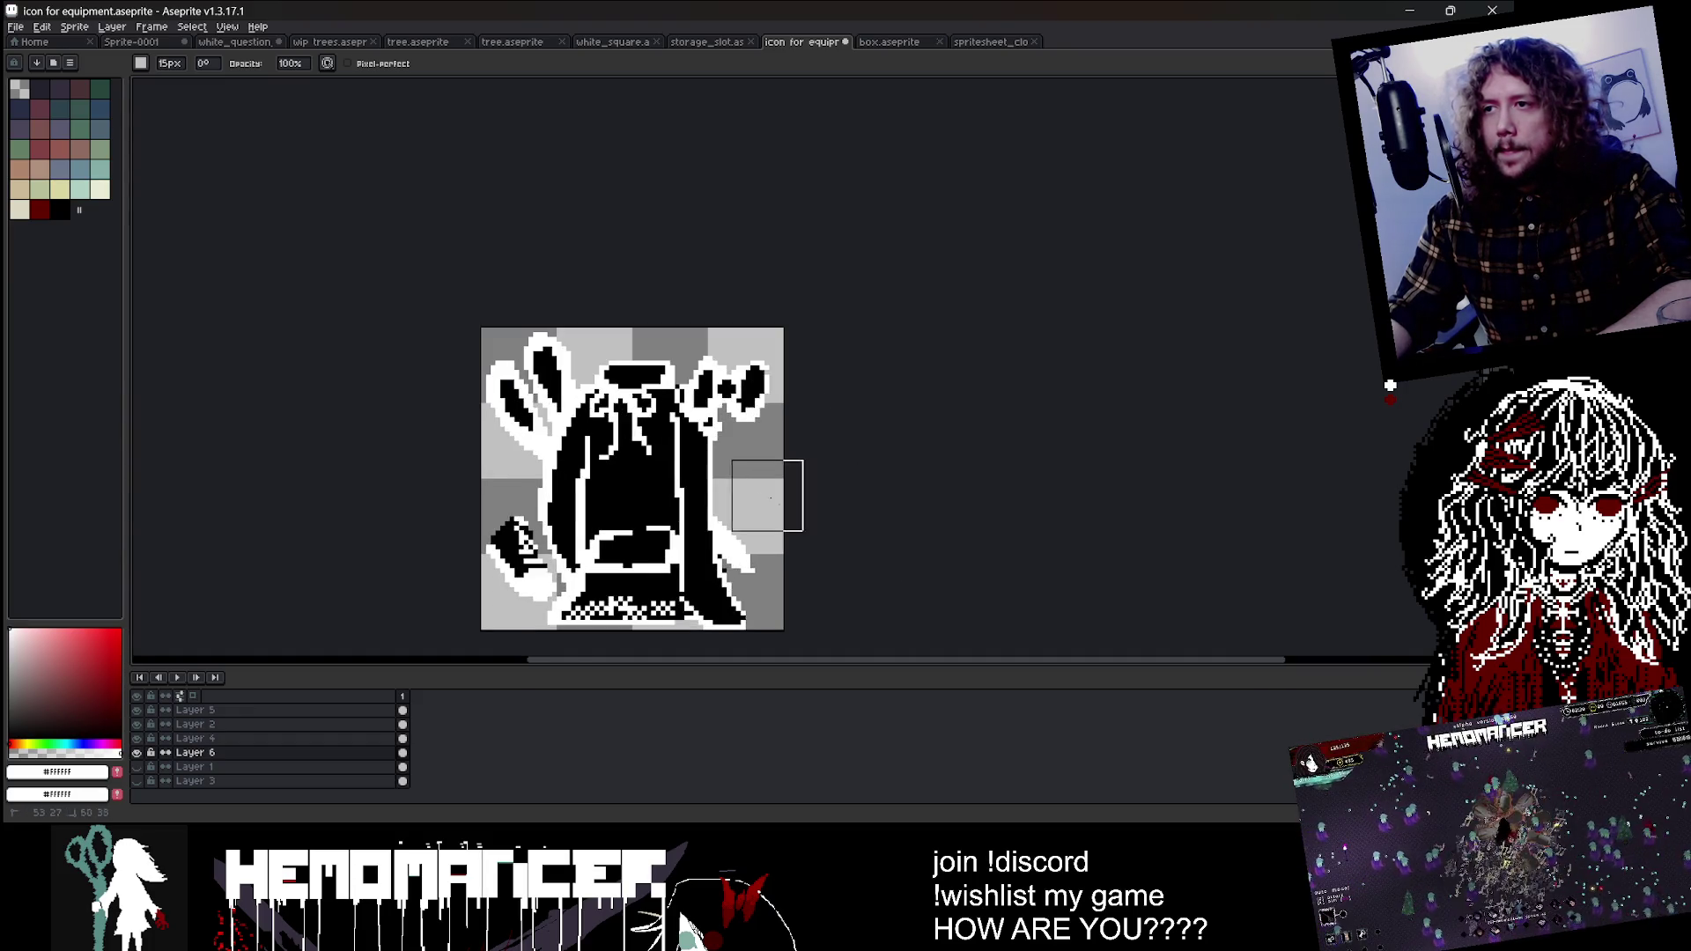
{"action": "scroll", "coordinate": [839, 502], "scroll_direction": "down", "scroll_amount": 1}
{"action": "scroll", "coordinate": [792, 520], "scroll_direction": "up", "scroll_amount": 2}
{"action": "key", "text": "b"}
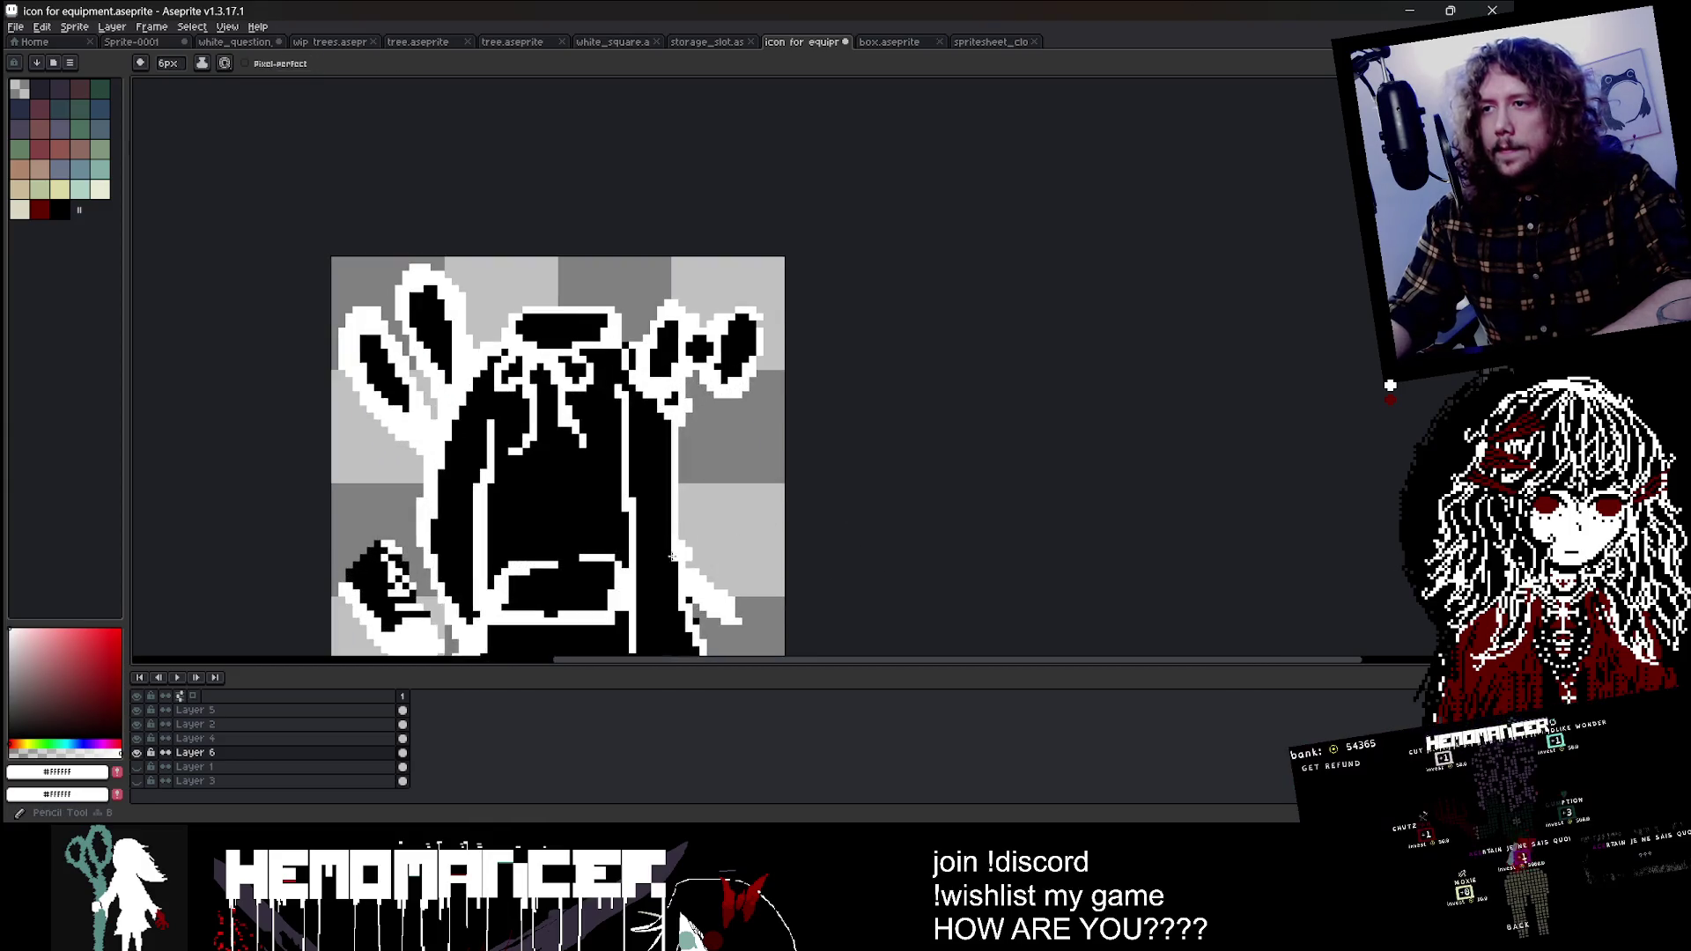
{"action": "key", "text": "minus"}
{"action": "key", "text": "minus"}
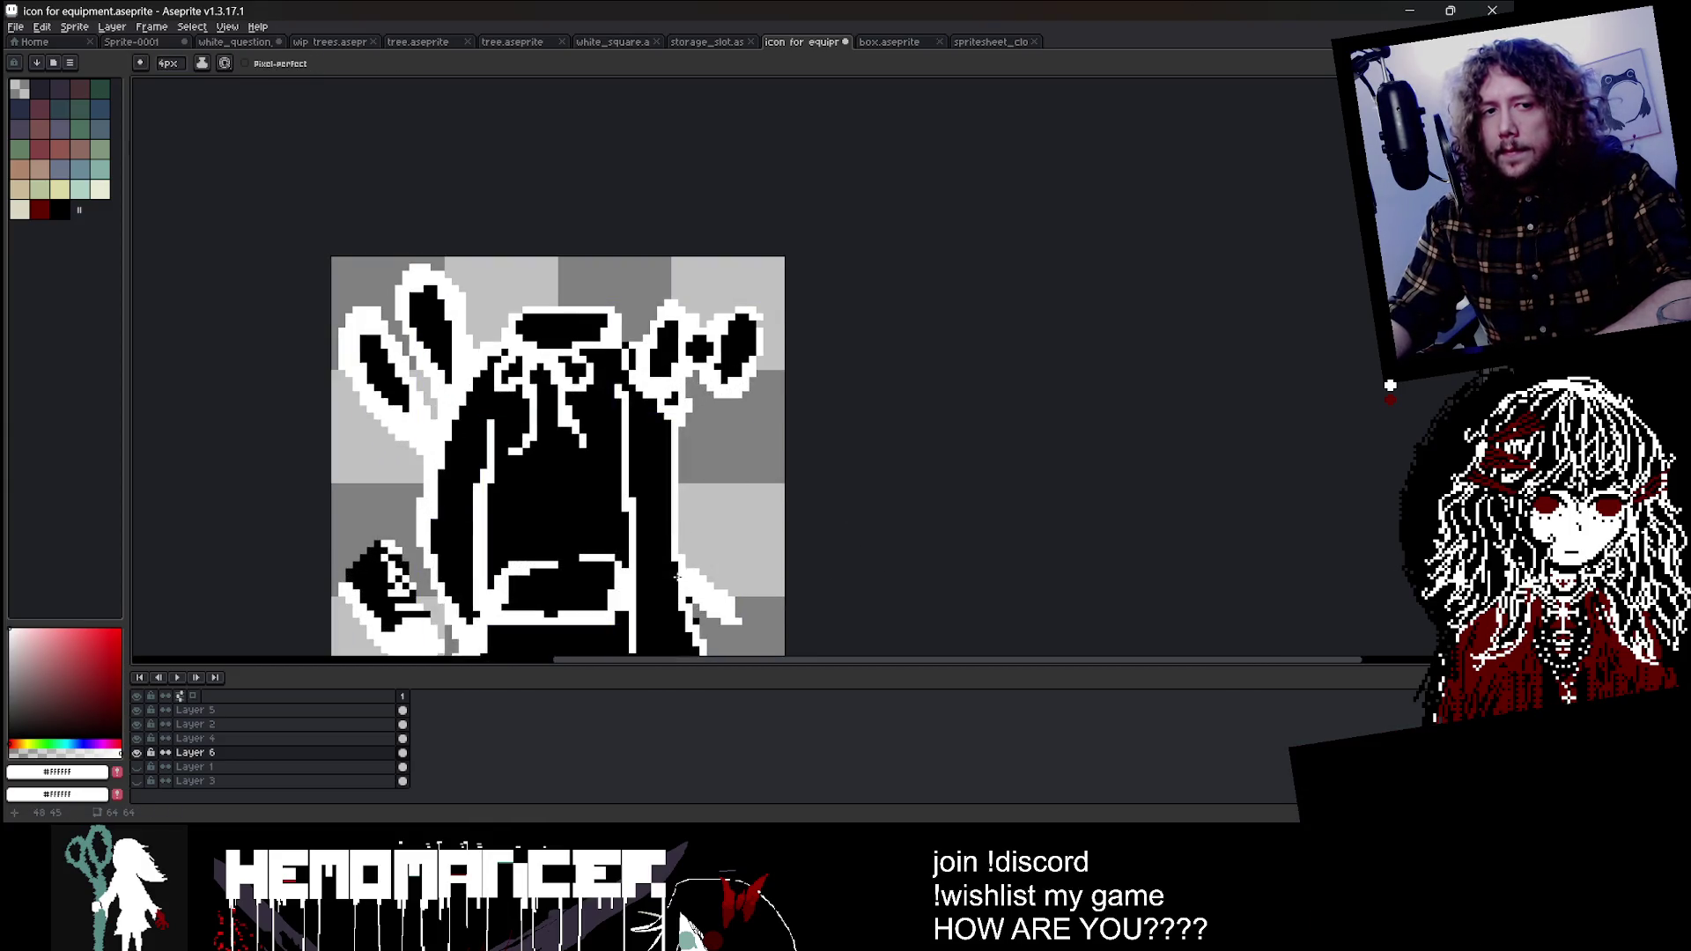
{"action": "key", "text": "minus"}
{"action": "key", "text": "minus"}
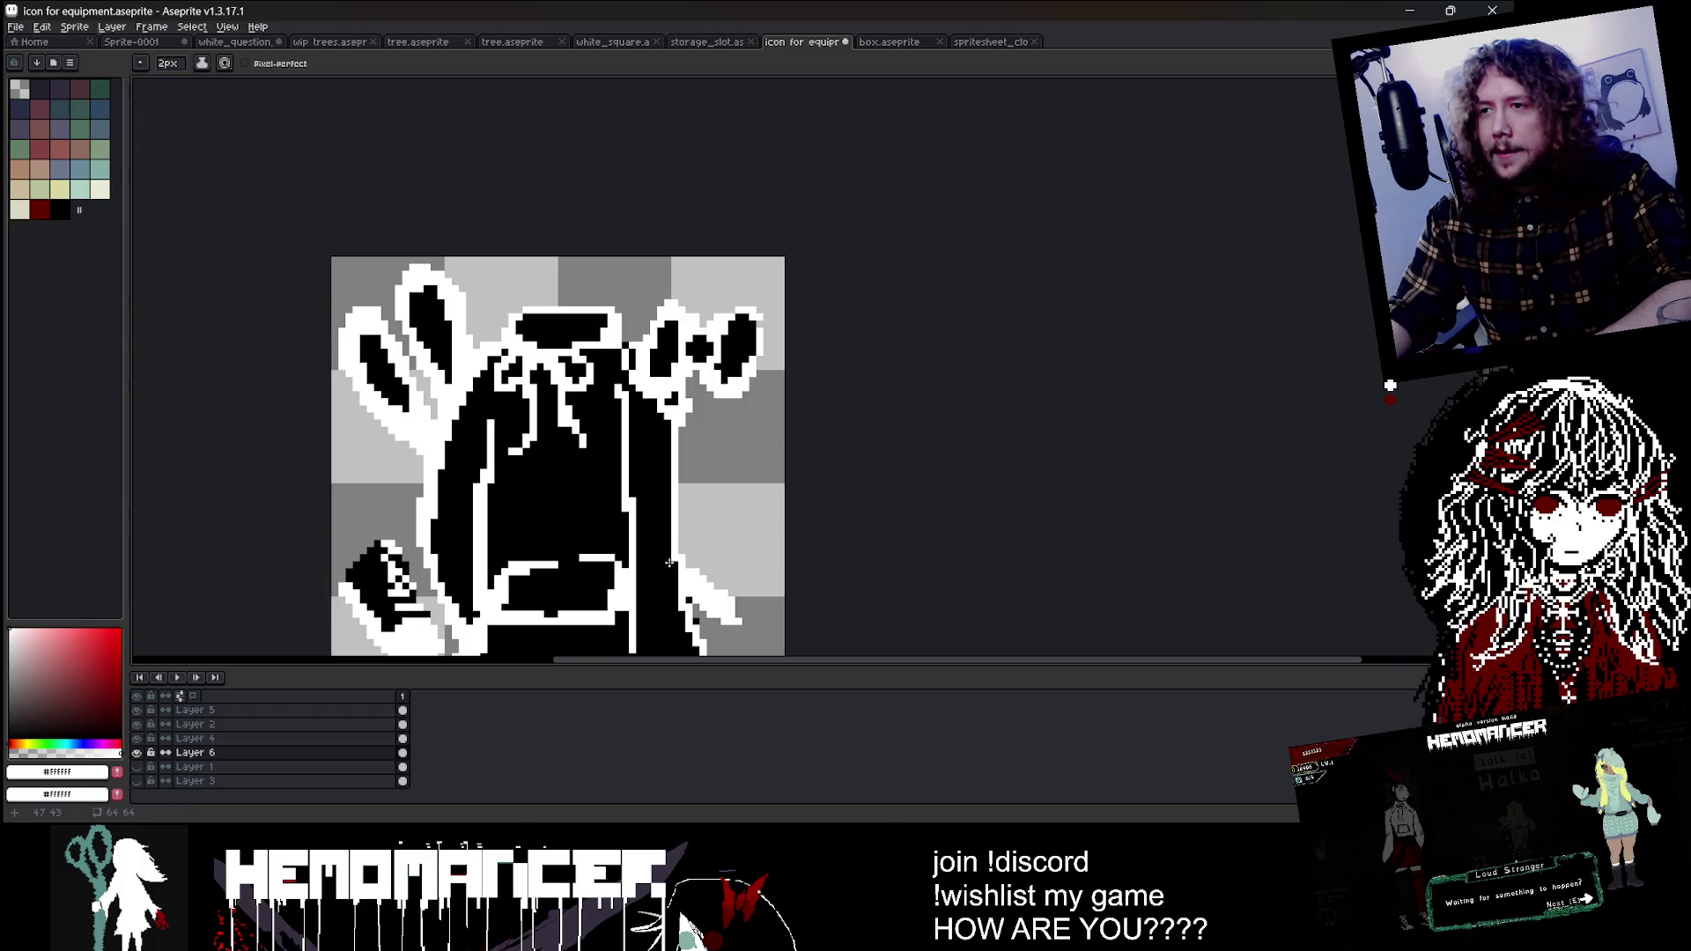
{"action": "left_click_drag", "start_coordinate": [736, 614], "coordinate": [761, 628]}
{"action": "key", "text": "minus"}
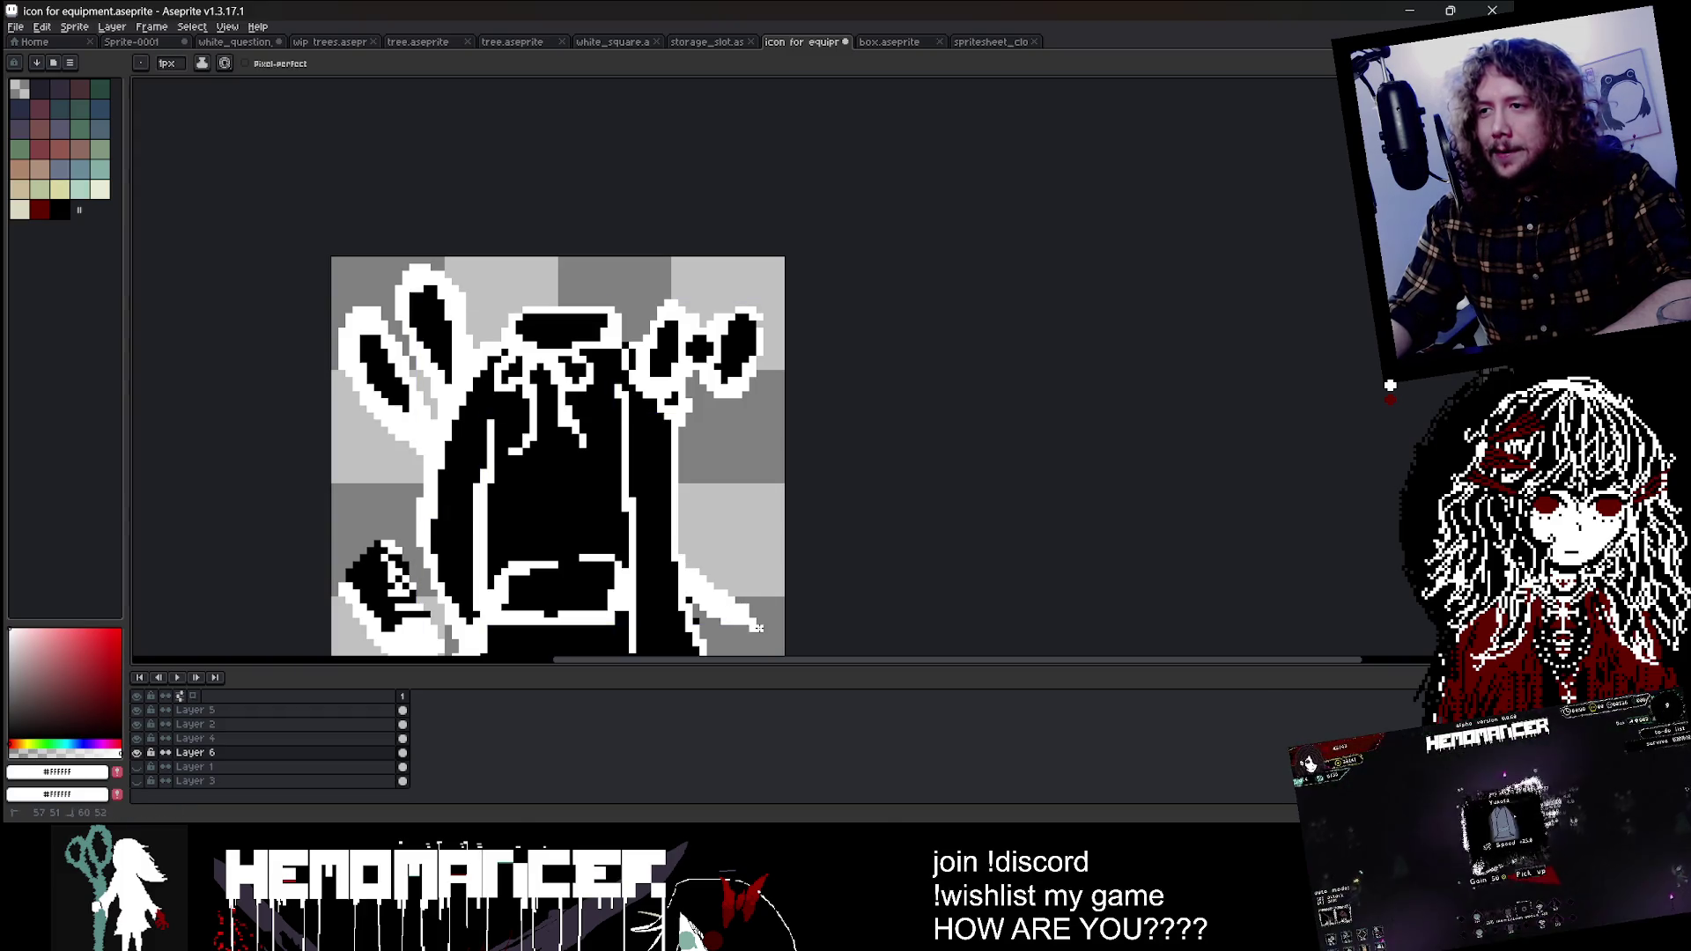
Step: Select the white side strokes region with the Magic Wand
{"action": "scroll", "coordinate": [768, 630], "scroll_direction": "down", "scroll_amount": 3}
{"action": "scroll", "coordinate": [781, 577], "scroll_direction": "up", "scroll_amount": 1}
{"action": "key", "text": "e"}
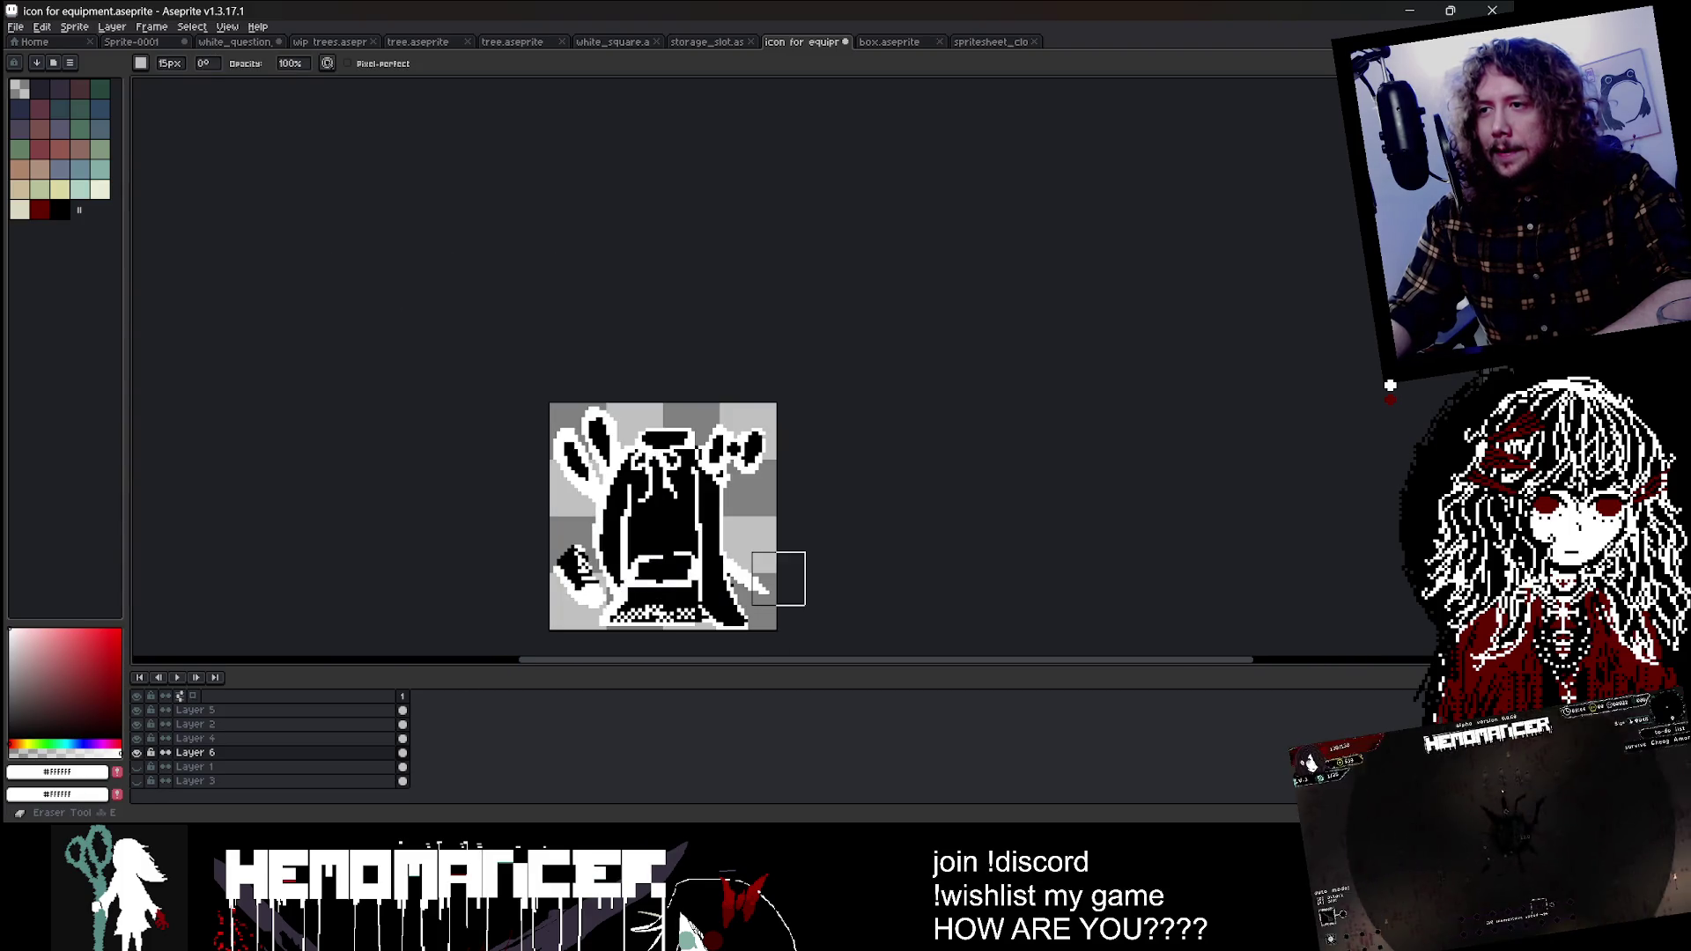
{"action": "scroll", "coordinate": [803, 512], "scroll_direction": "down", "scroll_amount": 2}
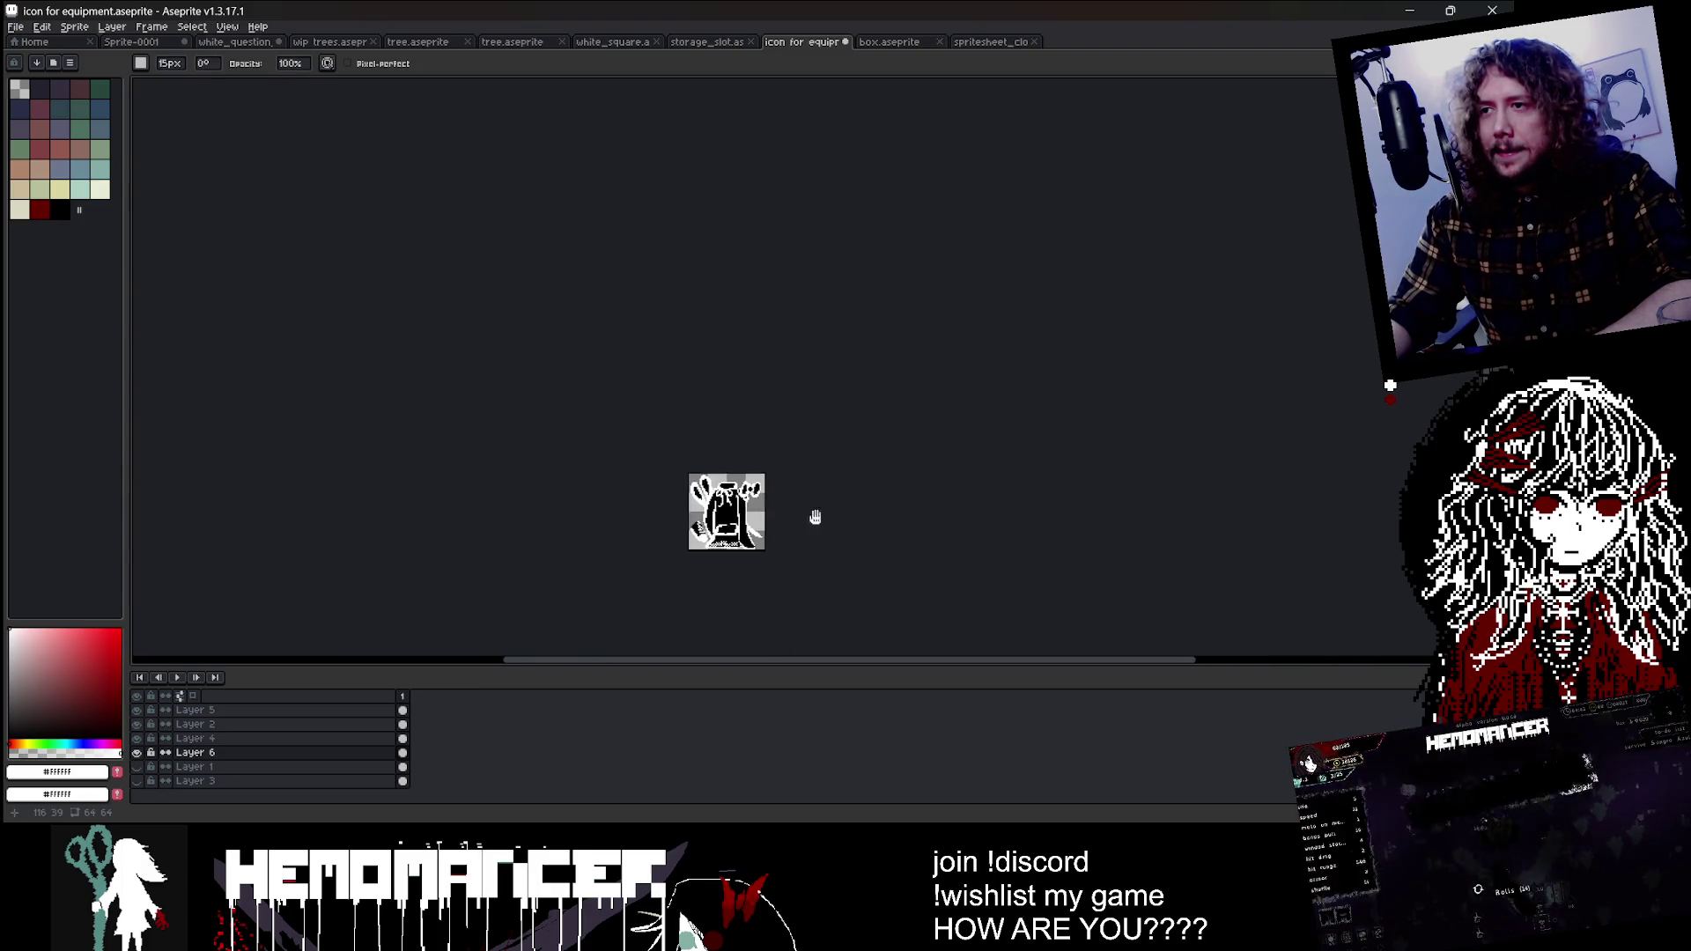
{"action": "scroll", "coordinate": [812, 514], "scroll_direction": "up", "scroll_amount": 5}
{"action": "key", "text": "w"}
{"action": "left_click", "coordinate": [556, 515]}
Step: Rotate the selected side strokes about 2.8° and reposition them beside the cloak
{"action": "left_click_drag", "start_coordinate": [568, 522], "coordinate": [562, 522]}
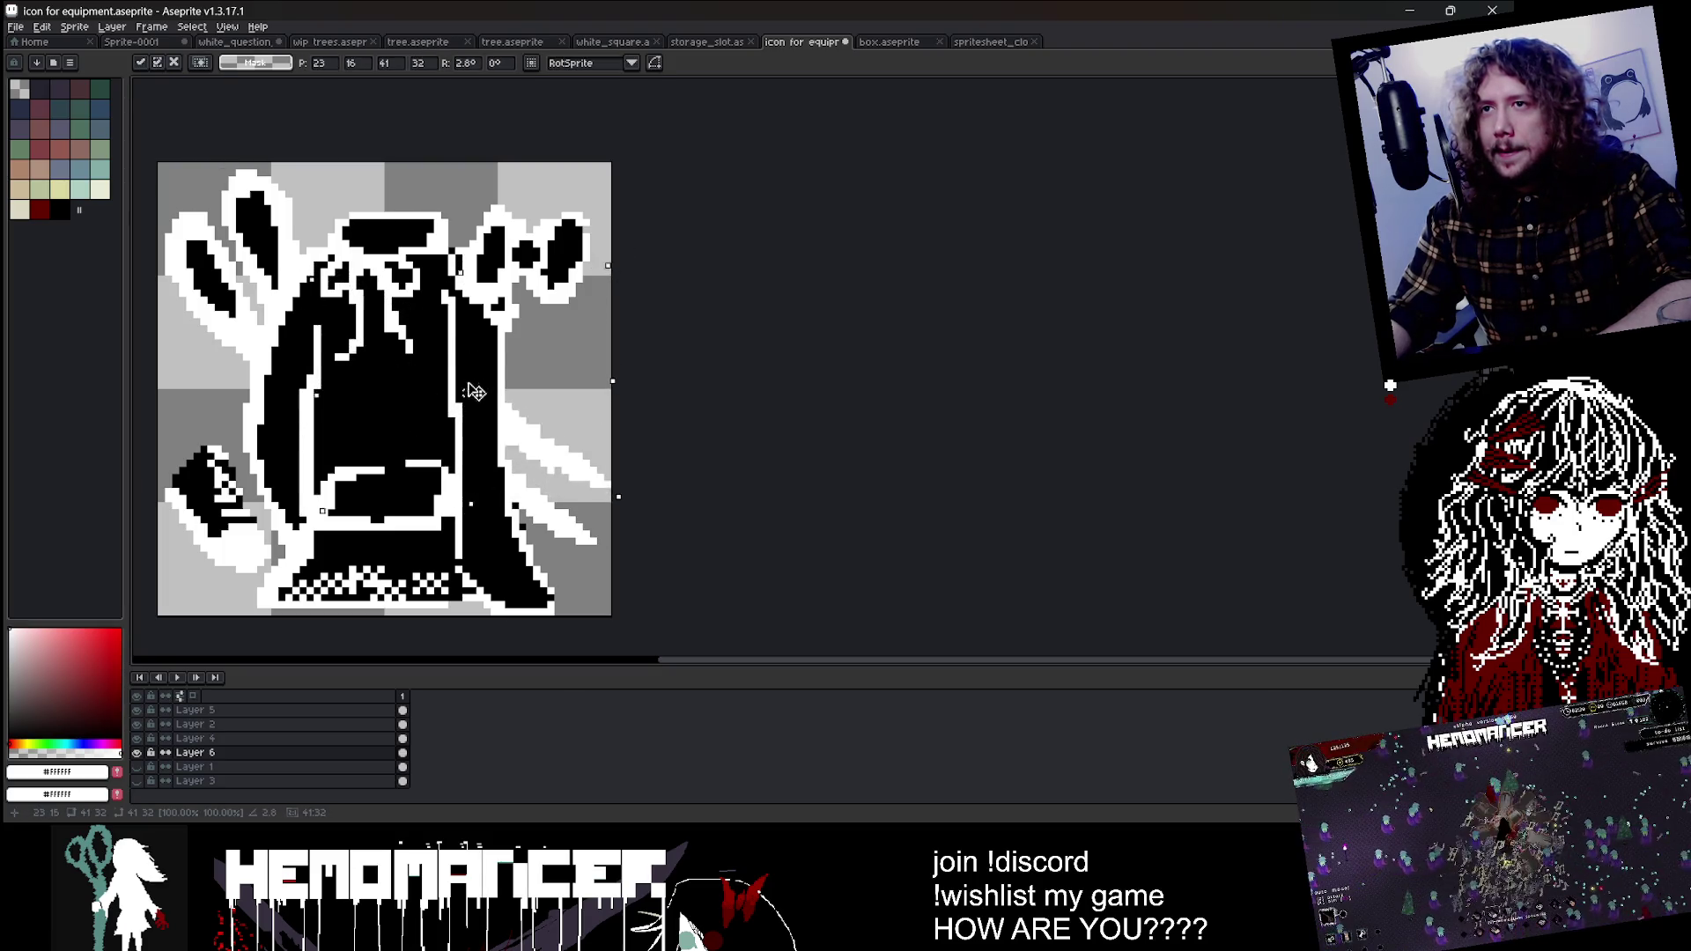
{"action": "left_click_drag", "start_coordinate": [636, 257], "coordinate": [645, 294]}
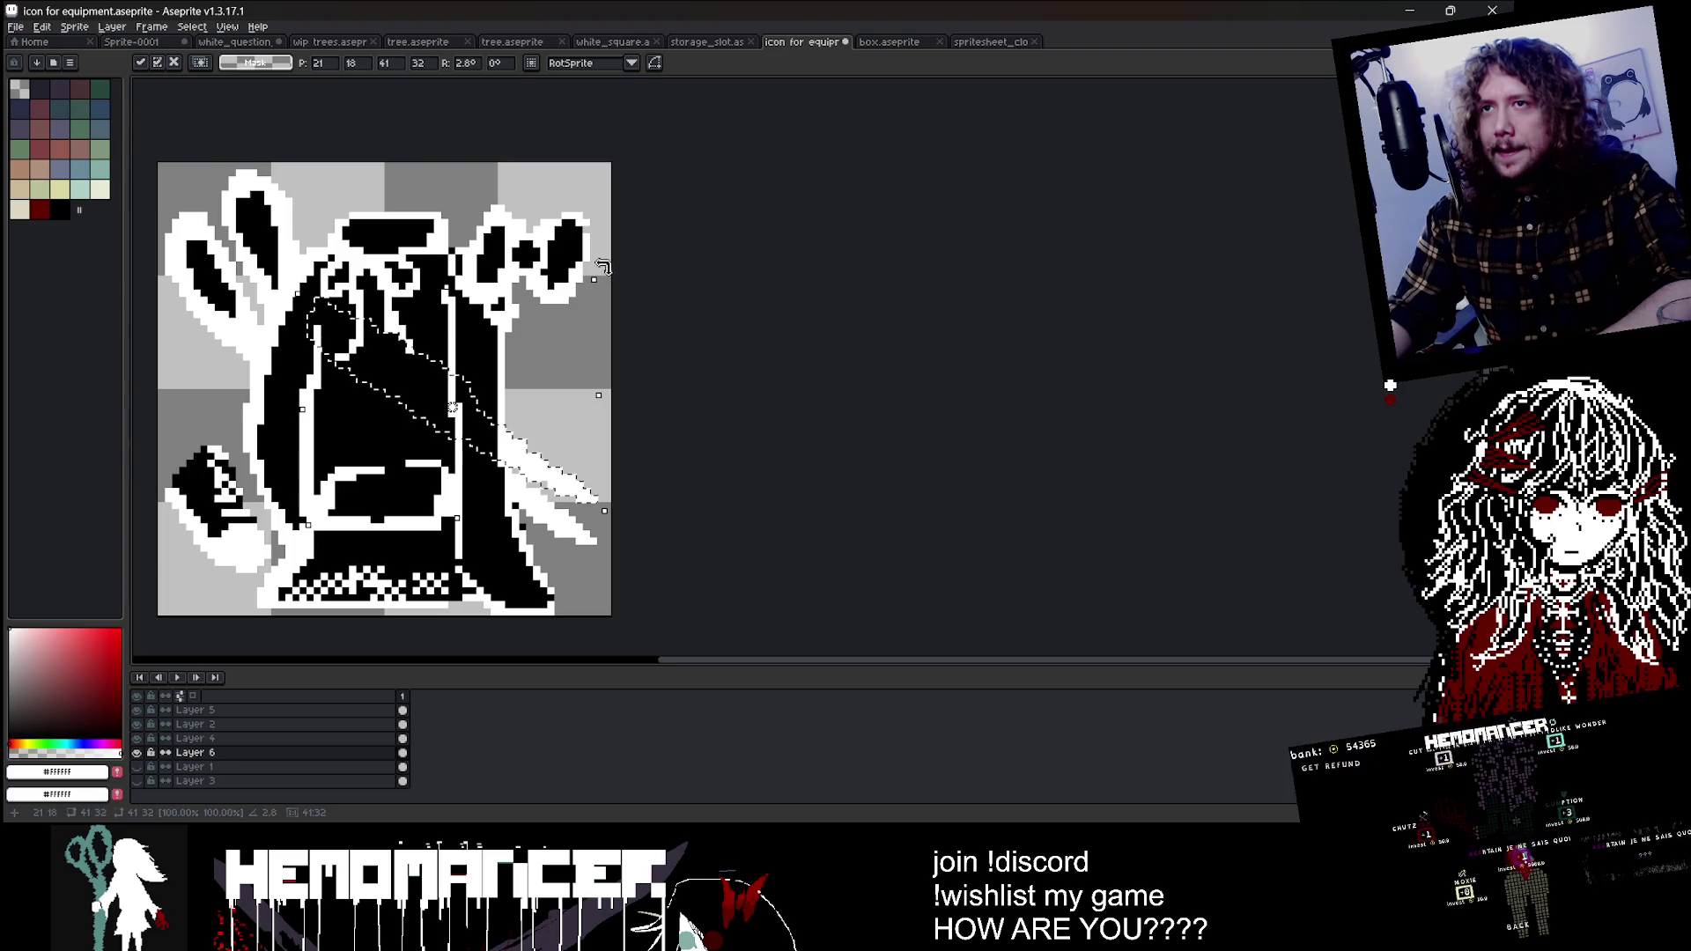
{"action": "key", "text": "Return"}
{"action": "key", "text": "ctrl+a"}
{"action": "key", "text": "ctrl+z"}
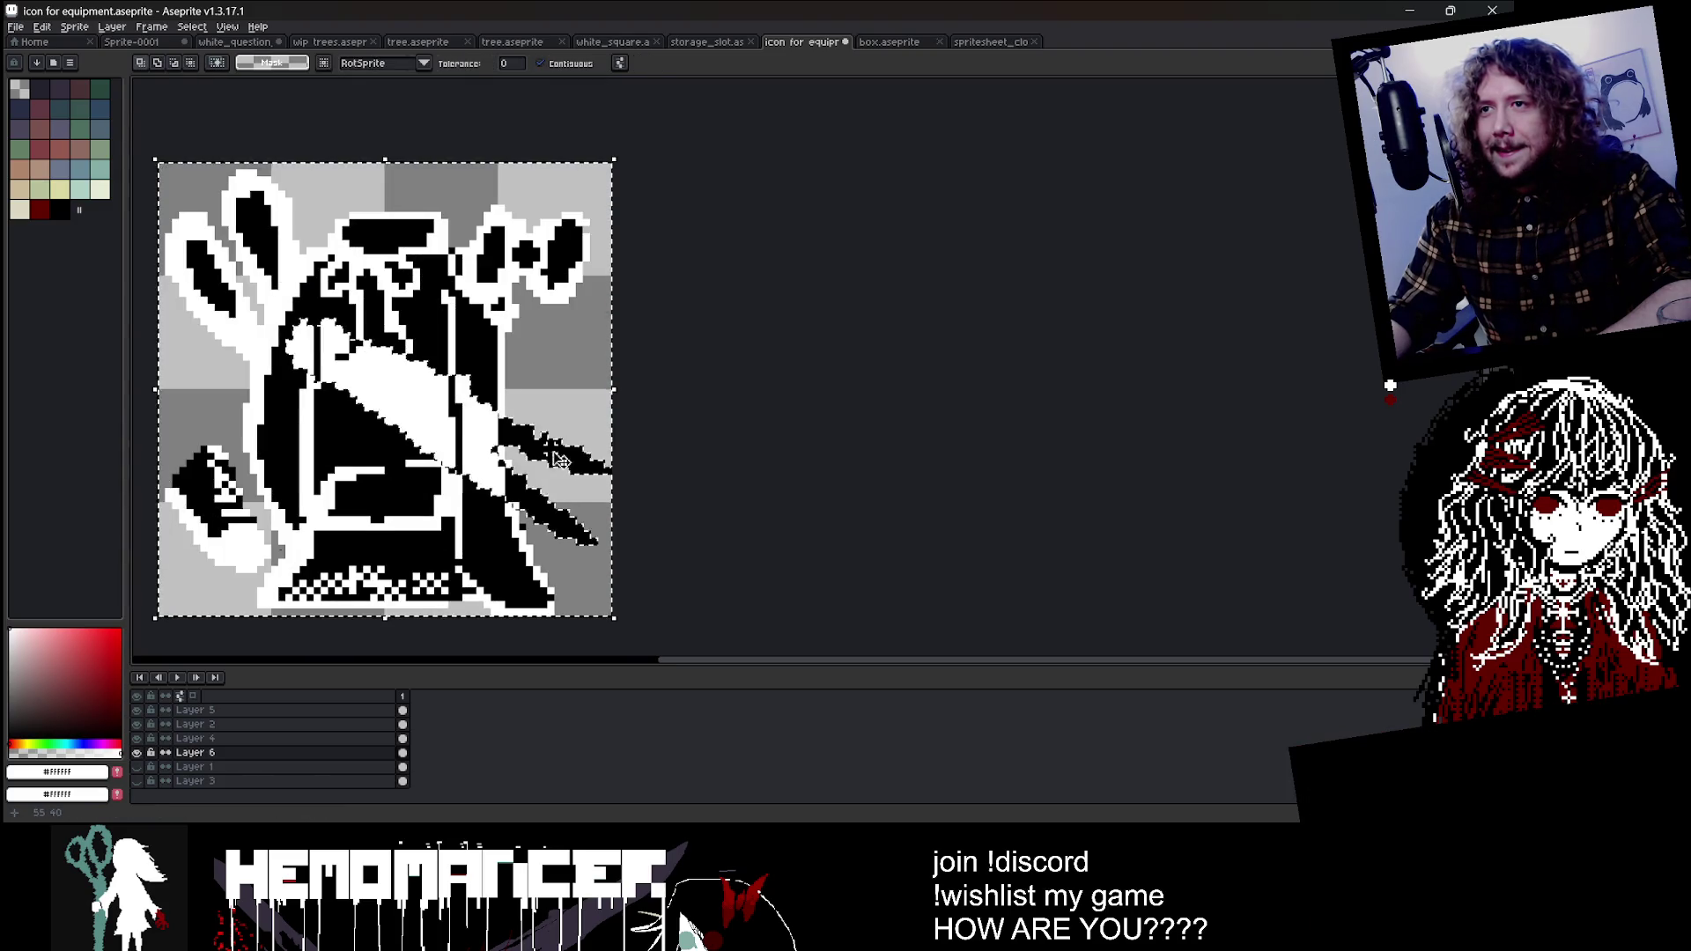
{"action": "left_click", "coordinate": [560, 468]}
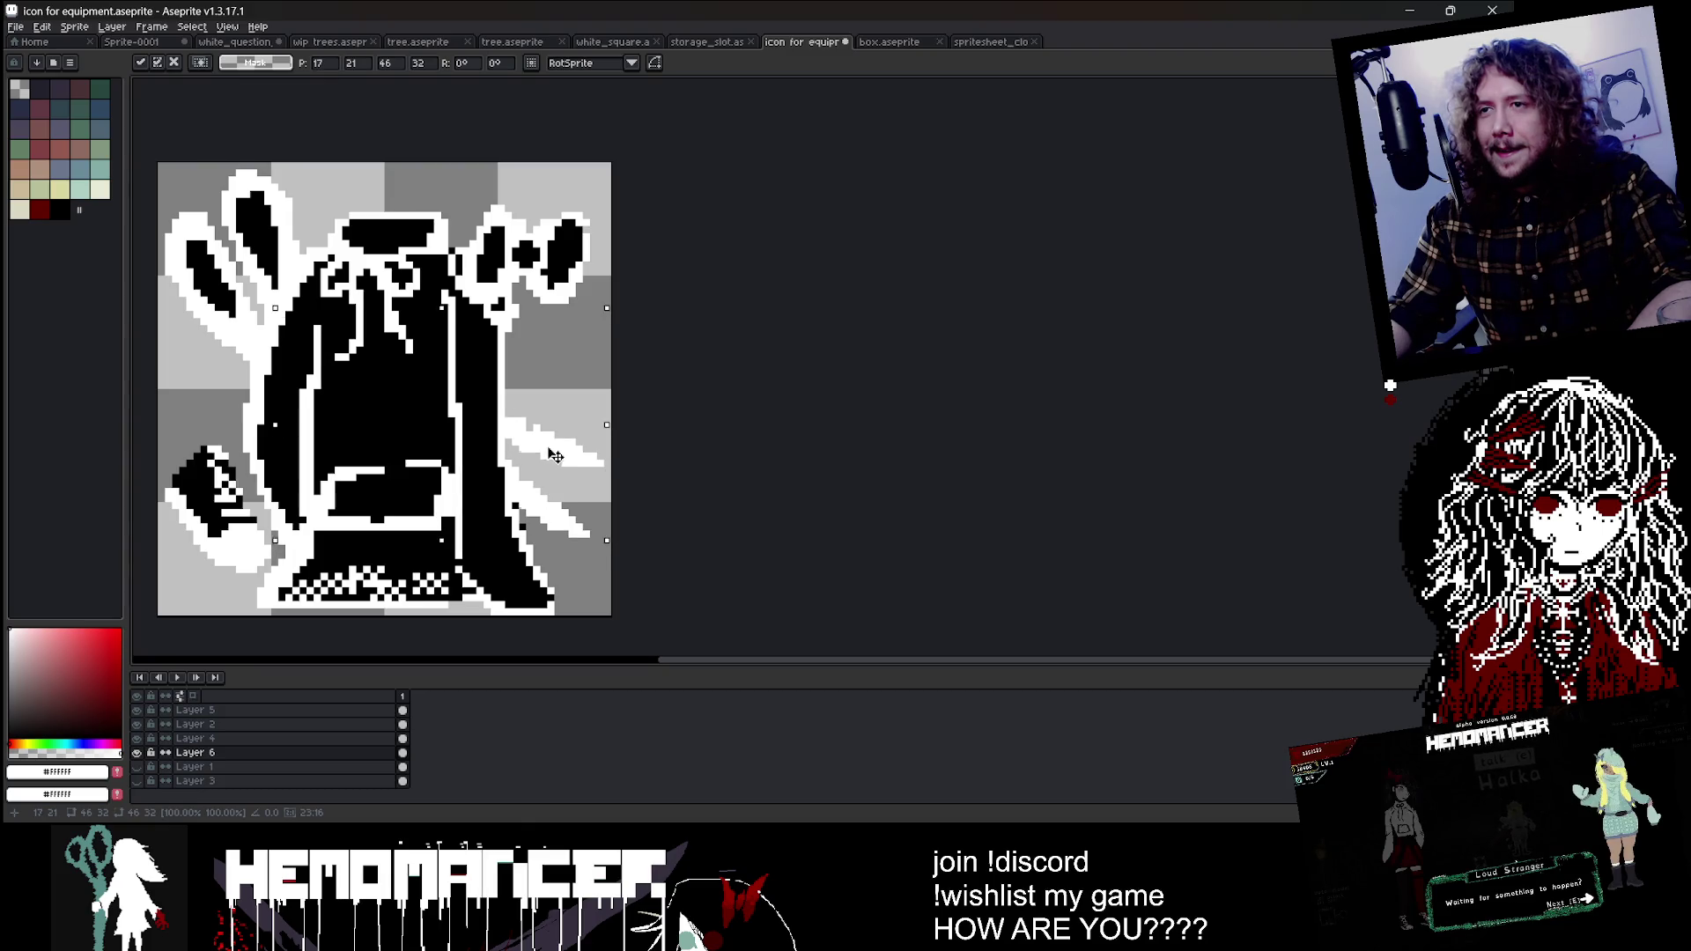
{"action": "key", "text": "Return"}
Step: Save the equipment icon file
{"action": "scroll", "coordinate": [725, 441], "scroll_direction": "down", "scroll_amount": 1}
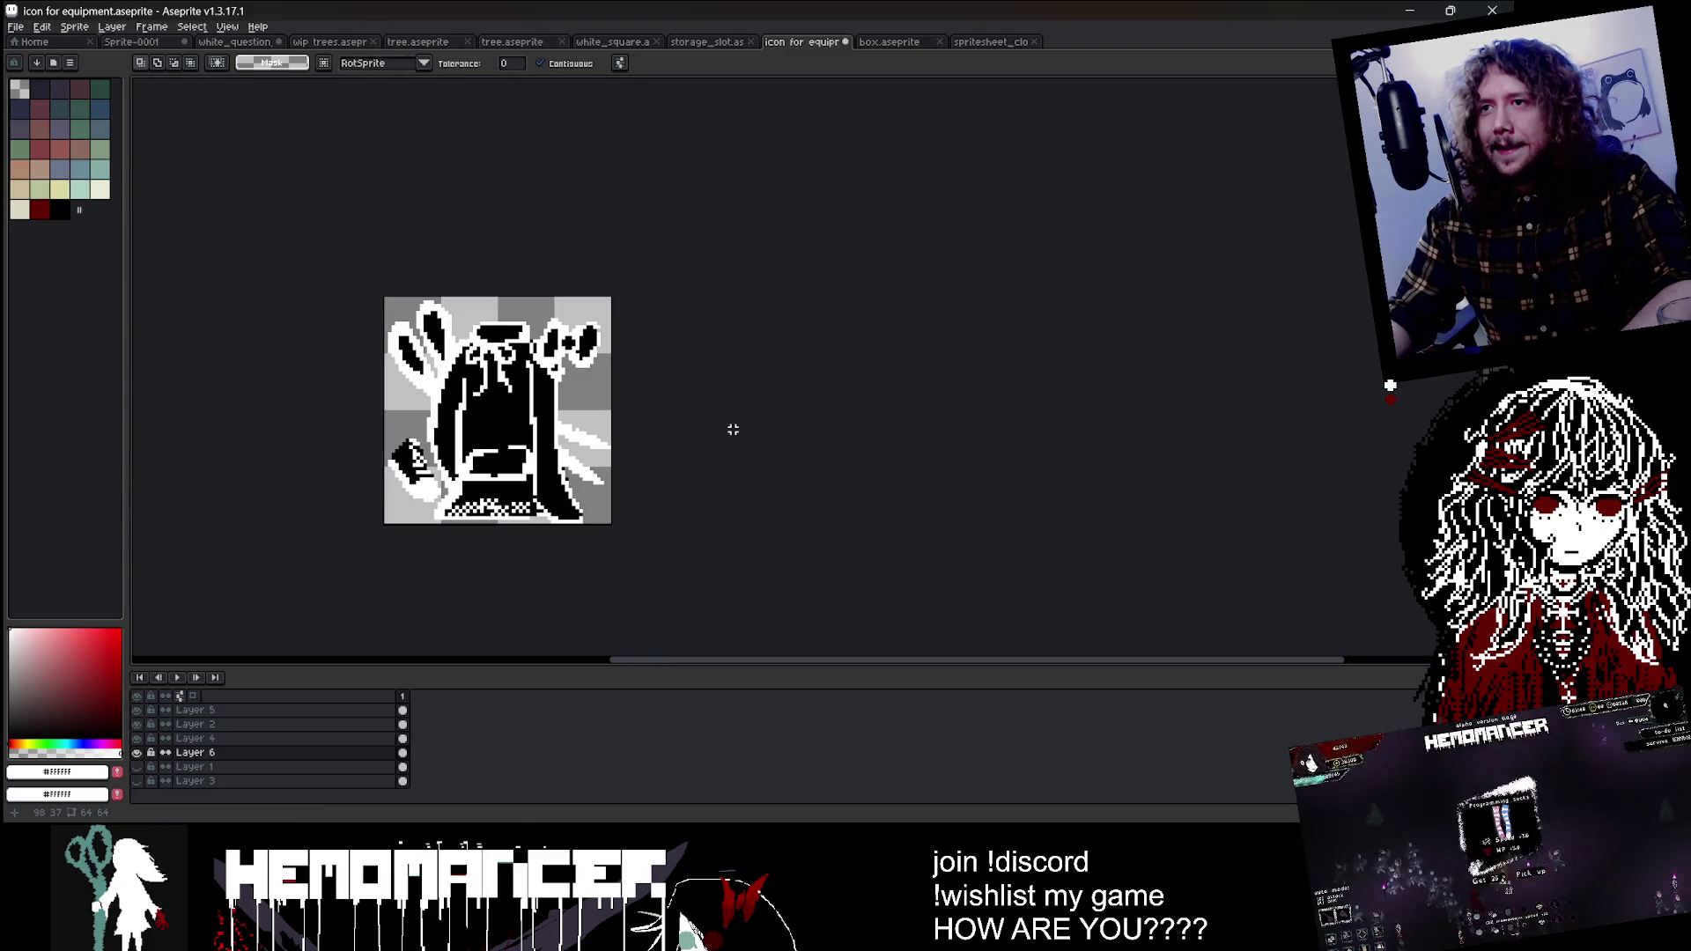
{"action": "scroll", "coordinate": [655, 419], "scroll_direction": "up", "scroll_amount": 1}
{"action": "key", "text": "b"}
{"action": "scroll", "coordinate": [616, 434], "scroll_direction": "up", "scroll_amount": 1}
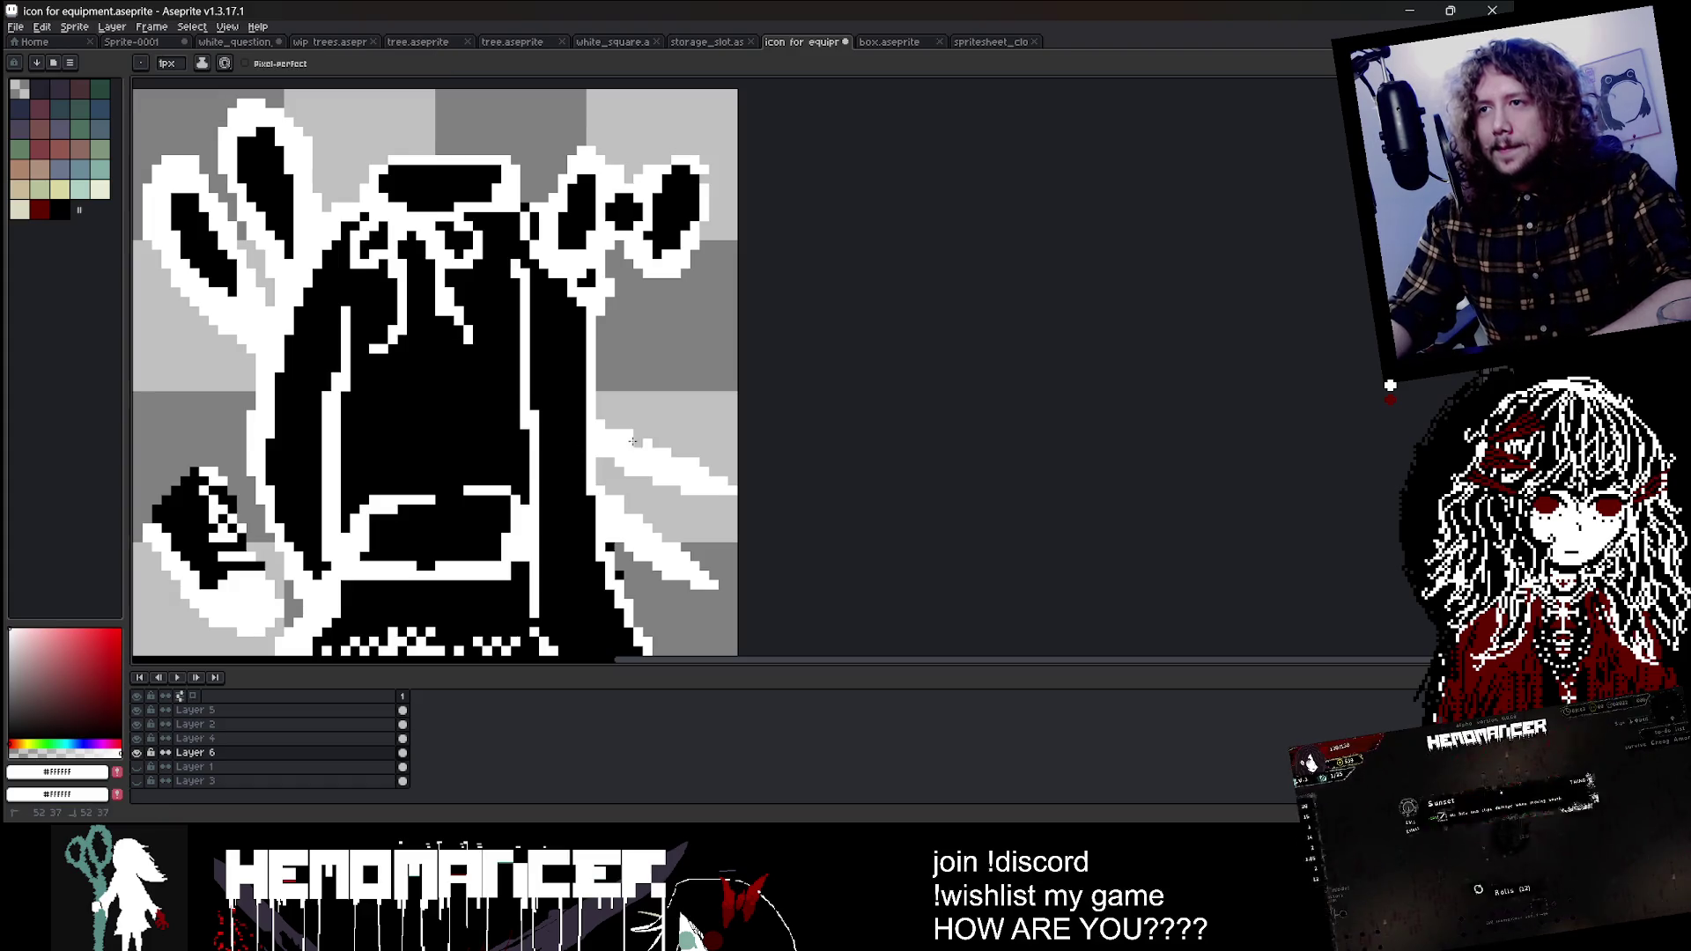
{"action": "scroll", "coordinate": [675, 558], "scroll_direction": "down", "scroll_amount": 3}
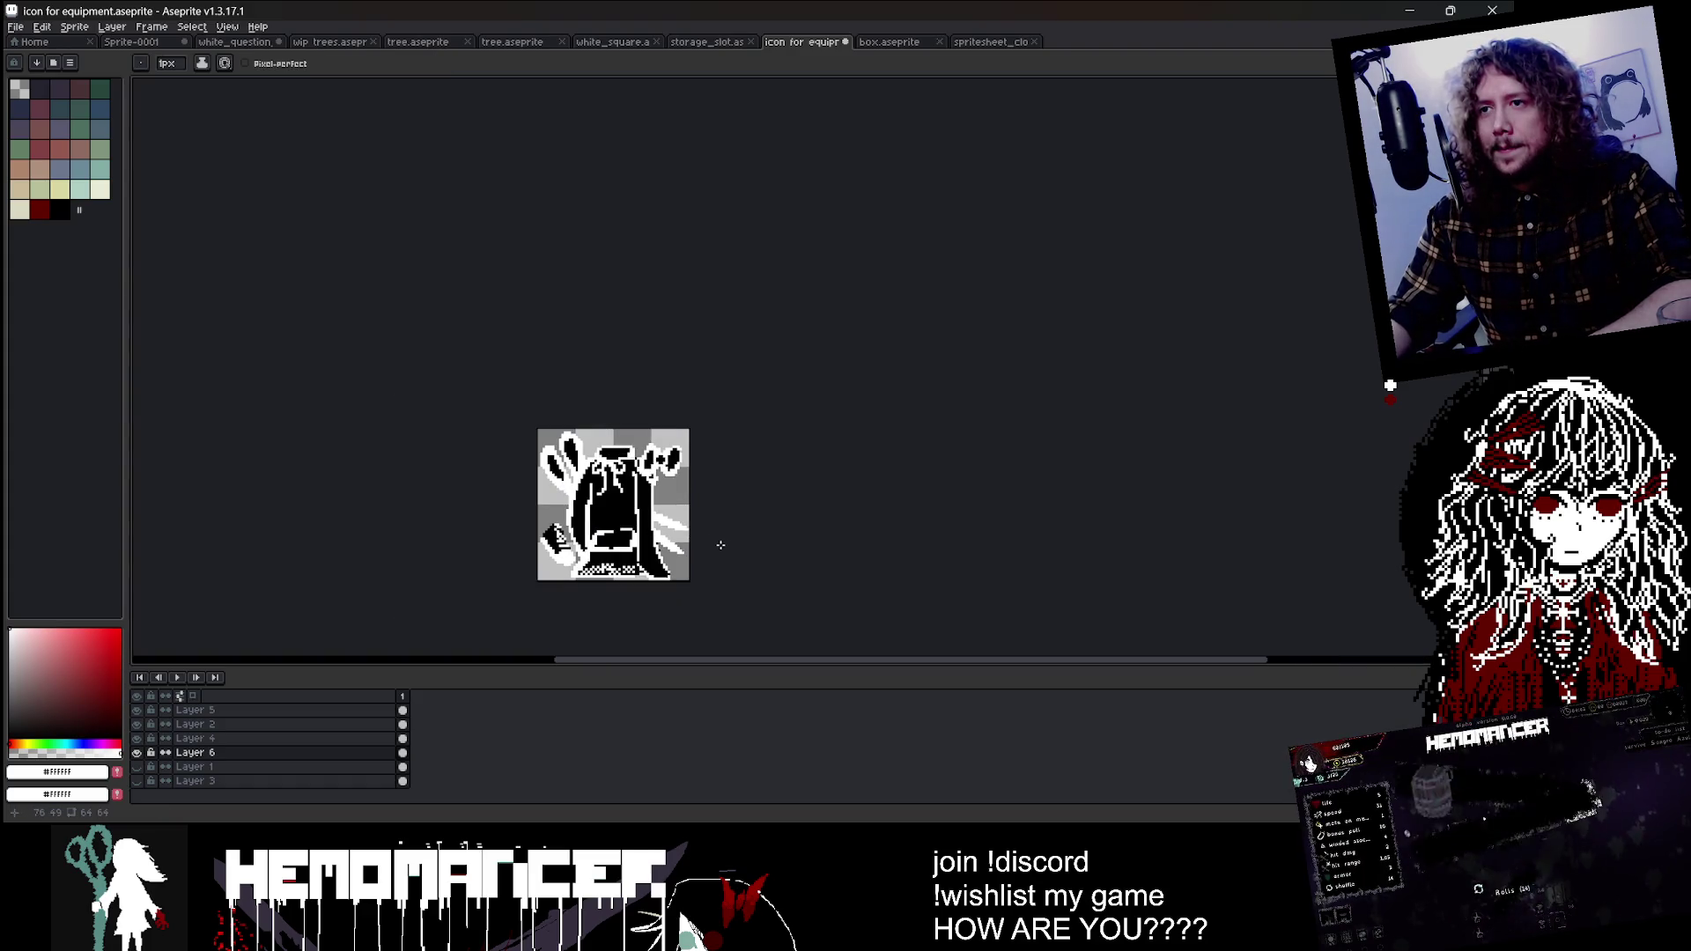
{"action": "key", "text": "v"}
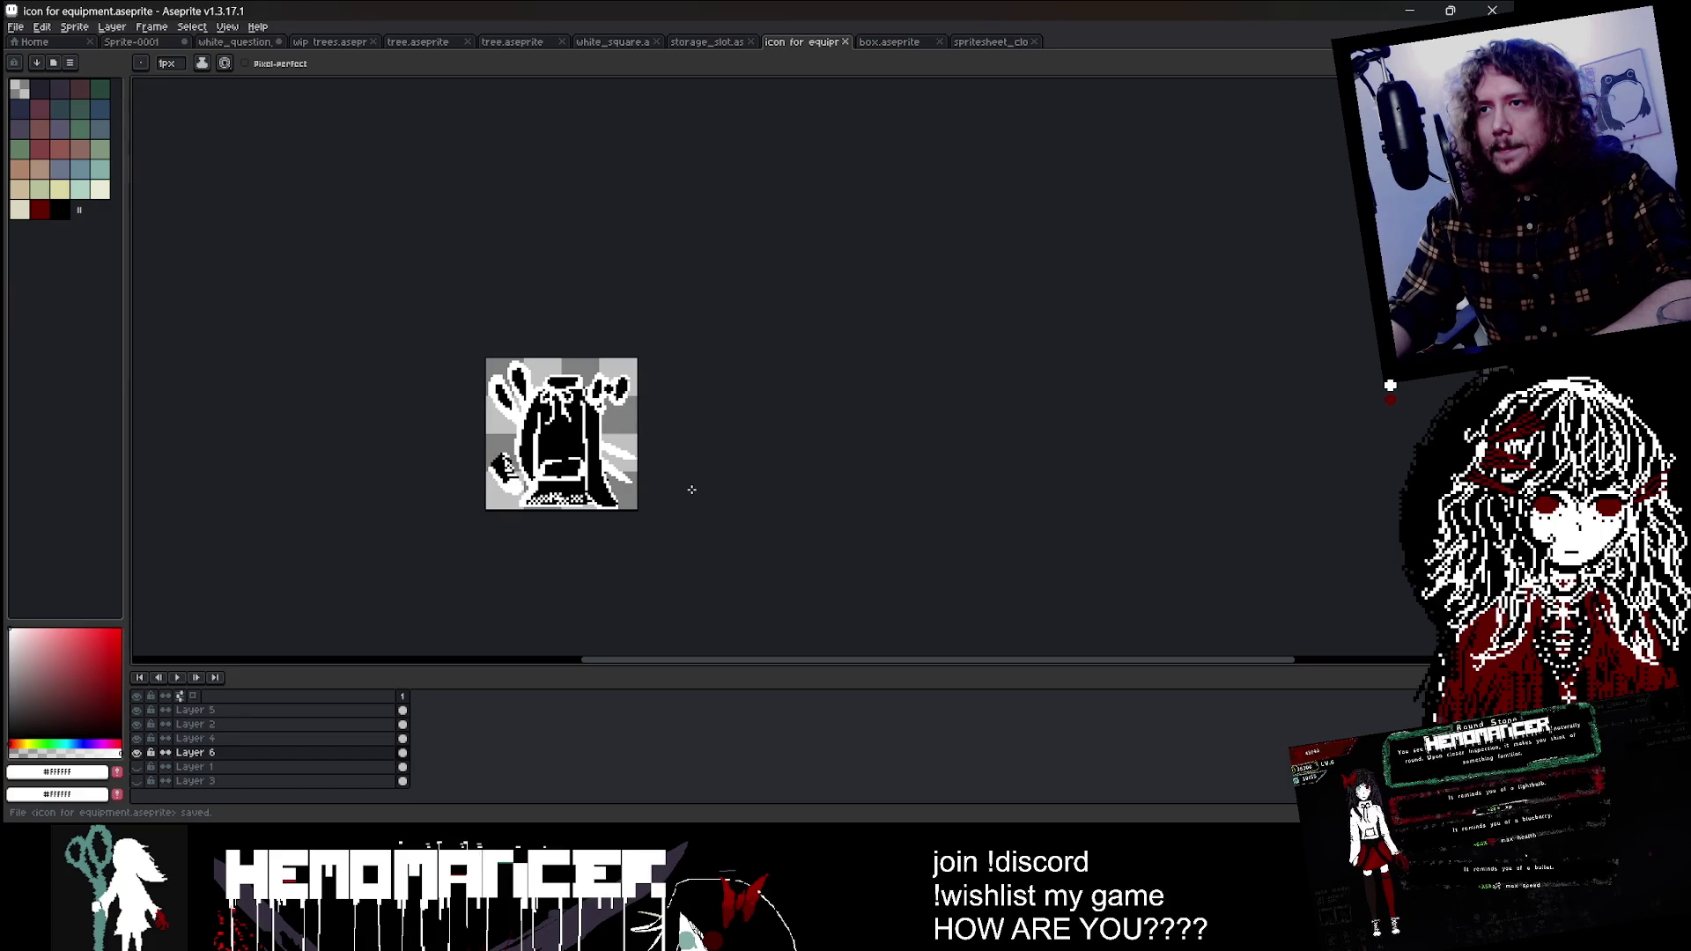
Step: Restore down the Aseprite window to reveal the Godot editor
{"action": "scroll", "coordinate": [661, 467], "scroll_direction": "up", "scroll_amount": 1}
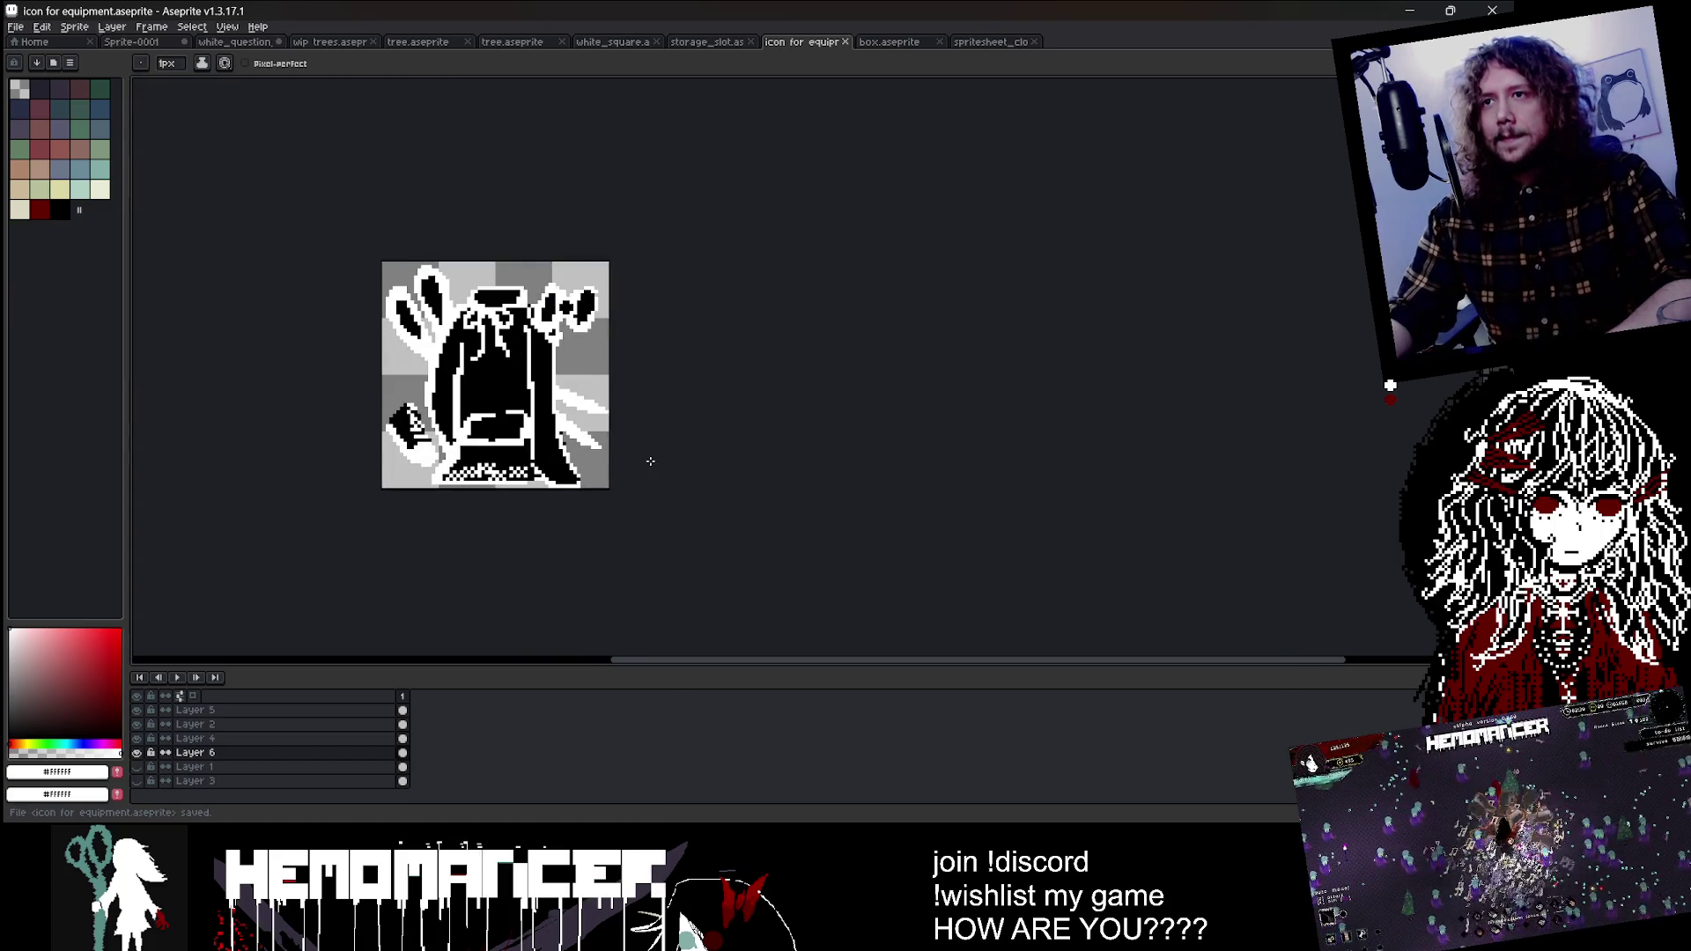
{"action": "right_click", "coordinate": [650, 462]}
{"action": "left_click", "coordinate": [1449, 10]}
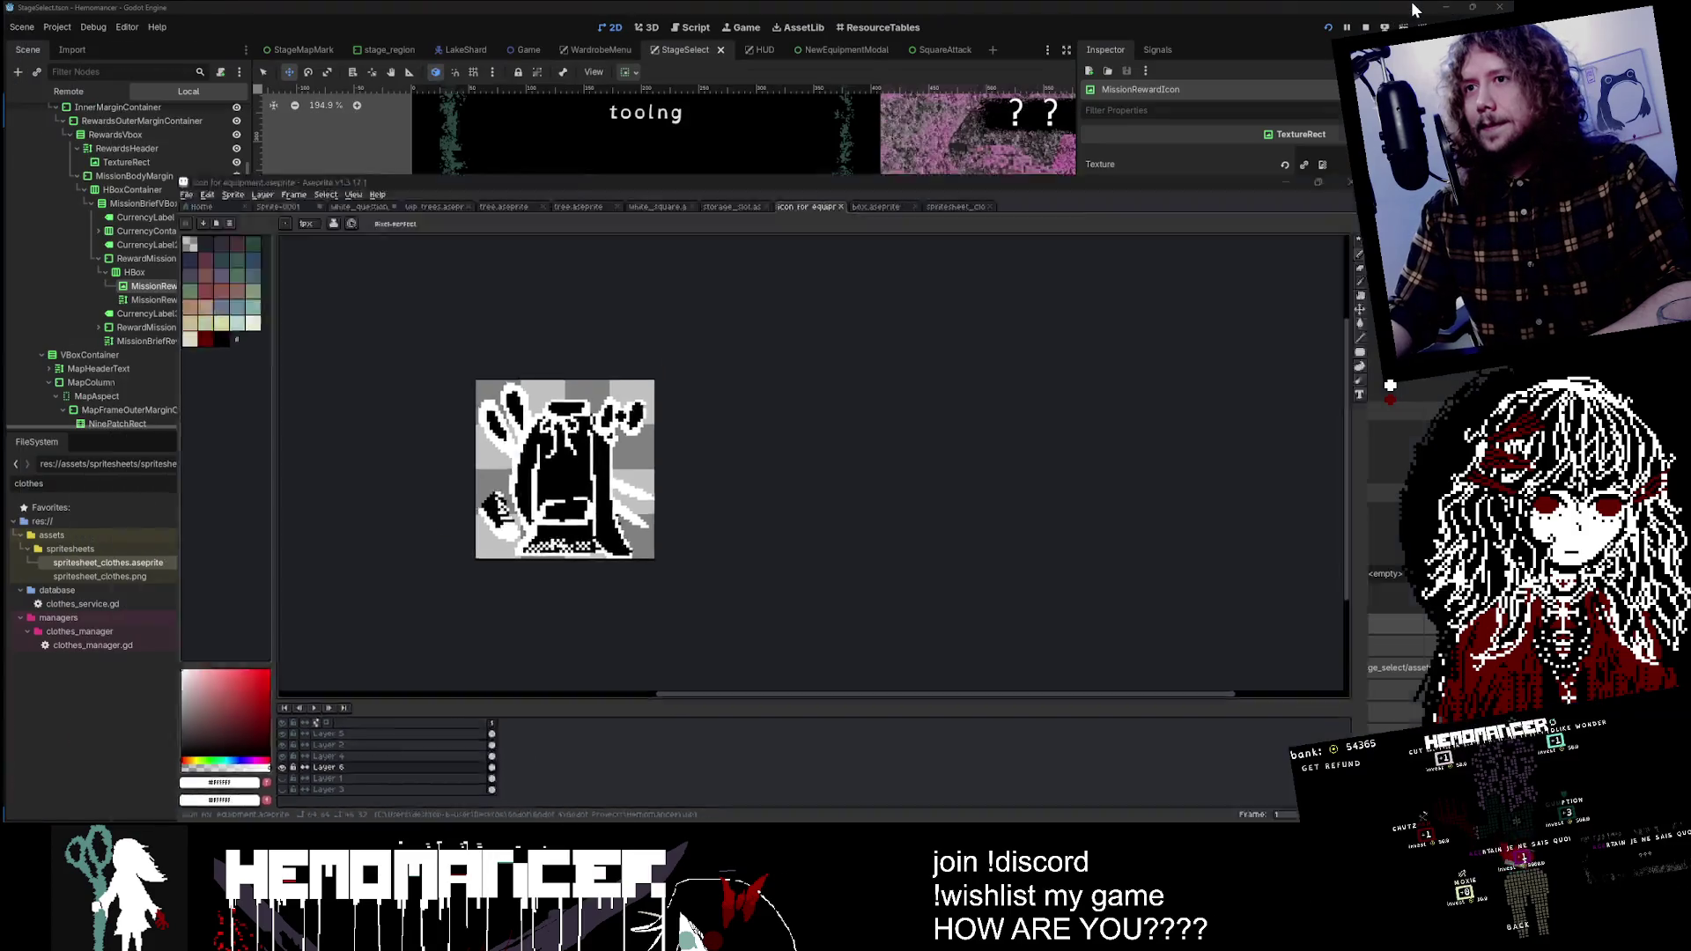
Step: Filter Godot's FileSystem for 'icon' and assign icon for equipment.aseprite to MissionRewardIcon's Aseprite File
{"action": "left_click", "coordinate": [1413, 10]}
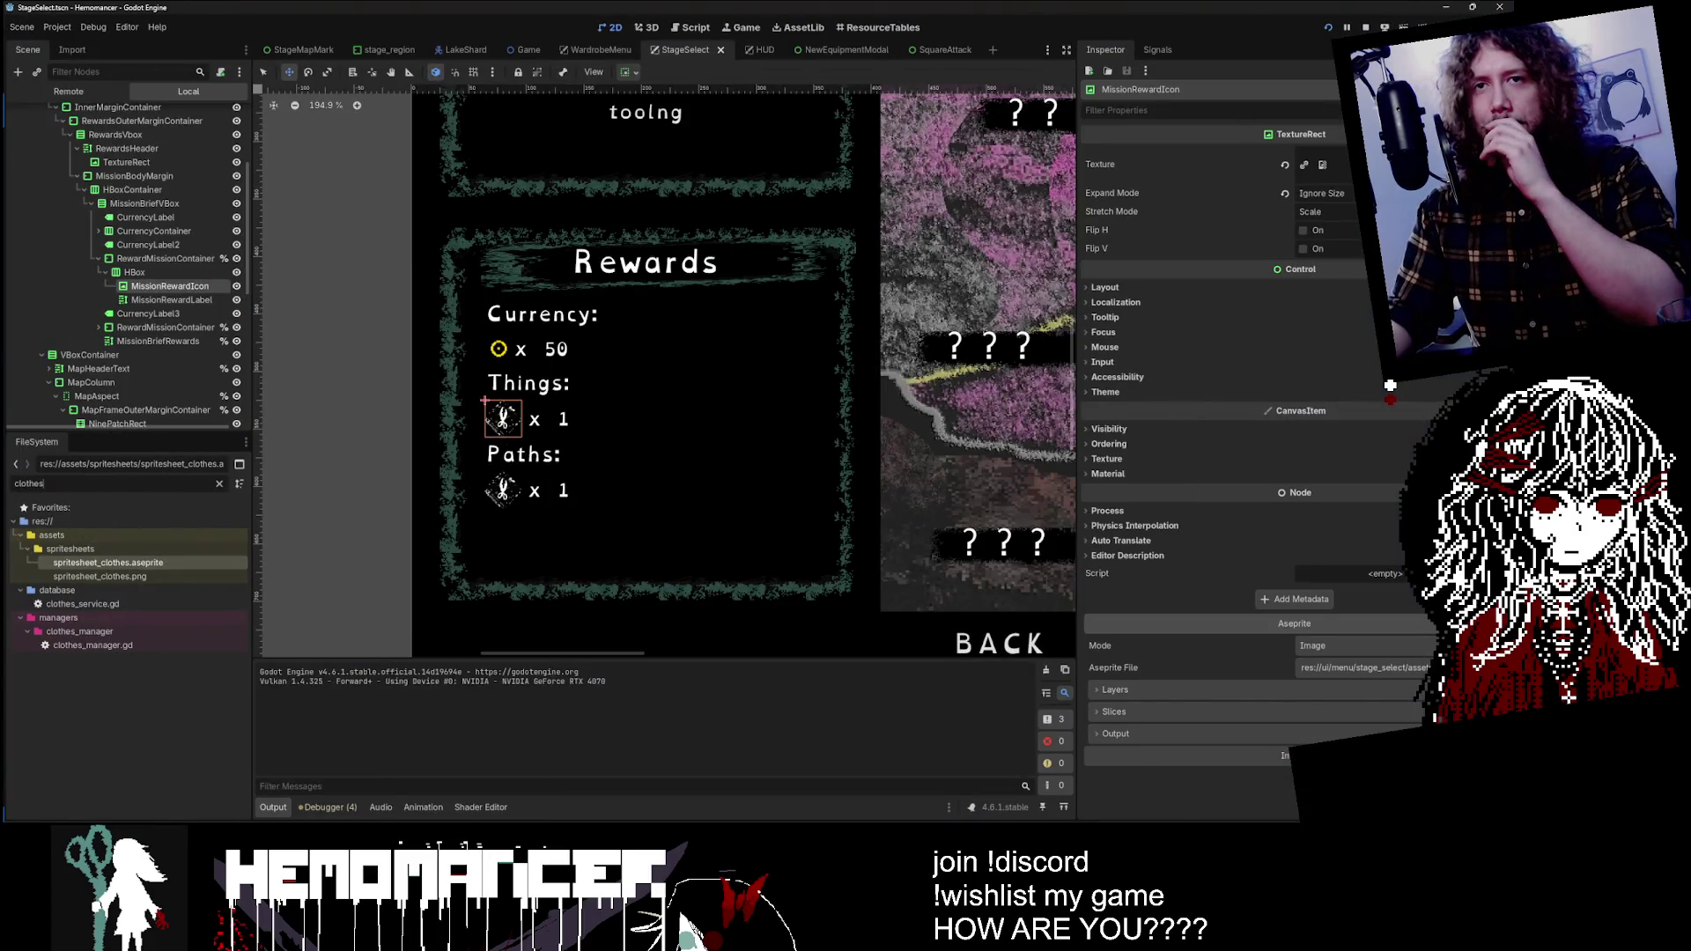
{"action": "key", "text": "ctrl+a"}
{"action": "type", "text": "ic"}
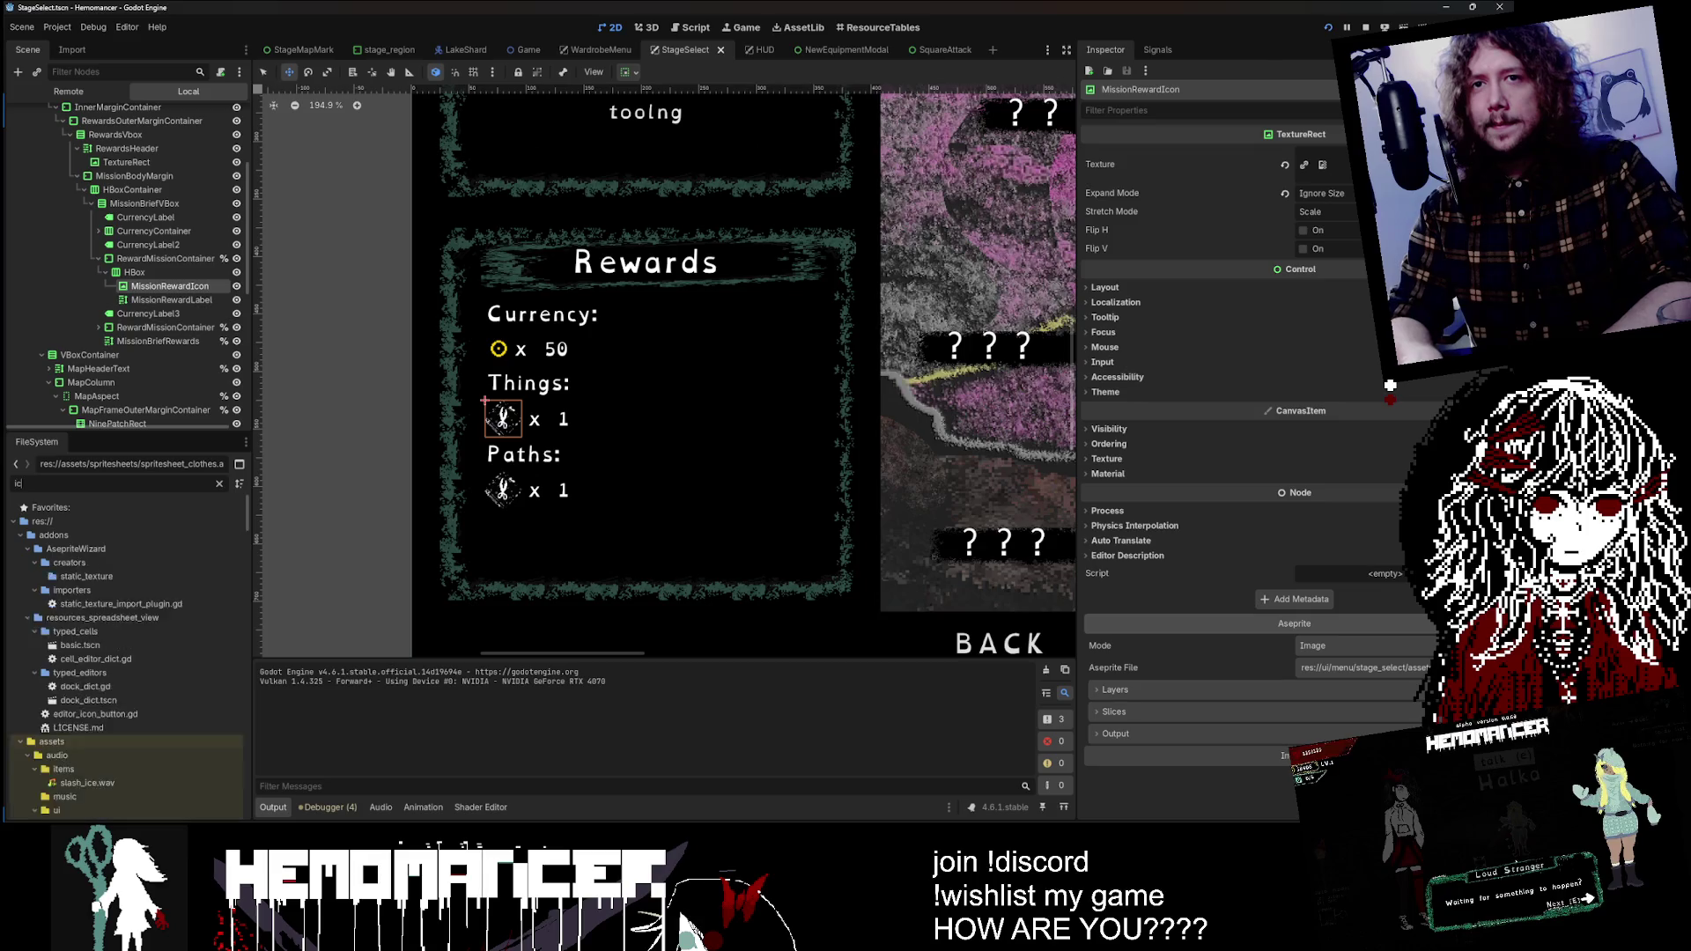
{"action": "type", "text": "on fo"}
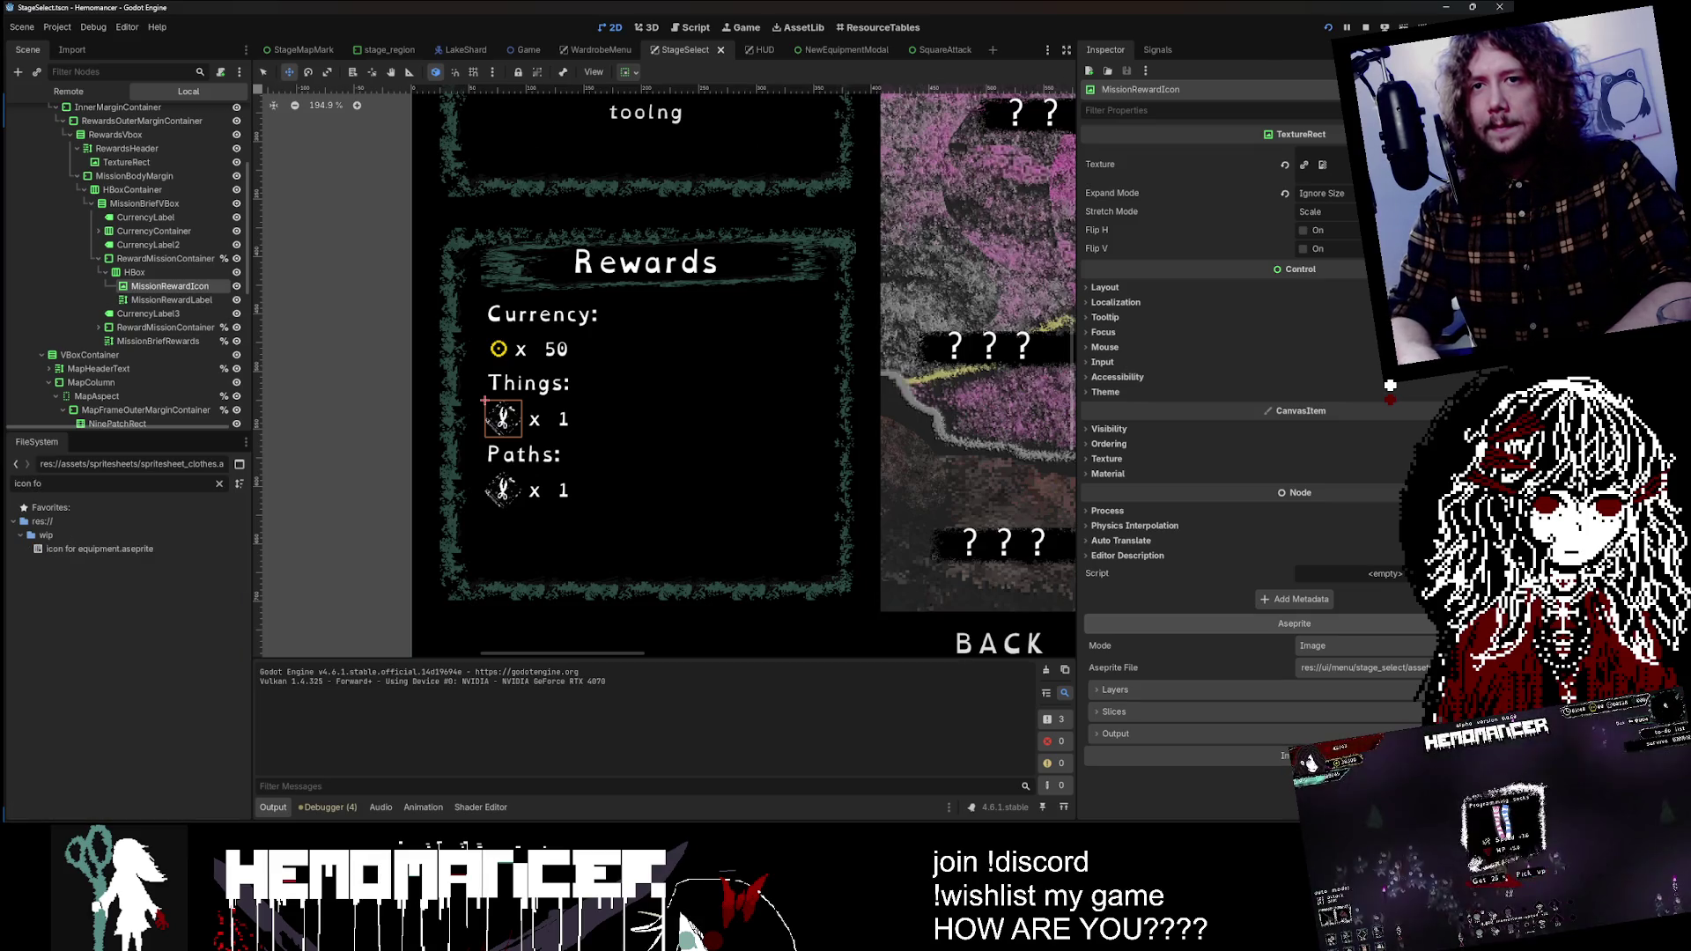
{"action": "left_click", "coordinate": [155, 549]}
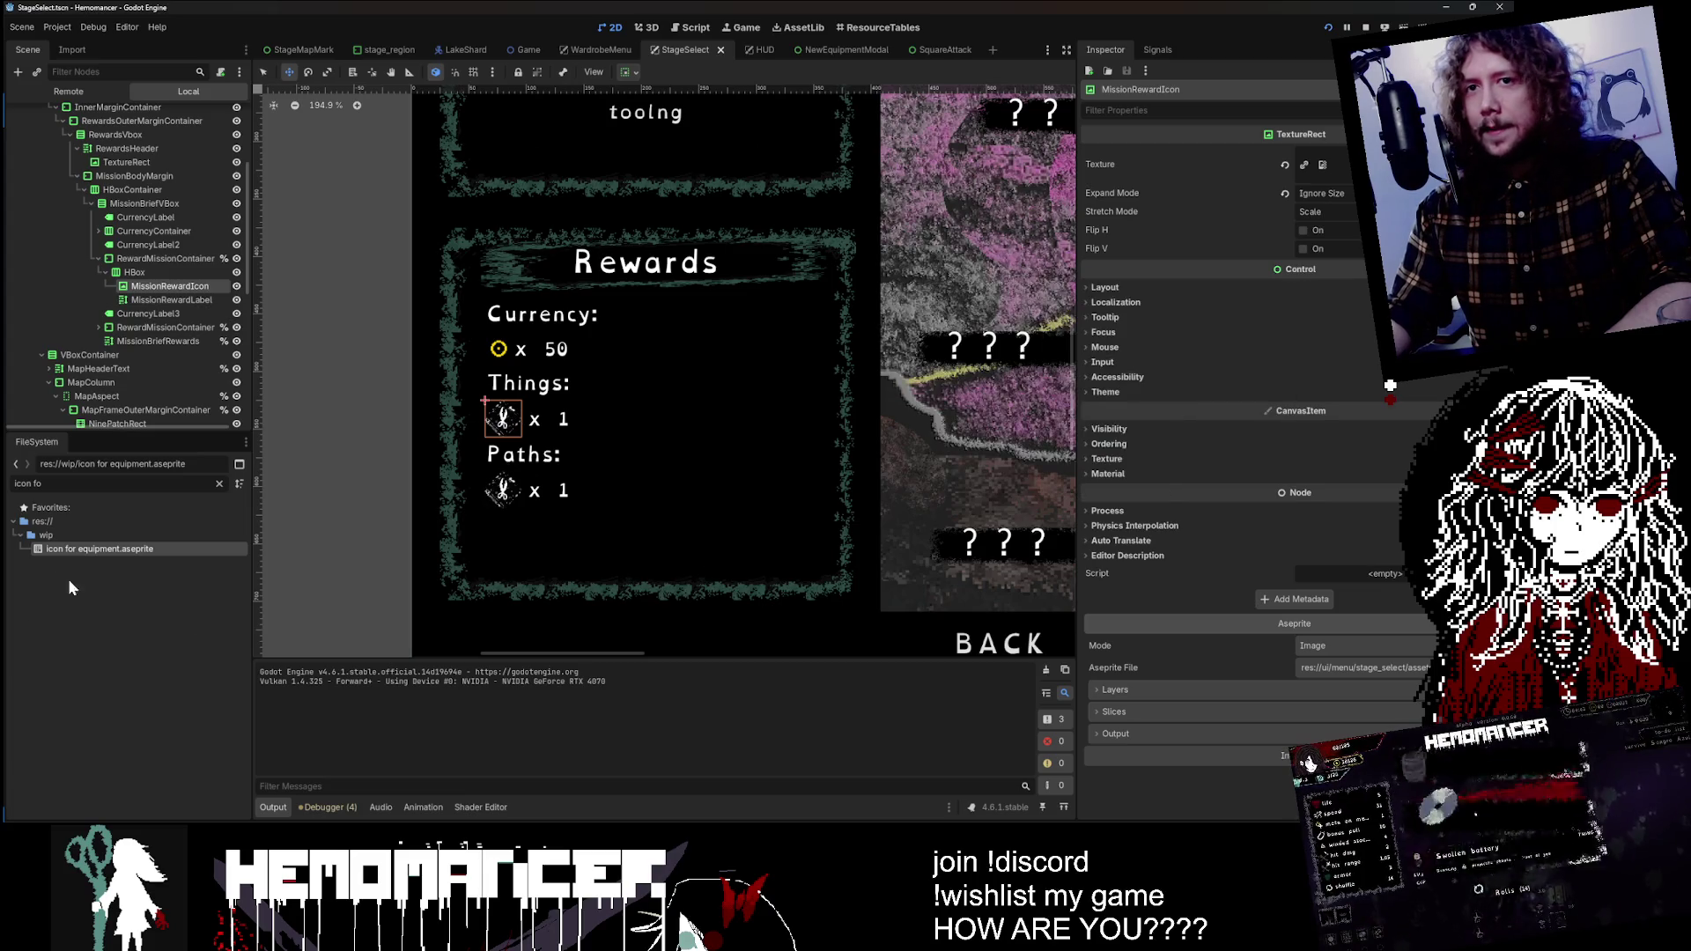
{"action": "left_click_drag", "start_coordinate": [1300, 269], "coordinate": [1360, 672]}
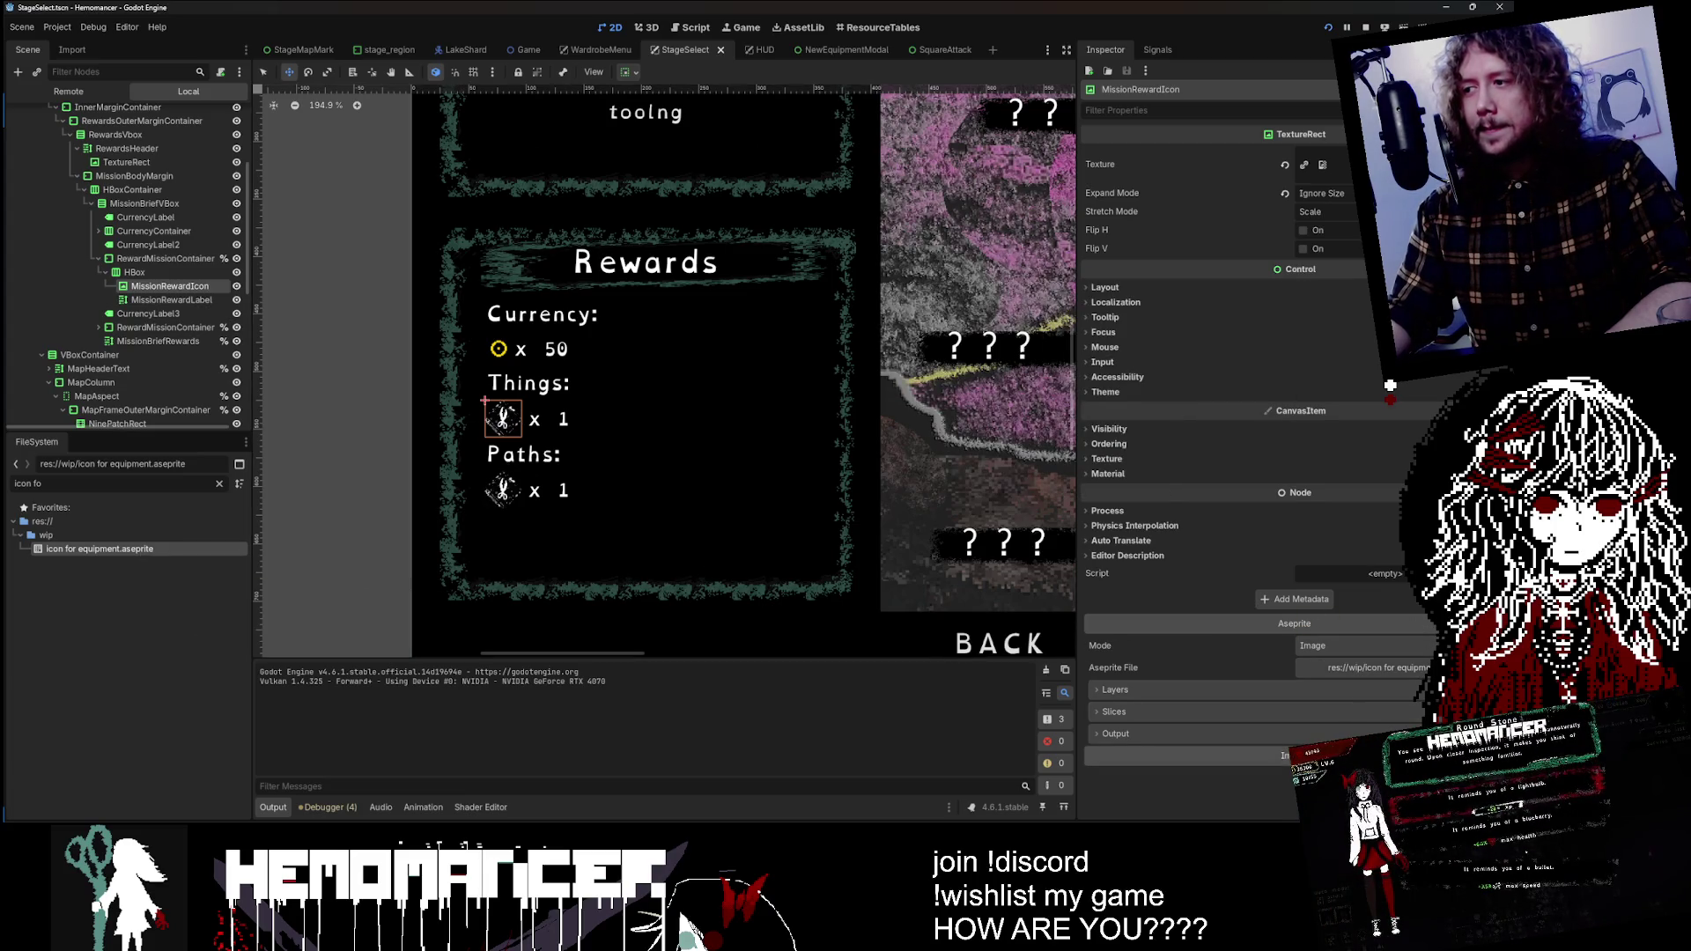
Step: Zoom in on the Things reward icon, then return to Aseprite and select hidden Layer 1
{"action": "scroll", "coordinate": [506, 438], "scroll_direction": "up", "scroll_amount": 5}
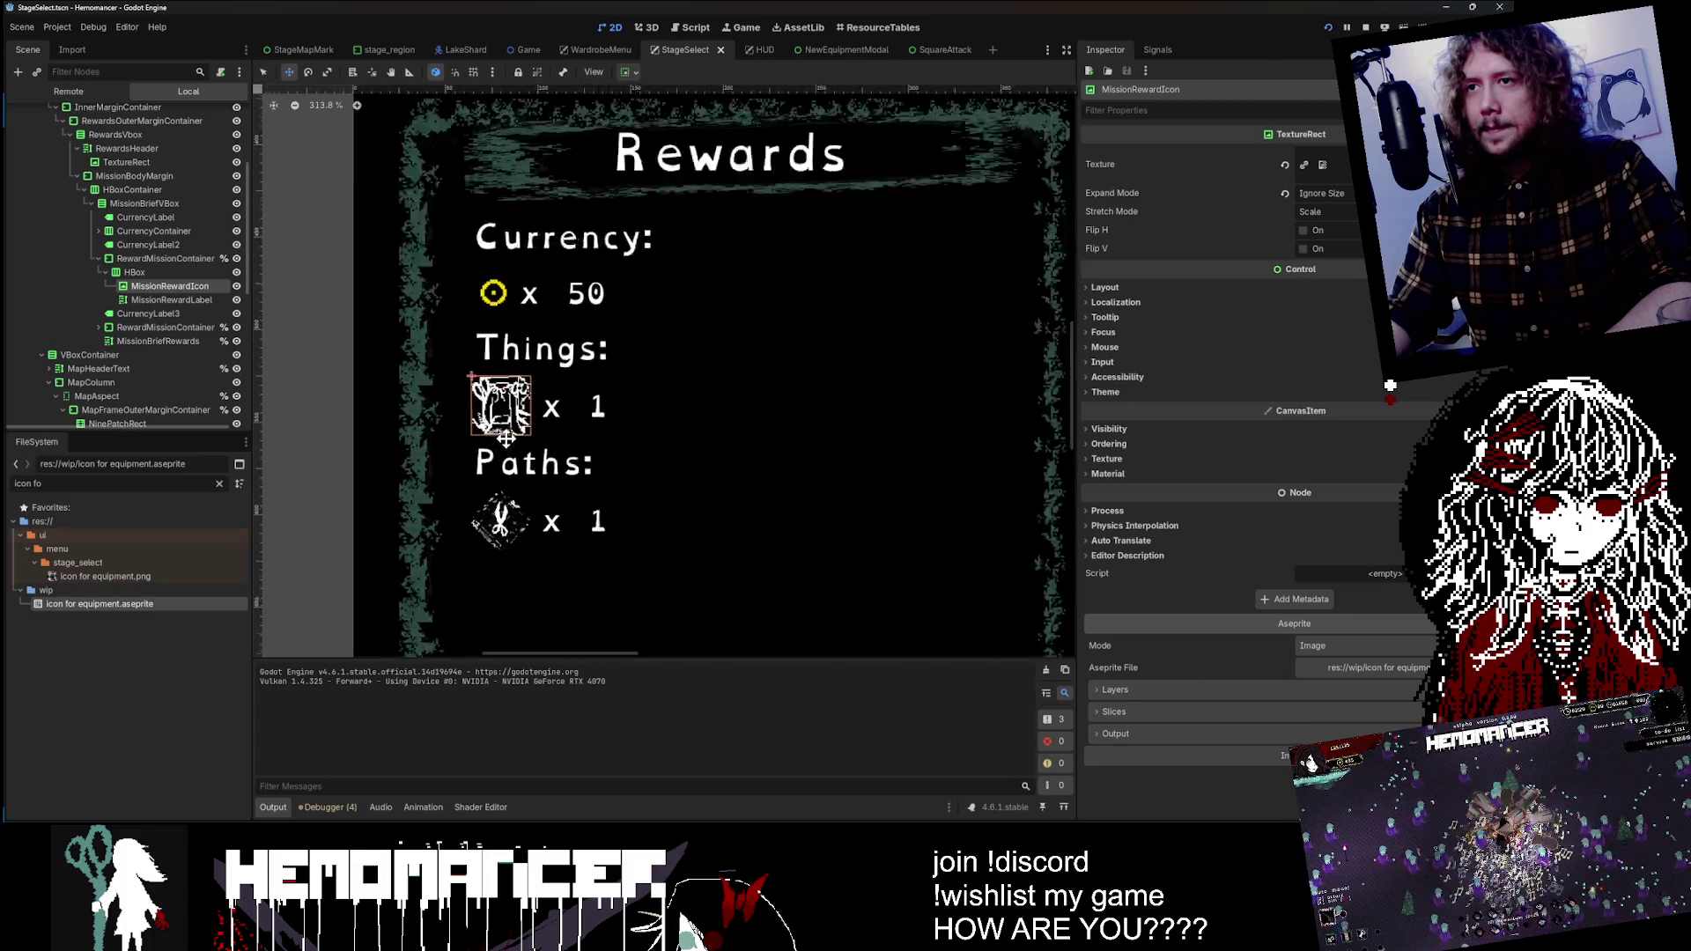
{"action": "scroll", "coordinate": [507, 438], "scroll_direction": "up", "scroll_amount": 5}
{"action": "scroll", "coordinate": [528, 396], "scroll_direction": "down", "scroll_amount": 3}
{"action": "scroll", "coordinate": [553, 359], "scroll_direction": "up", "scroll_amount": 3}
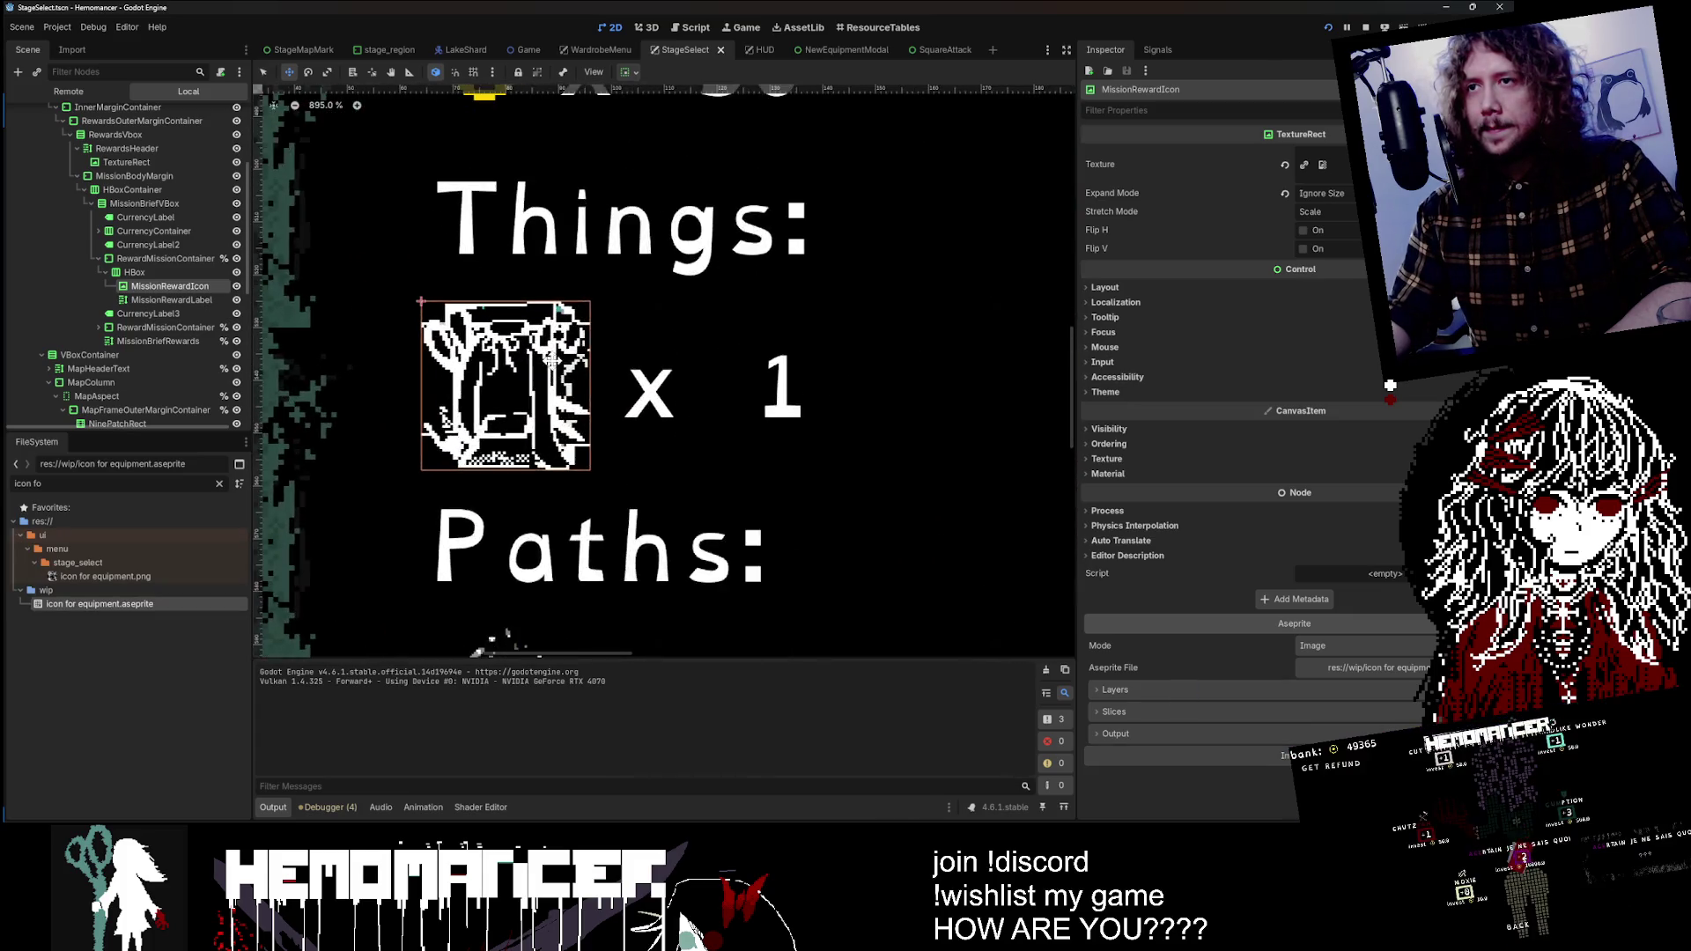
{"action": "scroll", "coordinate": [553, 360], "scroll_direction": "up", "scroll_amount": 4}
{"action": "scroll", "coordinate": [573, 351], "scroll_direction": "up", "scroll_amount": 3}
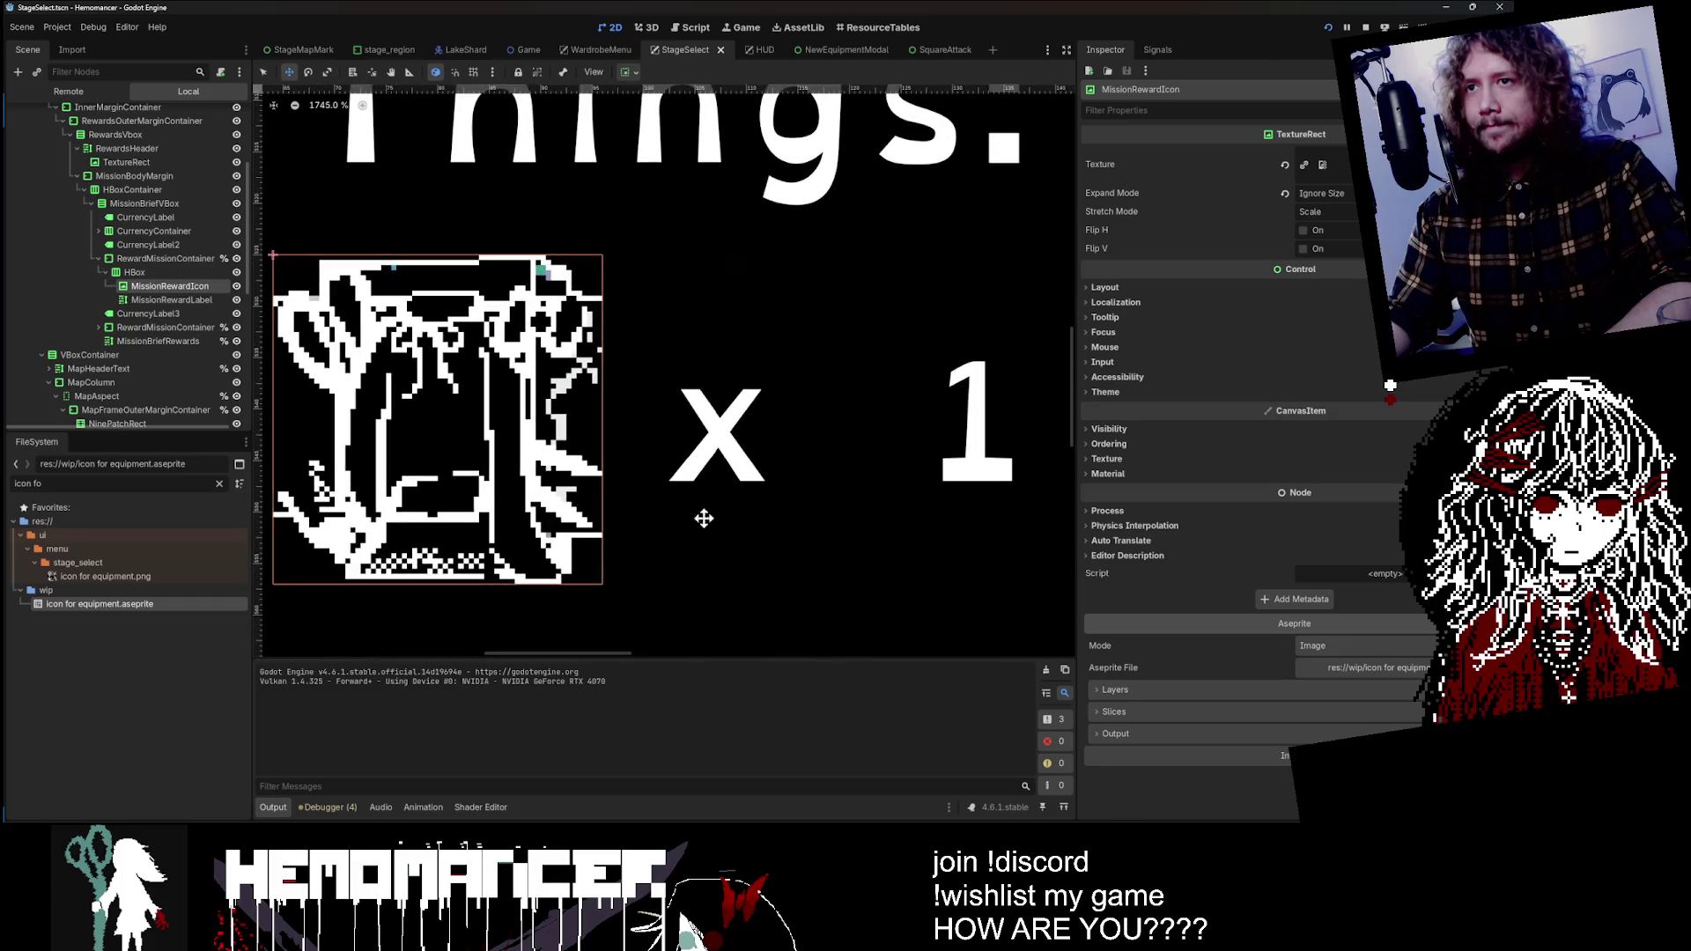
{"action": "key", "text": "alt+Tab"}
{"action": "left_click", "coordinate": [247, 768]}
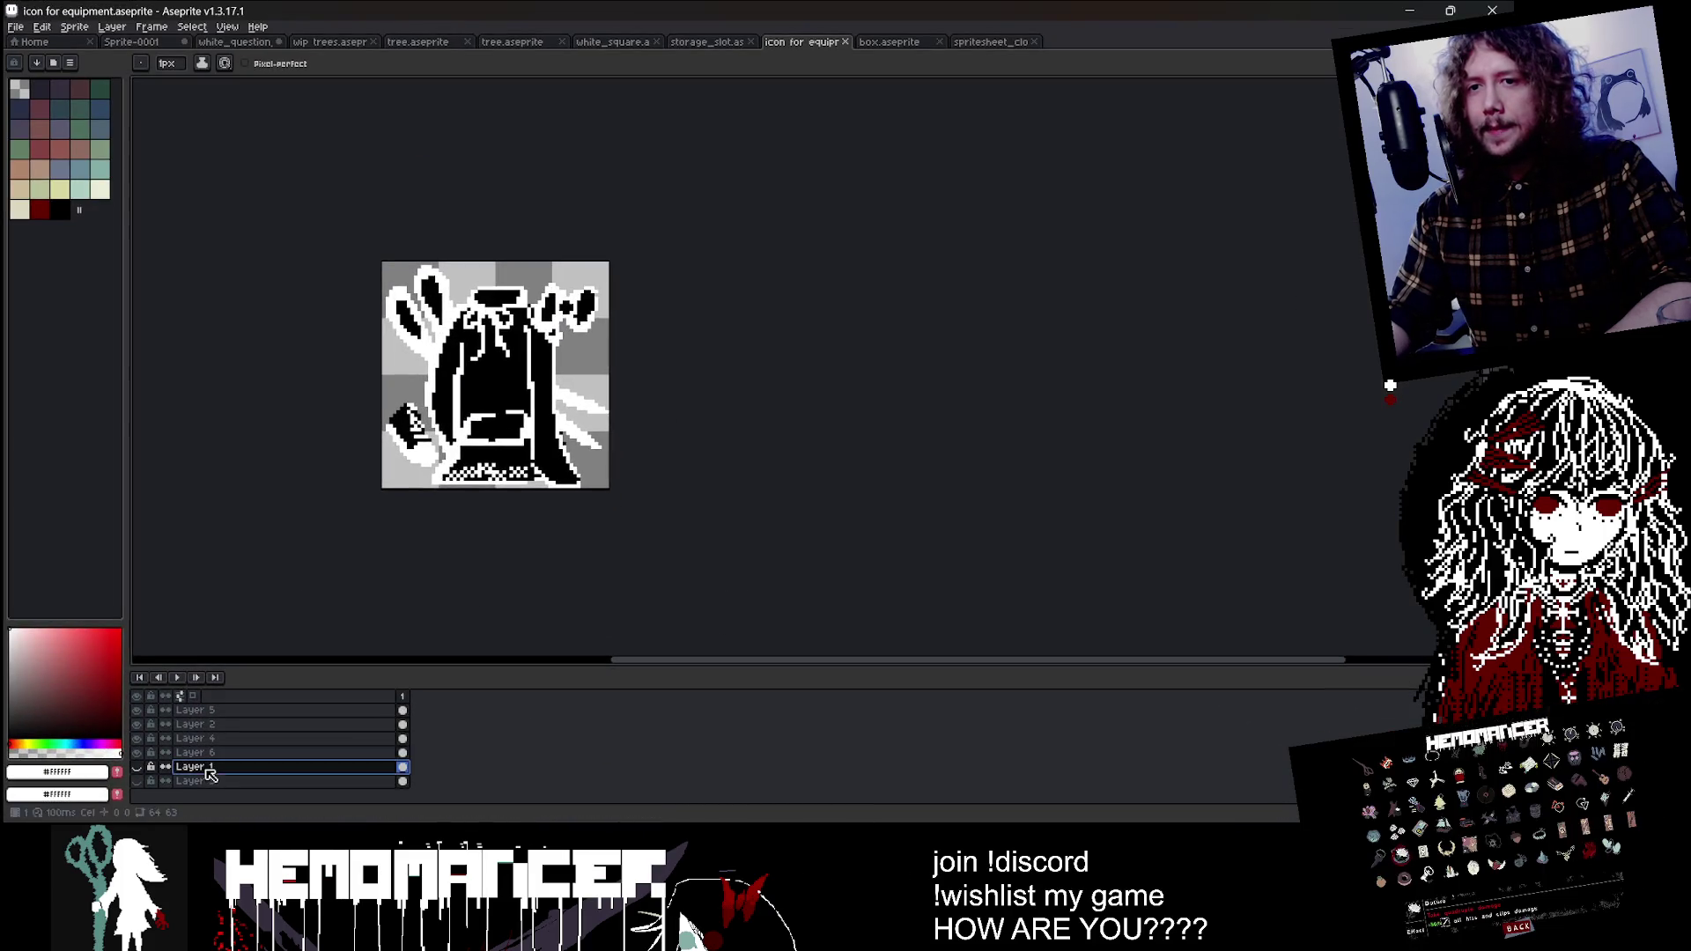
Step: Delete hidden Layer 1 and Layer 3, then minimize Aseprite to return to Godot
{"action": "key", "text": "Delete"}
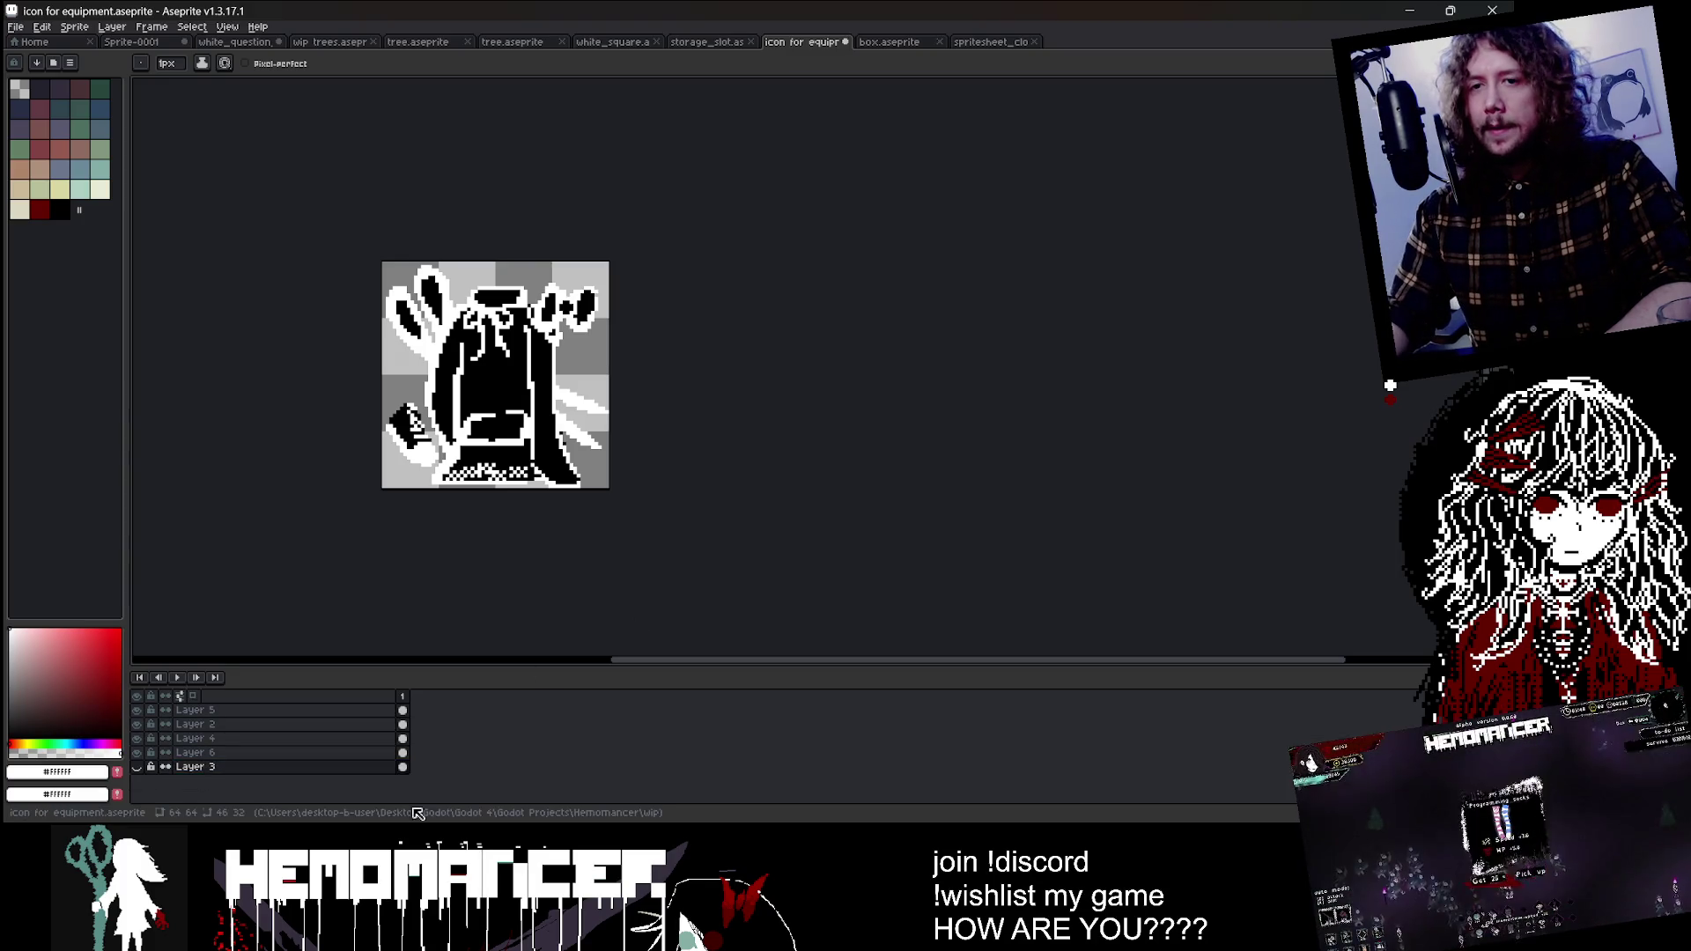
{"action": "left_click", "coordinate": [304, 770]}
{"action": "key", "text": "Delete"}
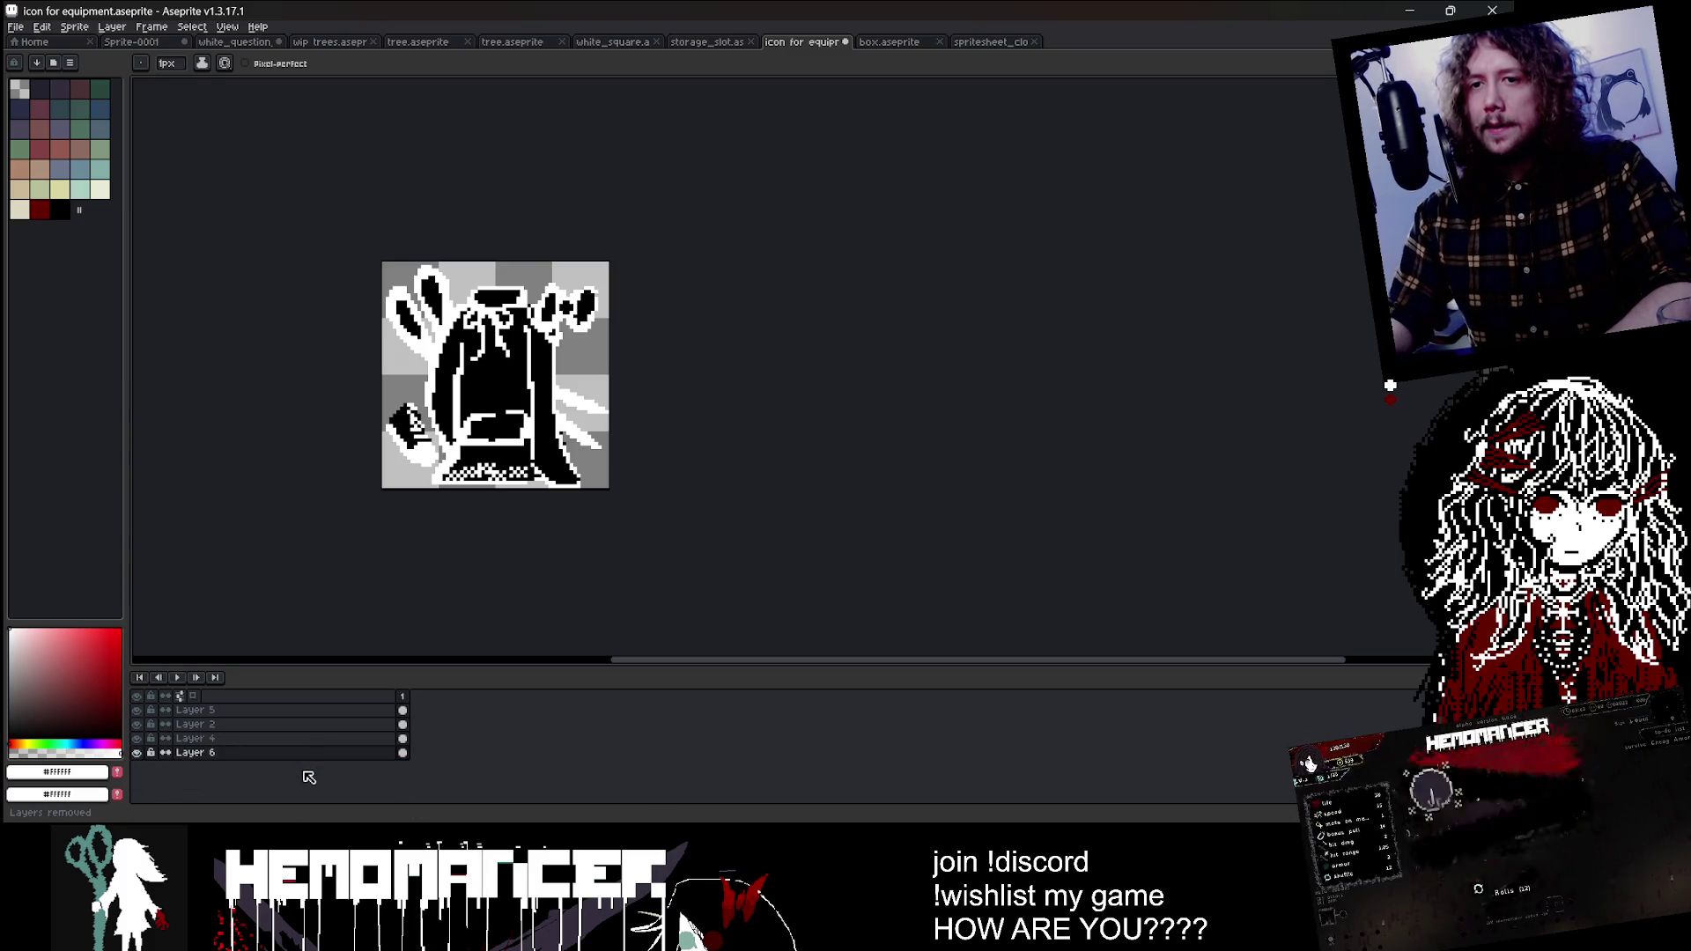
{"action": "left_click", "coordinate": [1407, 12]}
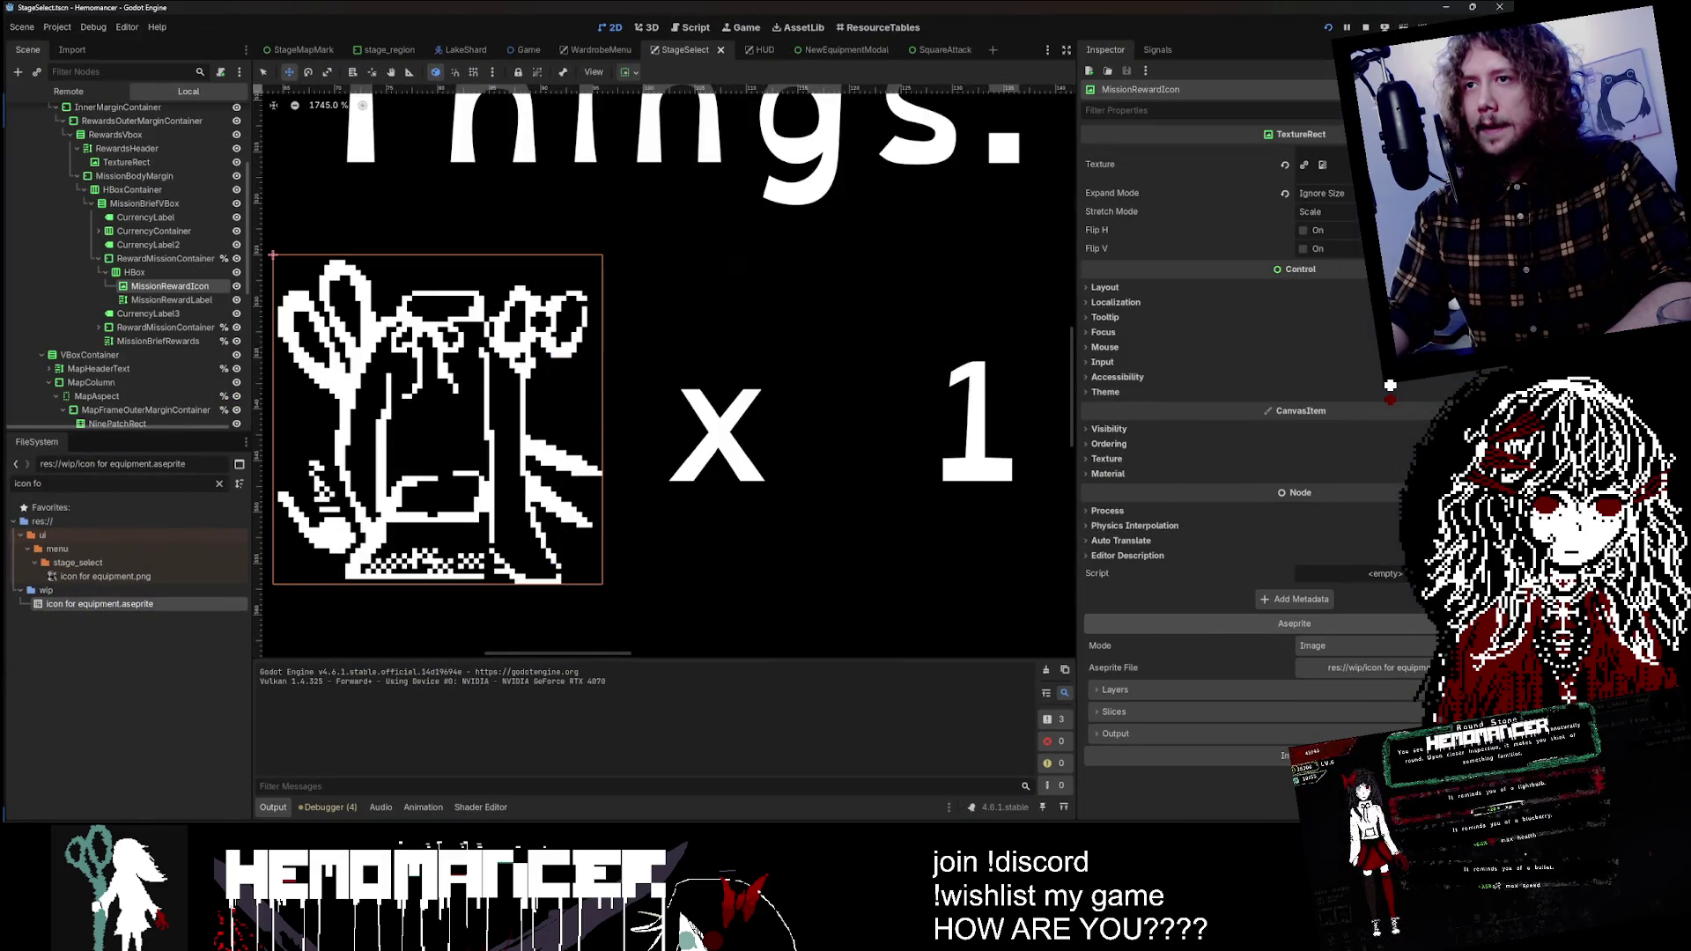
Step: Zoom and pan around the refreshed Things robe icon in Godot, then switch back to Aseprite
{"action": "scroll", "coordinate": [408, 464], "scroll_direction": "down", "scroll_amount": 5}
{"action": "scroll", "coordinate": [409, 464], "scroll_direction": "down", "scroll_amount": 3}
{"action": "scroll", "coordinate": [820, 456], "scroll_direction": "up", "scroll_amount": 2}
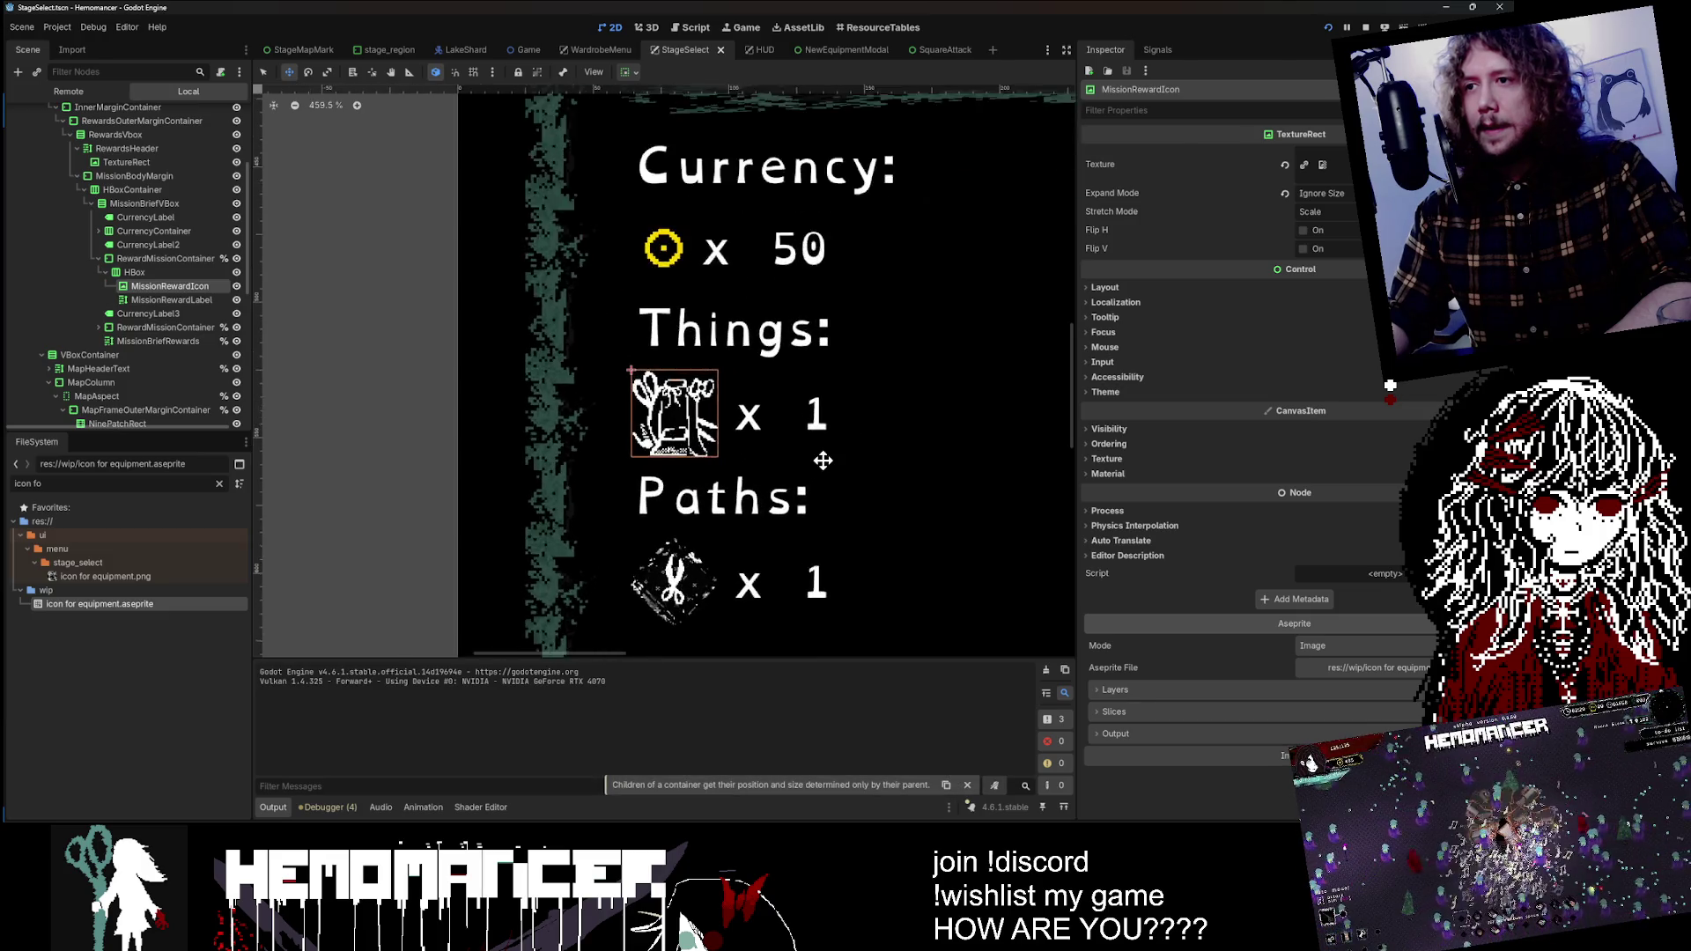
{"action": "scroll", "coordinate": [819, 456], "scroll_direction": "up", "scroll_amount": 2}
{"action": "scroll", "coordinate": [820, 457], "scroll_direction": "up", "scroll_amount": 2}
{"action": "scroll", "coordinate": [820, 456], "scroll_direction": "up", "scroll_amount": 1}
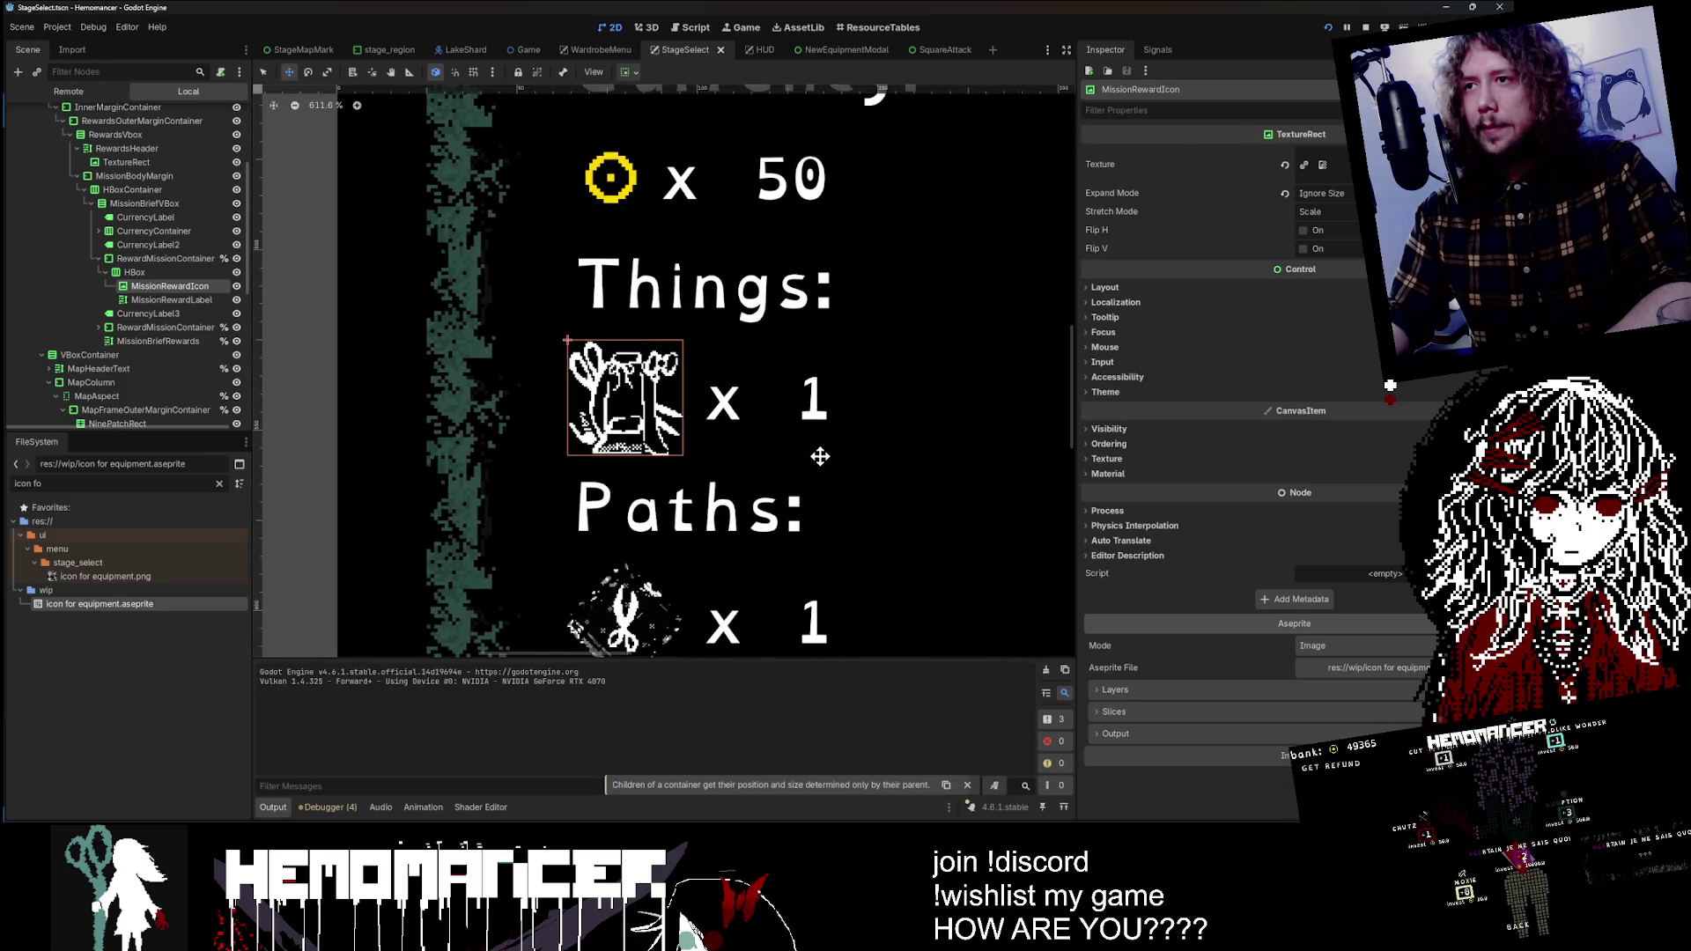
{"action": "scroll", "coordinate": [820, 456], "scroll_direction": "up", "scroll_amount": 1}
{"action": "scroll", "coordinate": [616, 352], "scroll_direction": "down", "scroll_amount": 5}
{"action": "scroll", "coordinate": [606, 338], "scroll_direction": "down", "scroll_amount": 1}
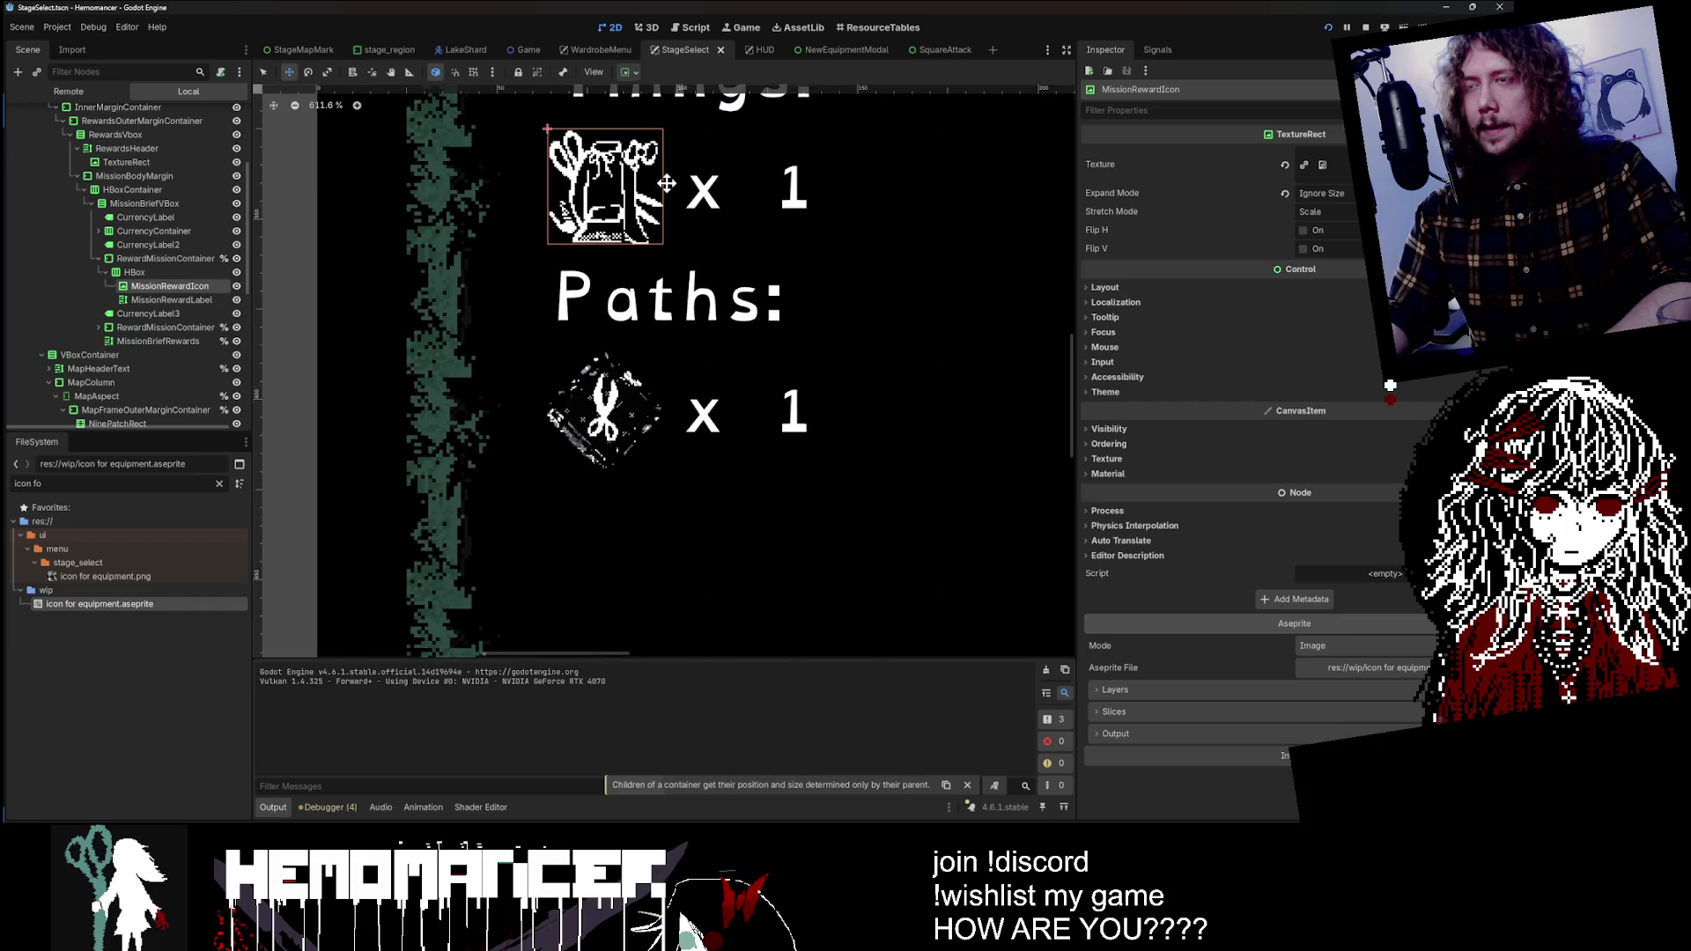
{"action": "scroll", "coordinate": [667, 182], "scroll_direction": "up", "scroll_amount": 3}
{"action": "scroll", "coordinate": [480, 414], "scroll_direction": "down", "scroll_amount": 3}
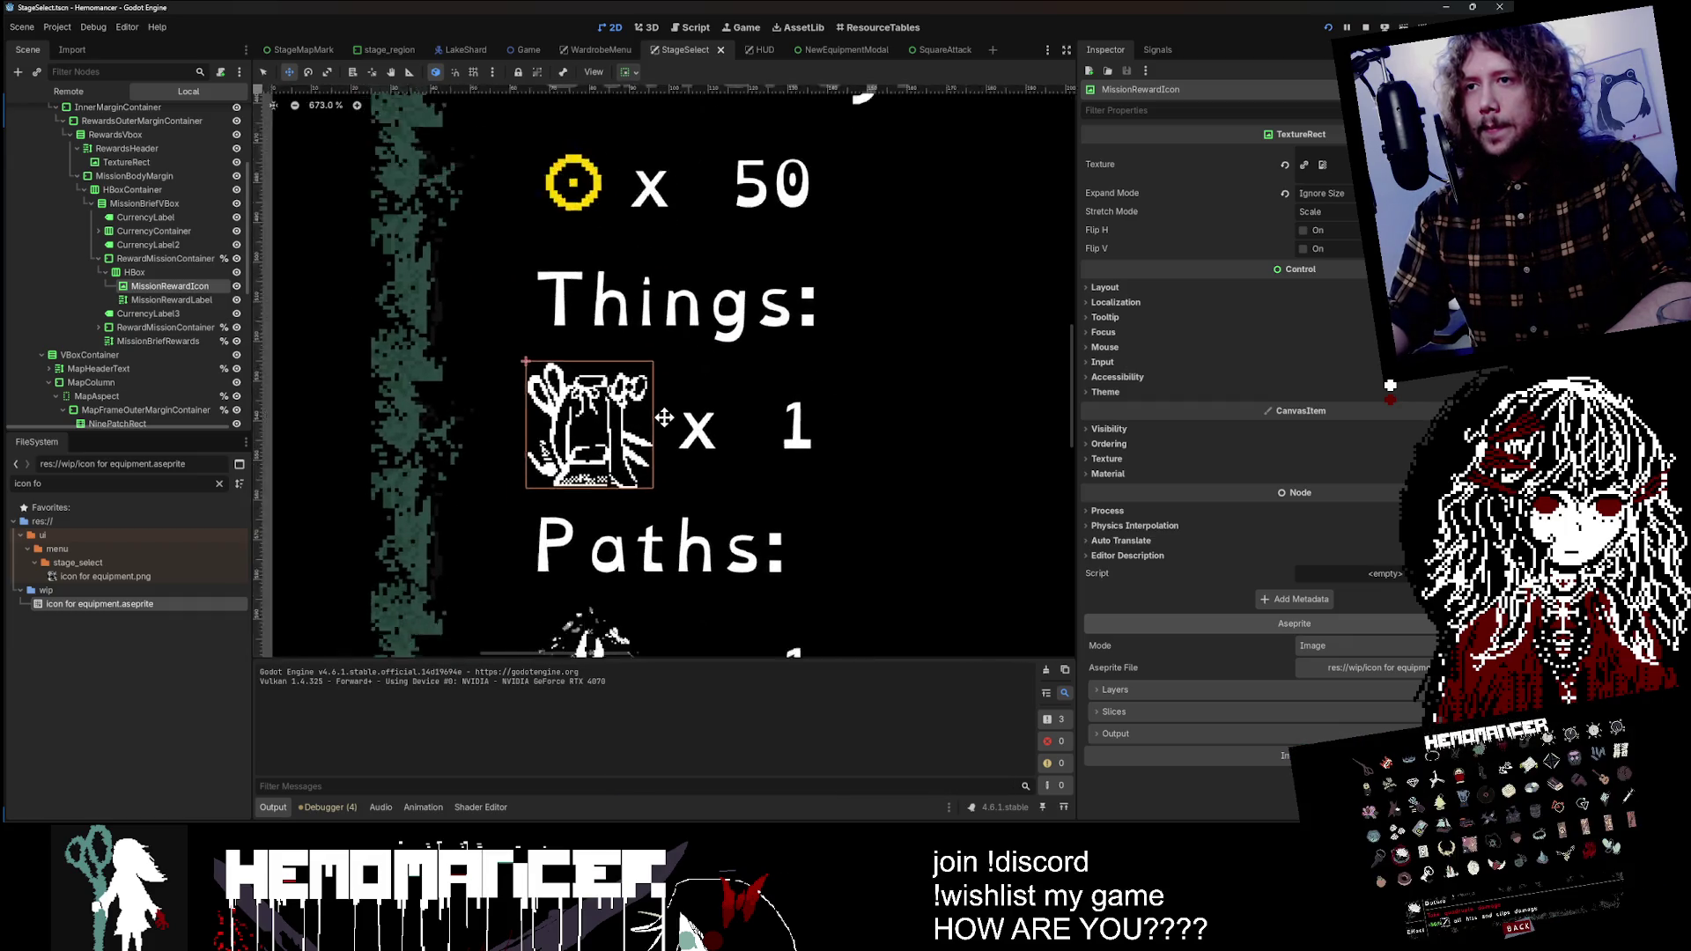
{"action": "scroll", "coordinate": [480, 414], "scroll_direction": "down", "scroll_amount": 2}
{"action": "key", "text": "alt+Tab"}
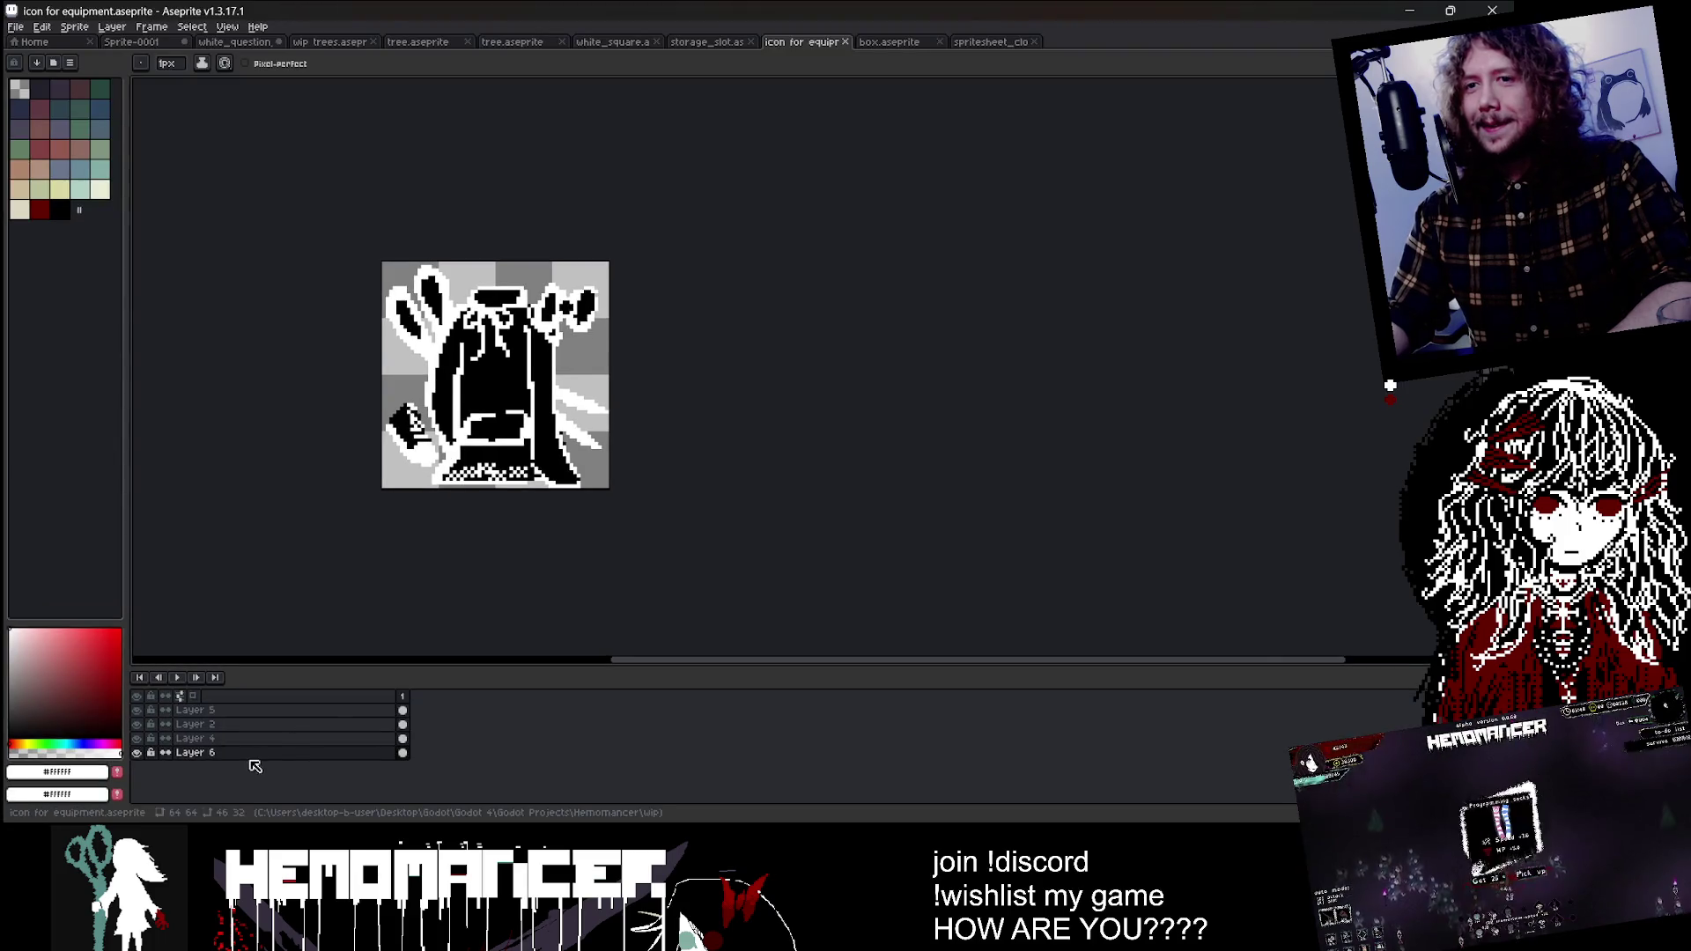
Step: Flatten all of the icon's layers into a single layer from the Layer 5 context menu
{"action": "right_click", "coordinate": [253, 752]}
{"action": "key", "text": "Escape"}
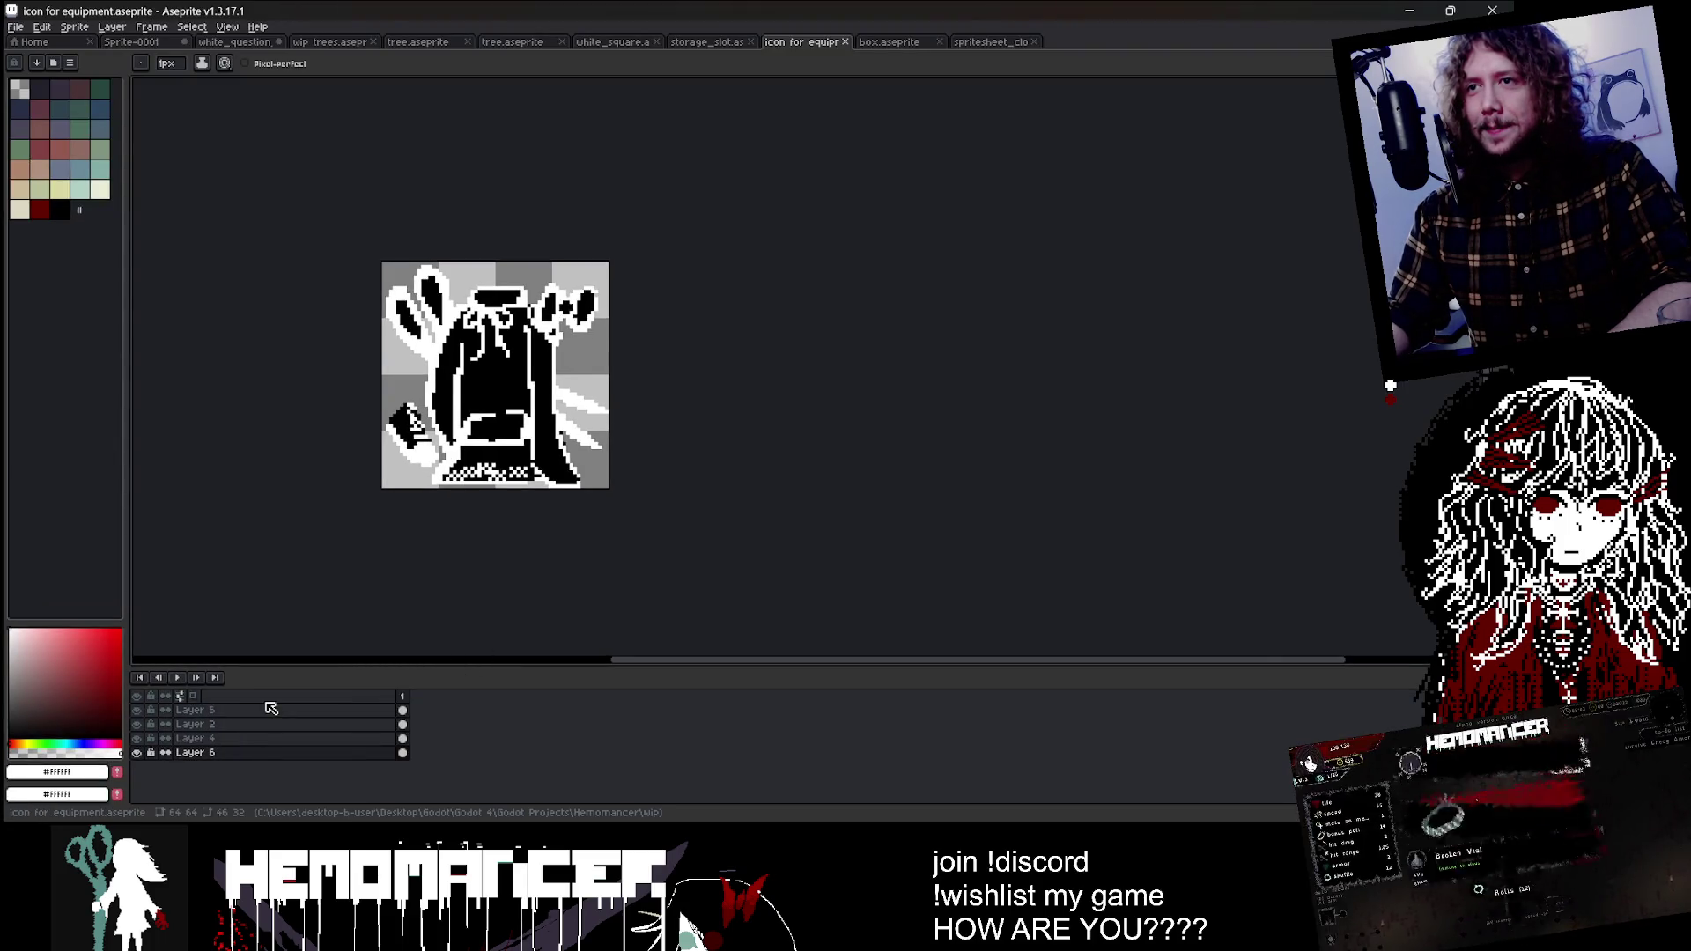
{"action": "right_click", "coordinate": [264, 710]}
{"action": "left_click", "coordinate": [310, 812]}
Step: Select the whole sprite and scale it to about 58x58, centred on the 64x64 canvas
{"action": "key", "text": "m"}
{"action": "key", "text": "ctrl+a"}
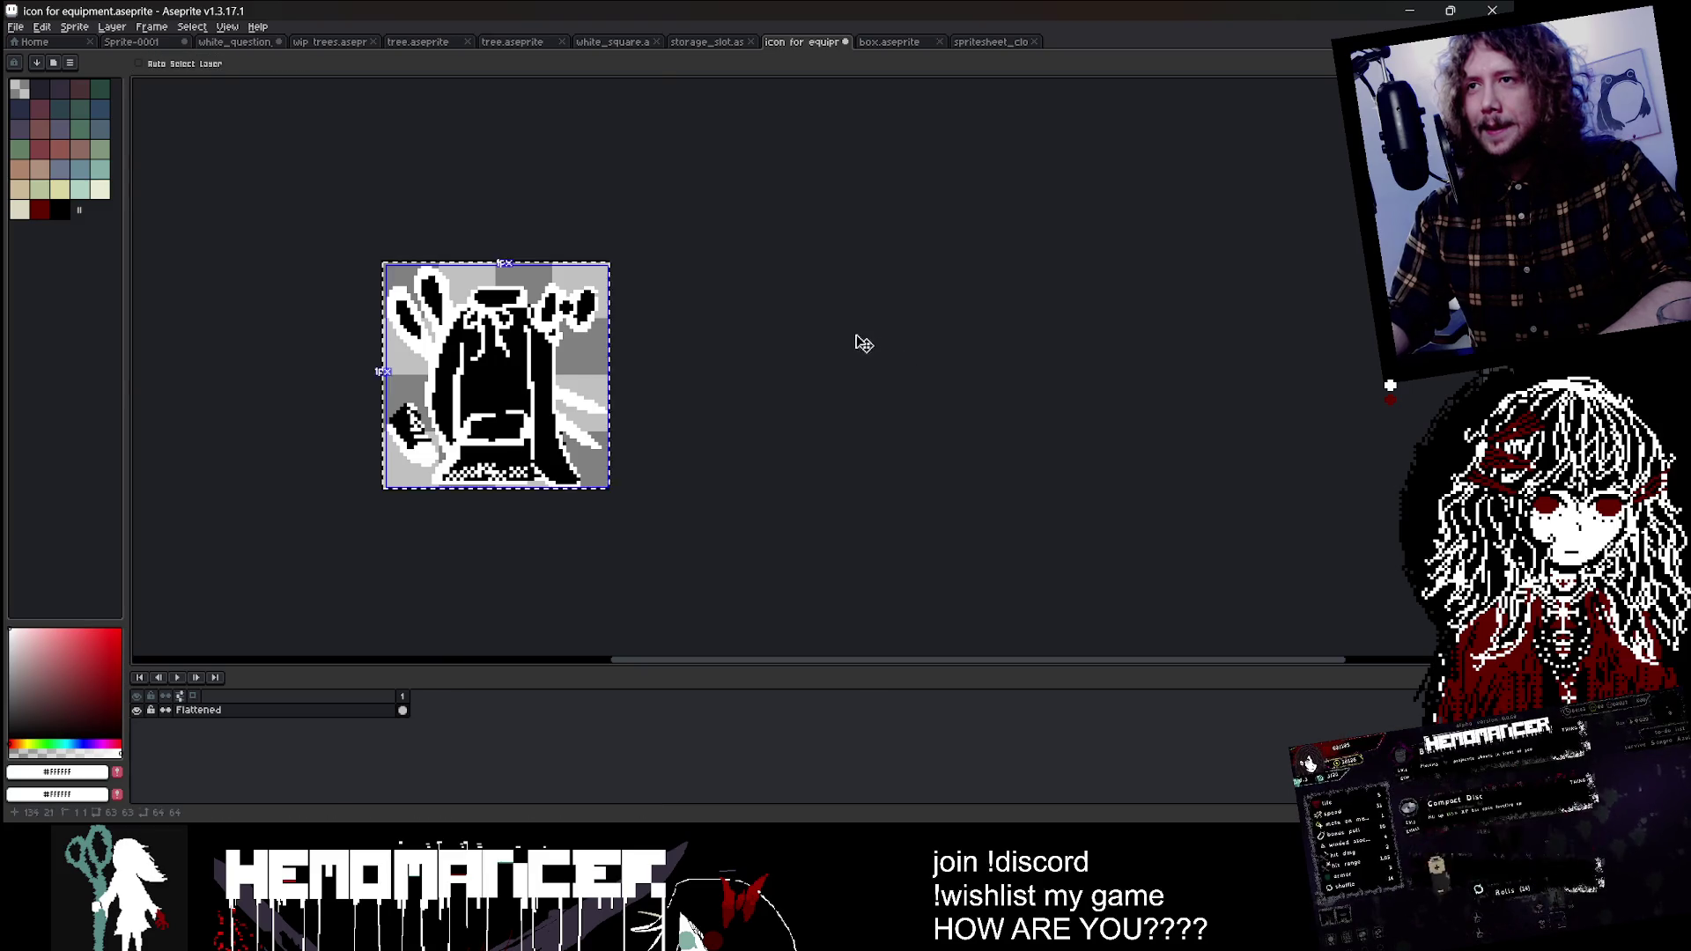
{"action": "left_click_drag", "start_coordinate": [615, 253], "coordinate": [563, 302]}
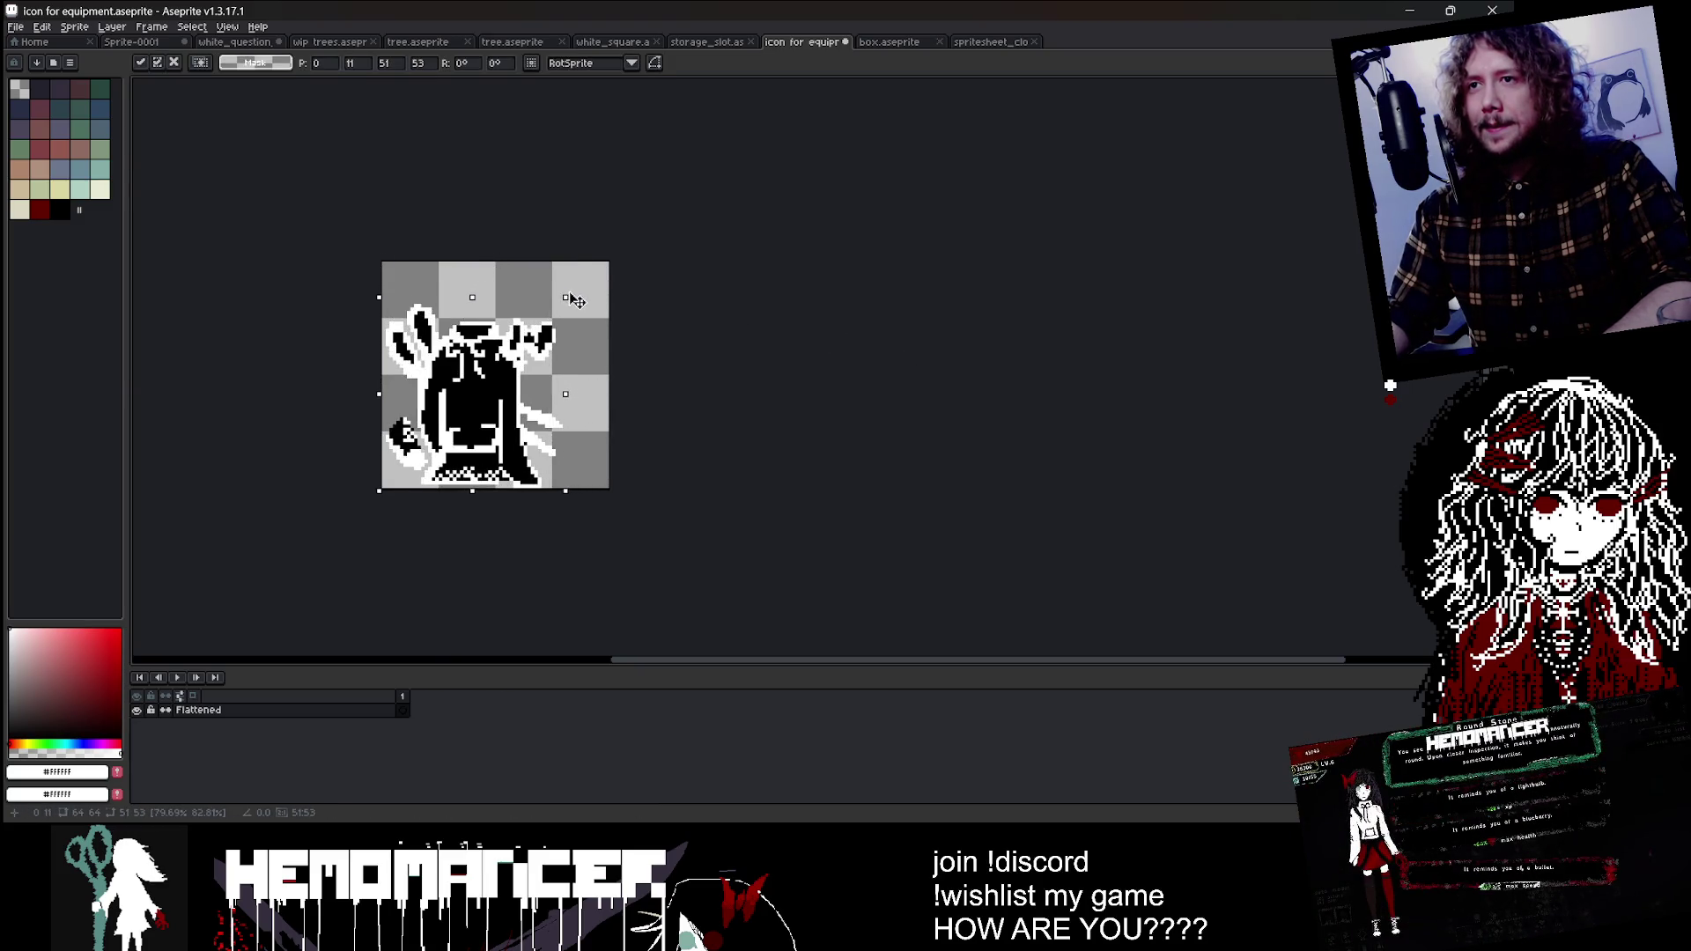
{"action": "left_click_drag", "start_coordinate": [542, 358], "coordinate": [567, 337]}
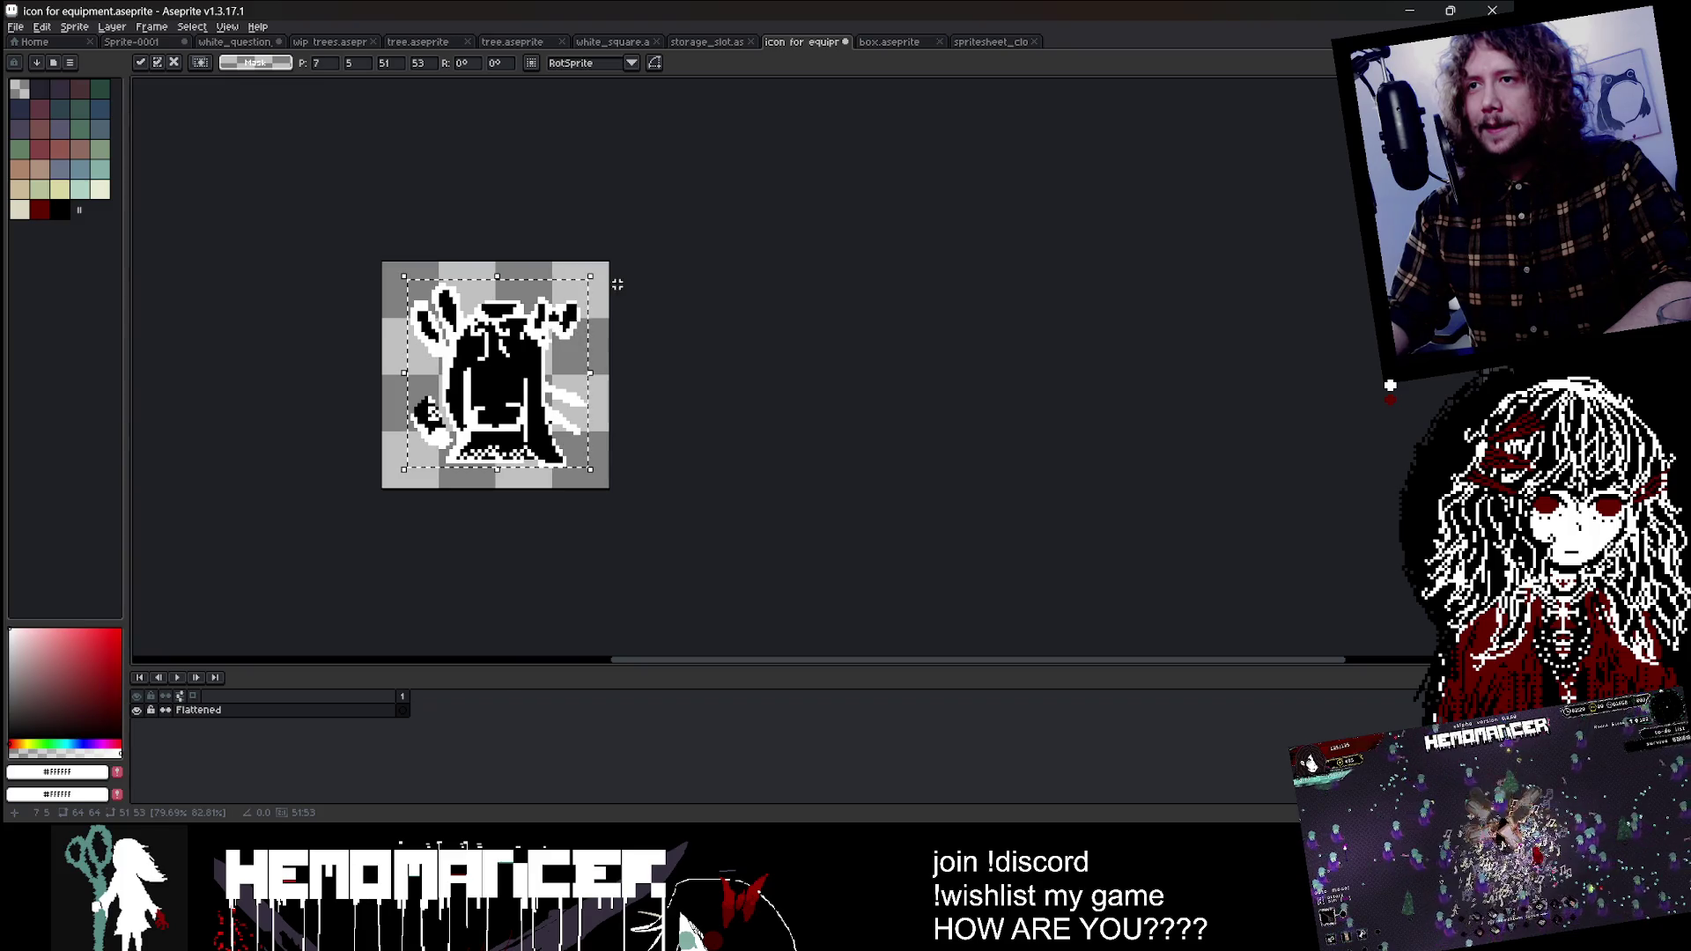
{"action": "left_click_drag", "start_coordinate": [590, 276], "coordinate": [625, 262]}
{"action": "left_click_drag", "start_coordinate": [579, 324], "coordinate": [569, 324]}
{"action": "left_click", "coordinate": [759, 349]}
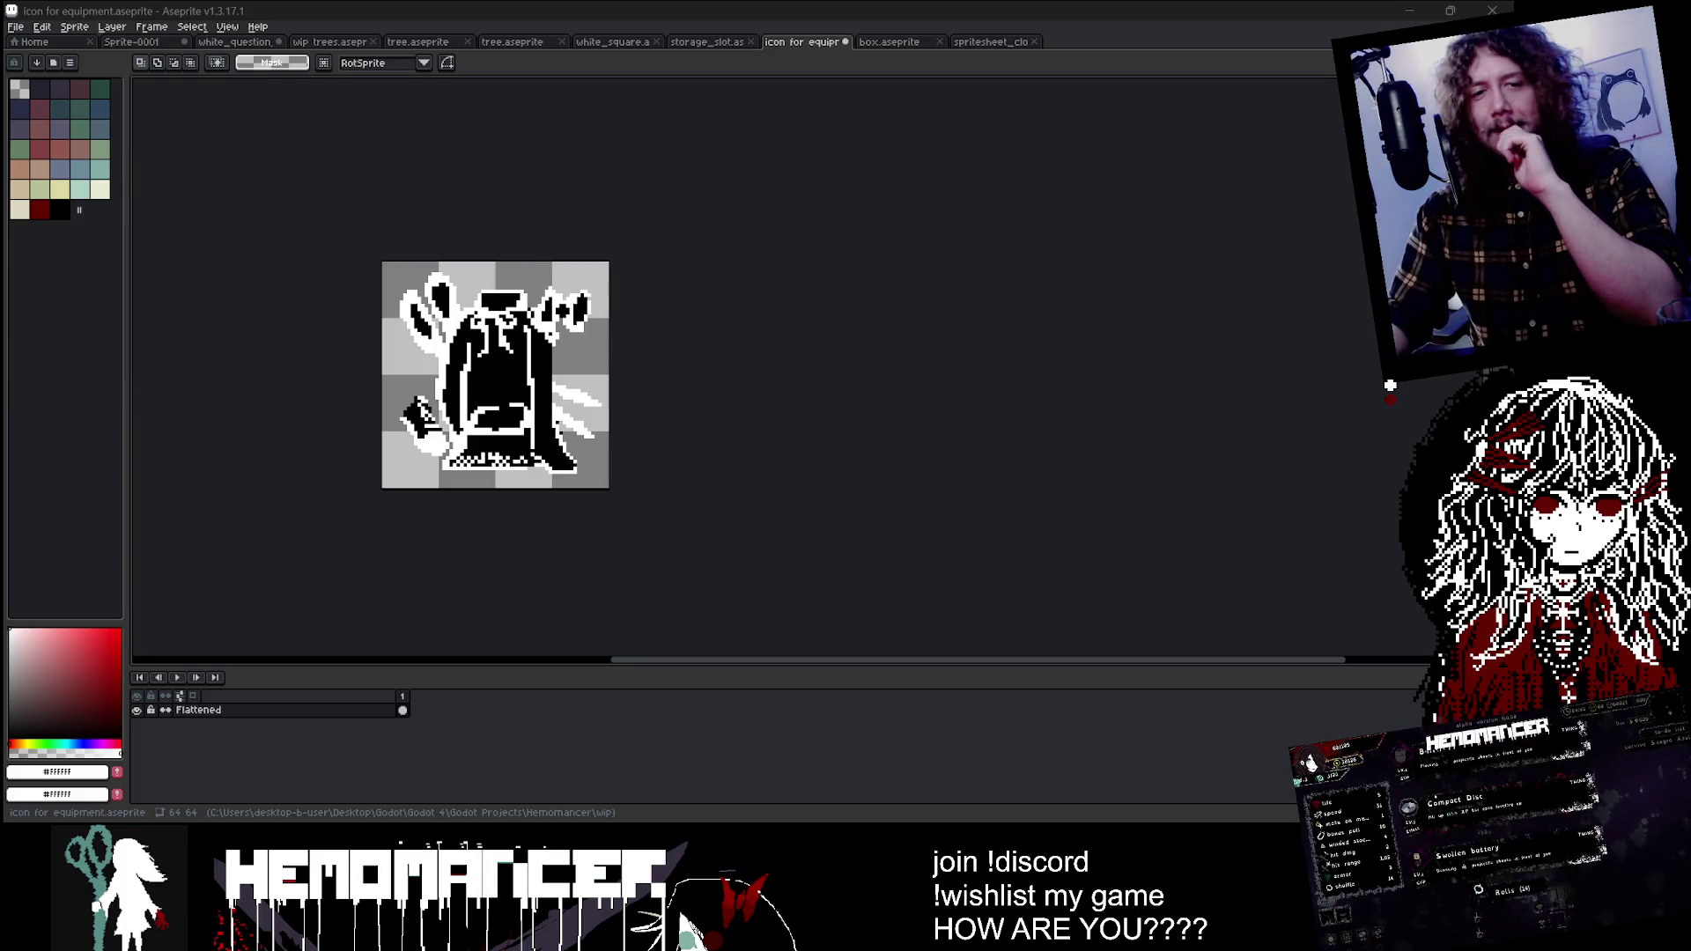
Step: Zoom in and draw a white 1px outline stroke along the cloak's edge with the Pencil
{"action": "scroll", "coordinate": [629, 309], "scroll_direction": "up", "scroll_amount": 3}
{"action": "scroll", "coordinate": [679, 320], "scroll_direction": "up", "scroll_amount": 2}
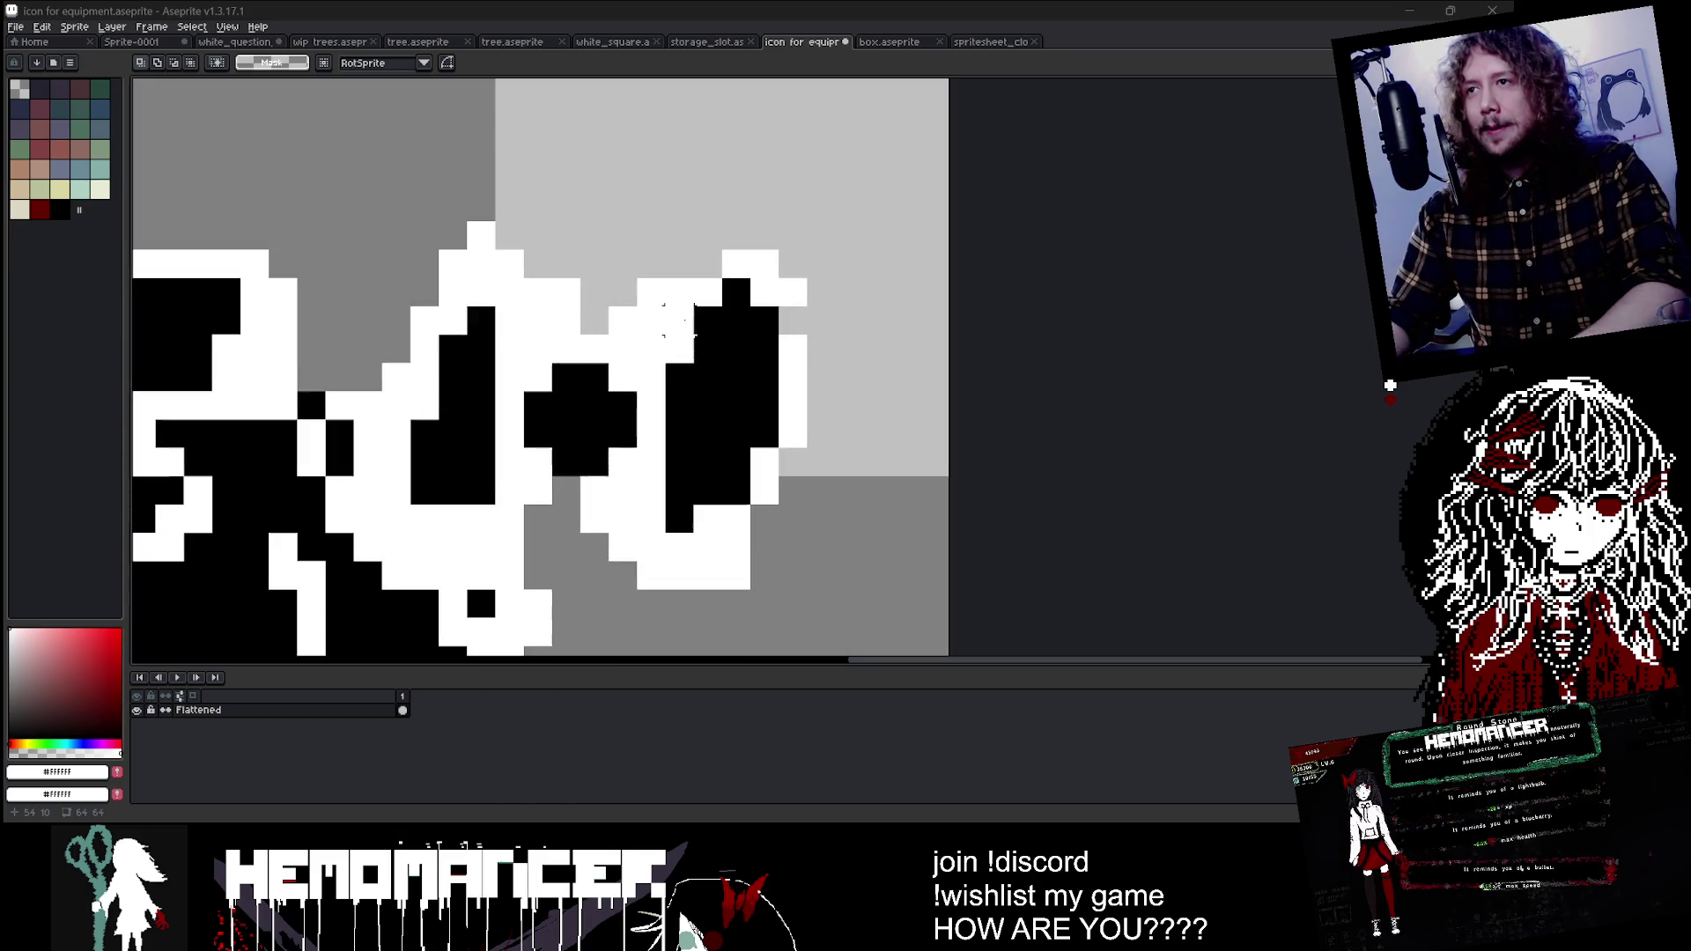
{"action": "key", "text": "i"}
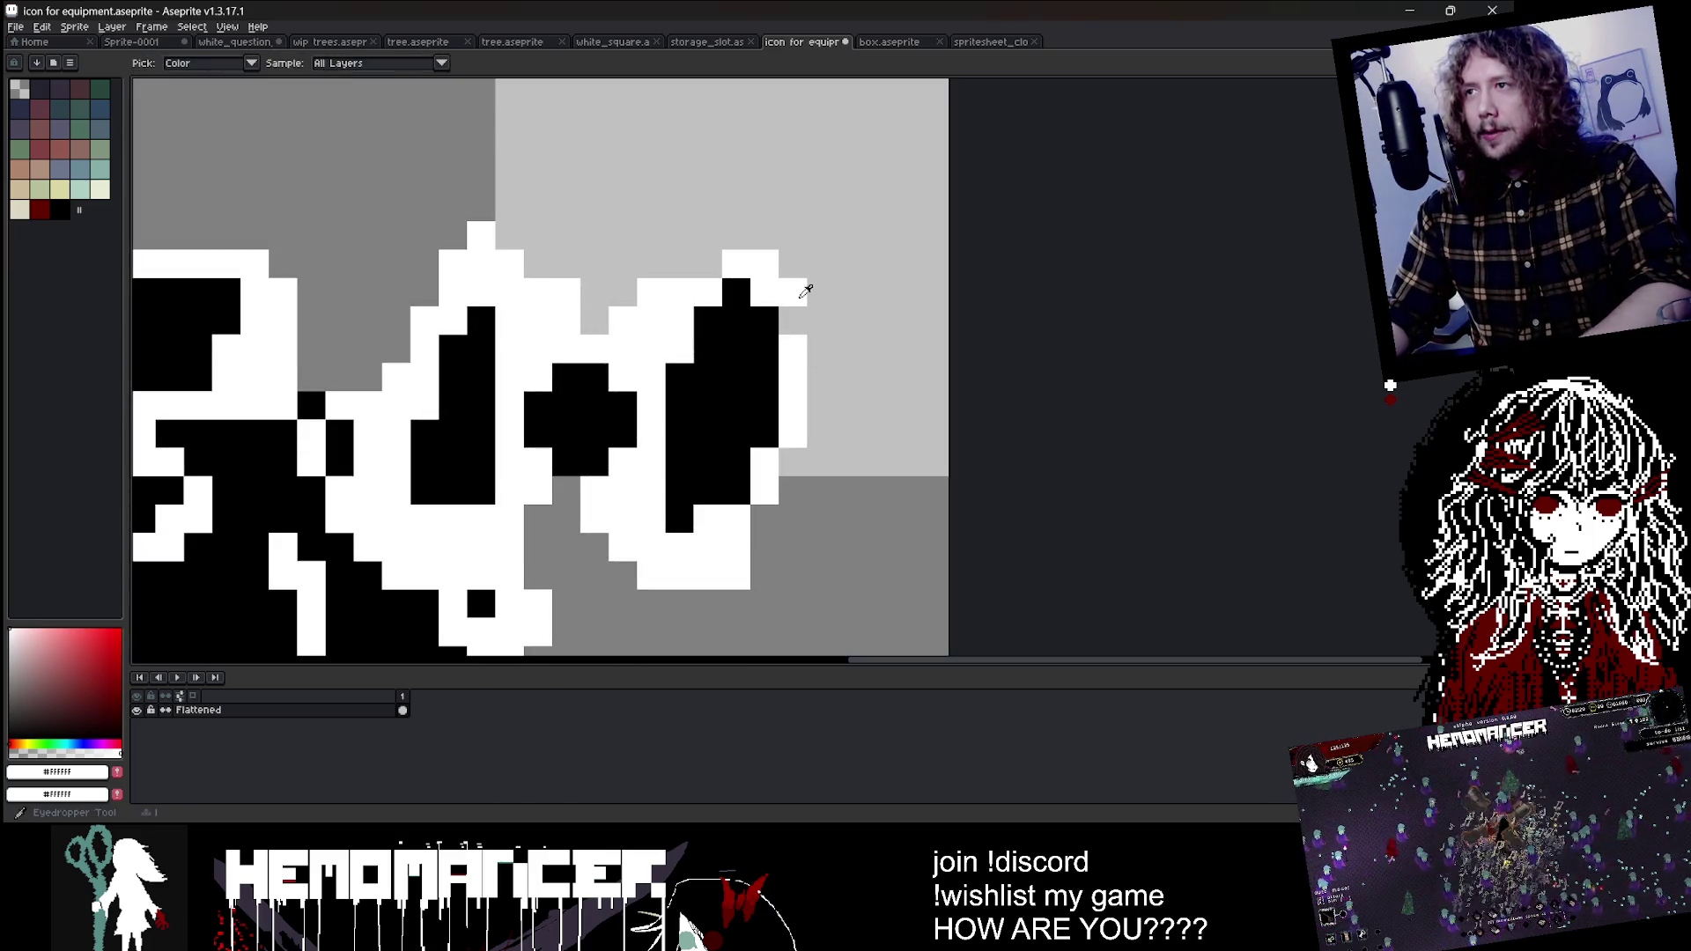
{"action": "key", "text": "b"}
{"action": "scroll", "coordinate": [711, 531], "scroll_direction": "down", "scroll_amount": 3}
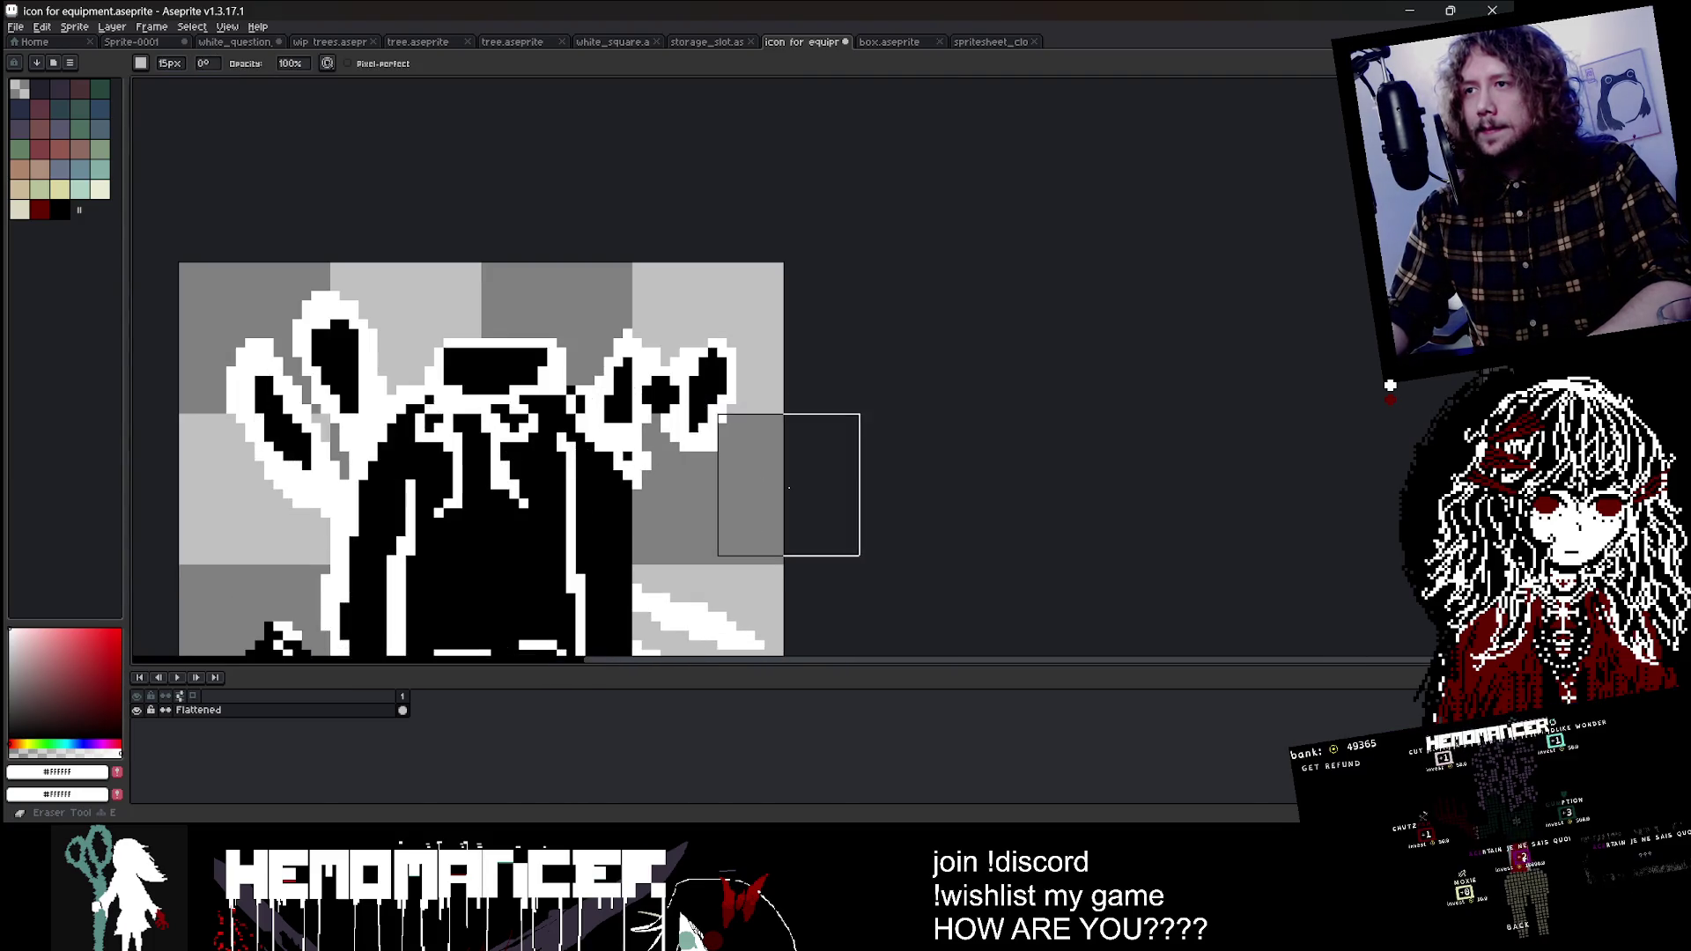
{"action": "key", "text": "minus"}
{"action": "key", "text": "minus"}
{"action": "key", "text": "minus"}
{"action": "scroll", "coordinate": [766, 394], "scroll_direction": "up", "scroll_amount": 2}
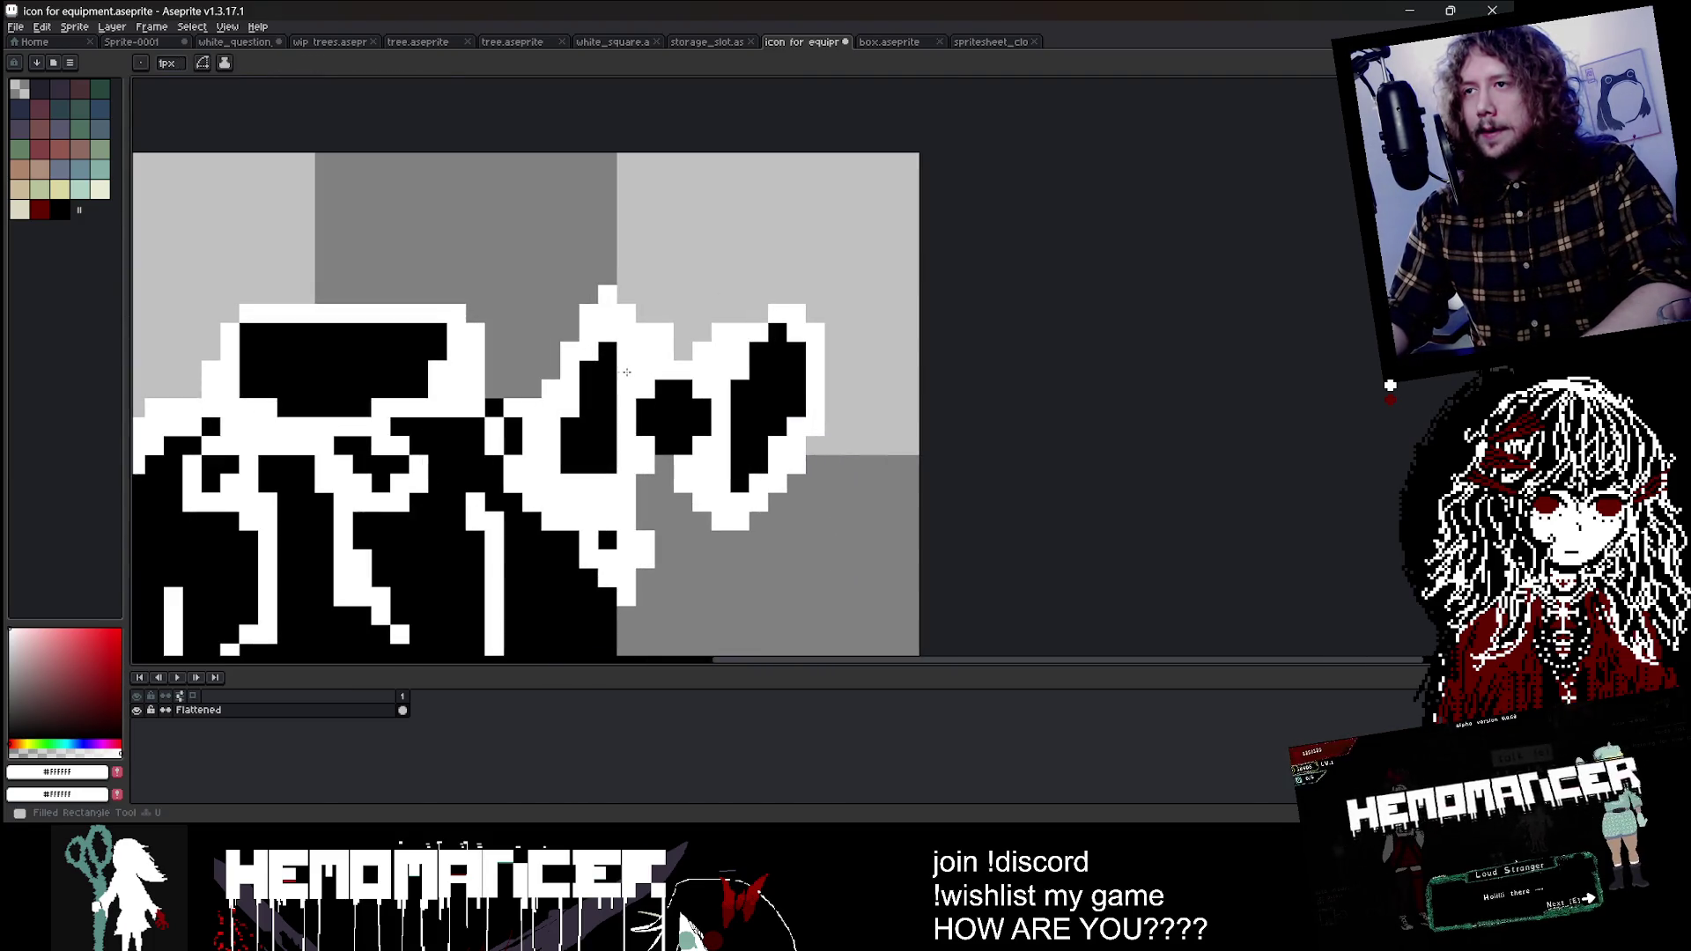
{"action": "left_click", "coordinate": [616, 381], "text": "alt"}
{"action": "scroll", "coordinate": [633, 343], "scroll_direction": "down", "scroll_amount": 2}
{"action": "scroll", "coordinate": [528, 423], "scroll_direction": "up", "scroll_amount": 2}
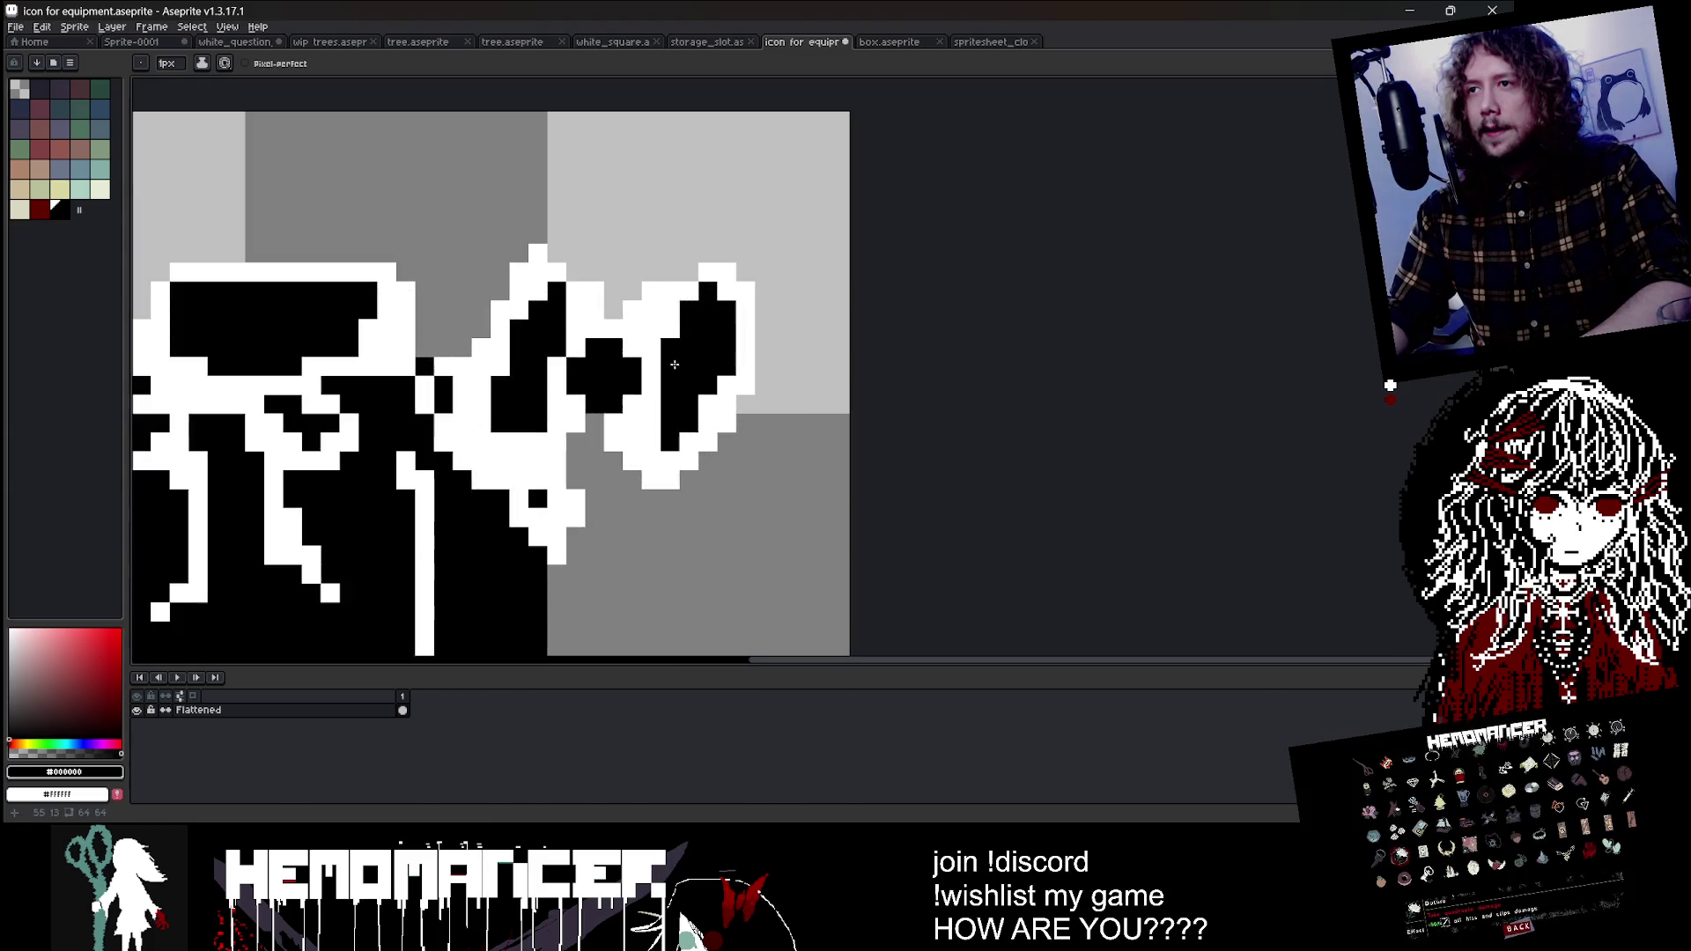
{"action": "left_click", "coordinate": [525, 427], "text": "alt"}
{"action": "scroll", "coordinate": [572, 388], "scroll_direction": "down", "scroll_amount": 8}
{"action": "scroll", "coordinate": [601, 363], "scroll_direction": "up", "scroll_amount": 5}
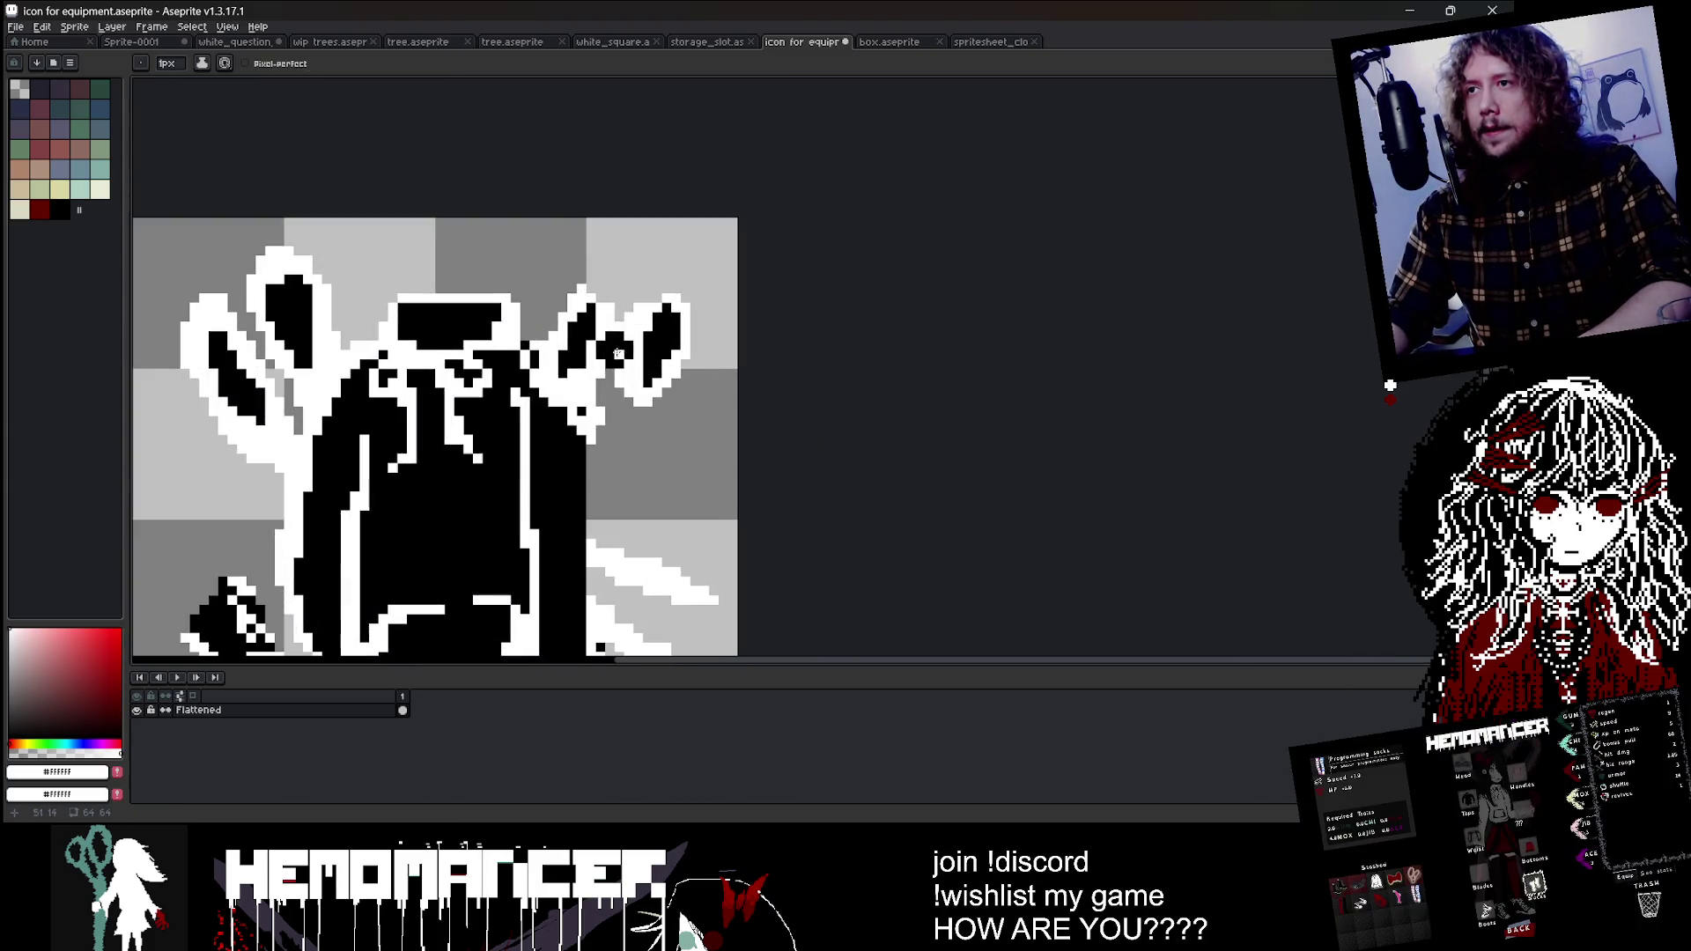
{"action": "scroll", "coordinate": [600, 363], "scroll_direction": "down", "scroll_amount": 3}
{"action": "scroll", "coordinate": [629, 361], "scroll_direction": "up", "scroll_amount": 4}
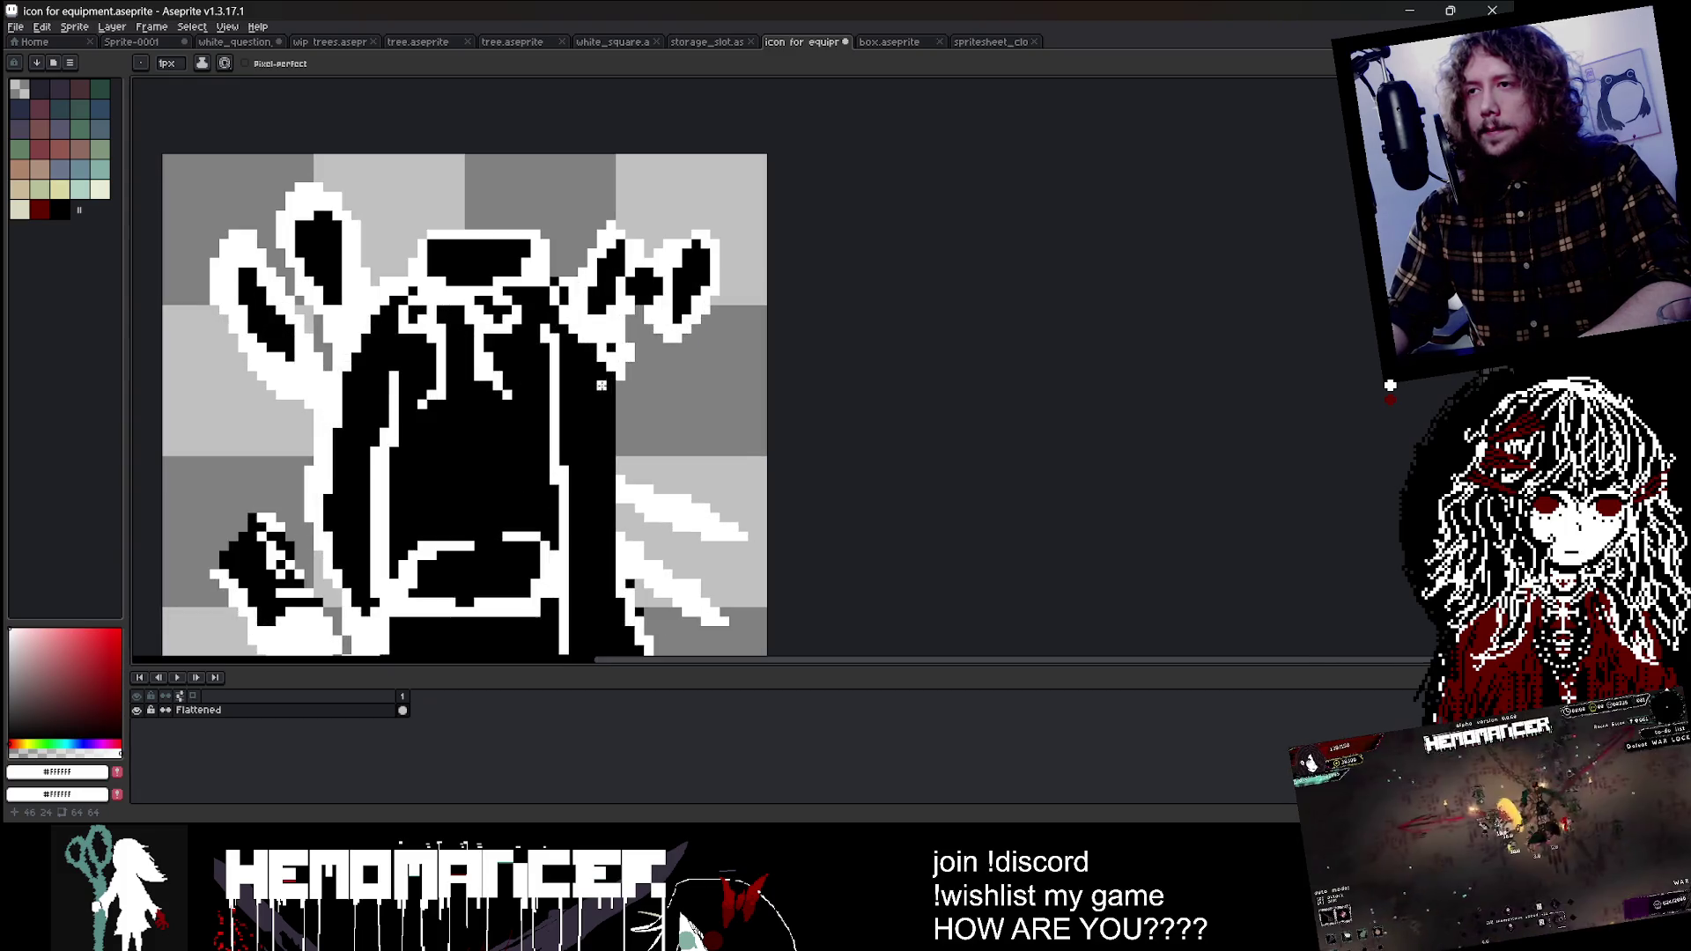
{"action": "scroll", "coordinate": [656, 359], "scroll_direction": "down", "scroll_amount": 4}
{"action": "scroll", "coordinate": [654, 359], "scroll_direction": "up", "scroll_amount": 2}
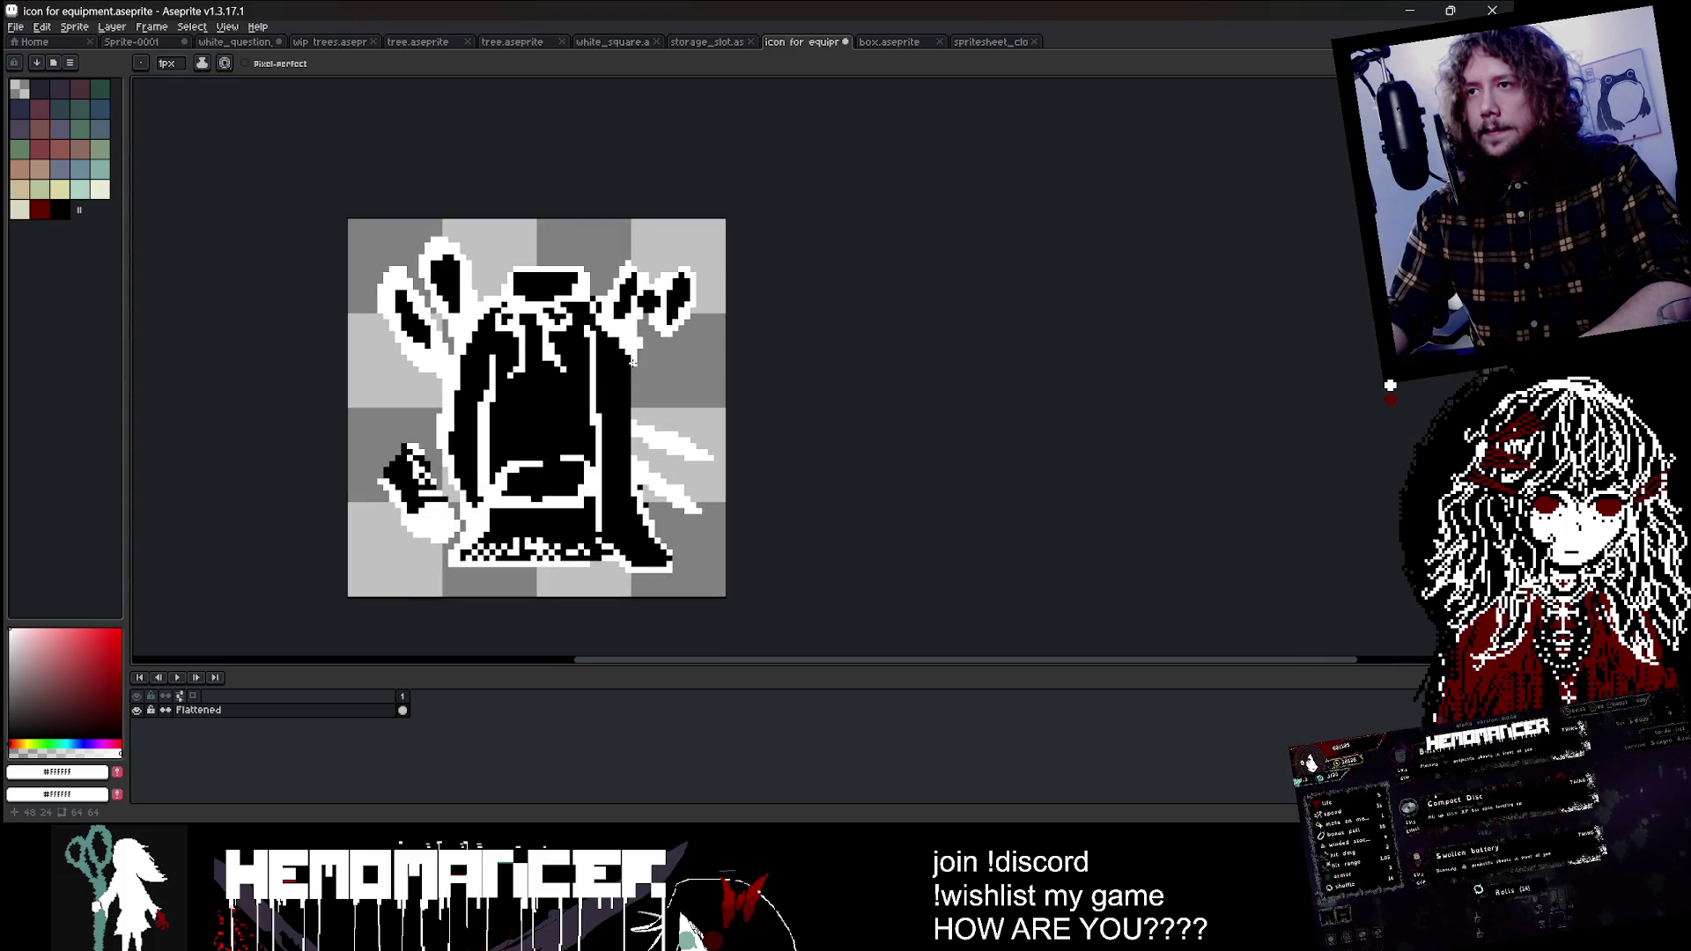
{"action": "left_click_drag", "start_coordinate": [633, 361], "coordinate": [628, 429]}
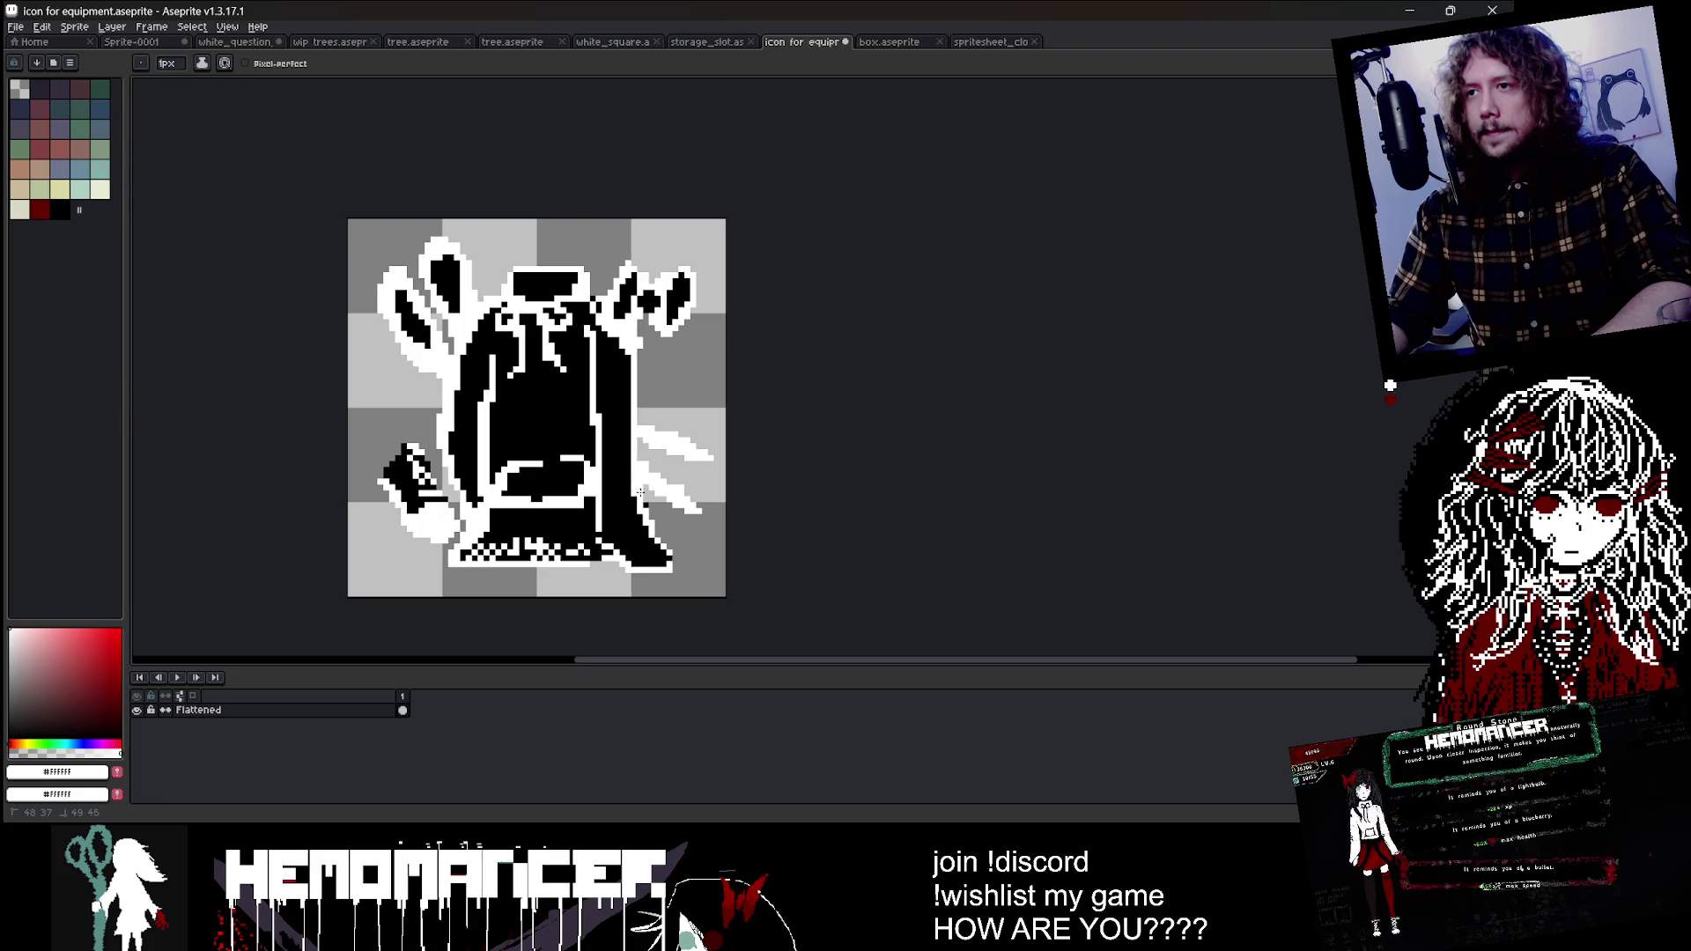
Step: Erase stray white pixels along the cloak's right edge with a smaller eraser
{"action": "scroll", "coordinate": [656, 440], "scroll_direction": "down", "scroll_amount": 2}
{"action": "scroll", "coordinate": [656, 407], "scroll_direction": "up", "scroll_amount": 3}
{"action": "key", "text": "e"}
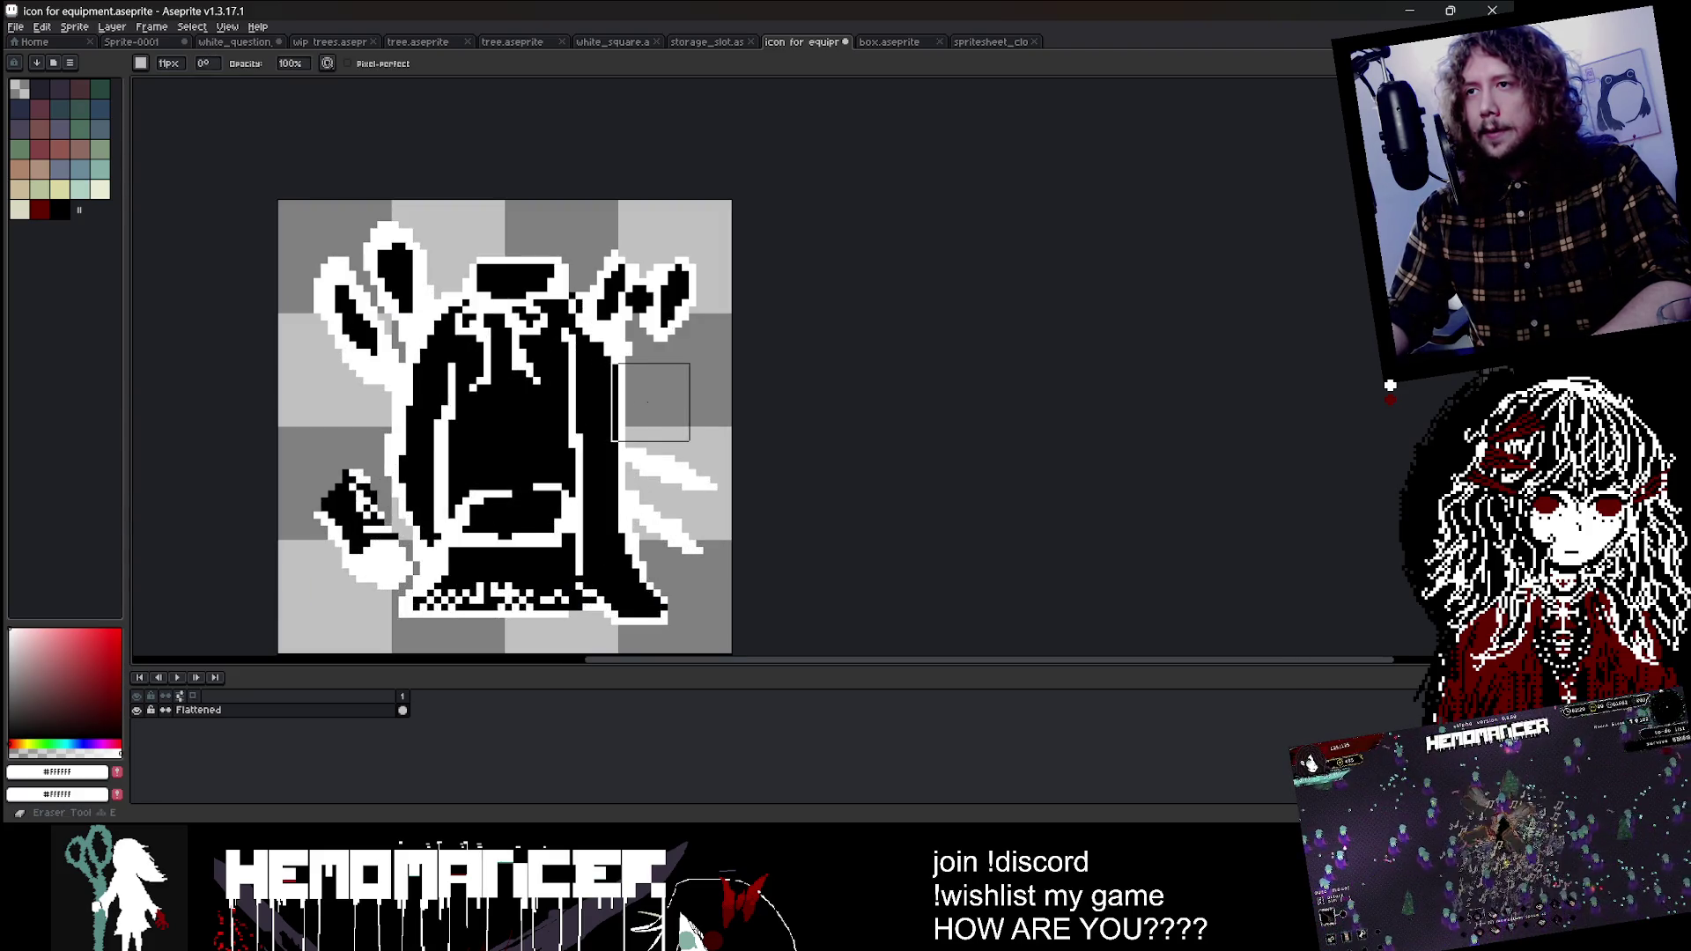
{"action": "key", "text": "minus"}
{"action": "key", "text": "minus"}
{"action": "key", "text": "minus"}
{"action": "scroll", "coordinate": [717, 385], "scroll_direction": "up", "scroll_amount": 2}
{"action": "key", "text": "v"}
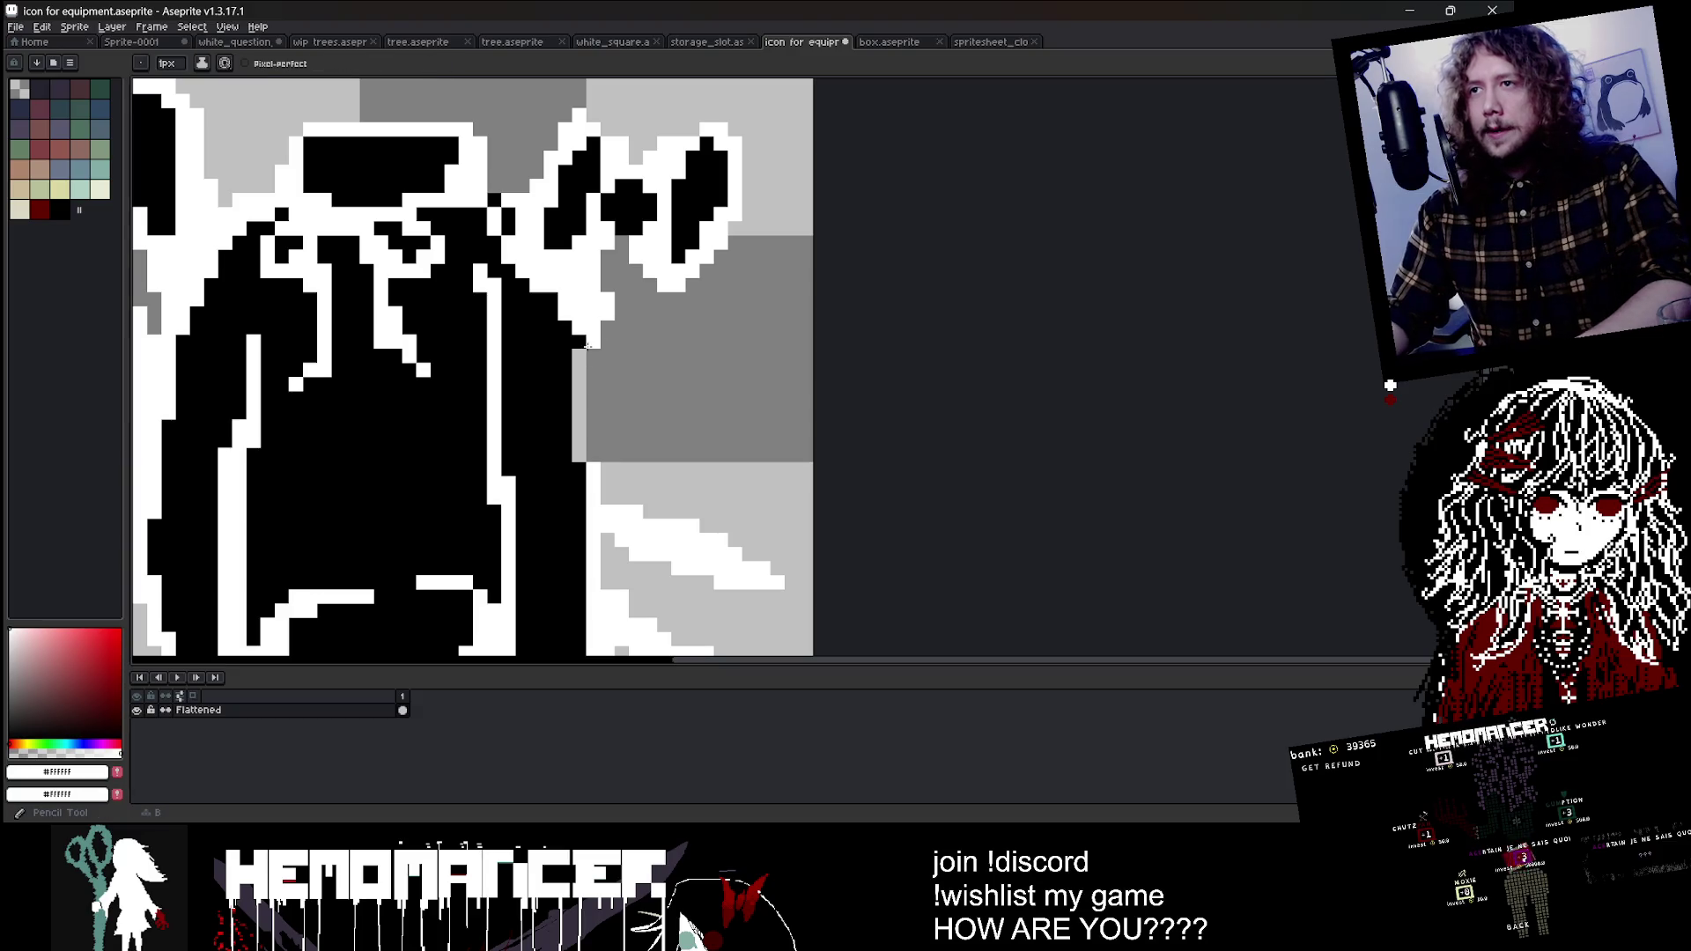
{"action": "scroll", "coordinate": [674, 319], "scroll_direction": "down", "scroll_amount": 3}
{"action": "scroll", "coordinate": [725, 291], "scroll_direction": "down", "scroll_amount": 2}
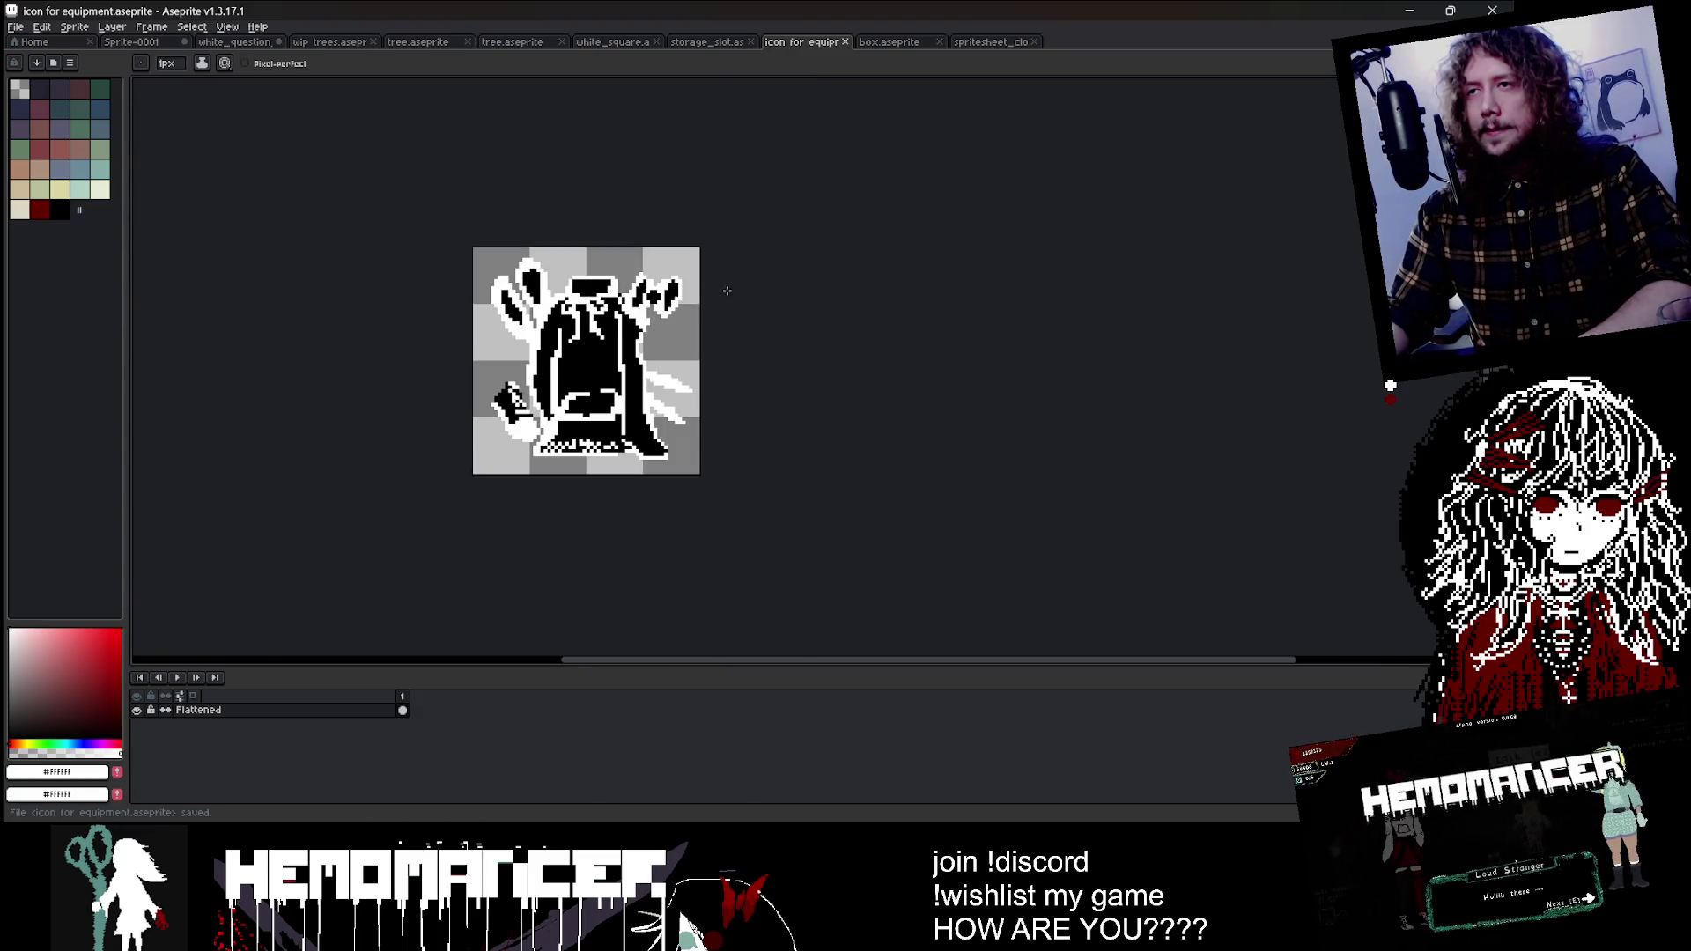
{"action": "scroll", "coordinate": [704, 370], "scroll_direction": "up", "scroll_amount": 4}
{"action": "key", "text": "e"}
{"action": "mouse_move", "coordinate": [669, 353]}
{"action": "left_mouse_down"}
{"action": "mouse_move", "coordinate": [627, 295]}
{"action": "mouse_move", "coordinate": [675, 415]}
{"action": "left_mouse_up"}
Step: Add white outline pixels along the cloak's right edge with a 1px white pencil
{"action": "scroll", "coordinate": [685, 403], "scroll_direction": "down", "scroll_amount": 4}
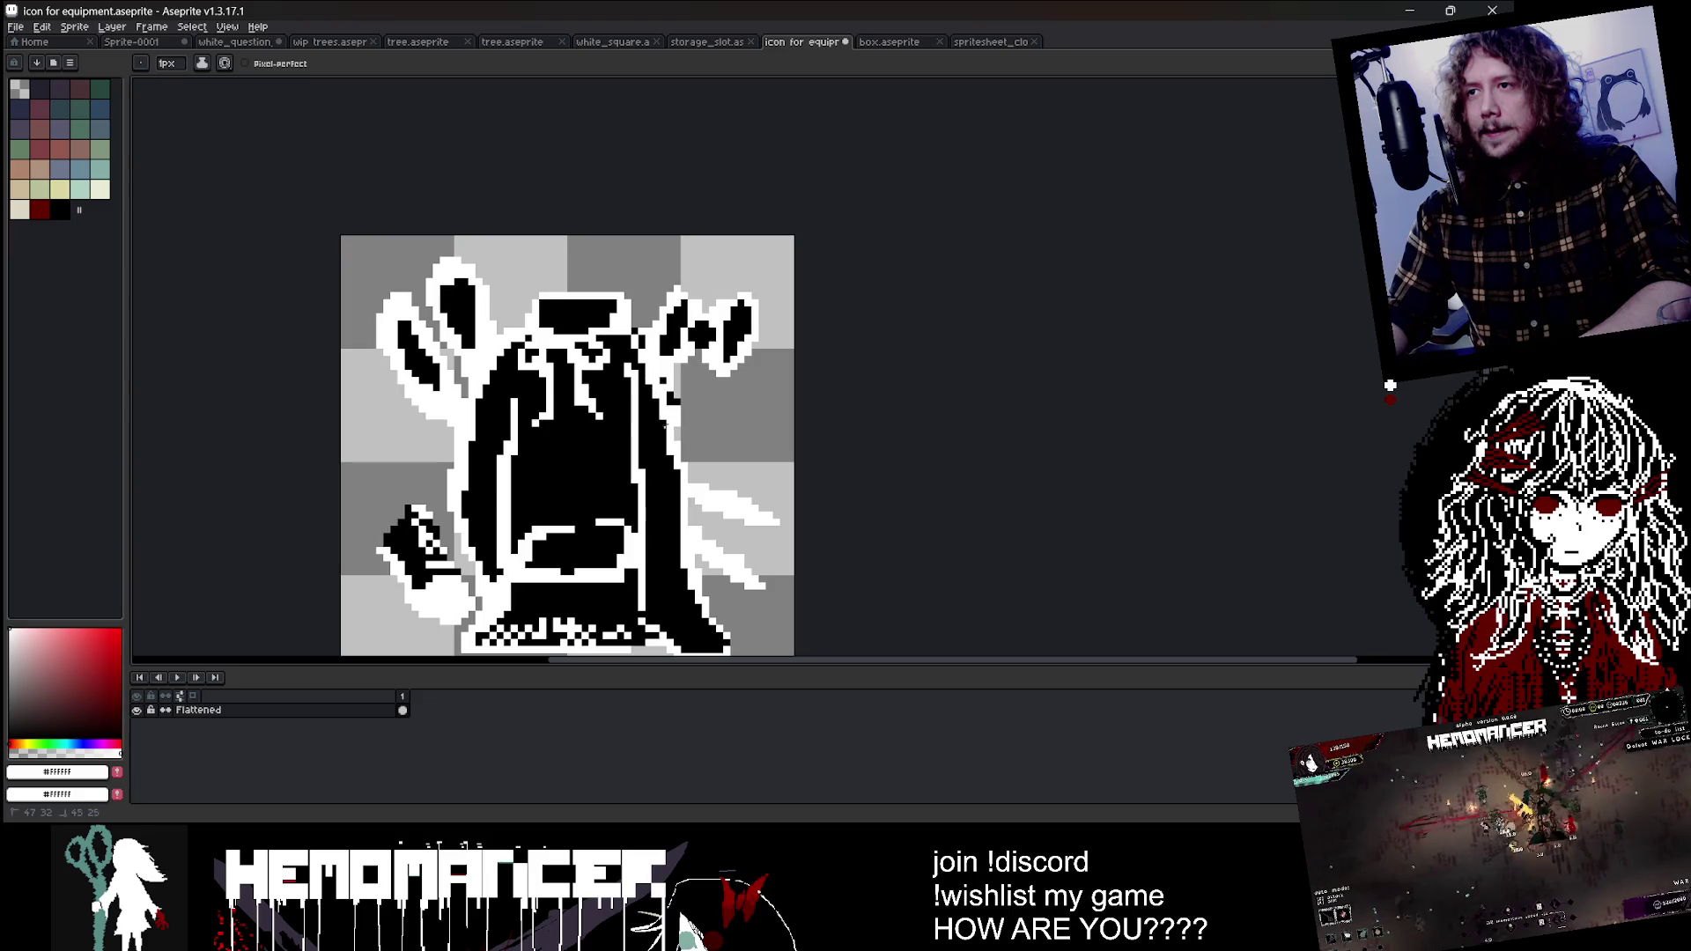
{"action": "key", "text": "e"}
{"action": "scroll", "coordinate": [681, 469], "scroll_direction": "up", "scroll_amount": 1}
{"action": "scroll", "coordinate": [681, 470], "scroll_direction": "up", "scroll_amount": 1}
{"action": "key", "text": "b"}
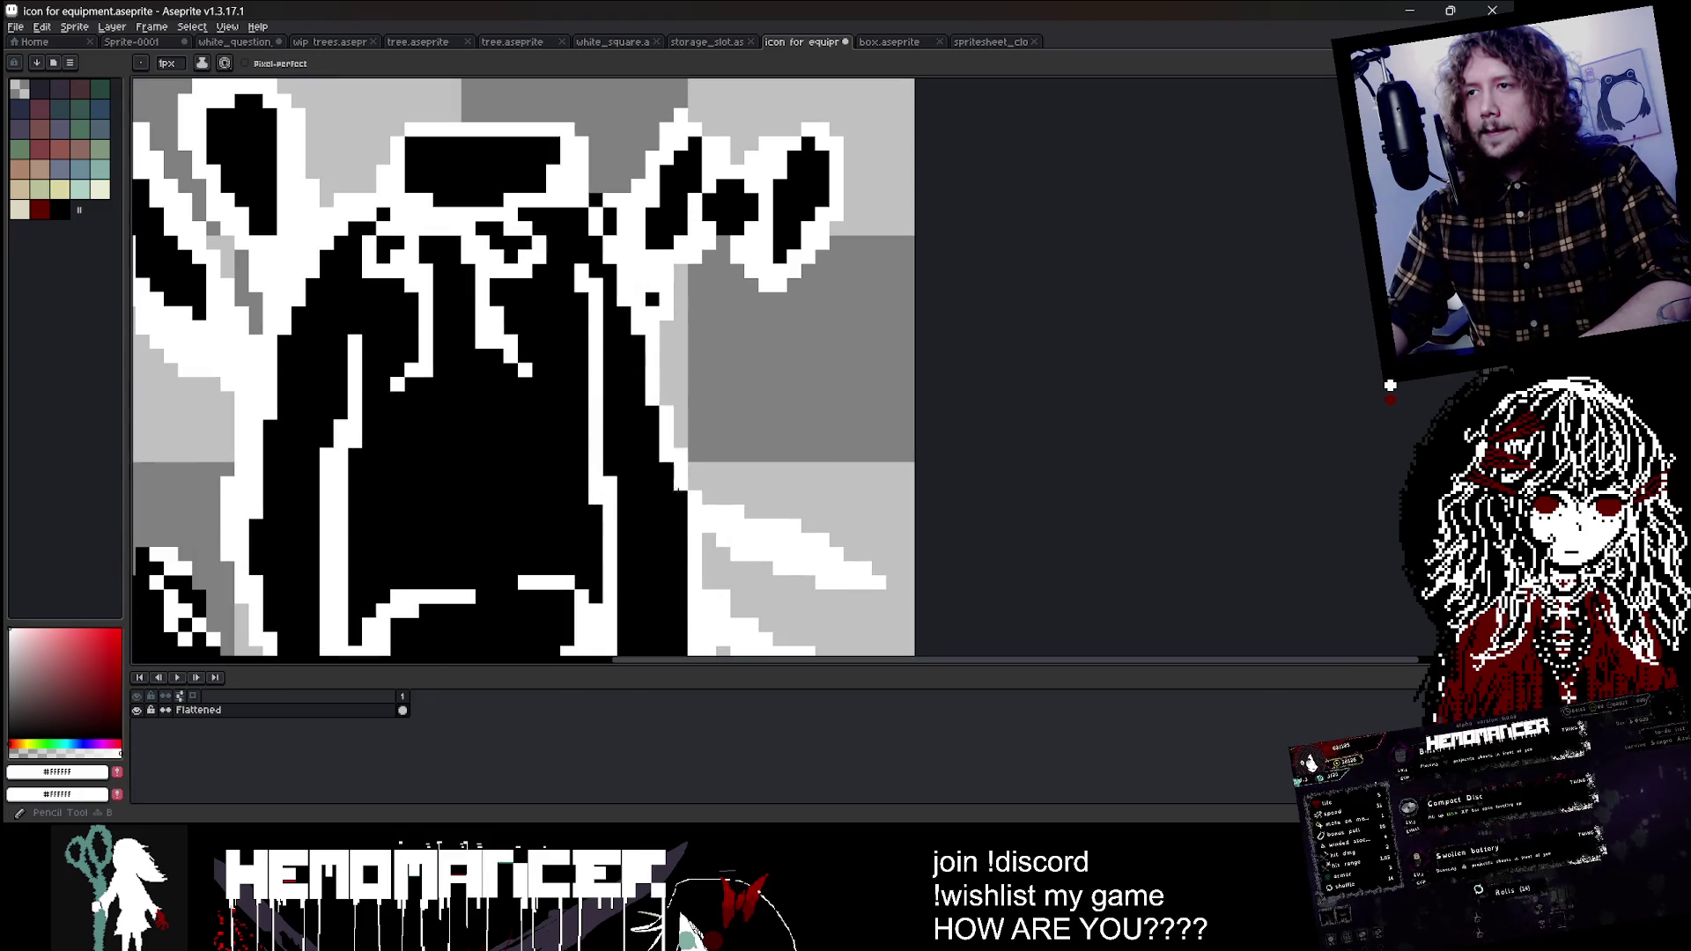
{"action": "scroll", "coordinate": [746, 381], "scroll_direction": "down", "scroll_amount": 3}
{"action": "scroll", "coordinate": [774, 387], "scroll_direction": "up", "scroll_amount": 1}
{"action": "left_click", "coordinate": [718, 423], "text": "alt"}
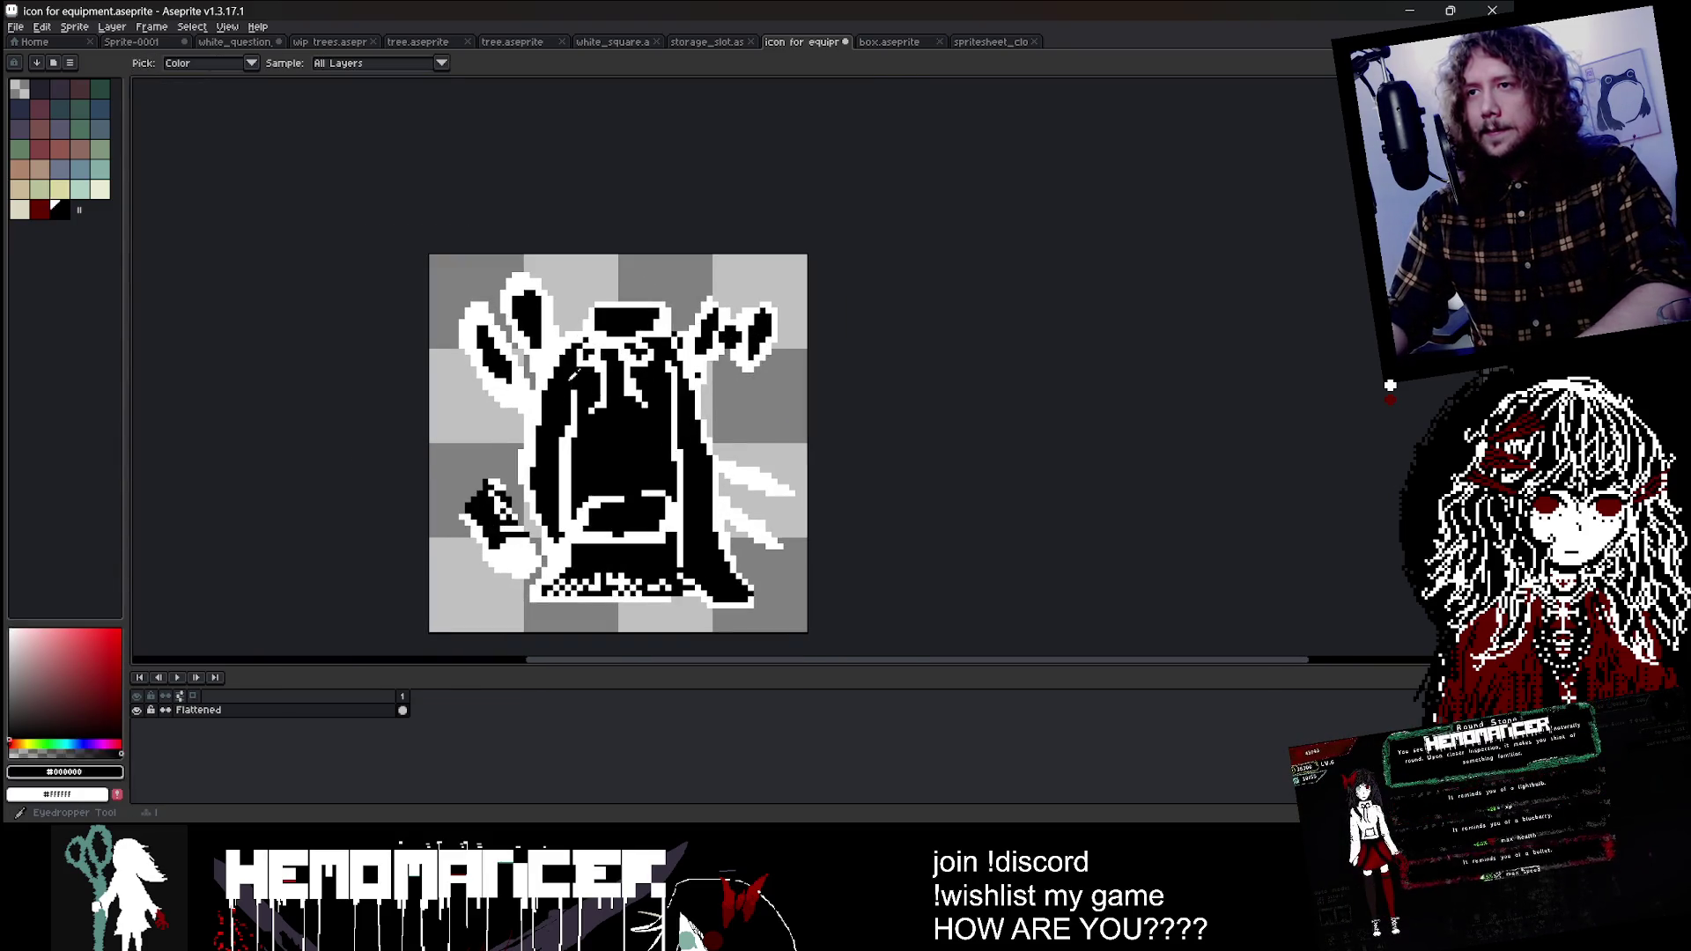
{"action": "scroll", "coordinate": [708, 445], "scroll_direction": "up", "scroll_amount": 1}
{"action": "key", "text": "plus"}
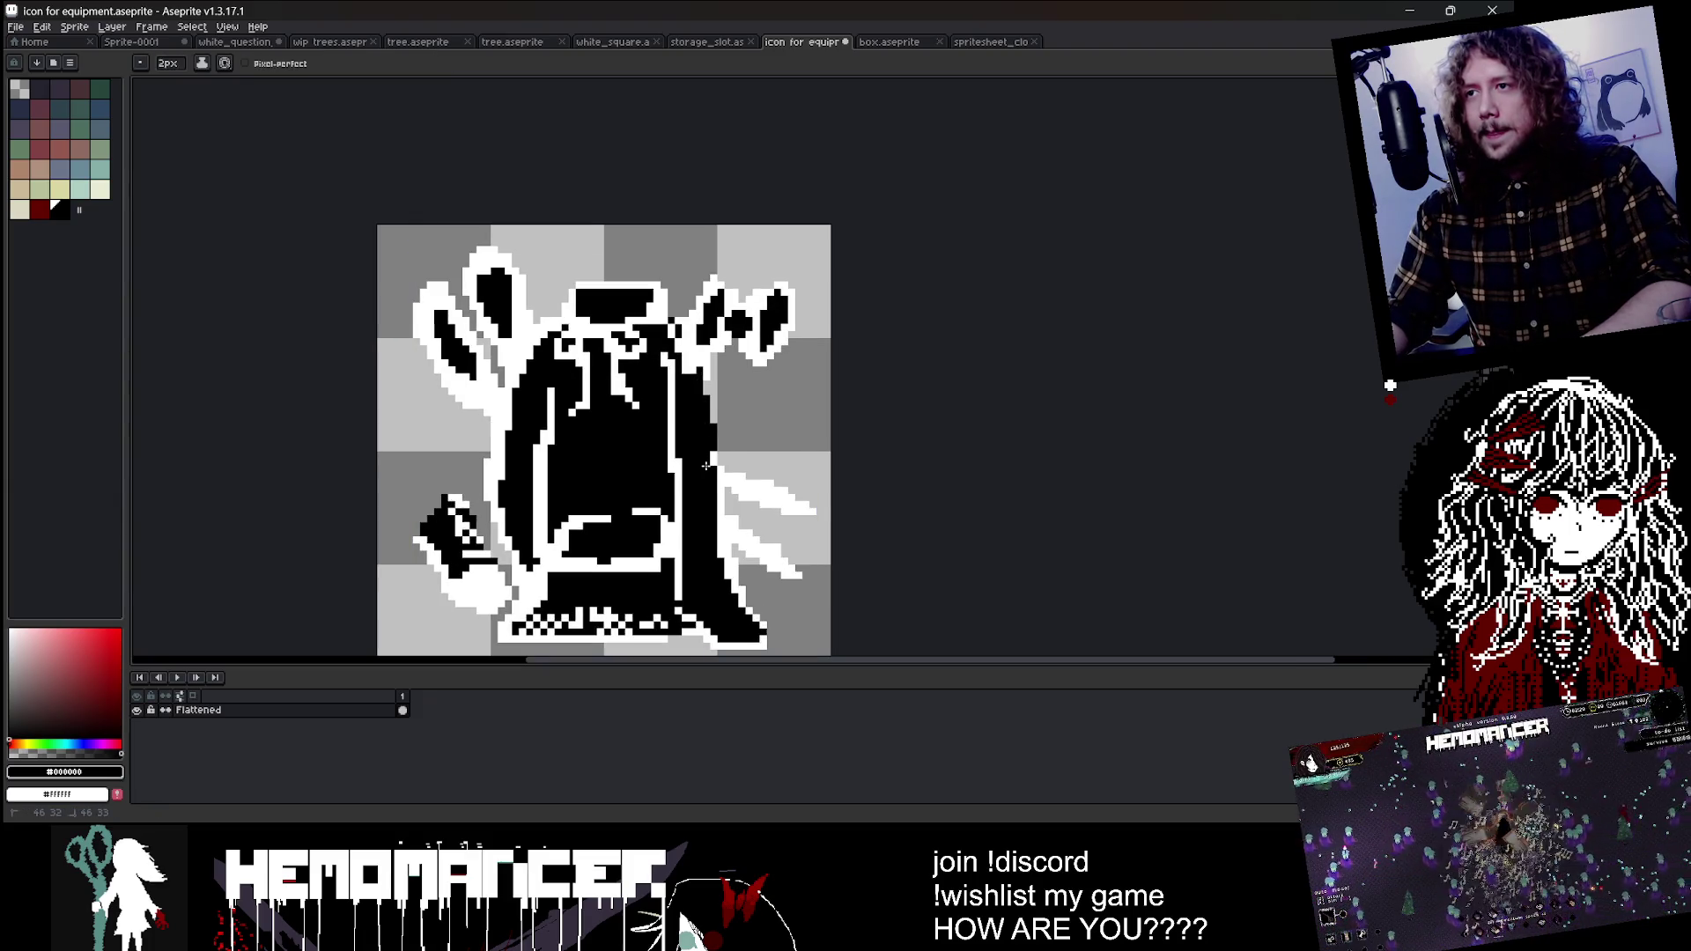
{"action": "left_click", "coordinate": [701, 384], "text": "alt"}
{"action": "key", "text": "minus"}
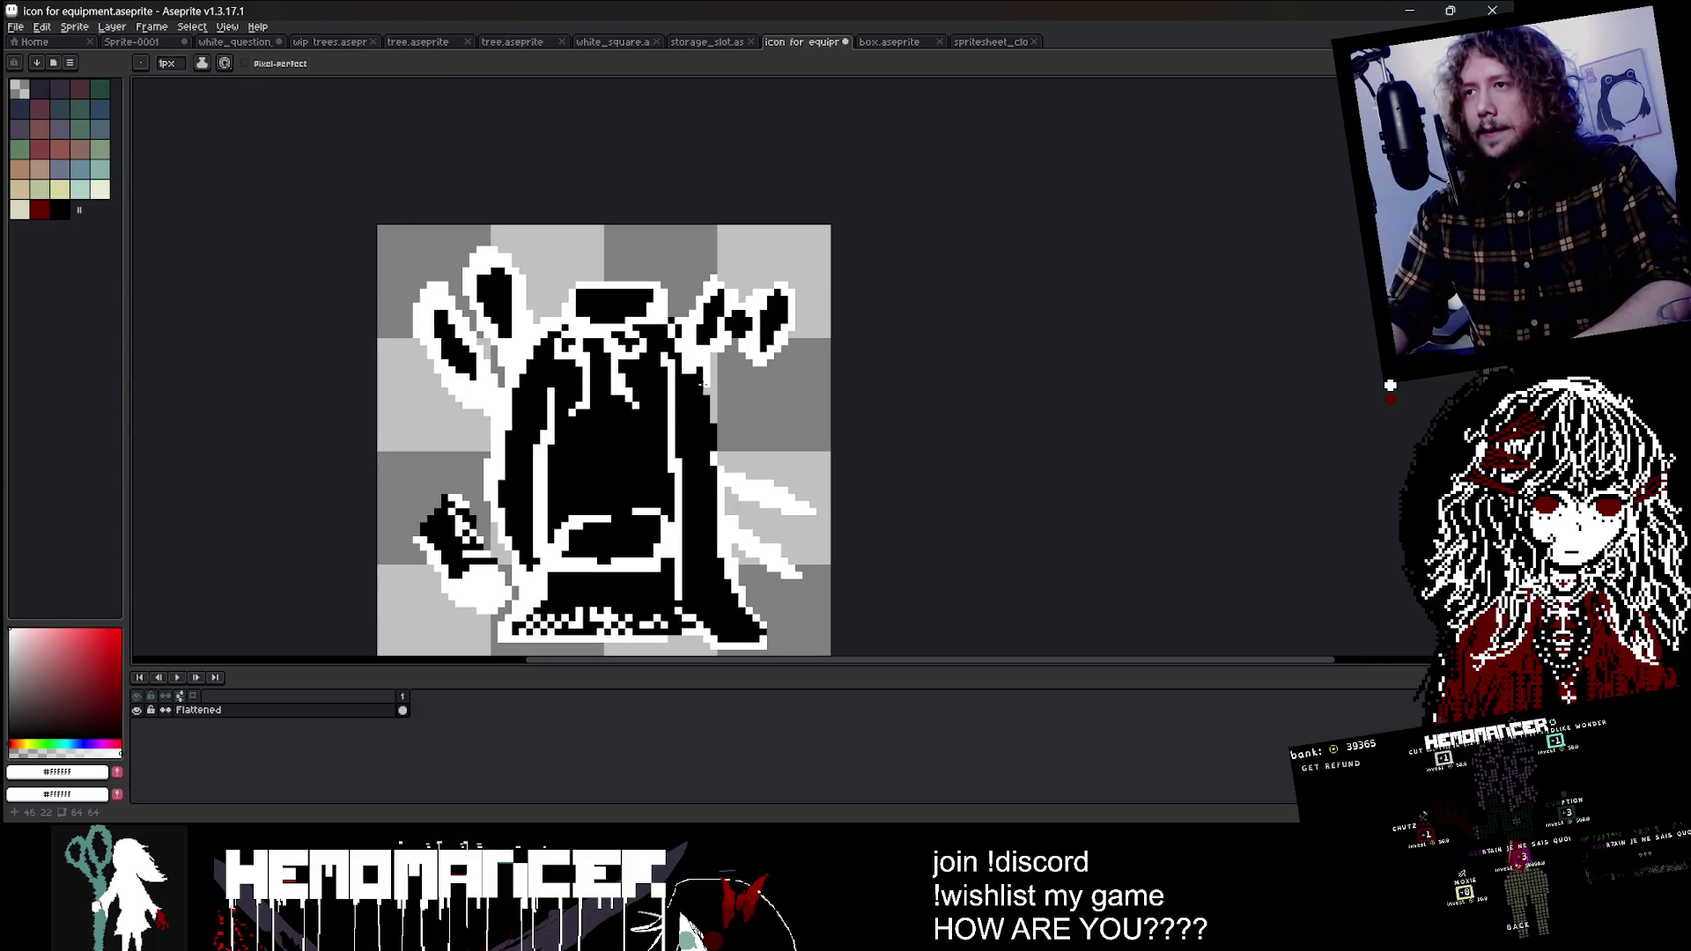
{"action": "left_click", "coordinate": [702, 390], "text": "shift"}
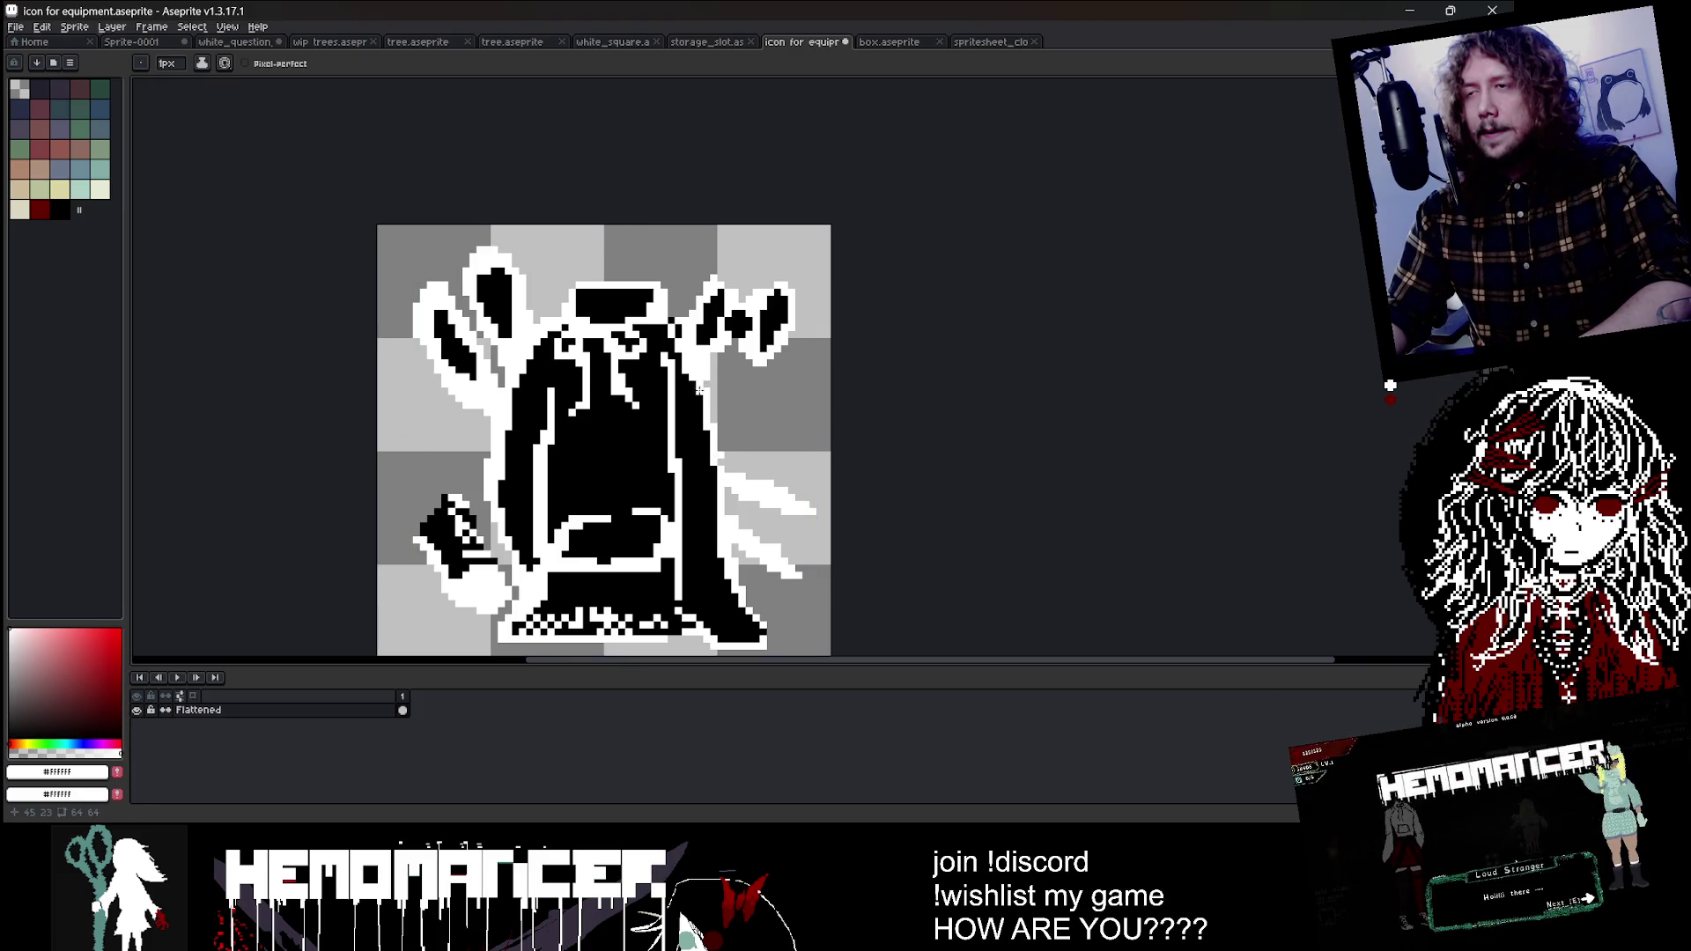
Step: Review the touched-up outline and save icon for equipment.aseprite
{"action": "scroll", "coordinate": [700, 390], "scroll_direction": "down", "scroll_amount": 4}
{"action": "scroll", "coordinate": [701, 341], "scroll_direction": "up", "scroll_amount": 3}
{"action": "scroll", "coordinate": [688, 329], "scroll_direction": "down", "scroll_amount": 2}
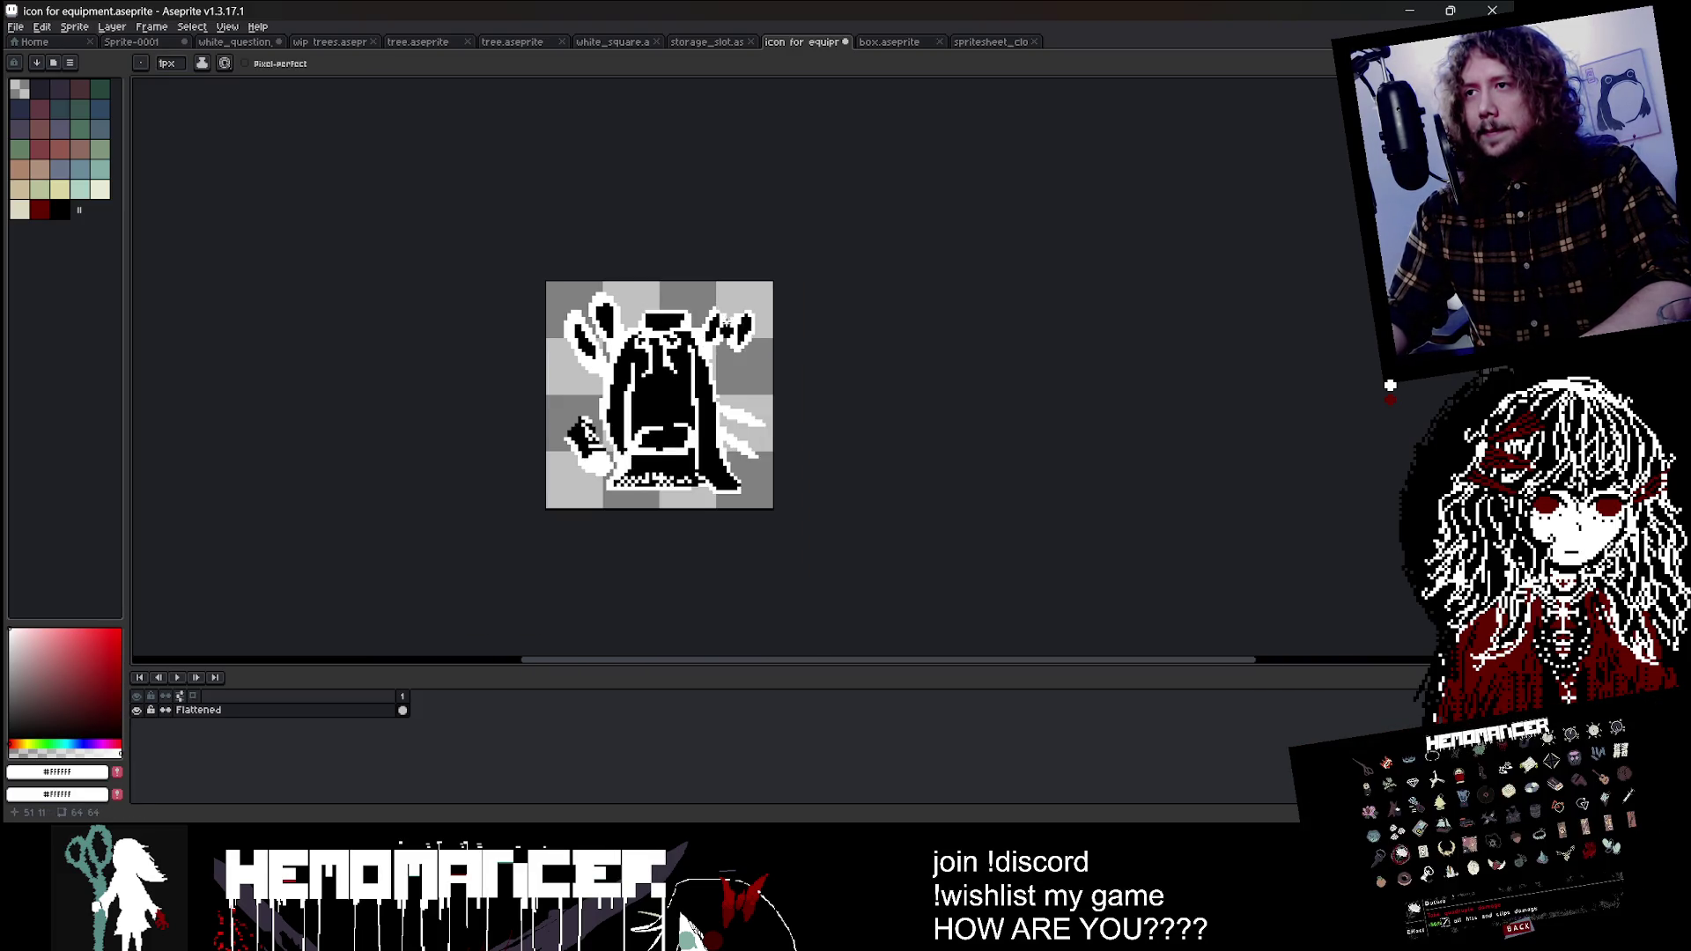
{"action": "scroll", "coordinate": [678, 335], "scroll_direction": "up", "scroll_amount": 3}
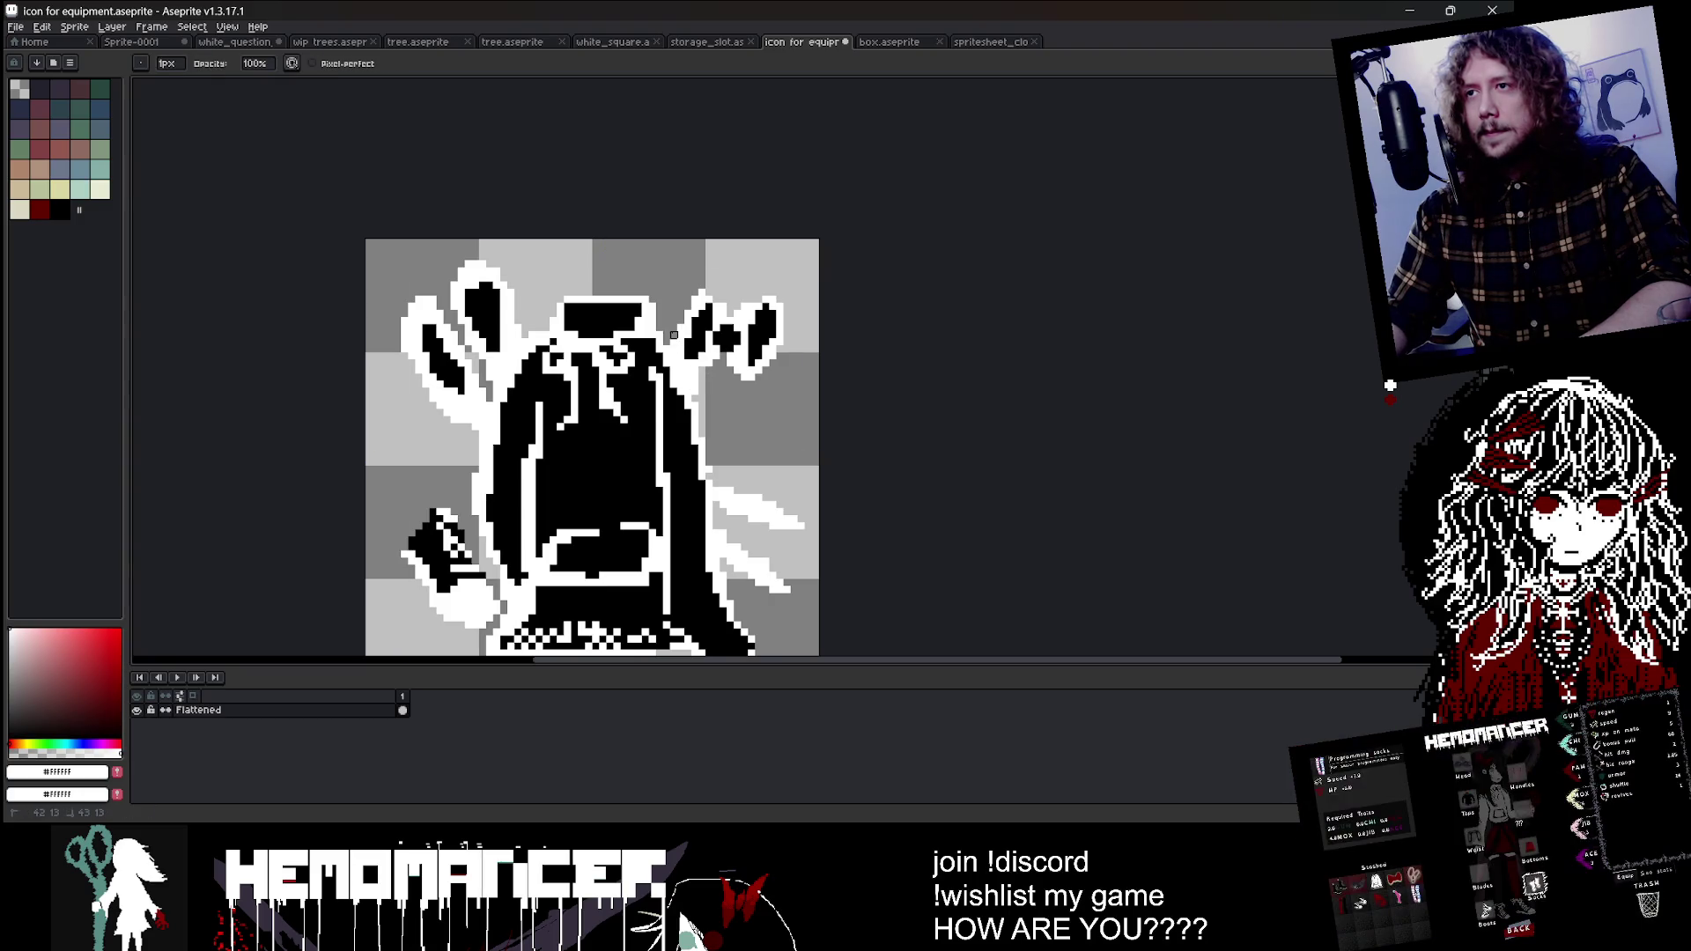
{"action": "scroll", "coordinate": [754, 349], "scroll_direction": "down", "scroll_amount": 1}
{"action": "scroll", "coordinate": [753, 350], "scroll_direction": "down", "scroll_amount": 2}
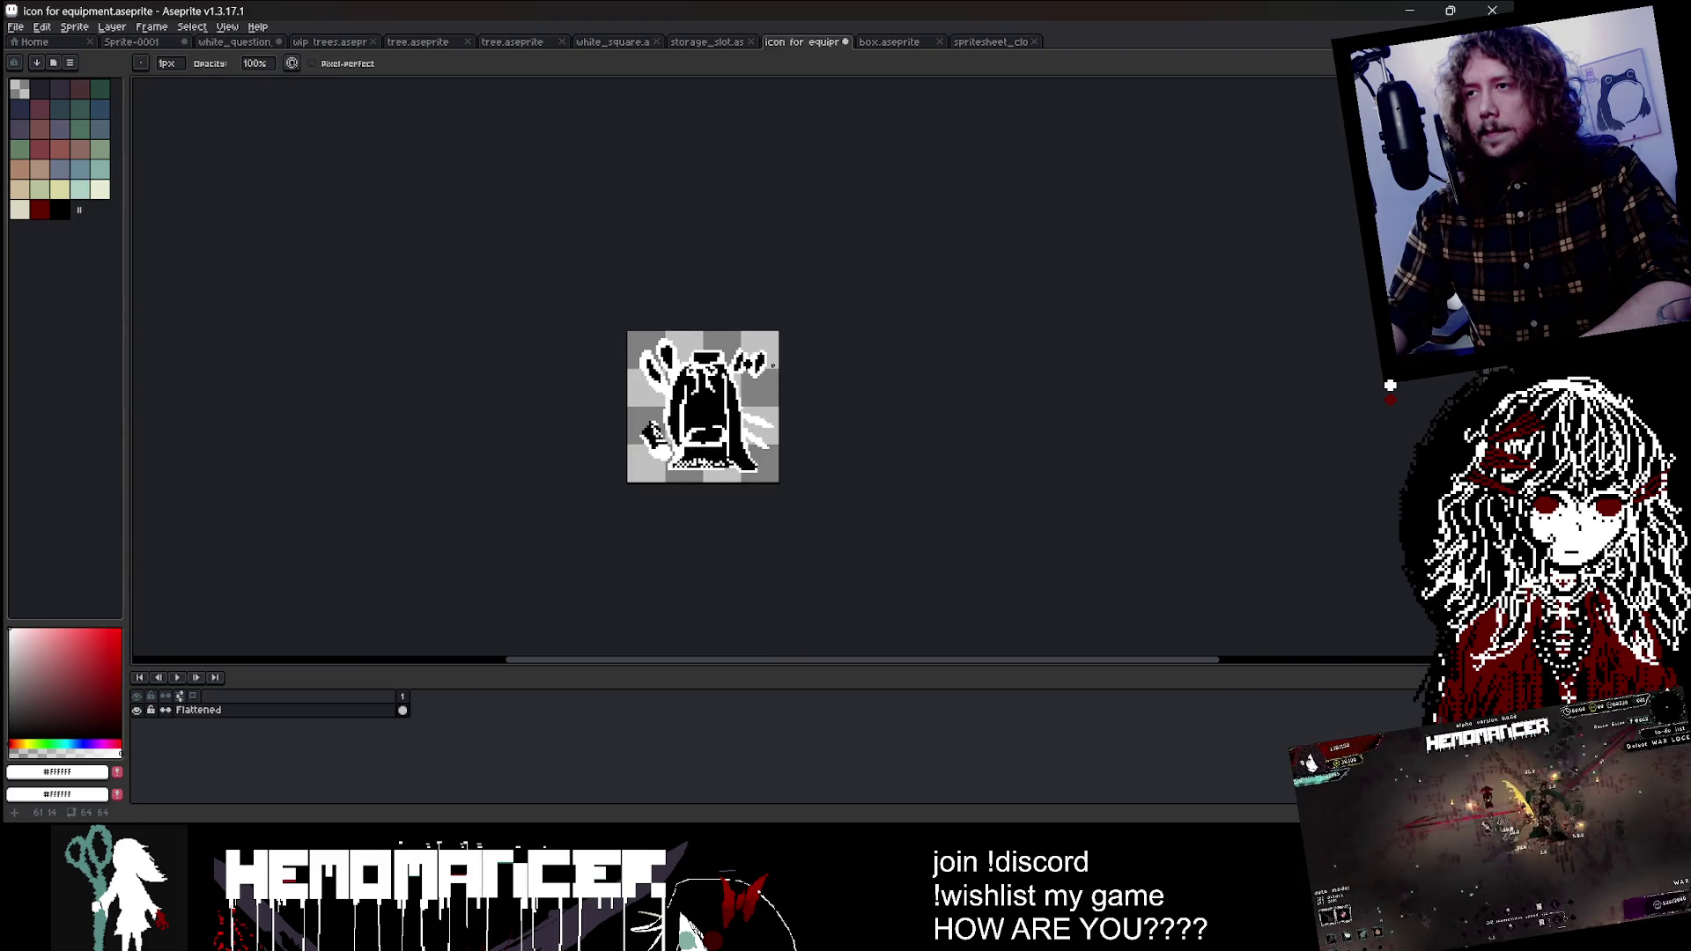
{"action": "scroll", "coordinate": [754, 349], "scroll_direction": "up", "scroll_amount": 3}
{"action": "scroll", "coordinate": [763, 300], "scroll_direction": "down", "scroll_amount": 3}
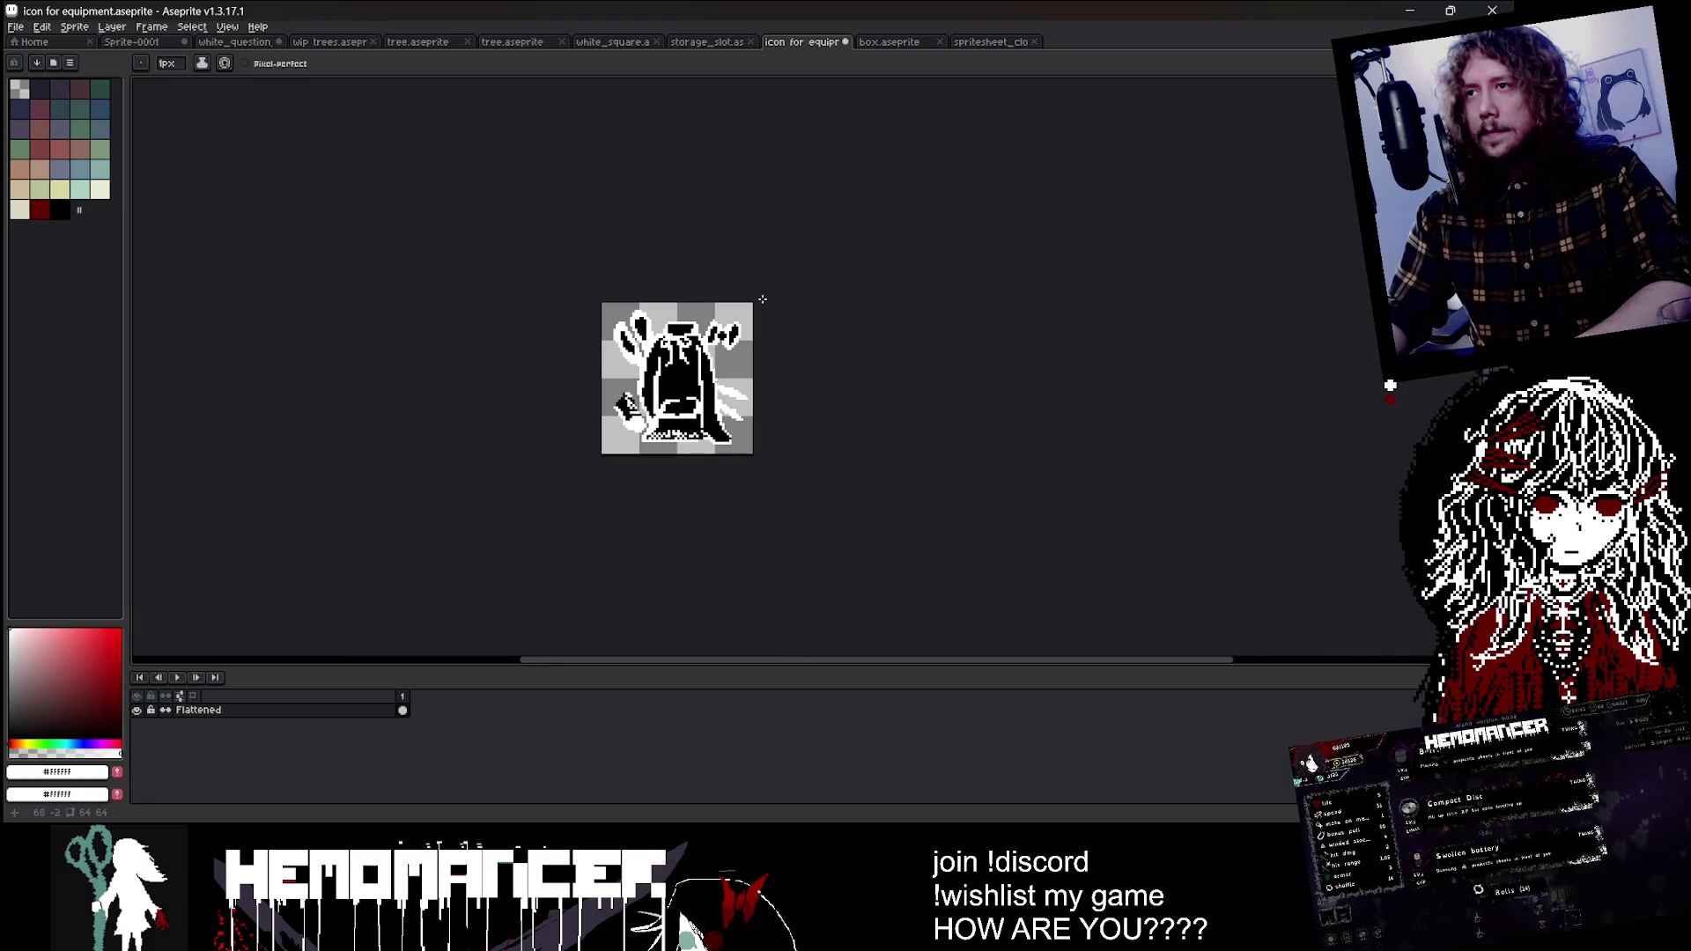
{"action": "key", "text": "ctrl+s"}
{"action": "scroll", "coordinate": [763, 300], "scroll_direction": "up", "scroll_amount": 1}
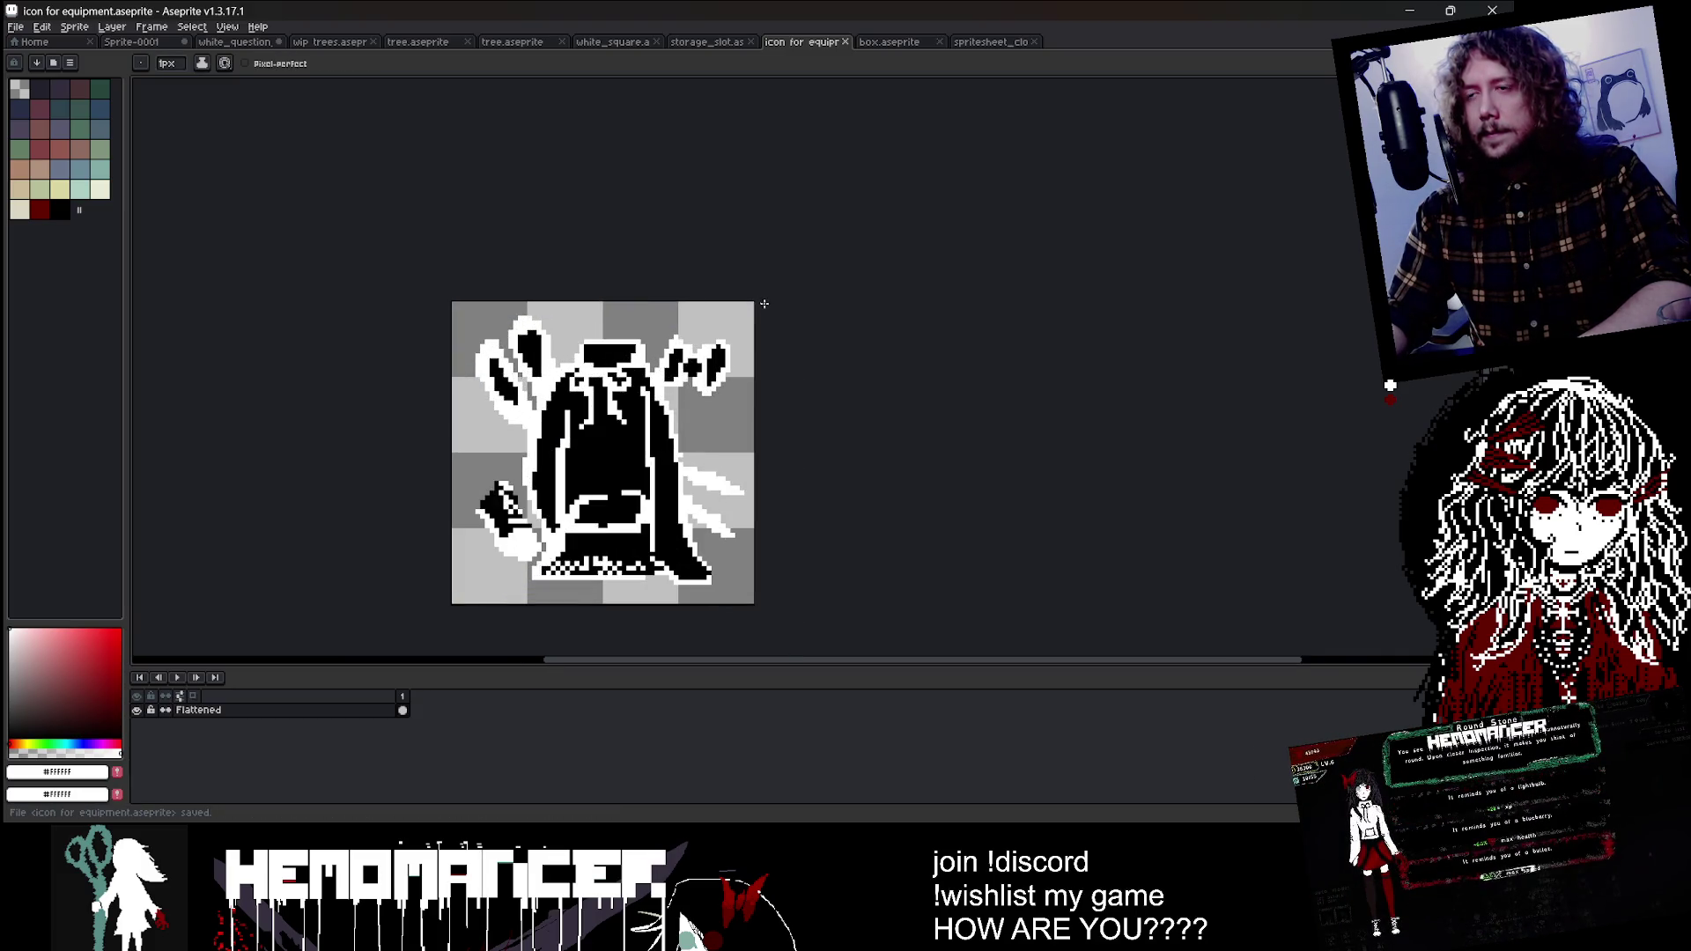
{"action": "scroll", "coordinate": [512, 570], "scroll_direction": "up", "scroll_amount": 1}
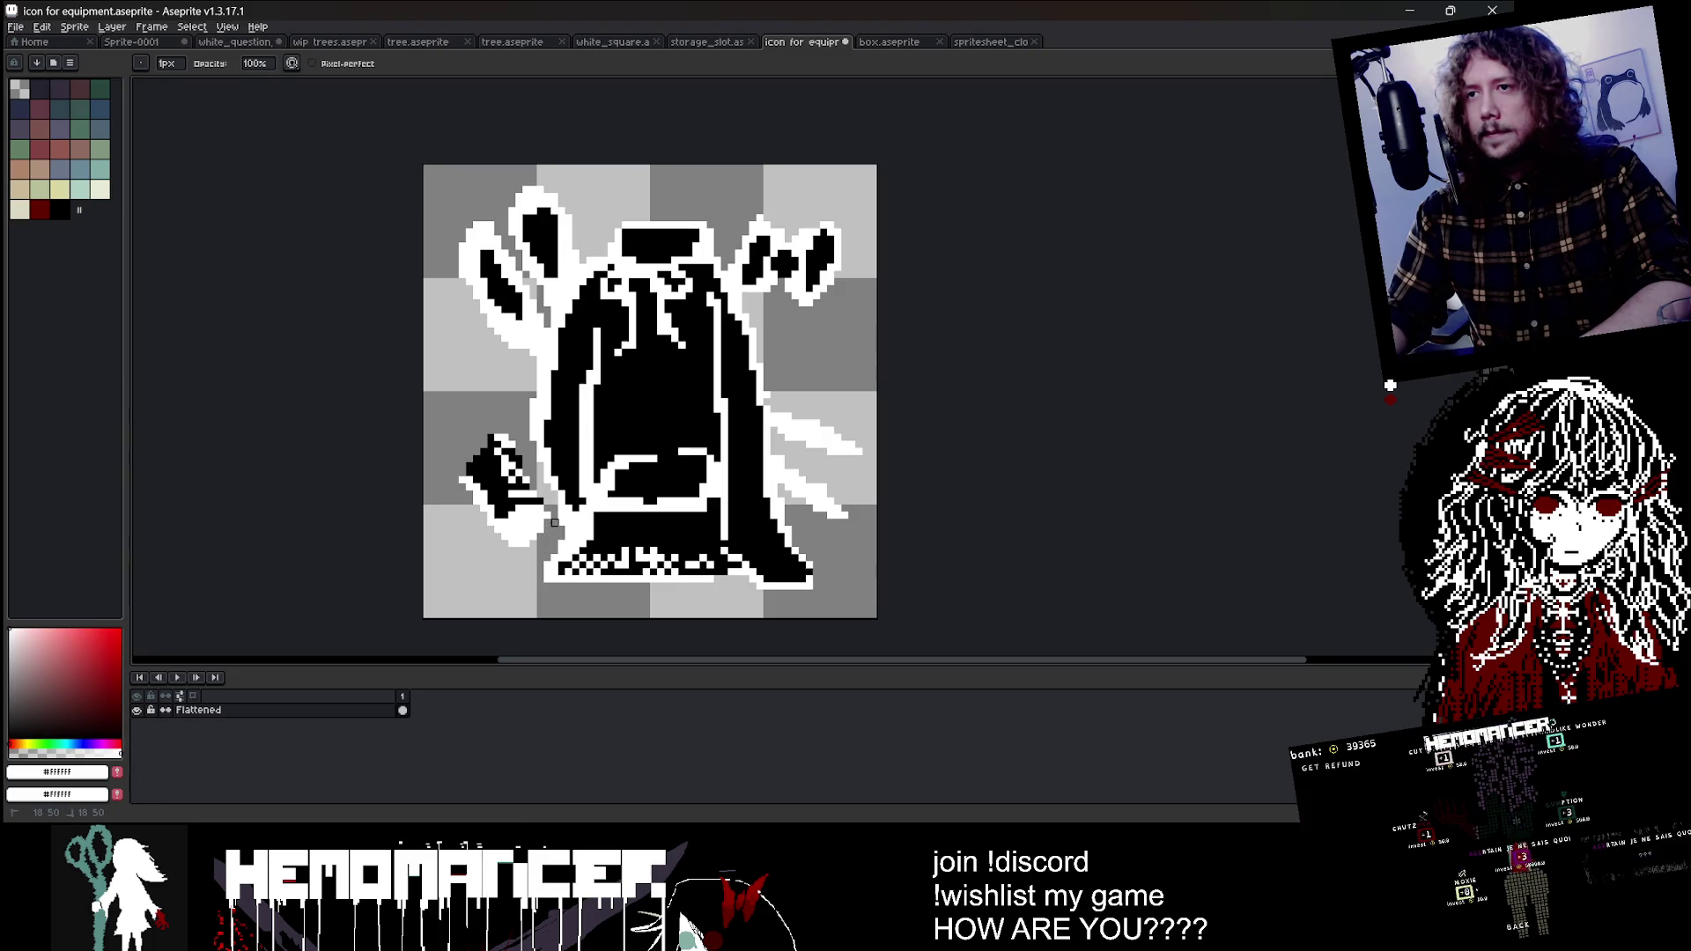
Step: Paint white pixels at the figure's lower left and along the left scissor blade's edge
{"action": "left_click_drag", "start_coordinate": [554, 522], "coordinate": [548, 522]}
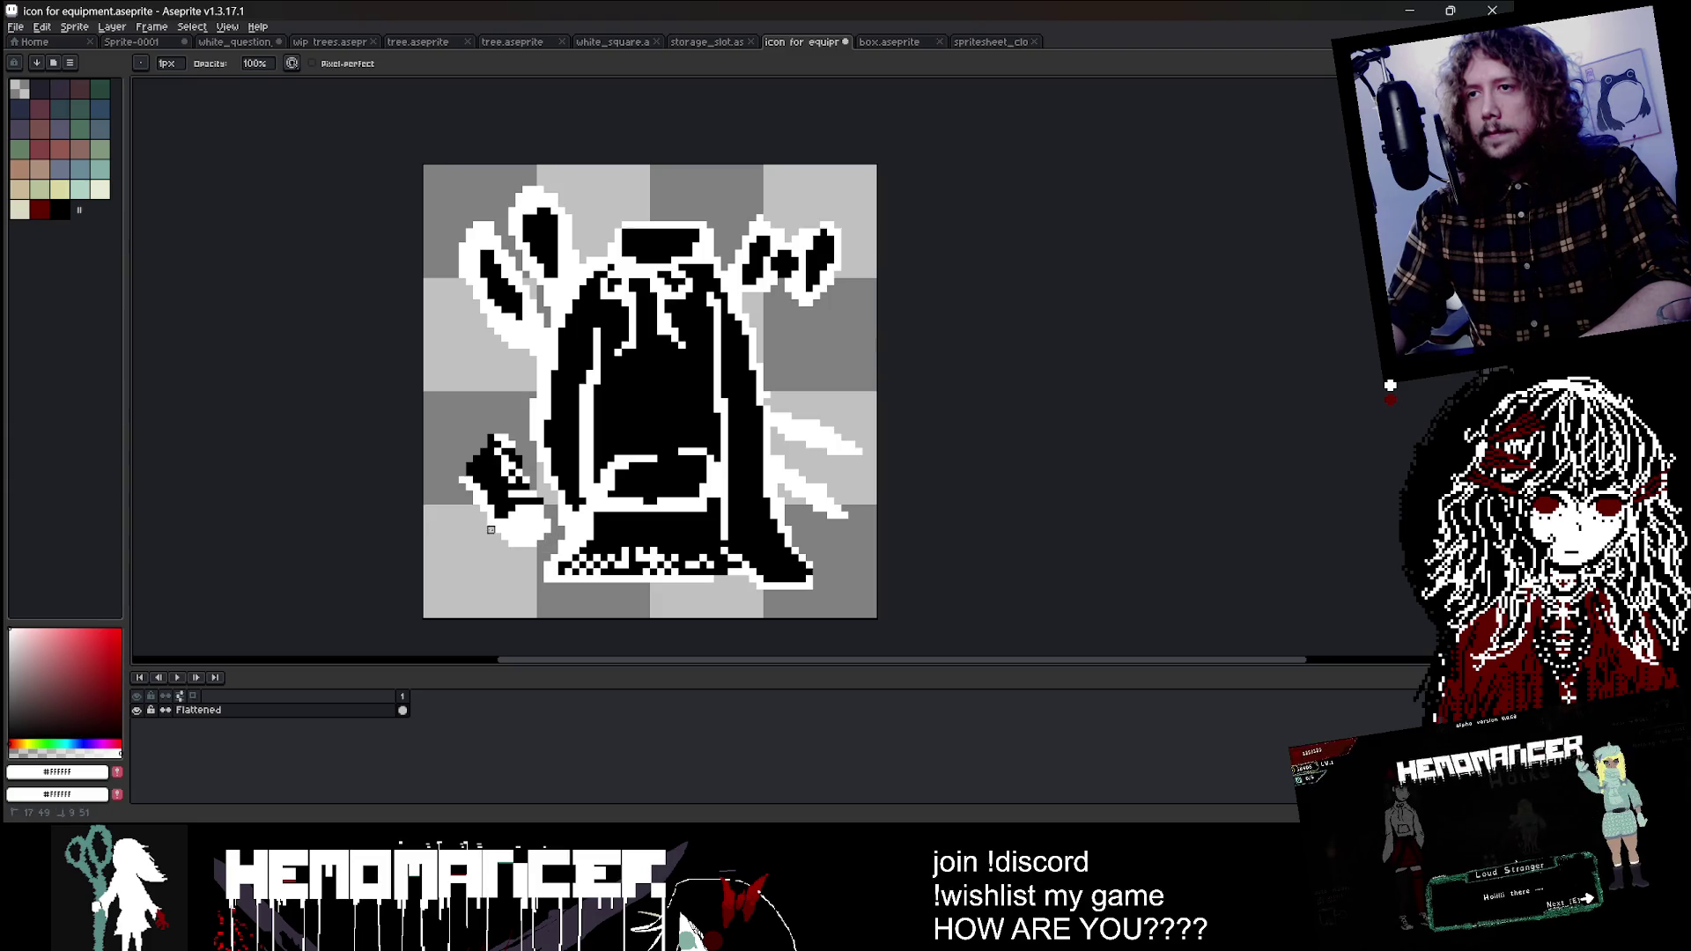
{"action": "scroll", "coordinate": [547, 535], "scroll_direction": "down", "scroll_amount": 4}
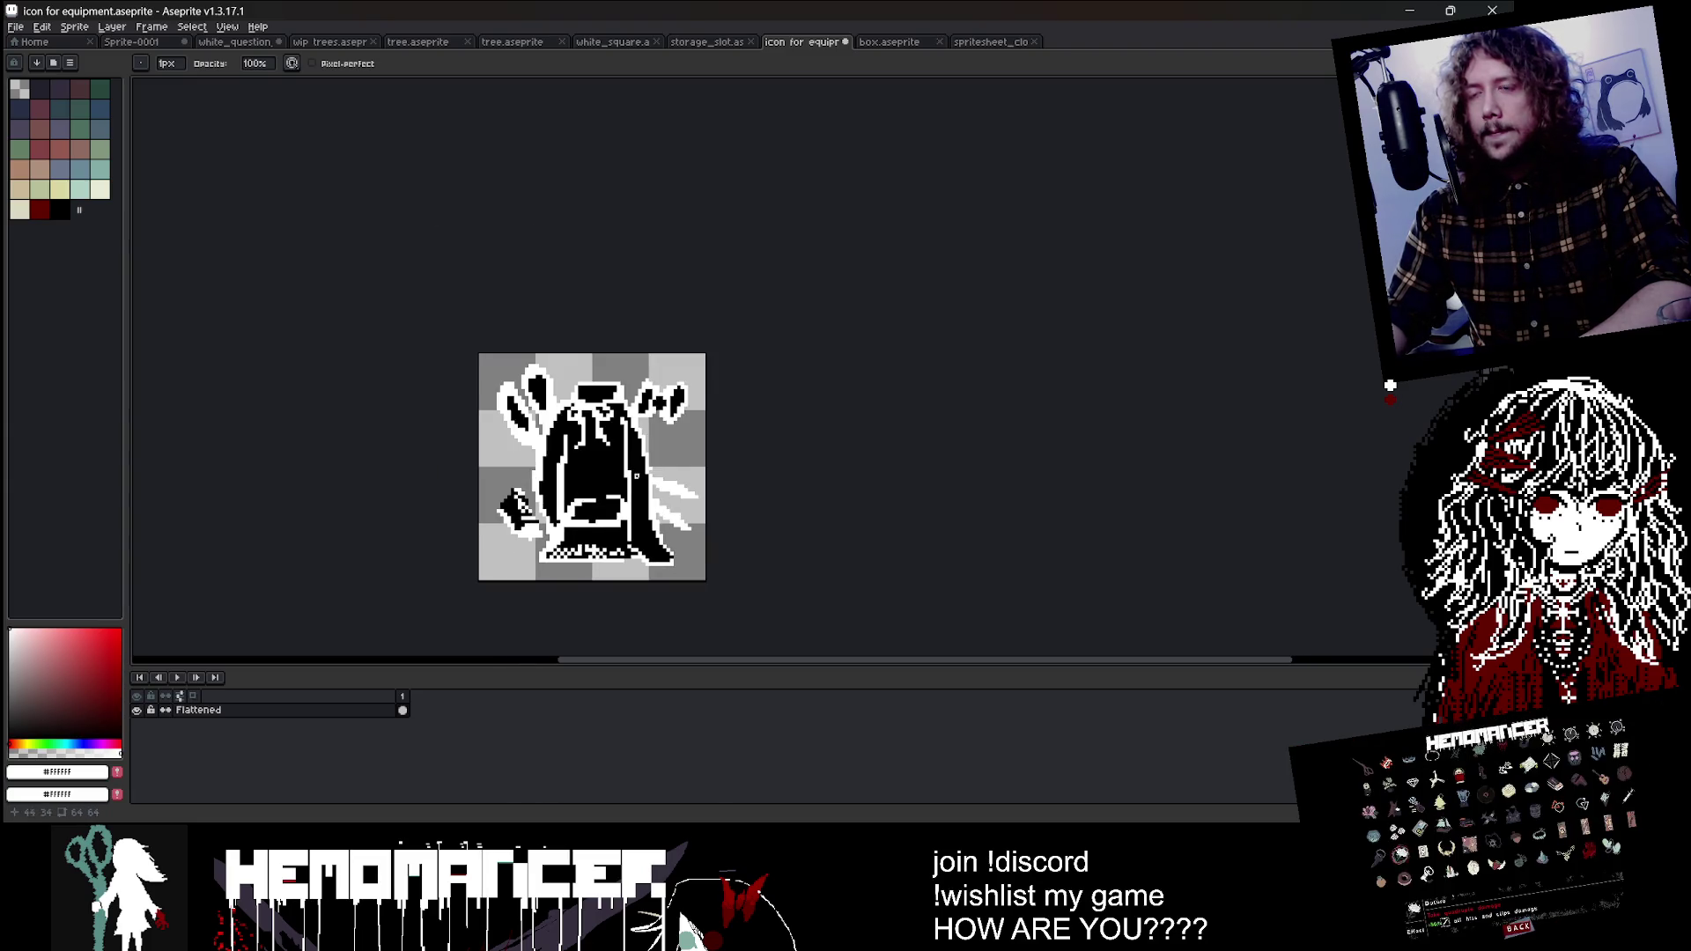
{"action": "scroll", "coordinate": [511, 529], "scroll_direction": "up", "scroll_amount": 4}
{"action": "scroll", "coordinate": [553, 491], "scroll_direction": "down", "scroll_amount": 3}
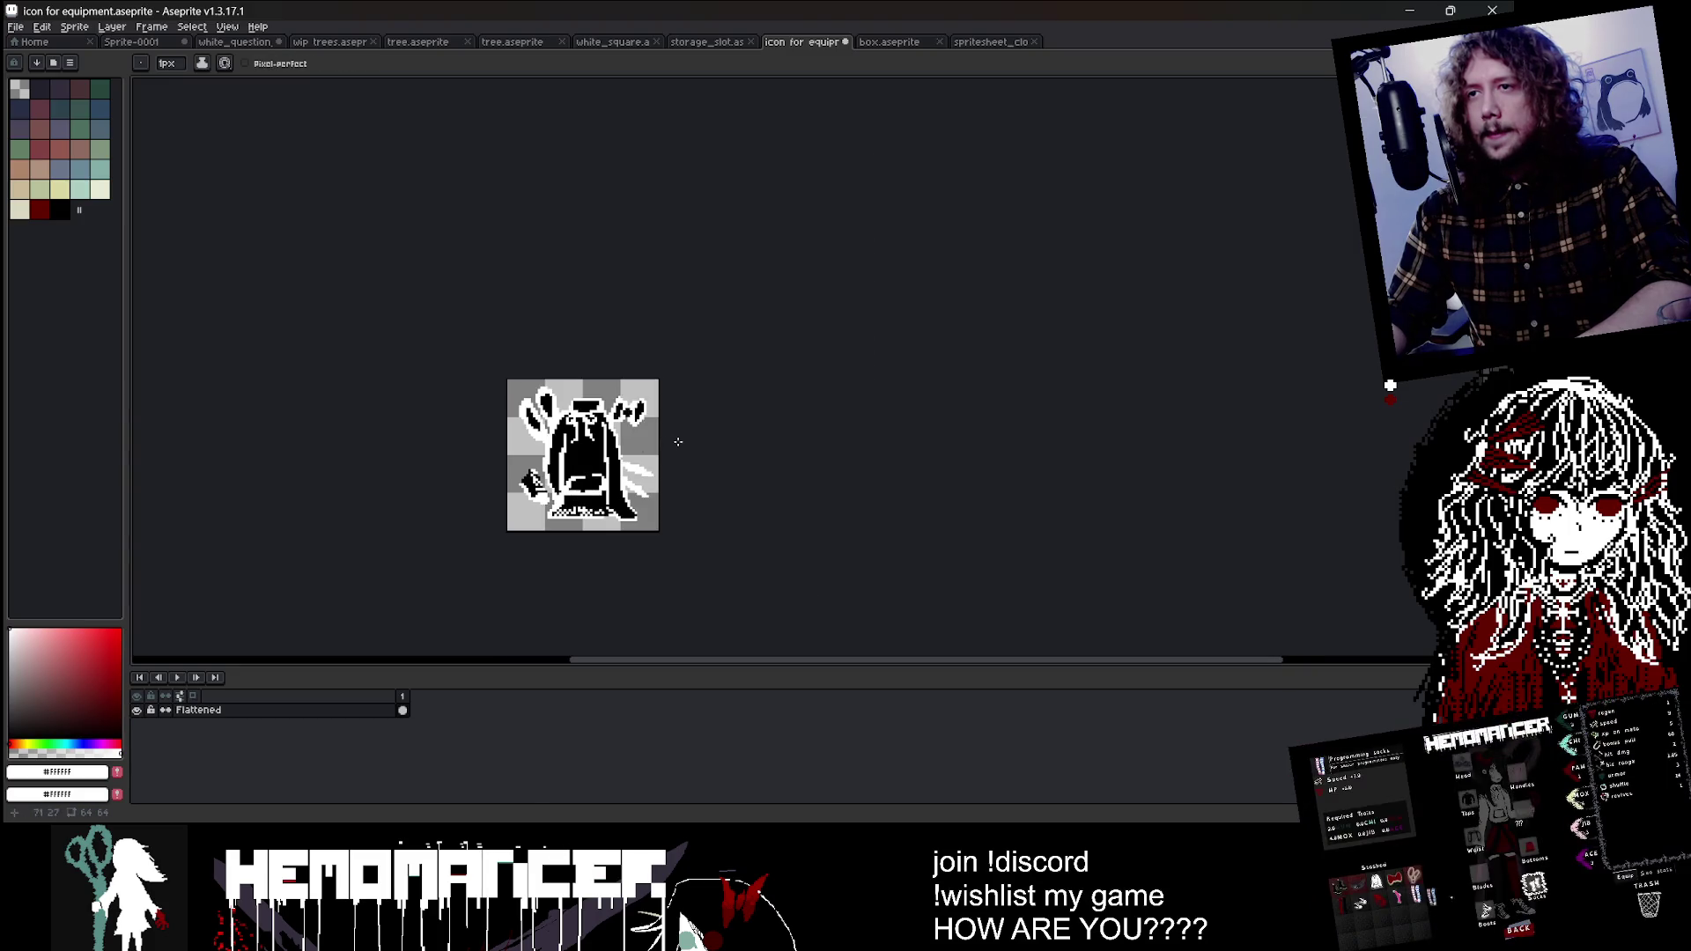
{"action": "scroll", "coordinate": [539, 458], "scroll_direction": "up", "scroll_amount": 2}
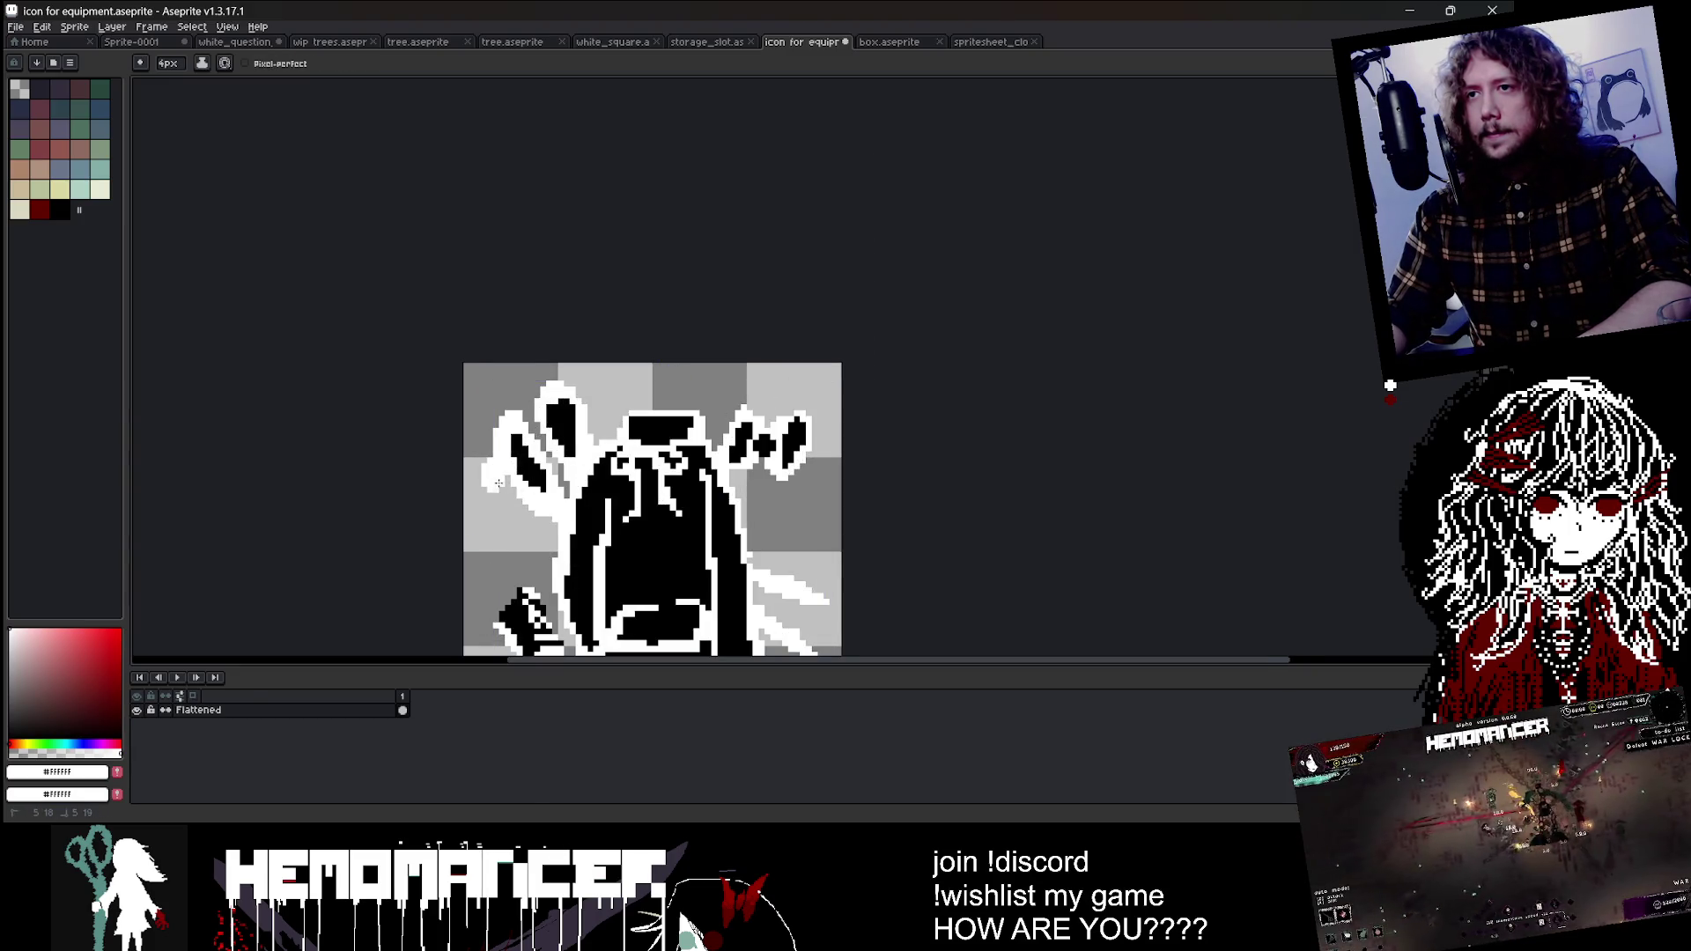
{"action": "left_click_drag", "start_coordinate": [478, 483], "coordinate": [502, 423]}
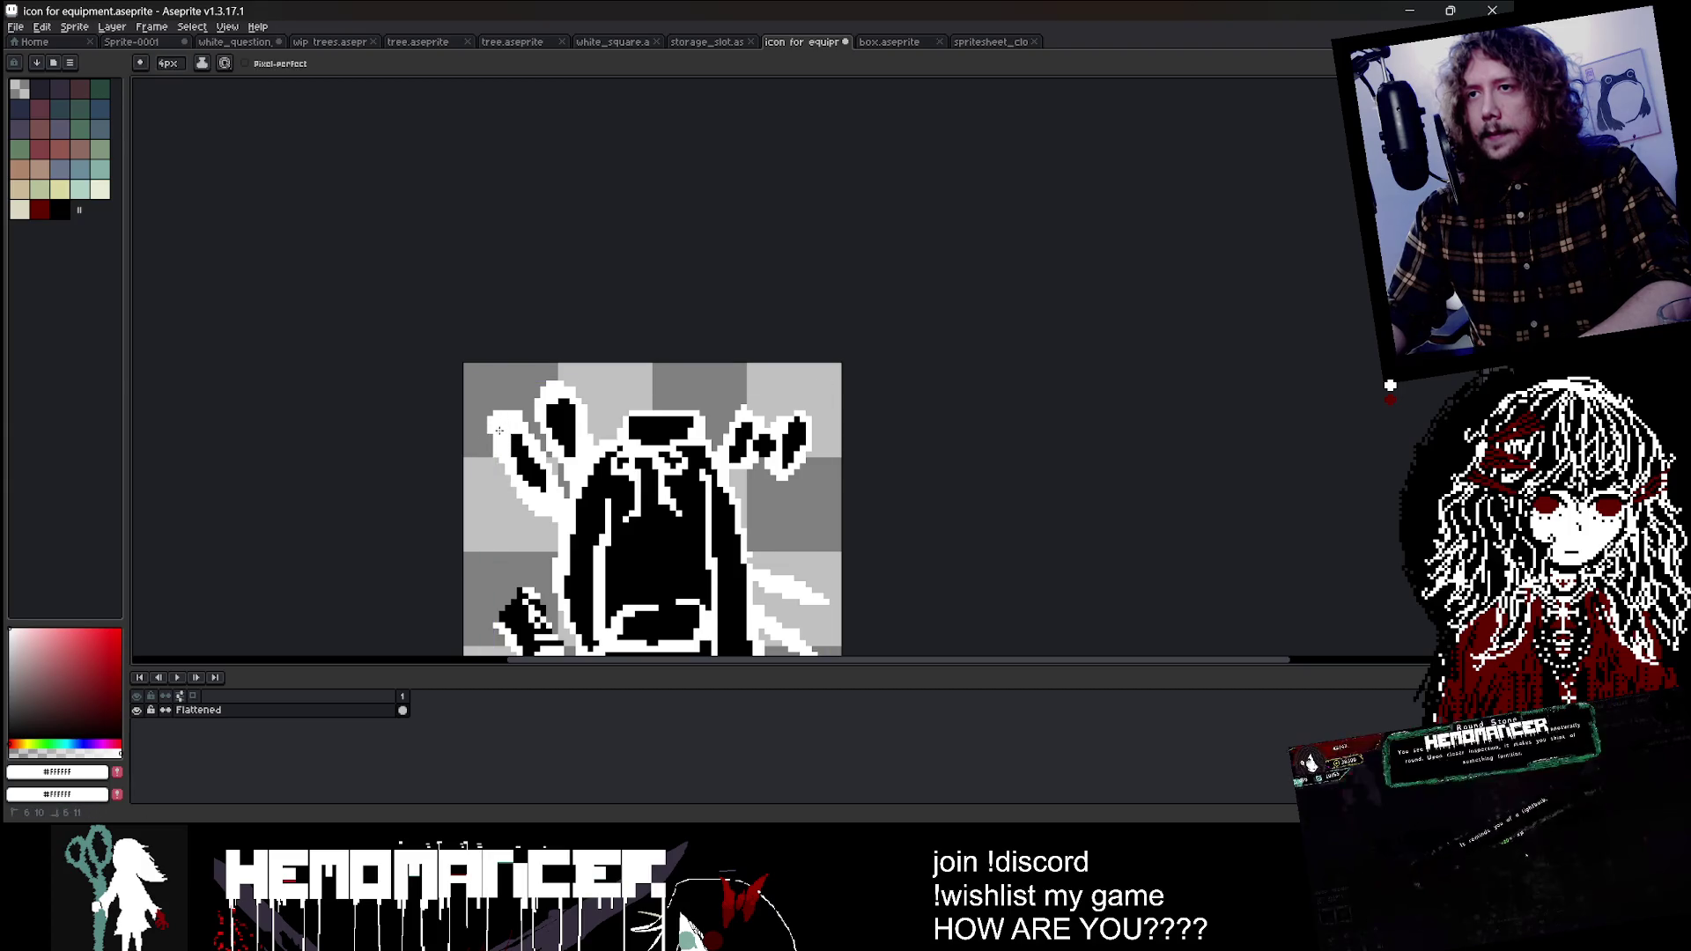
Step: Pick black as the drawing colour and switch back to the Pencil
{"action": "left_click", "coordinate": [518, 474], "text": "alt"}
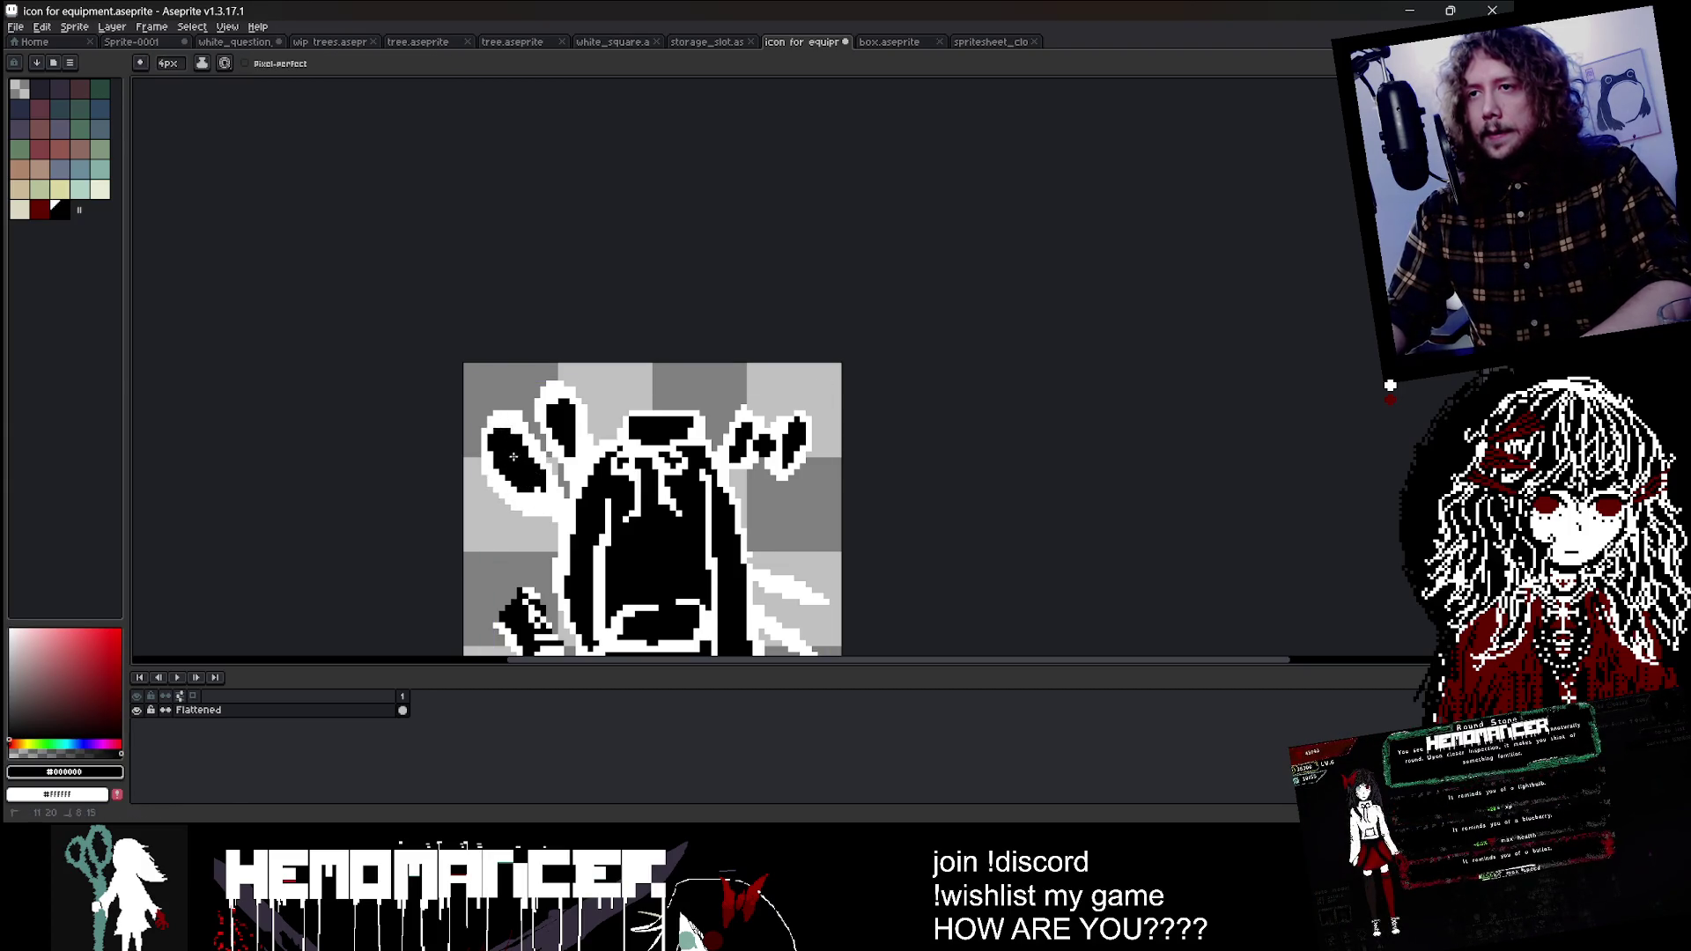
{"action": "scroll", "coordinate": [544, 487], "scroll_direction": "down", "scroll_amount": 2}
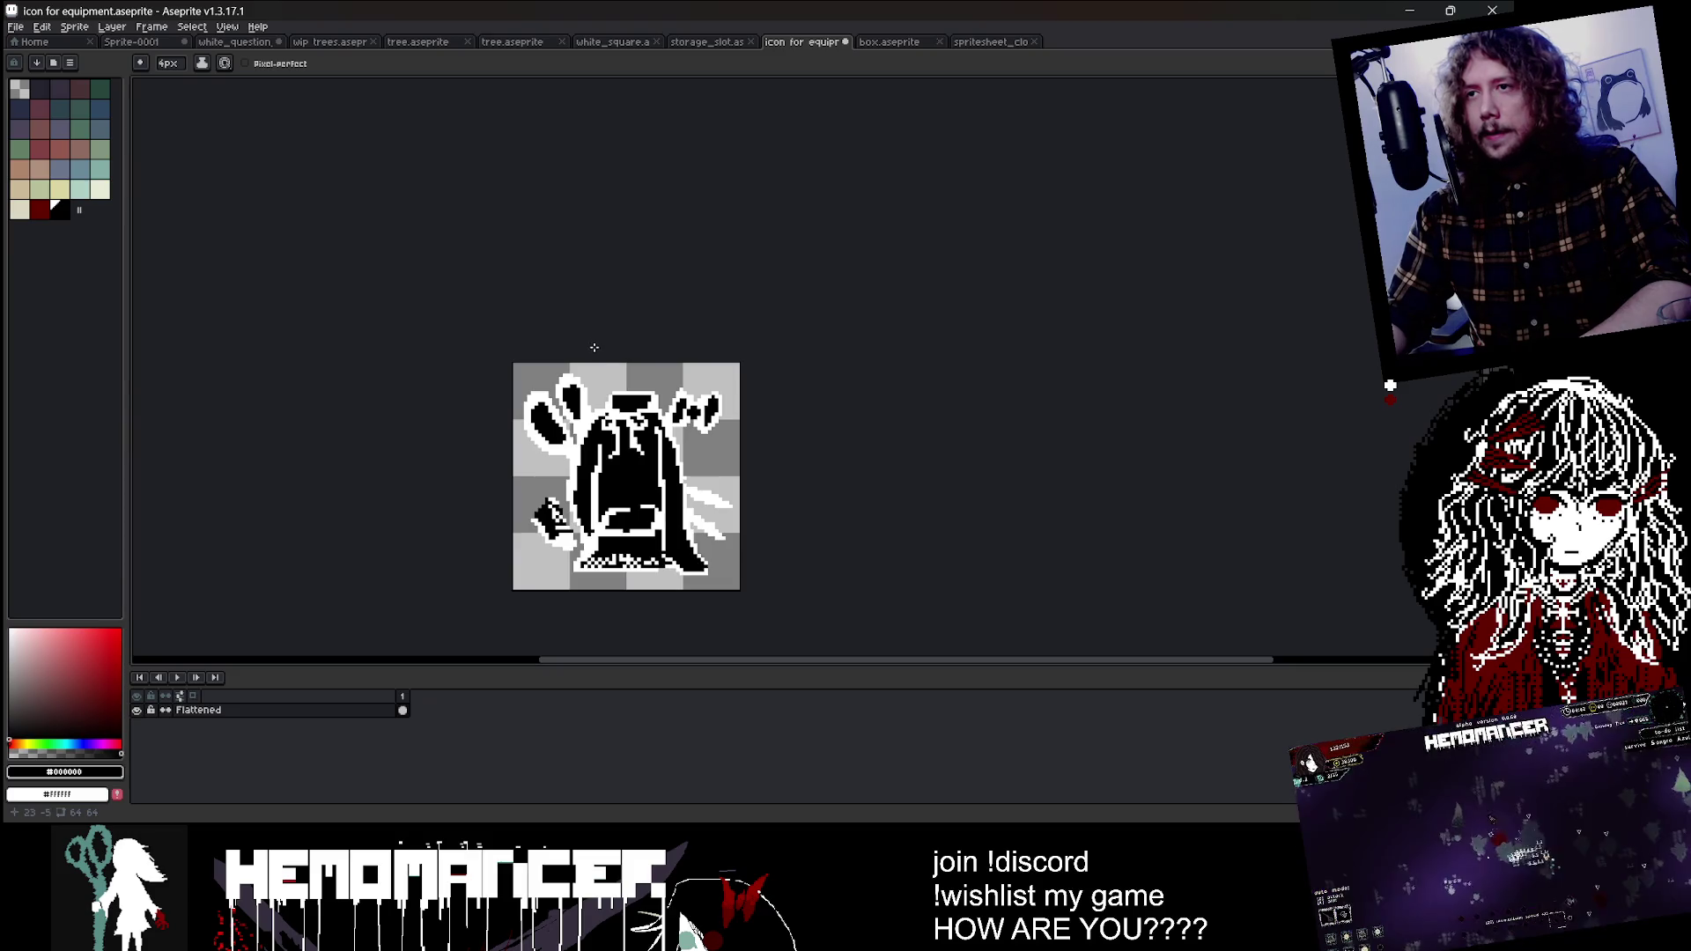
{"action": "scroll", "coordinate": [589, 398], "scroll_direction": "up", "scroll_amount": 1}
{"action": "scroll", "coordinate": [588, 398], "scroll_direction": "up", "scroll_amount": 2}
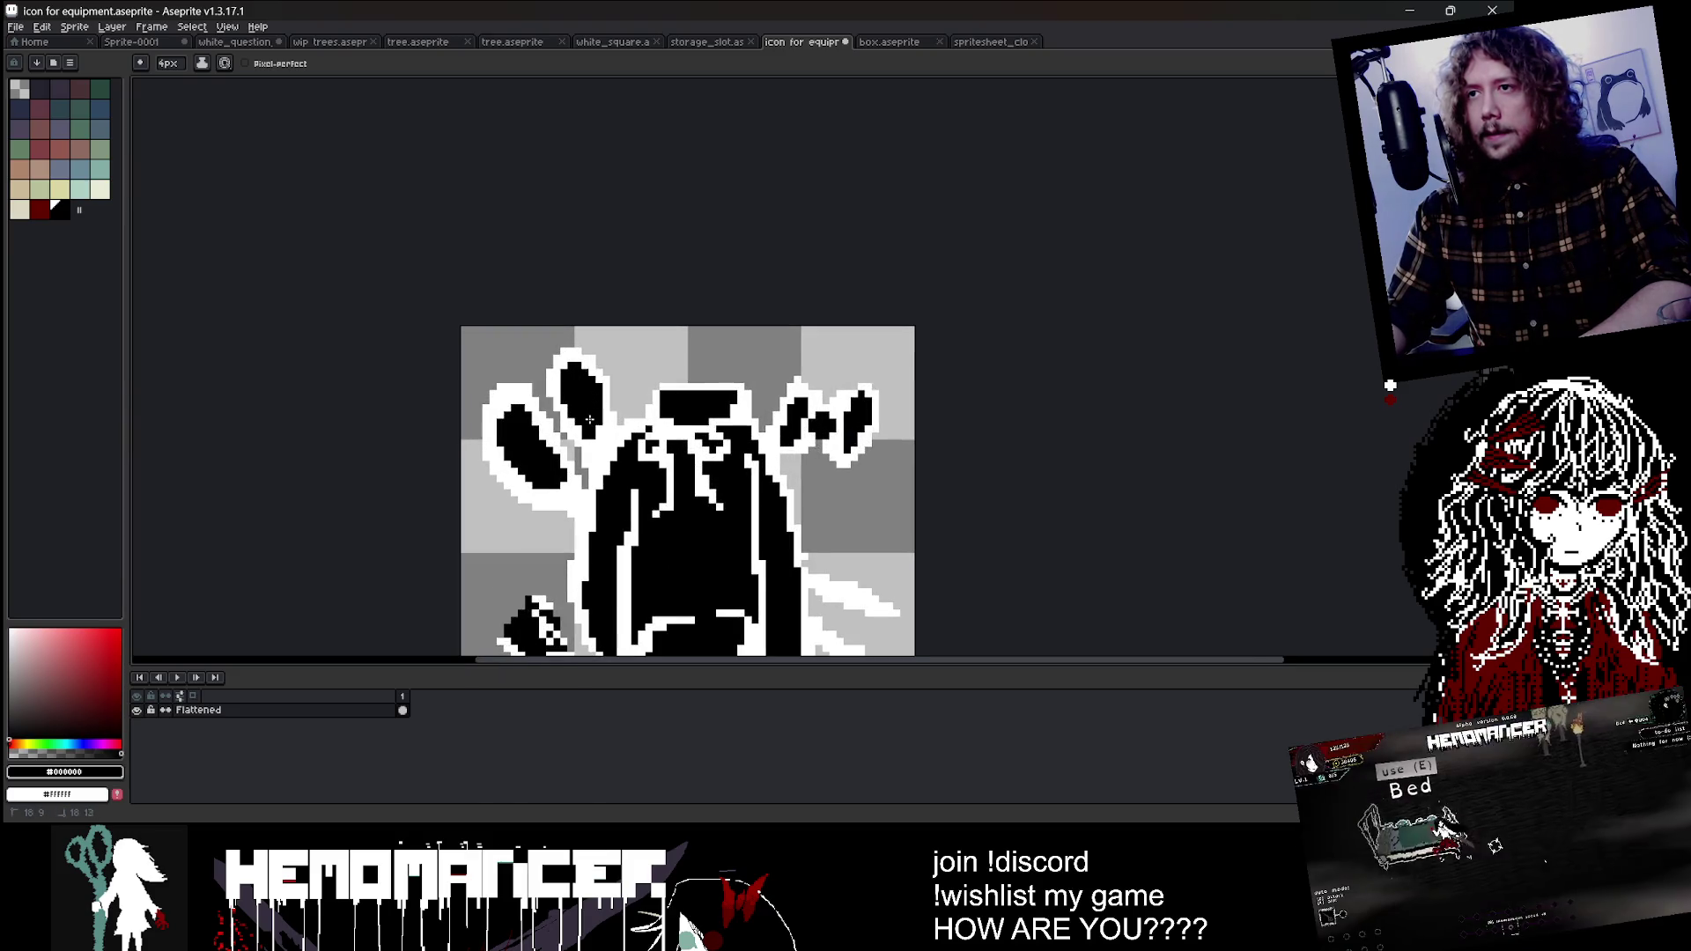
{"action": "scroll", "coordinate": [718, 284], "scroll_direction": "down", "scroll_amount": 2}
{"action": "scroll", "coordinate": [720, 286], "scroll_direction": "down", "scroll_amount": 2}
{"action": "scroll", "coordinate": [724, 301], "scroll_direction": "up", "scroll_amount": 1}
{"action": "scroll", "coordinate": [724, 301], "scroll_direction": "up", "scroll_amount": 1}
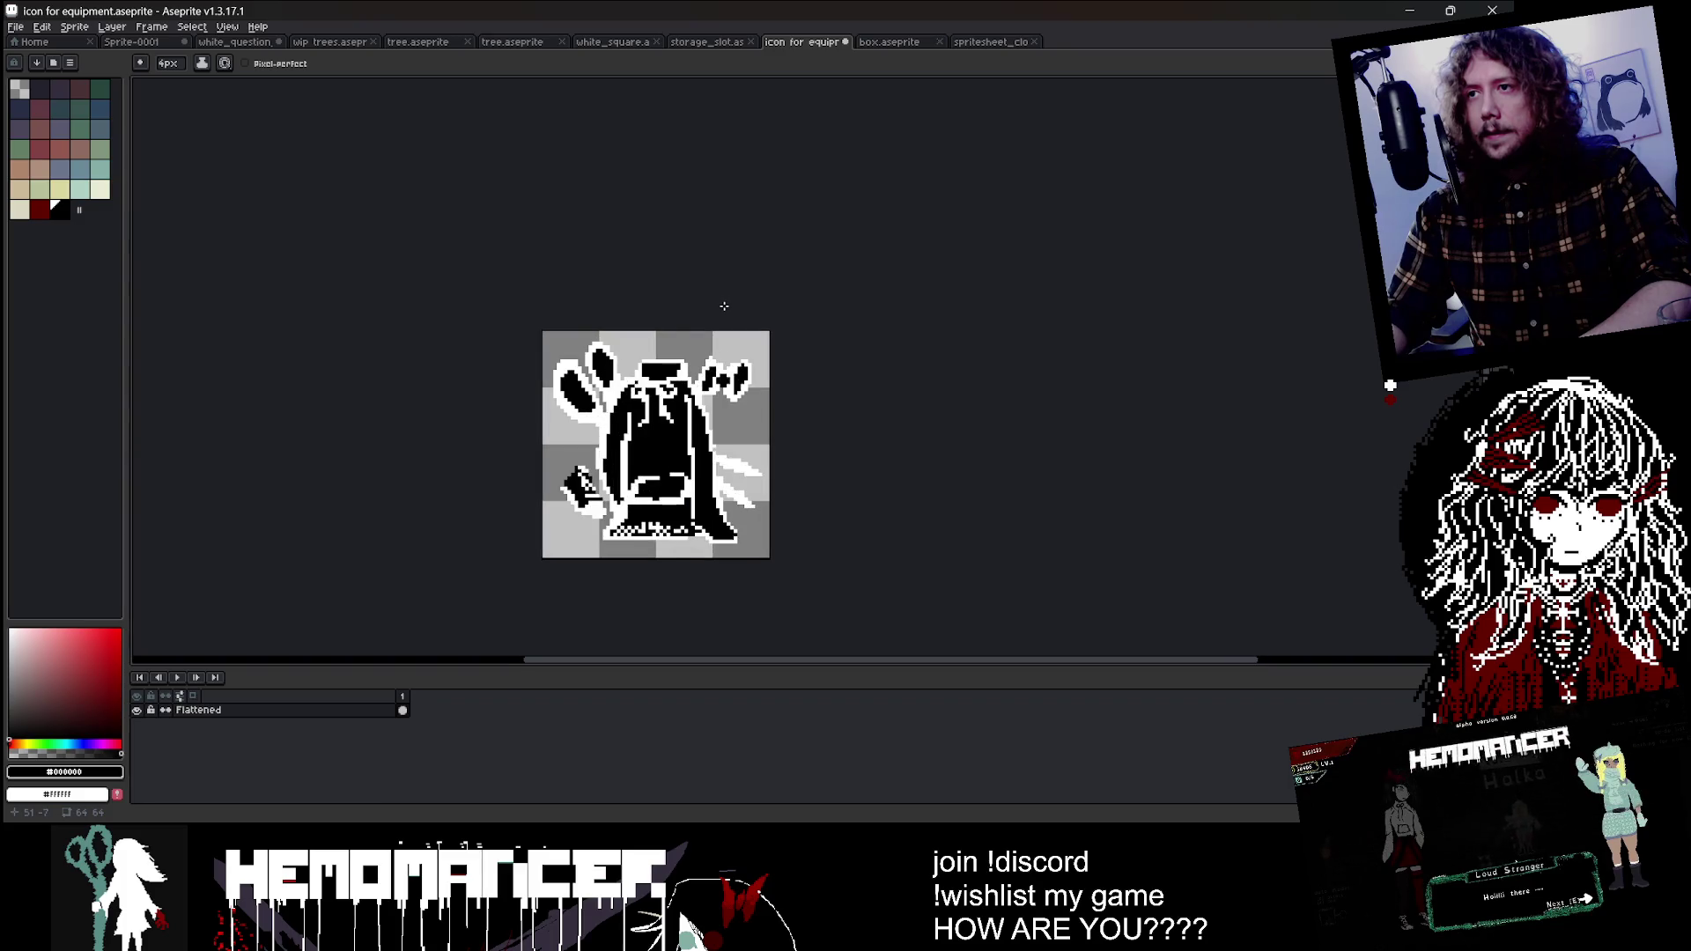
{"action": "key", "text": "b"}
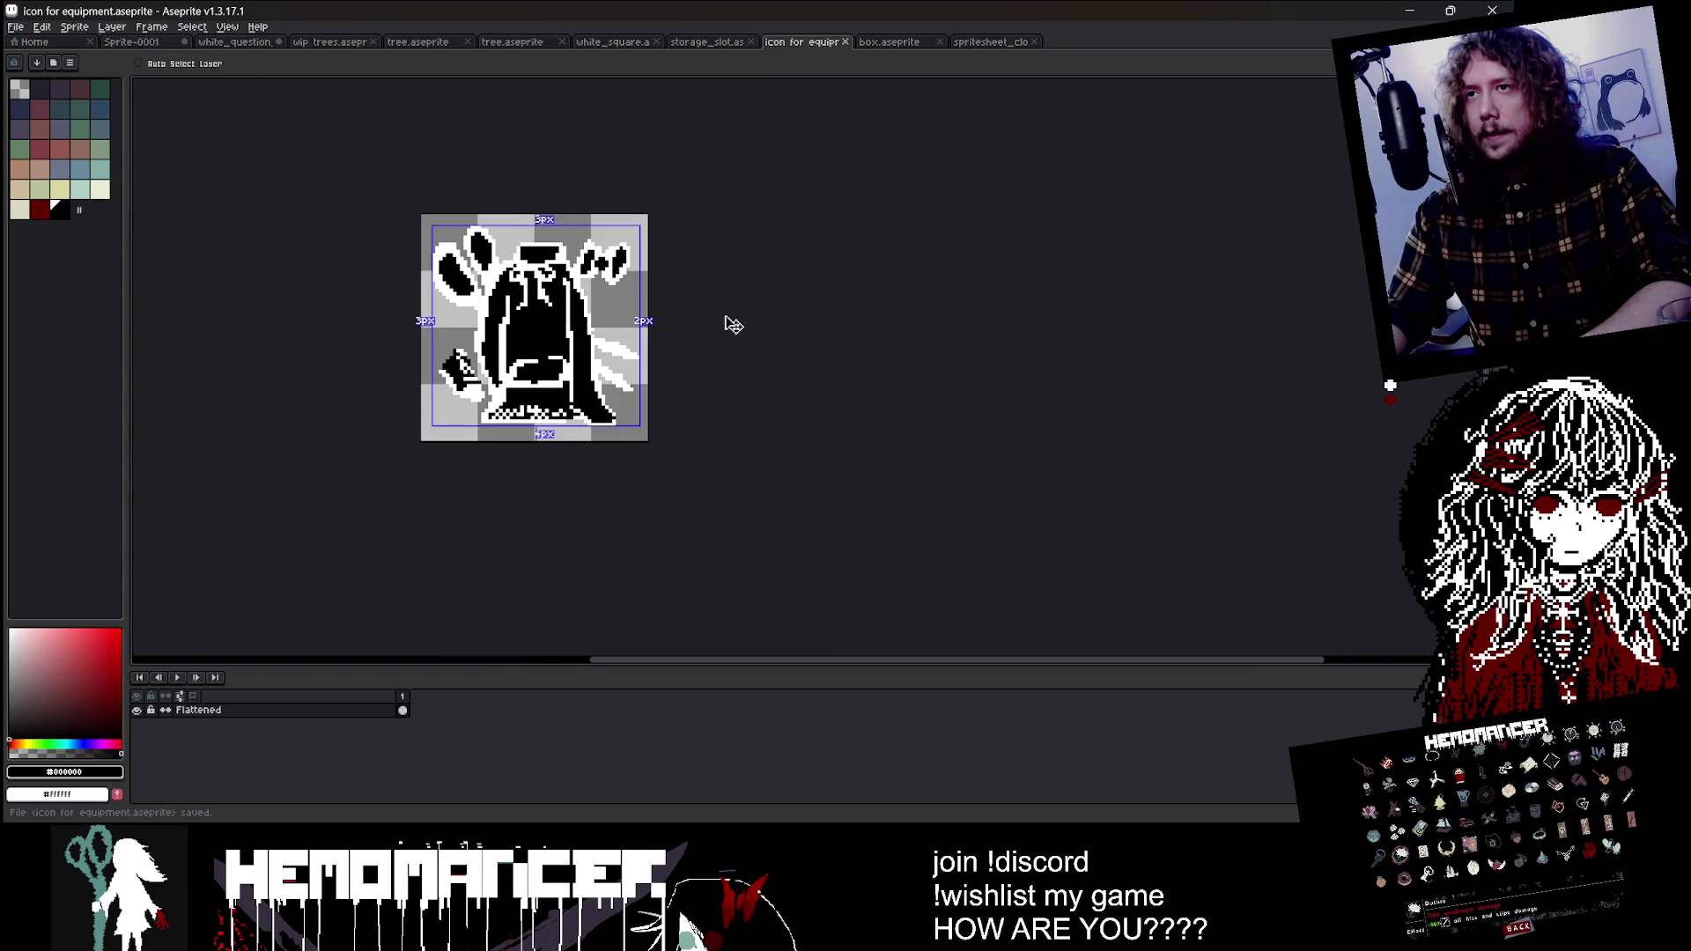
Step: Save the equipment icon file and minimize Aseprite to reveal Godot
{"action": "key", "text": "ctrl+s"}
{"action": "key", "text": "ctrl+s"}
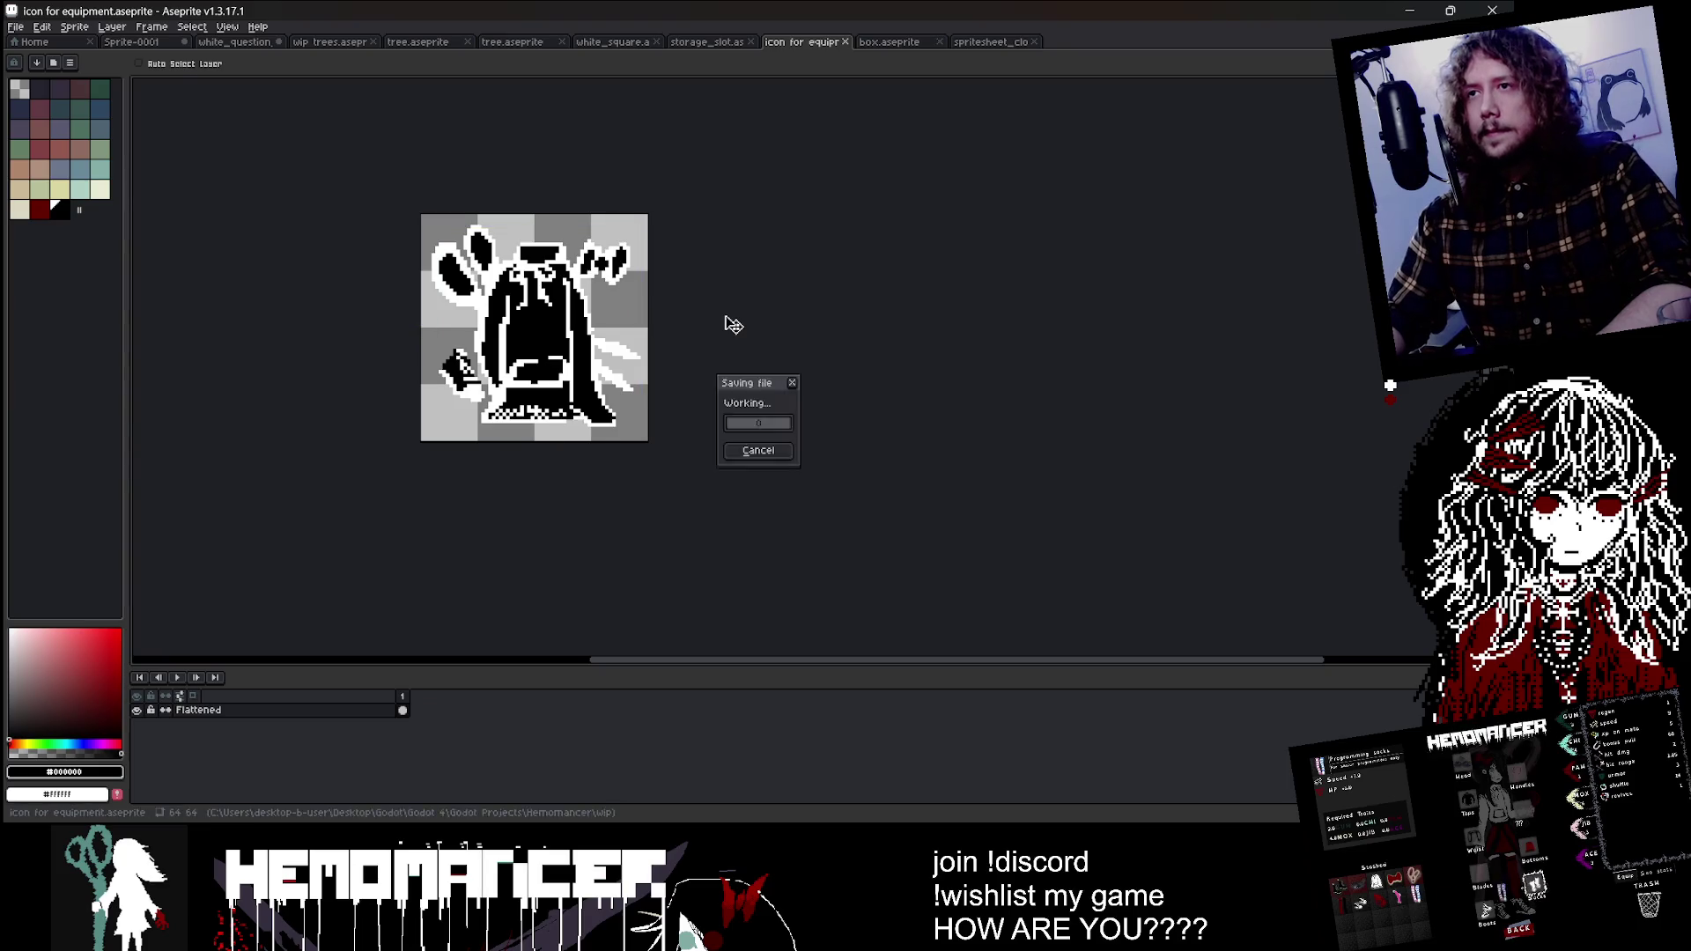
{"action": "scroll", "coordinate": [731, 317], "scroll_direction": "down", "scroll_amount": 5}
{"action": "scroll", "coordinate": [704, 312], "scroll_direction": "up", "scroll_amount": 2}
{"action": "scroll", "coordinate": [740, 328], "scroll_direction": "up", "scroll_amount": 3}
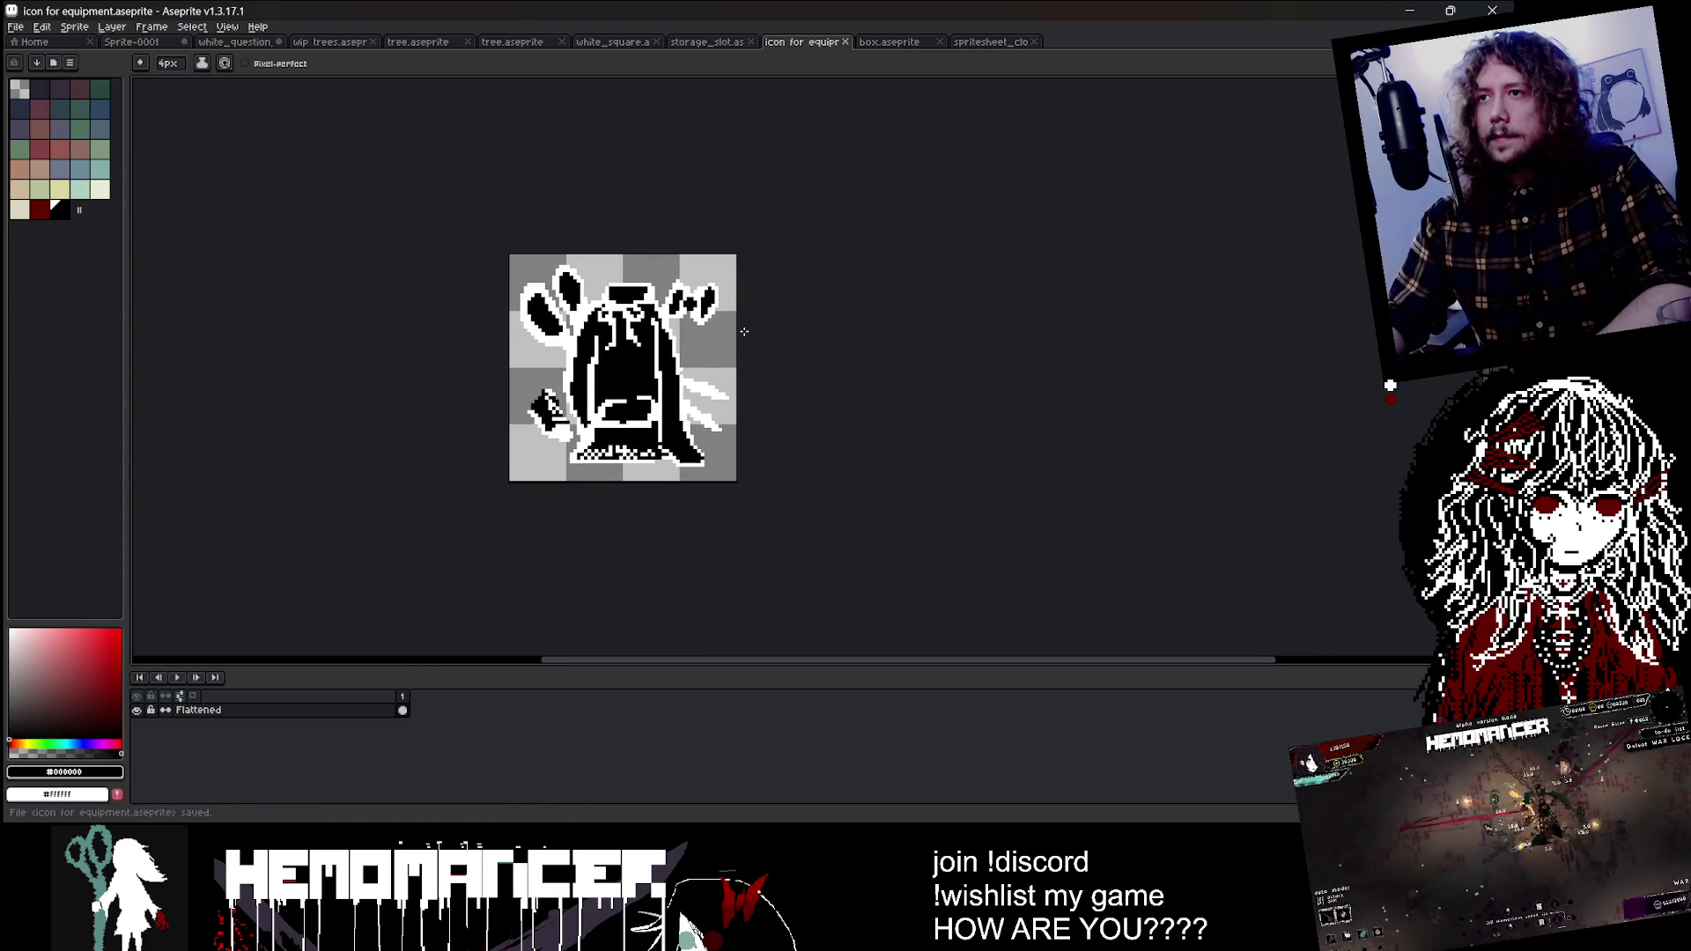
{"action": "right_click", "coordinate": [744, 331]}
{"action": "key", "text": "Escape"}
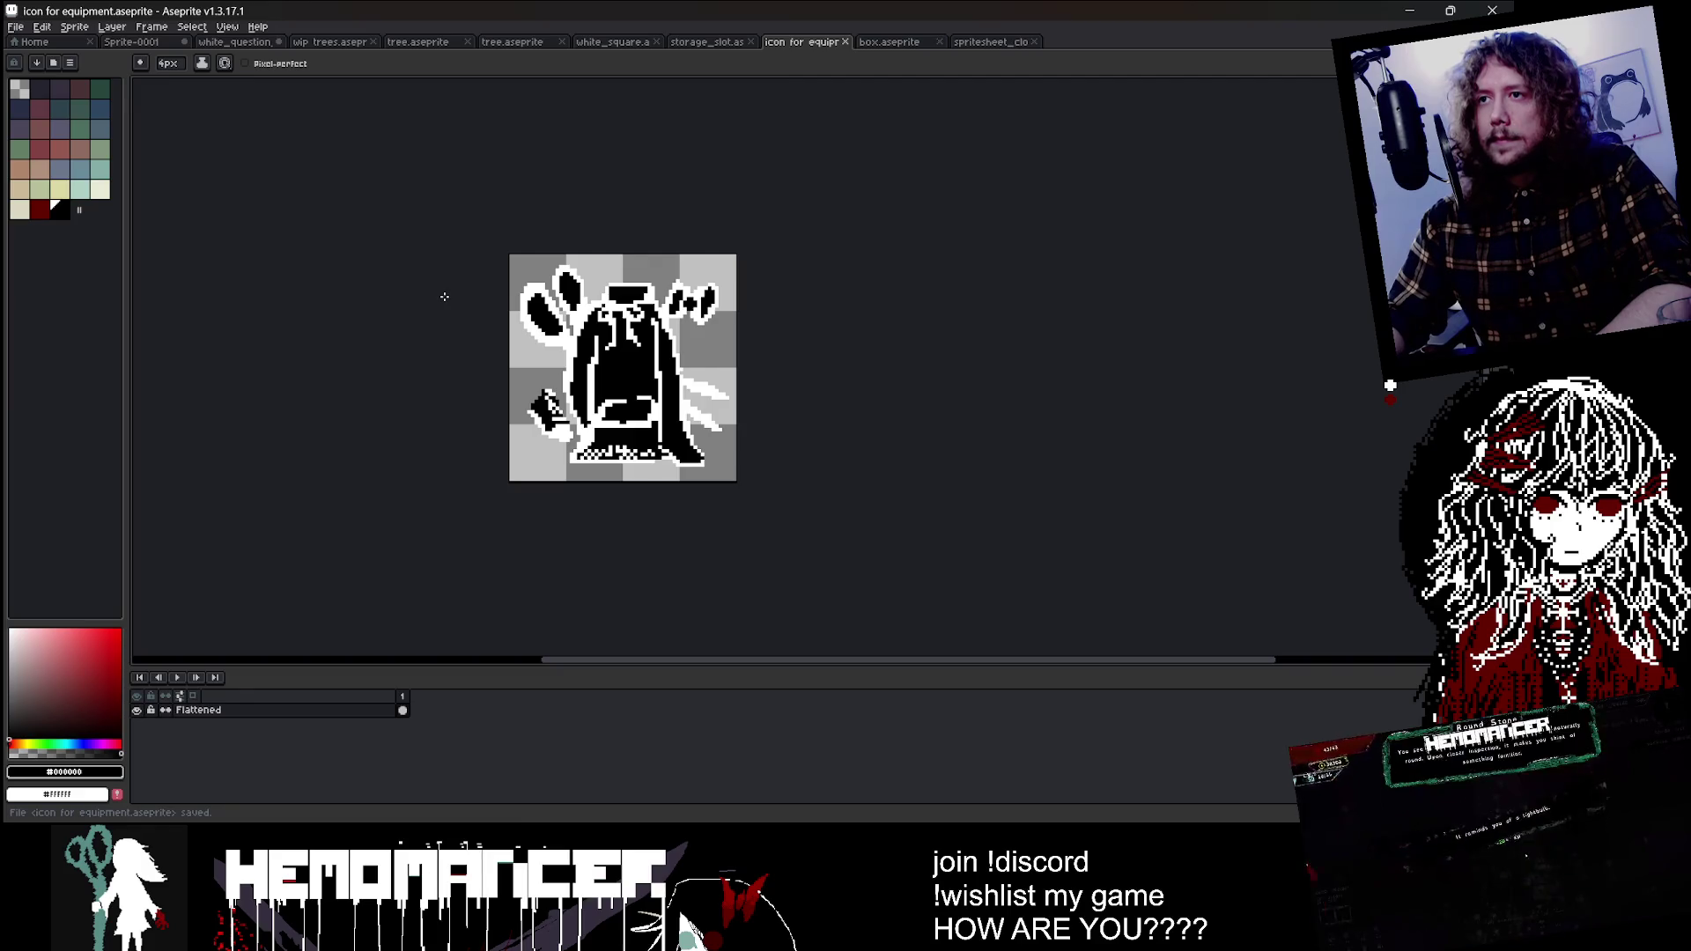
{"action": "left_click", "coordinate": [1420, 11]}
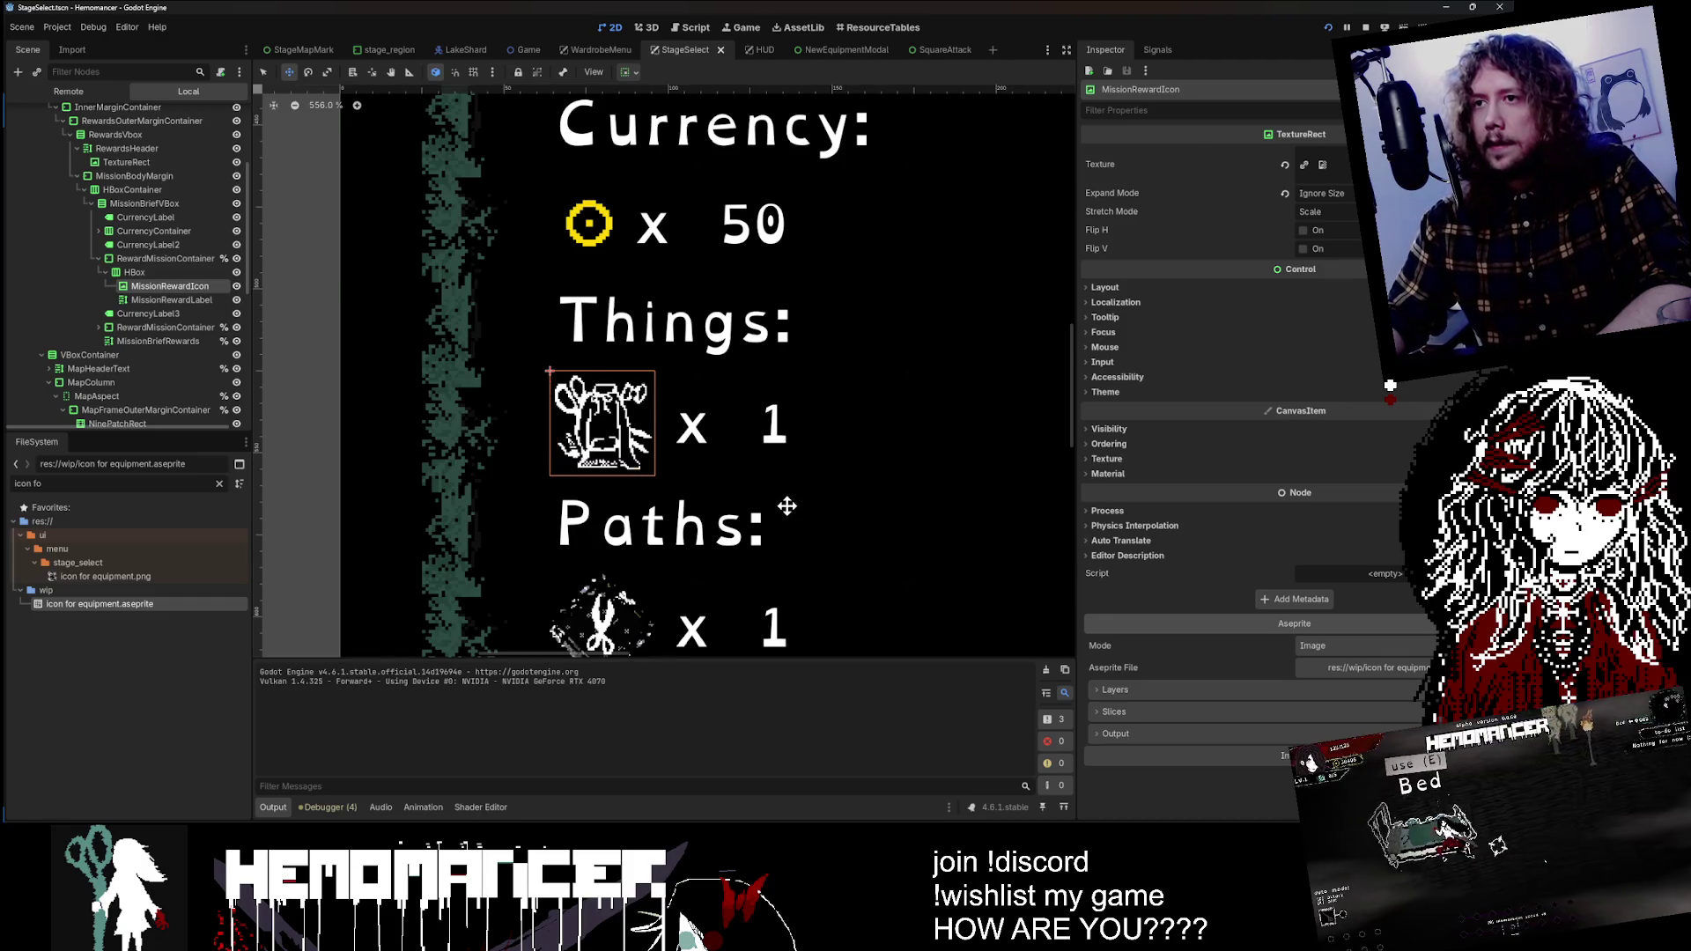
Step: Zoom out and pan Godot's viewport to show the Rewards header, then return to Aseprite
{"action": "scroll", "coordinate": [787, 506], "scroll_direction": "down", "scroll_amount": 5}
{"action": "mouse_move", "coordinate": [427, 405]}
{"action": "left_mouse_down"}
{"action": "mouse_move", "coordinate": [327, 381]}
{"action": "mouse_move", "coordinate": [464, 350]}
{"action": "left_mouse_up"}
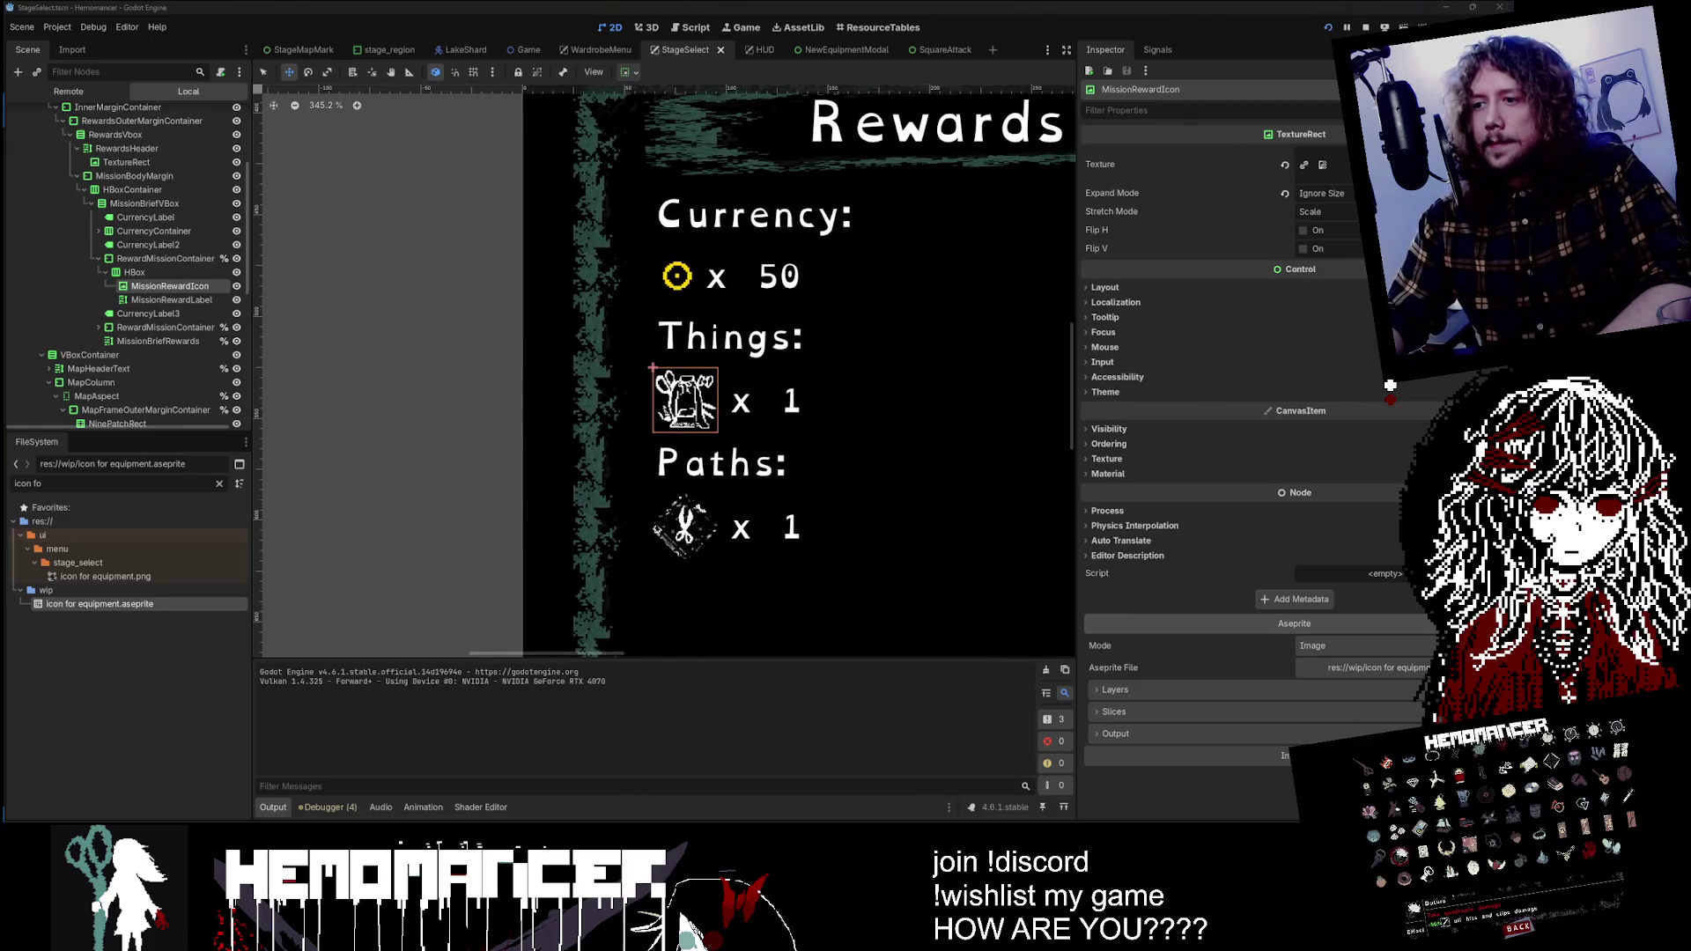
{"action": "key", "text": "alt+Tab"}
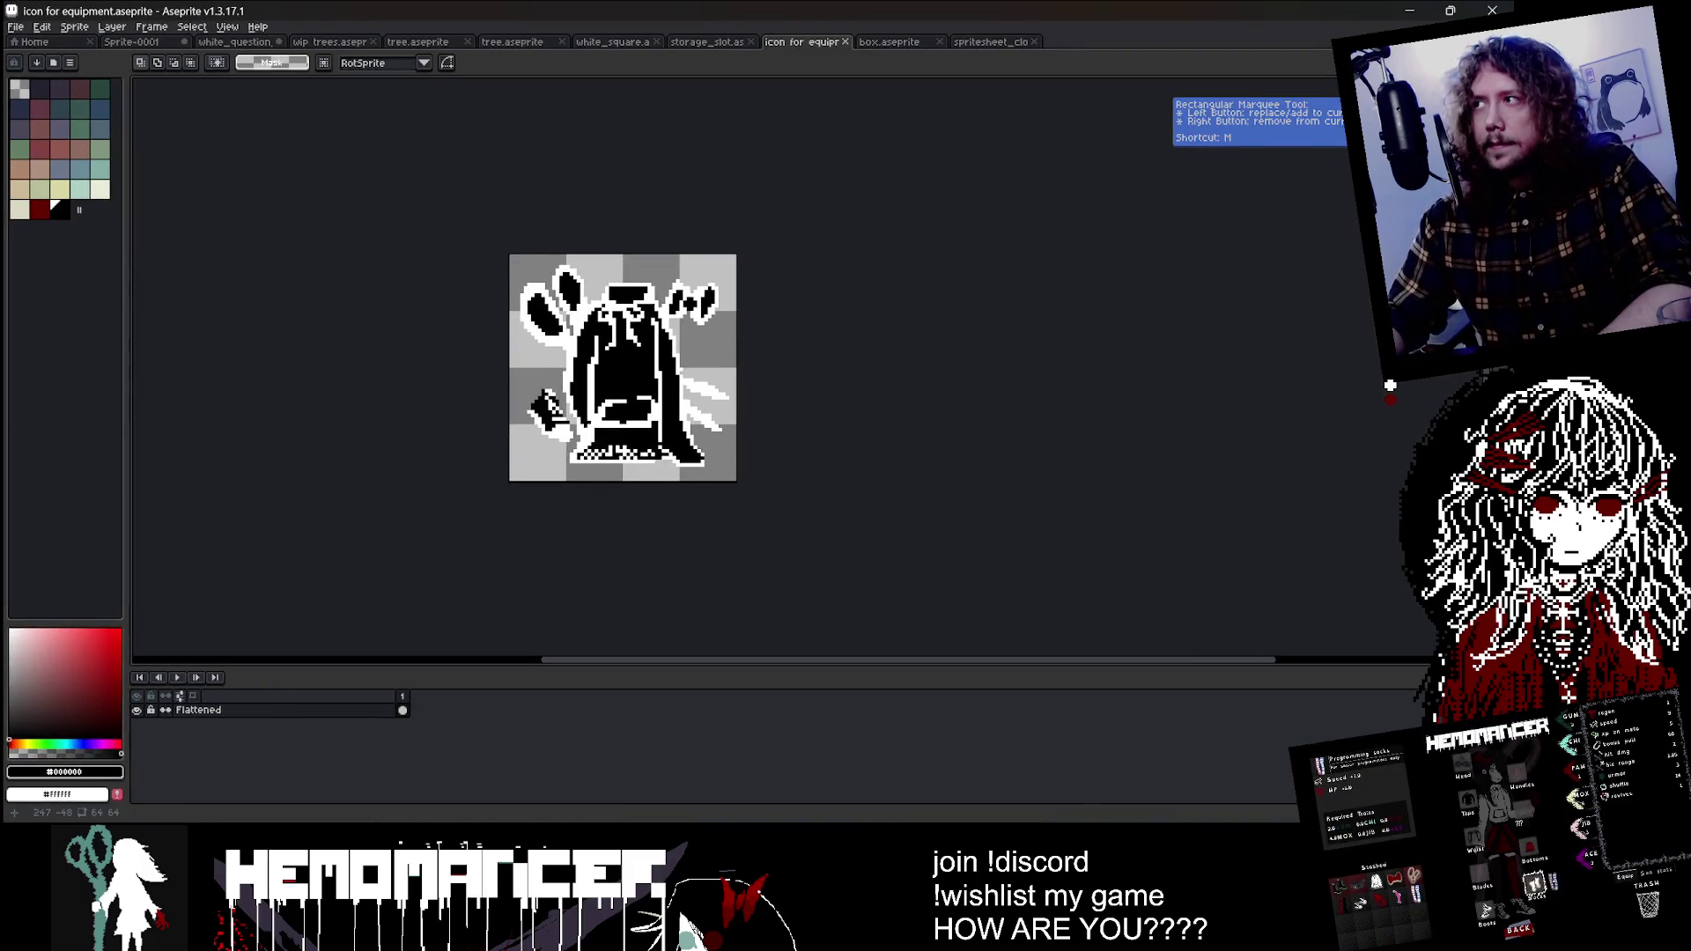
{"action": "key", "text": "ctrl+a"}
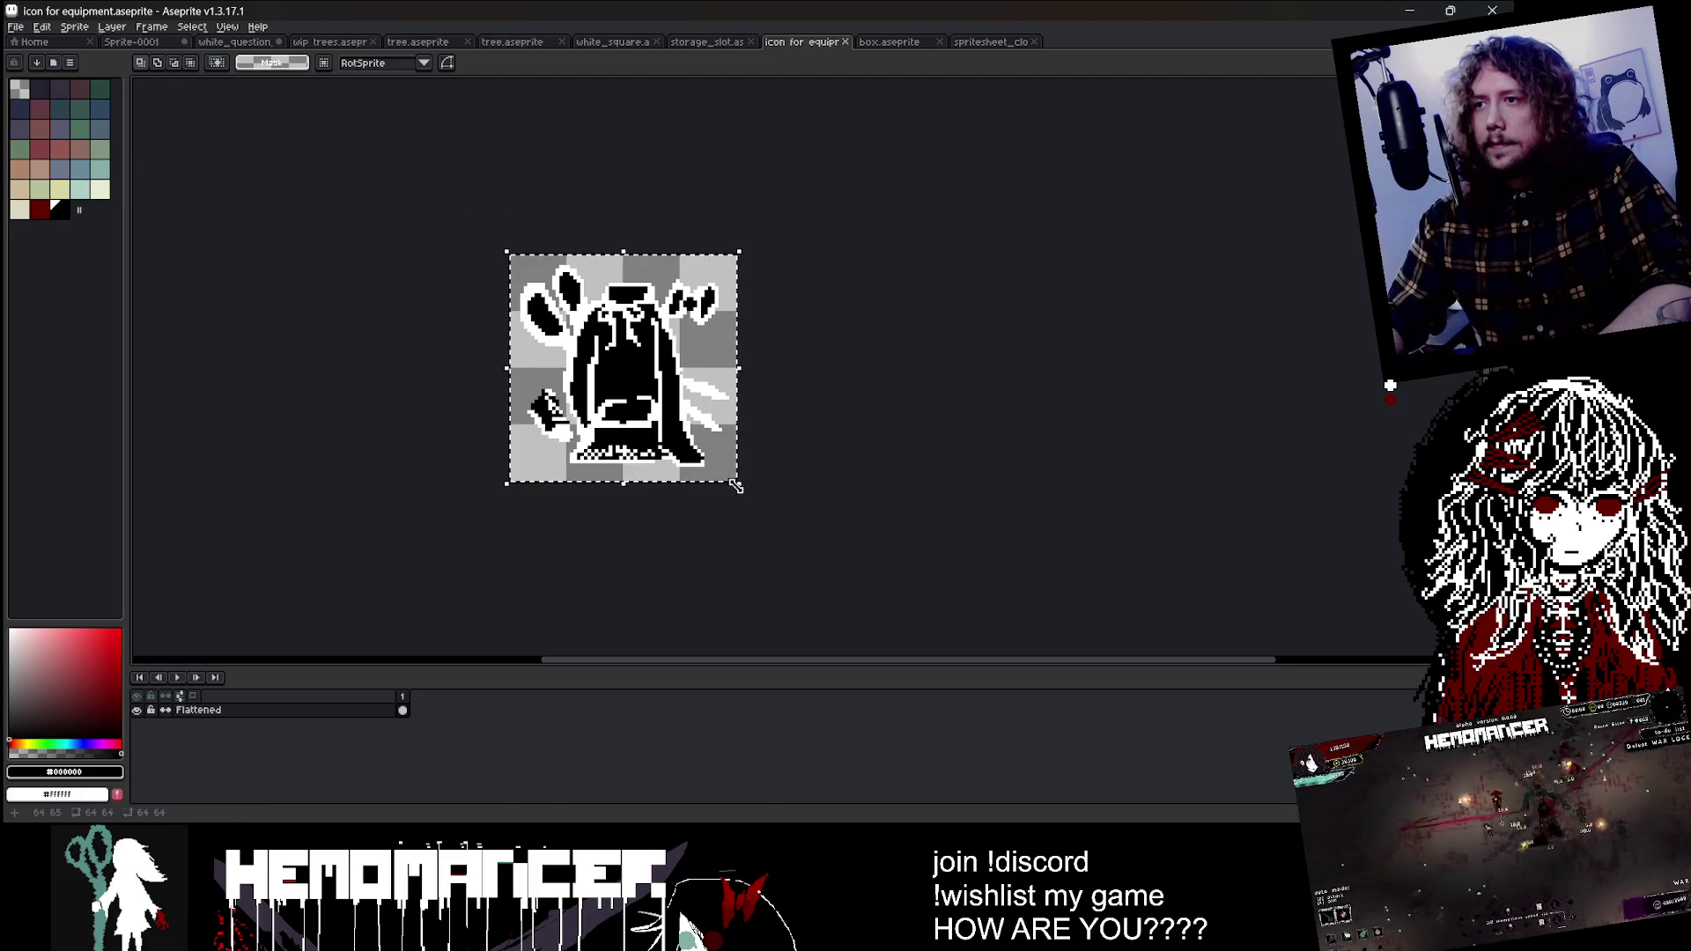
{"action": "left_click_drag", "start_coordinate": [736, 484], "coordinate": [695, 442]}
{"action": "key", "text": "ctrl+d"}
{"action": "key", "text": "g"}
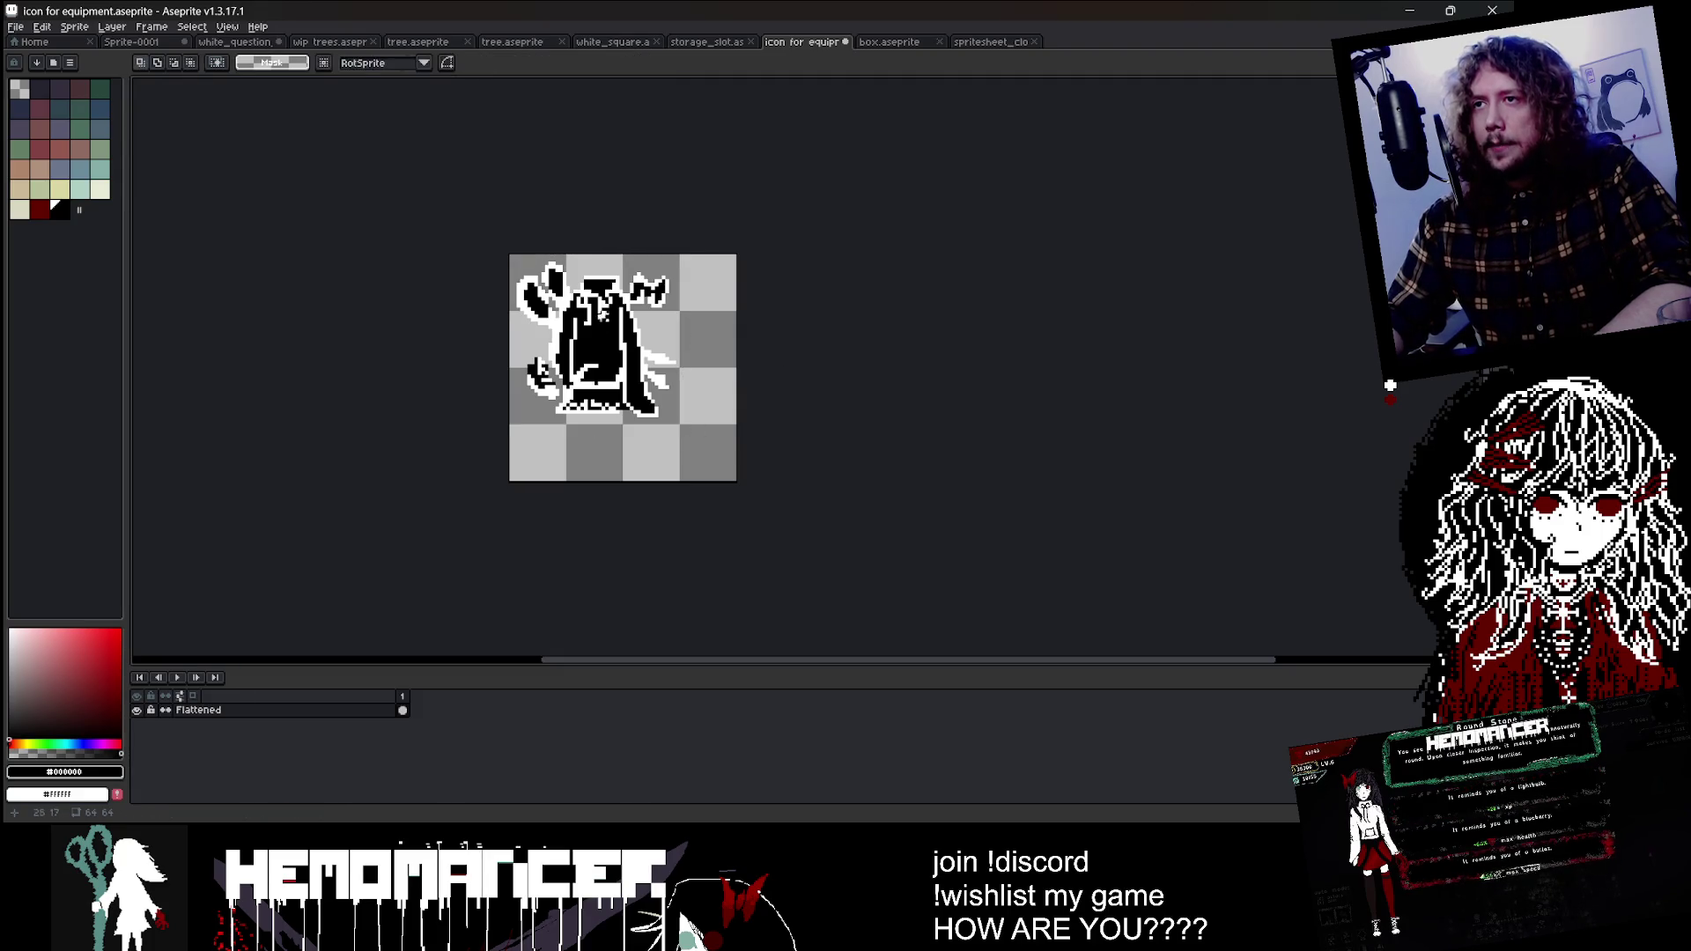
{"action": "scroll", "coordinate": [628, 338], "scroll_direction": "up", "scroll_amount": 1}
{"action": "scroll", "coordinate": [629, 338], "scroll_direction": "up", "scroll_amount": 1}
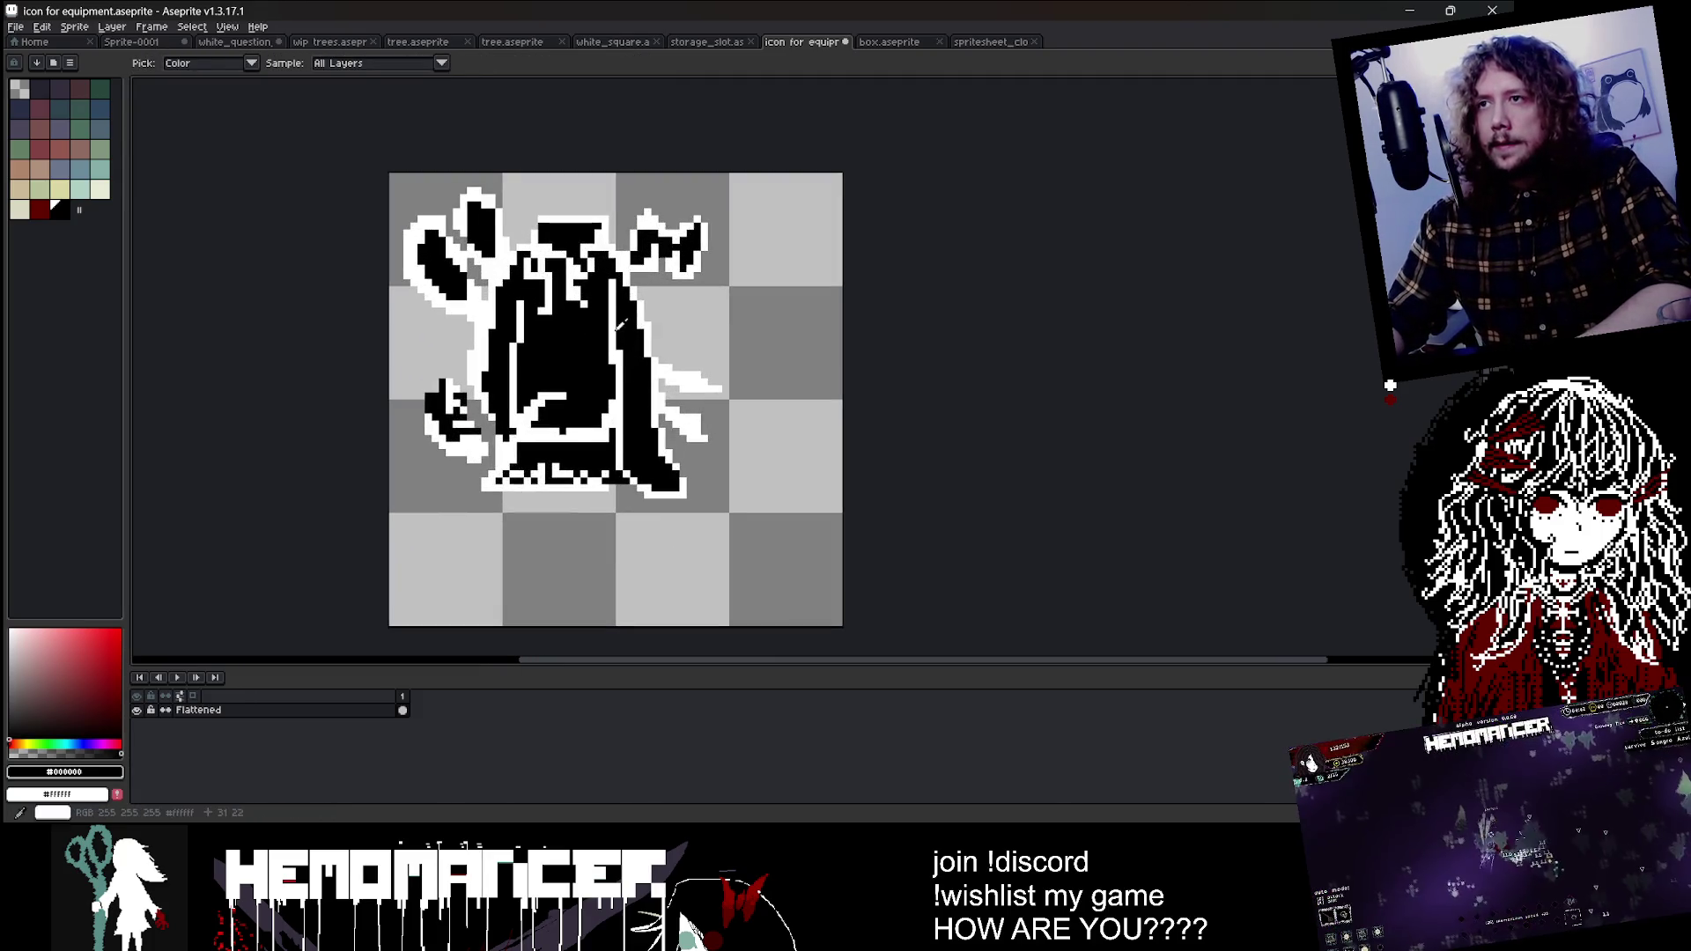
{"action": "left_click", "coordinate": [546, 414], "text": "alt"}
{"action": "left_click", "coordinate": [581, 344]}
{"action": "scroll", "coordinate": [581, 341], "scroll_direction": "down", "scroll_amount": 1}
{"action": "key", "text": "v"}
{"action": "key", "text": "ctrl+z"}
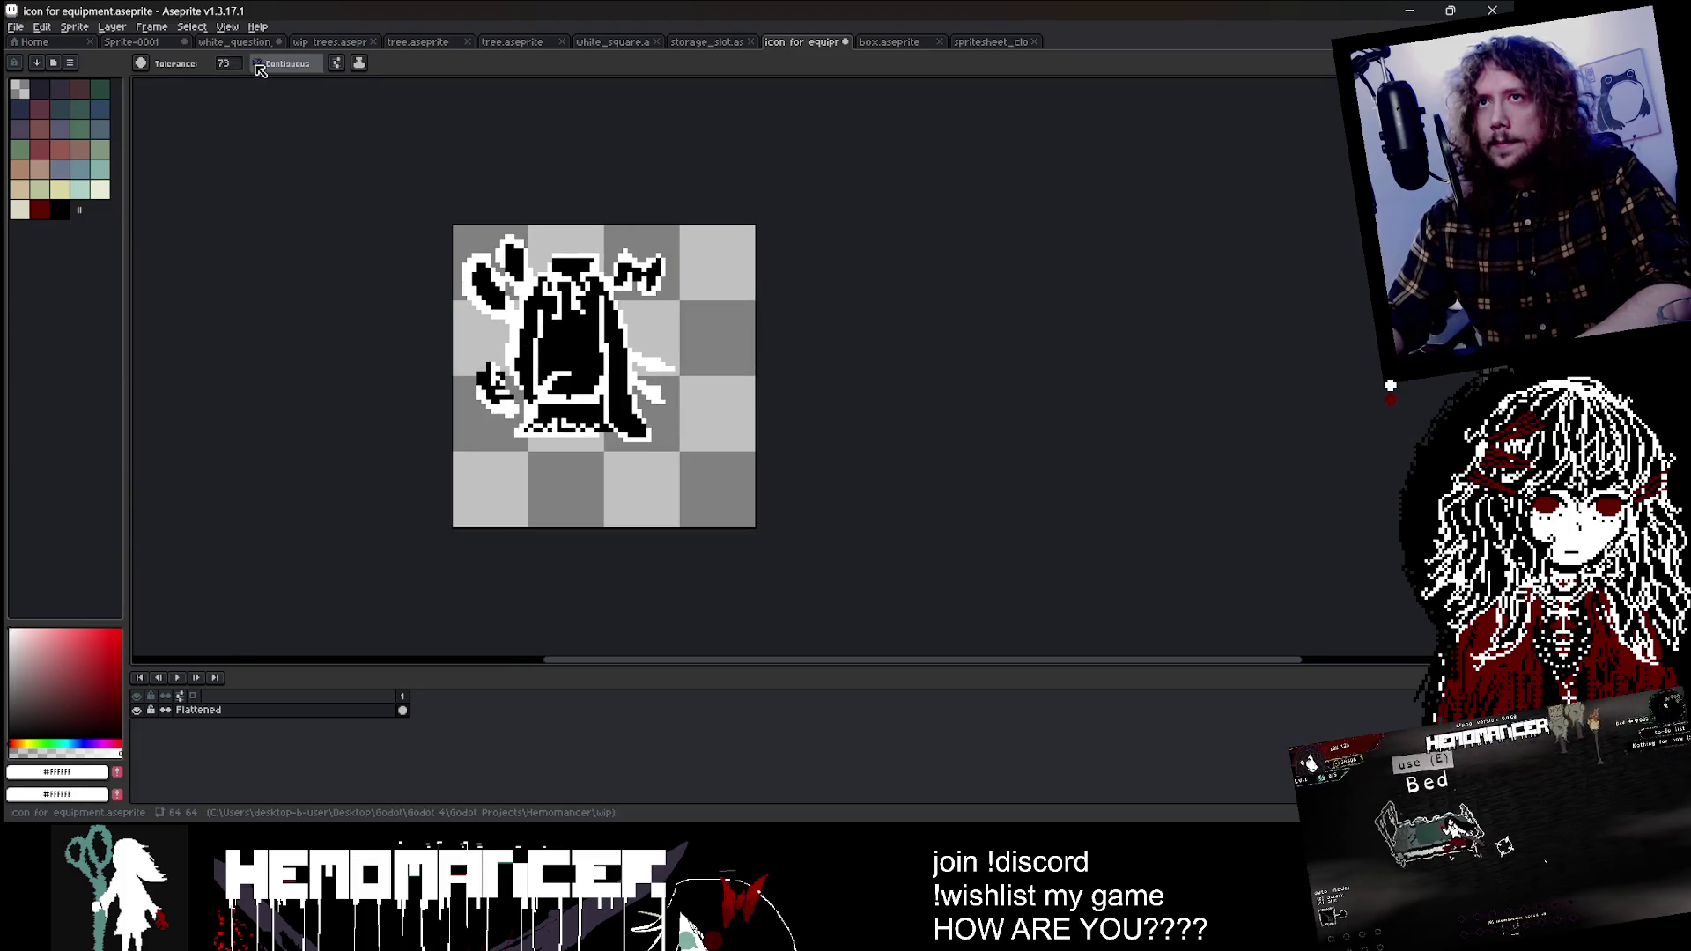
{"action": "left_click", "coordinate": [556, 326]}
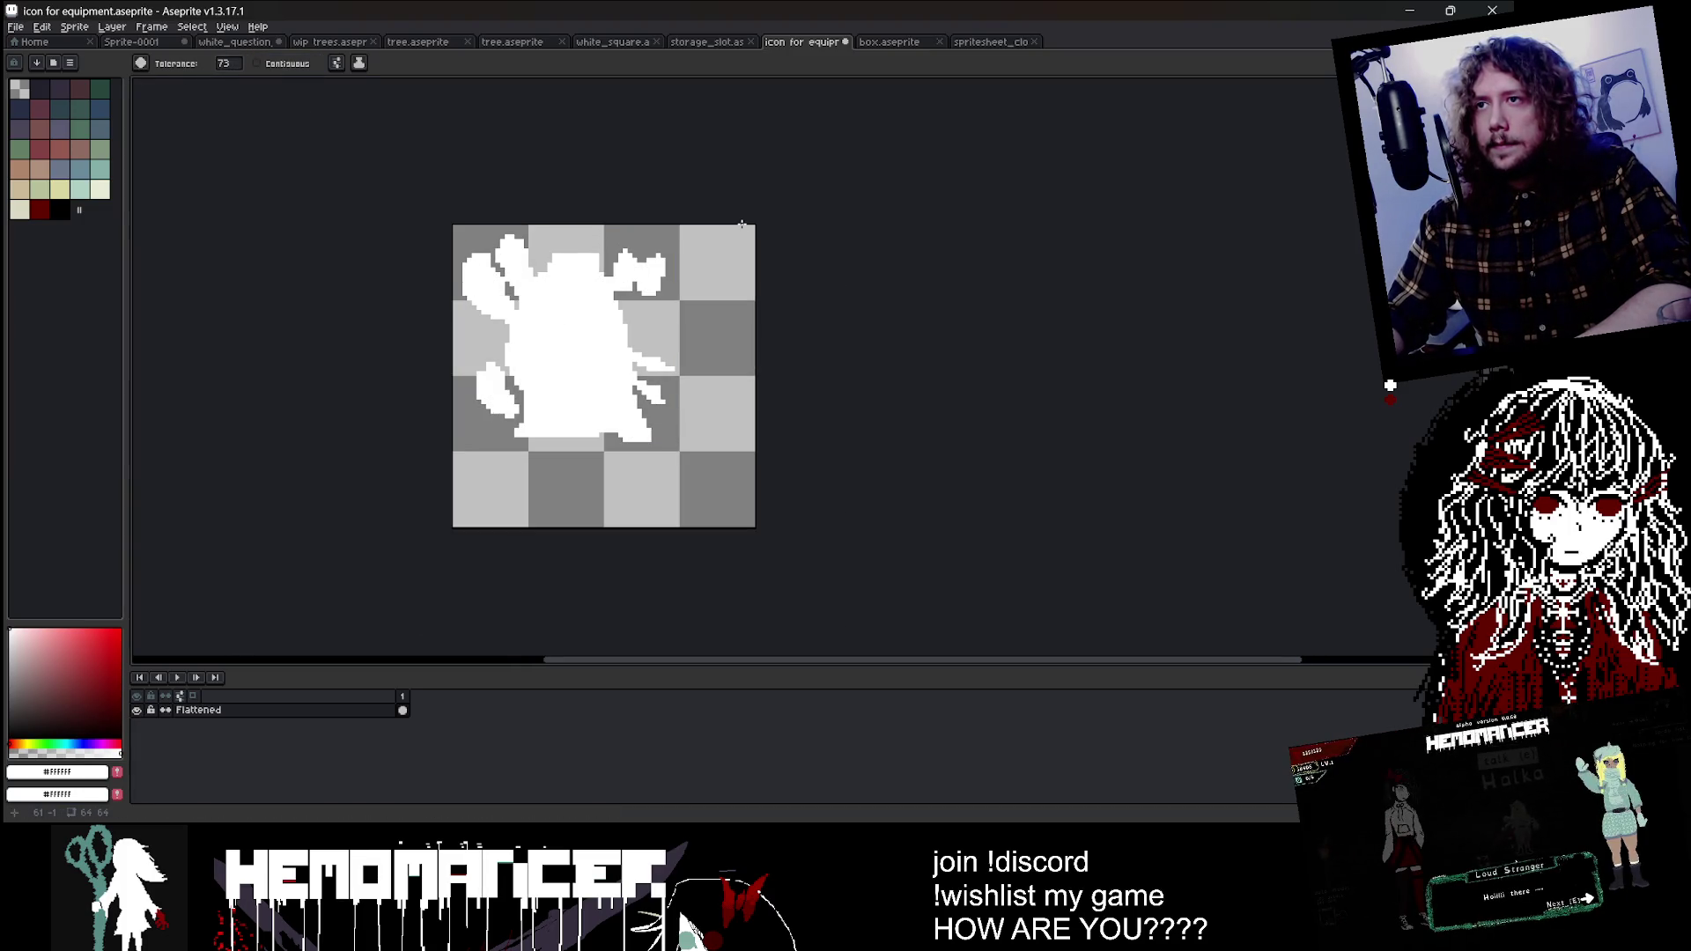
{"action": "scroll", "coordinate": [742, 224], "scroll_direction": "down", "scroll_amount": 2}
{"action": "key", "text": "v"}
{"action": "scroll", "coordinate": [729, 227], "scroll_direction": "up", "scroll_amount": 4}
{"action": "left_click", "coordinate": [619, 244]}
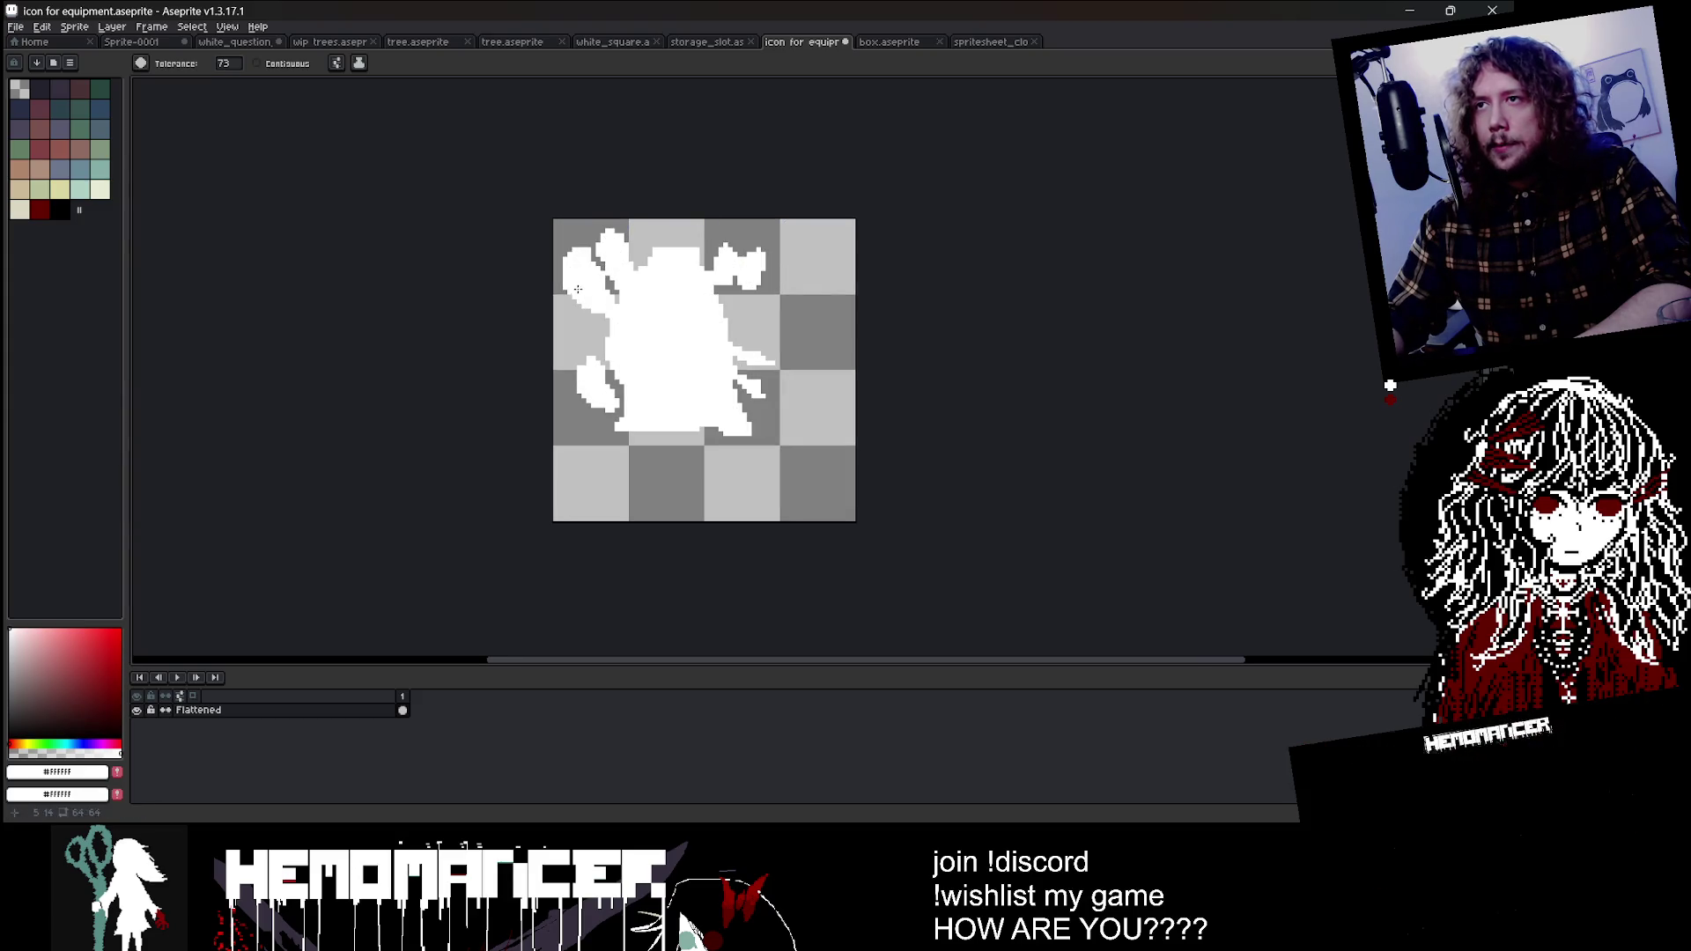
{"action": "key", "text": "ctrl+z"}
{"action": "scroll", "coordinate": [619, 245], "scroll_direction": "up", "scroll_amount": 2}
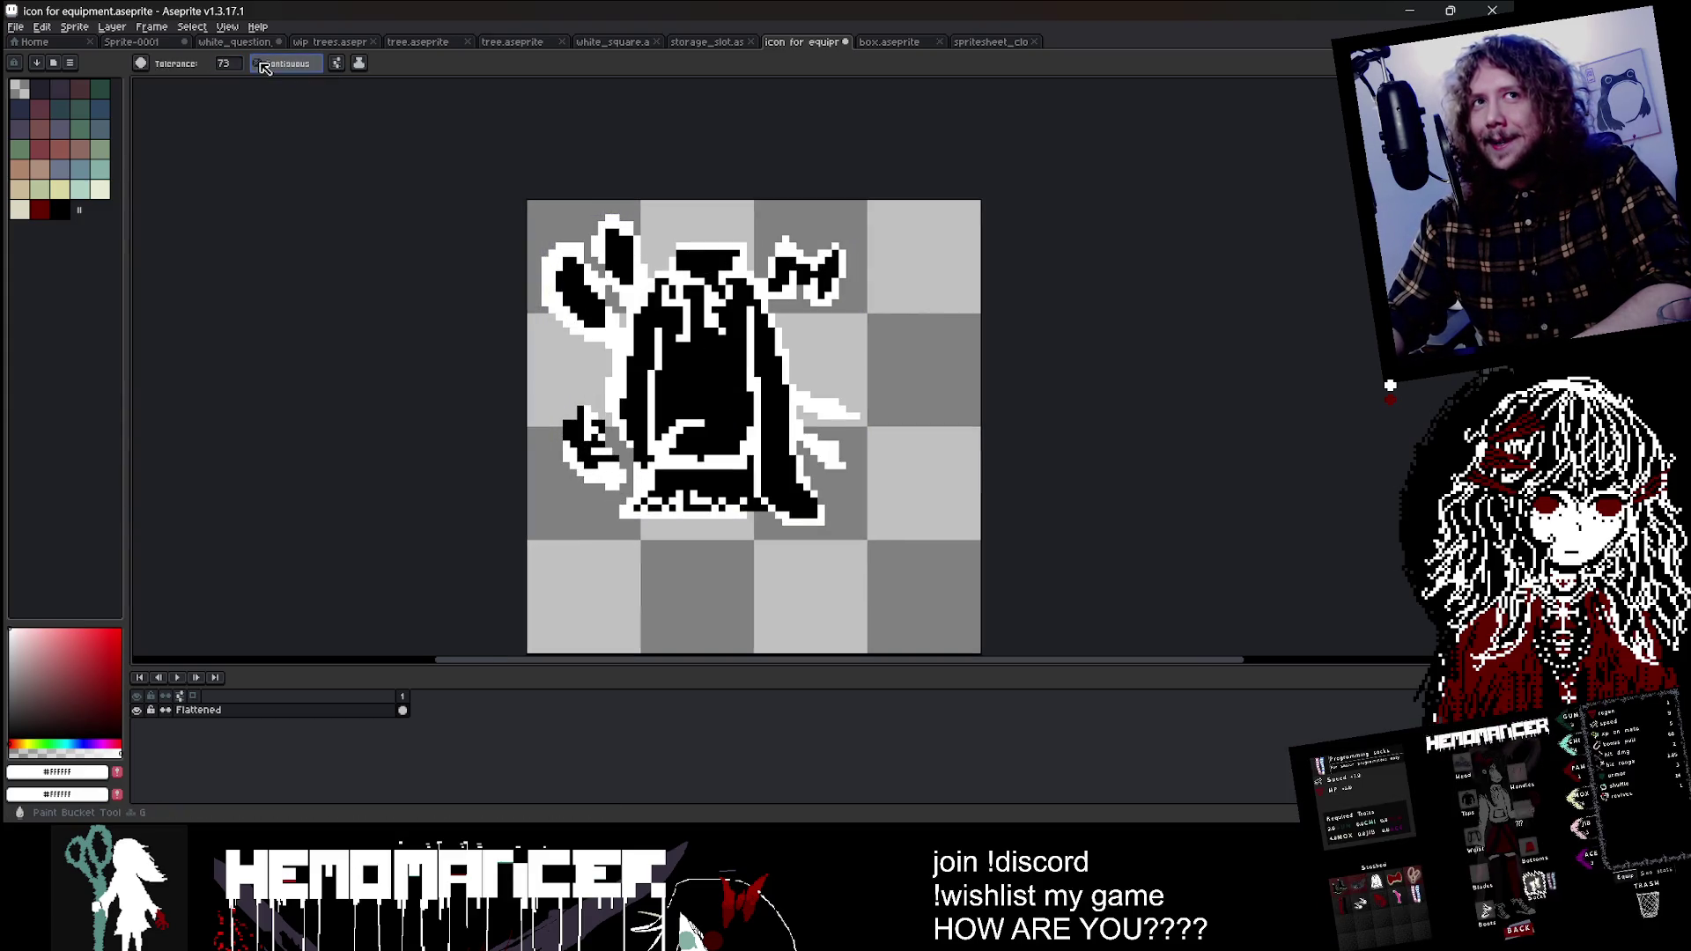
{"action": "left_click", "coordinate": [577, 290]}
{"action": "left_click", "coordinate": [618, 254]}
{"action": "left_click", "coordinate": [802, 268]}
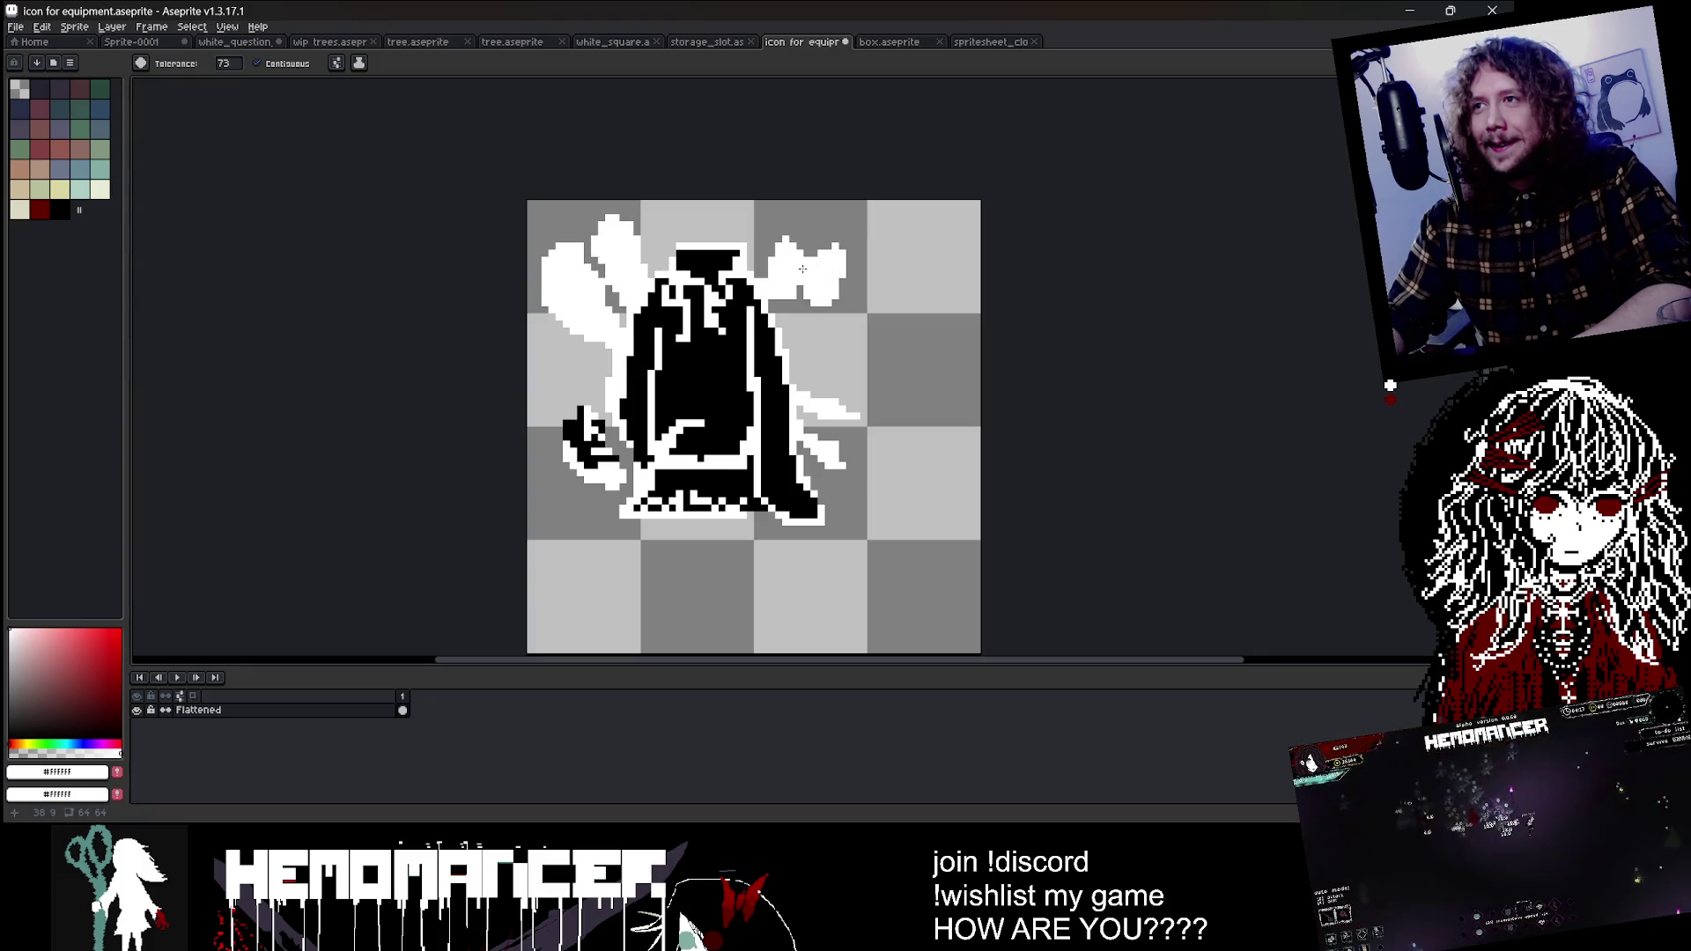
{"action": "left_click", "coordinate": [586, 441]}
{"action": "scroll", "coordinate": [691, 451], "scroll_direction": "right", "scroll_amount": 2}
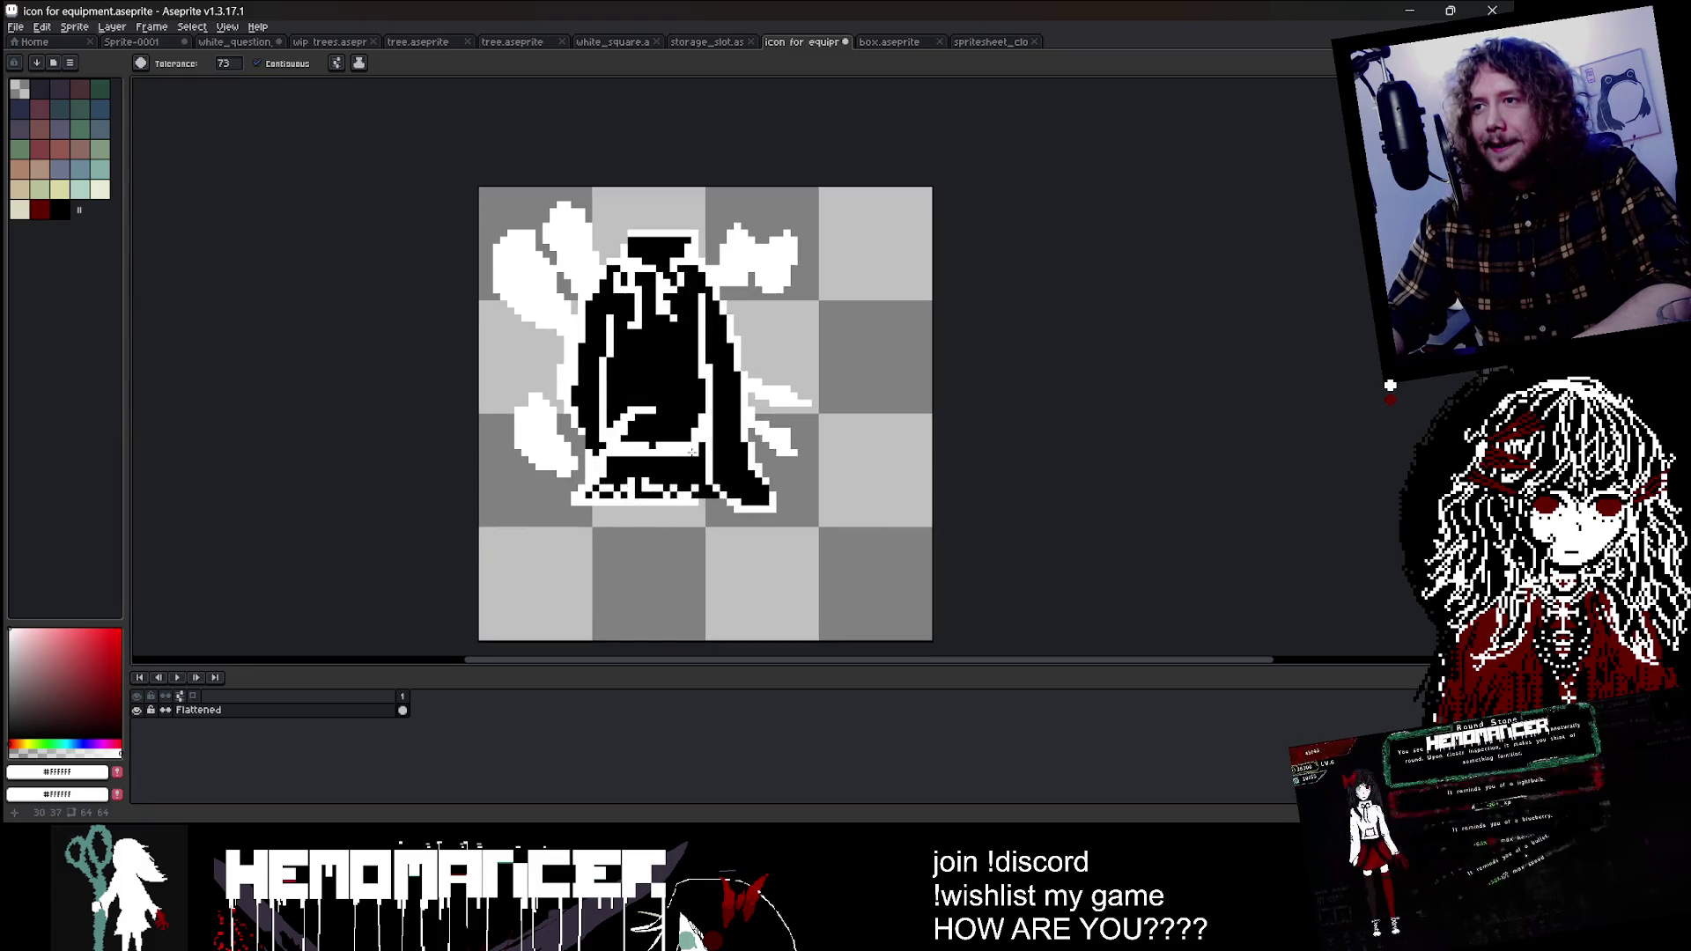
{"action": "left_click", "coordinate": [620, 490]}
{"action": "scroll", "coordinate": [700, 274], "scroll_direction": "down", "scroll_amount": 2}
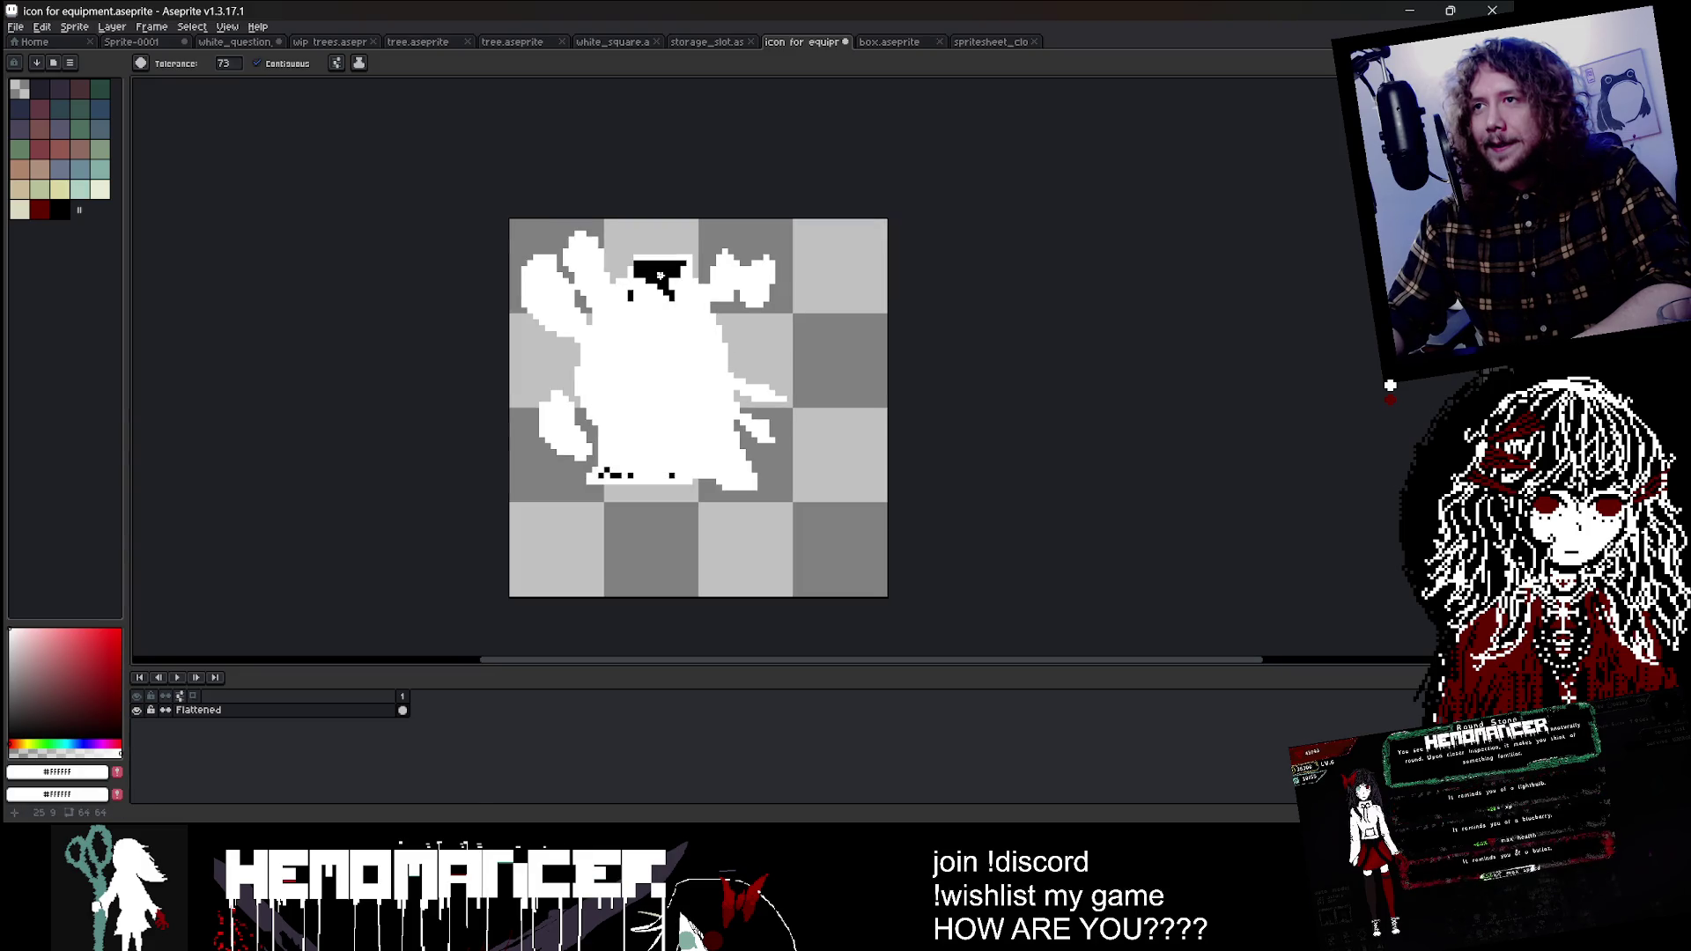
{"action": "key", "text": "ctrl+z"}
{"action": "key", "text": "ctrl+z"}
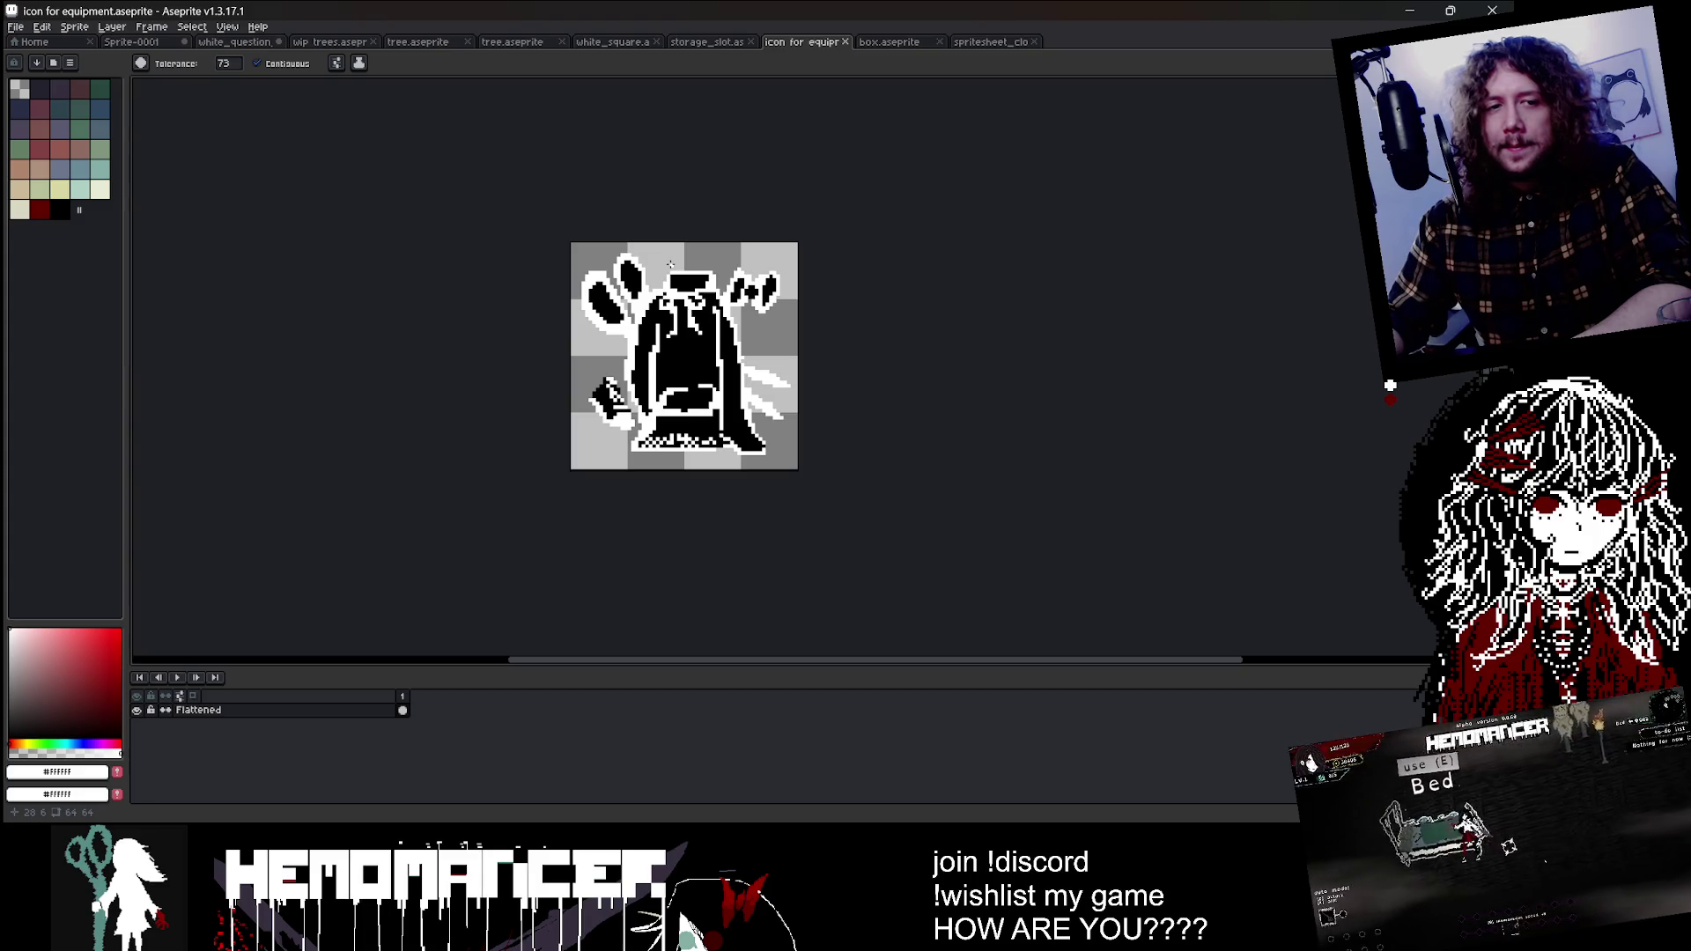
{"action": "key", "text": "ctrl+z"}
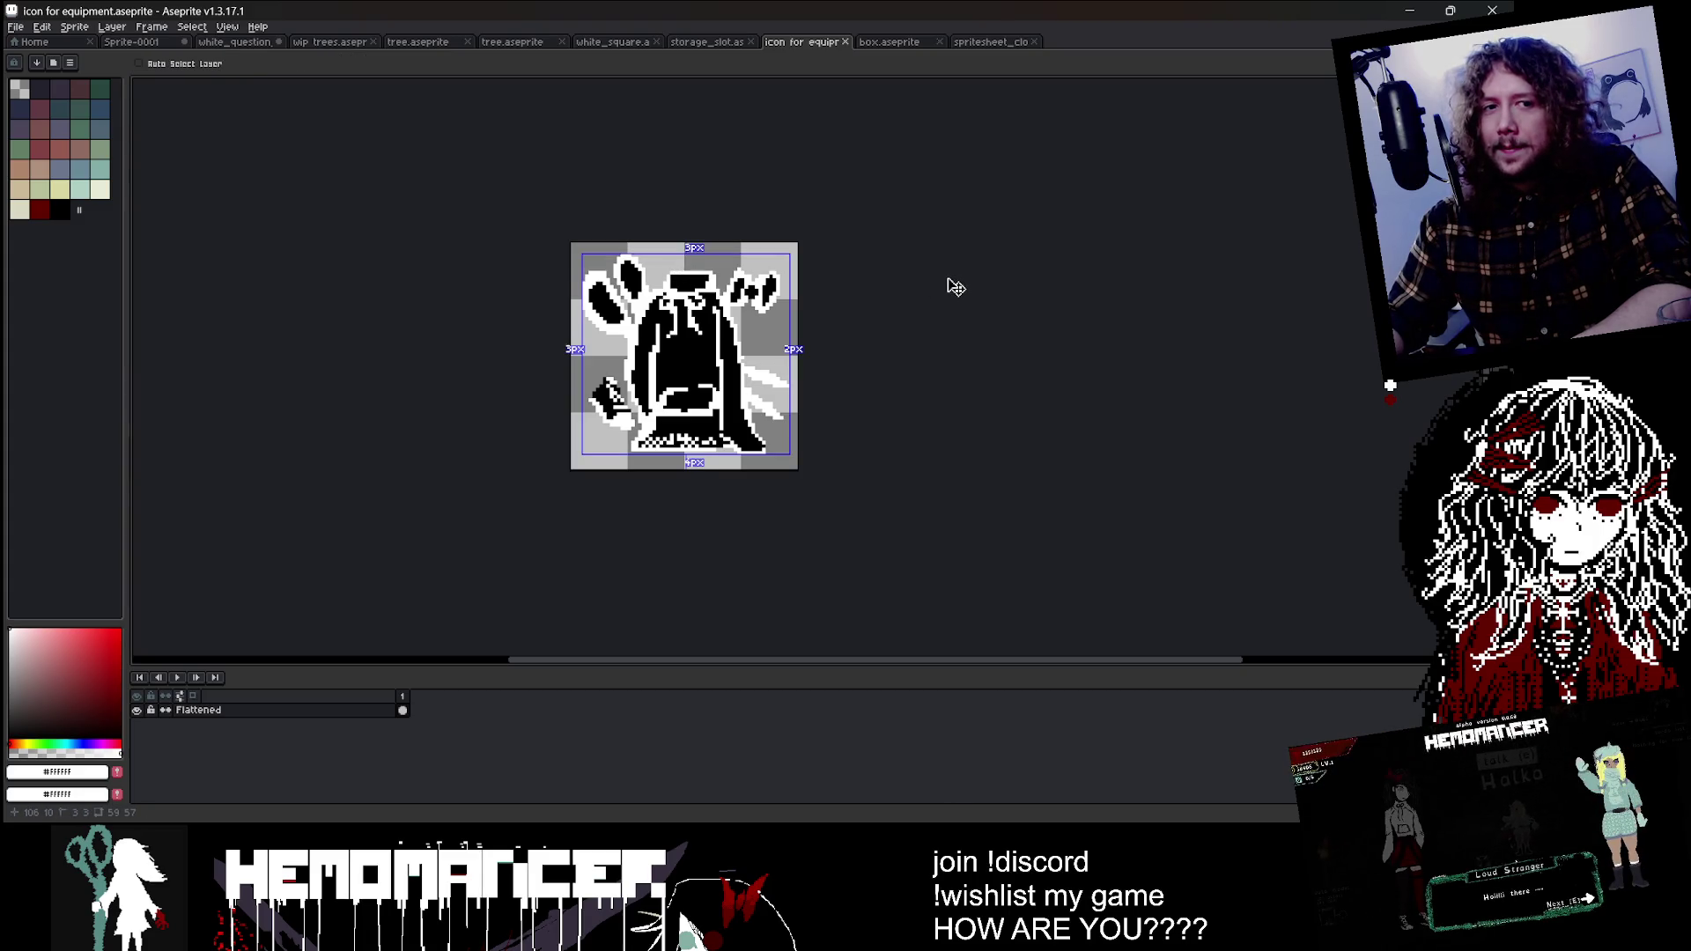
{"action": "key", "text": "ctrl+s"}
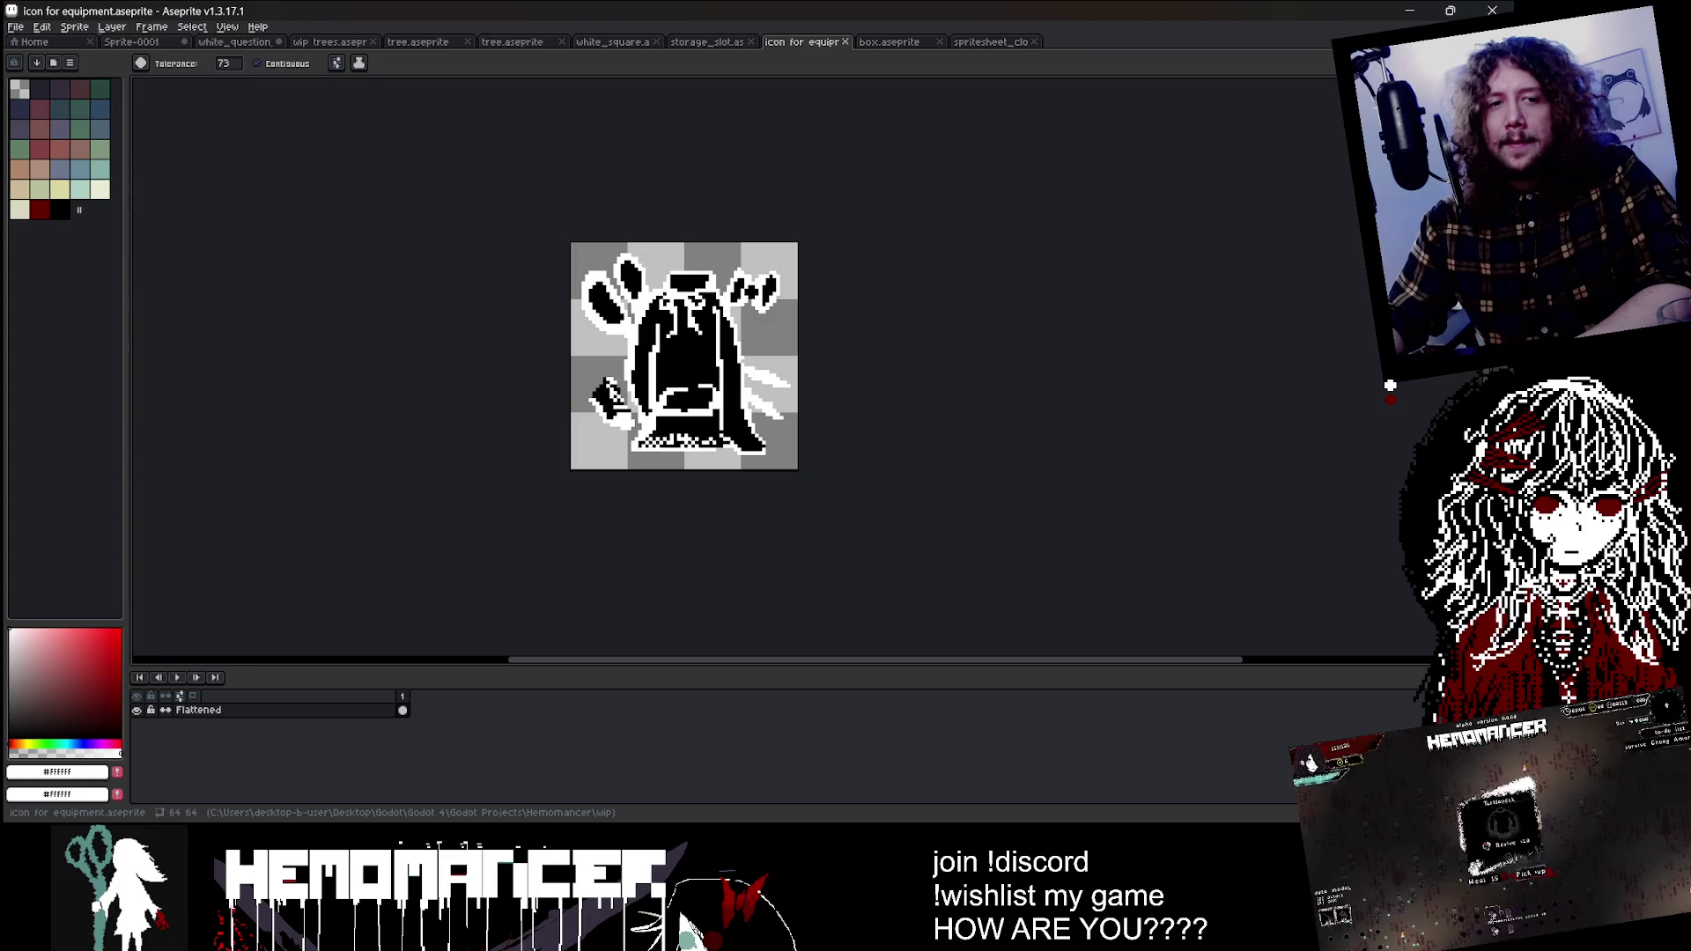
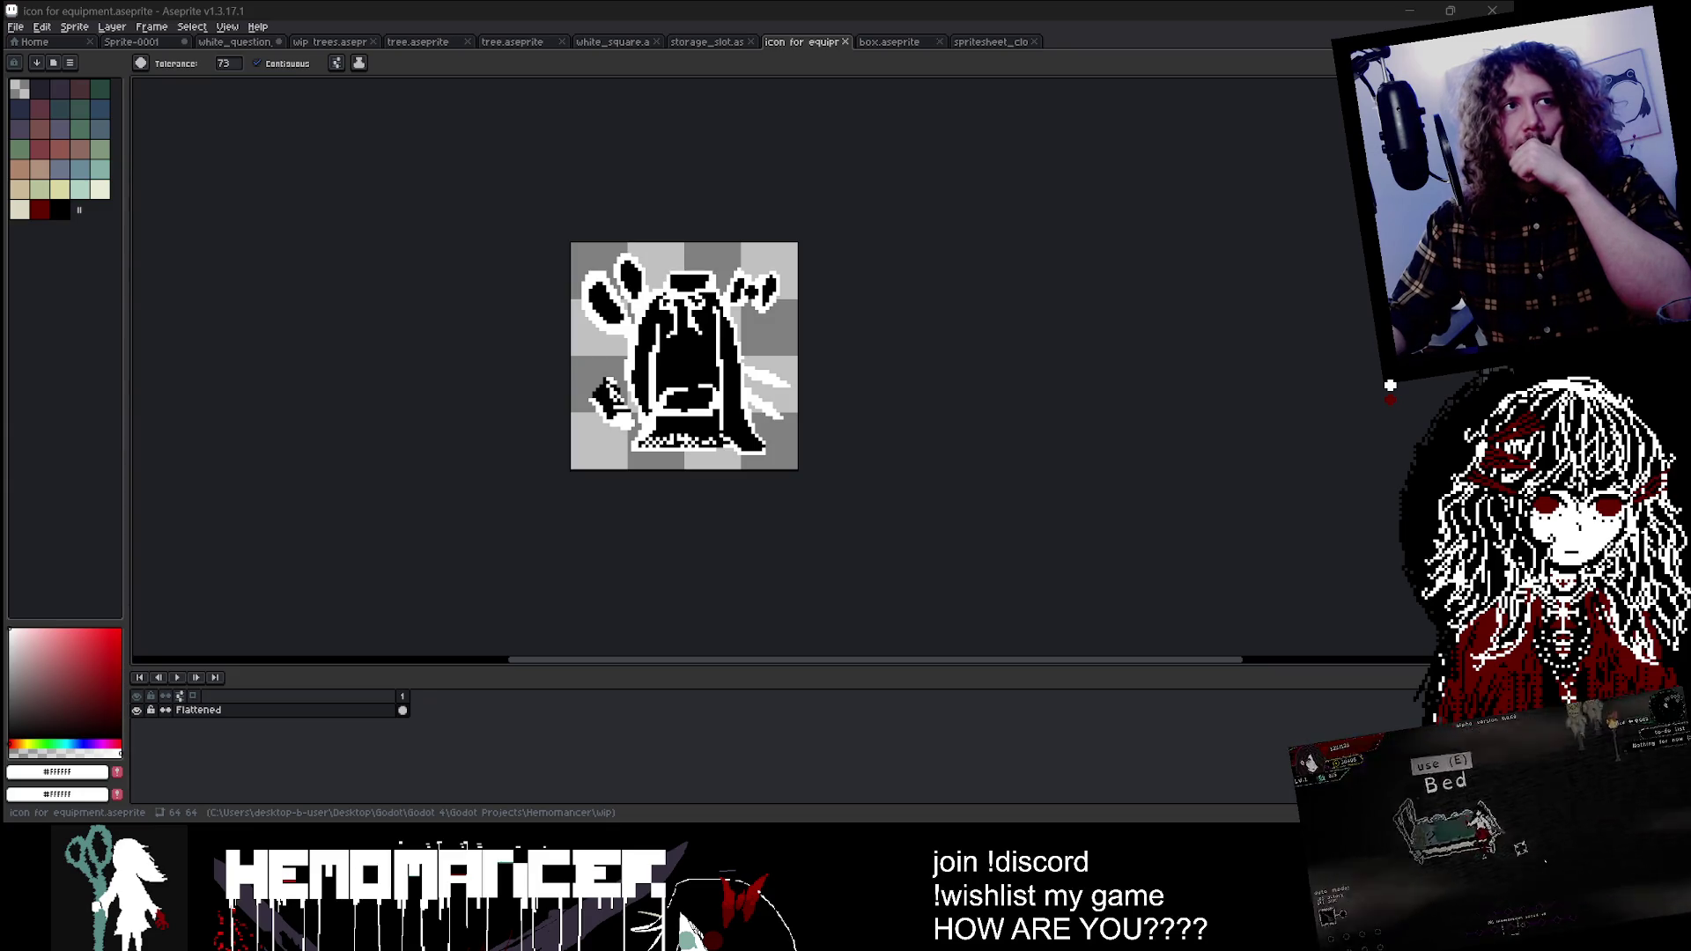
Step: Try a white fill on the sprite's body, undo it, and save the icon
{"action": "left_click", "coordinate": [878, 408]}
{"action": "key", "text": "ctrl+z"}
{"action": "key", "text": "v"}
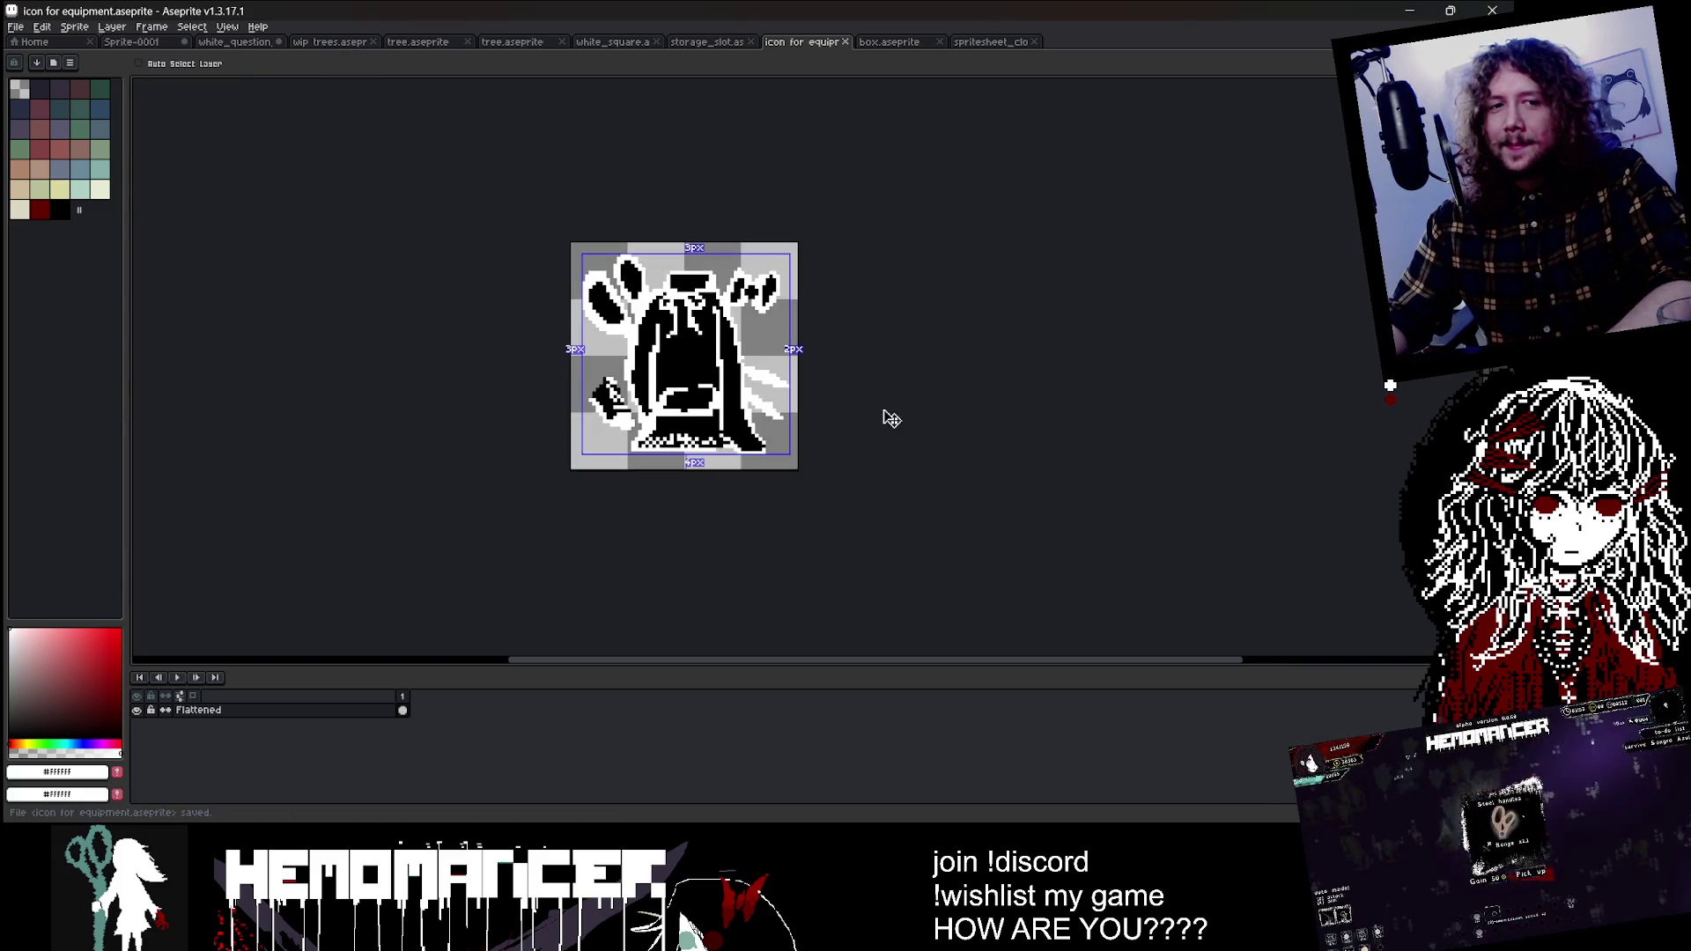
{"action": "key", "text": "g"}
{"action": "key", "text": "ctrl+s"}
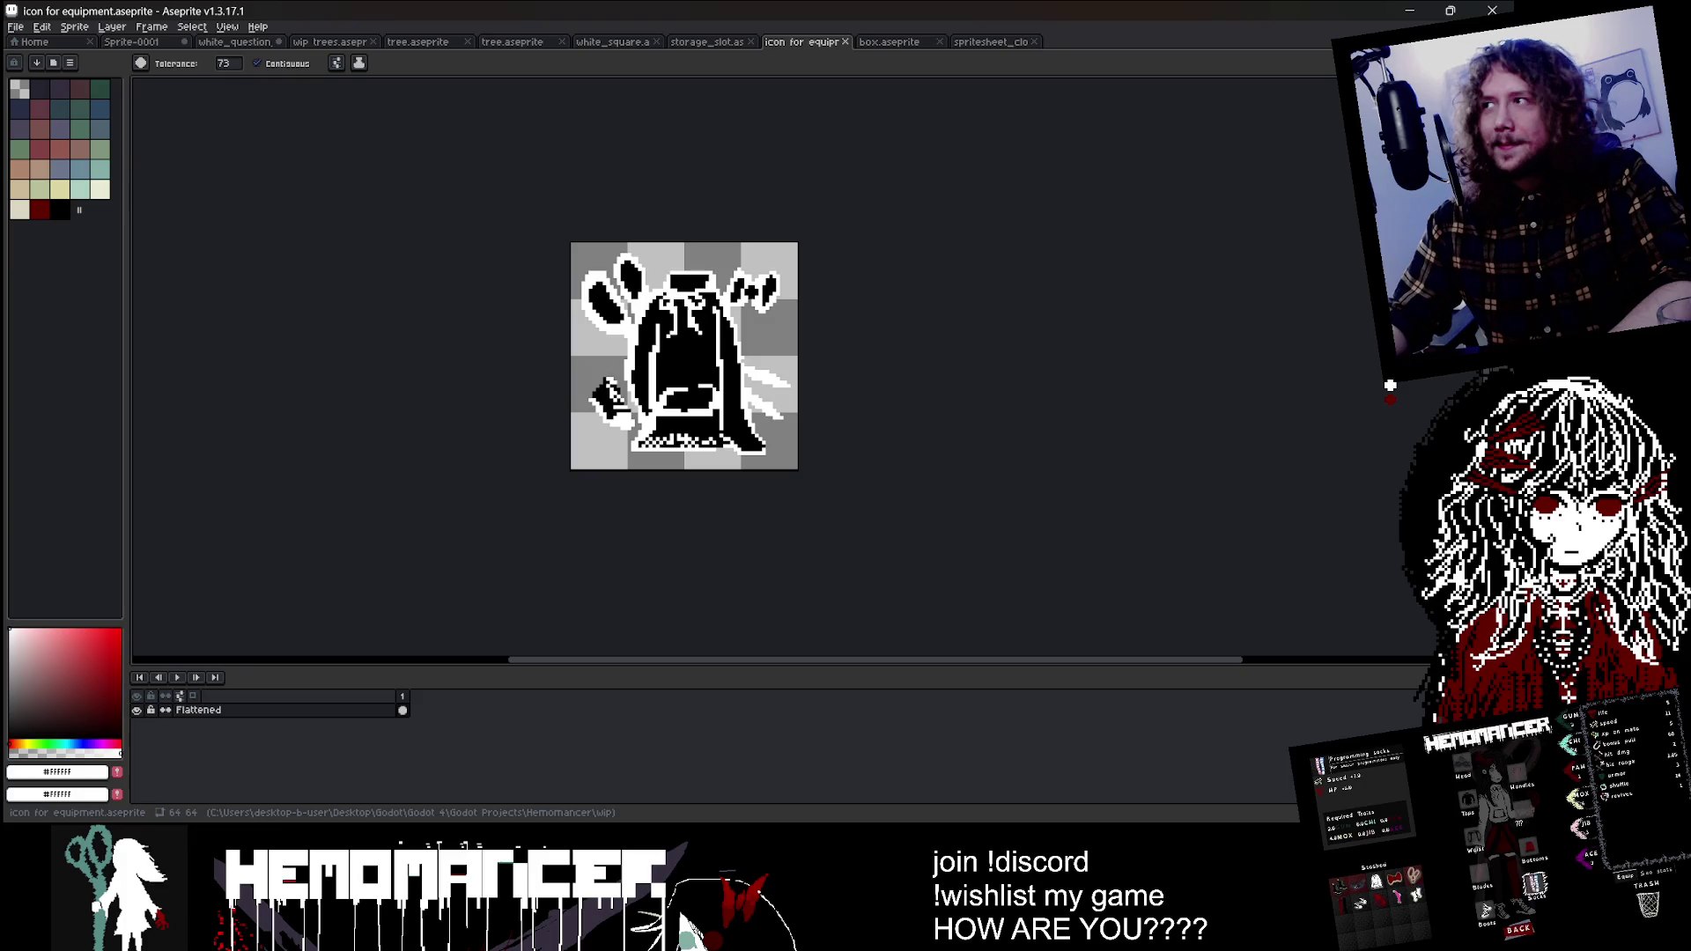
Step: Check the icon in Godot, then reopen its aseprite file in the pixel editor
{"action": "key", "text": "alt+Tab"}
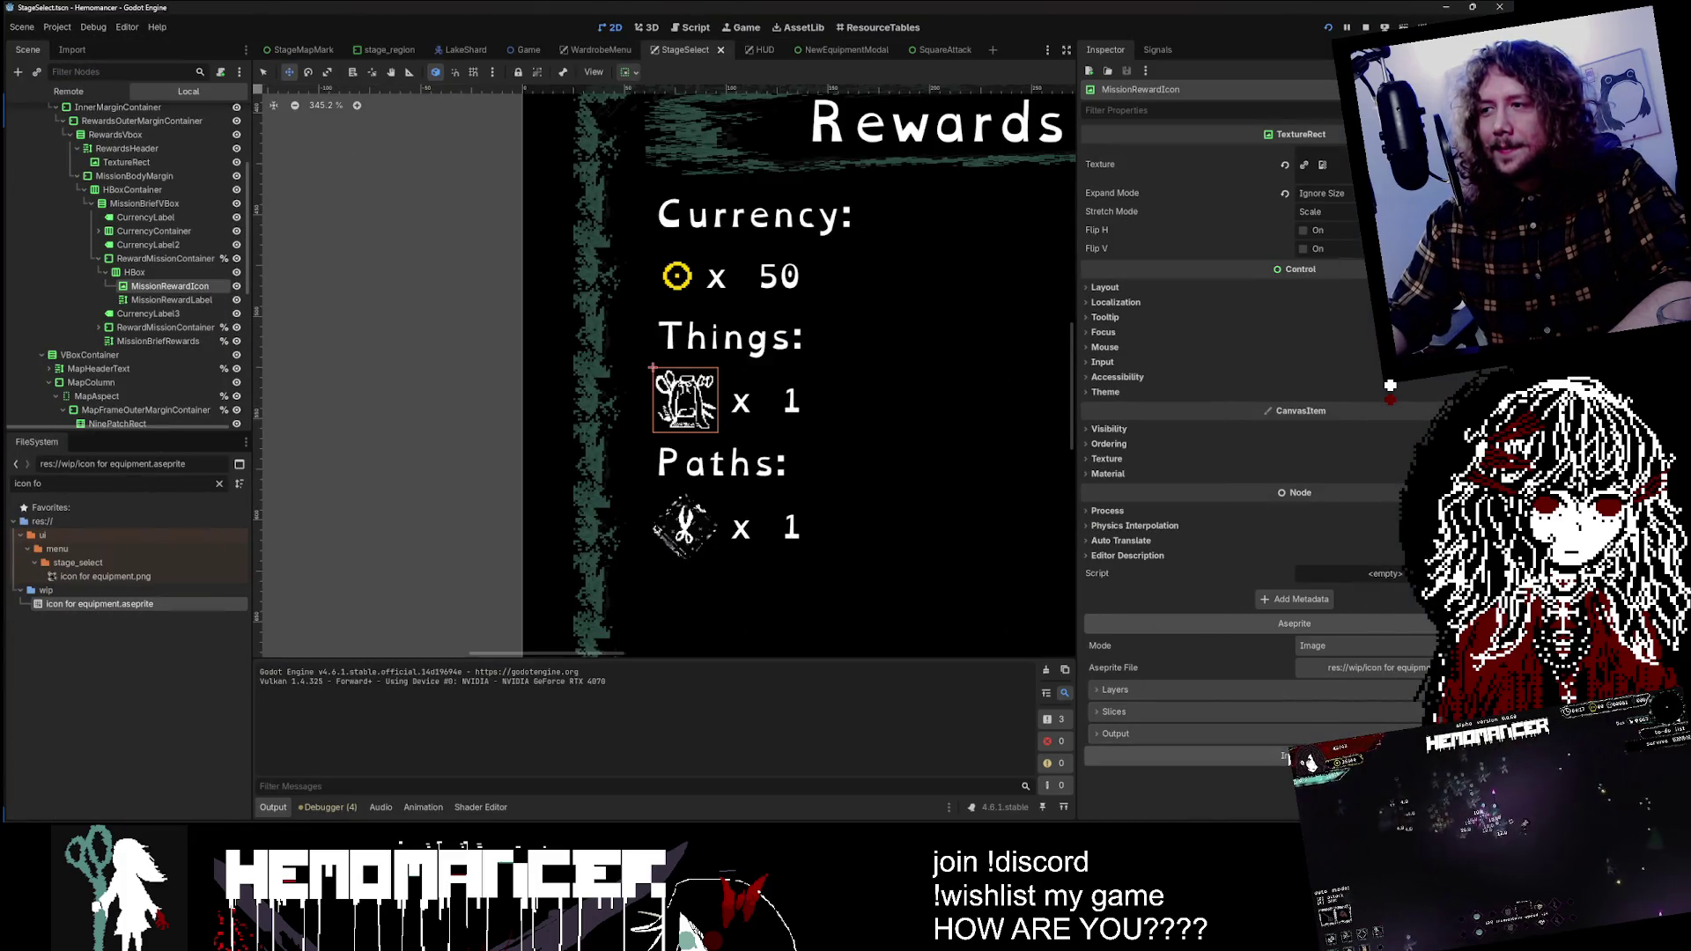
{"action": "scroll", "coordinate": [921, 495], "scroll_direction": "up", "scroll_amount": 3}
{"action": "scroll", "coordinate": [916, 501], "scroll_direction": "down", "scroll_amount": 7}
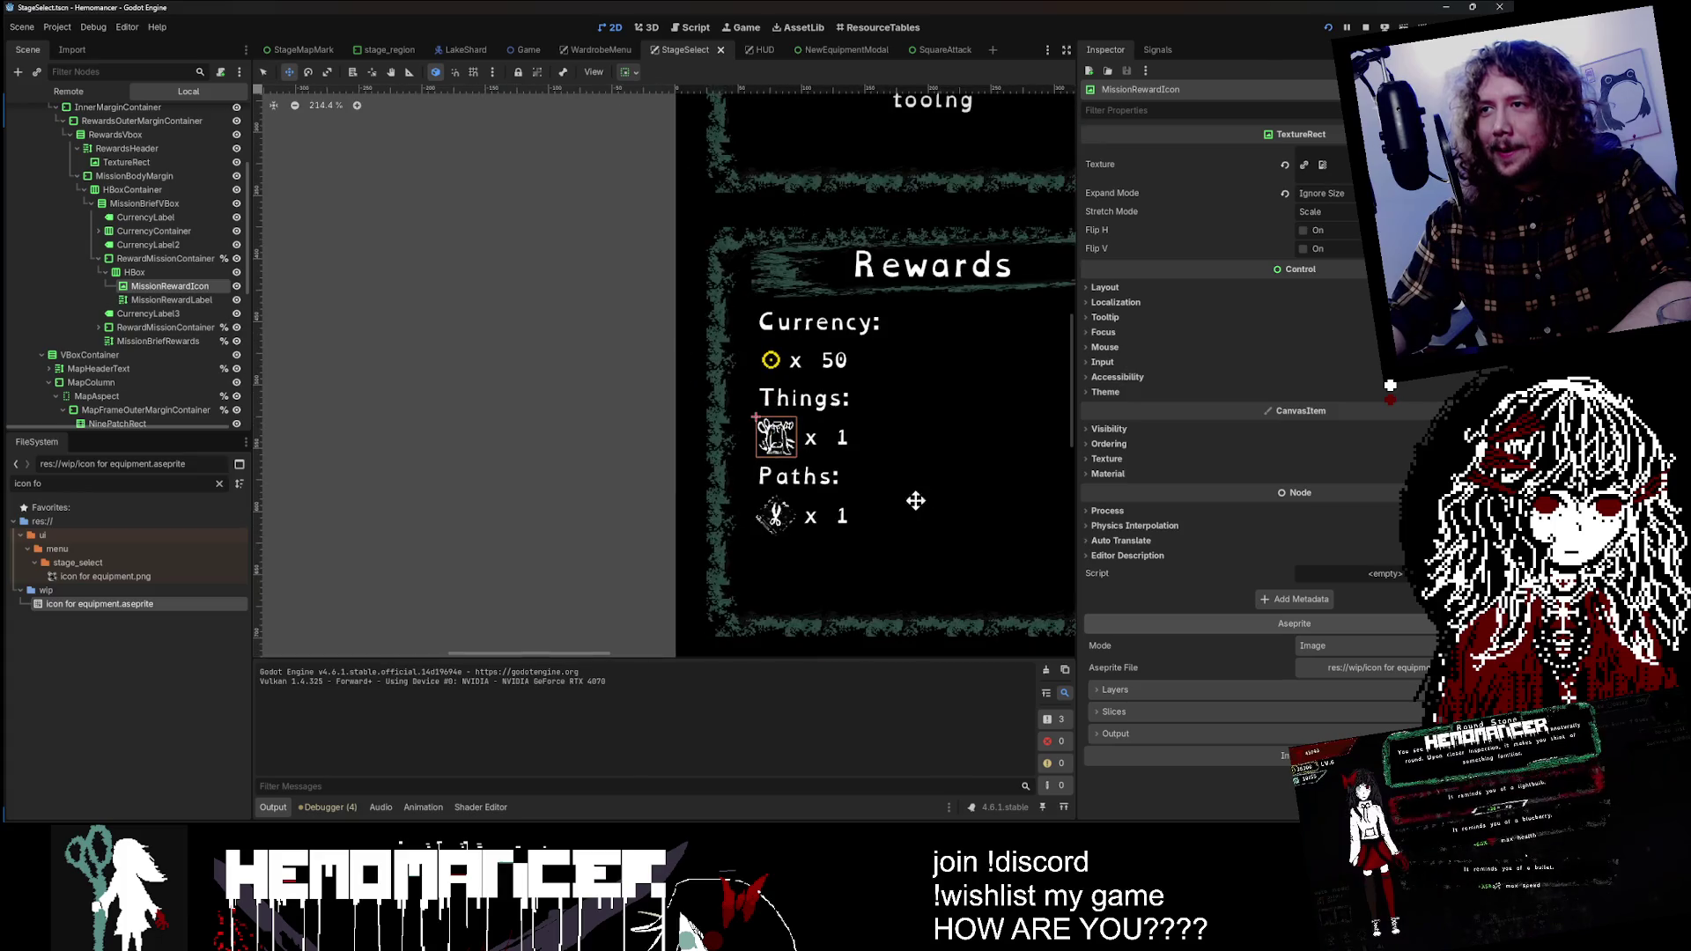
{"action": "scroll", "coordinate": [529, 445], "scroll_direction": "down", "scroll_amount": 4}
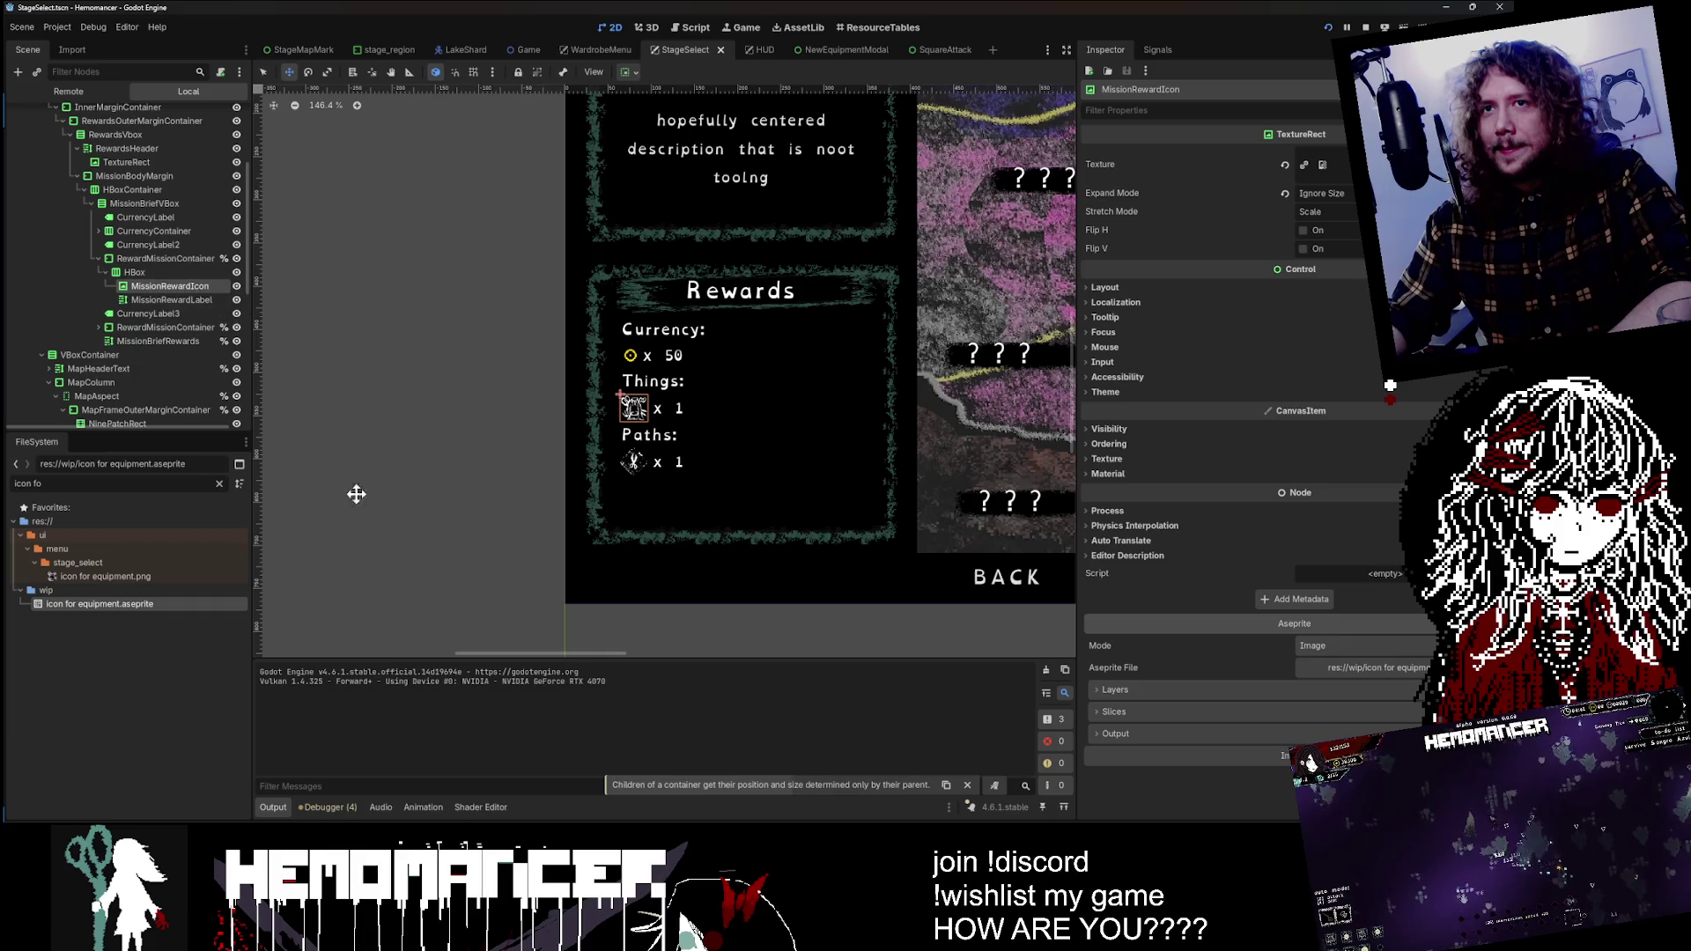
{"action": "right_click", "coordinate": [158, 606]}
{"action": "left_click", "coordinate": [269, 785]}
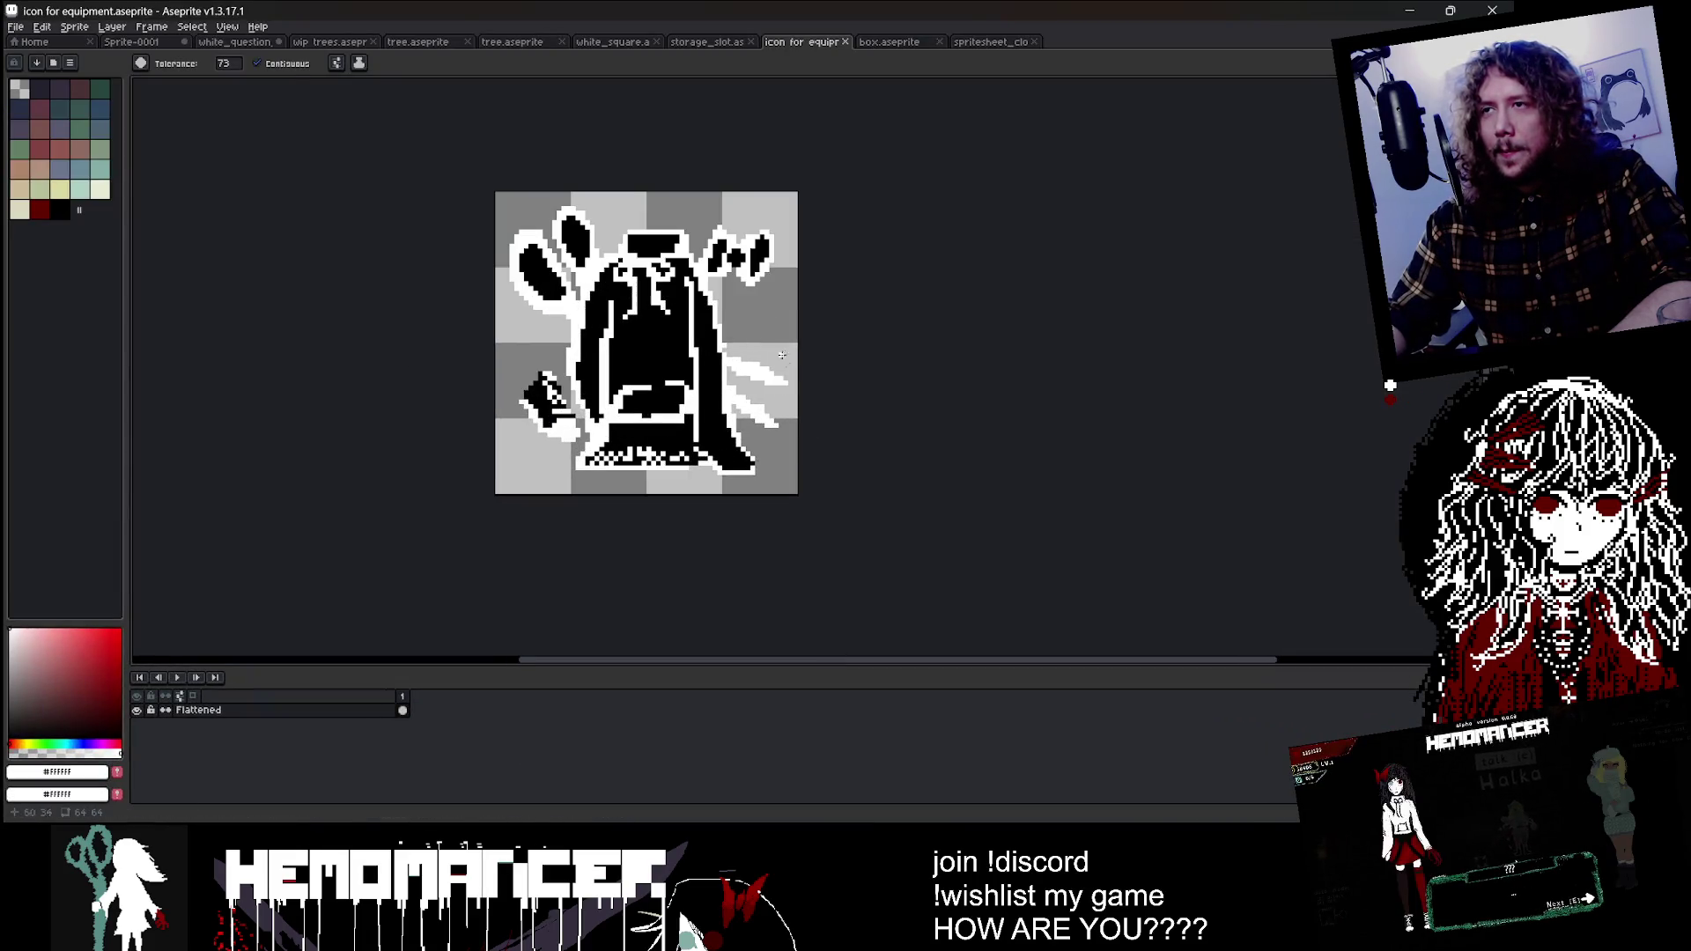
Step: Erase the white-outlined blobs at top-left and lower-left, plus the top-right splash and streaks
{"action": "key", "text": "e"}
{"action": "left_click_drag", "start_coordinate": [551, 246], "coordinate": [537, 264]}
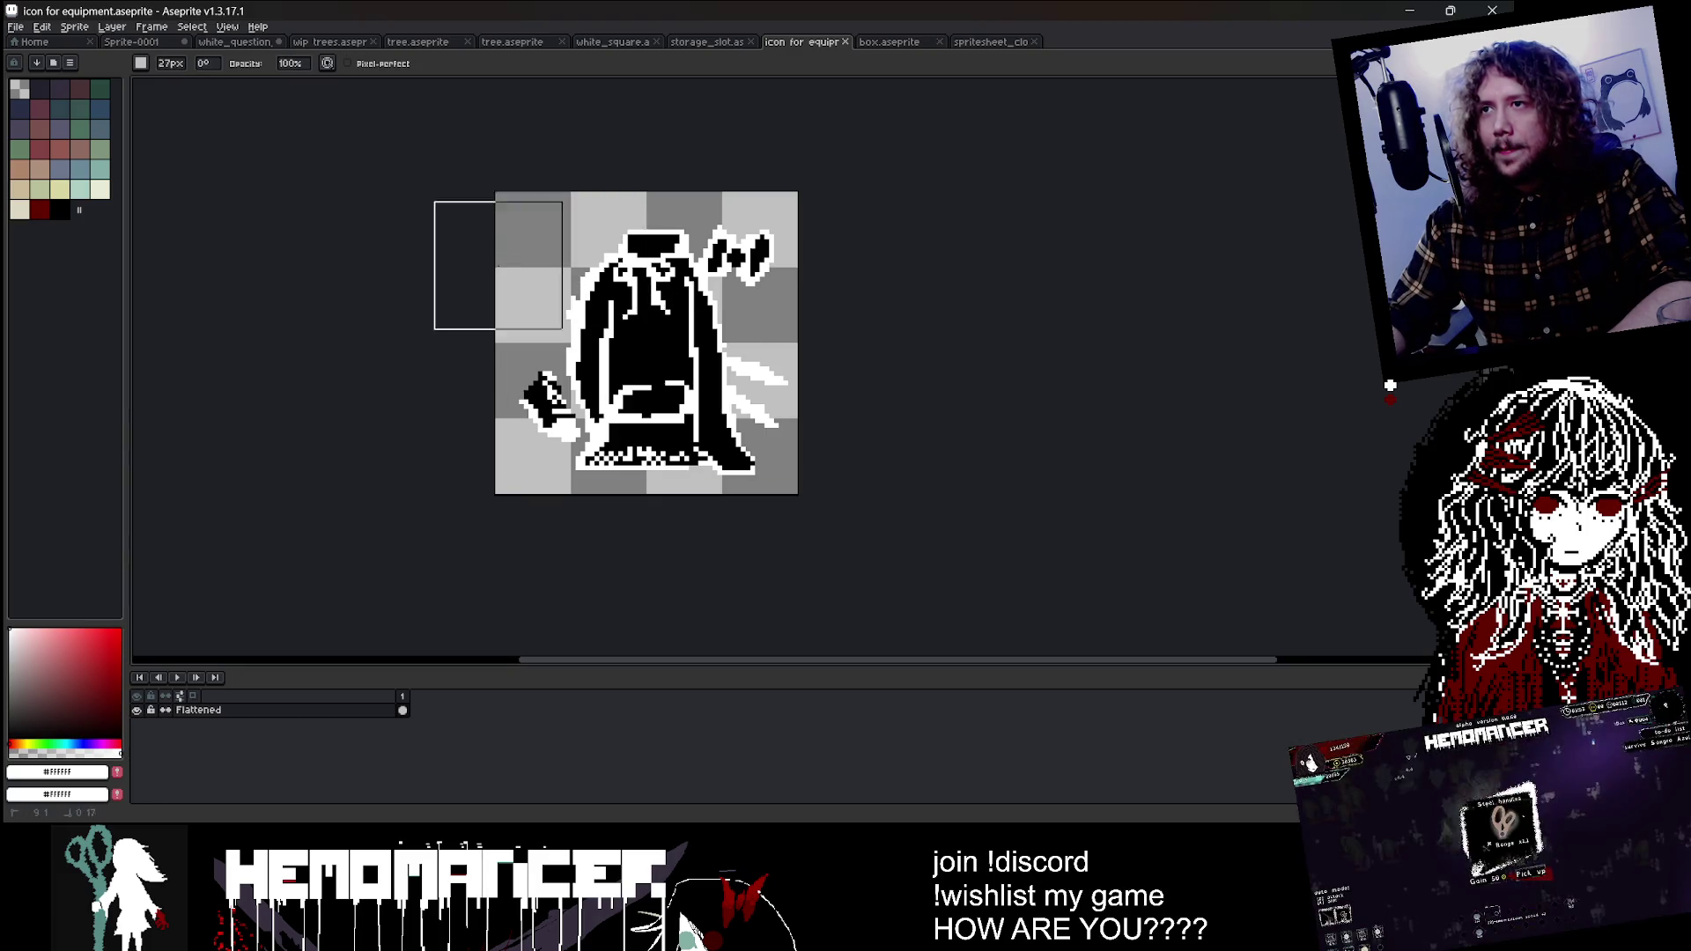
{"action": "left_click_drag", "start_coordinate": [515, 392], "coordinate": [568, 325]}
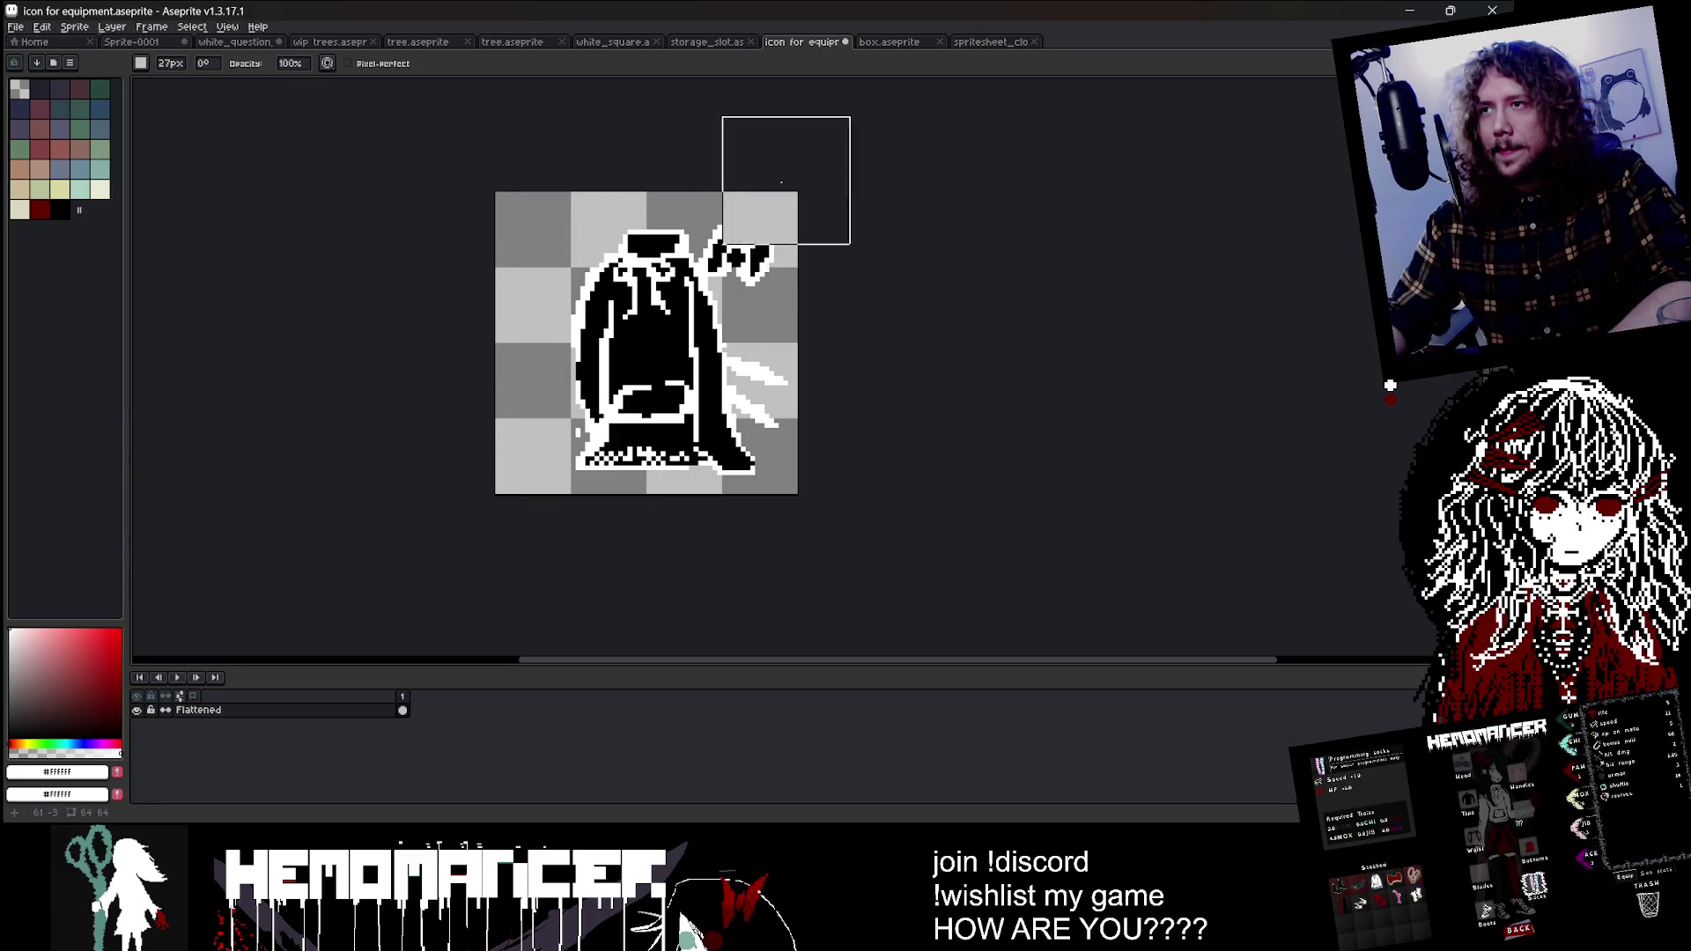
{"action": "left_click_drag", "start_coordinate": [781, 183], "coordinate": [801, 352]}
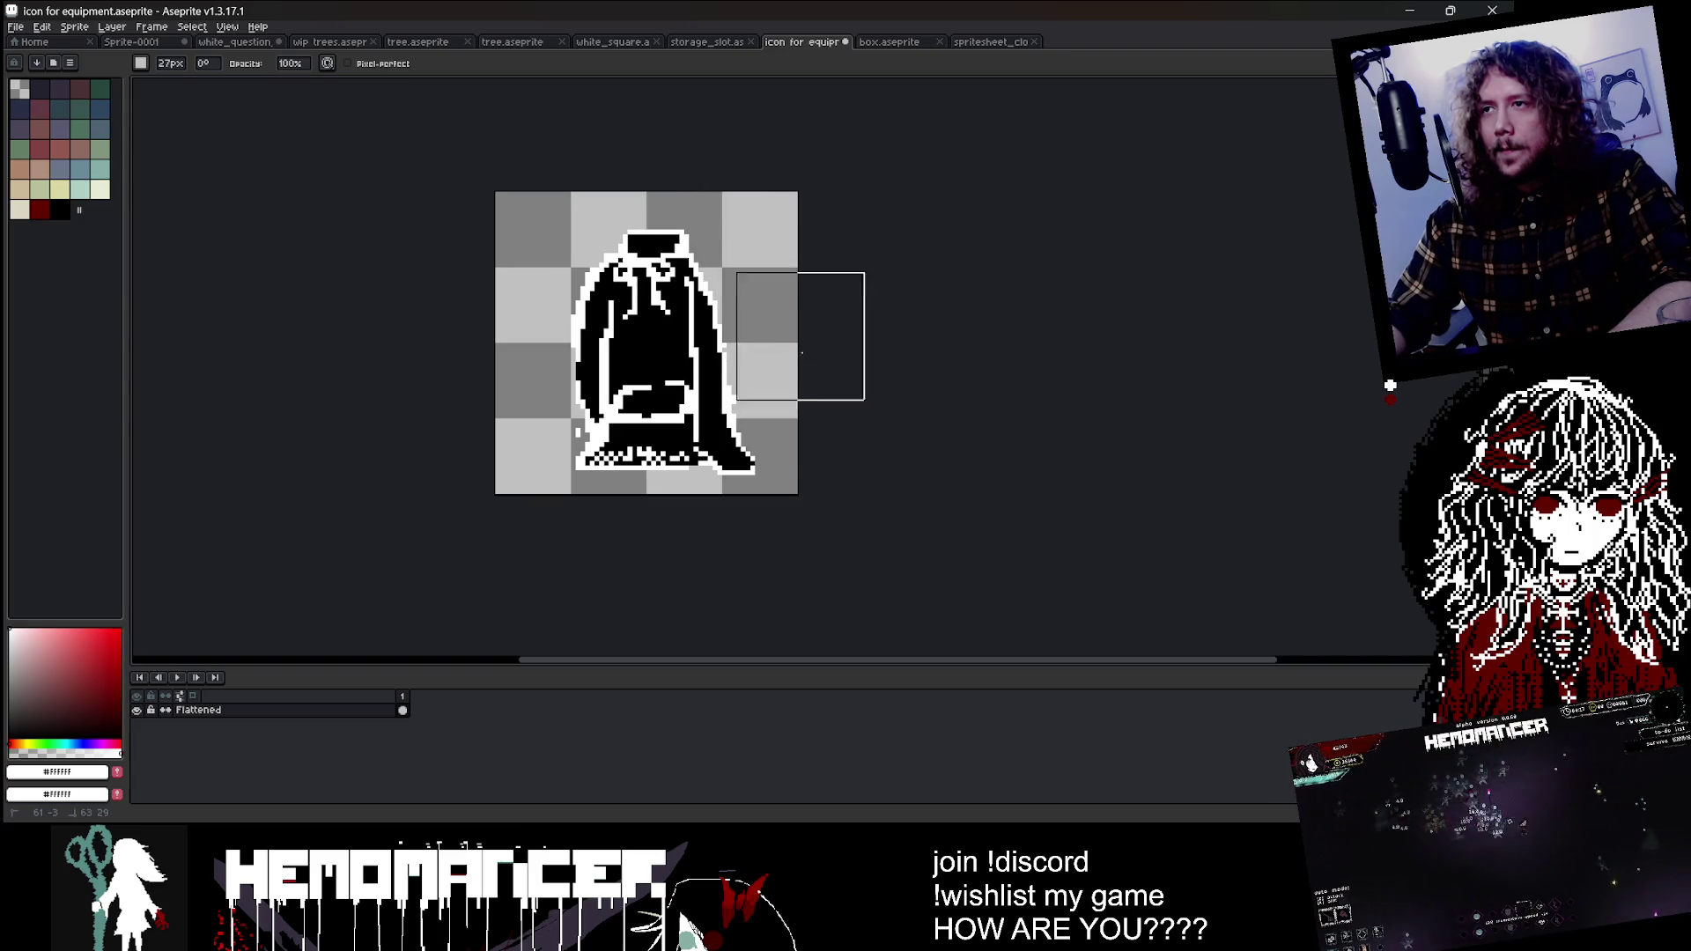
Step: Test white fills on the black interior and top band, then undo back to the original
{"action": "key", "text": "g"}
{"action": "left_click", "coordinate": [686, 346]}
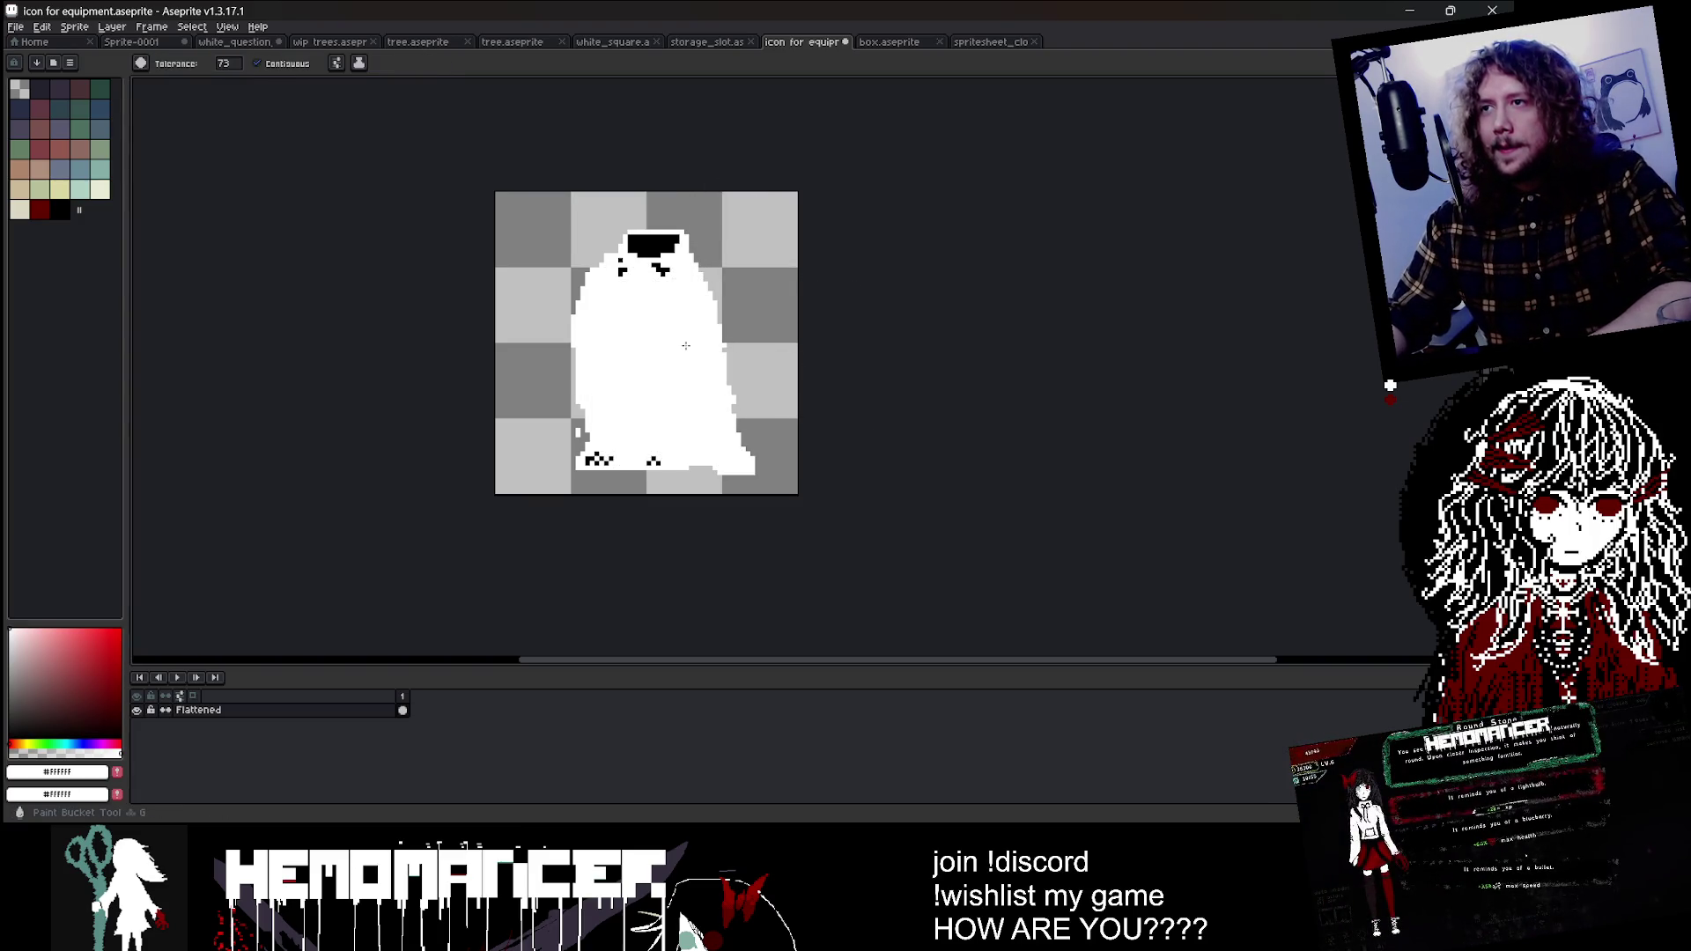
{"action": "key", "text": "ctrl+z"}
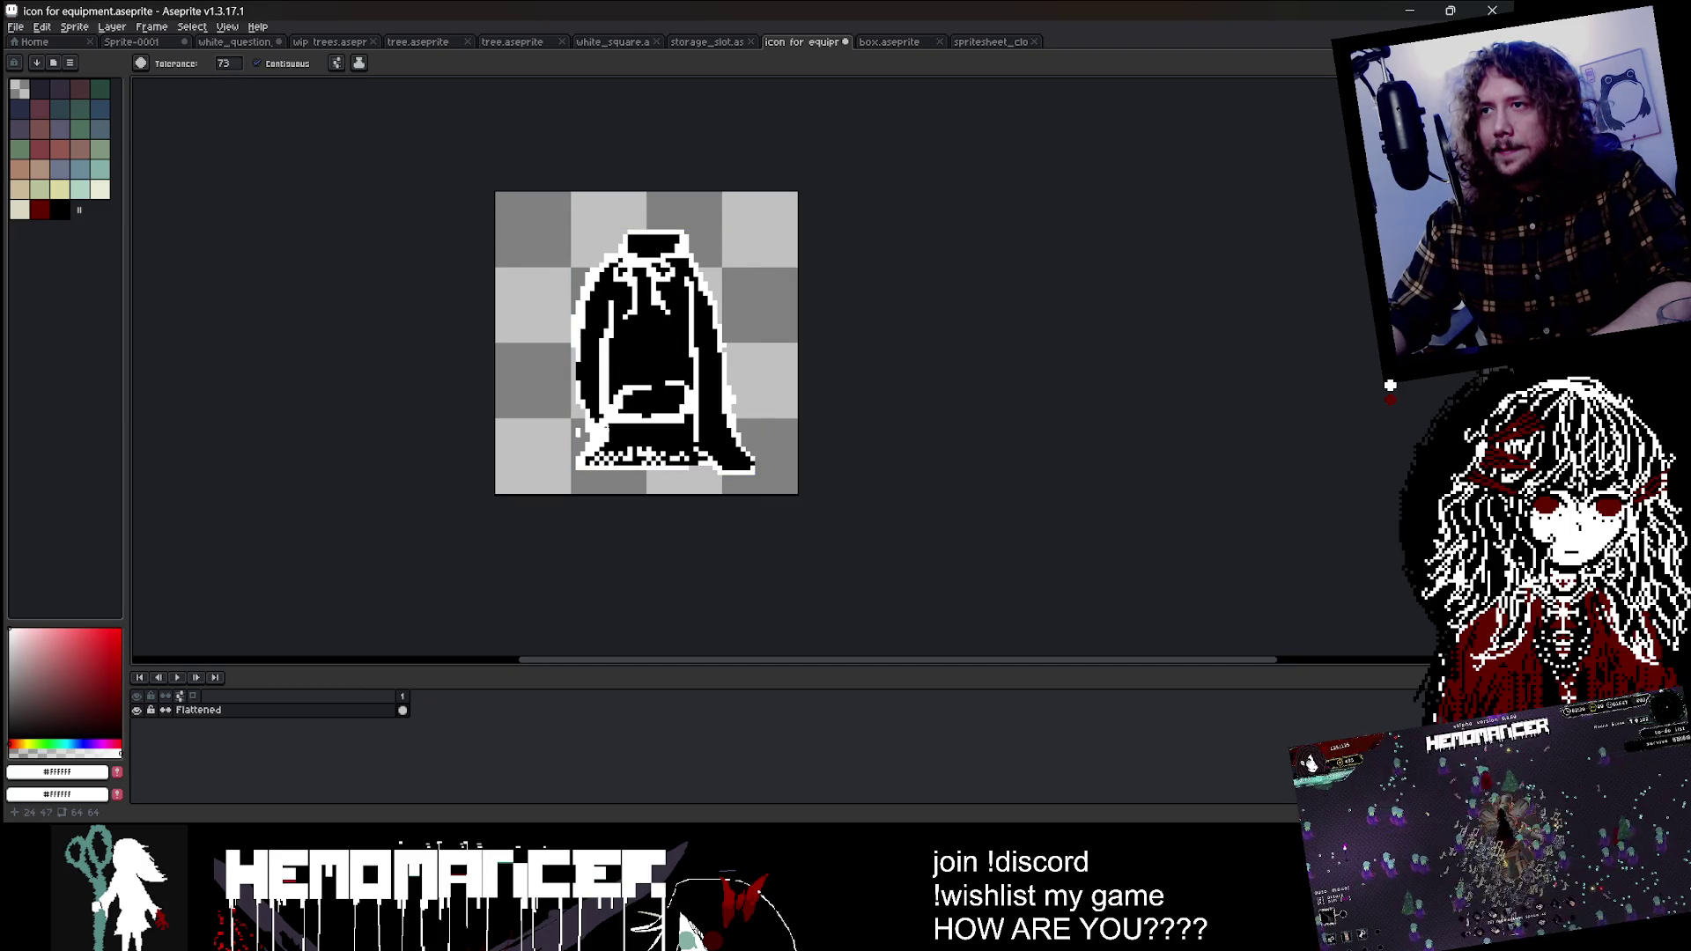
{"action": "left_click", "coordinate": [633, 439]}
{"action": "left_click", "coordinate": [645, 250]}
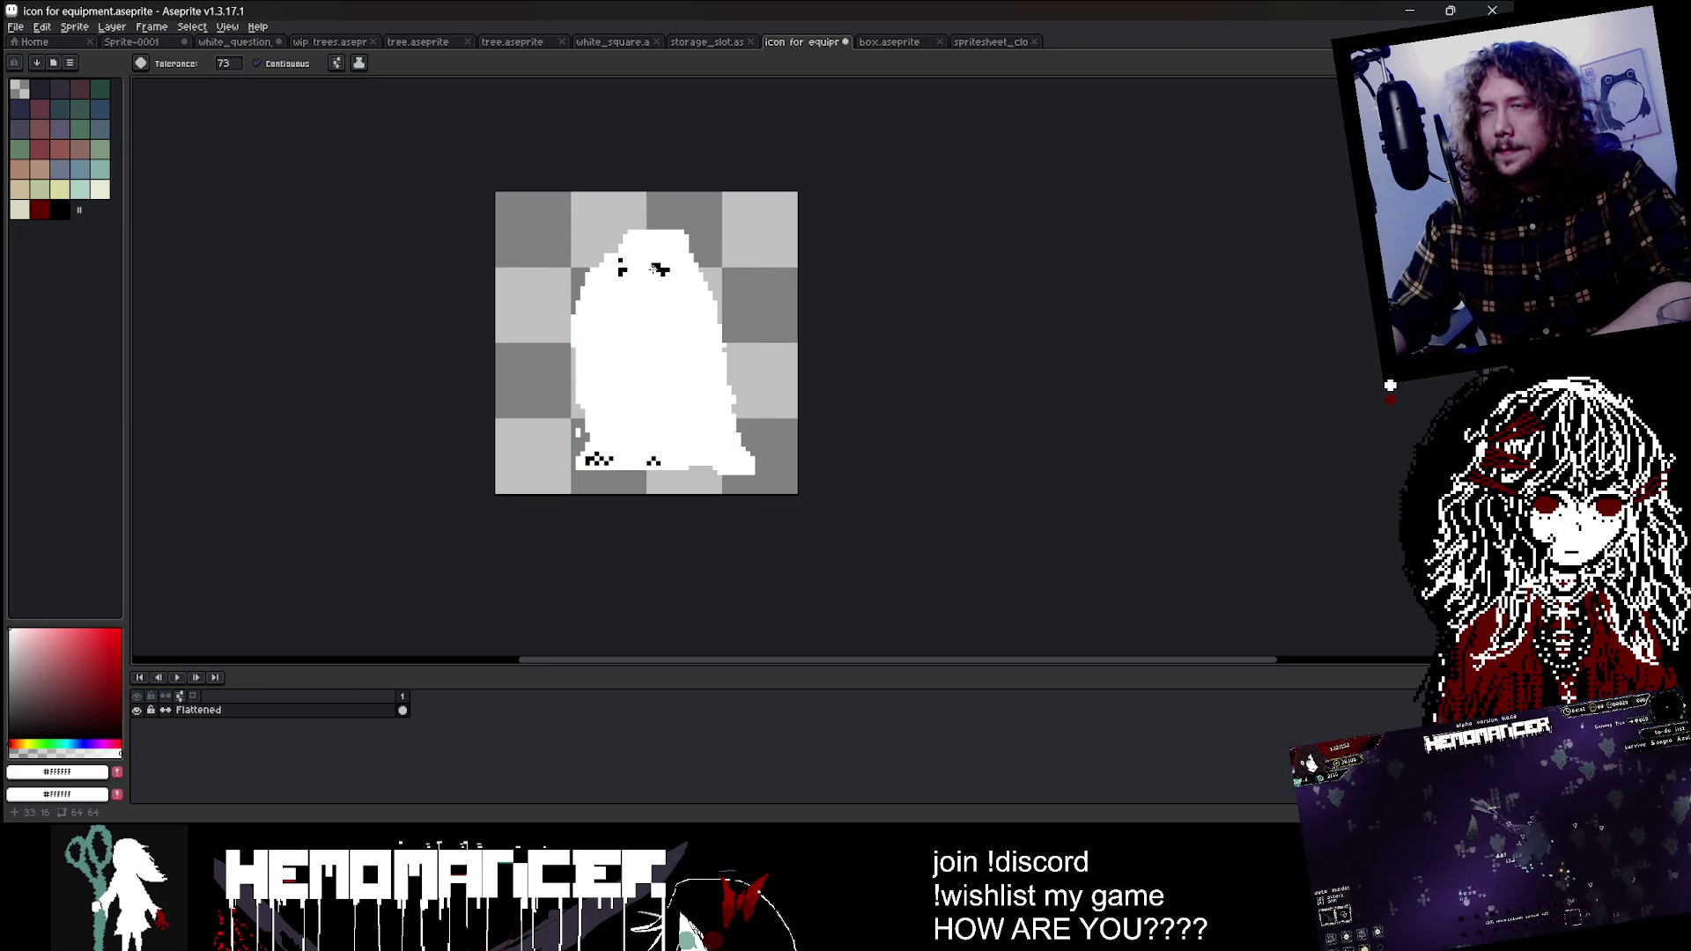
{"action": "key", "text": "e"}
{"action": "key", "text": "ctrl+z"}
{"action": "key", "text": "ctrl+z"}
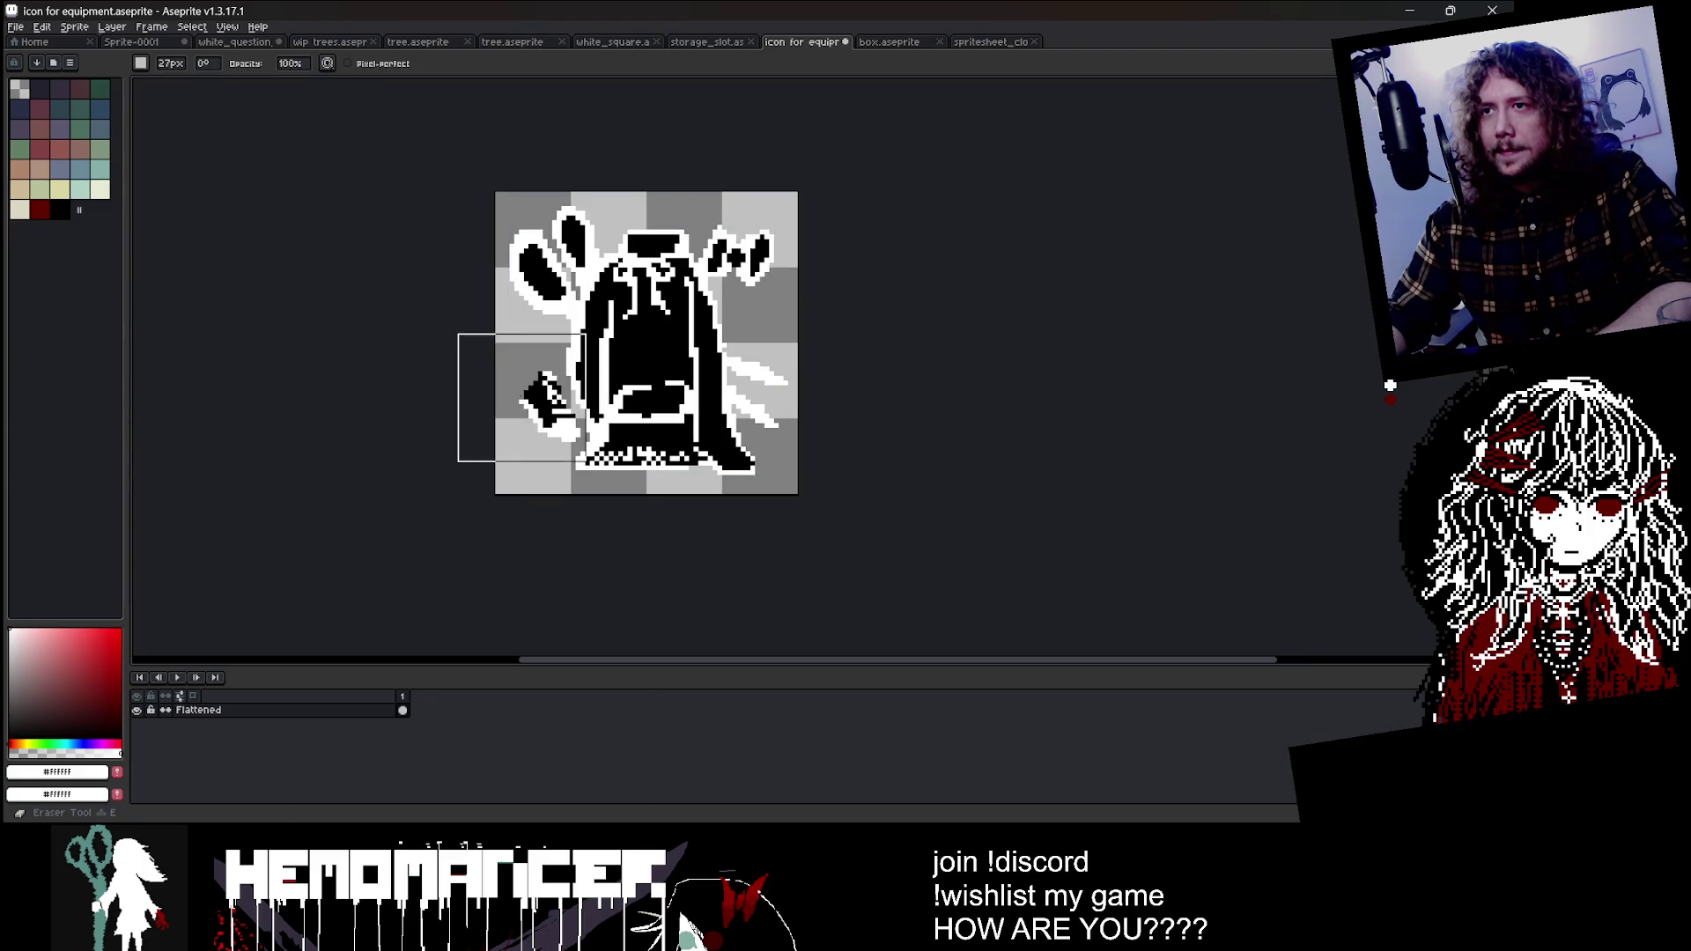
{"action": "key", "text": "minus"}
{"action": "key", "text": "minus"}
{"action": "key", "text": "minus"}
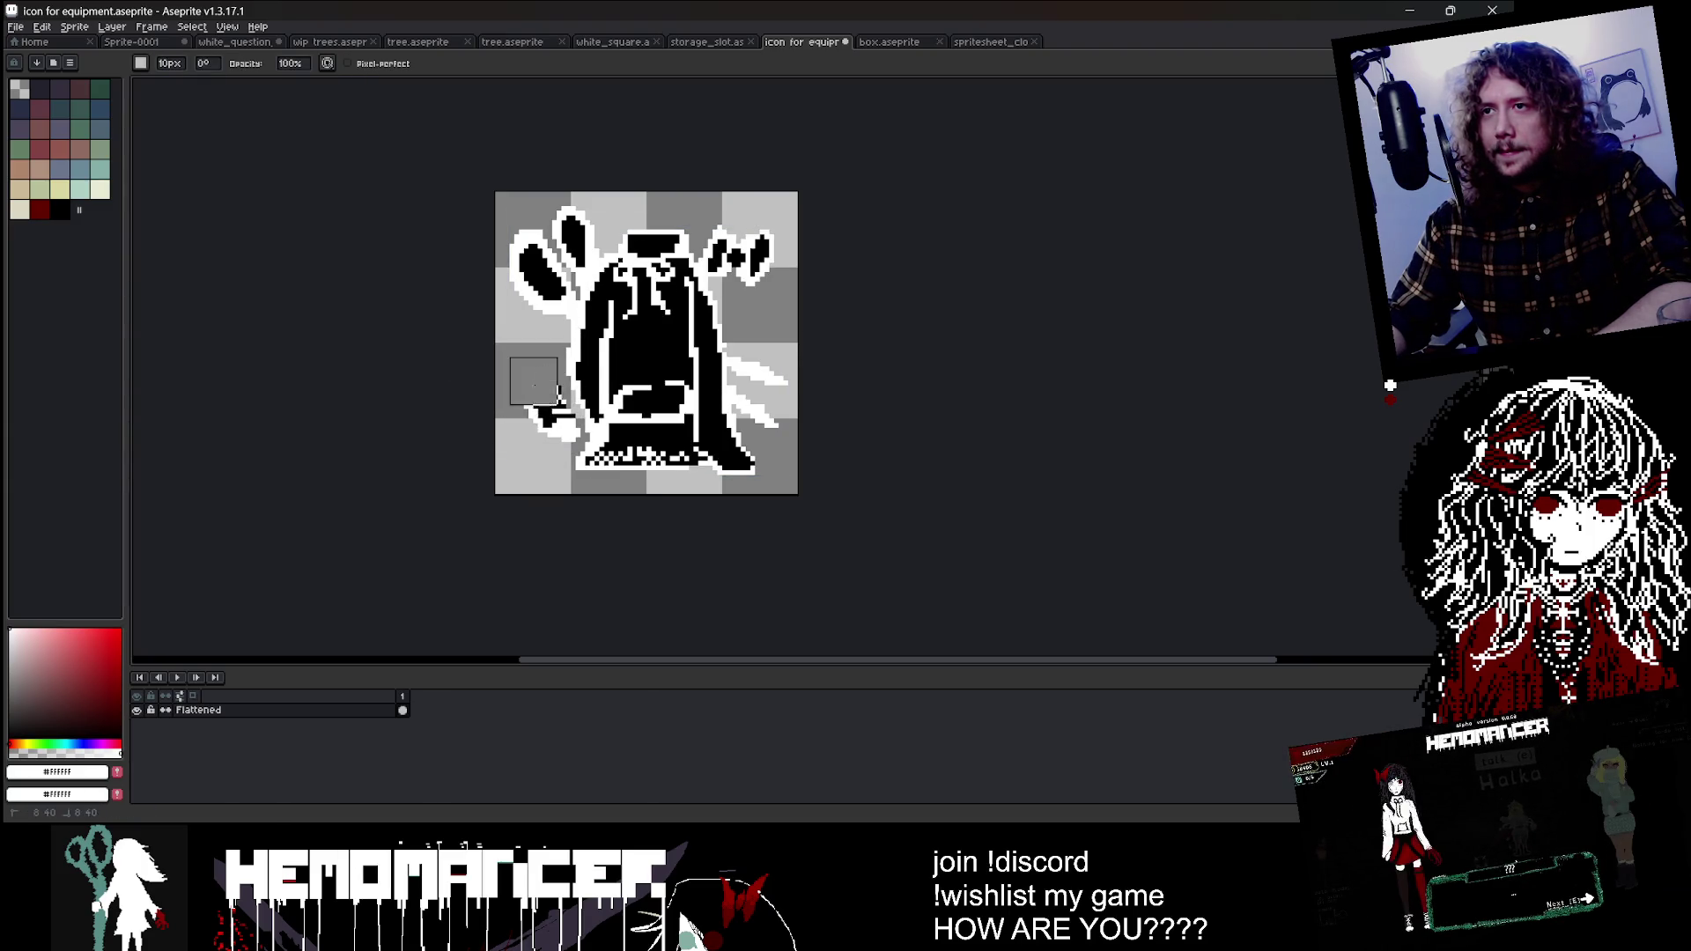
Step: Fill the body interior white, whiten leftover pixels near the face, and draw black fold lines
{"action": "key", "text": "g"}
{"action": "left_click", "coordinate": [652, 289]}
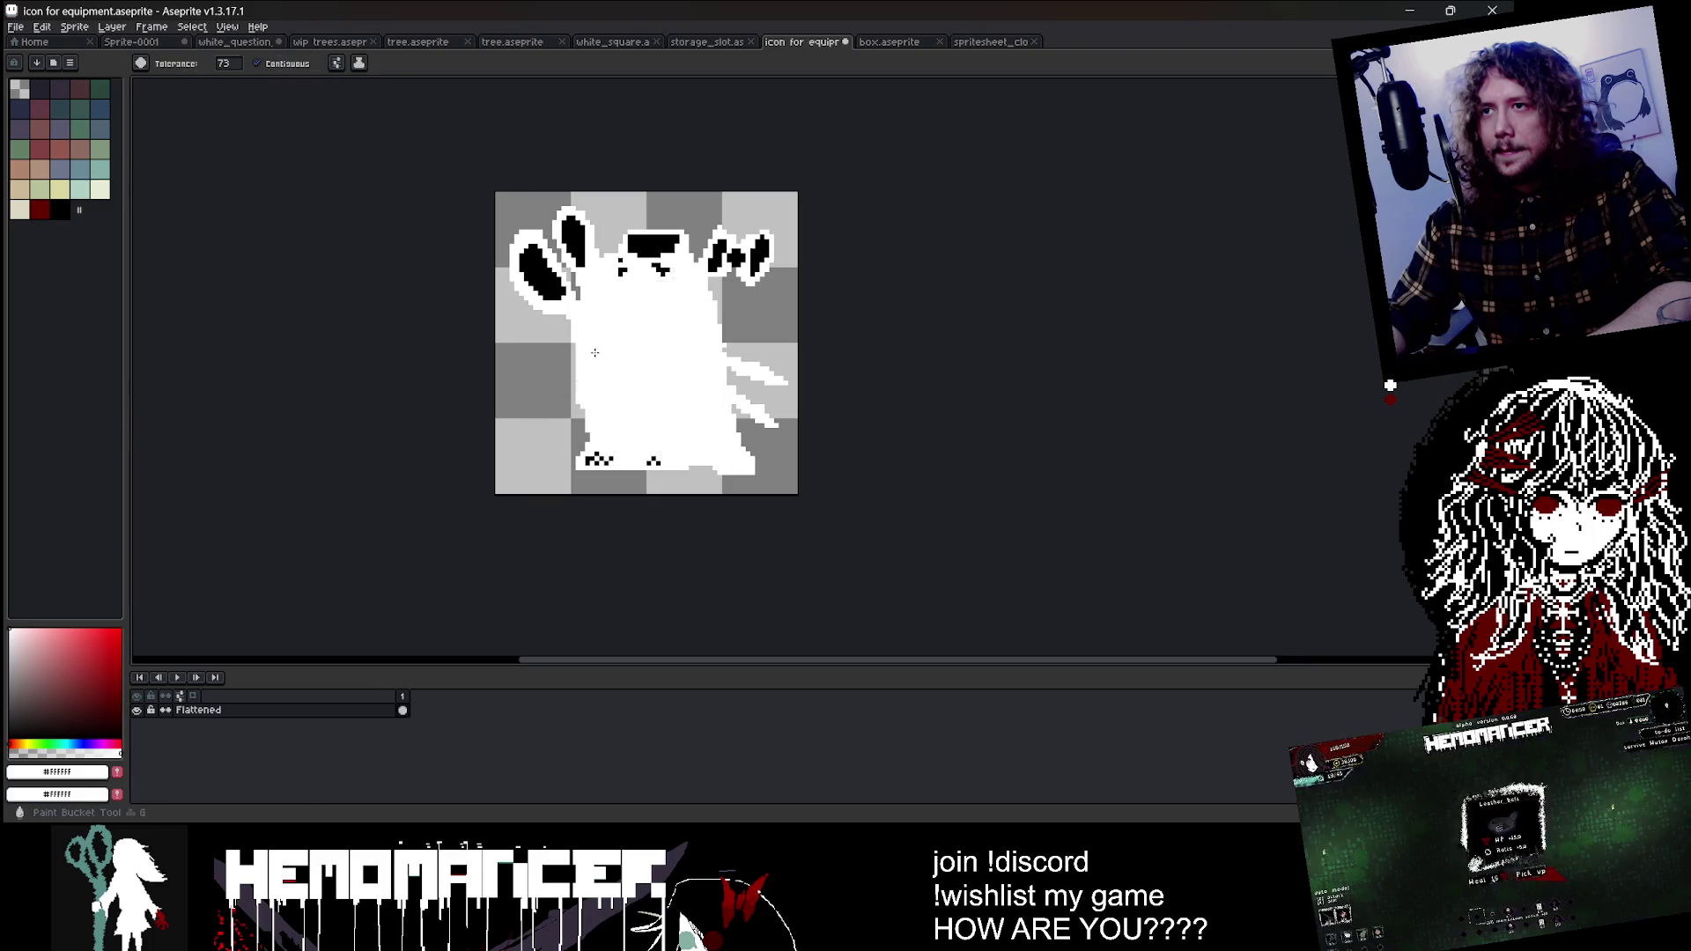
{"action": "scroll", "coordinate": [648, 284], "scroll_direction": "up", "scroll_amount": 2}
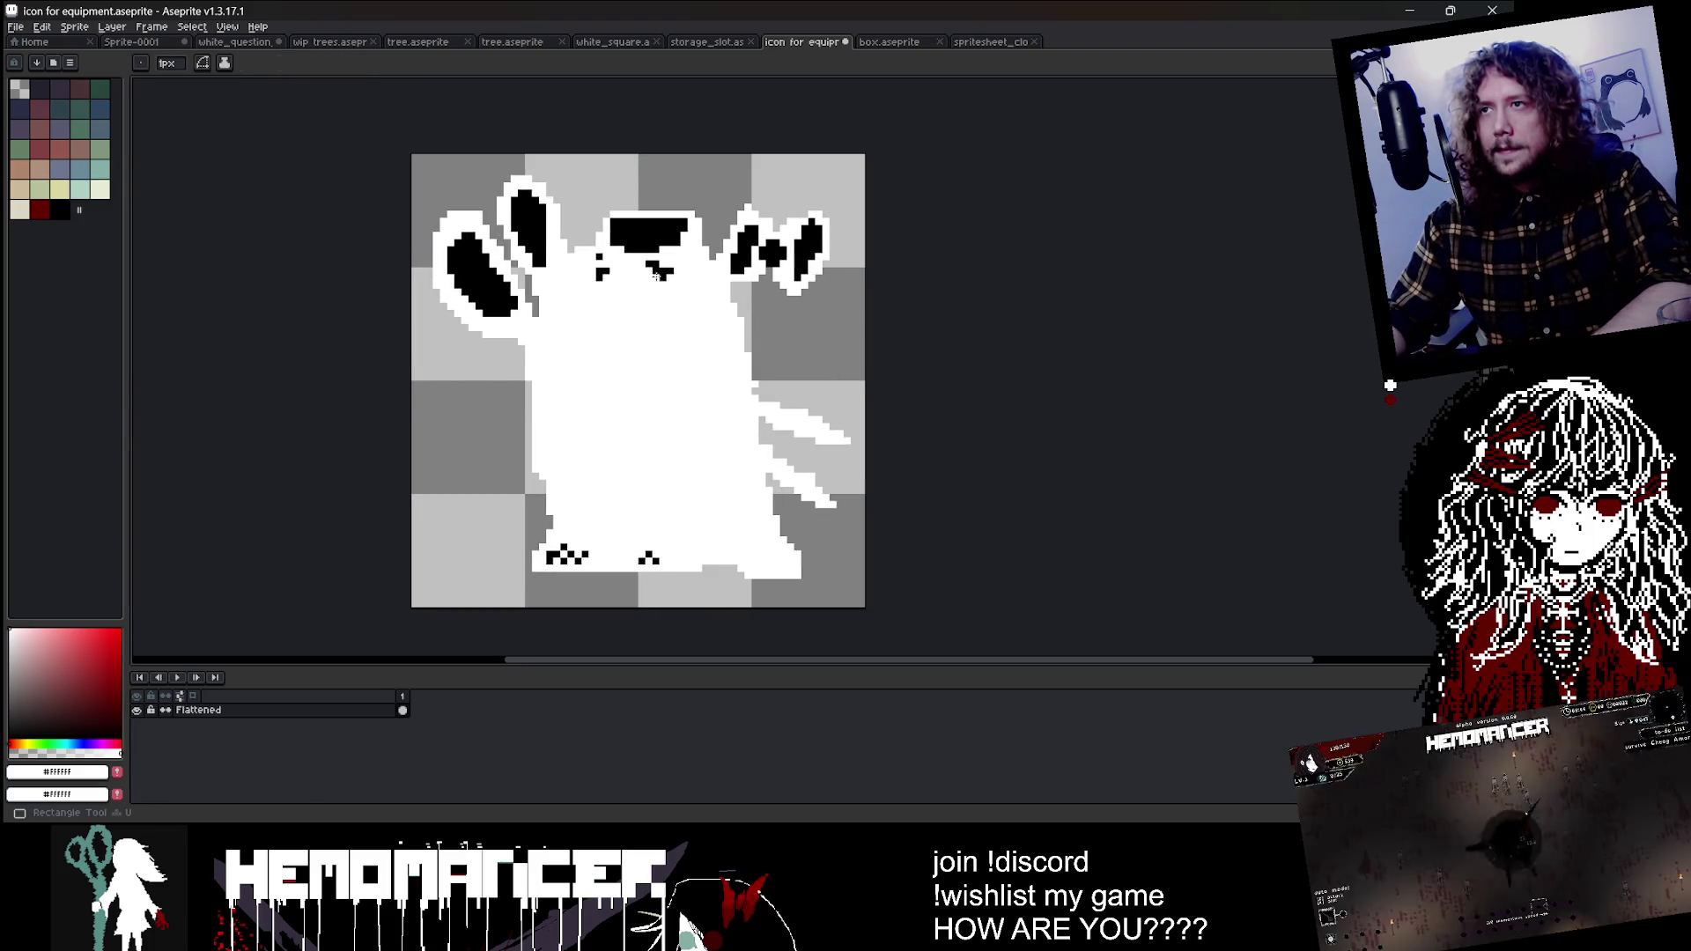
{"action": "left_click", "coordinate": [601, 270]}
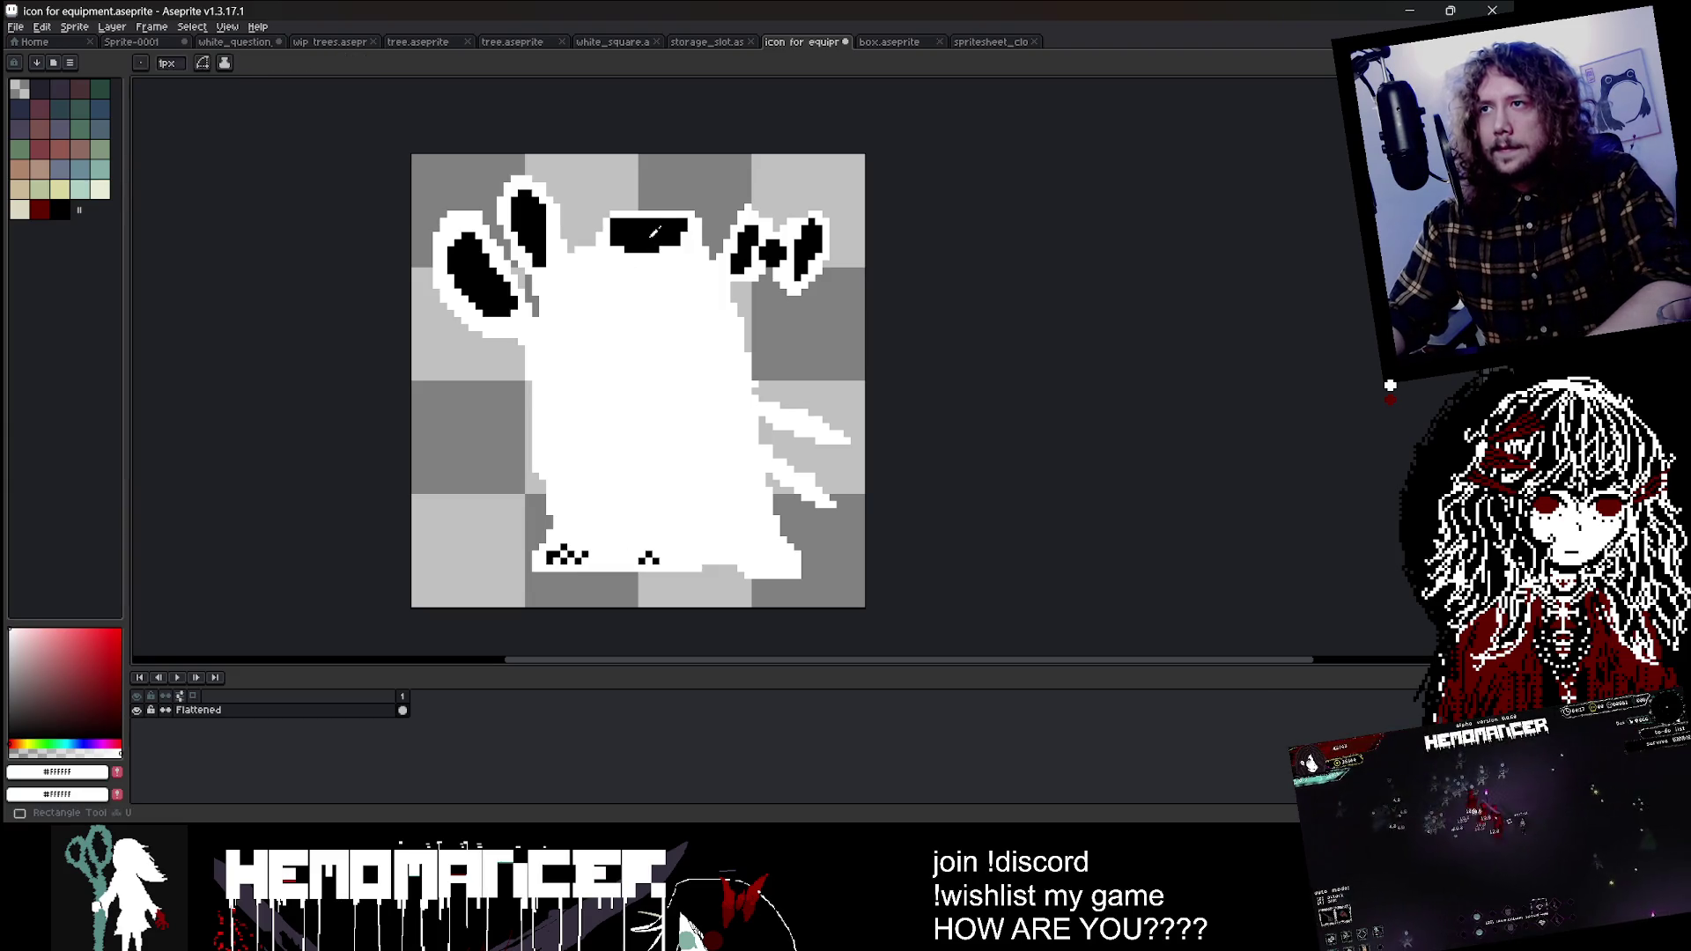
{"action": "key", "text": "b"}
{"action": "key", "text": "plus"}
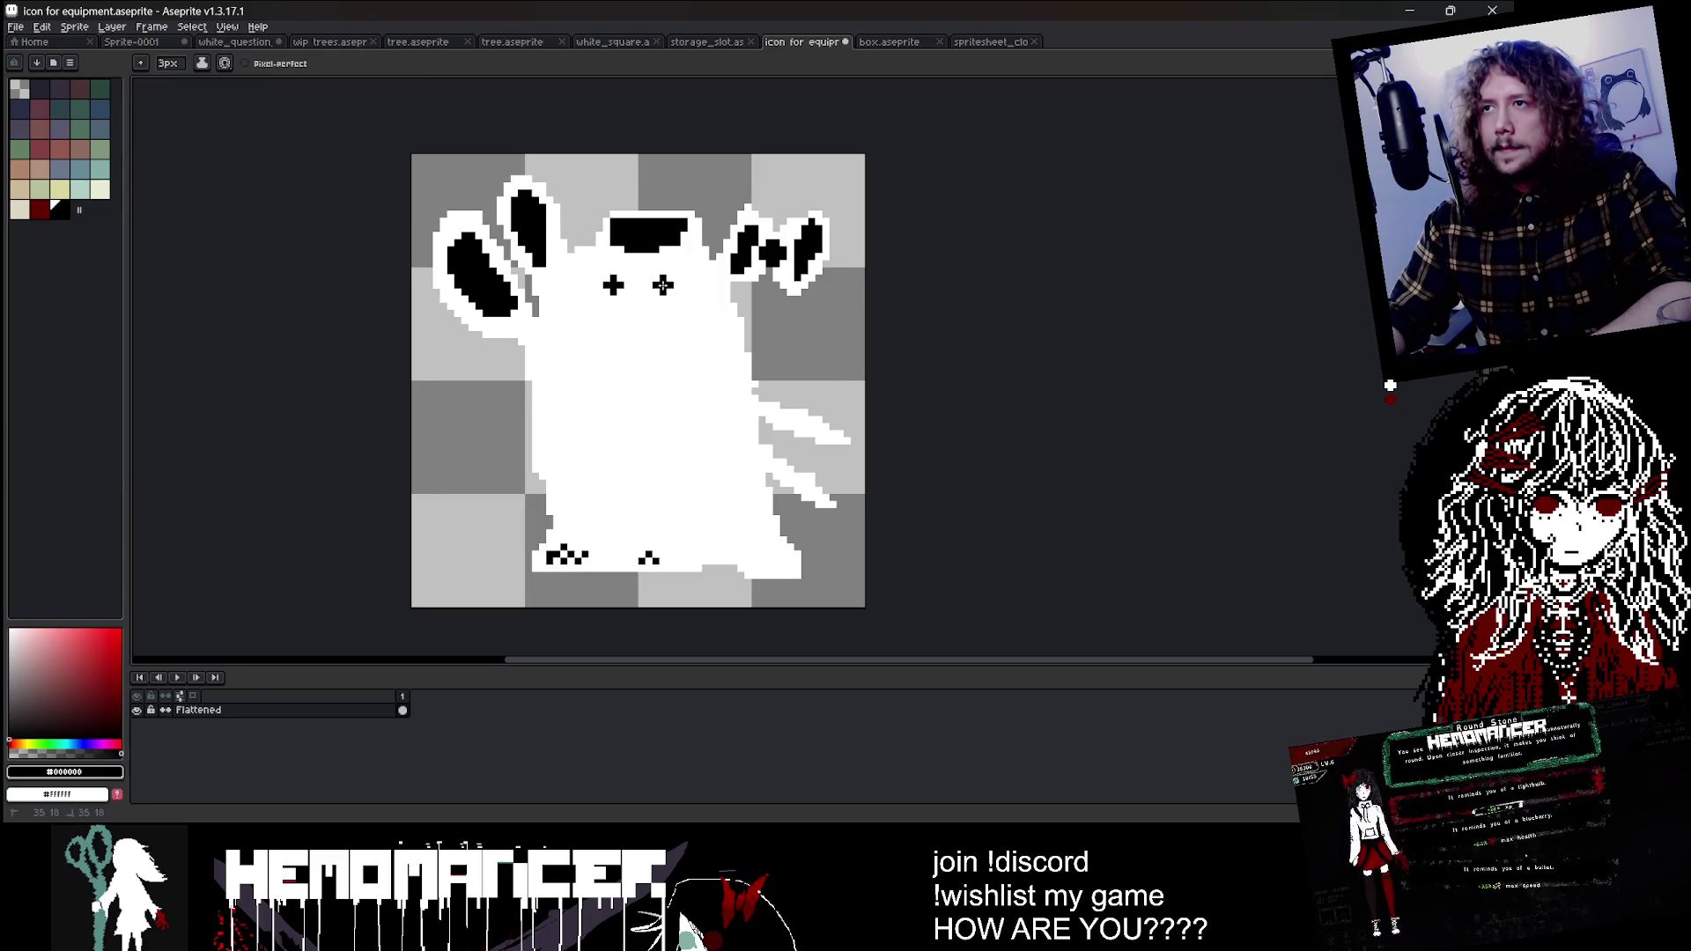
{"action": "left_click_drag", "start_coordinate": [670, 339], "coordinate": [652, 429]}
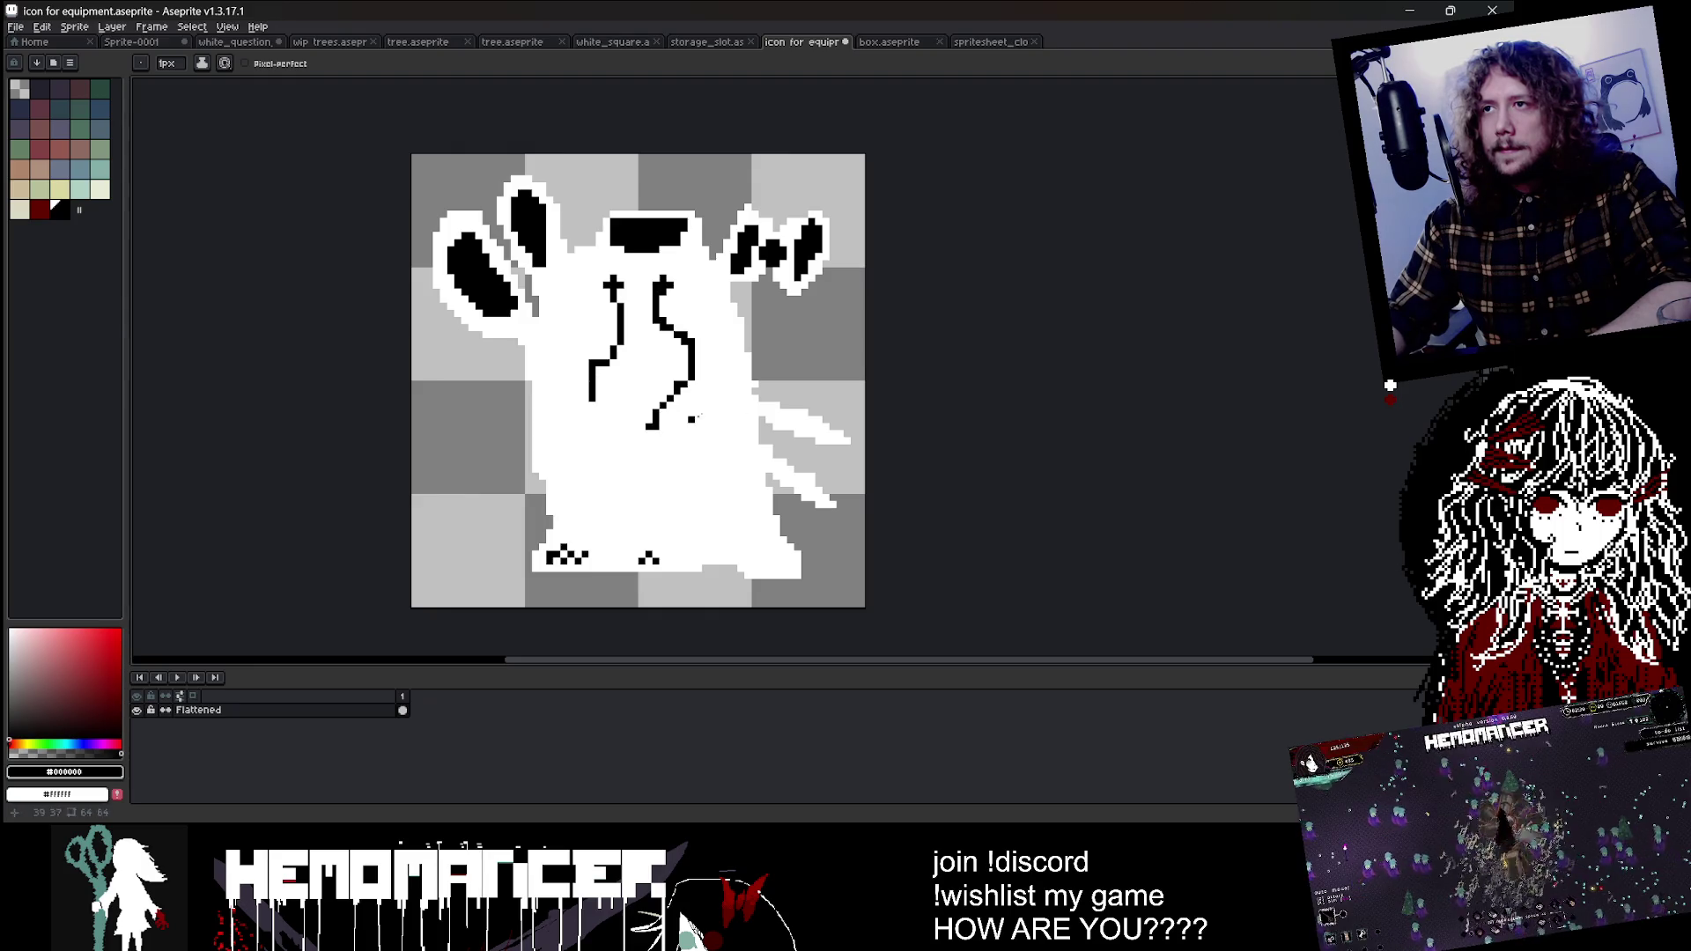
Step: Save the revised icon and preview it in Godot before returning to Aseprite
{"action": "key", "text": "ctrl+s"}
{"action": "key", "text": "alt+Tab"}
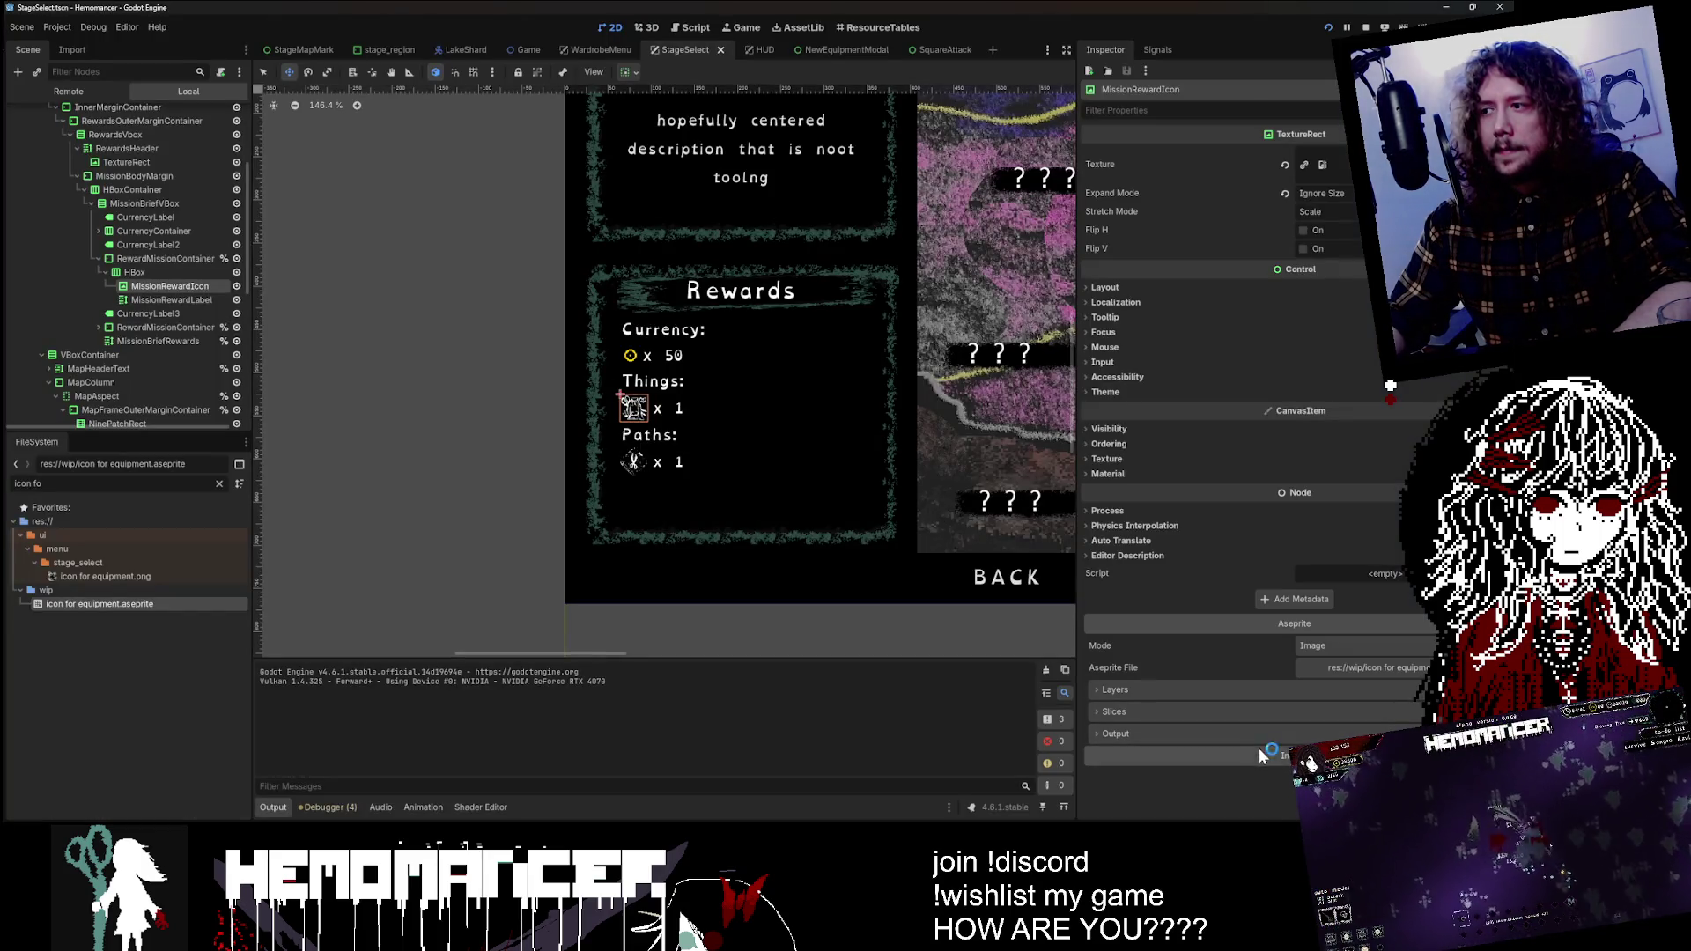
{"action": "scroll", "coordinate": [659, 407], "scroll_direction": "up", "scroll_amount": 5}
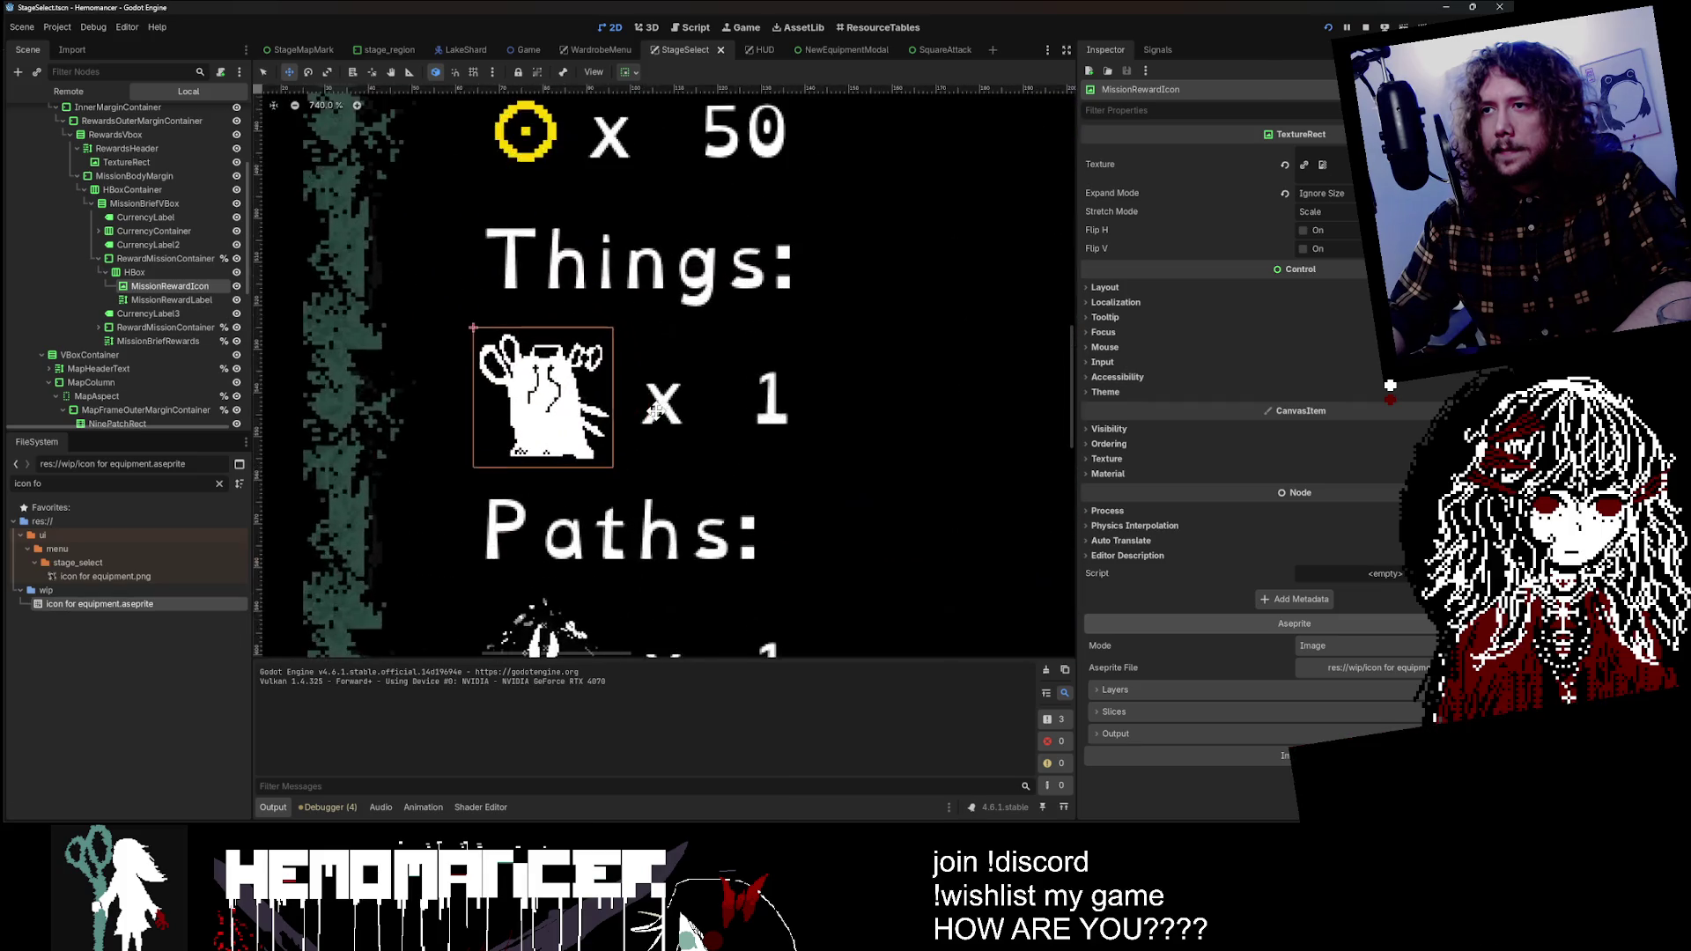
{"action": "scroll", "coordinate": [656, 409], "scroll_direction": "down", "scroll_amount": 1}
{"action": "key", "text": "alt+Tab"}
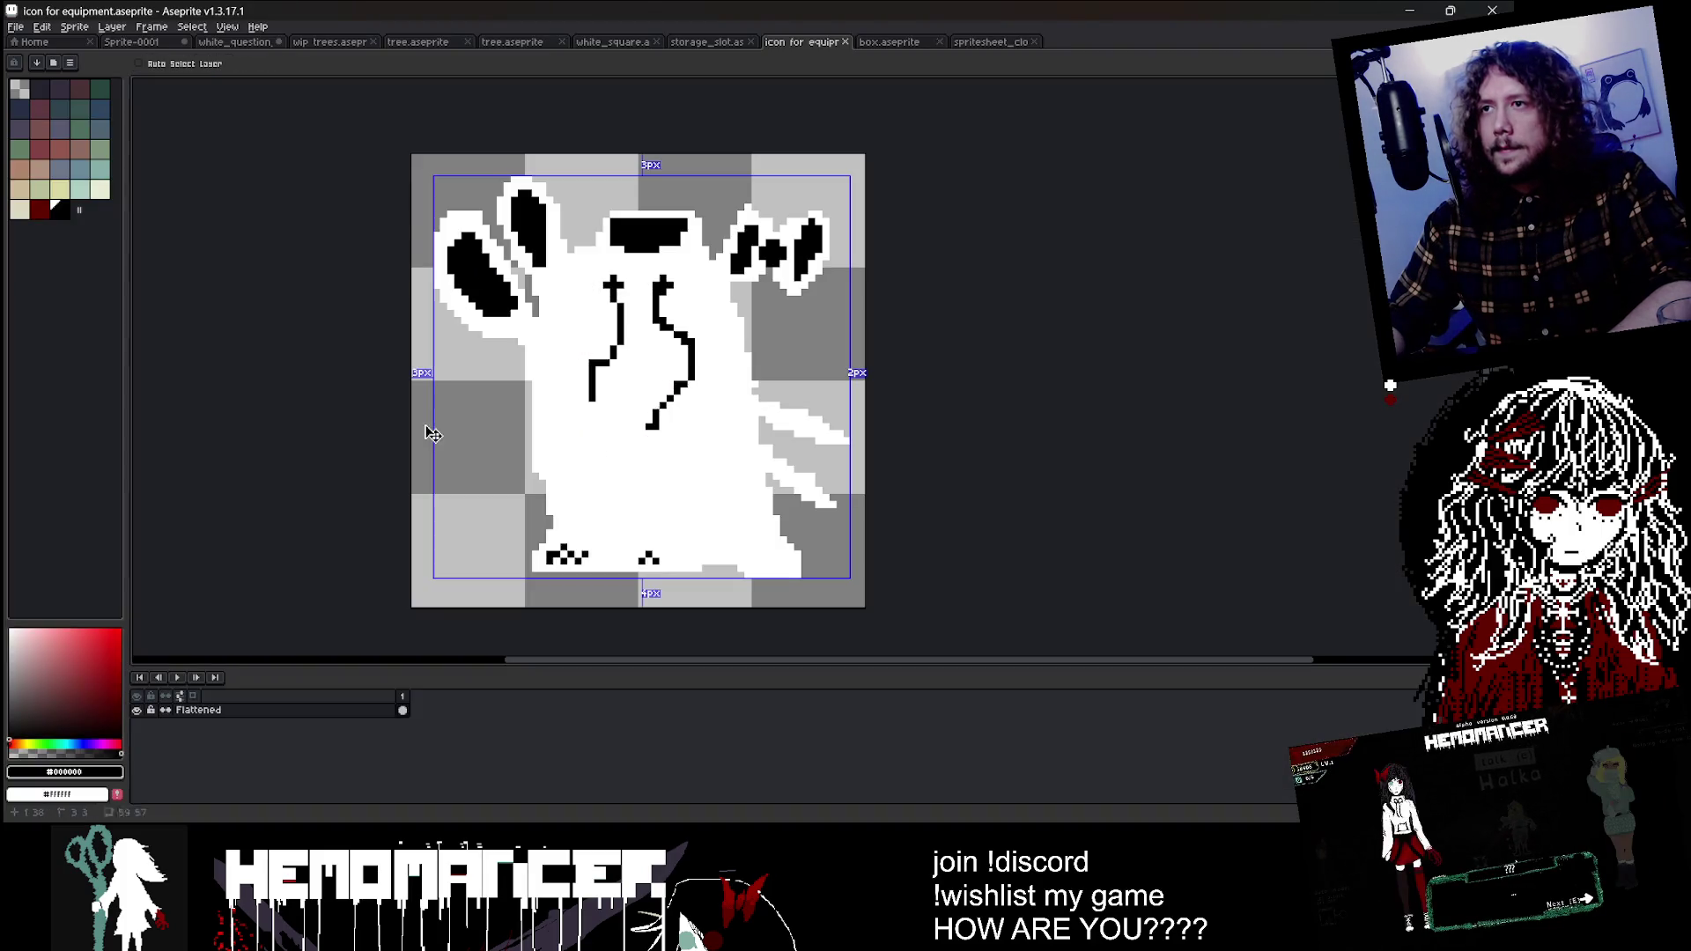
Step: Undo back to the detailed black hoodie and close Aseprite
{"action": "key", "text": "ctrl+z"}
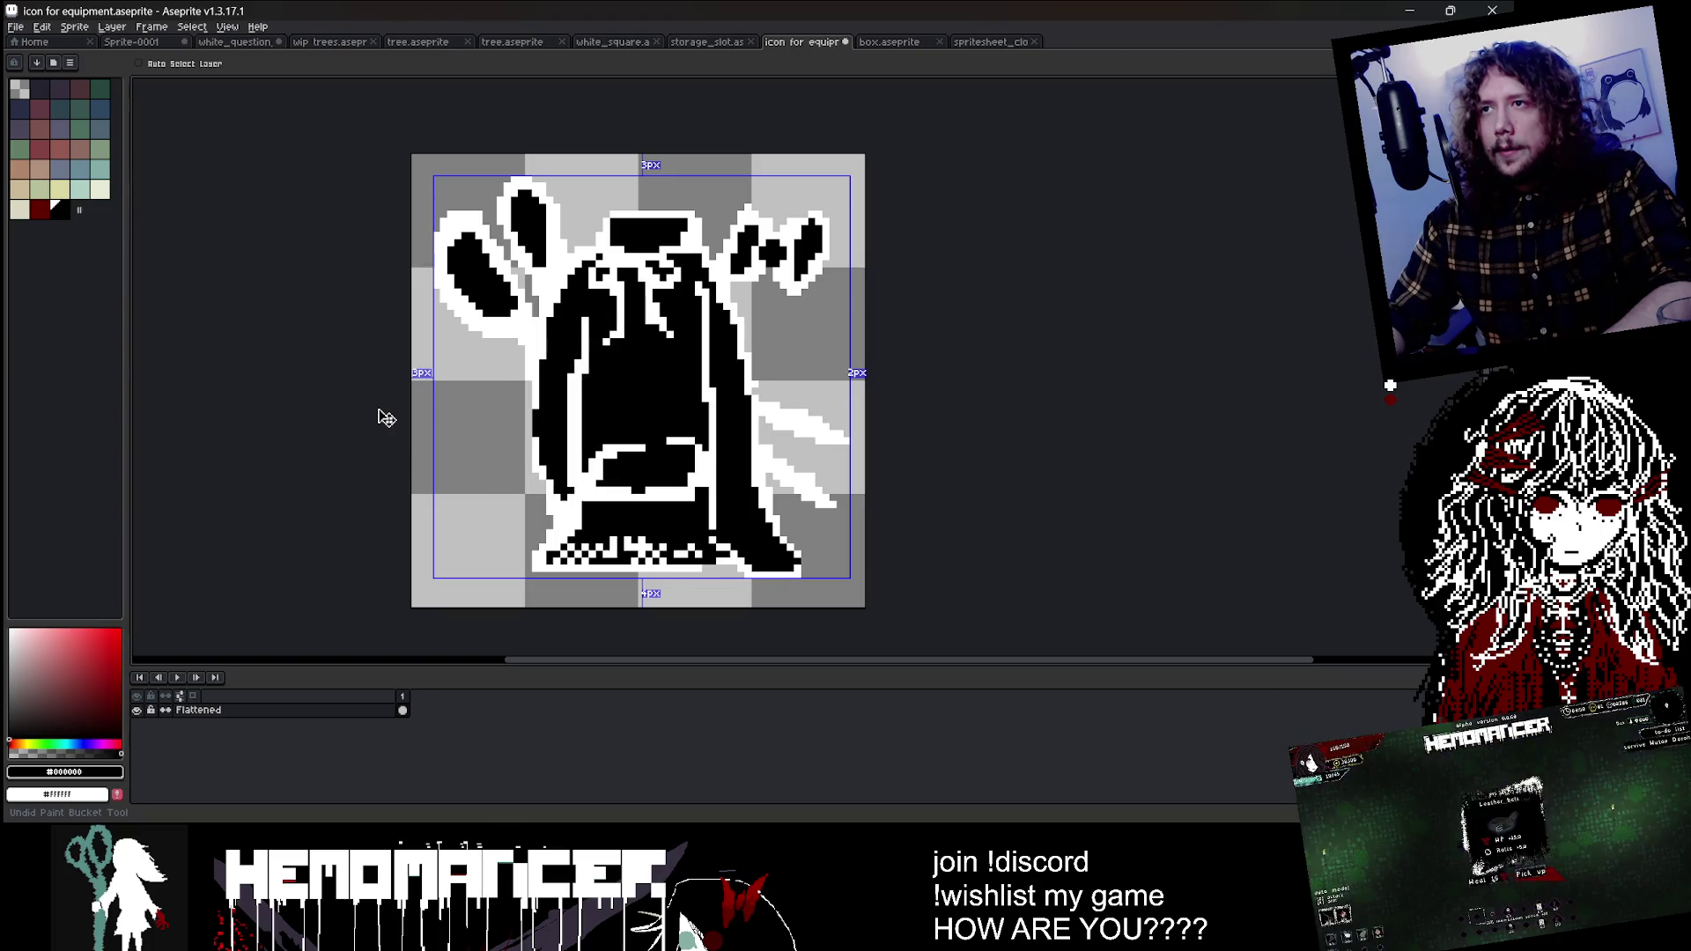
{"action": "key", "text": "ctrl+z"}
{"action": "key", "text": "ctrl+z"}
{"action": "left_click", "coordinate": [1487, 9]}
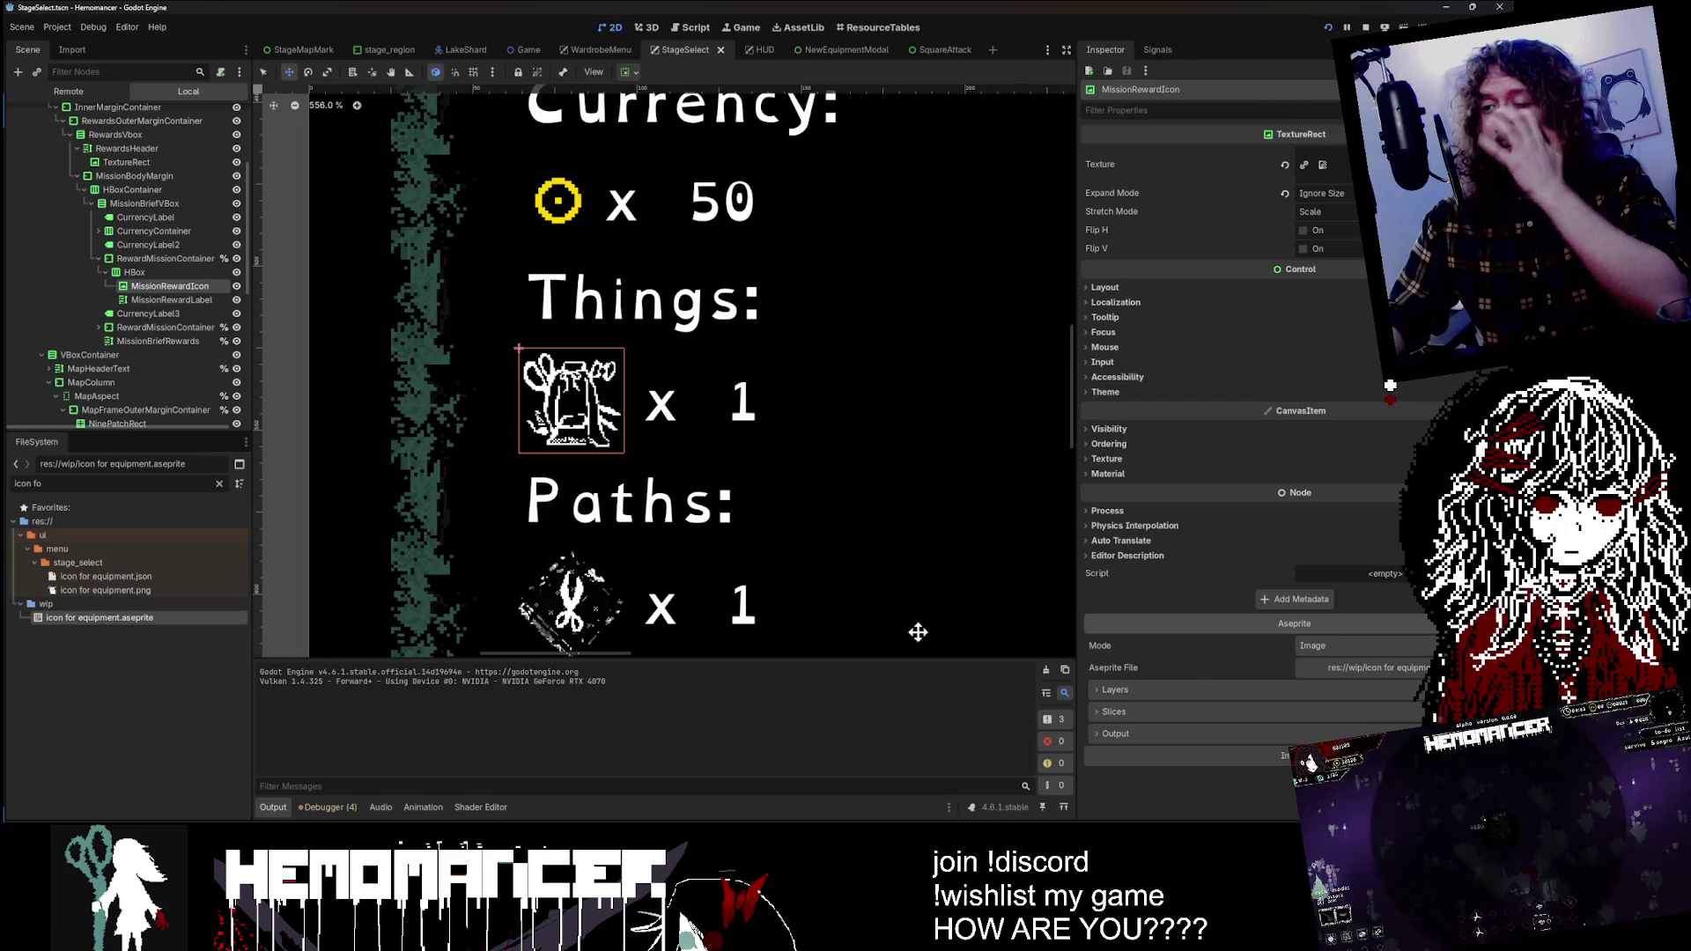
Step: Switch to the running game and use the Wardrobe equipment menu, then close it
{"action": "left_click", "coordinate": [895, 779]}
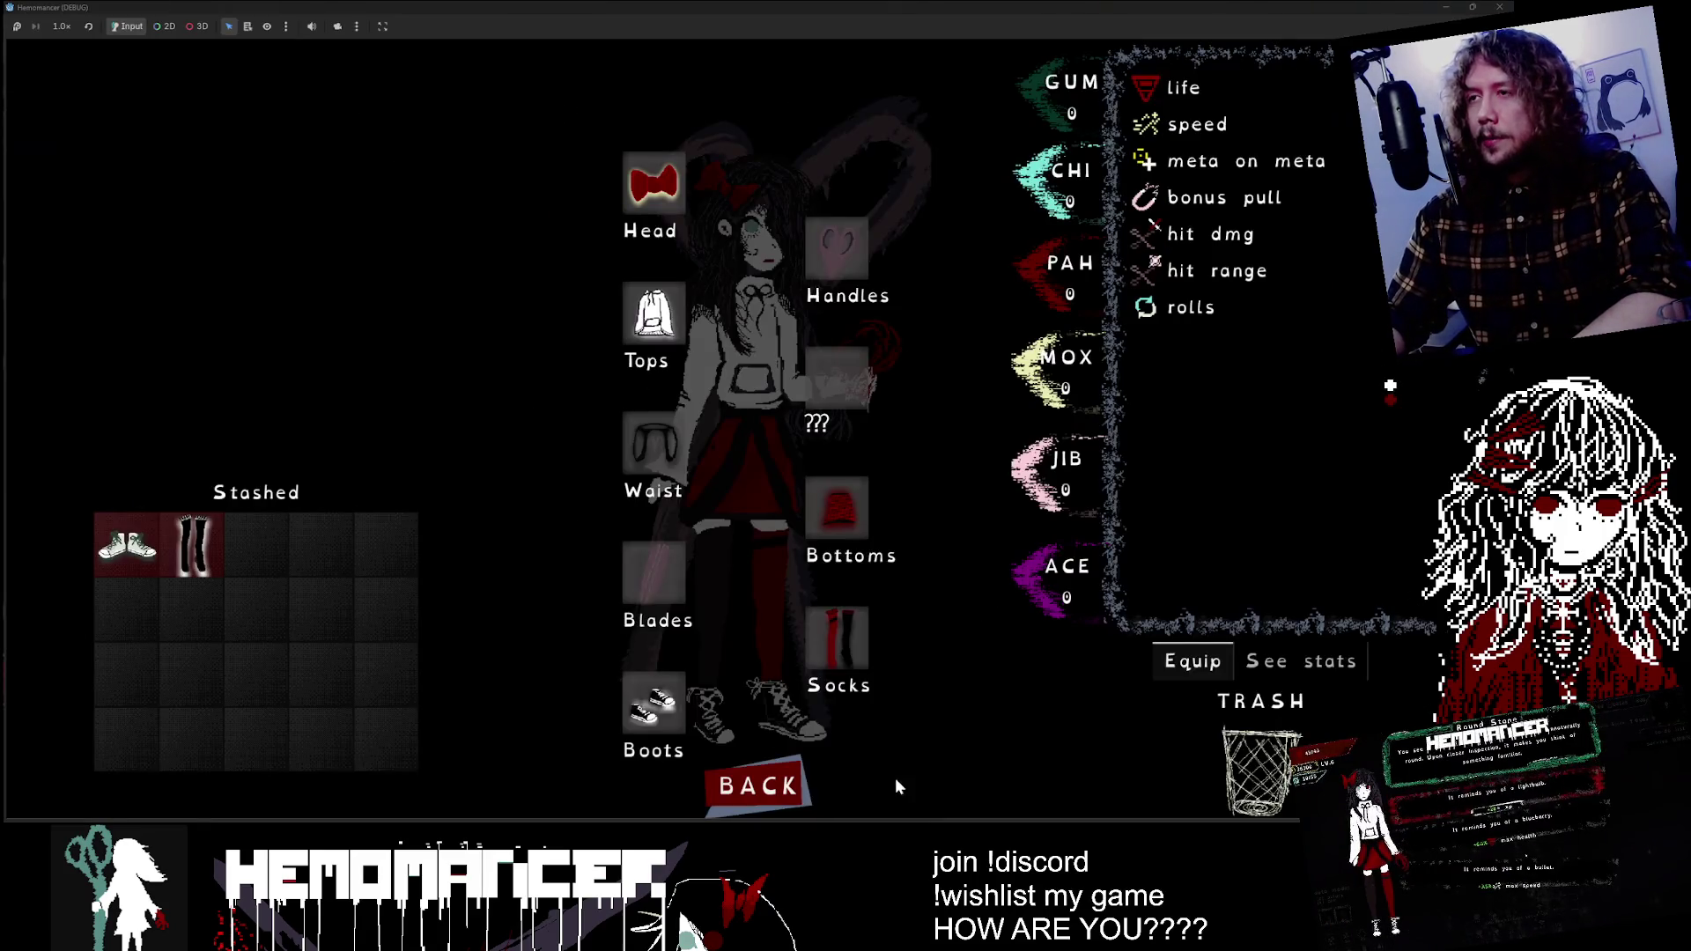
{"action": "key", "text": "Escape"}
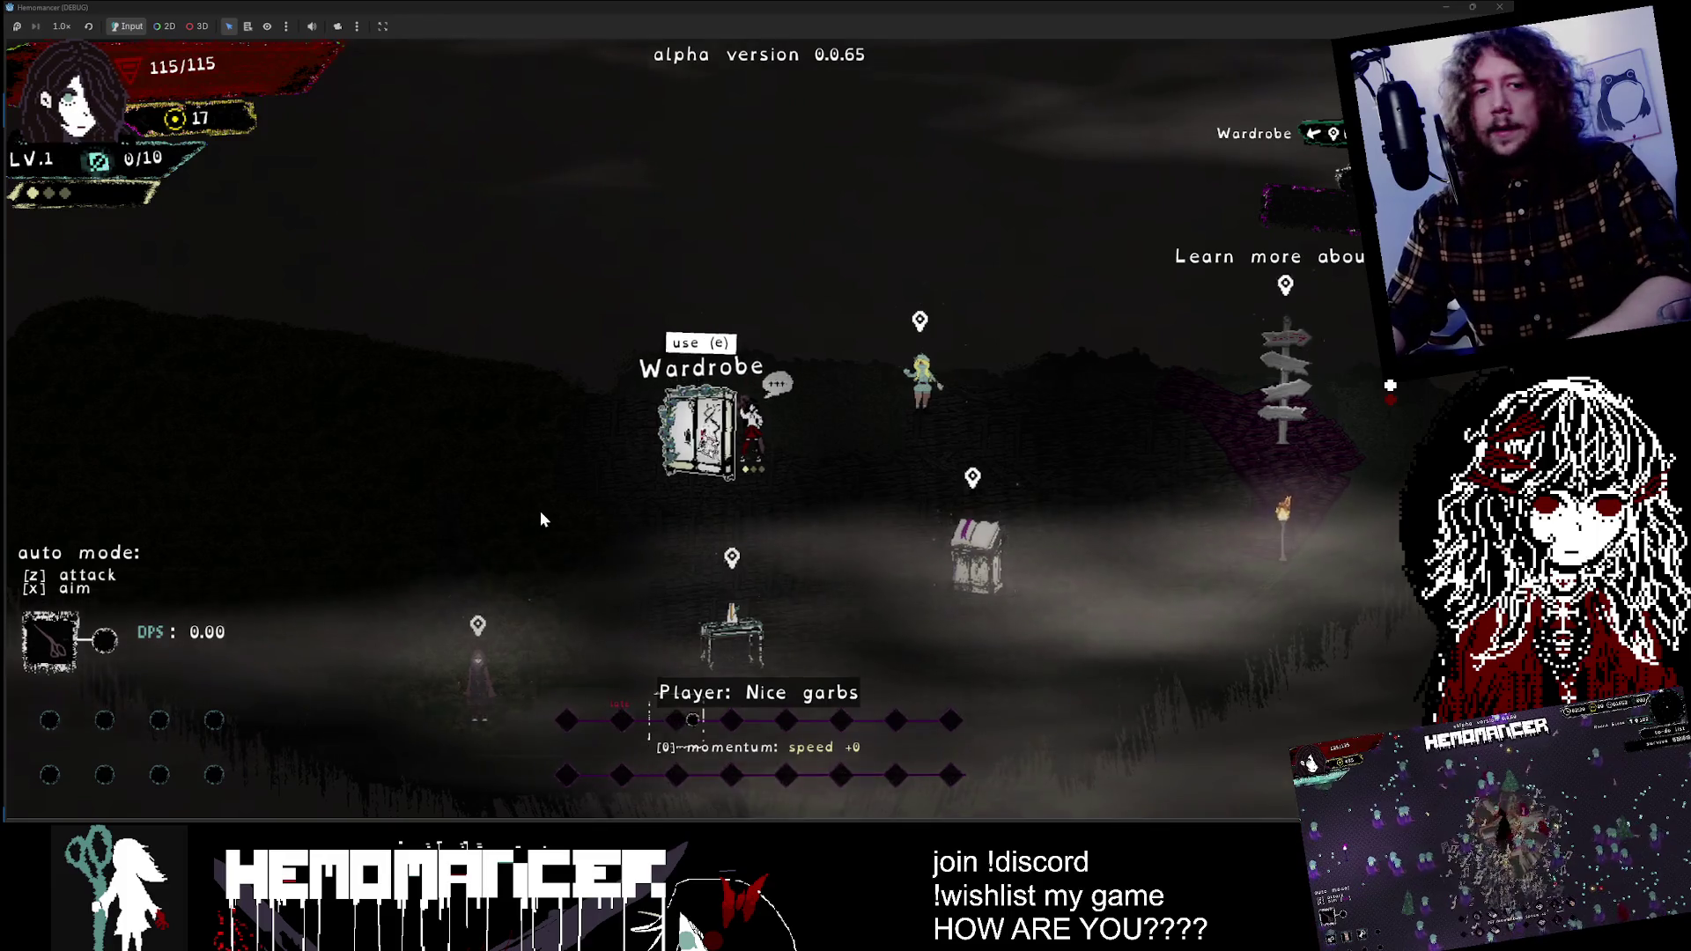
{"action": "key", "text": "e"}
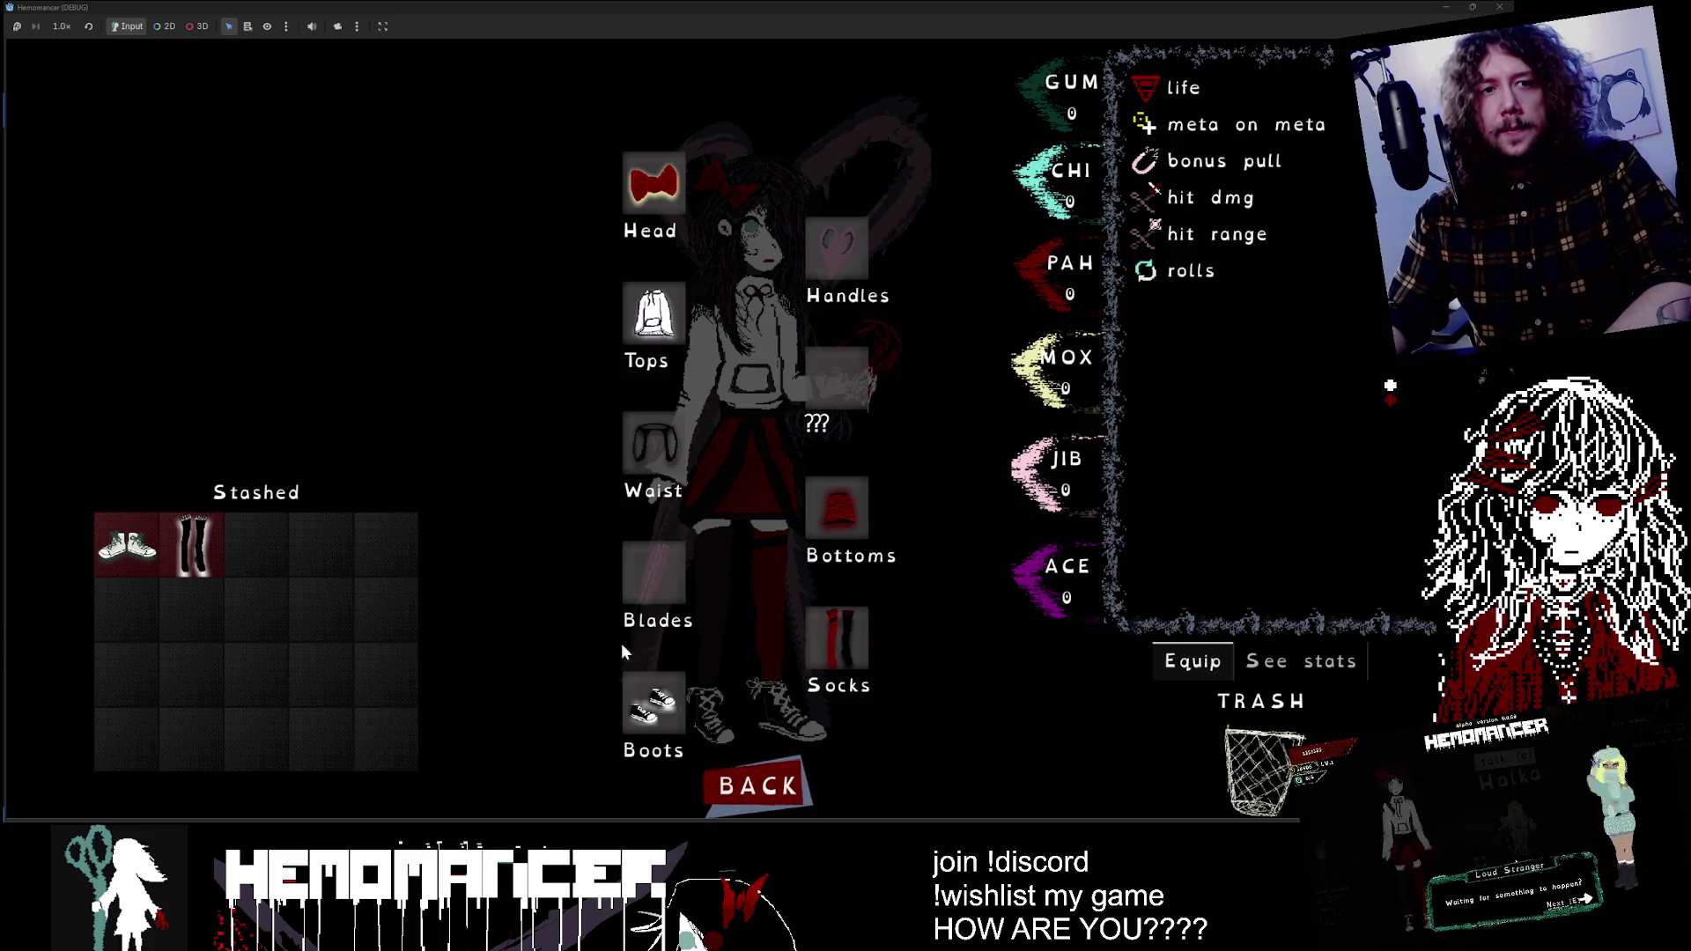
{"action": "left_click", "coordinate": [751, 787]}
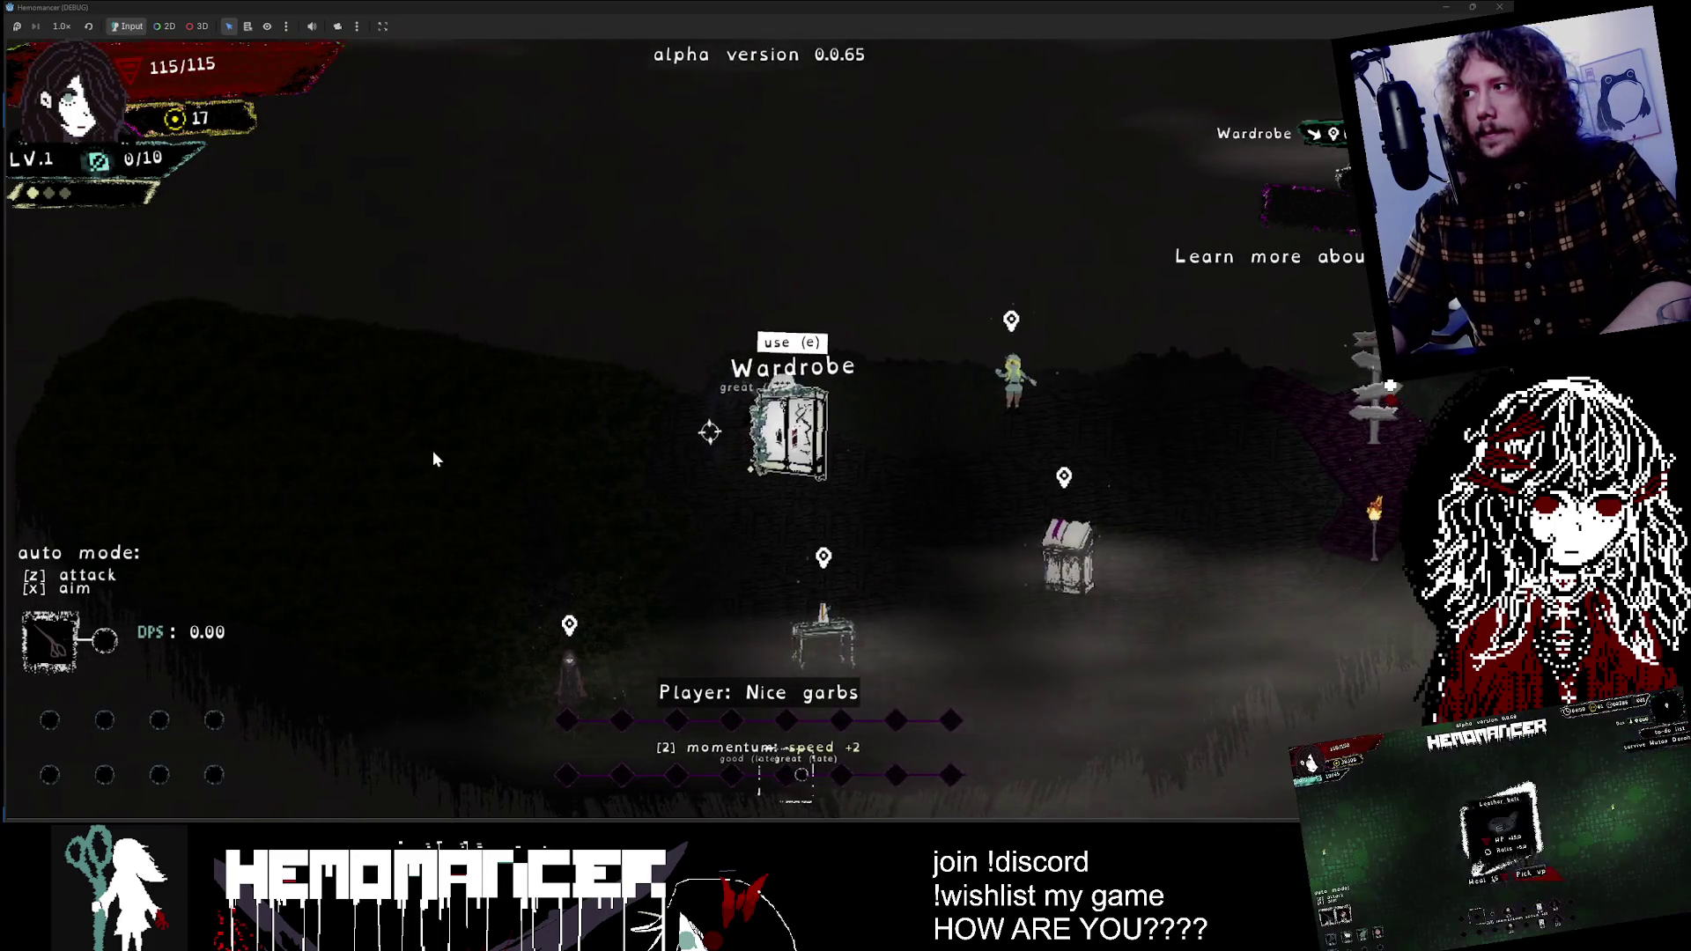
Step: Walk right to the Signpole, open the World Map, and cycle packages to Training
{"action": "key", "text": "Right"}
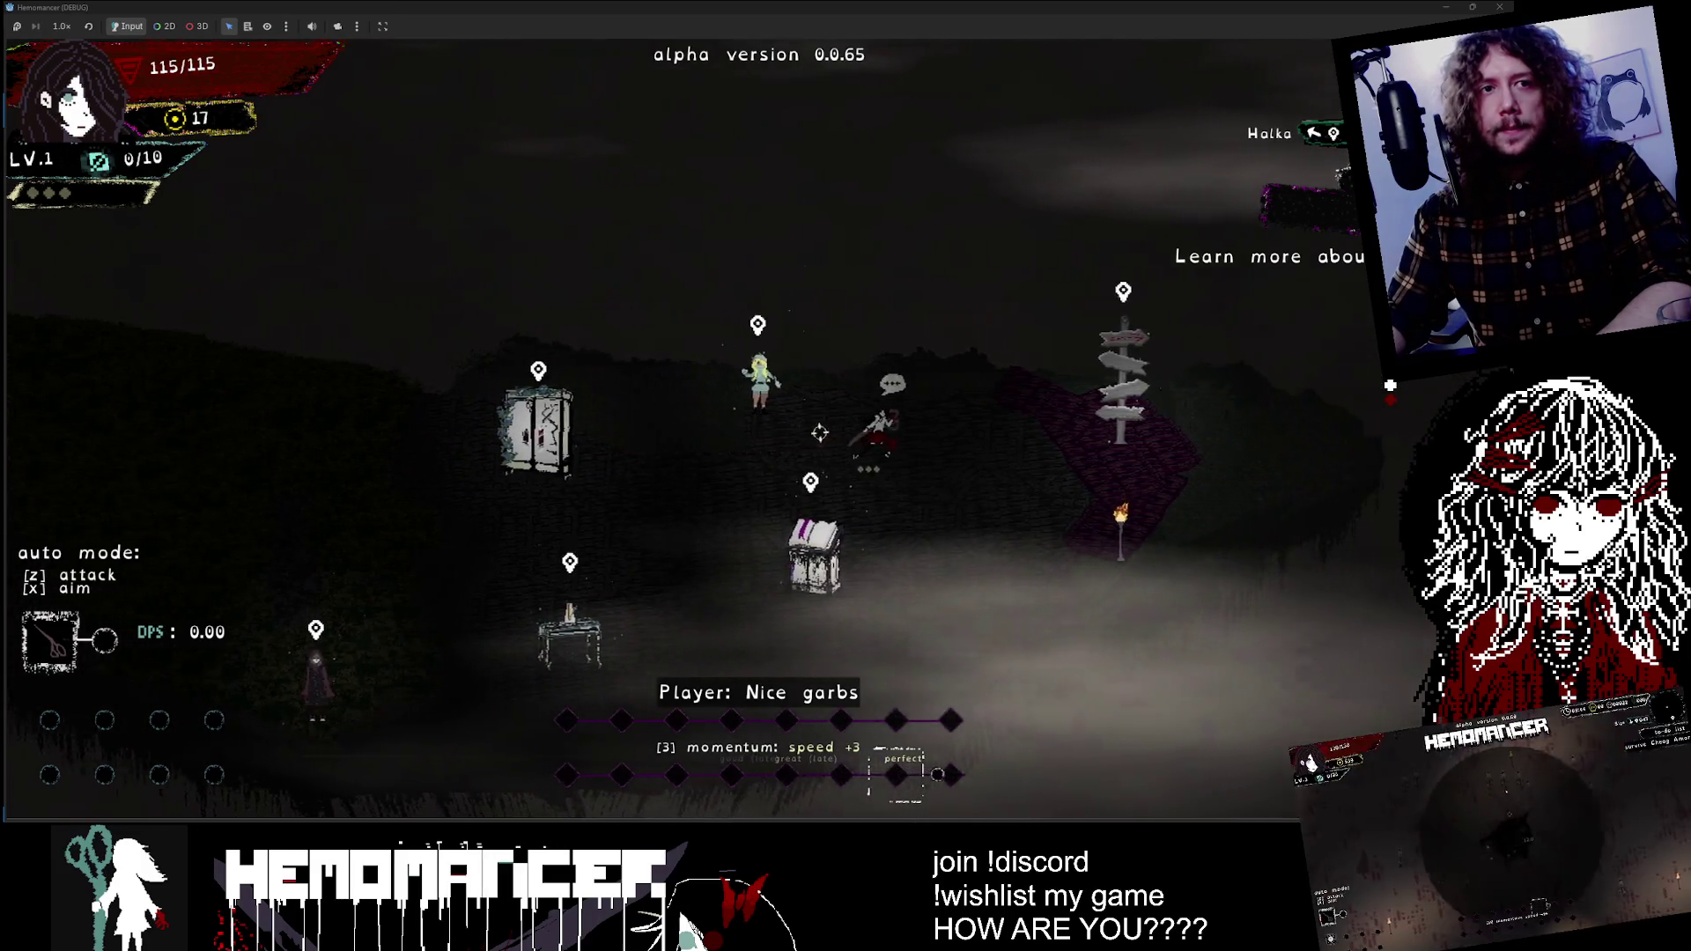
{"action": "key", "text": "Right"}
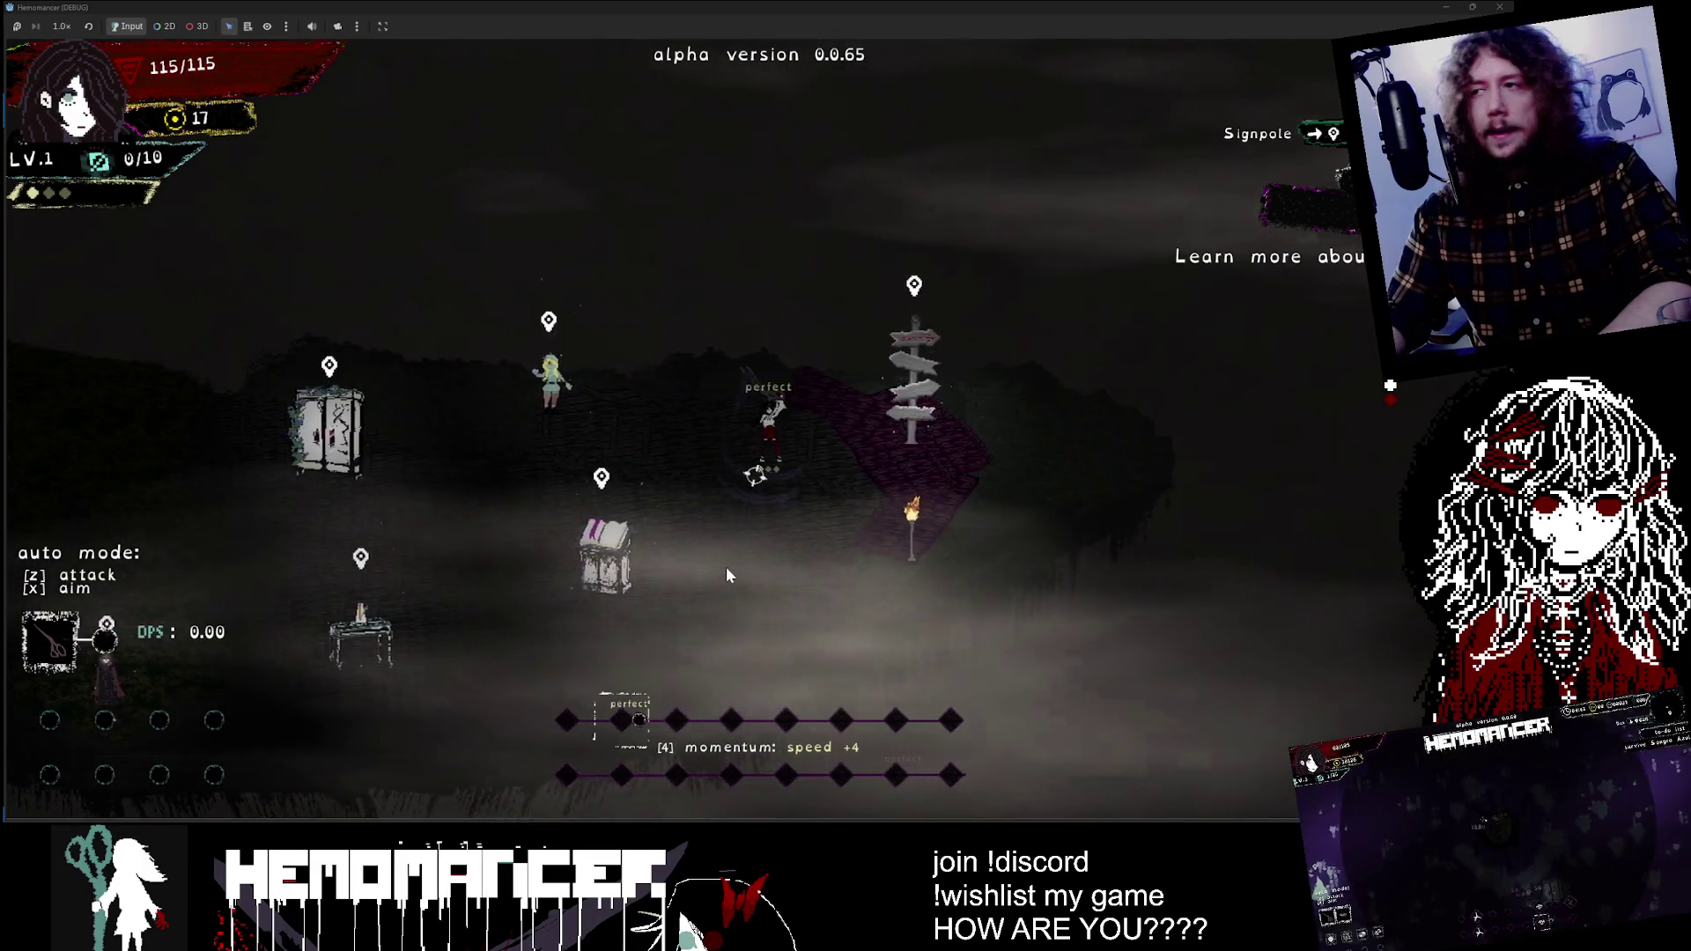
{"action": "key", "text": "e"}
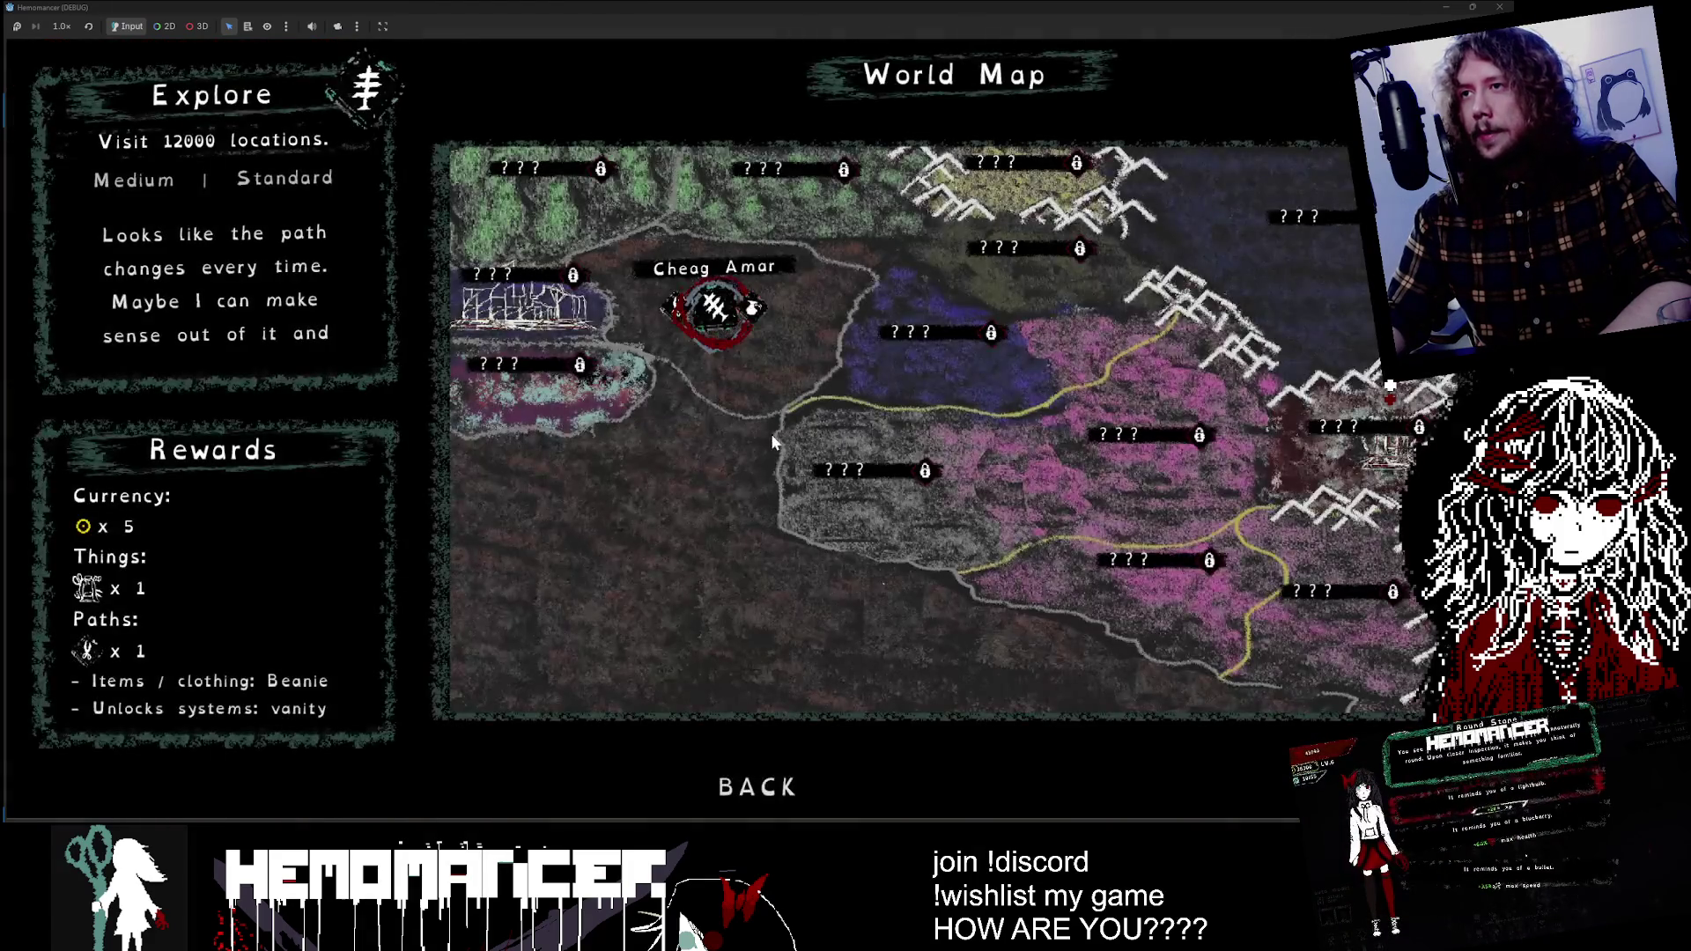
{"action": "key", "text": "Right"}
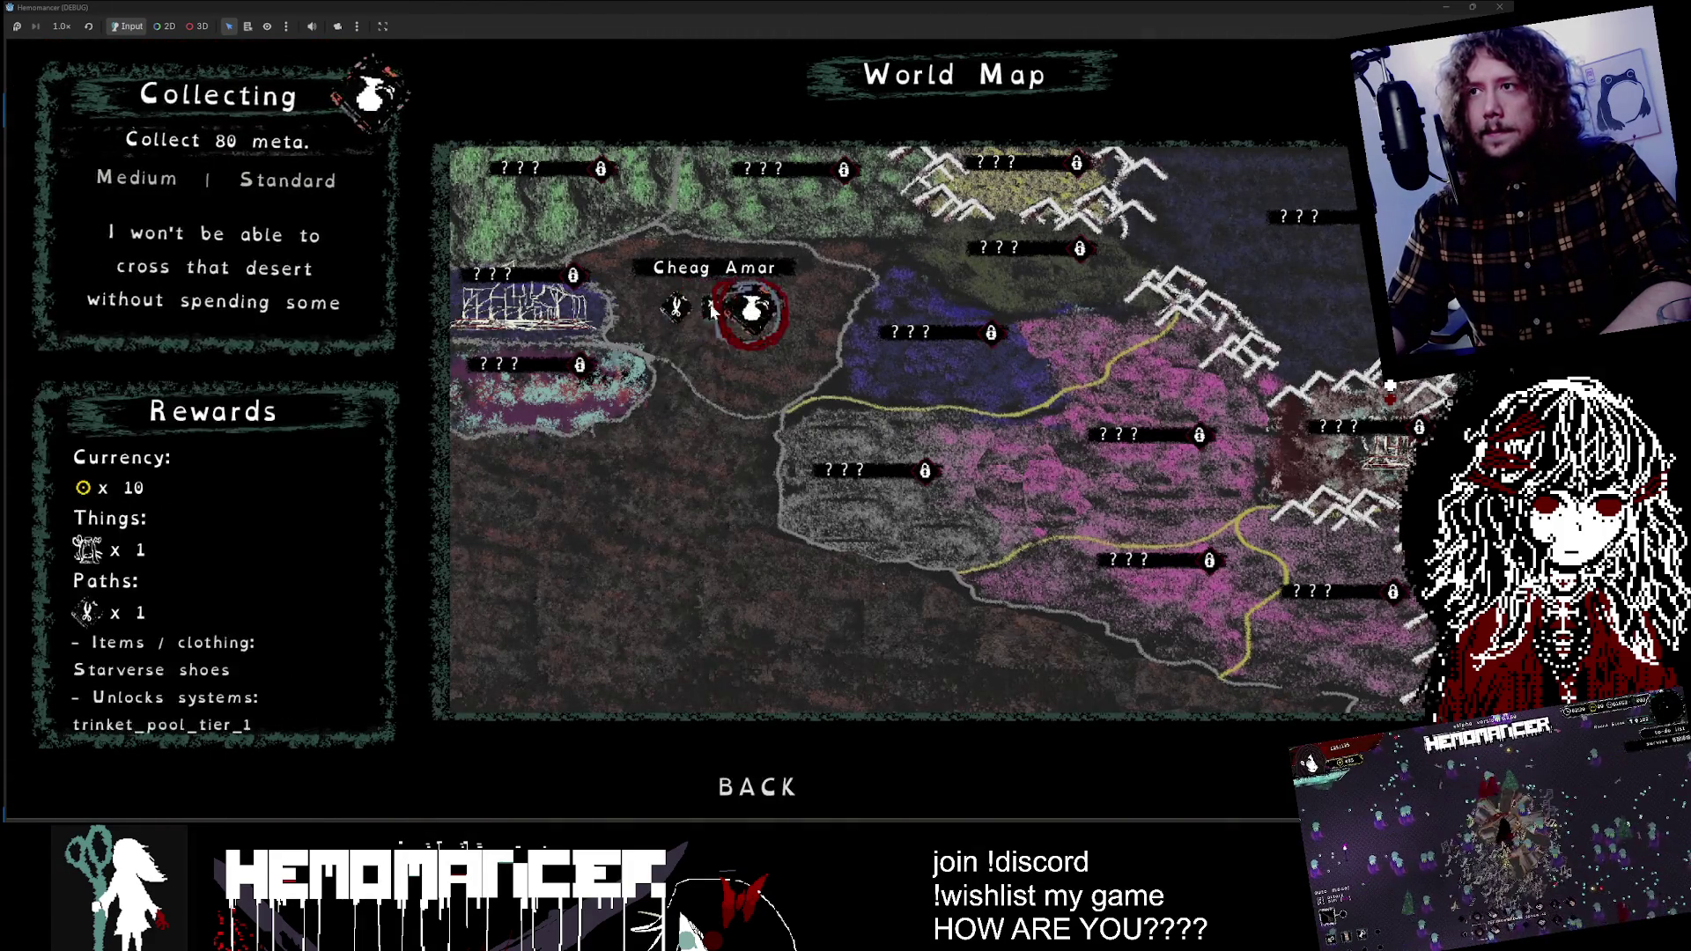
{"action": "key", "text": "Right"}
{"action": "key", "text": "Left"}
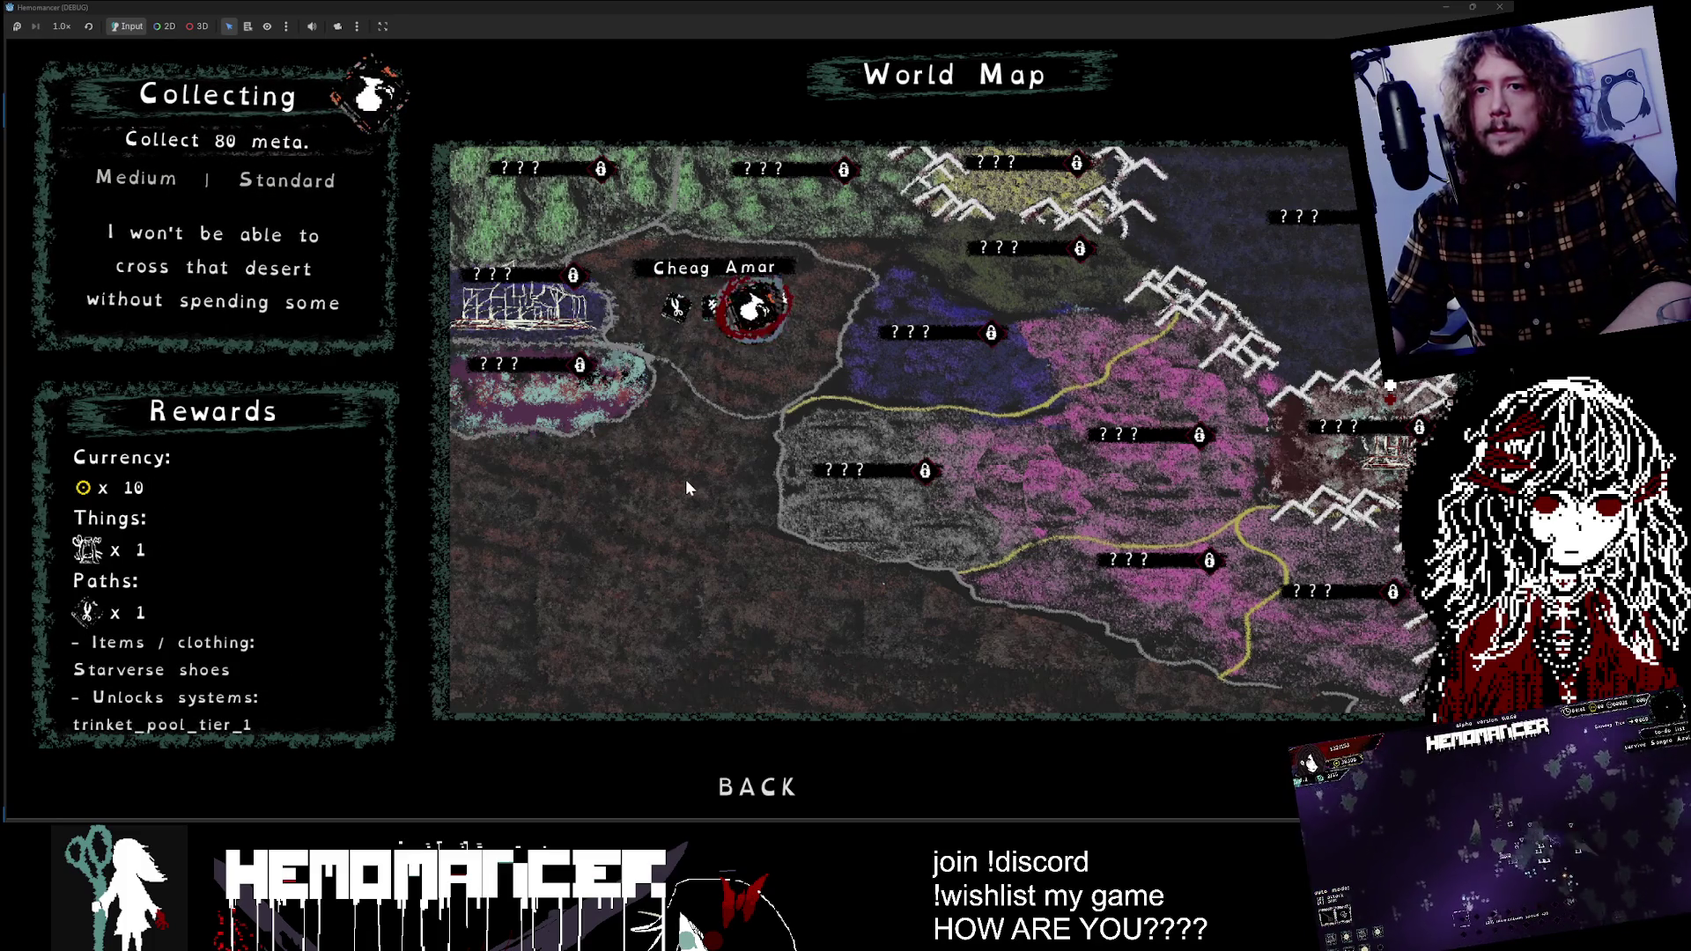
{"action": "key", "text": "Right"}
{"action": "key", "text": "Right"}
{"action": "key", "text": "Right"}
{"action": "key", "text": "Right"}
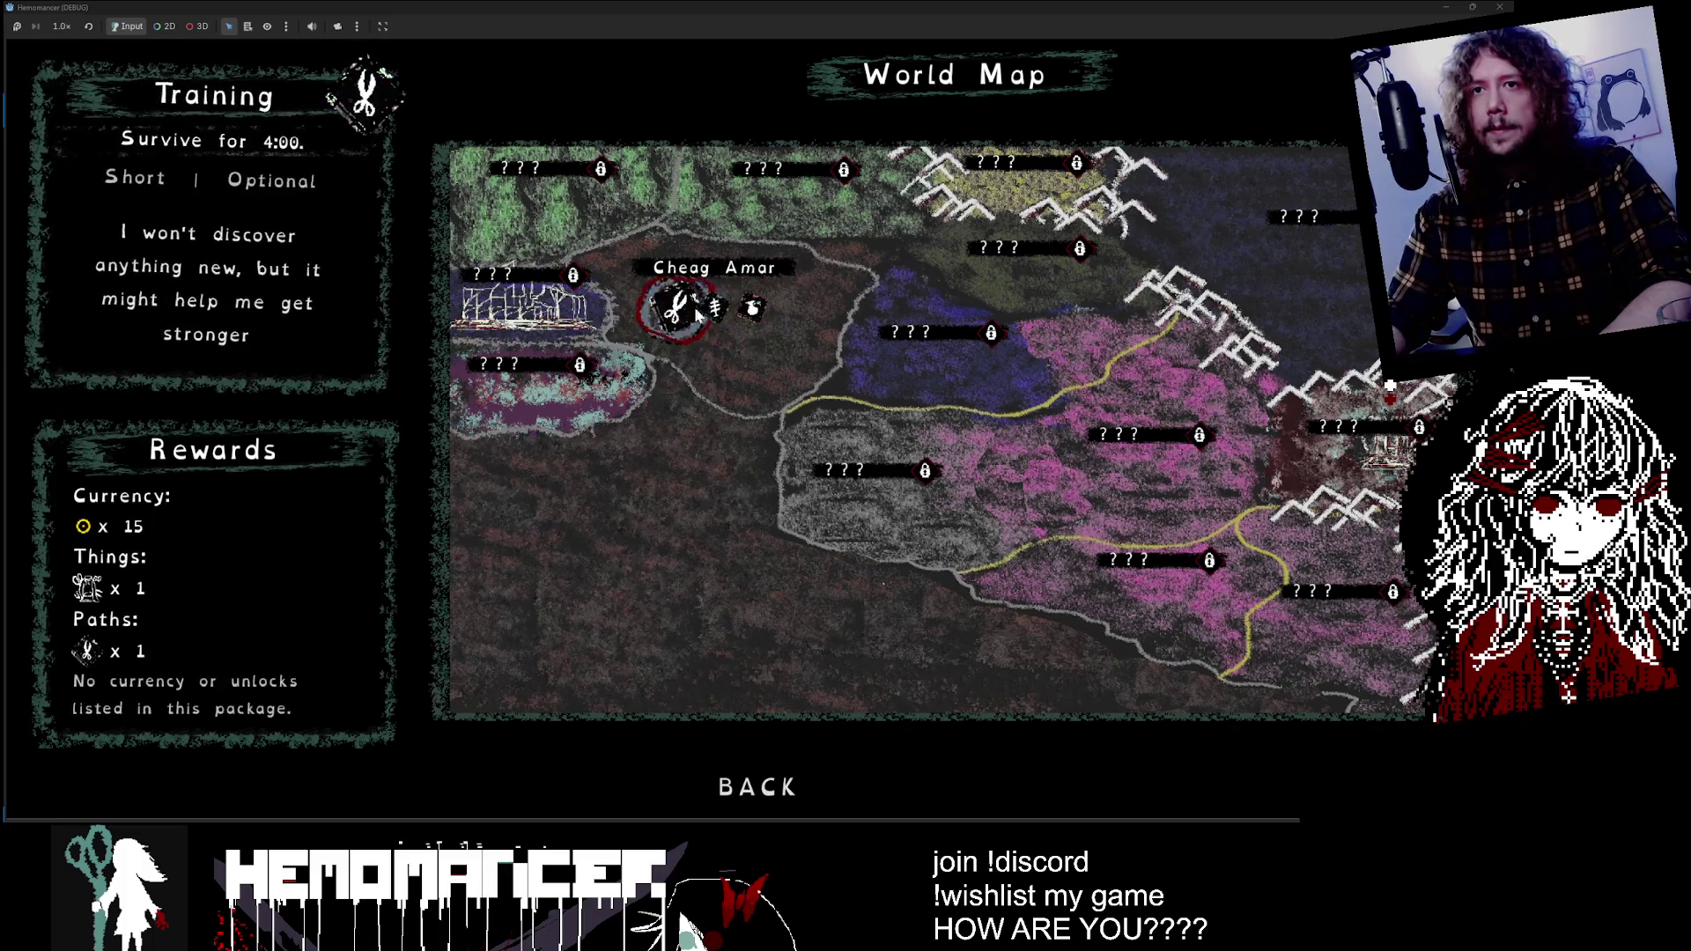
{"action": "key", "text": "Left"}
{"action": "key", "text": "Right"}
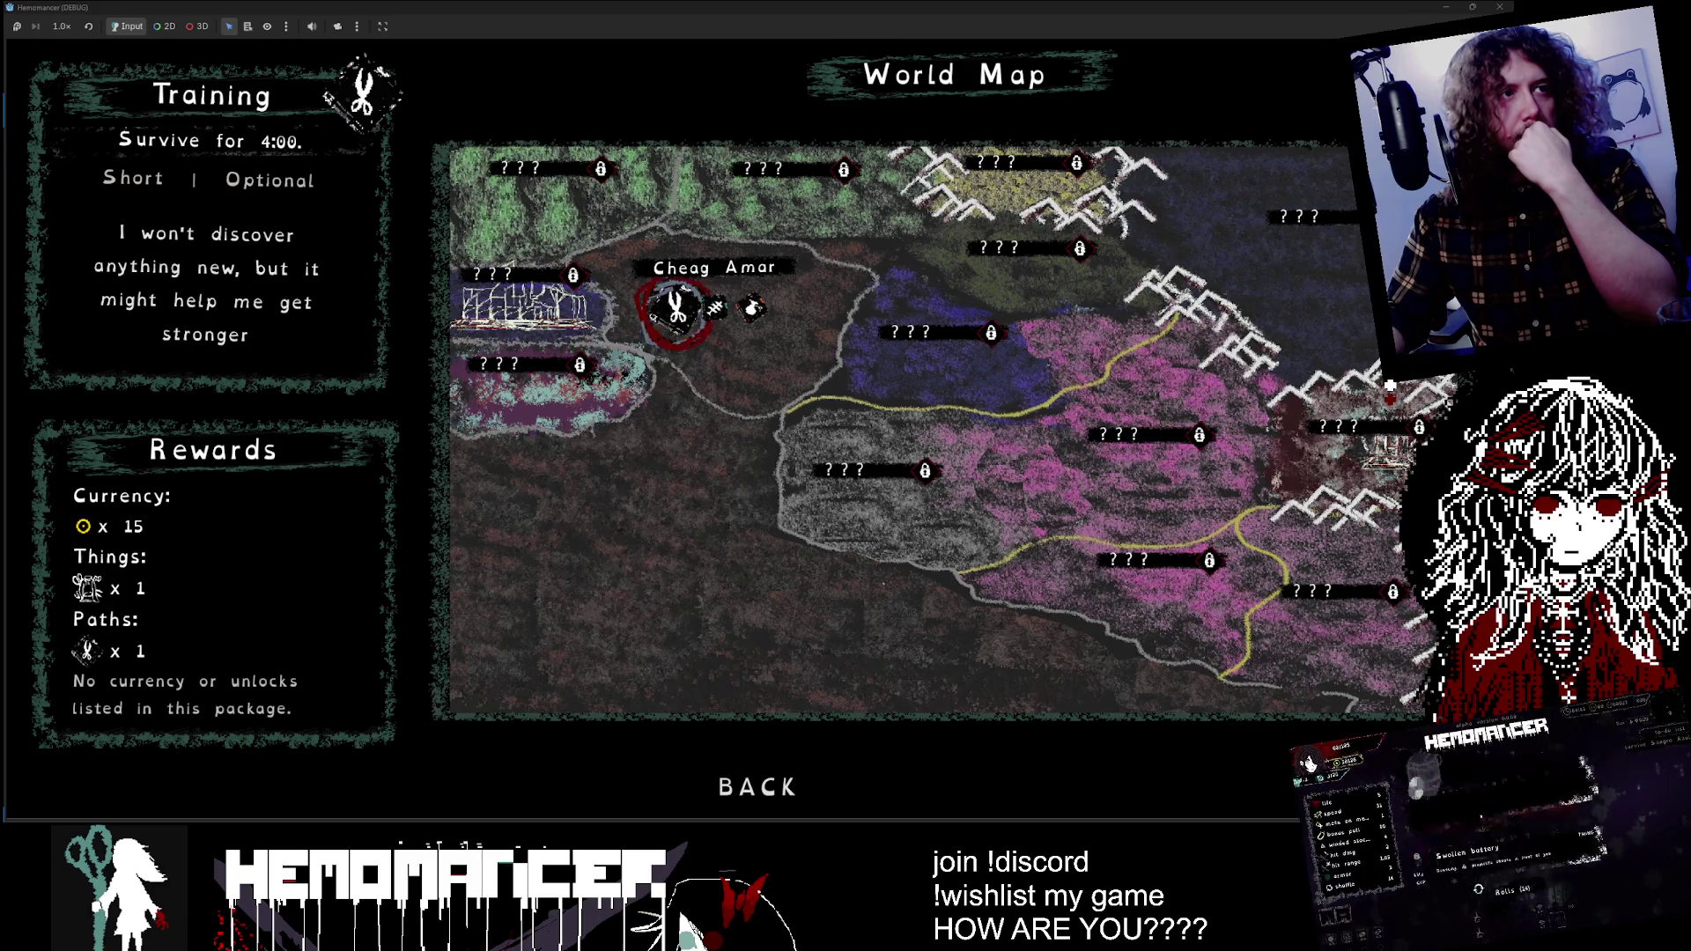
{"action": "left_click_drag", "start_coordinate": [772, 273], "coordinate": [490, 113]}
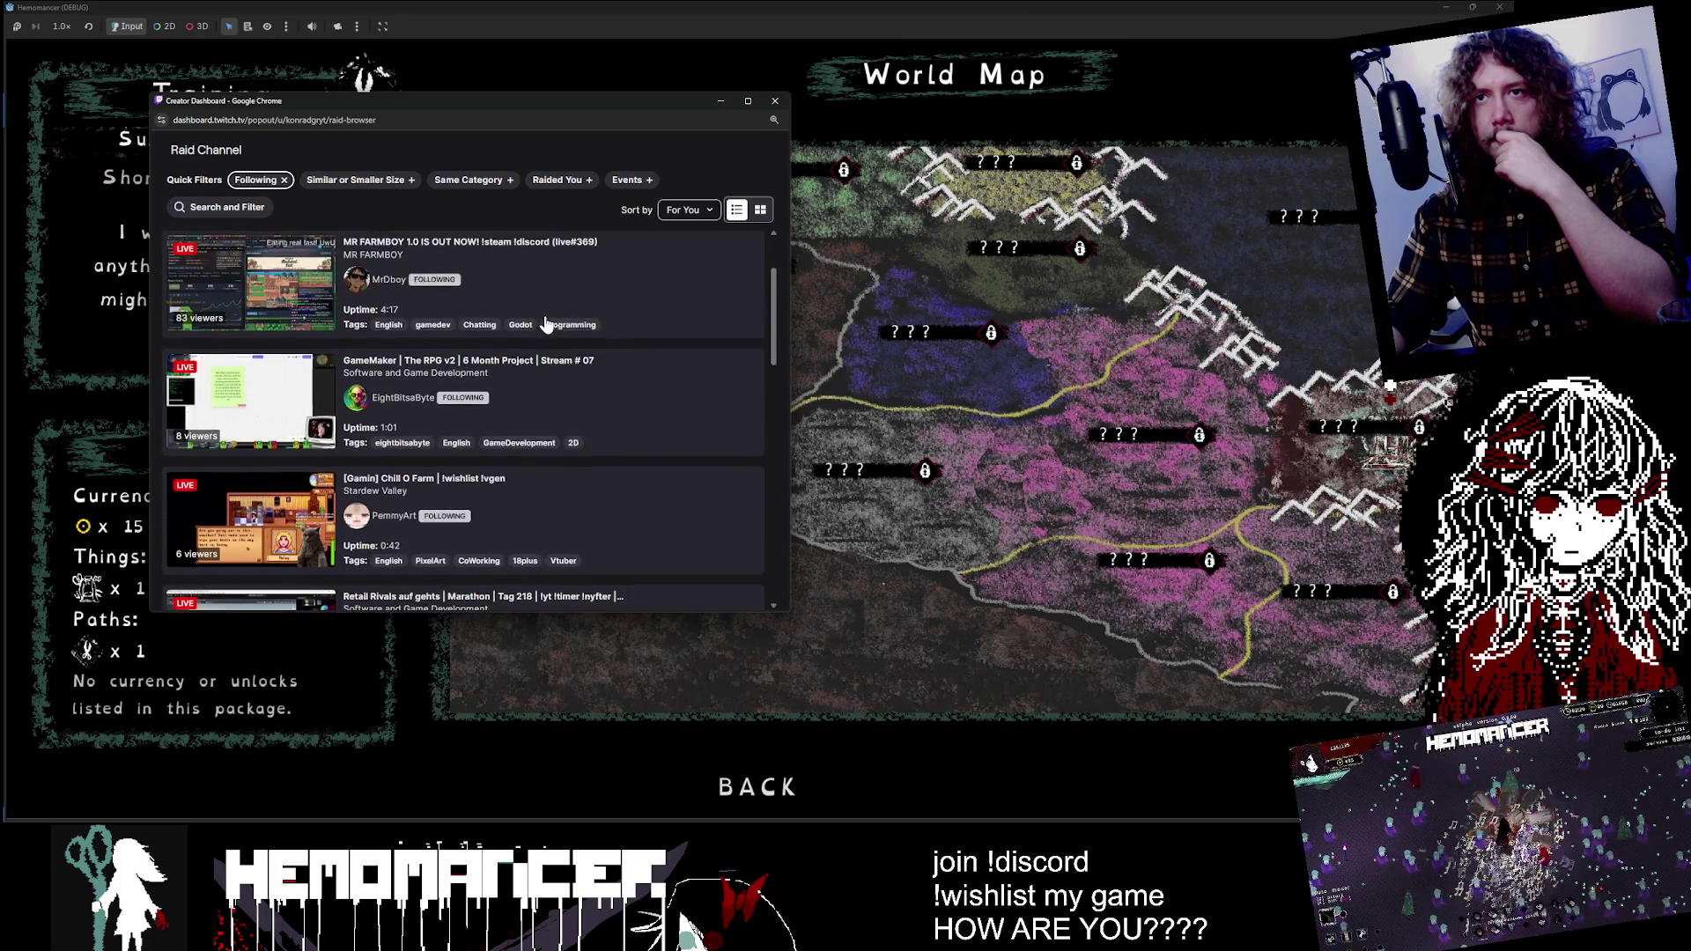
Step: Scroll the raid channel list and preview the vidya games stream
{"action": "scroll", "coordinate": [232, 430], "scroll_direction": "down", "scroll_amount": 2}
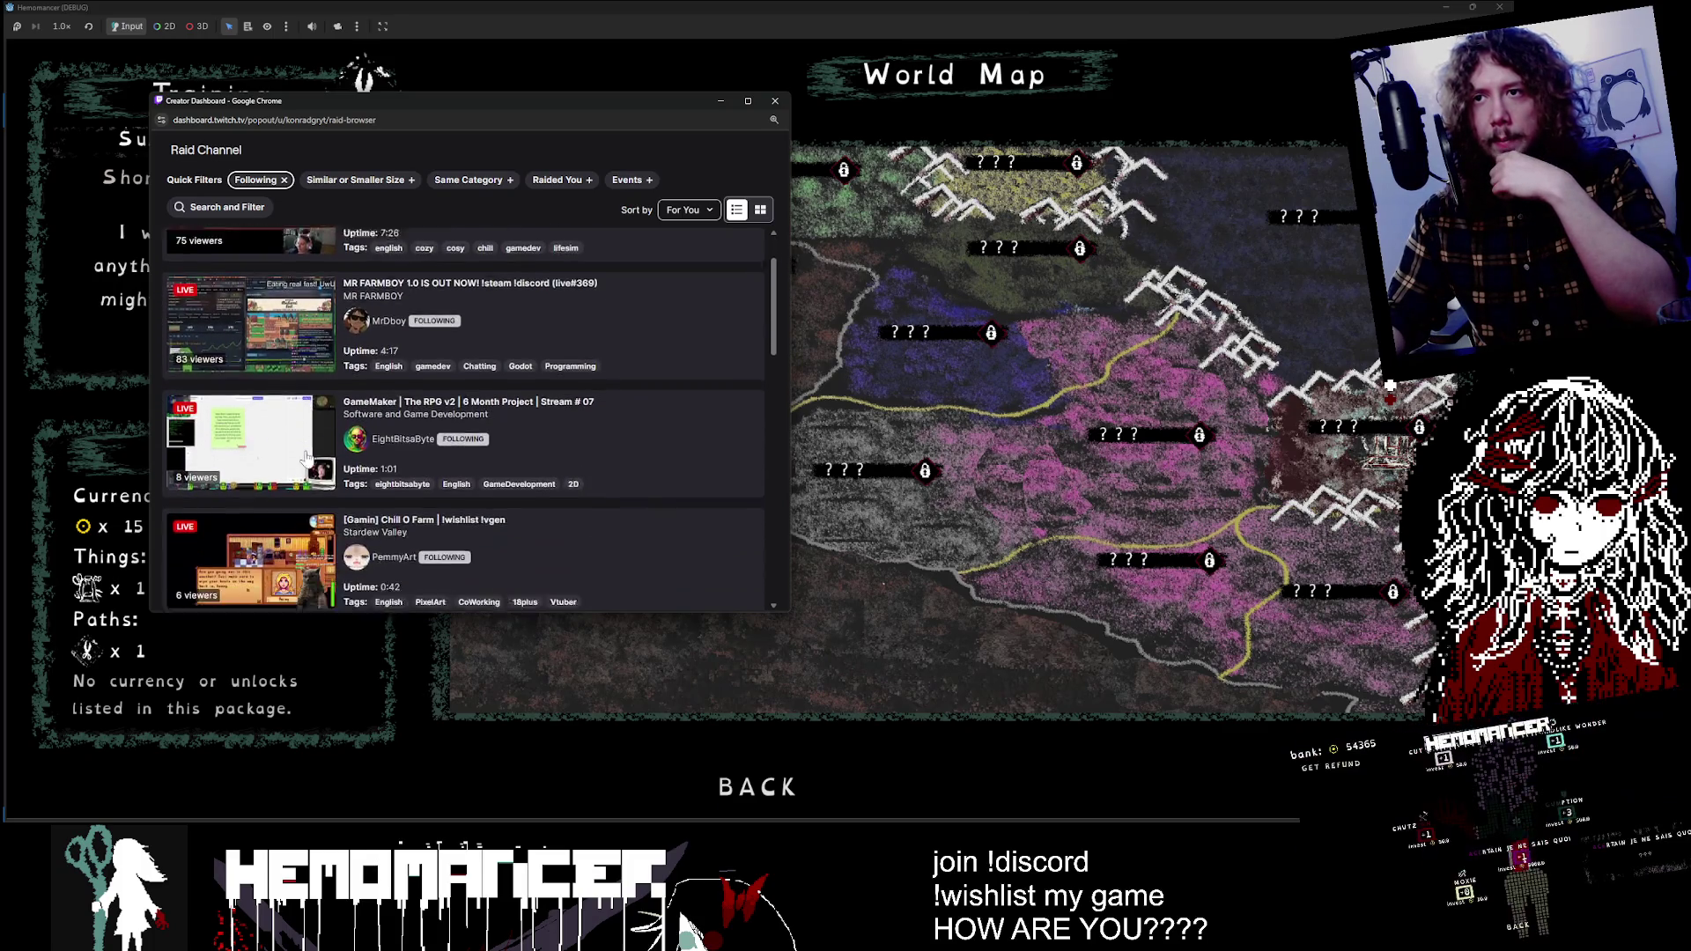
{"action": "scroll", "coordinate": [246, 401], "scroll_direction": "down", "scroll_amount": 1}
{"action": "scroll", "coordinate": [262, 375], "scroll_direction": "down", "scroll_amount": 1}
{"action": "scroll", "coordinate": [276, 348], "scroll_direction": "down", "scroll_amount": 1}
{"action": "scroll", "coordinate": [275, 348], "scroll_direction": "down", "scroll_amount": 1}
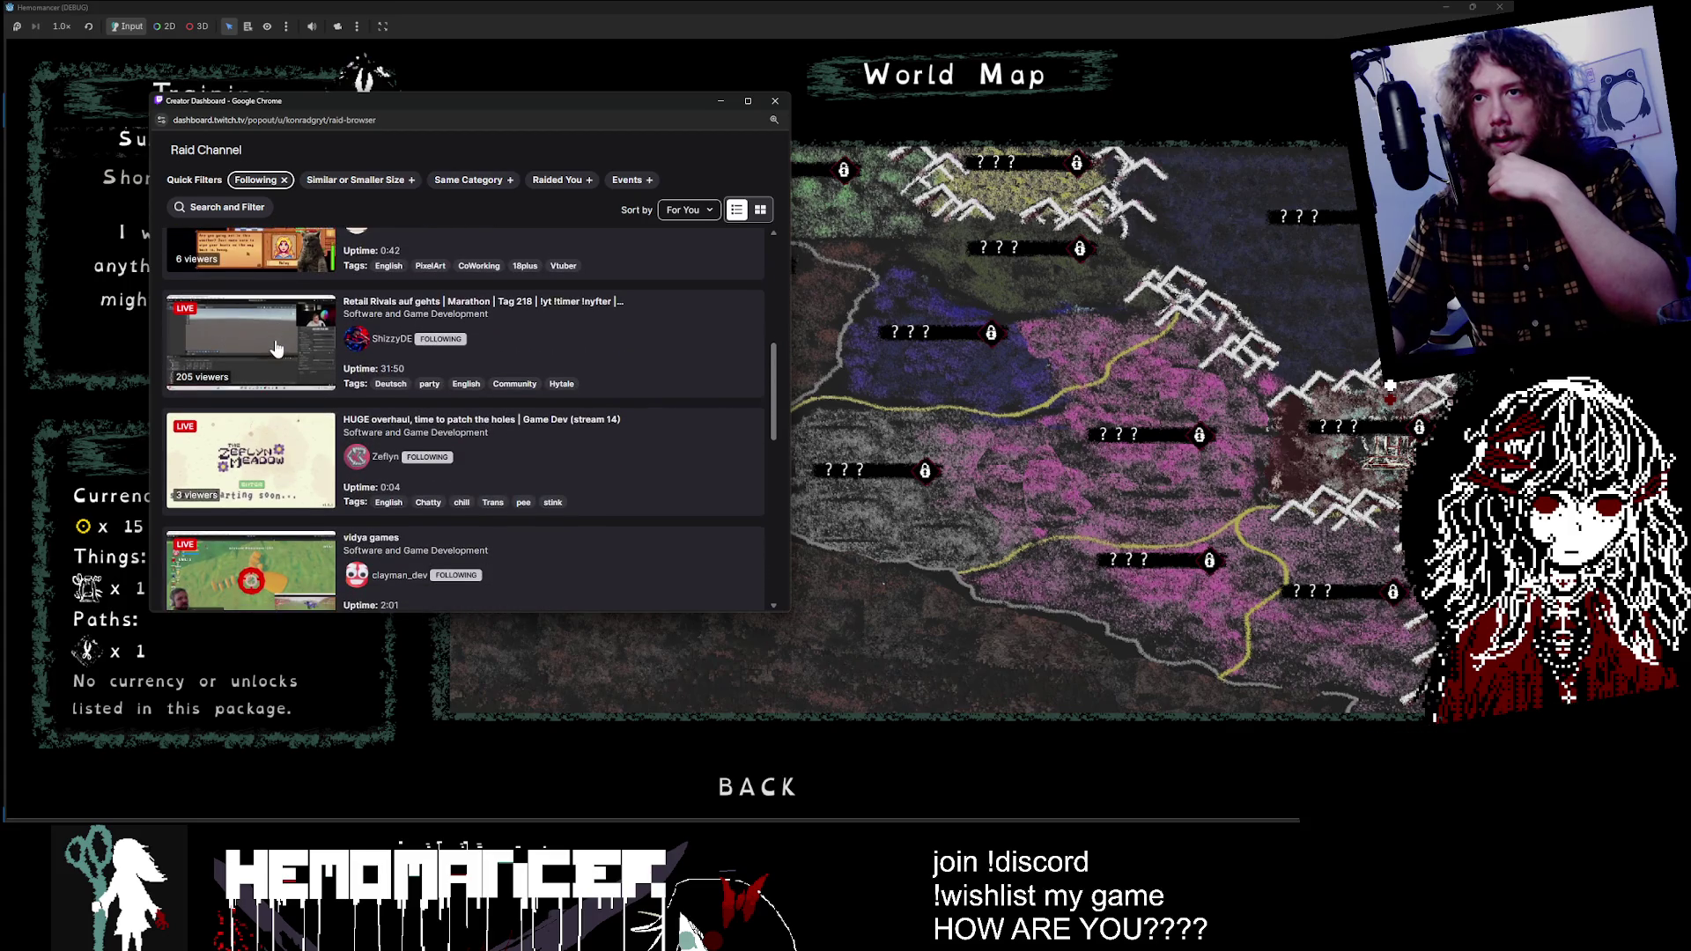
{"action": "scroll", "coordinate": [273, 348], "scroll_direction": "down", "scroll_amount": 1}
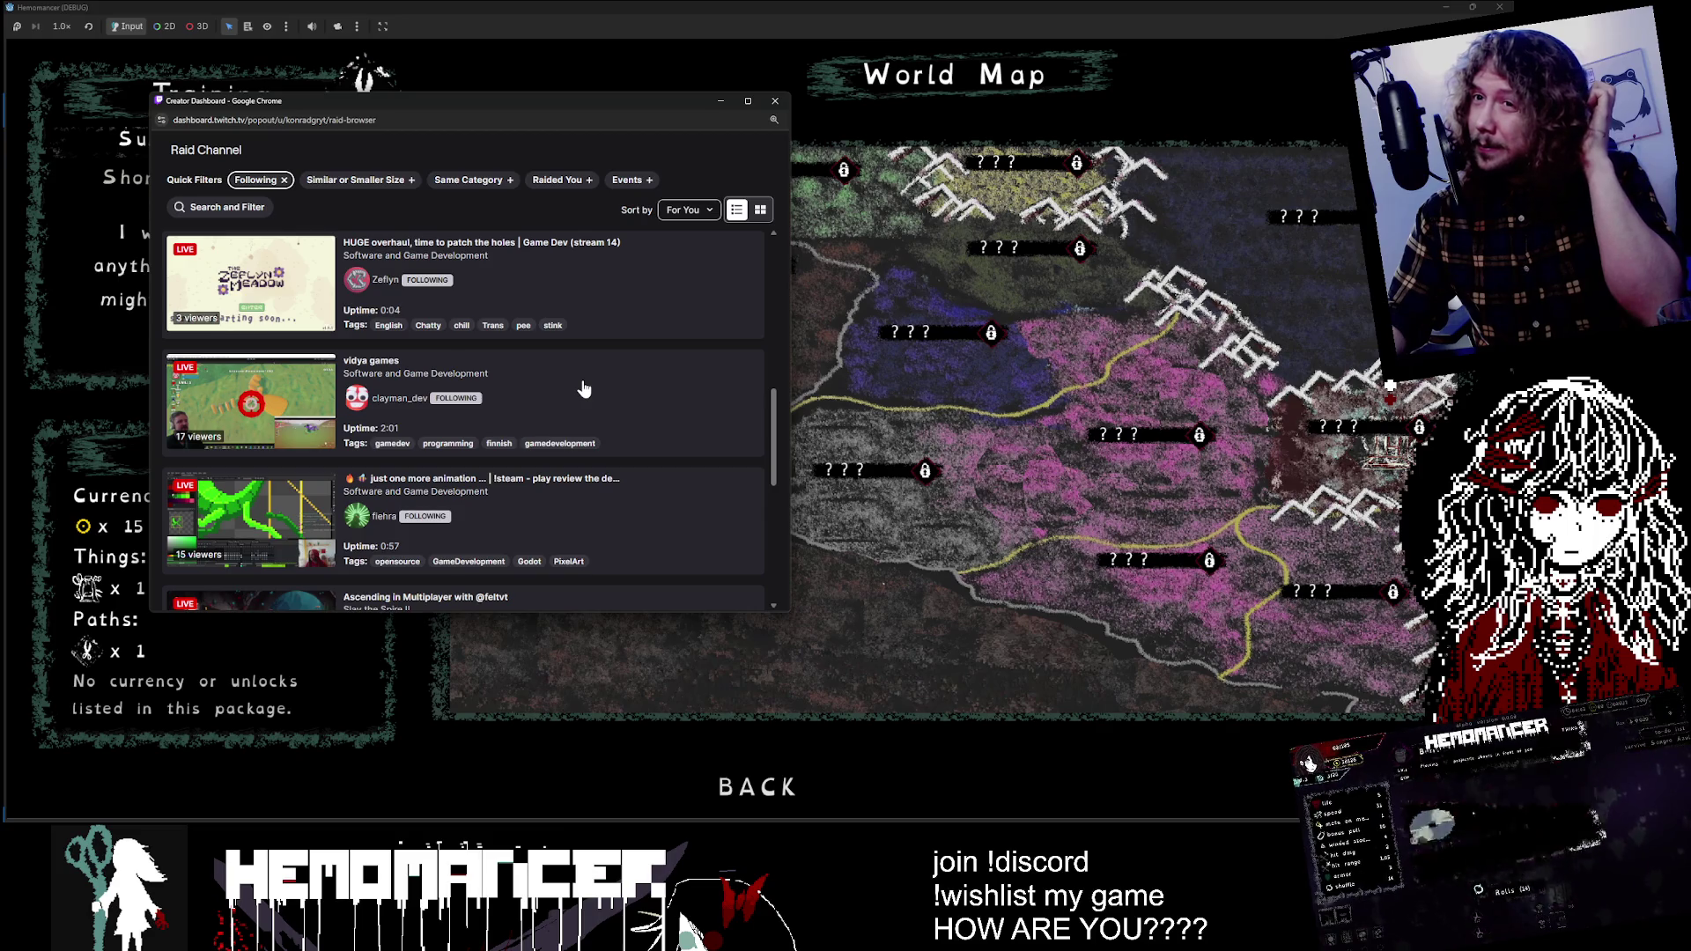
{"action": "left_click", "coordinate": [583, 389]}
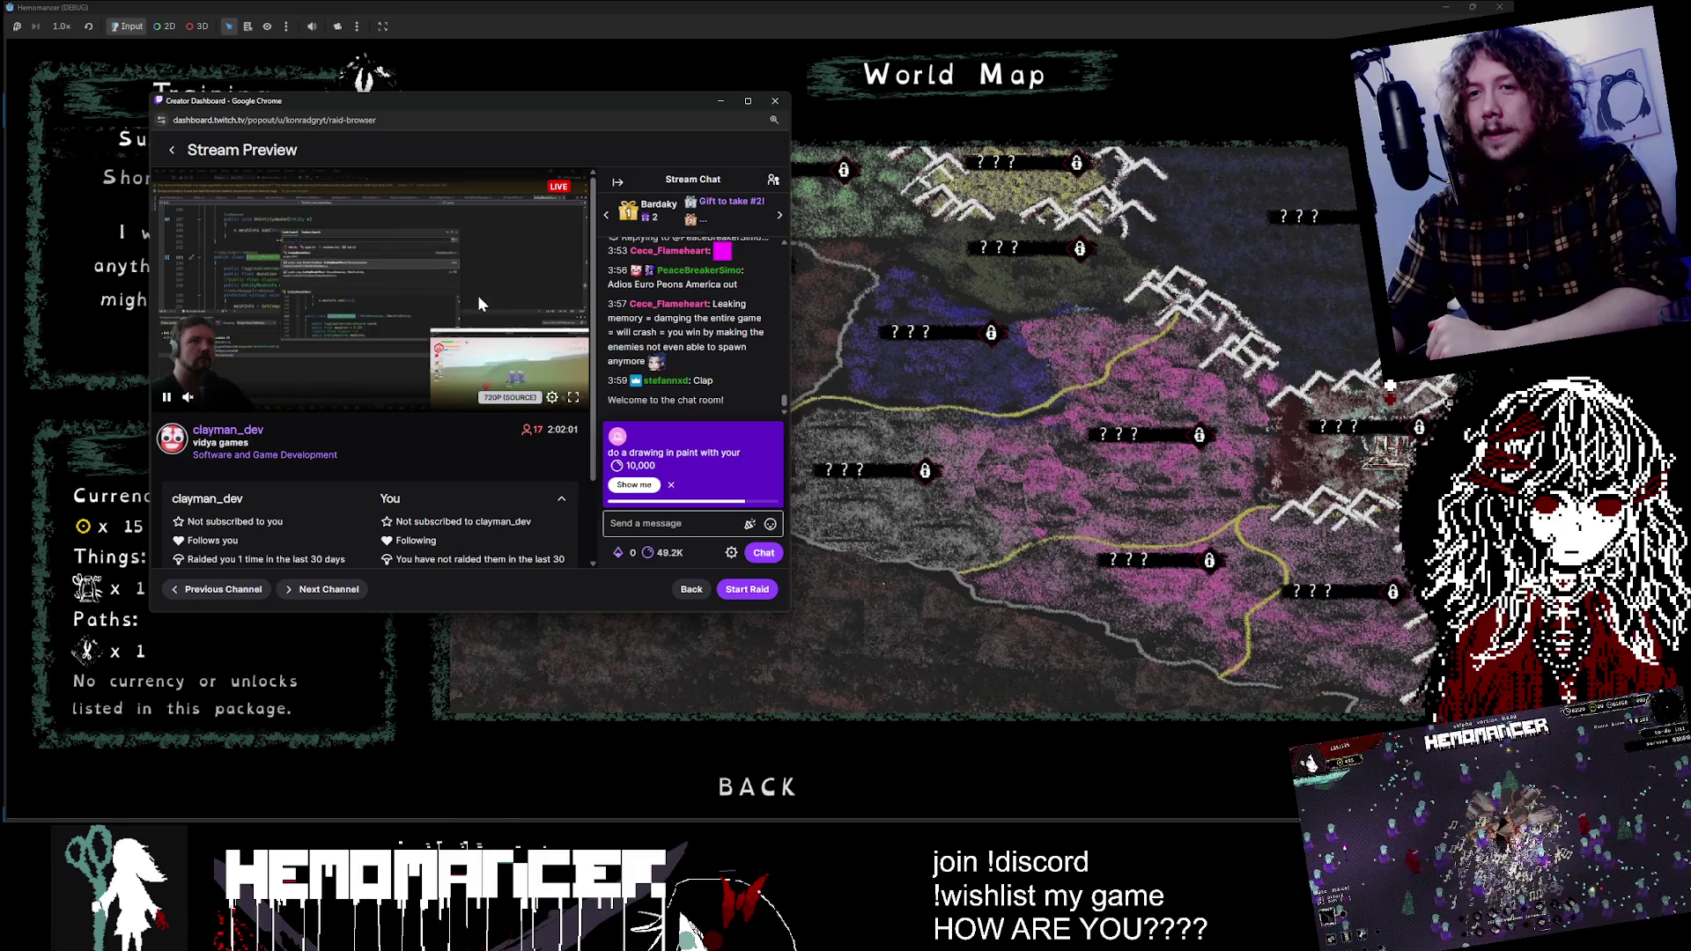
Step: Start the raid to the previewed channel and move the dashboard window off screen
{"action": "scroll", "coordinate": [480, 304], "scroll_direction": "down", "scroll_amount": 1}
{"action": "left_click_drag", "start_coordinate": [201, 501], "coordinate": [300, 513]}
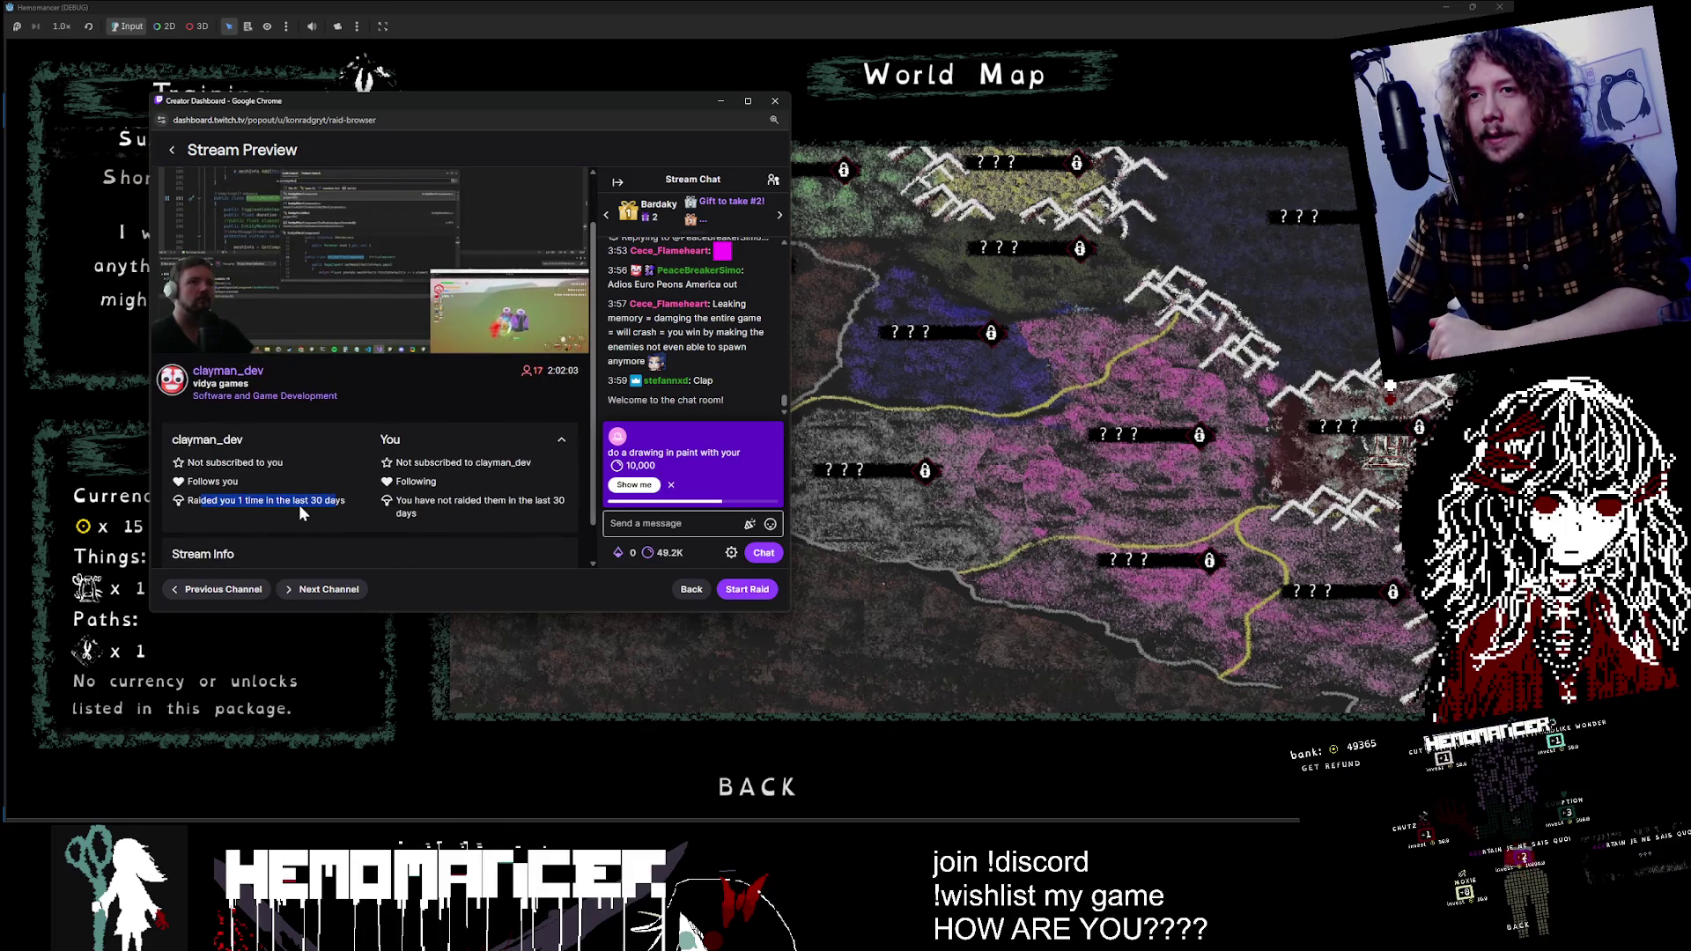
{"action": "left_click", "coordinate": [395, 514]}
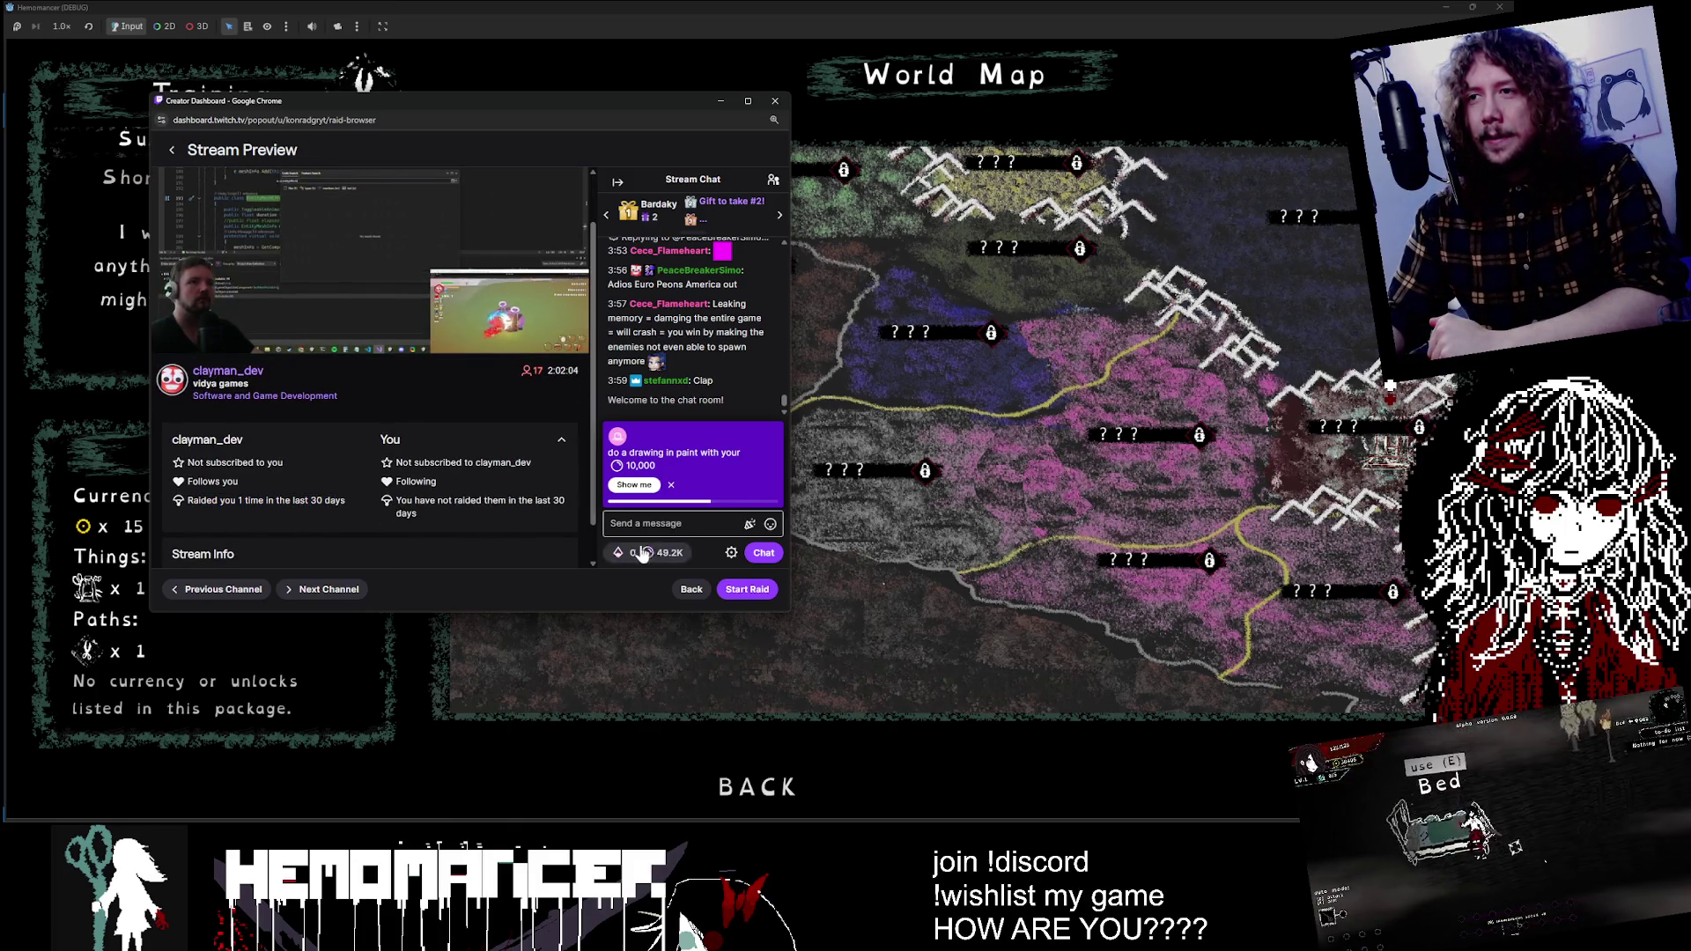
{"action": "left_click", "coordinate": [749, 591]}
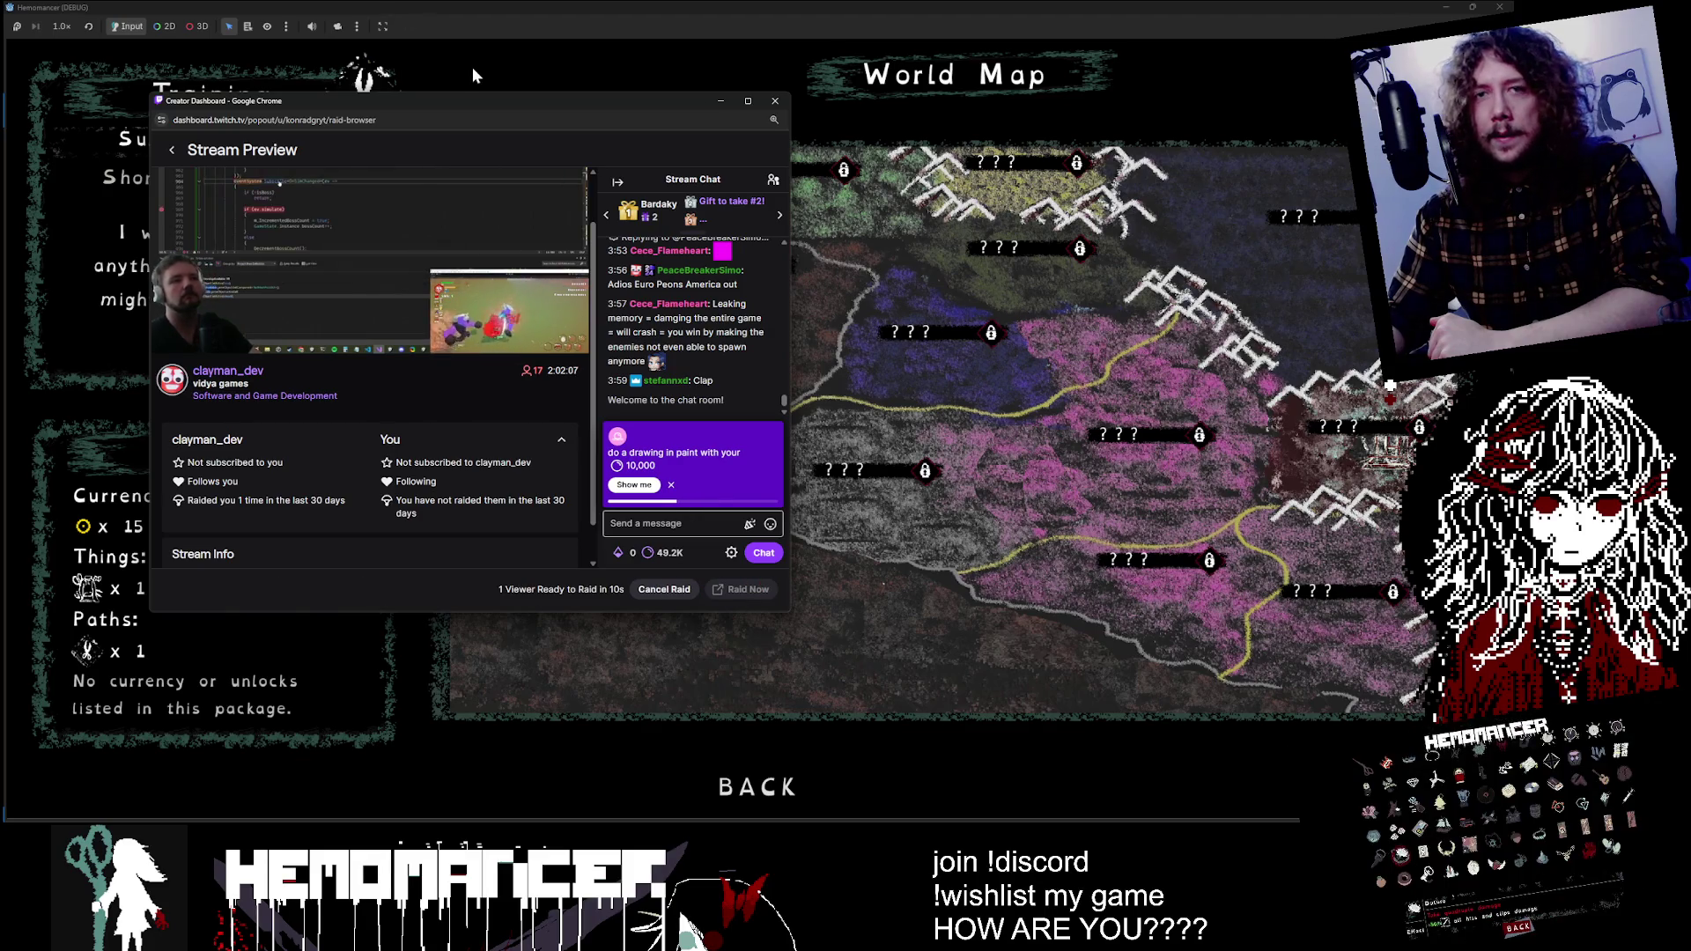
{"action": "left_click_drag", "start_coordinate": [508, 116], "coordinate": [1690, 132]}
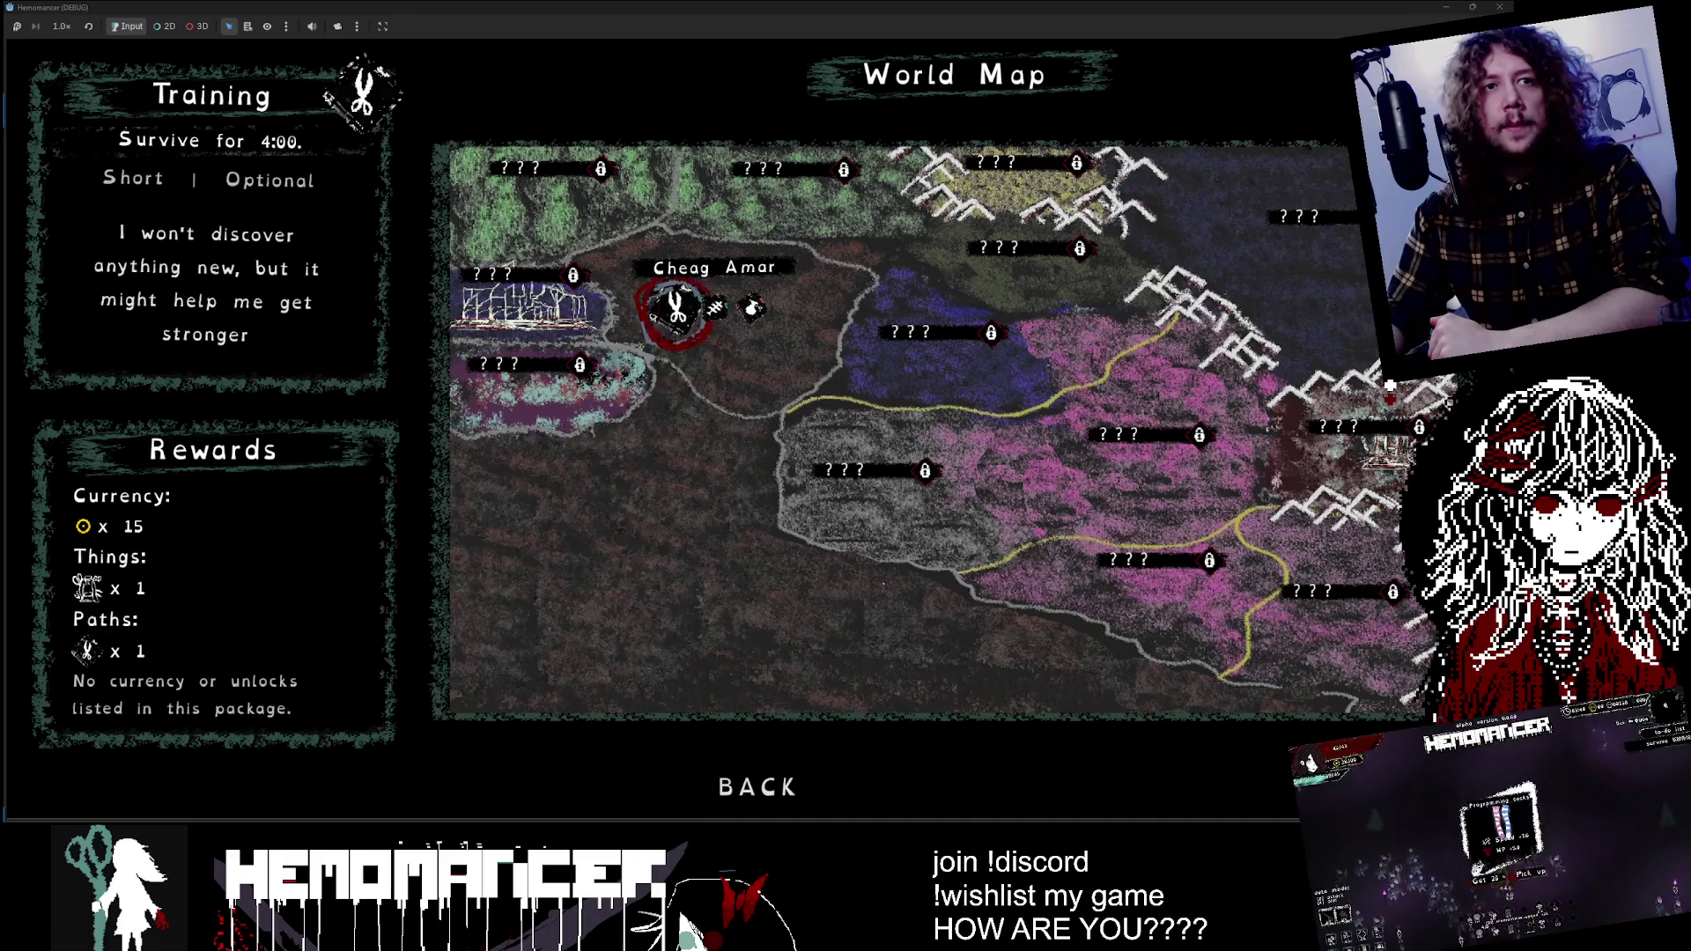